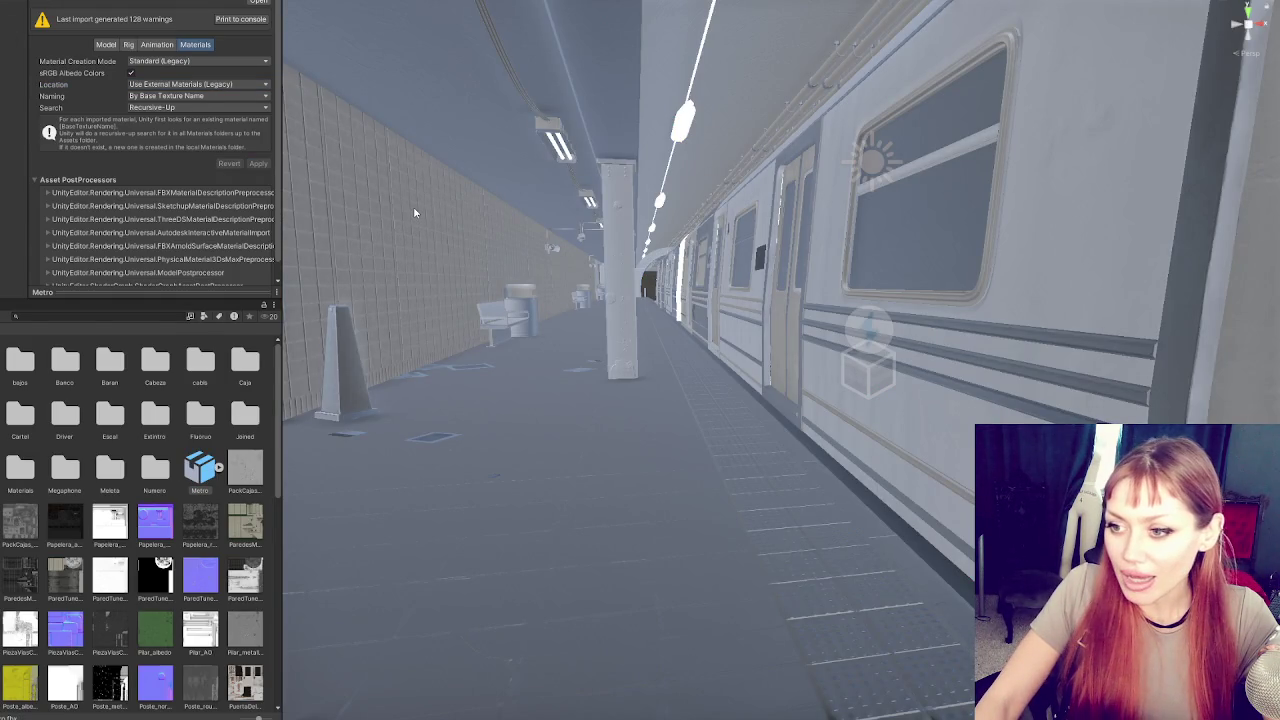
Navigate along the platform and select the Metro train in the scene
left_click_drag(460, 243, 611, 265)
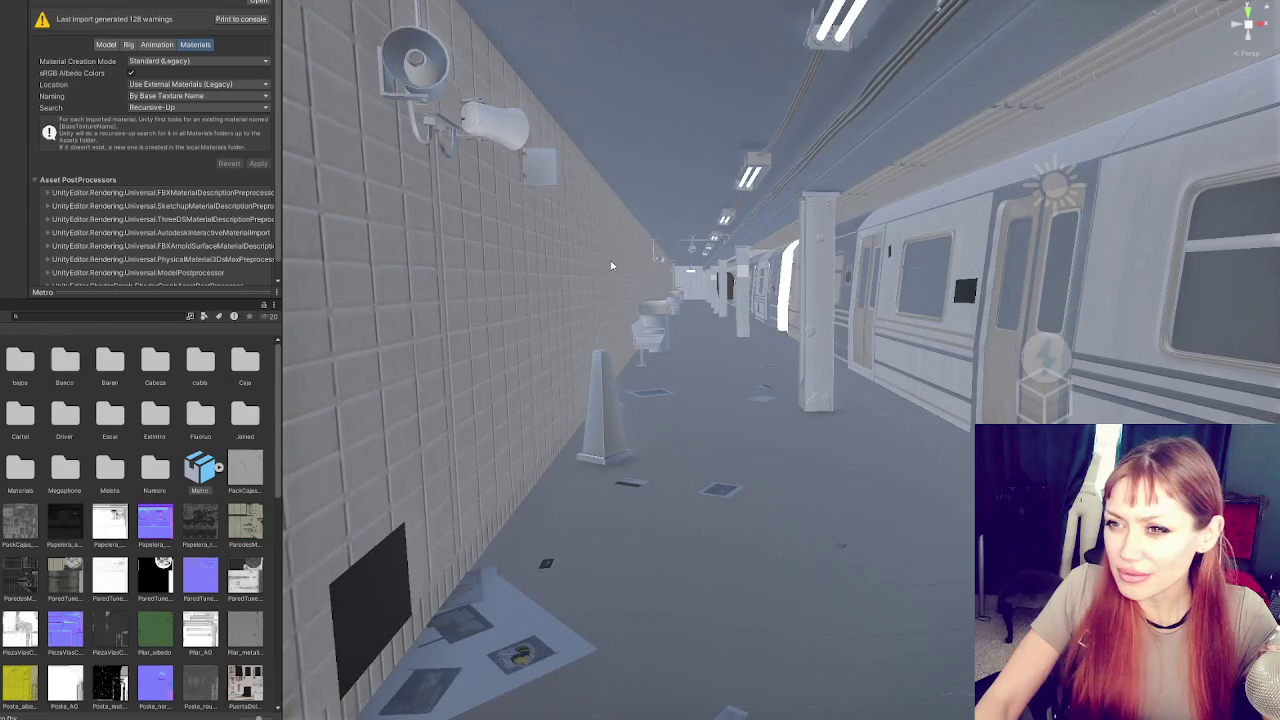
left_click(466, 382)
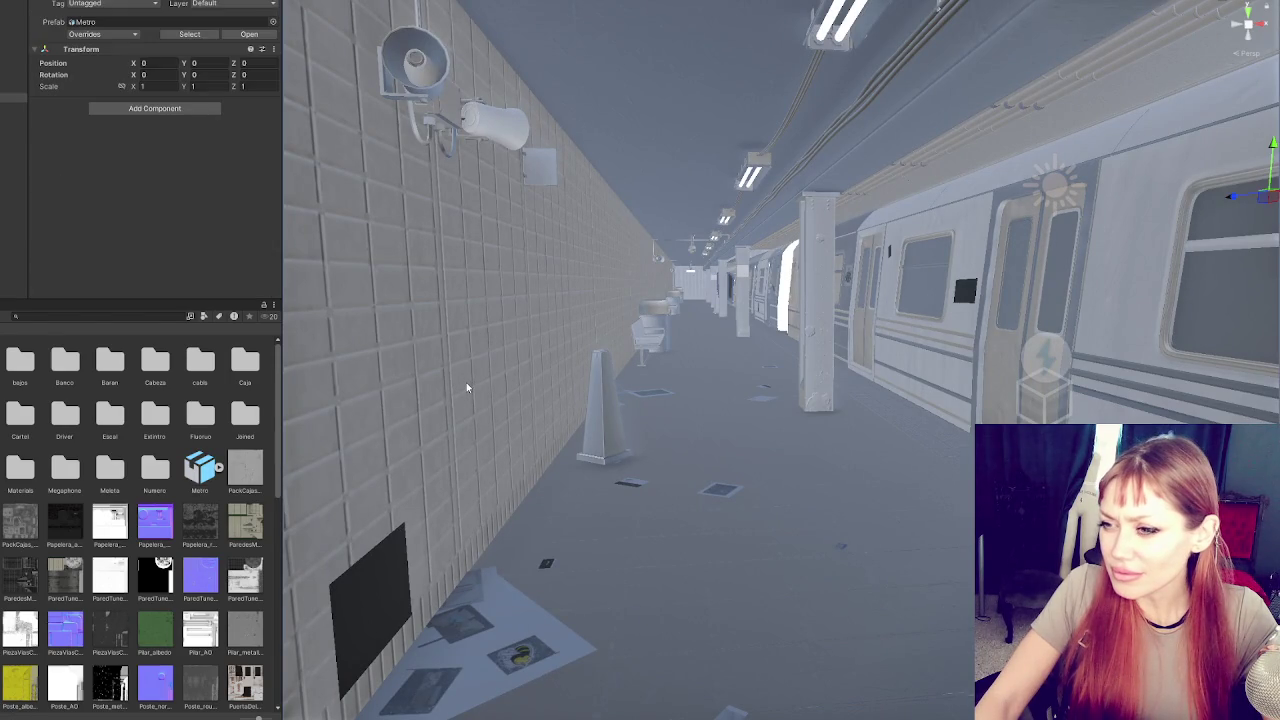
scroll(466, 382, "up", 5)
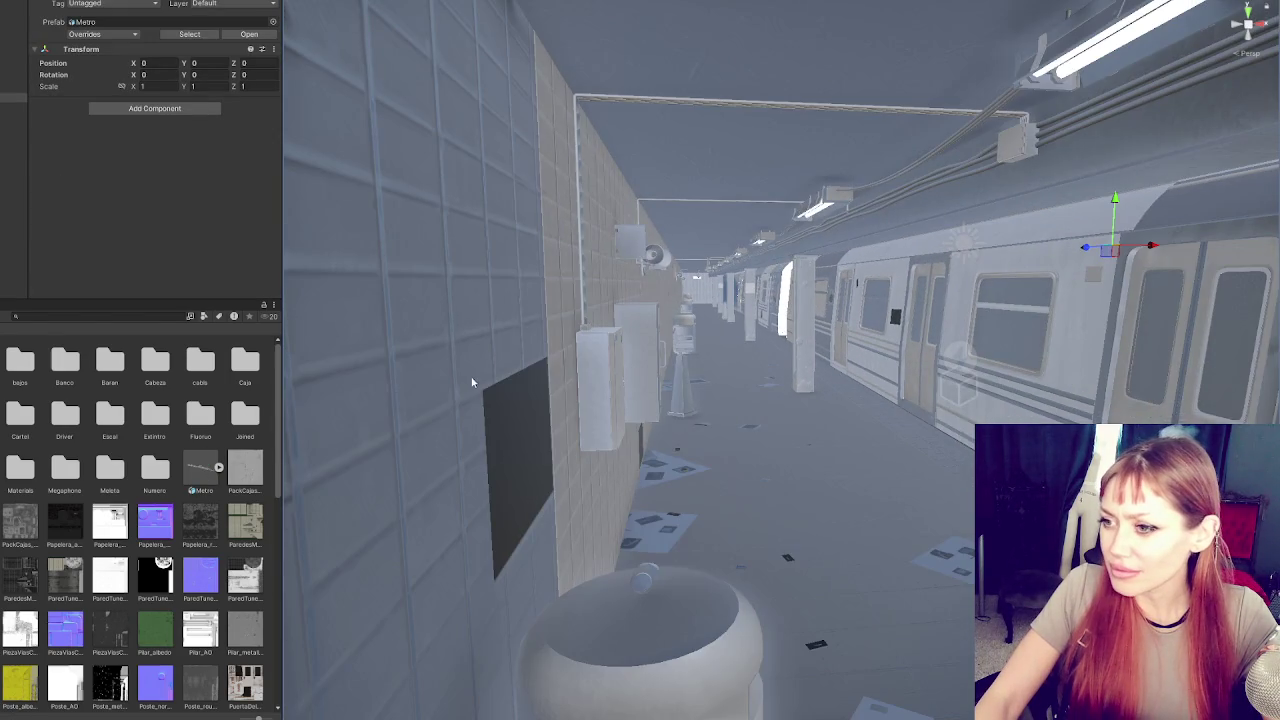
scroll(470, 380, "up", 3)
left_click_drag(475, 384, 612, 379)
scroll(612, 379, "up", 3)
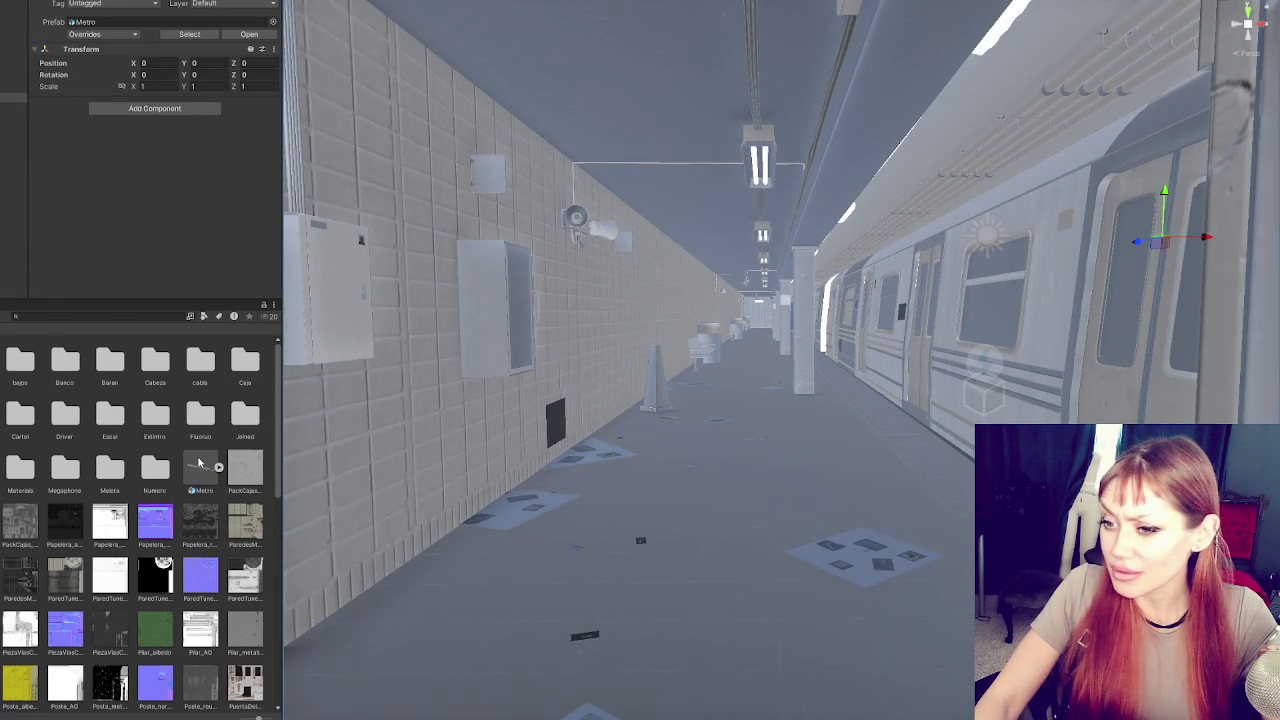
Set the Metro model's material naming to From Model's Material and apply the reimport
left_click(197, 465)
left_click(180, 108)
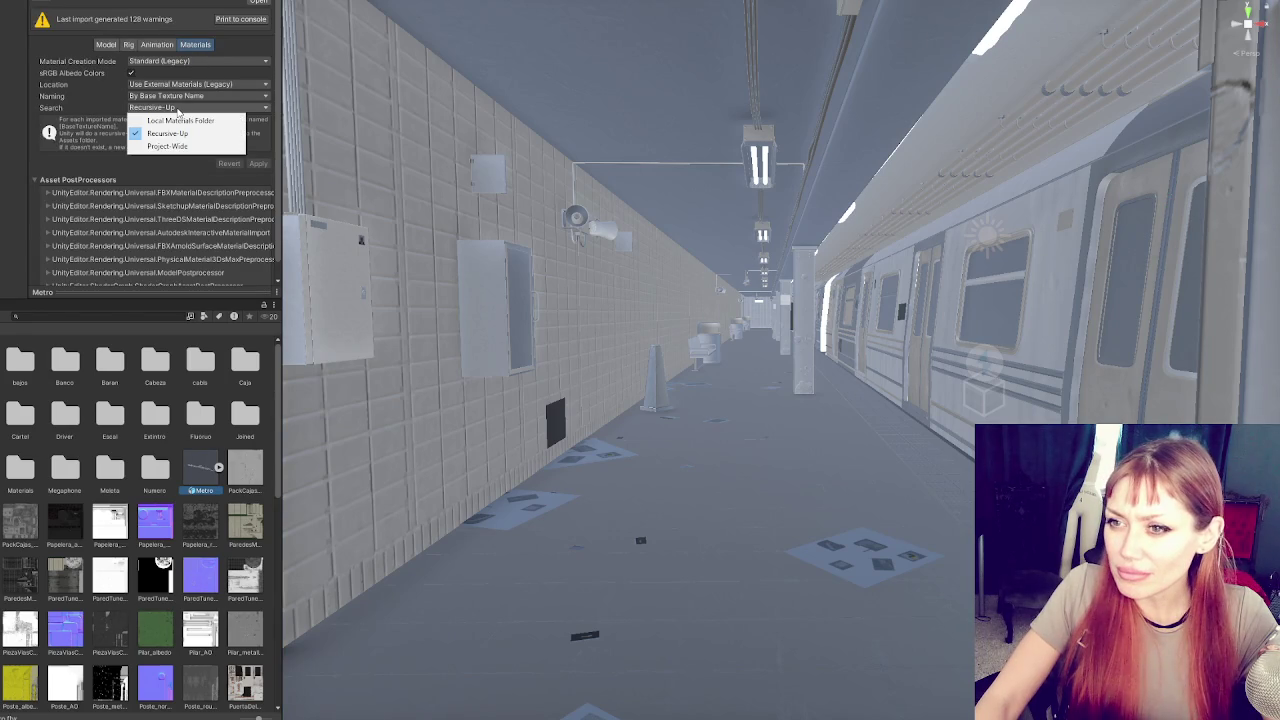
left_click(209, 100)
left_click(214, 96)
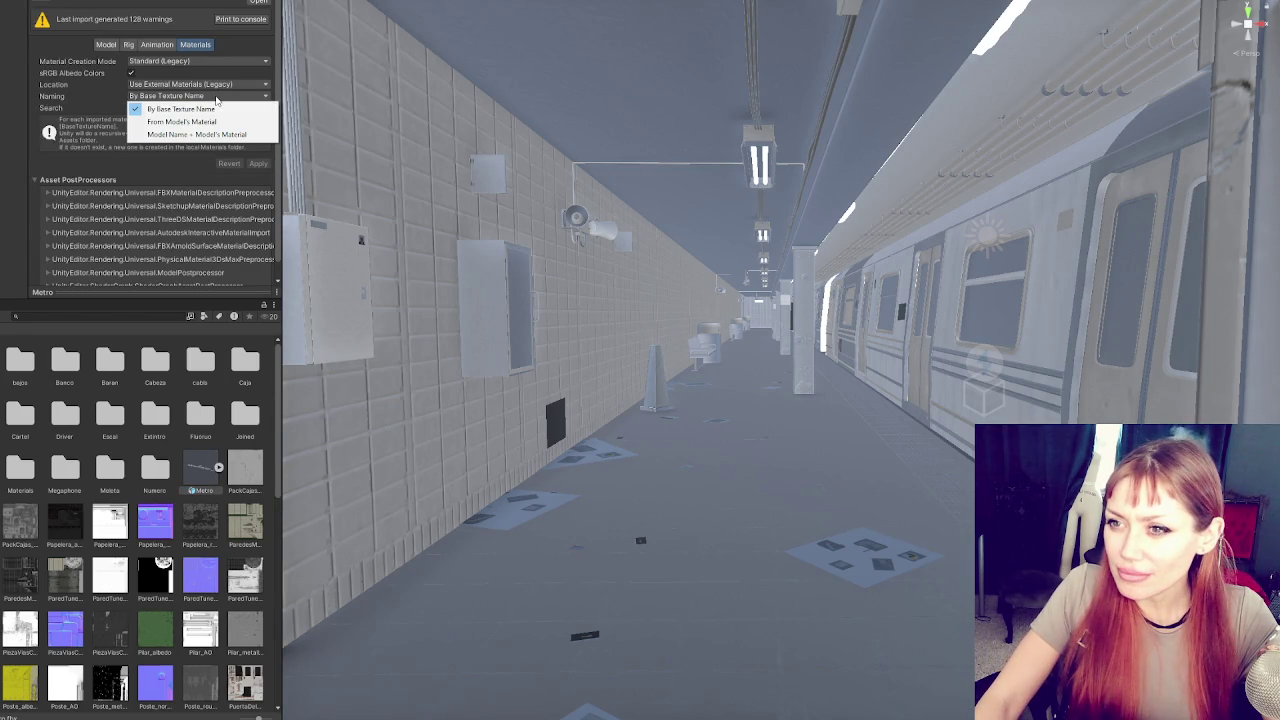
left_click(245, 121)
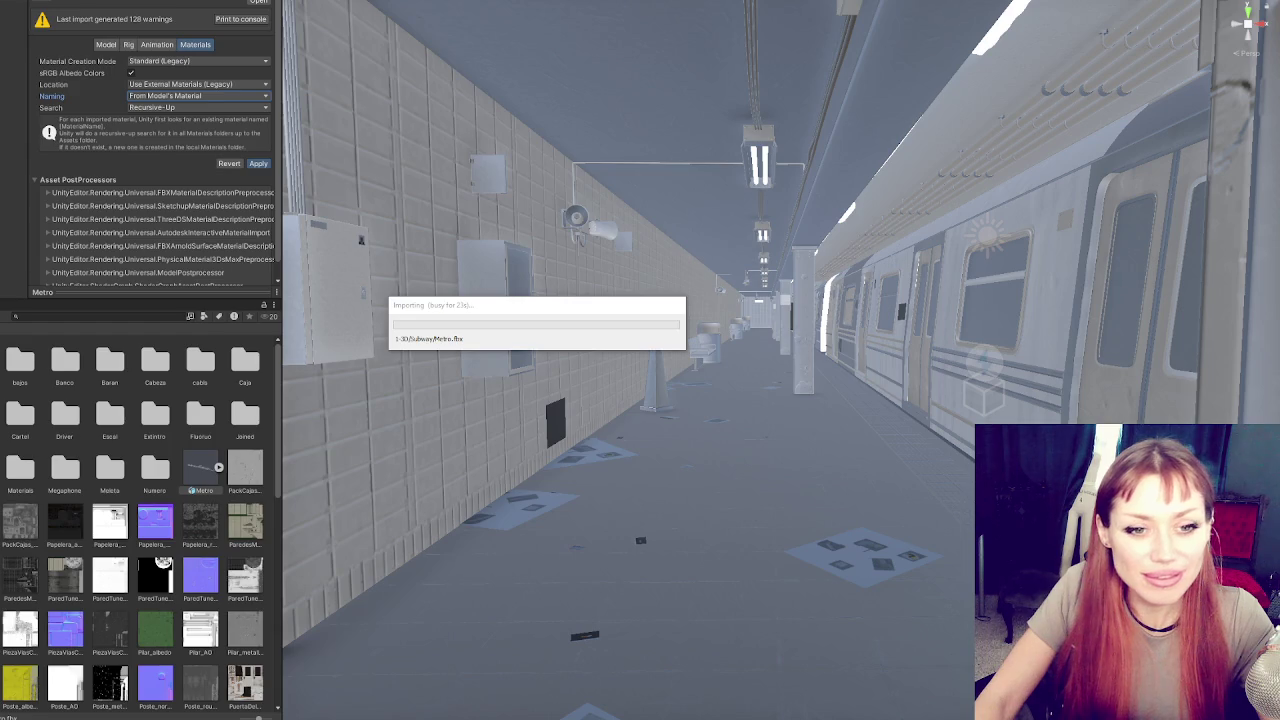
key("alt+Tab")
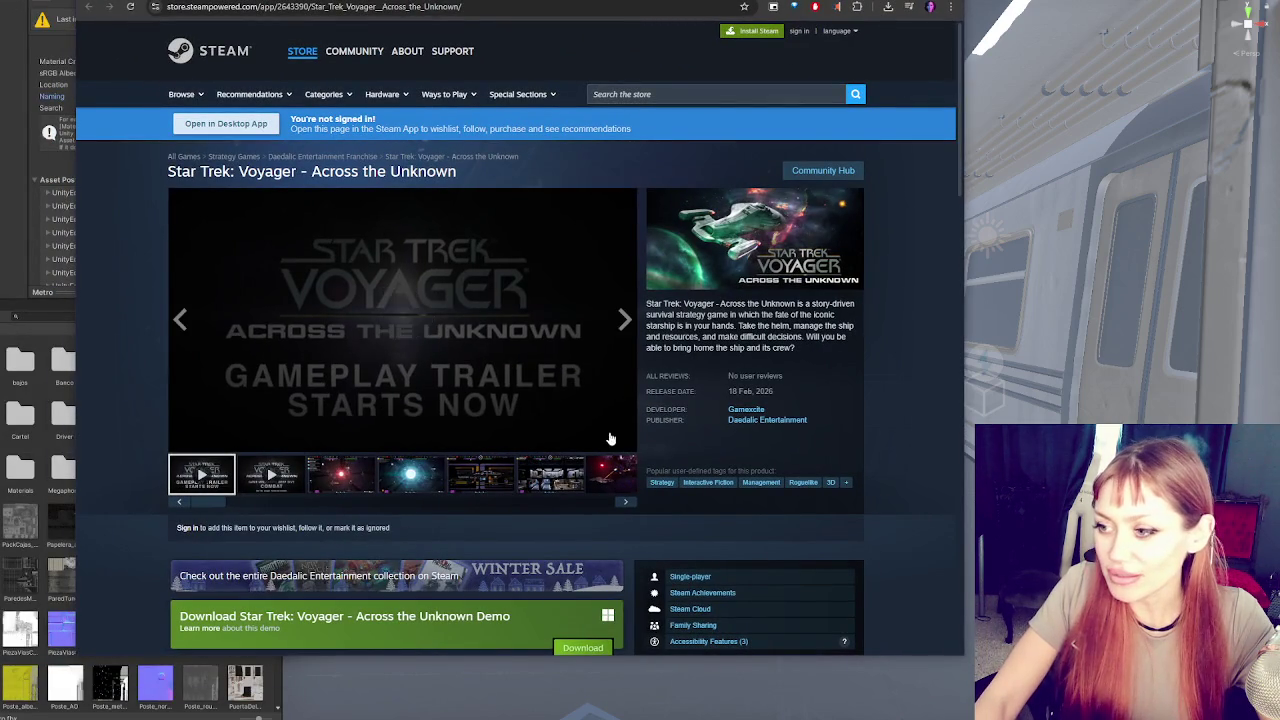
left_click(622, 443)
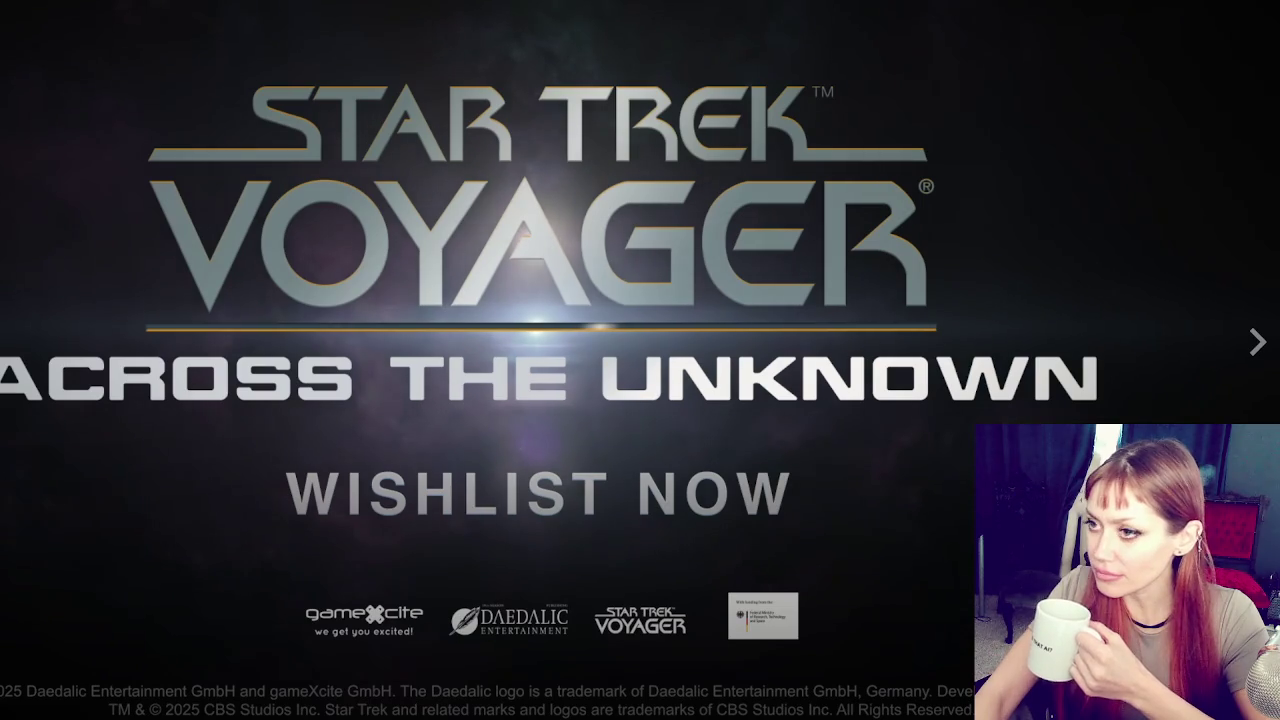
key("Escape")
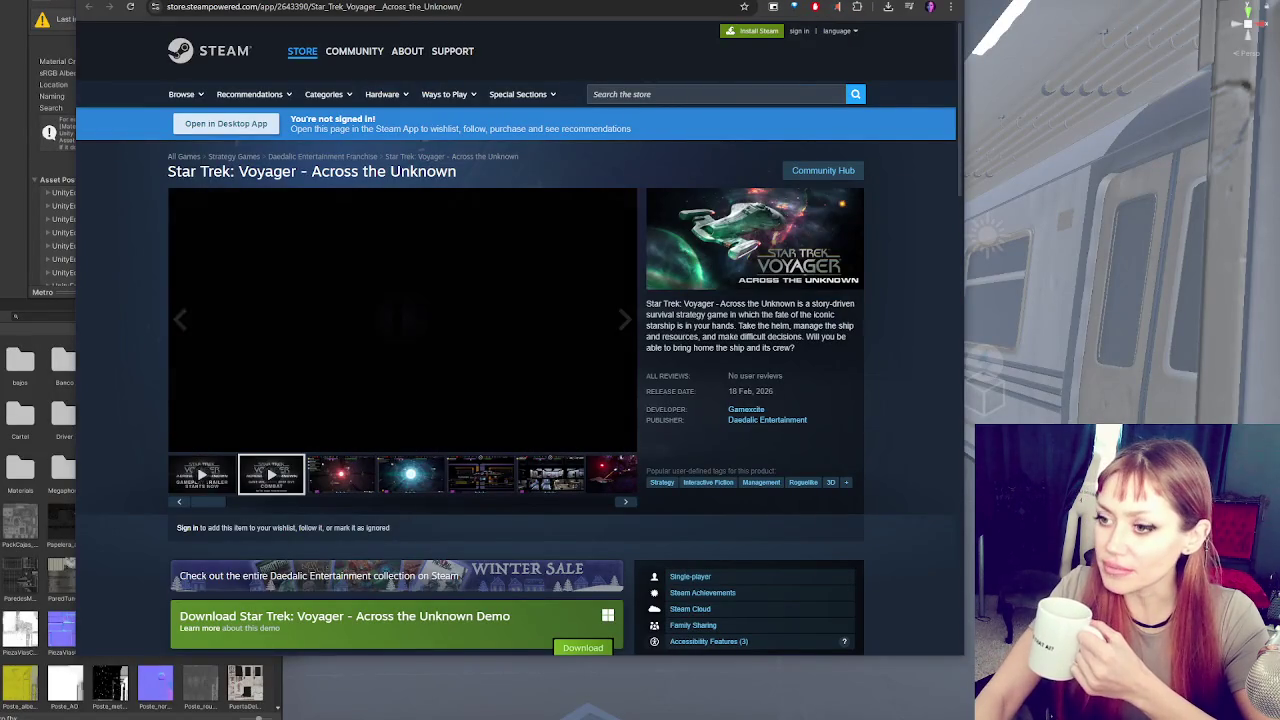
key("alt+Tab")
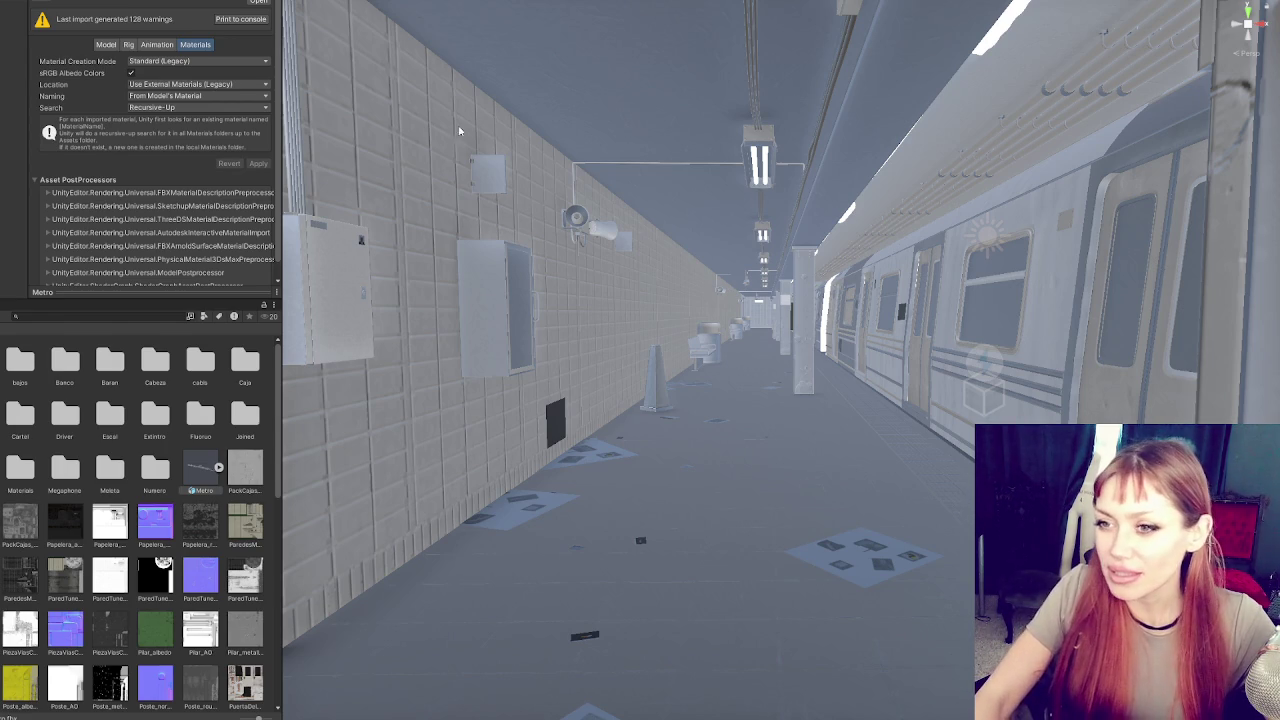
Select the tiled tunnel wall and fix its normal texture as a proper normal map
scroll(46, 510, "down", 5)
scroll(46, 510, "up", 5)
left_click(1165, 260)
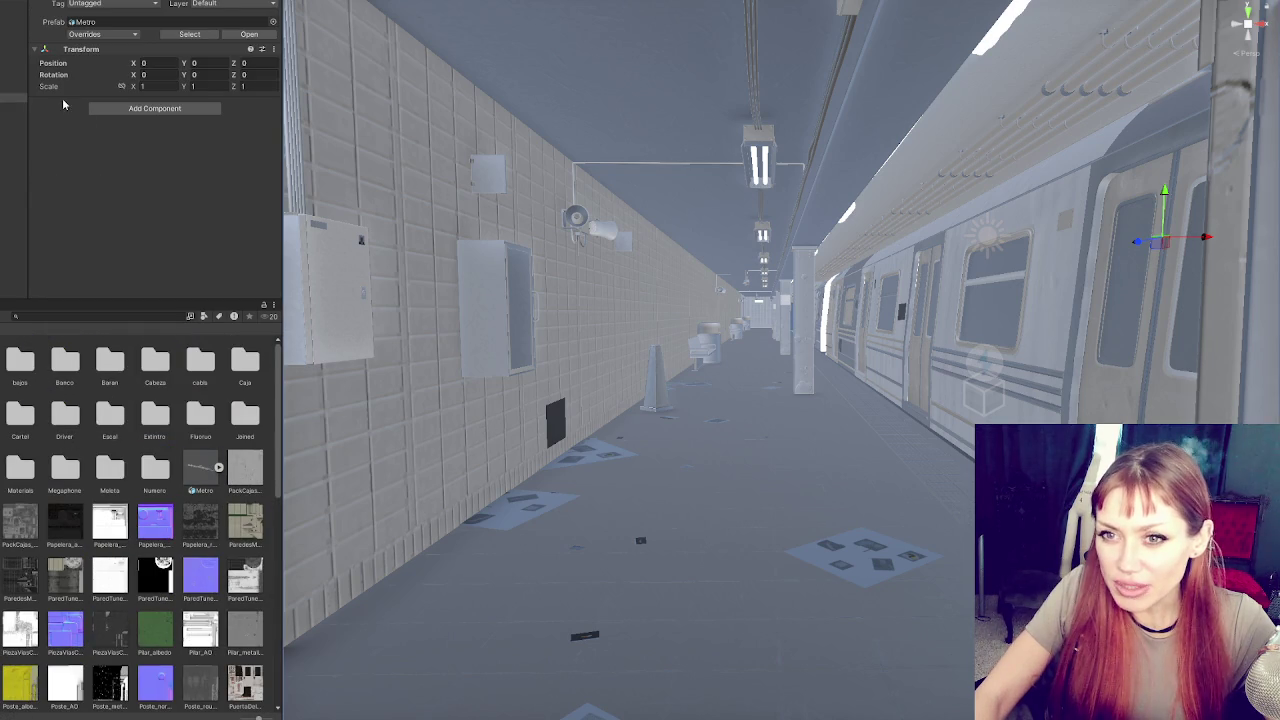
left_click(421, 427)
scroll(55, 100, "down", 5)
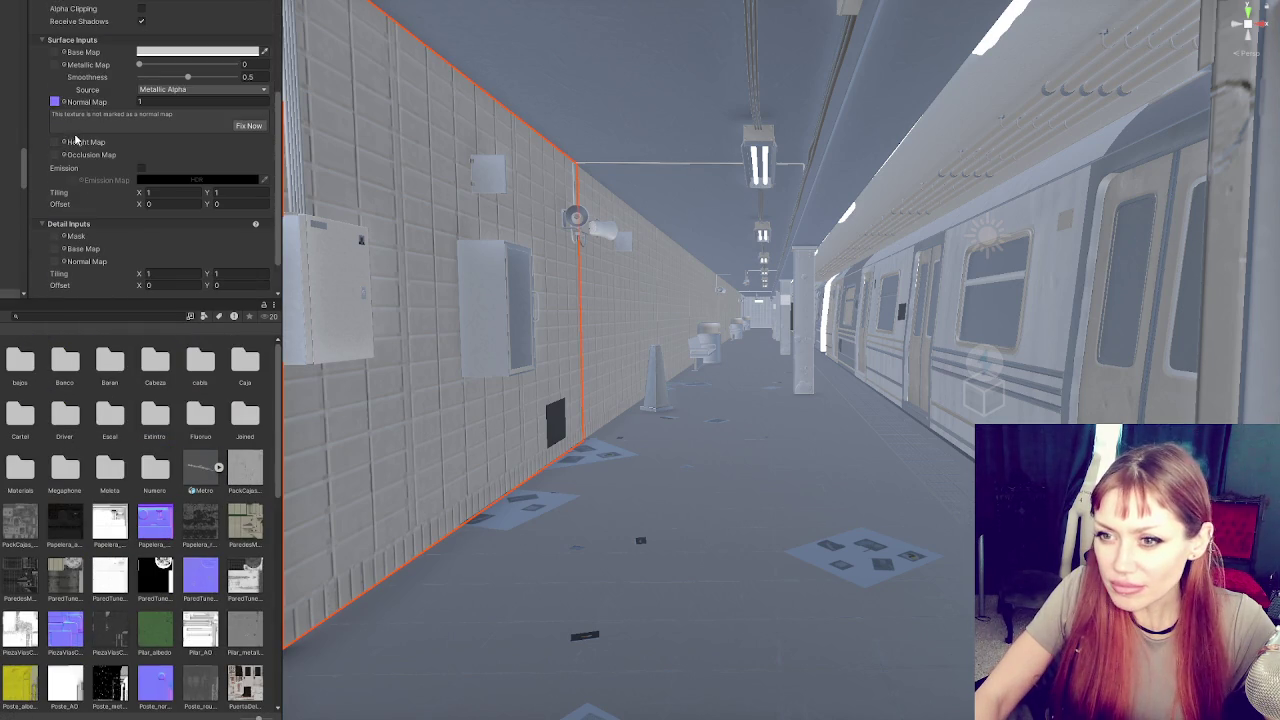
left_click(55, 102)
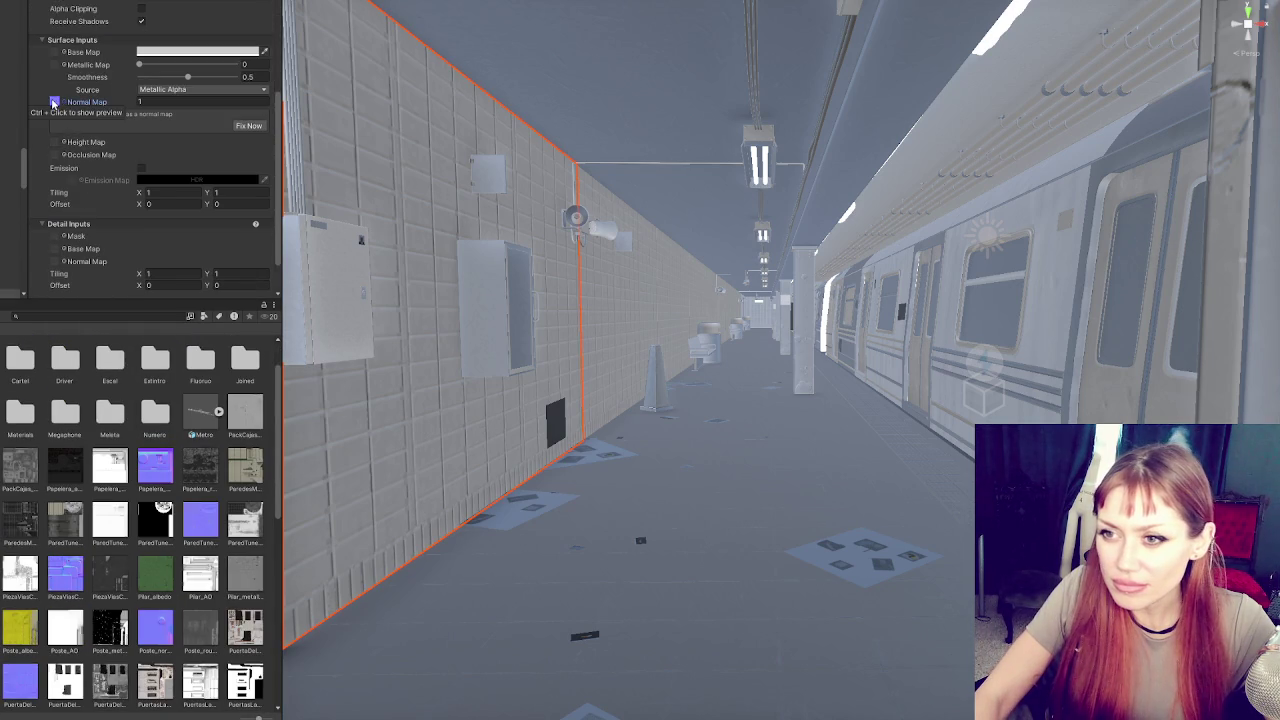
left_click(247, 126)
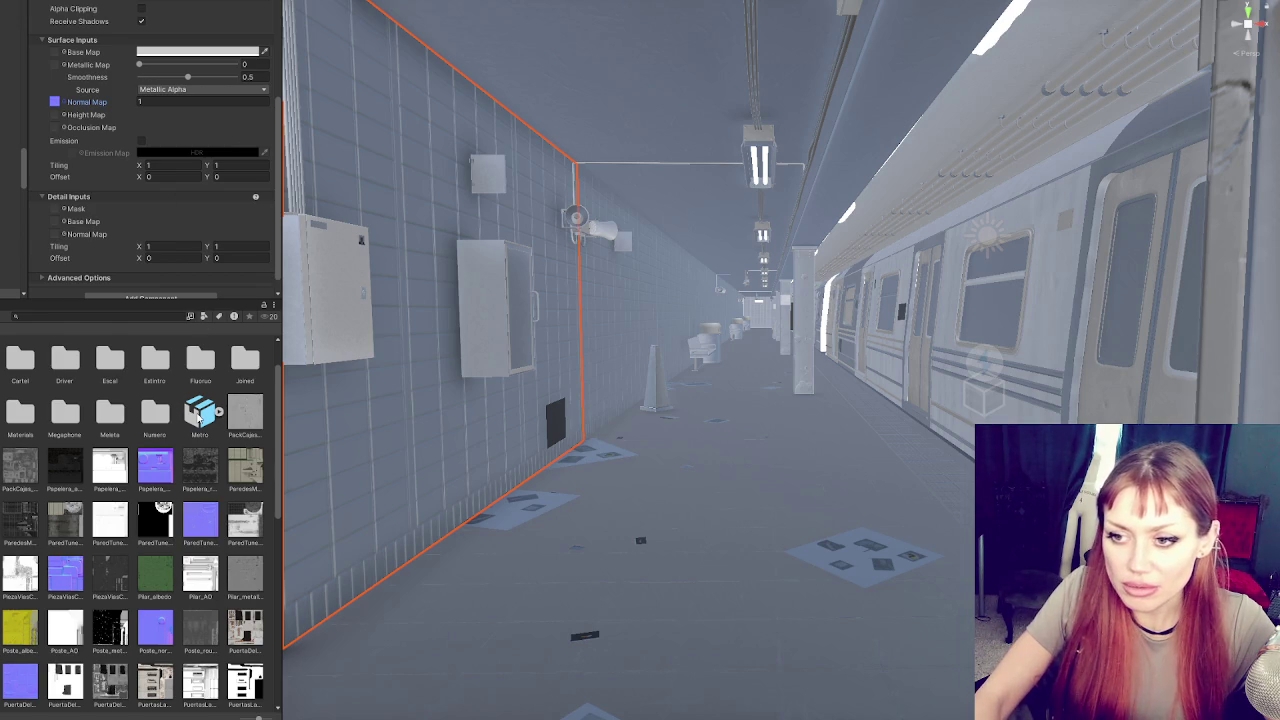
right_click(172, 443)
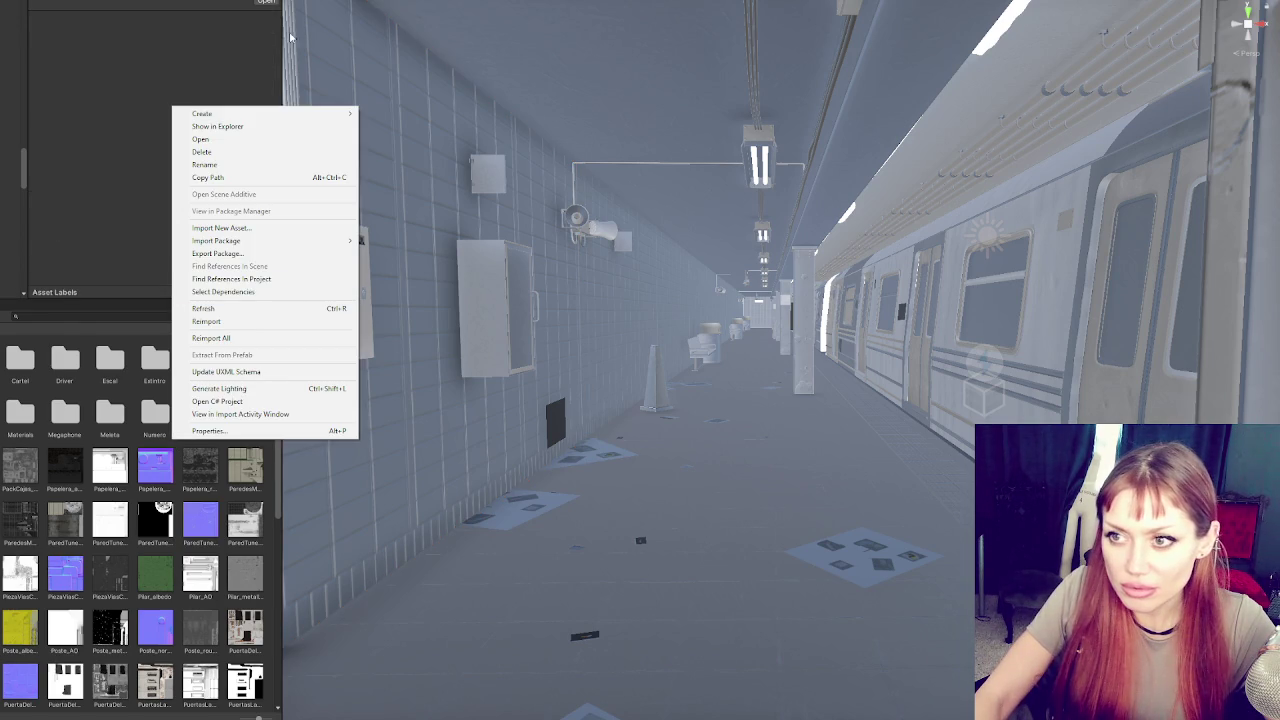
Create a folder named organized and move the bajos through Numero folders into it
mouse_move(329, 123)
left_click(380, 131)
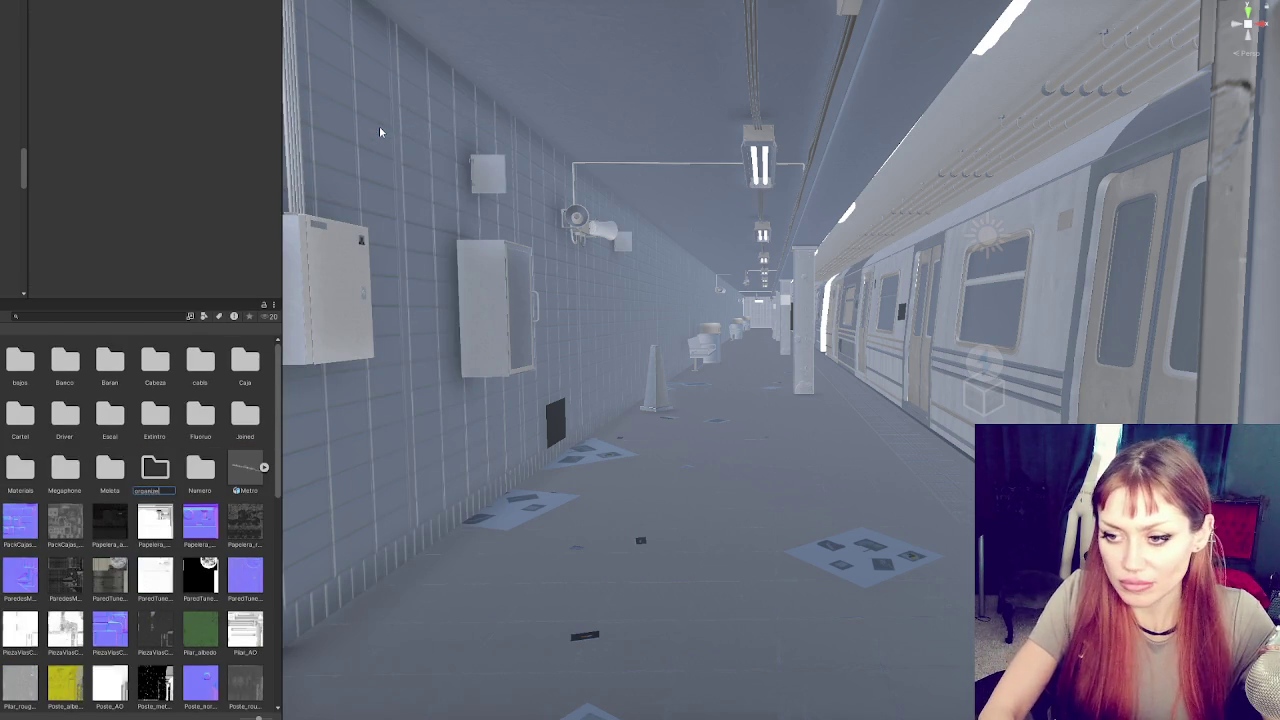
key("Return")
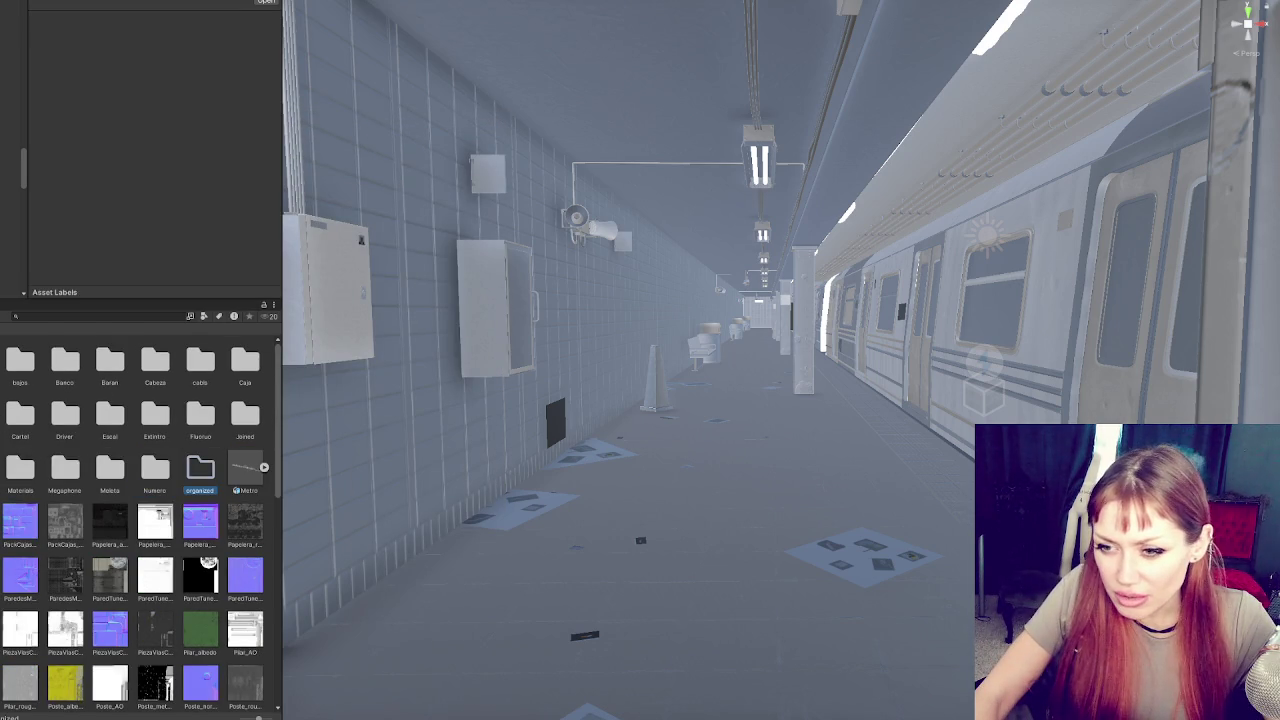
left_click(154, 468)
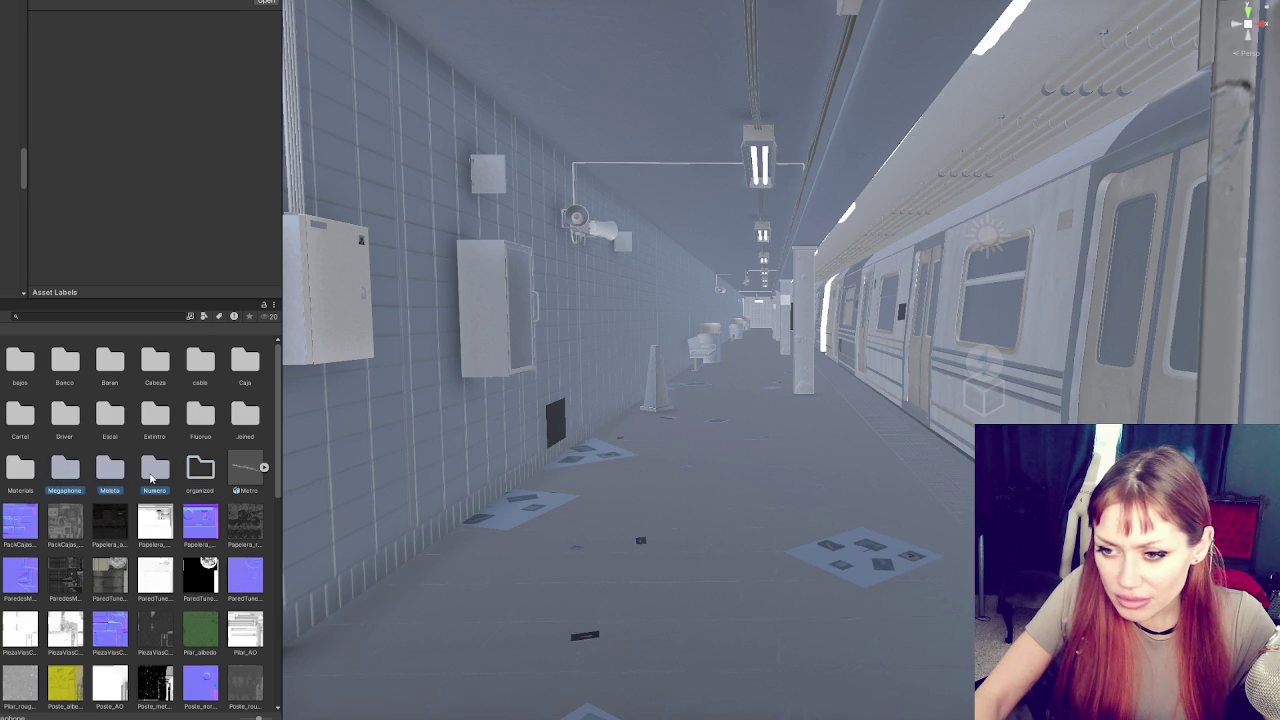
left_click(20, 362, "shift")
mouse_move(28, 472)
left_mouse_down()
mouse_move(143, 486)
mouse_move(212, 478)
left_mouse_up()
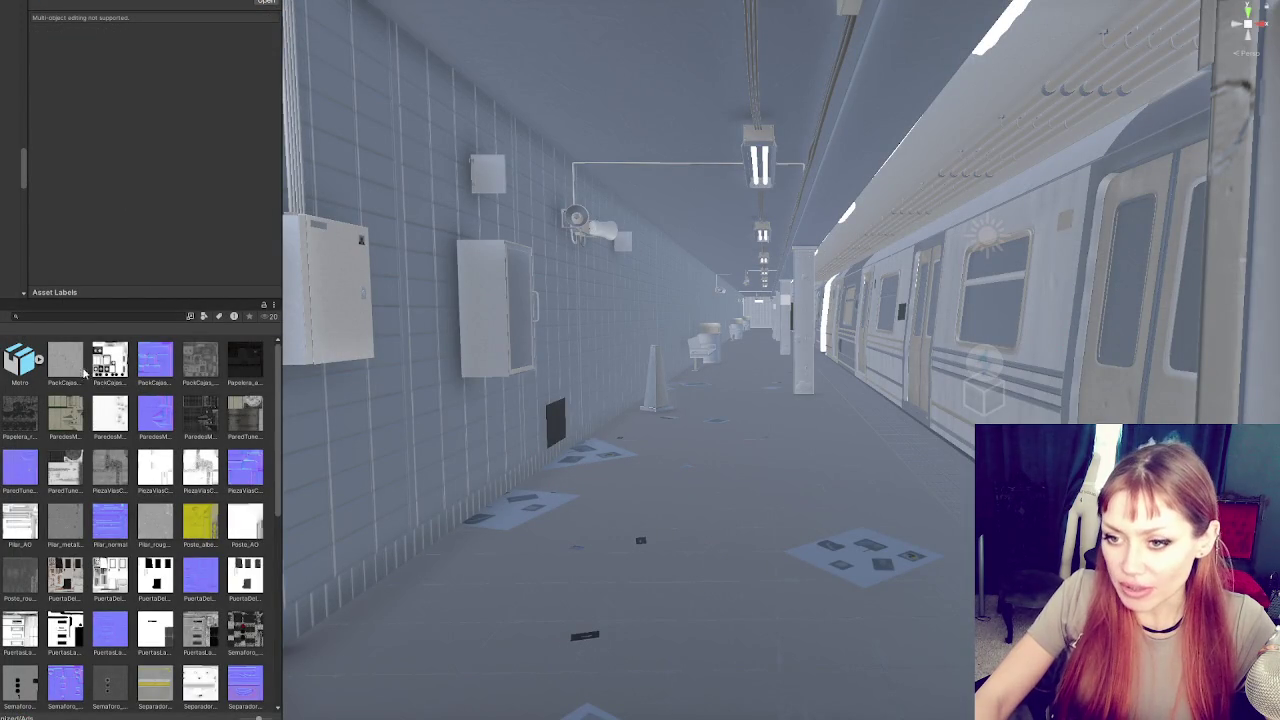
Reselect the tiled wall and locate its normal texture in the Project window
scroll(78, 388, "down", 1)
scroll(76, 388, "up", 1)
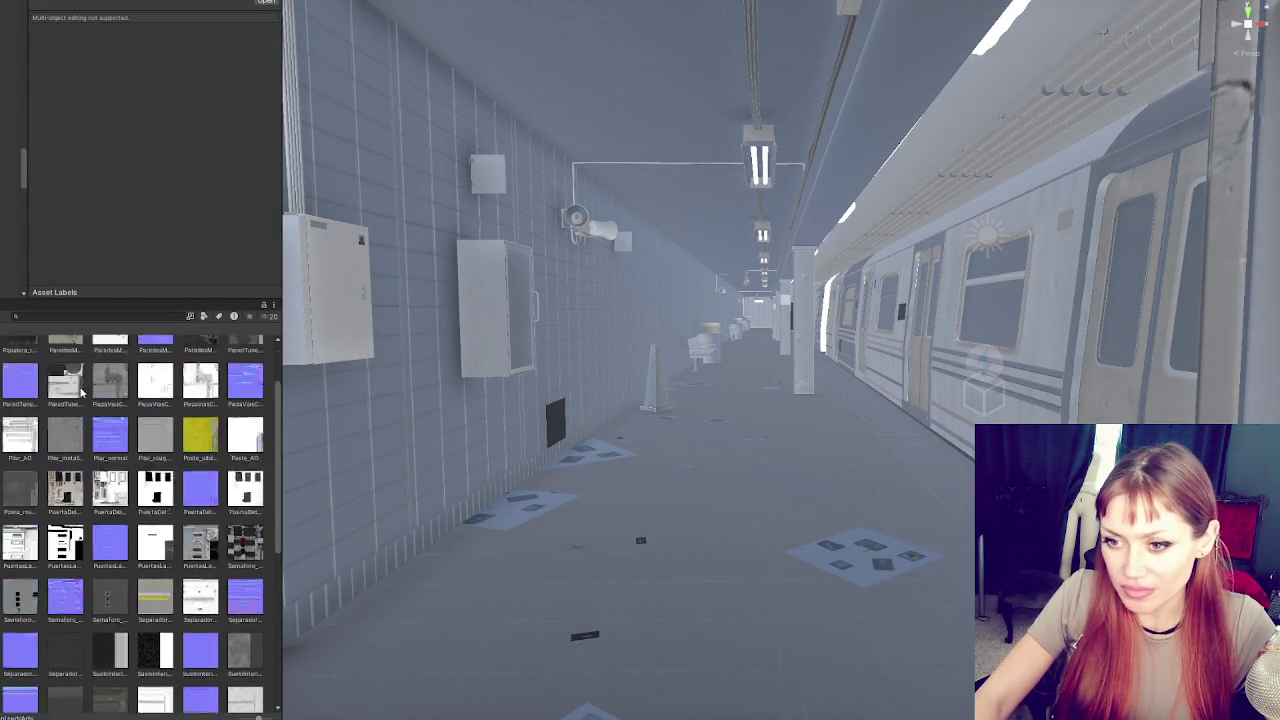
left_click(439, 298)
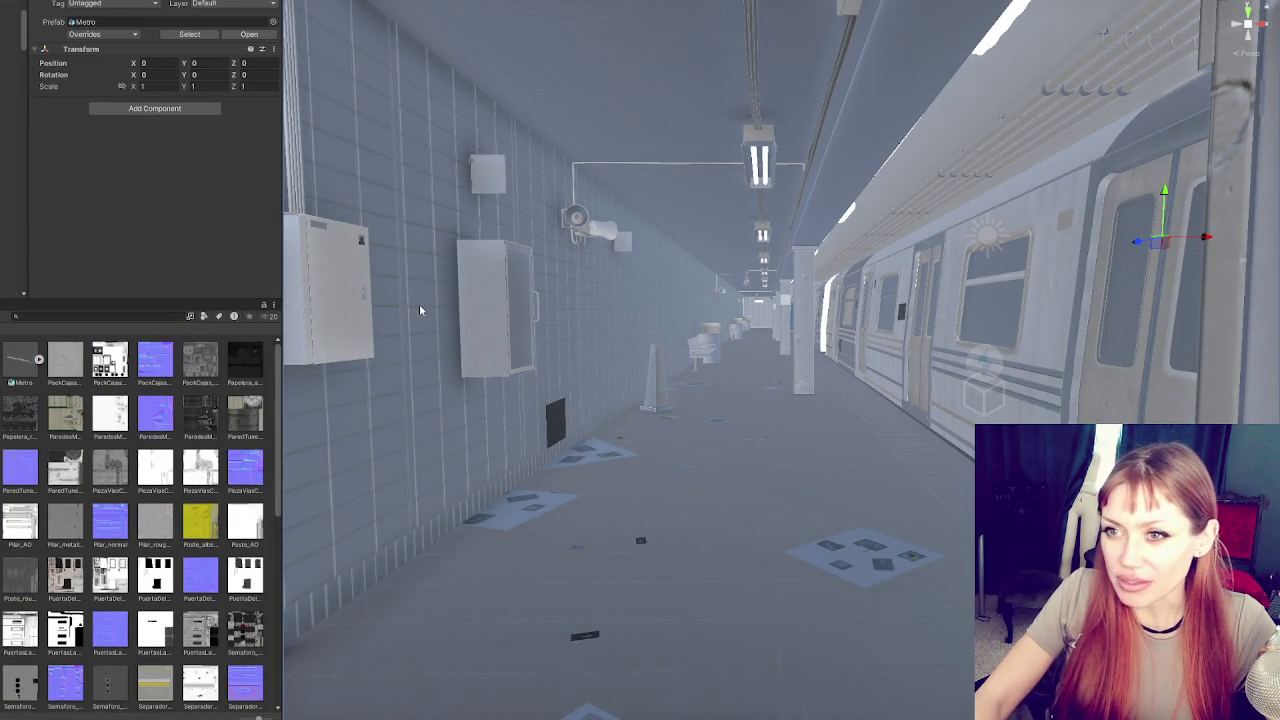
left_click(419, 310)
scroll(150, 150, "down", 5)
left_click(56, 105)
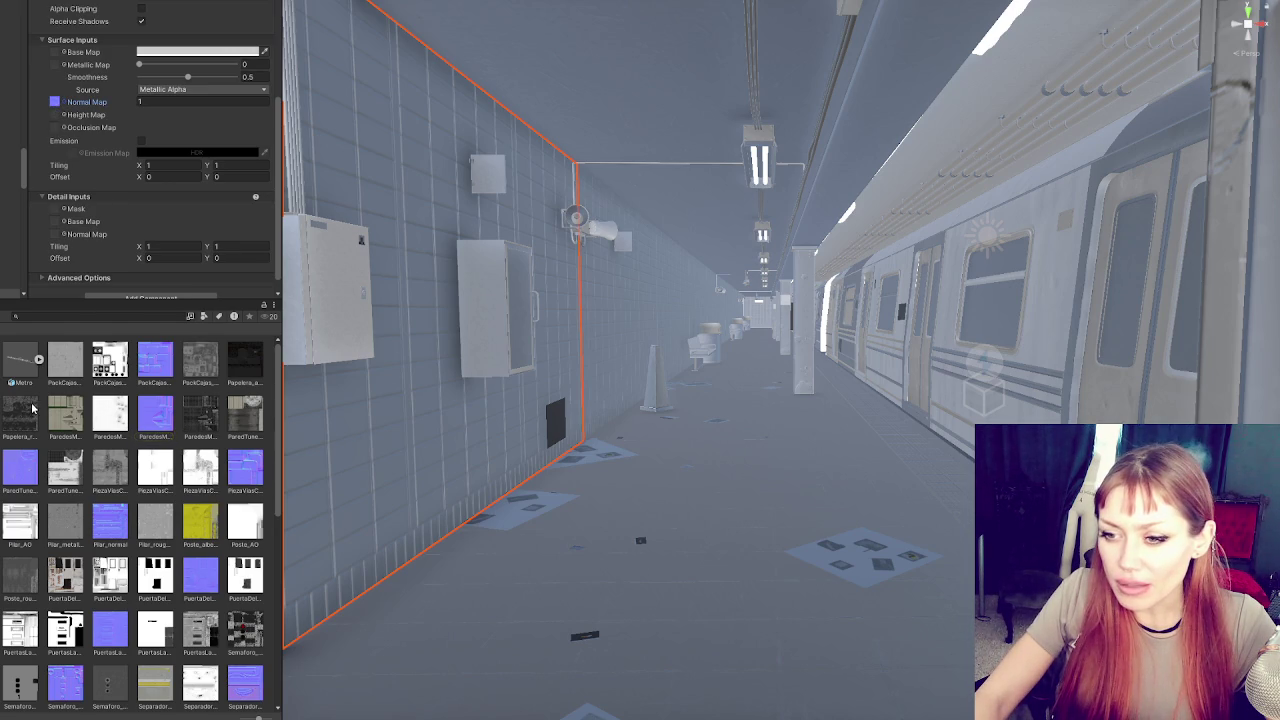
scroll(30, 410, "down", 10)
Create a Pack folder and move the four PackCajas textures into it
right_click(187, 690)
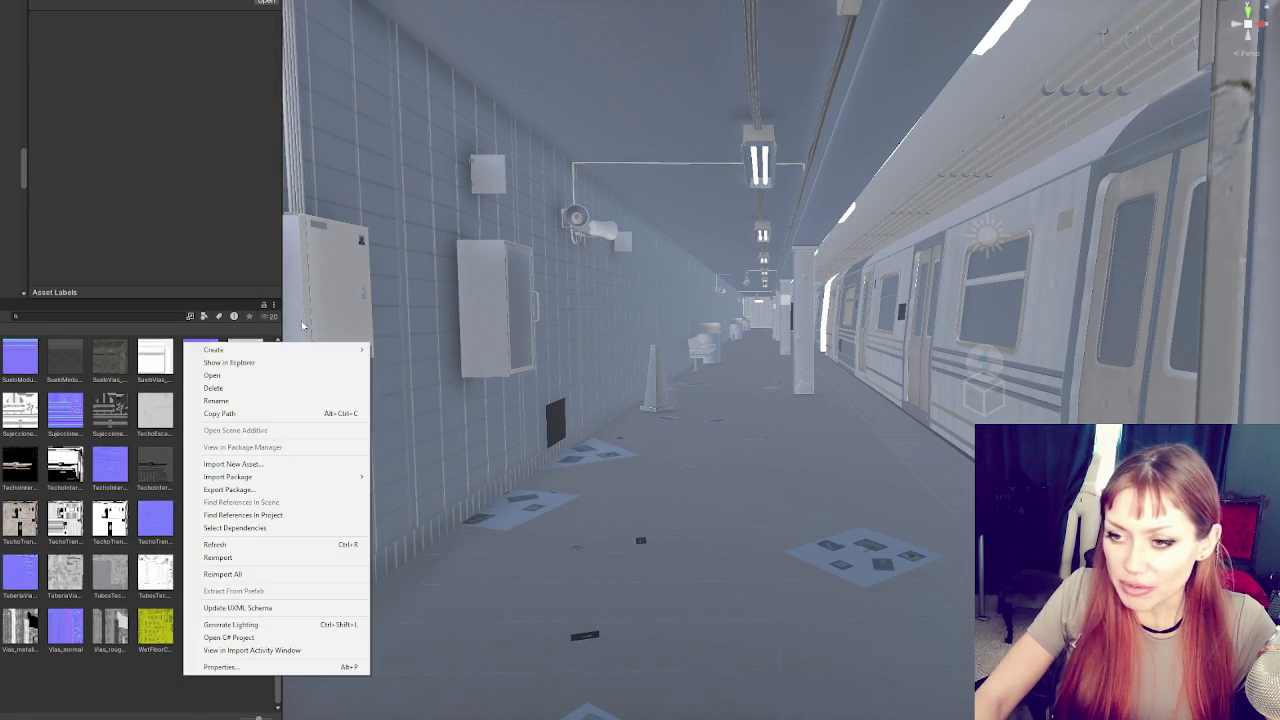
mouse_move(298, 350)
left_click(418, 147)
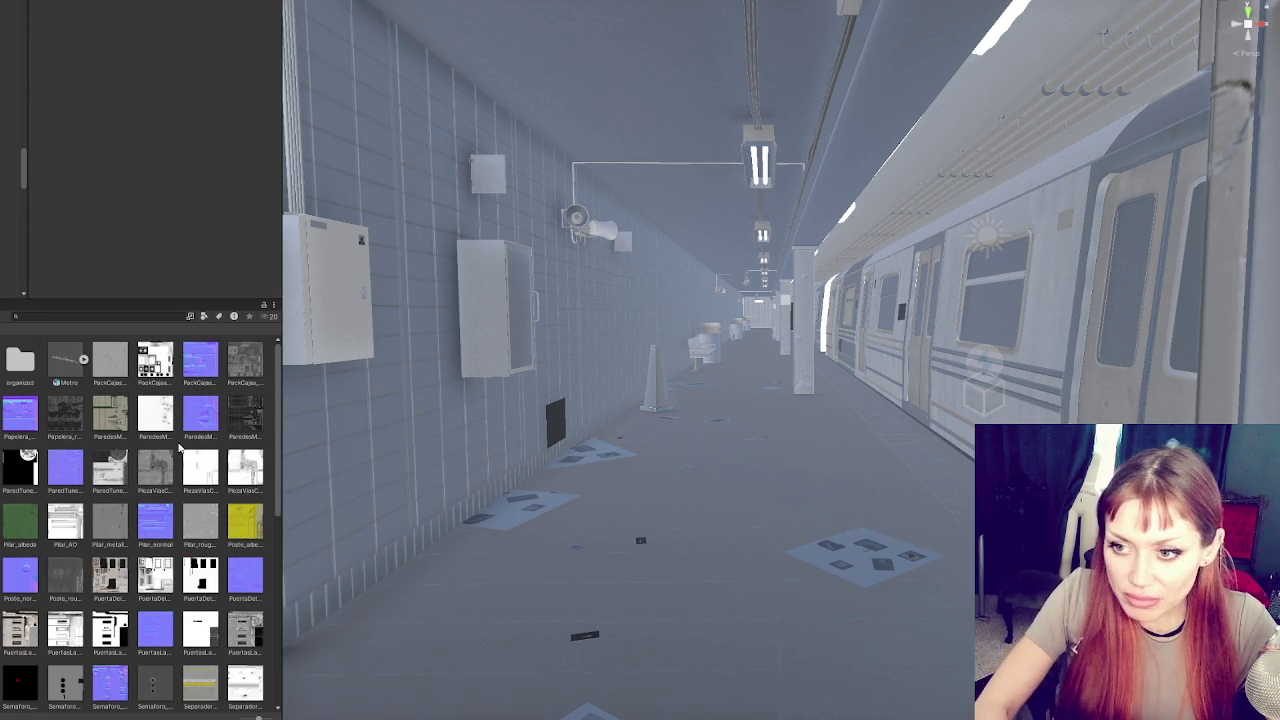
type("Pack")
left_click(110, 360)
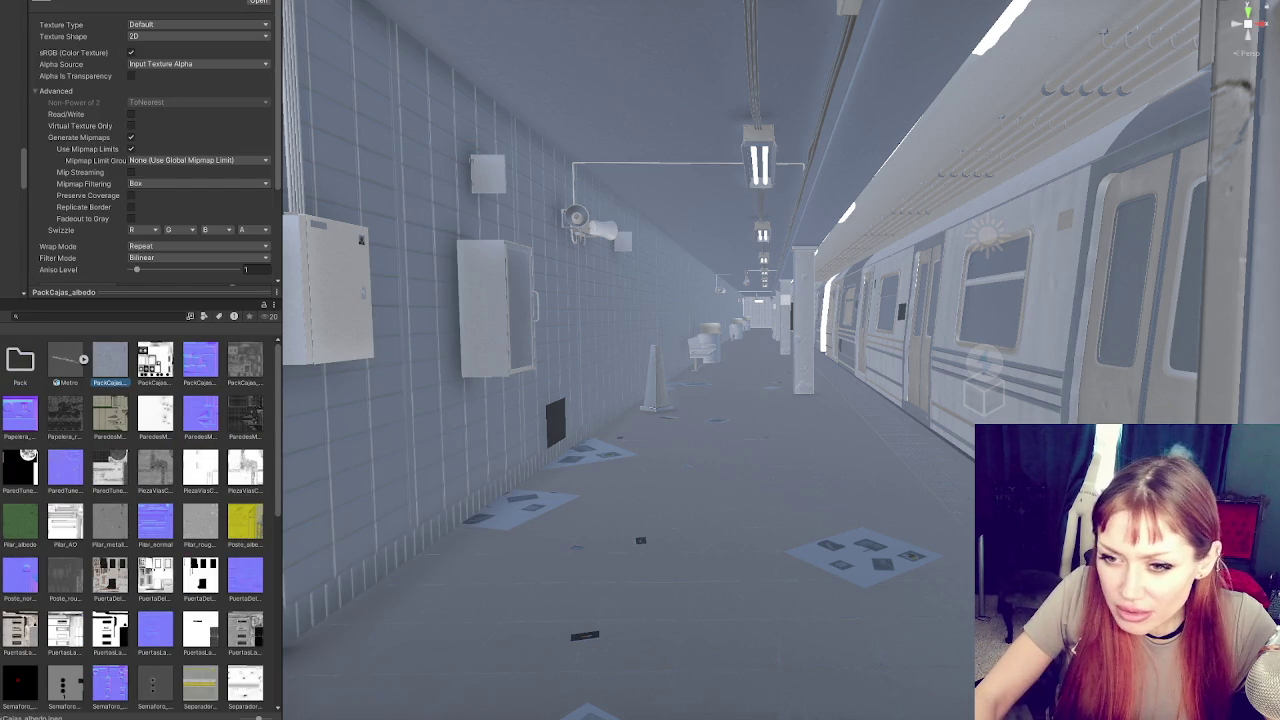
left_click(220, 370, "shift")
left_click_drag(220, 370, 22, 368)
Create a Papel folder and move the four Papelera textures into it
right_click(89, 392)
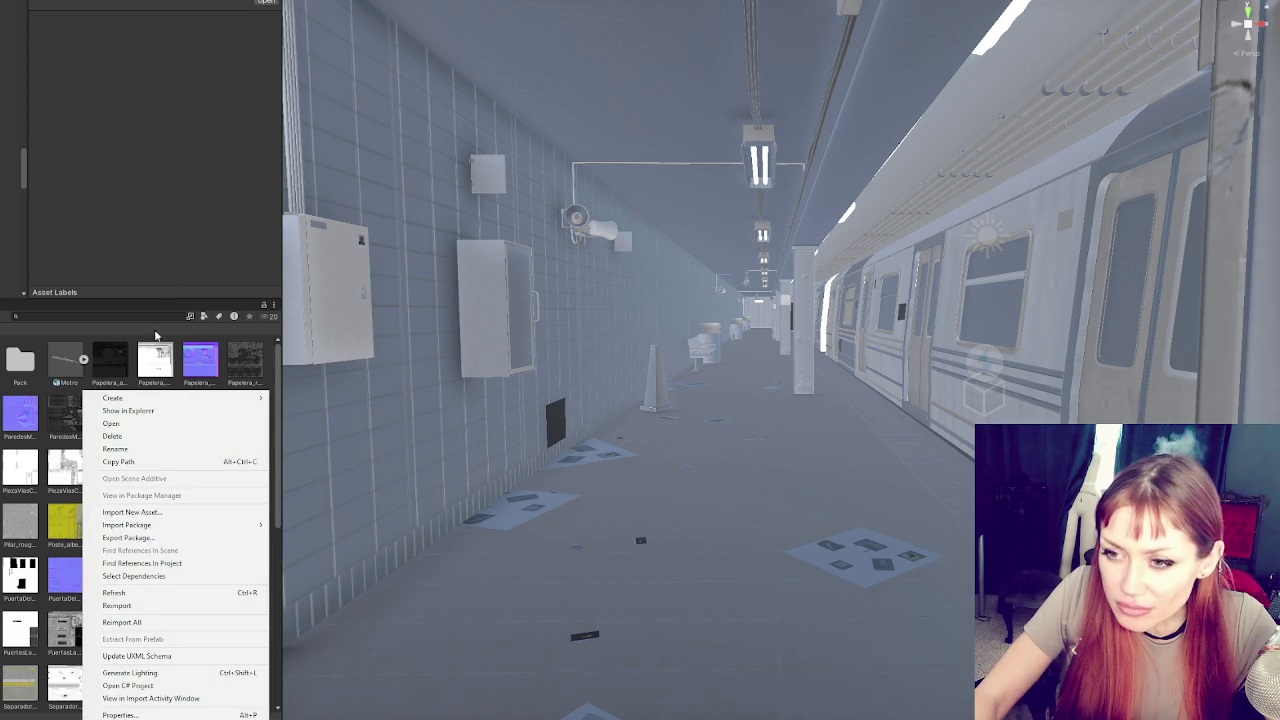
mouse_move(180, 398)
left_click(295, 148)
type("Papel")
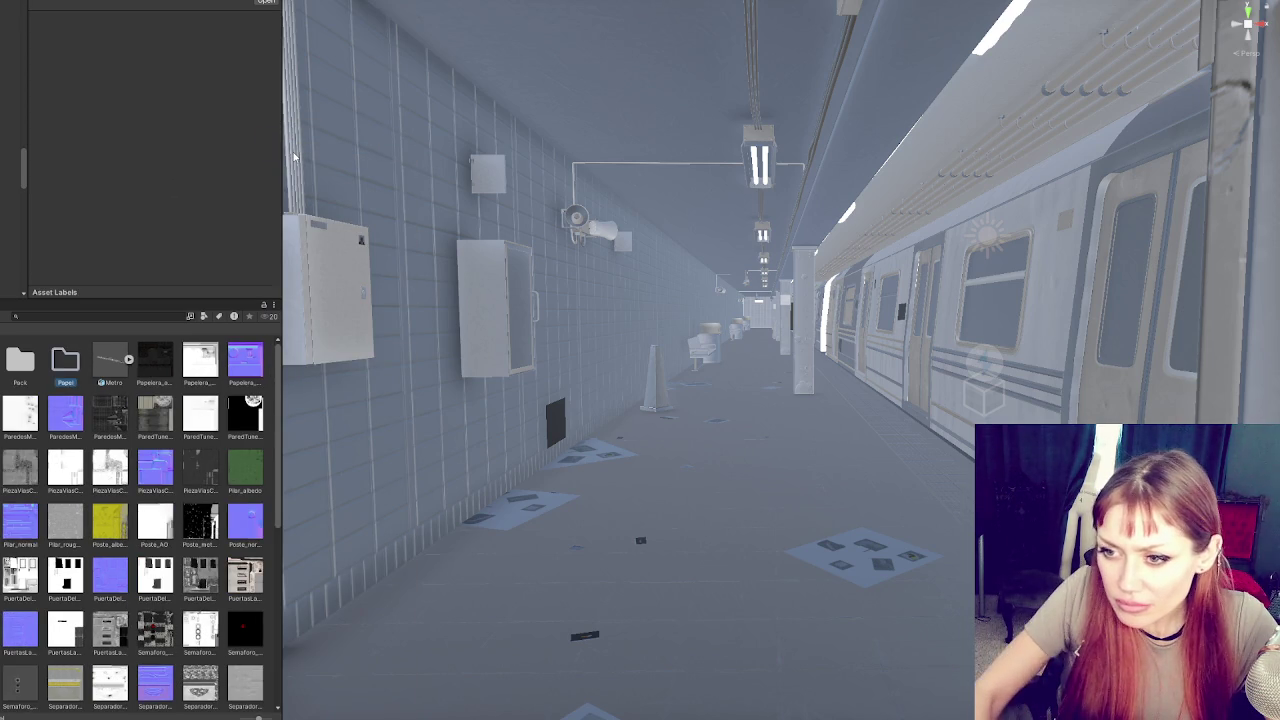
left_click(152, 370)
left_click(245, 360, "shift")
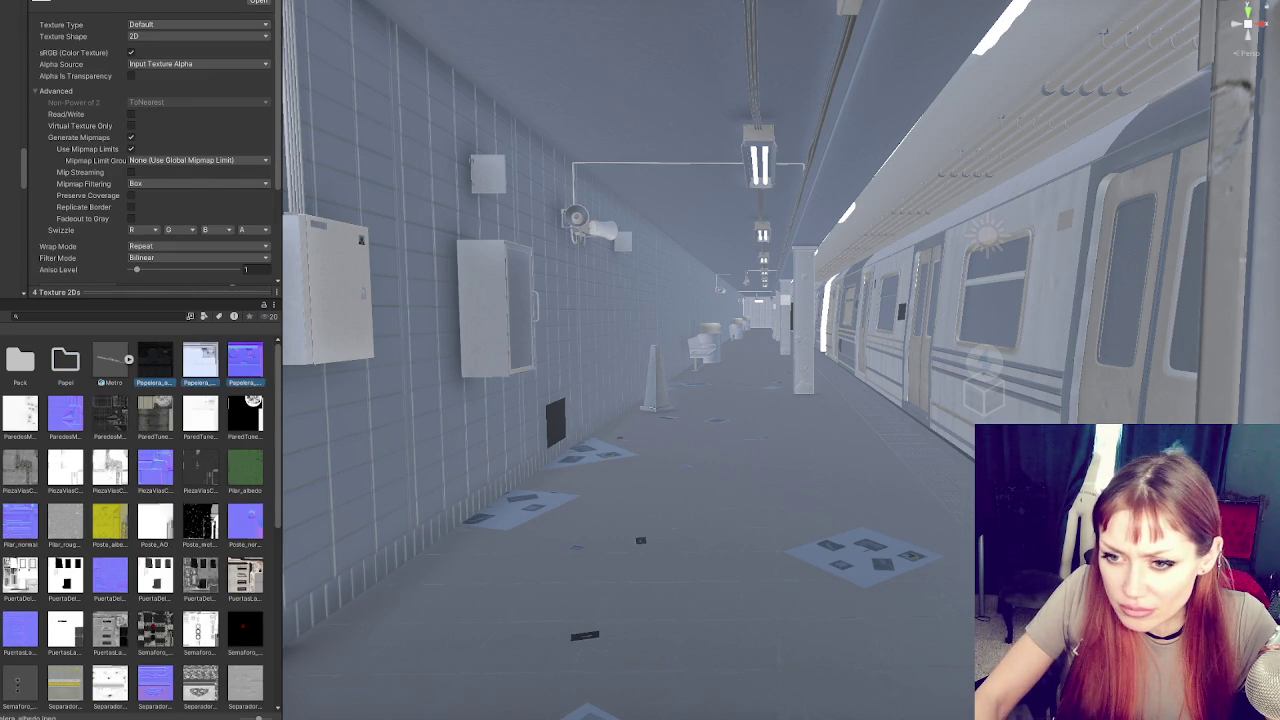
left_click_drag(155, 366, 65, 365)
left_click(20, 372, "shift")
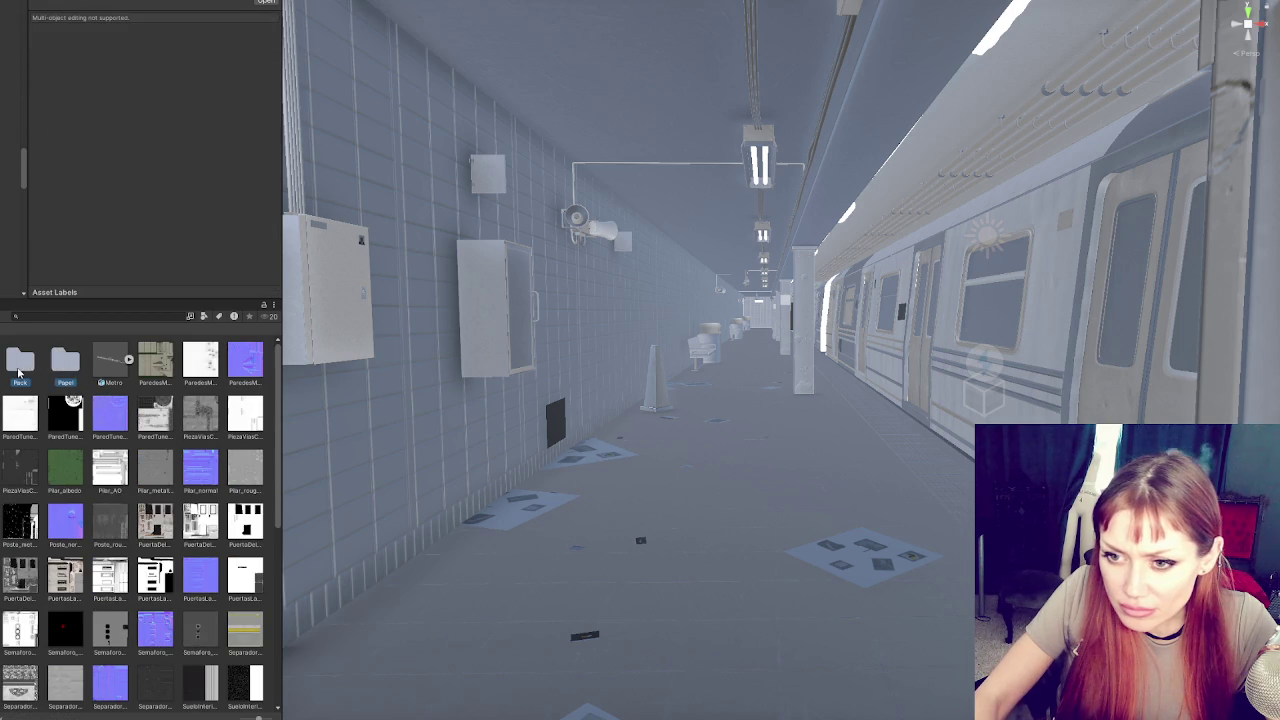
right_click(131, 393)
Create a Pared folder and move the ParedesModulares and ParedTunel textures into it
mouse_move(280, 398)
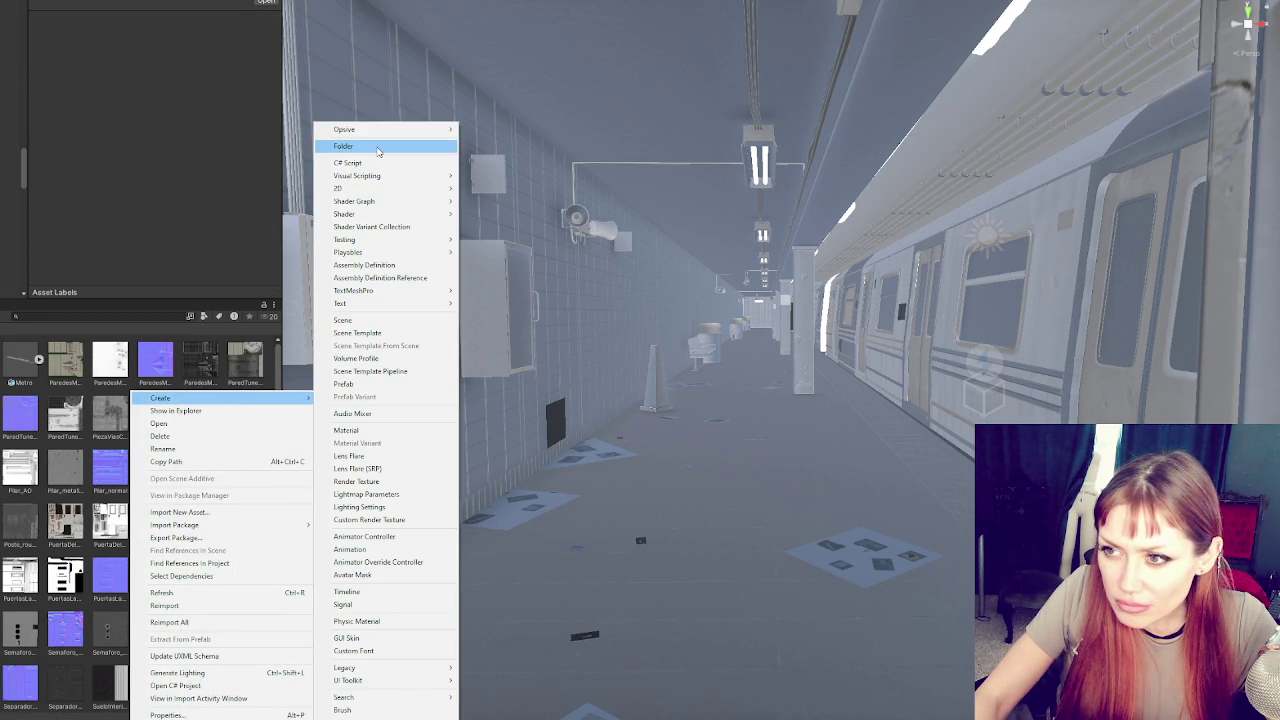
left_click(377, 151)
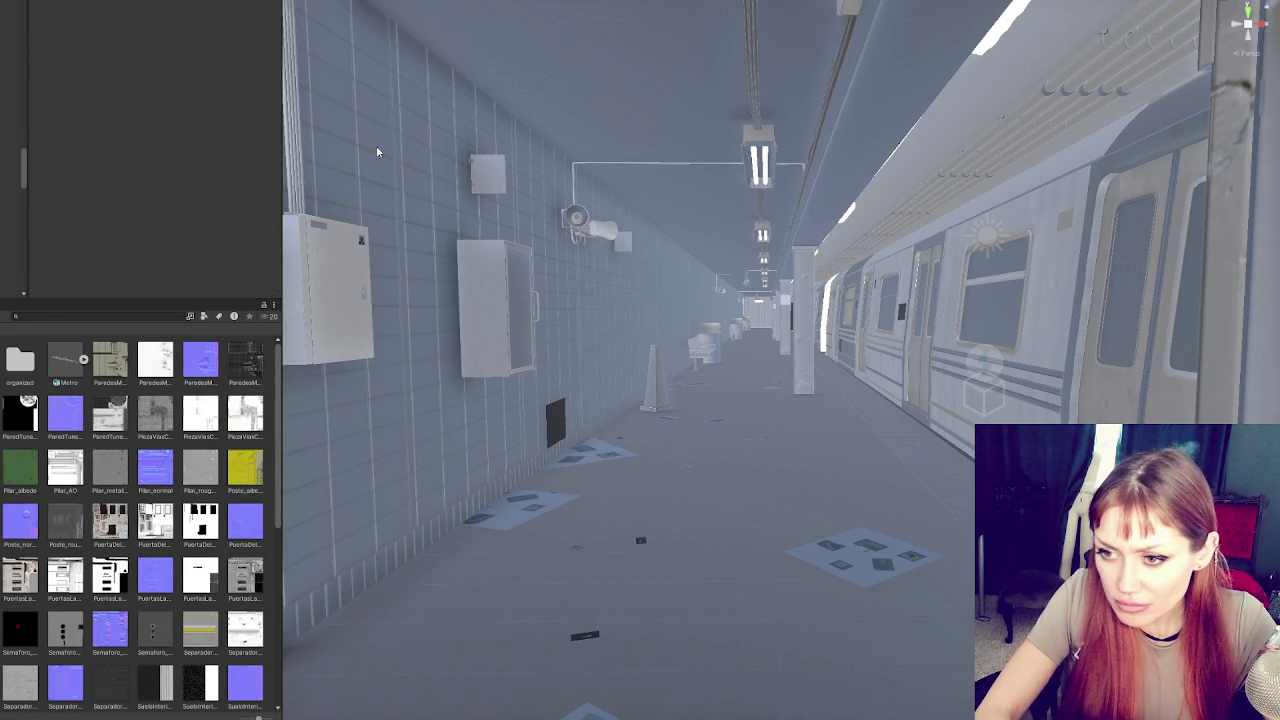
left_click(110, 360)
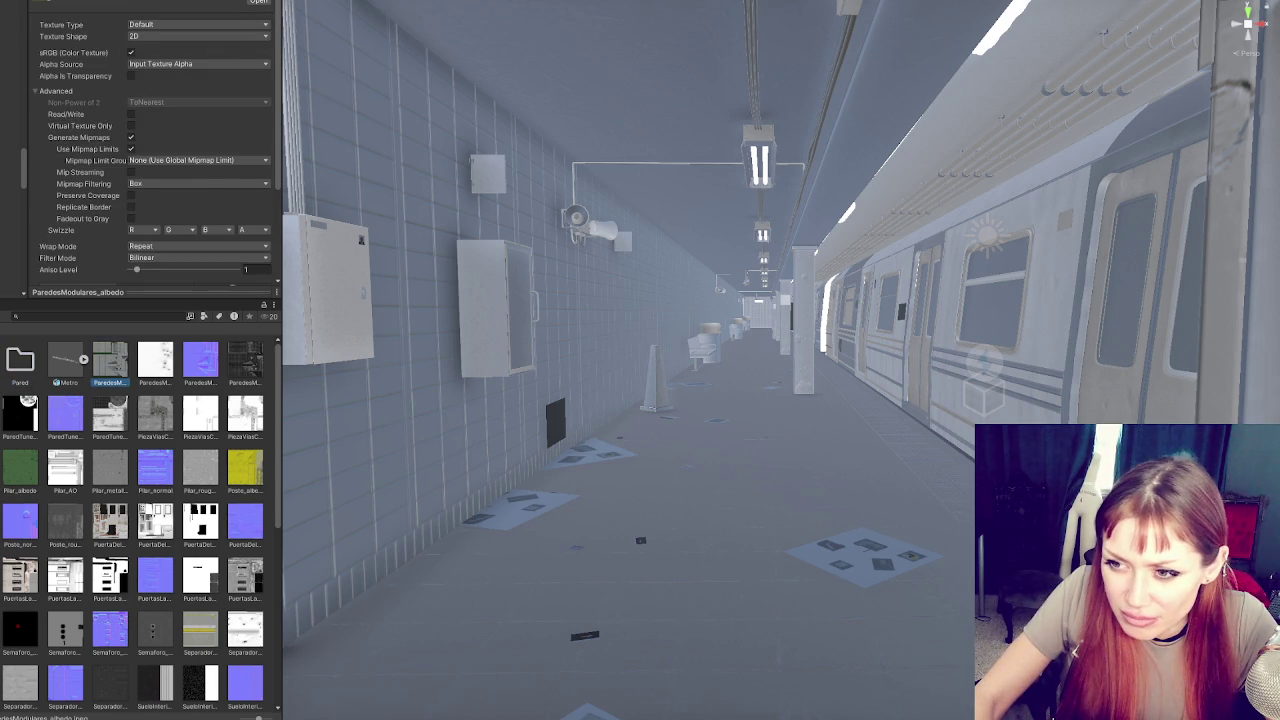
left_click(245, 360, "shift")
left_click_drag(200, 365, 38, 362)
right_click(86, 386)
left_click(118, 406)
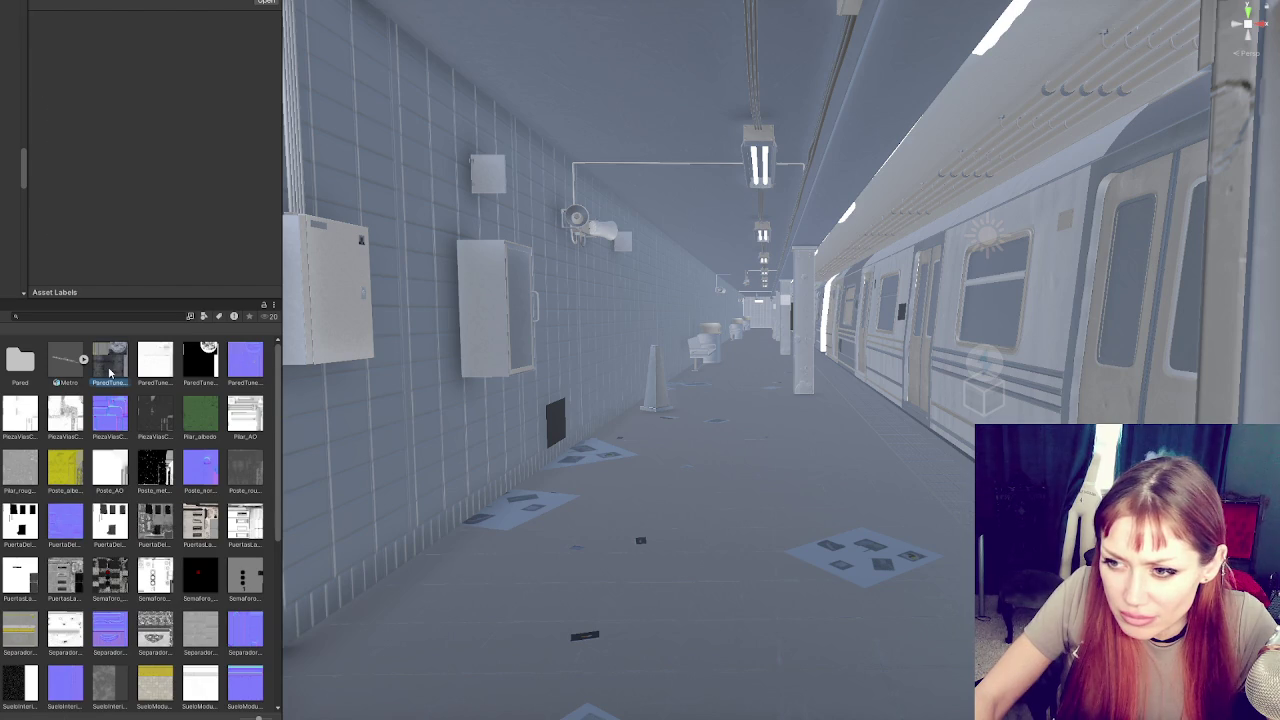
left_click(111, 372)
left_click(245, 360, "shift")
left_click_drag(120, 370, 24, 365)
Create a Pieza folder and move the PiezaViasCables textures into it
right_click(82, 395)
mouse_move(126, 400)
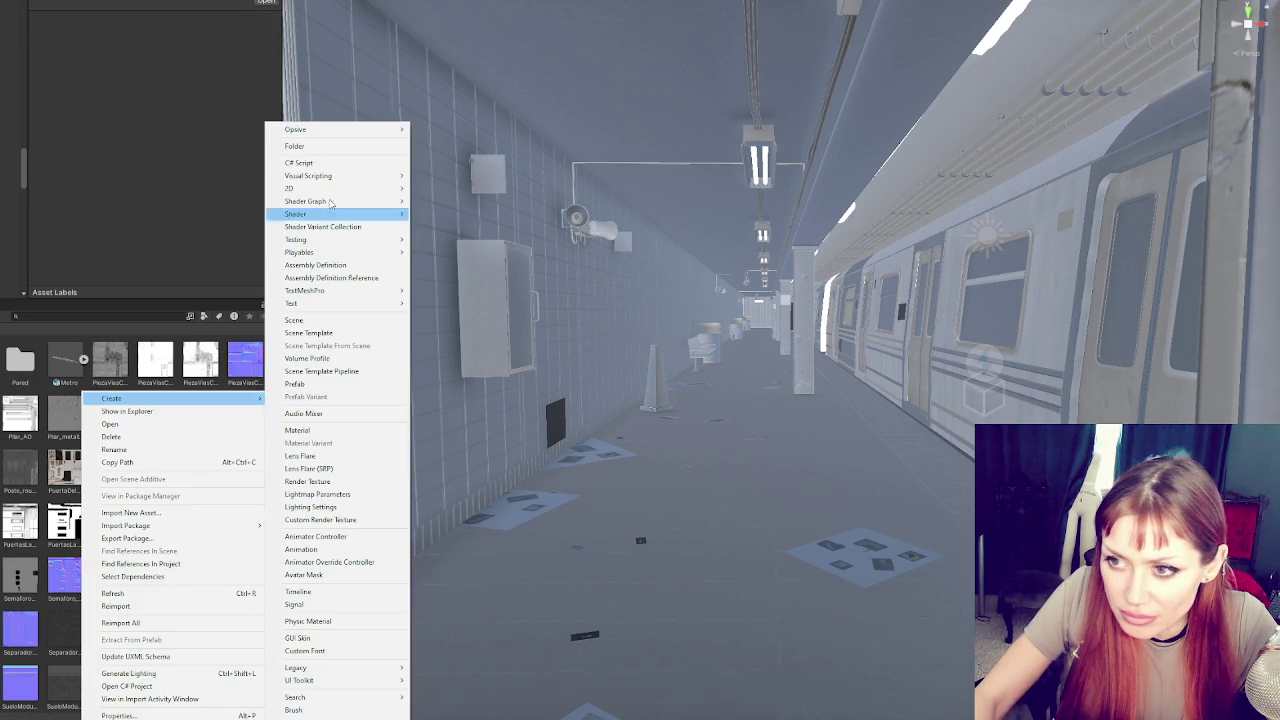
left_click(310, 147)
type("organized")
key("Return")
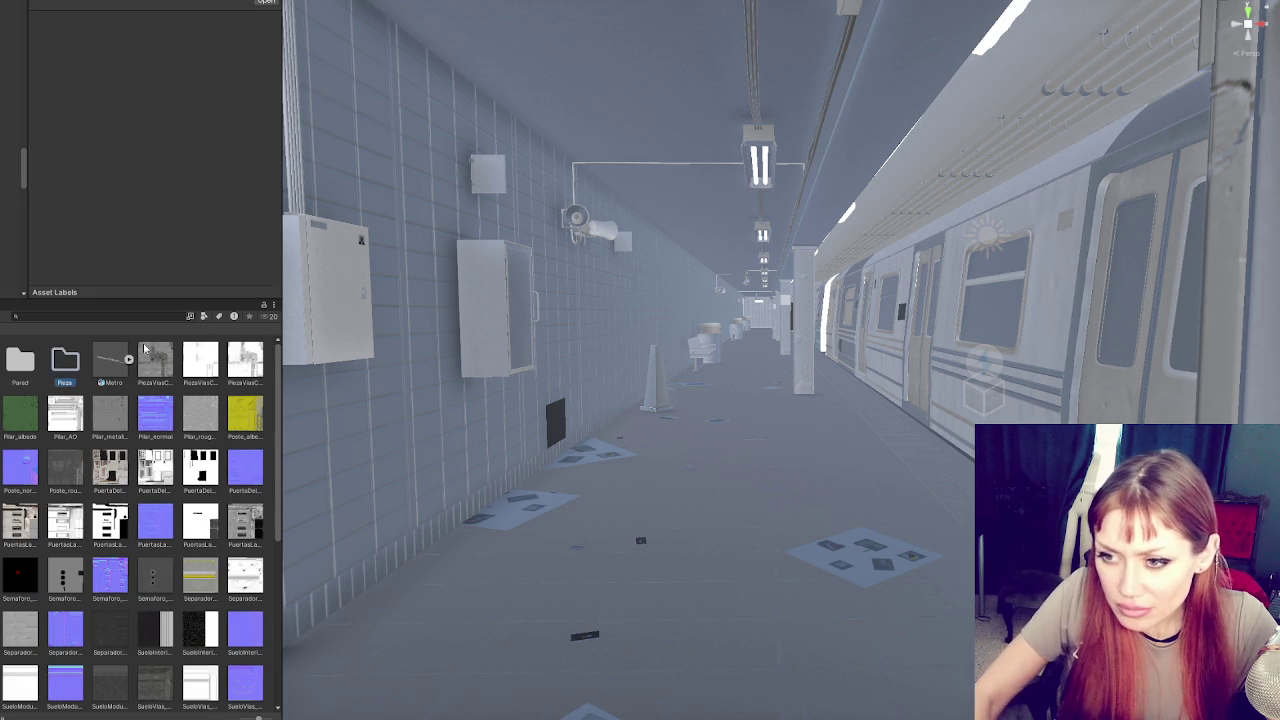
left_click(160, 377)
key("shift+Right")
key("shift+Right")
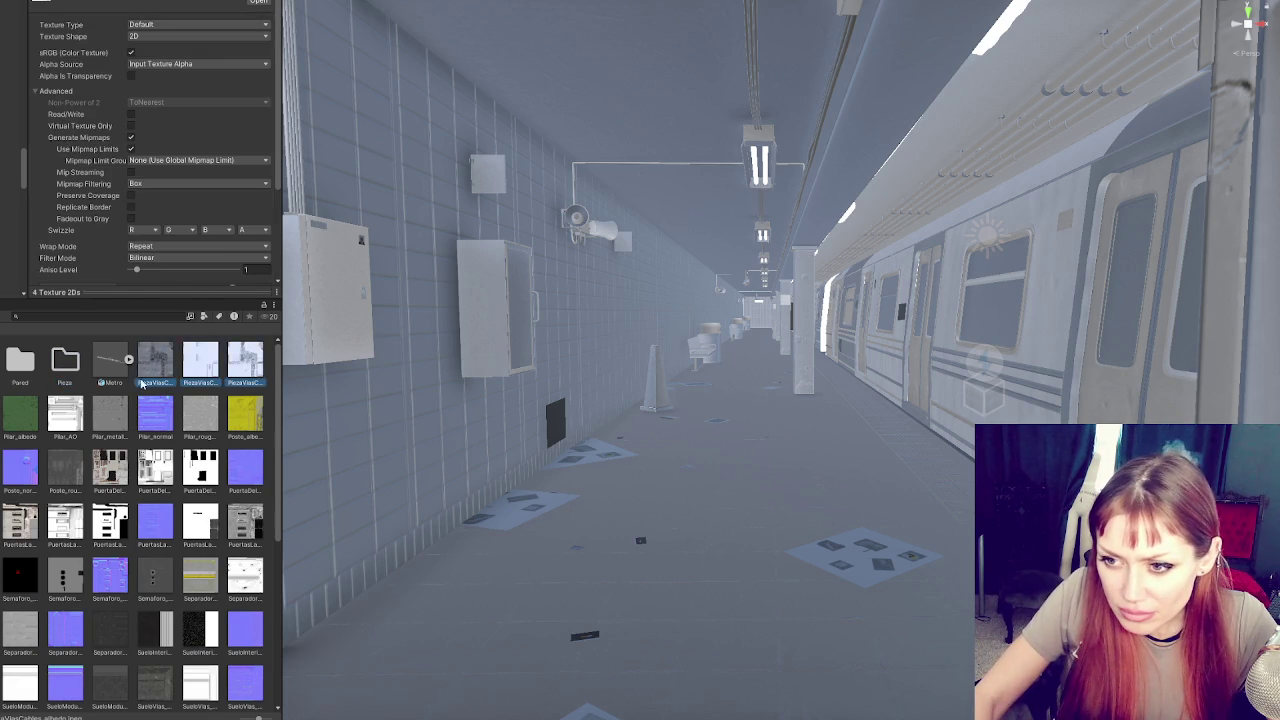
left_click_drag(166, 375, 64, 368)
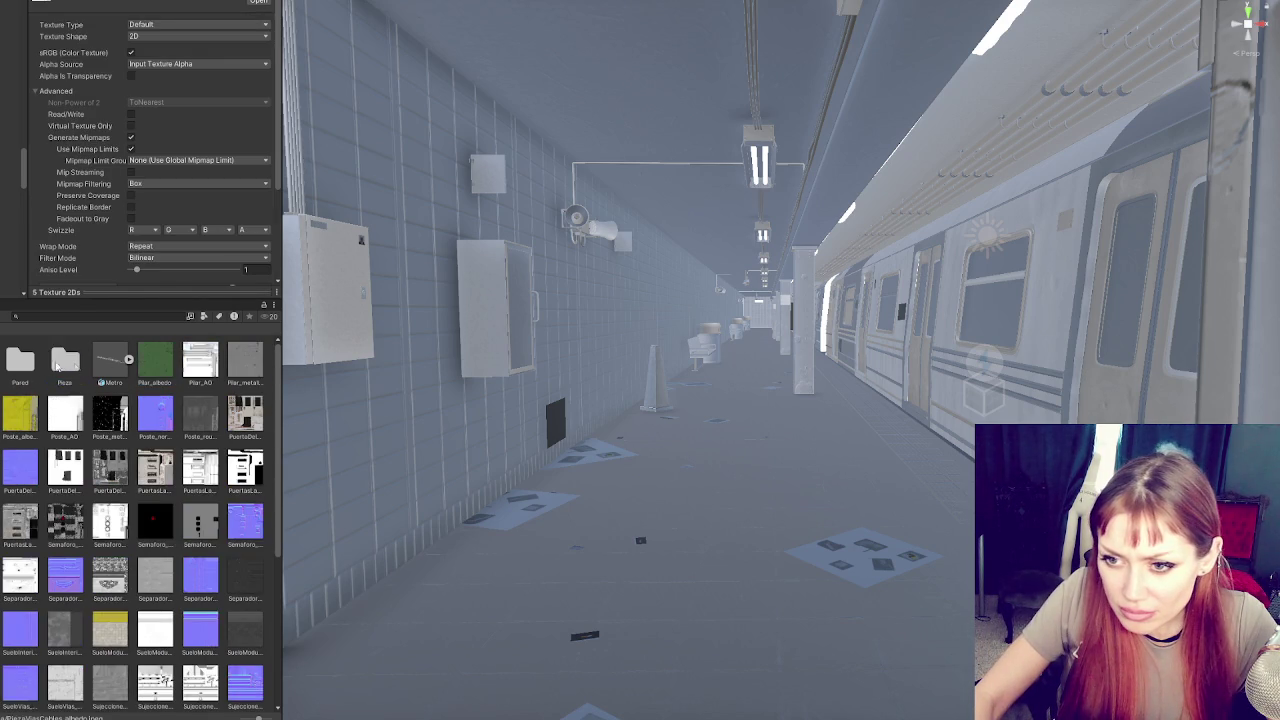
Create a Pilar folder and move the Pilar textures into it
right_click(6, 390)
mouse_move(64, 397)
left_click(224, 146)
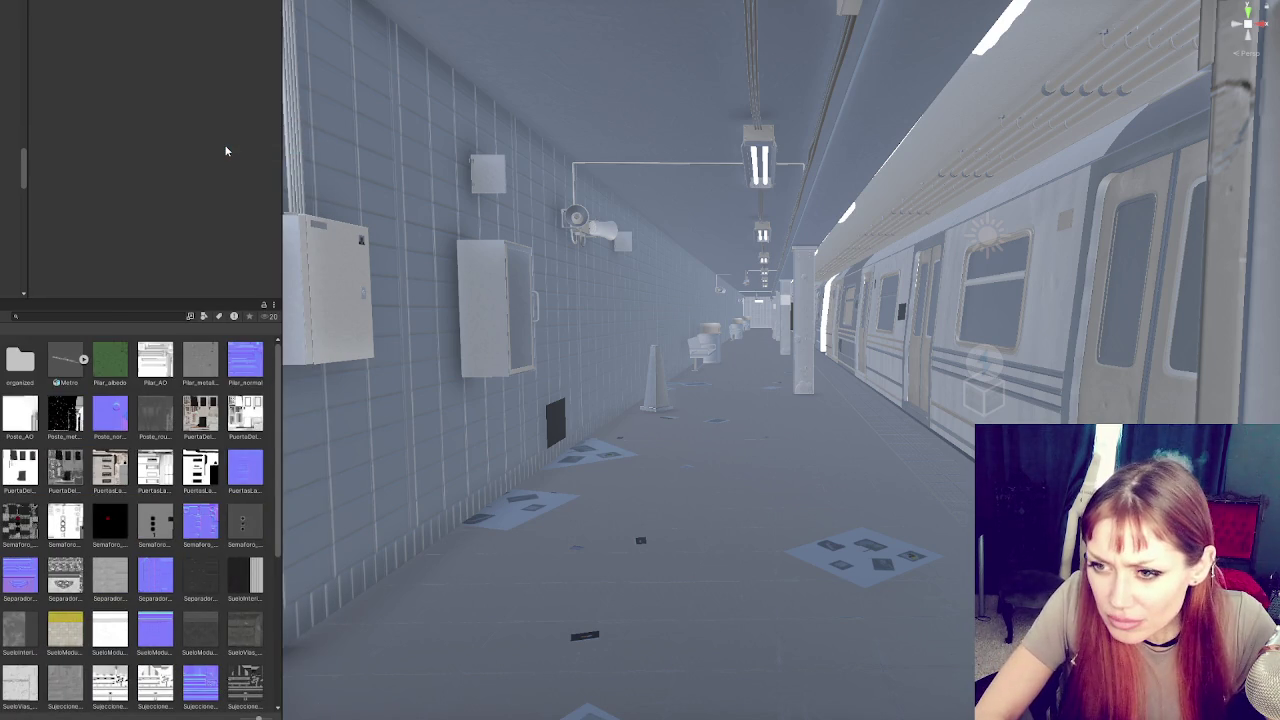
type("Pilar")
key("Return")
left_click(109, 360)
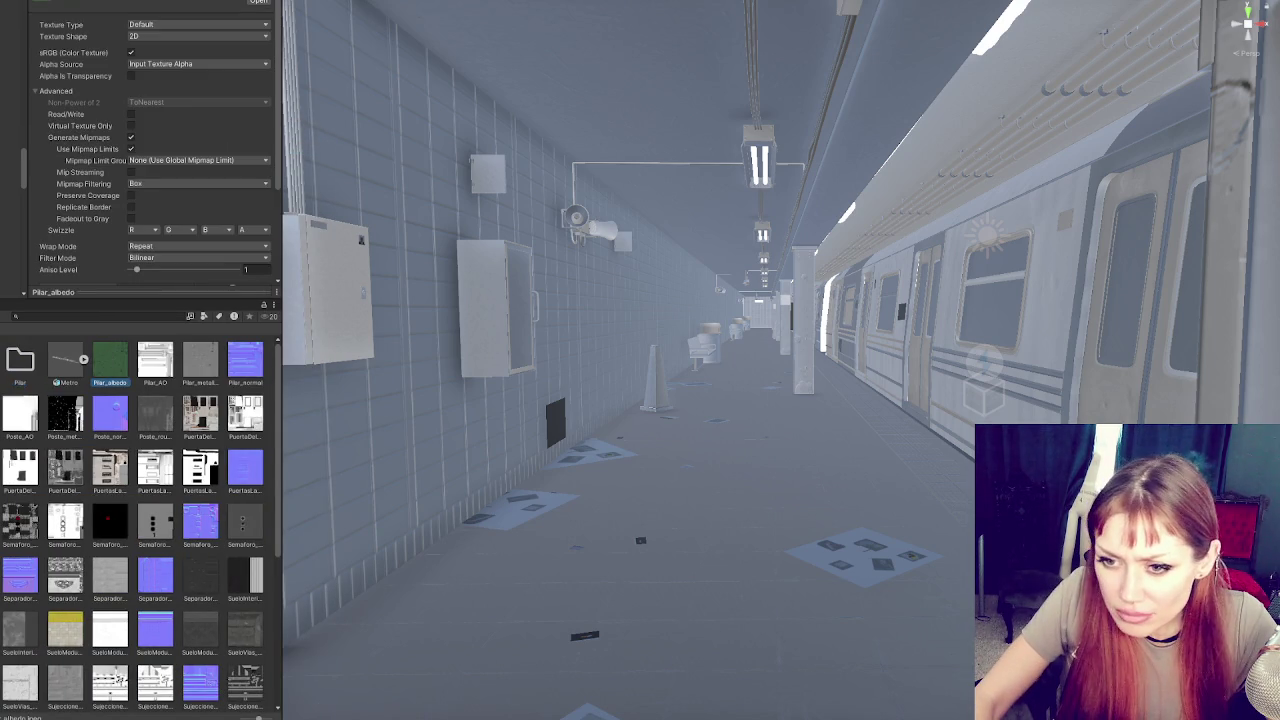
key("shift+Right")
key("shift+Right")
key("shift+Right")
left_click_drag(104, 365, 22, 360)
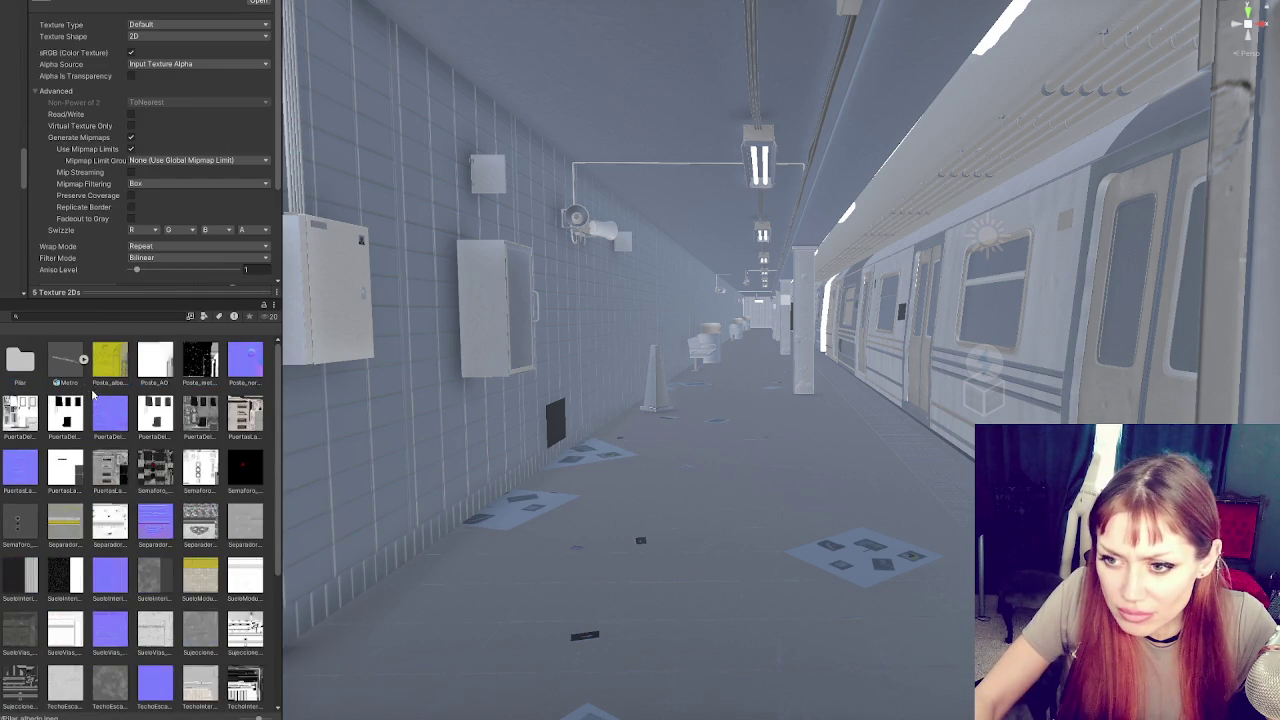
Create a Post folder and move the Poste textures into it
right_click(90, 390)
mouse_move(150, 399)
left_click(340, 145)
type("Post")
key("Return")
left_click(155, 365)
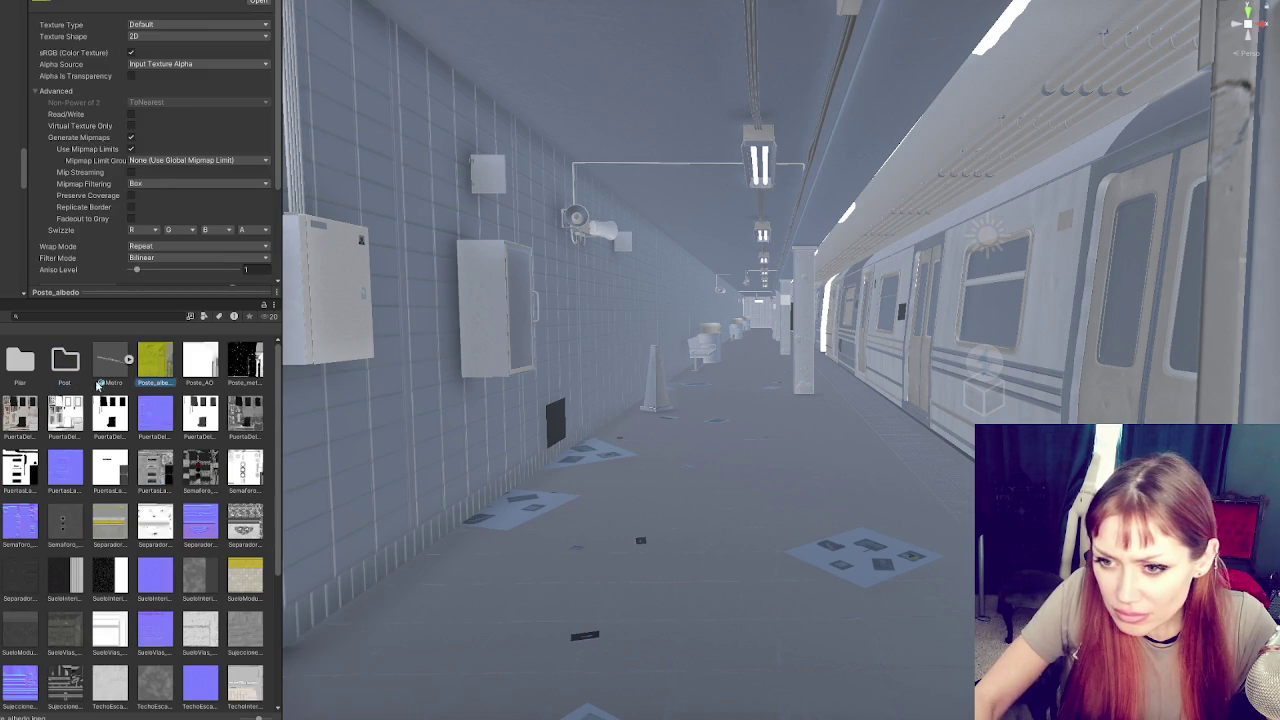
left_click(245, 362, "shift")
left_click_drag(245, 362, 65, 365)
left_click(22, 370, "ctrl")
Create a Puerta folder and move the PuertaDelantera textures into it
right_click(42, 388)
mouse_move(96, 395)
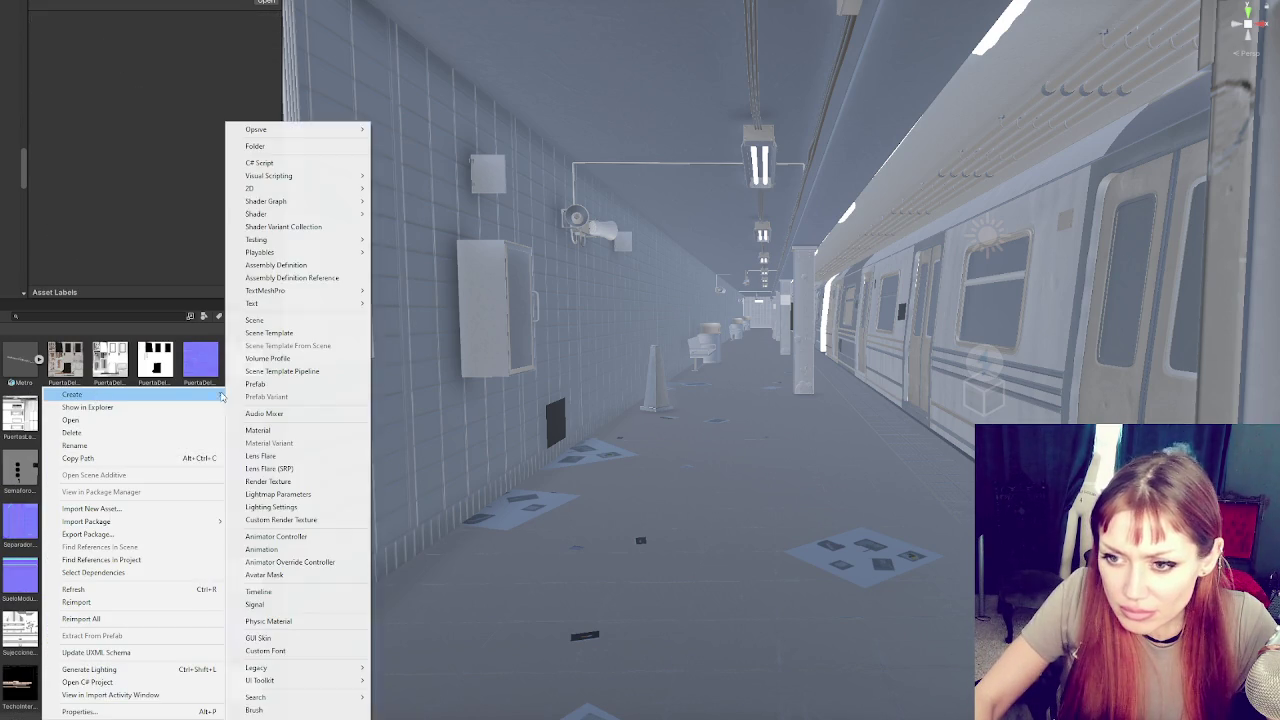
left_click(318, 147)
type("organized")
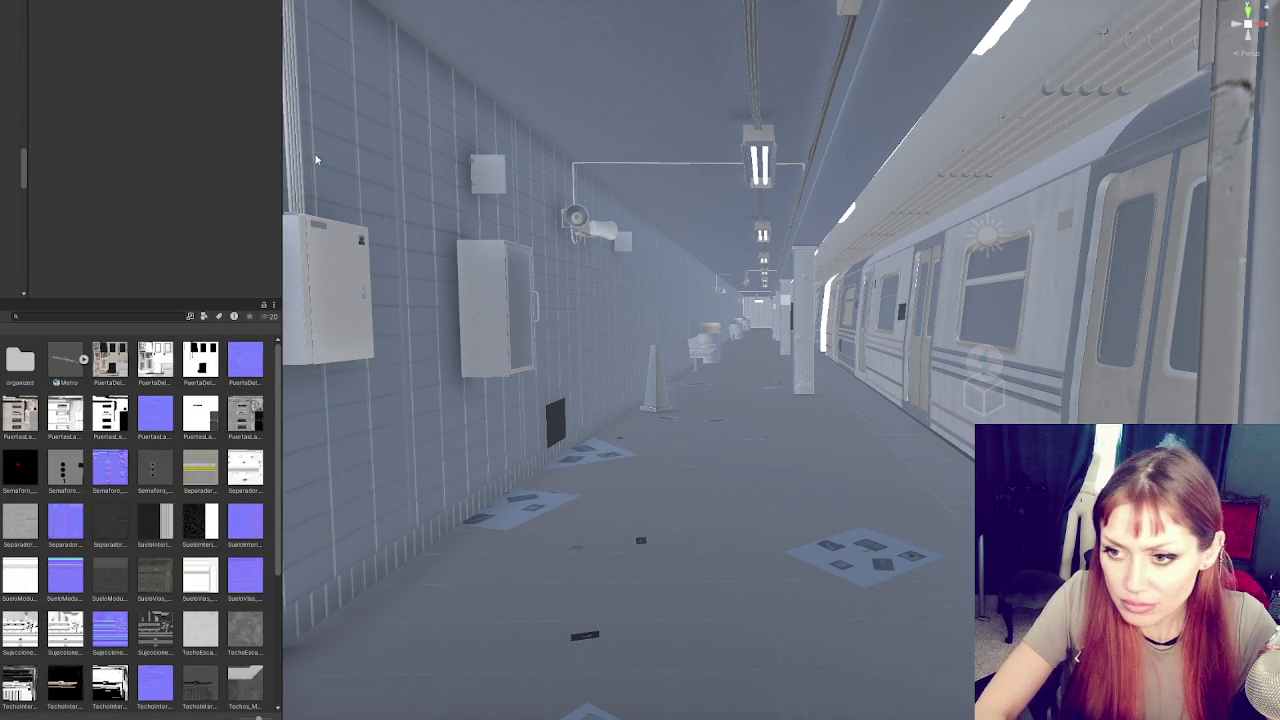
key("Return")
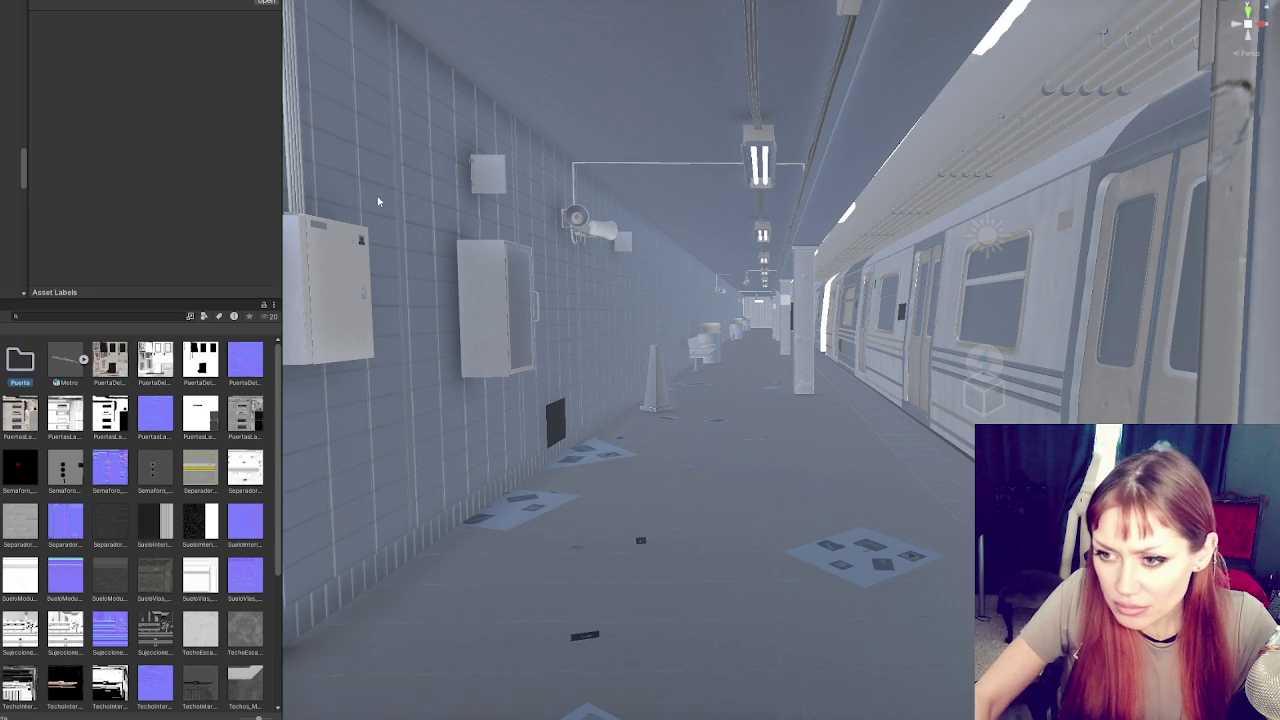
left_click(110, 365)
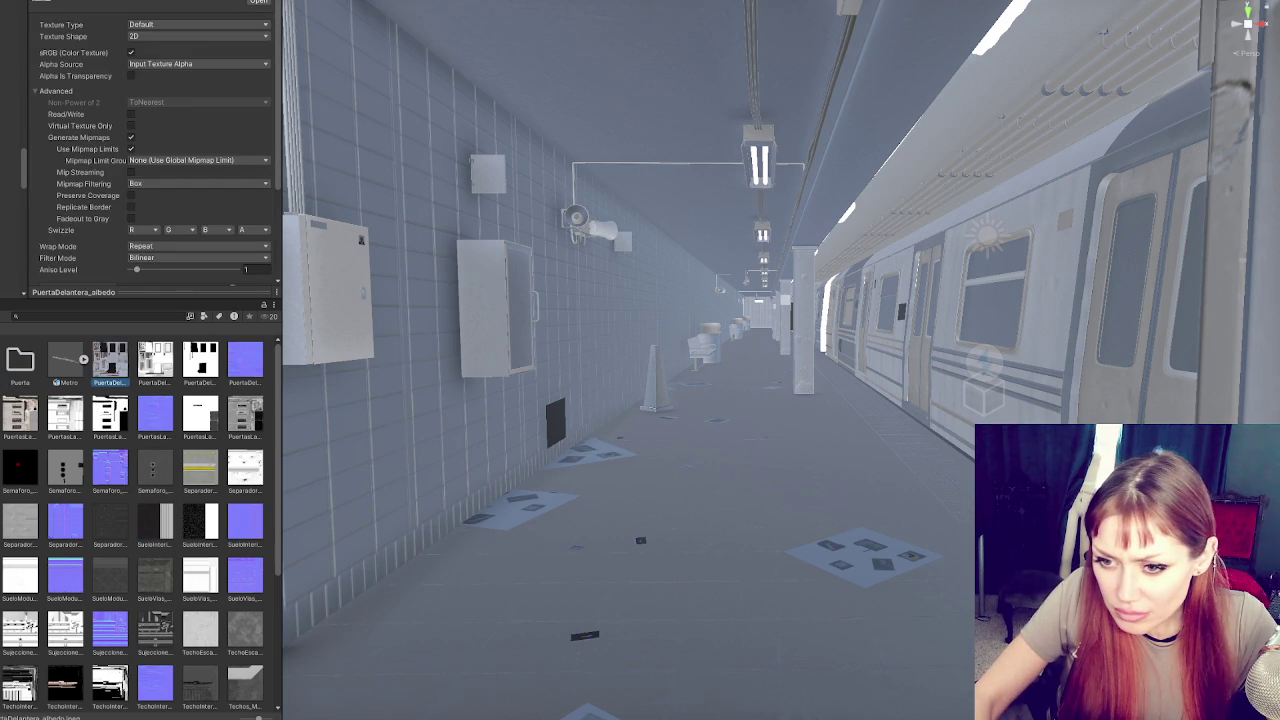
left_click(245, 415, "shift")
left_click_drag(120, 385, 30, 365)
Create a Sema folder and move the Semaforo textures into it
right_click(88, 393)
mouse_move(150, 395)
left_click(329, 147)
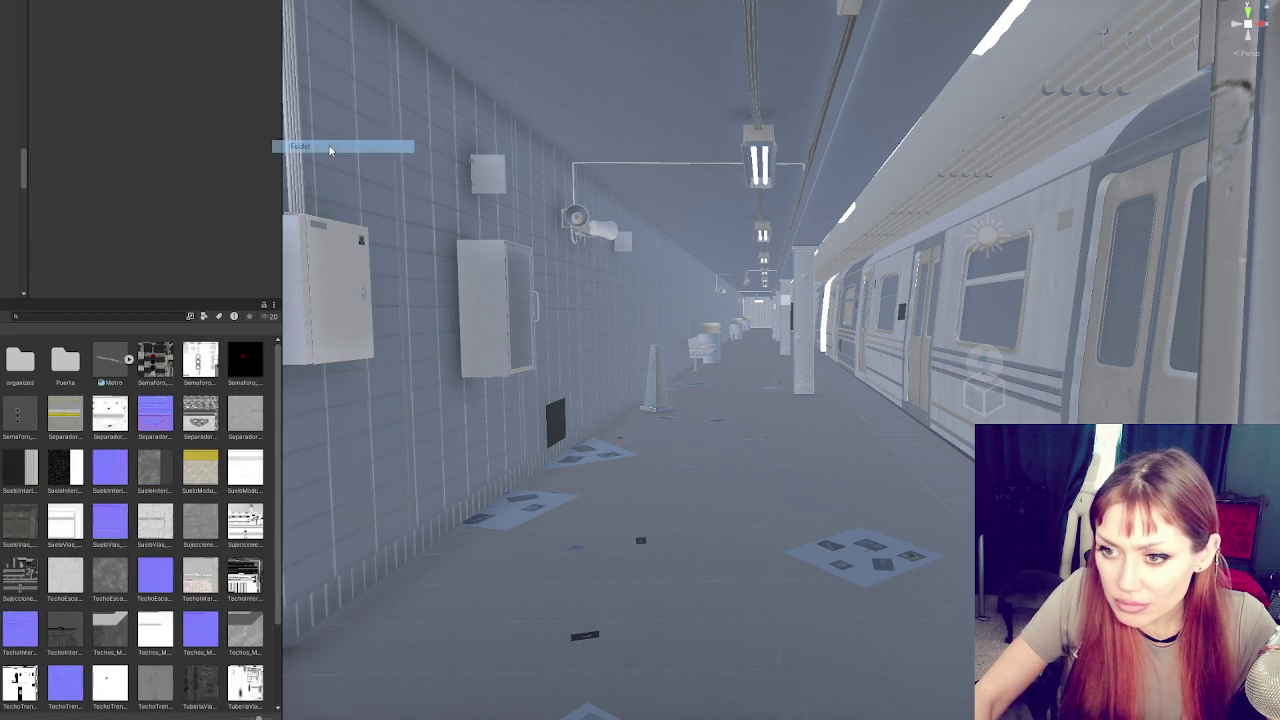
type("Sema")
key("Return")
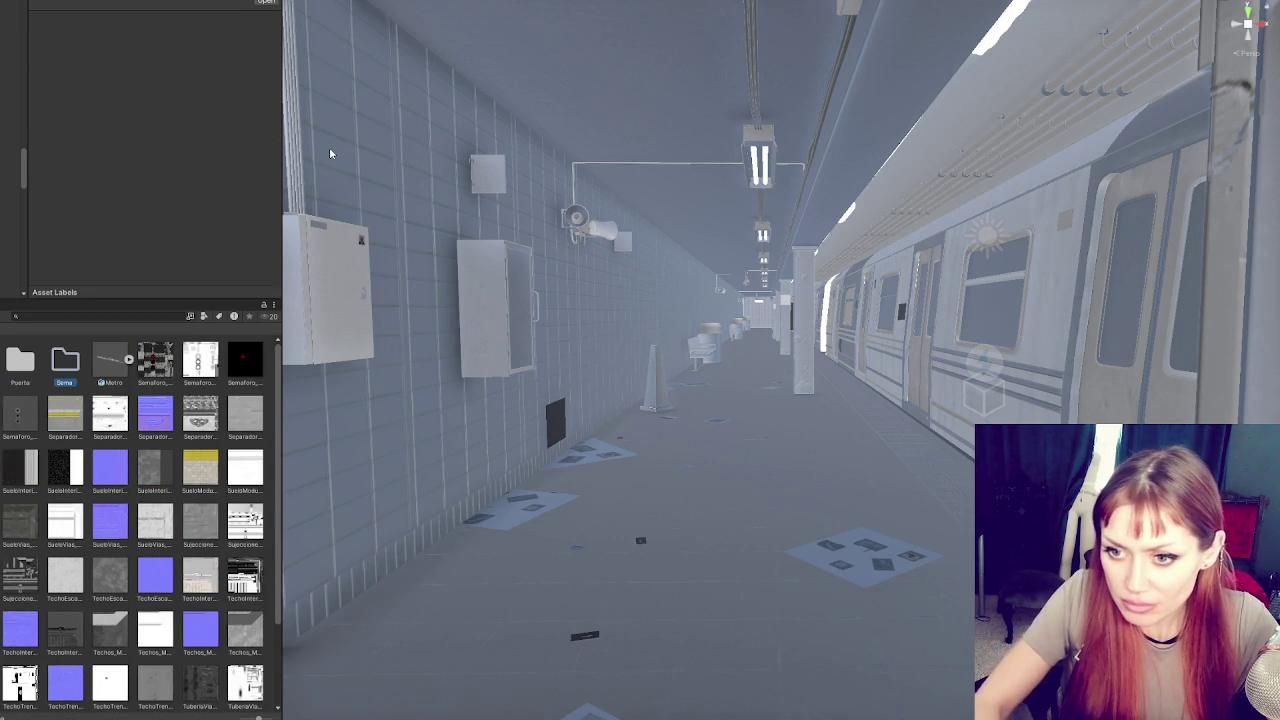
left_click(155, 362)
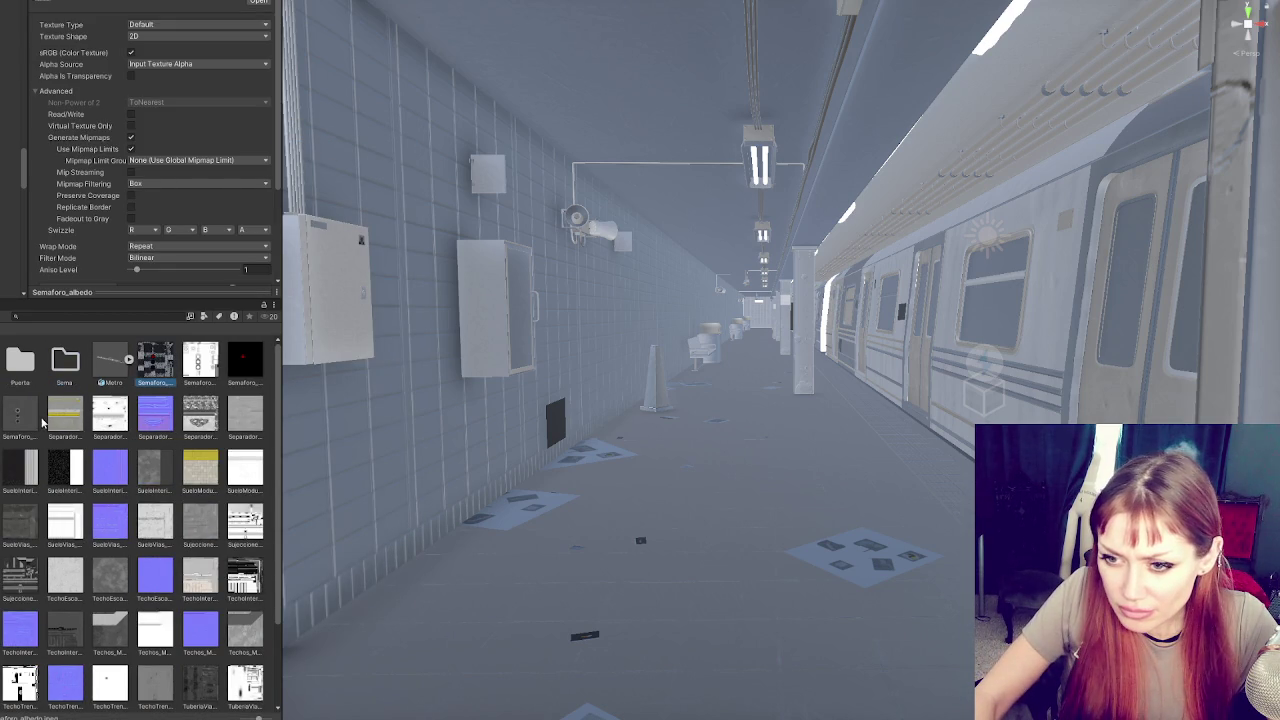
left_click(24, 415, "shift")
mouse_move(150, 368)
left_mouse_down()
mouse_move(30, 374)
mouse_move(69, 366)
left_mouse_up()
Create a Separ folder and move the SeparadorAndenes textures into it
right_click(128, 397)
mouse_move(180, 398)
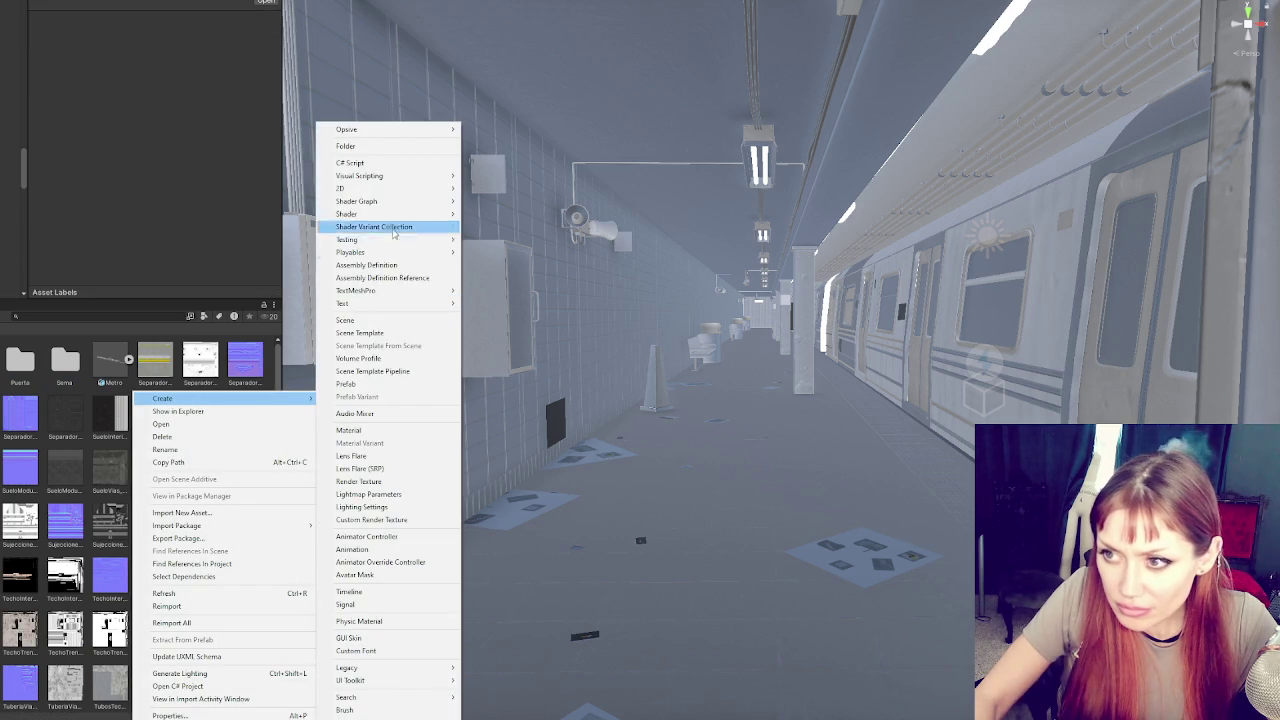
left_click(377, 152)
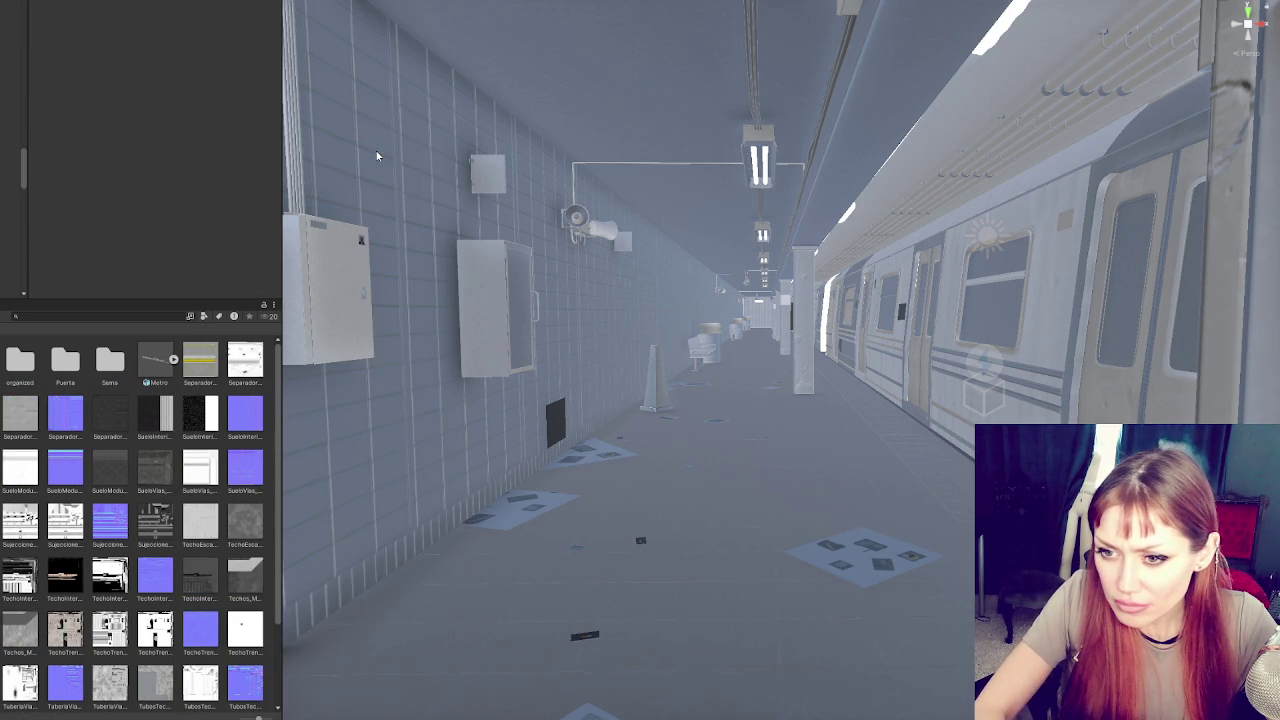
left_click(214, 362)
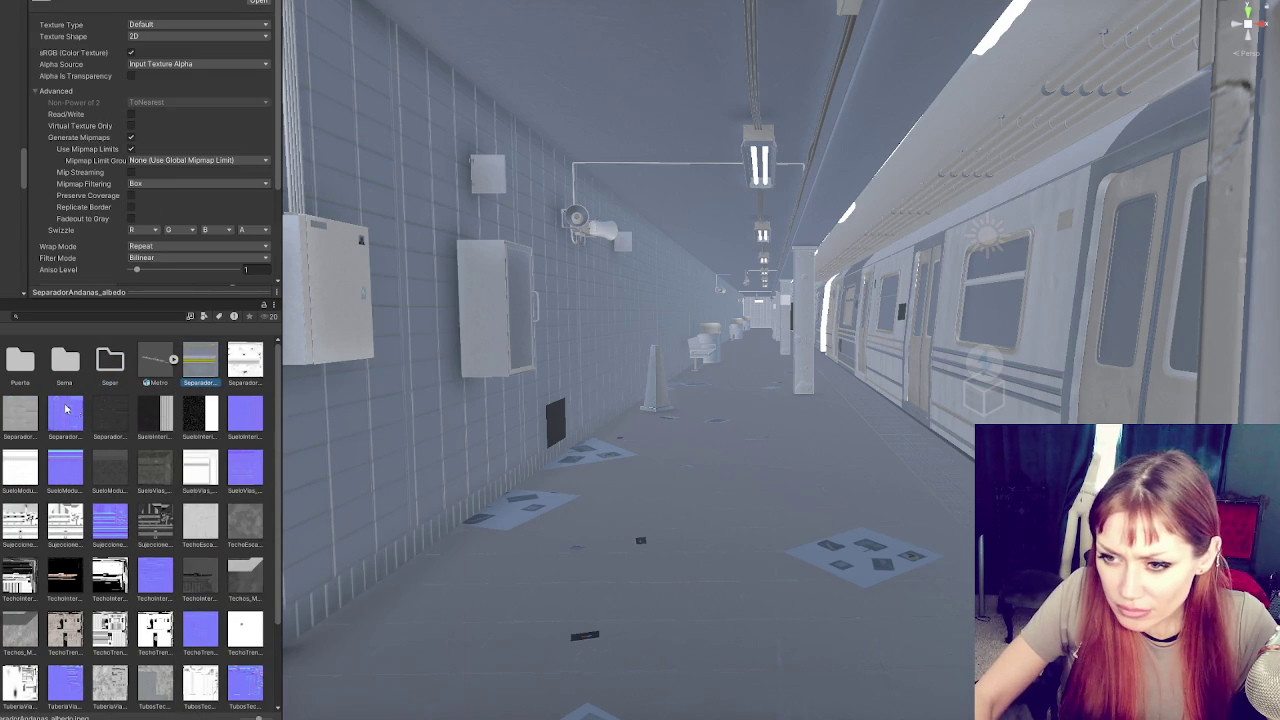
left_click(126, 411, "shift")
mouse_move(126, 411)
left_mouse_down()
mouse_move(152, 381)
mouse_move(112, 367)
left_mouse_up()
Create a Suelo folder and move the SueloInterior textures into it
right_click(181, 394)
mouse_move(300, 403)
left_click(436, 155)
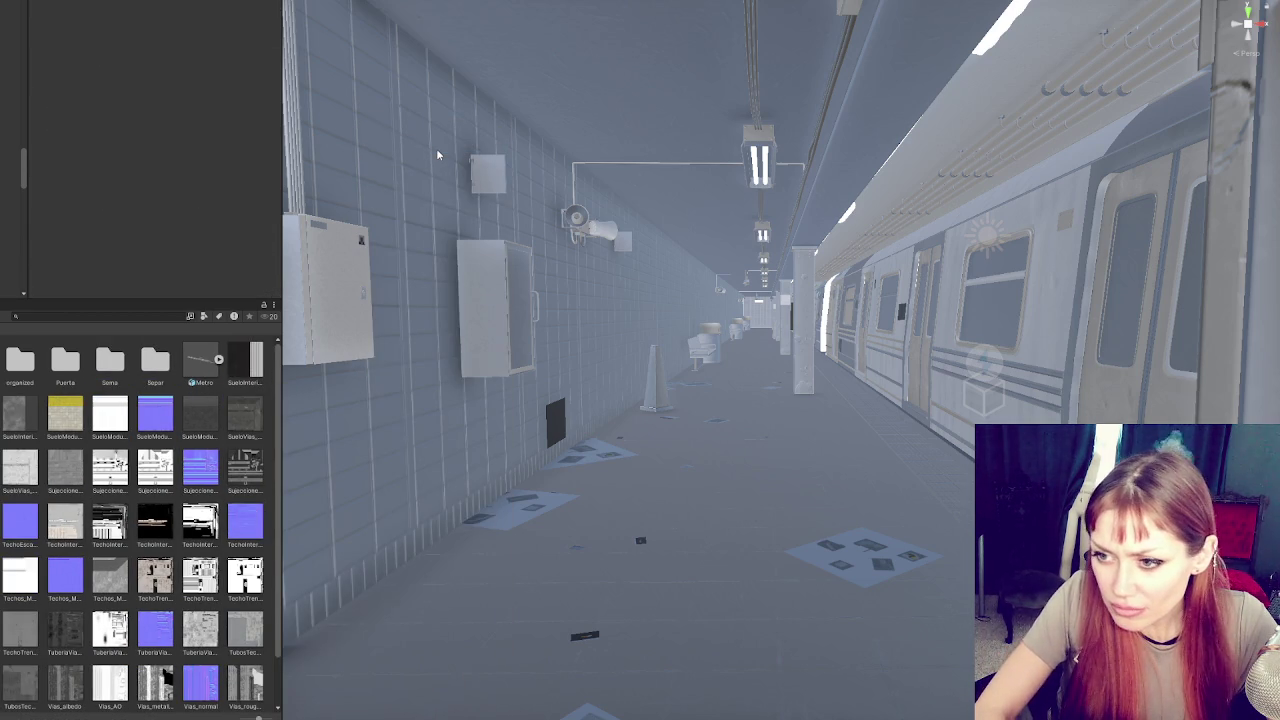
left_click(238, 370)
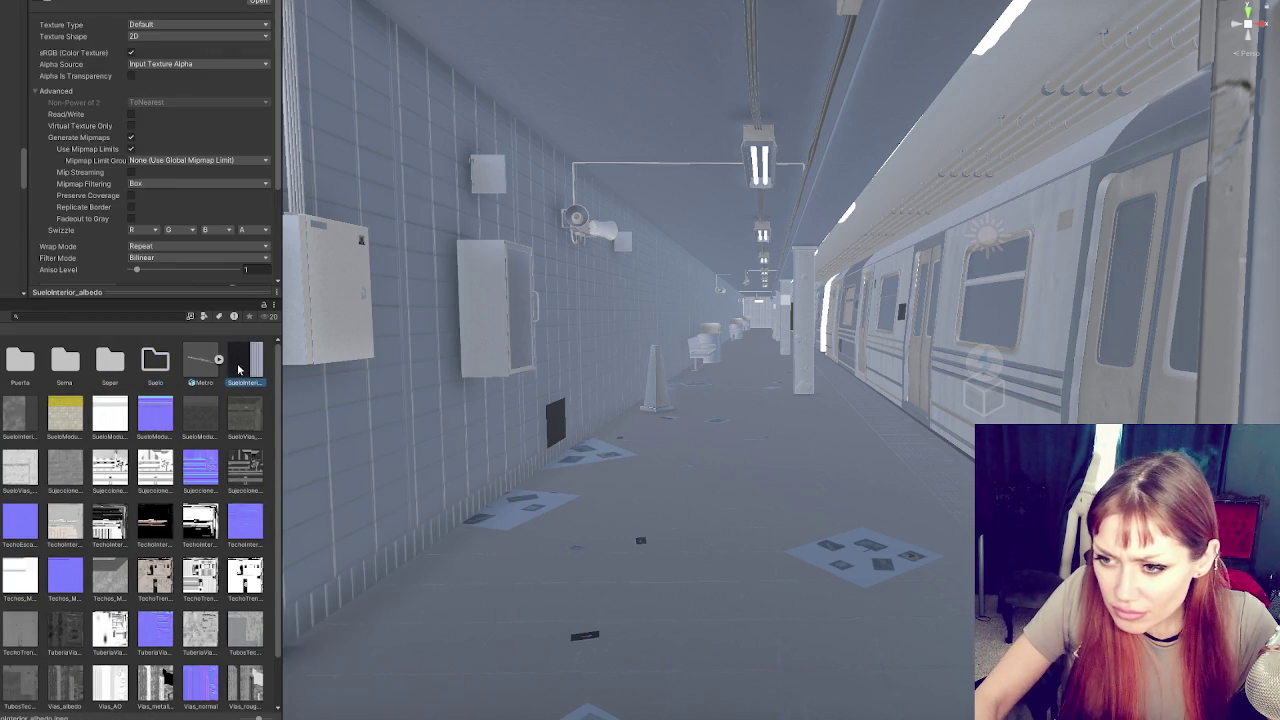
left_click(22, 470, "shift")
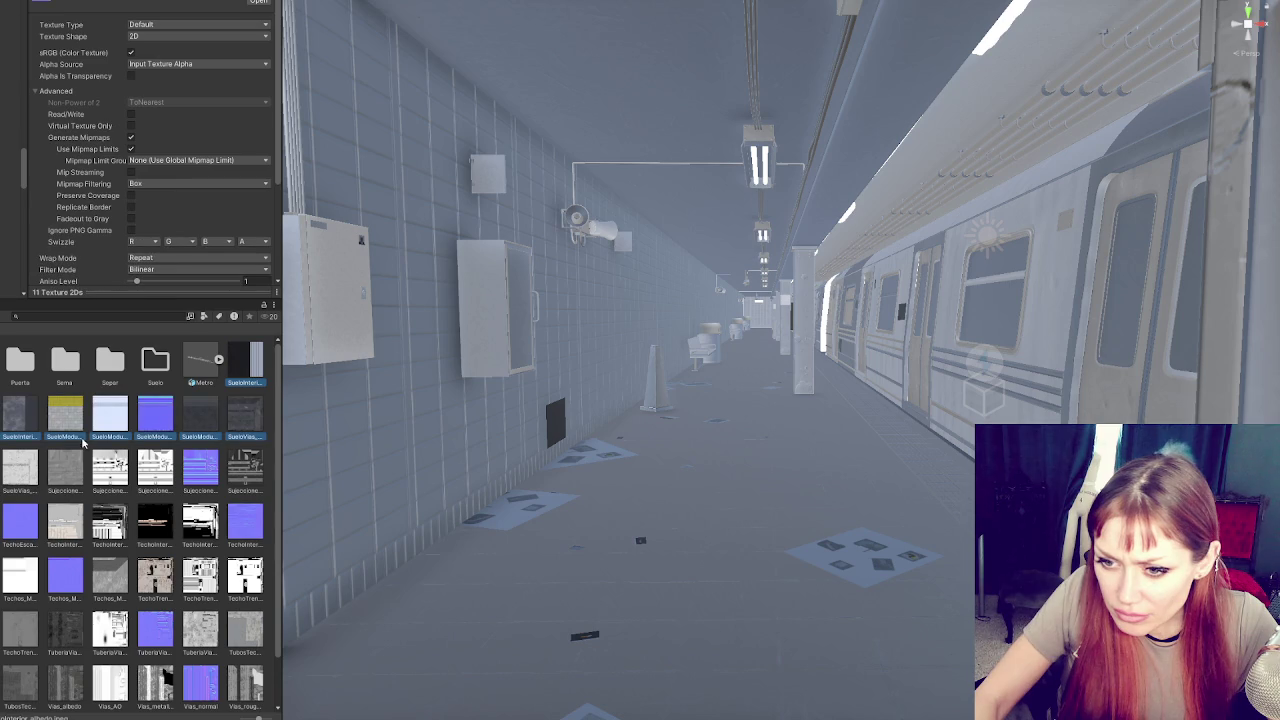
mouse_move(96, 447)
left_mouse_down()
mouse_move(212, 368)
mouse_move(150, 372)
left_mouse_up()
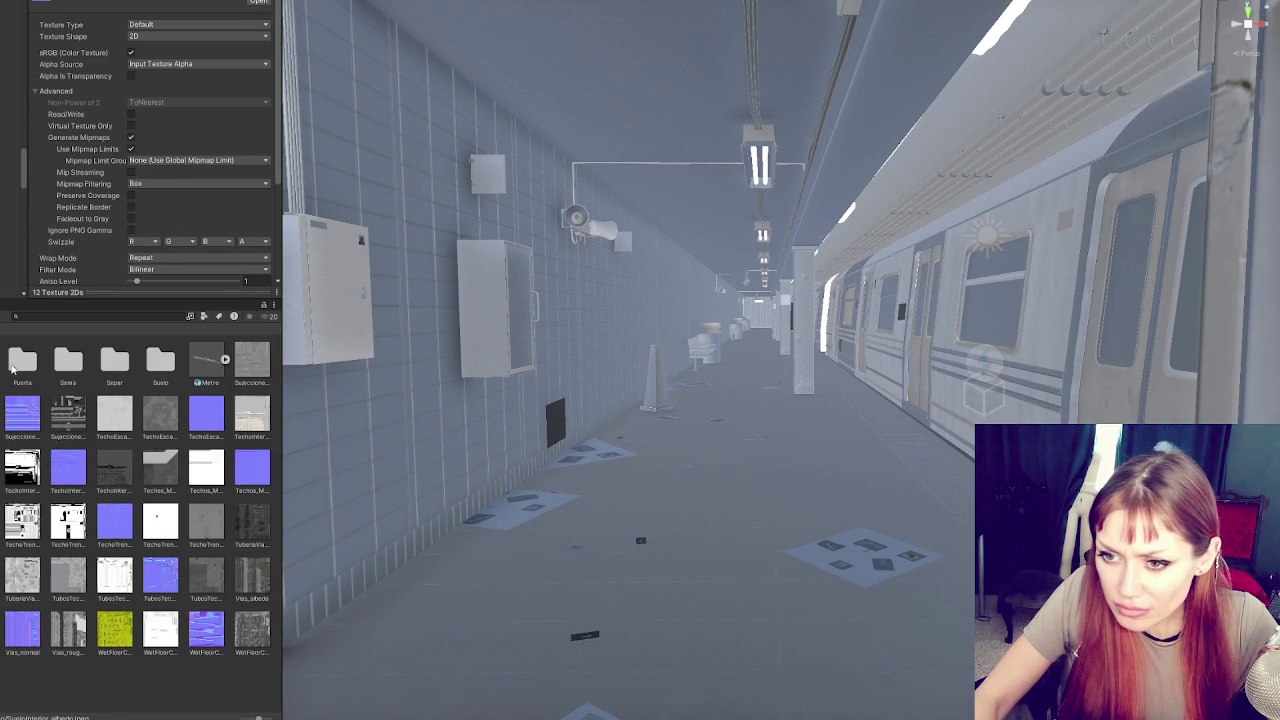
right_click(91, 384)
left_click(146, 399)
Create a folder named 'organized' and move the SujeccionesCables textures into their folder
right_click(146, 399)
mouse_move(172, 402)
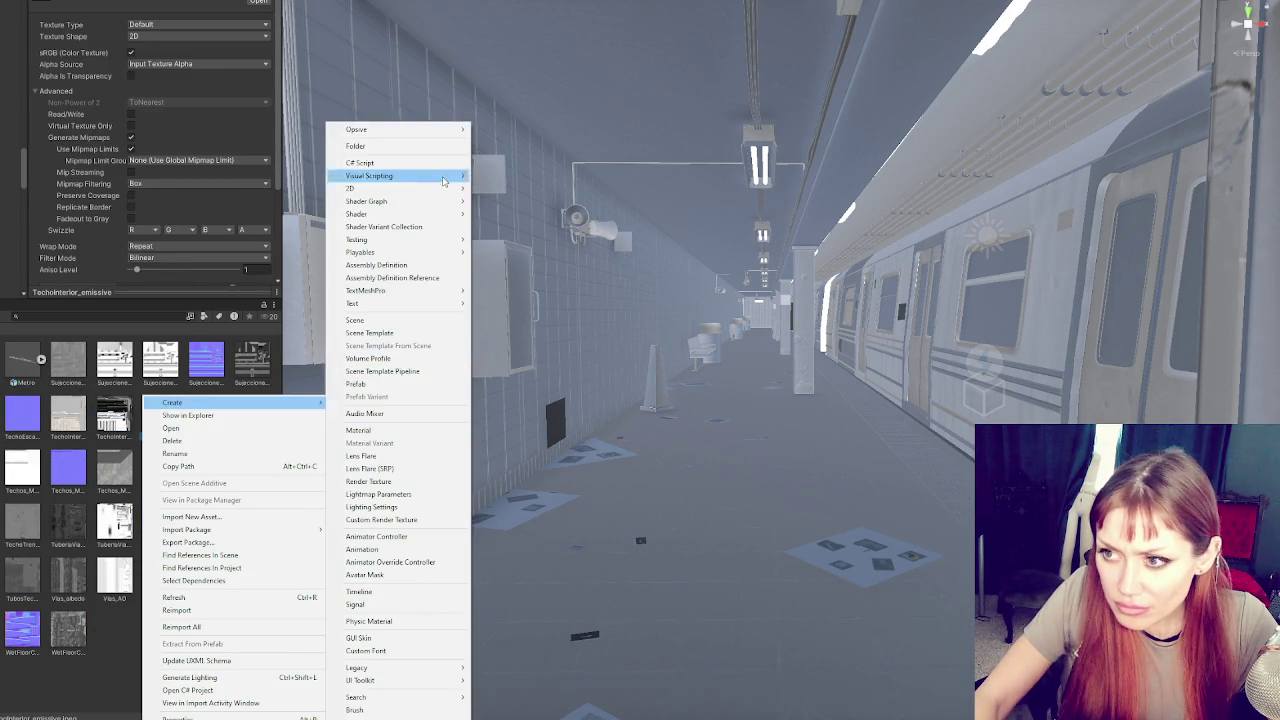
left_click(350, 140)
type("organized")
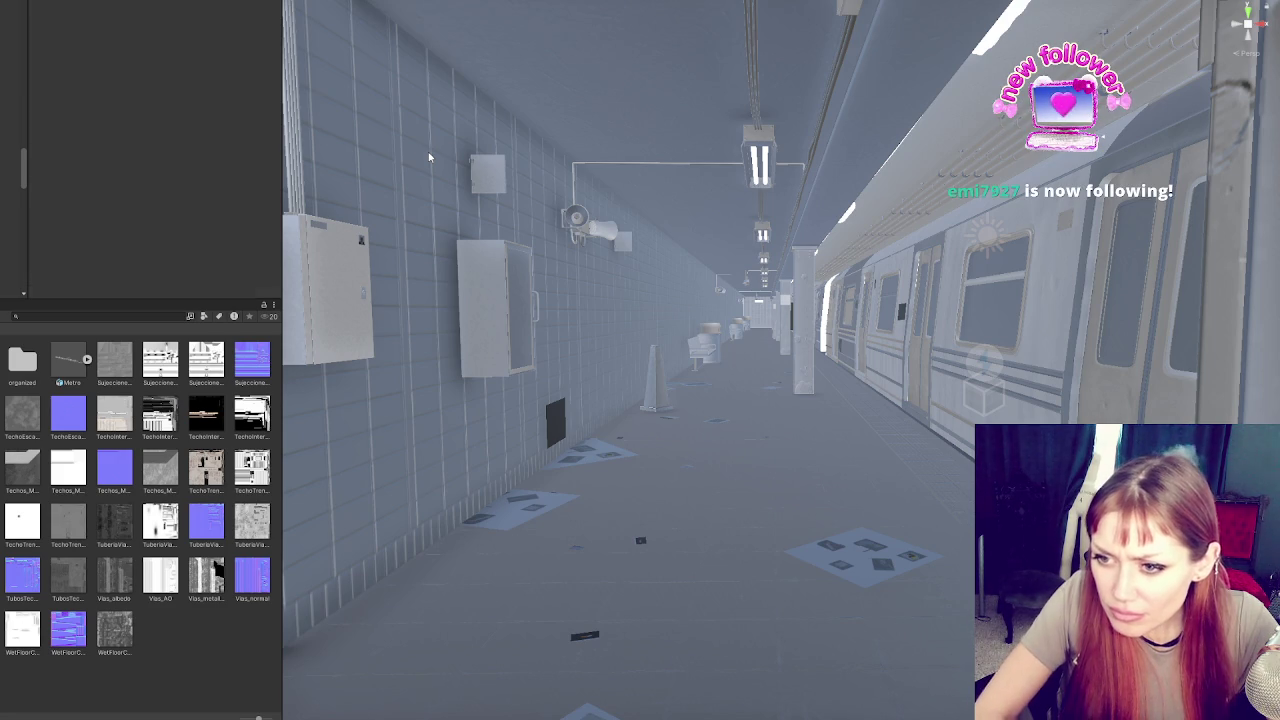
key("Return")
left_click(115, 371)
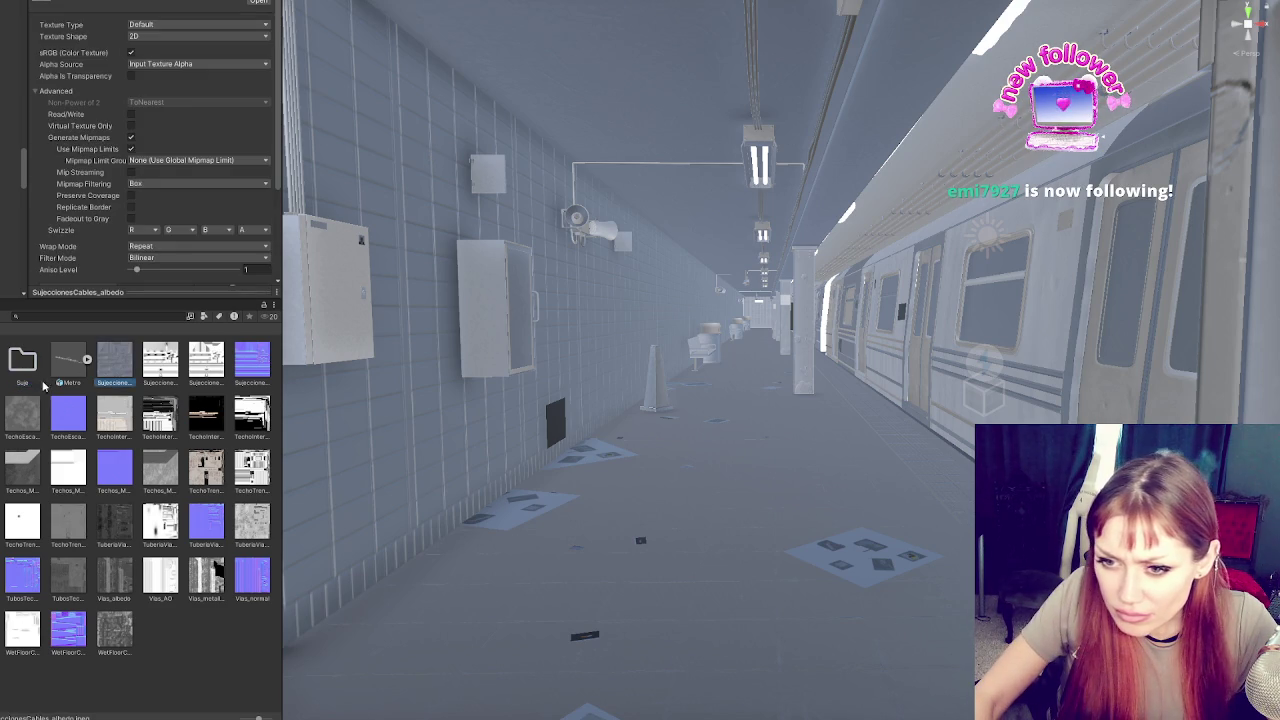
left_click_drag(115, 371, 38, 368)
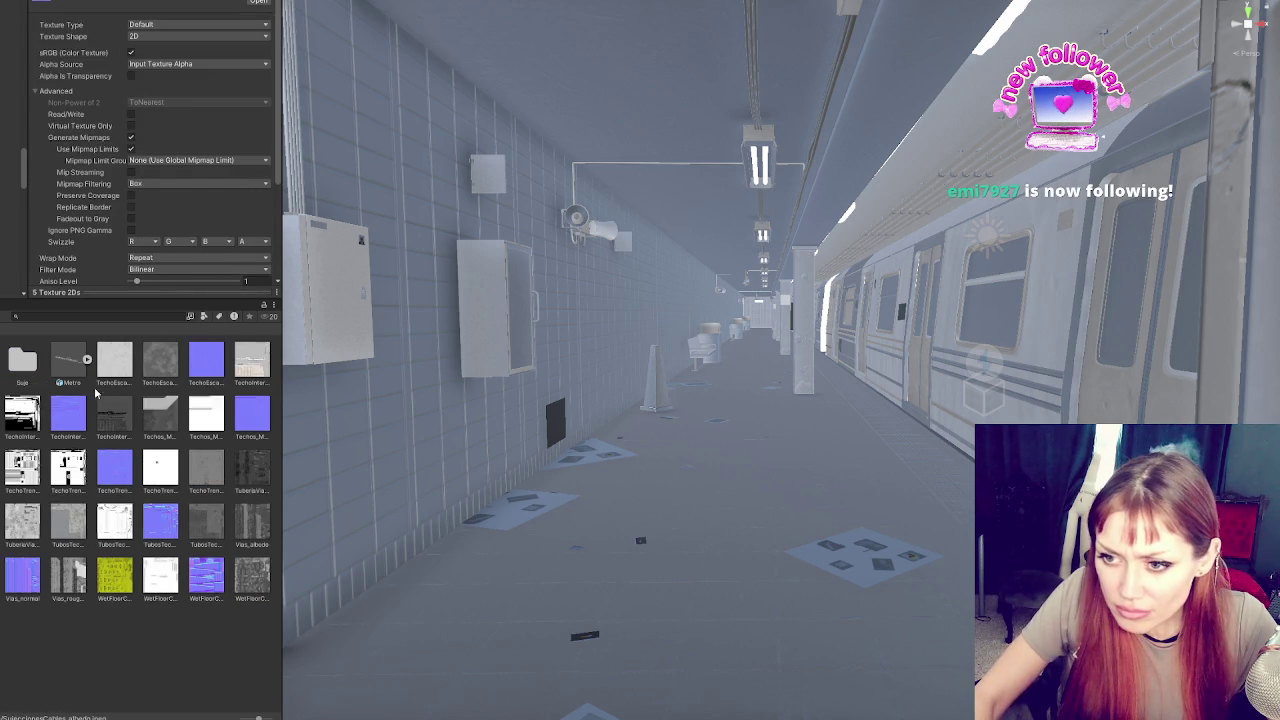
Create a new folder for the Techo textures and move them into it
right_click(95, 386)
mouse_move(130, 392)
left_click(368, 150)
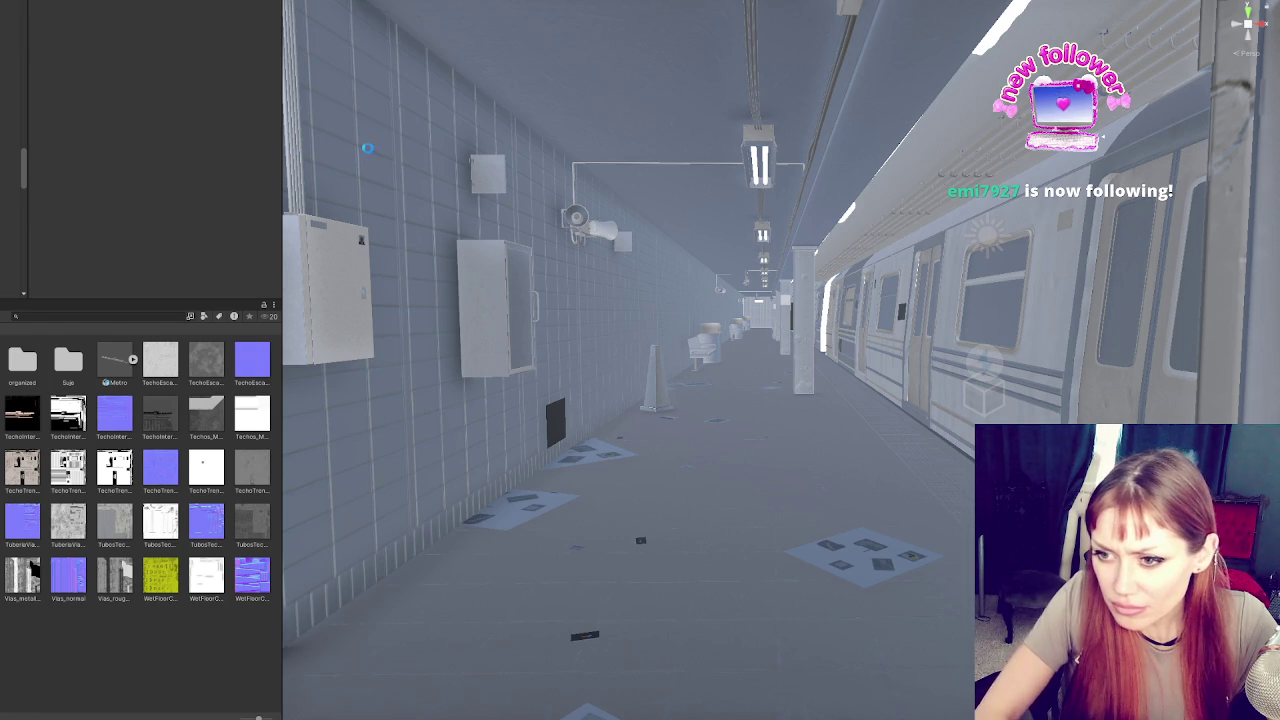
left_click(165, 358)
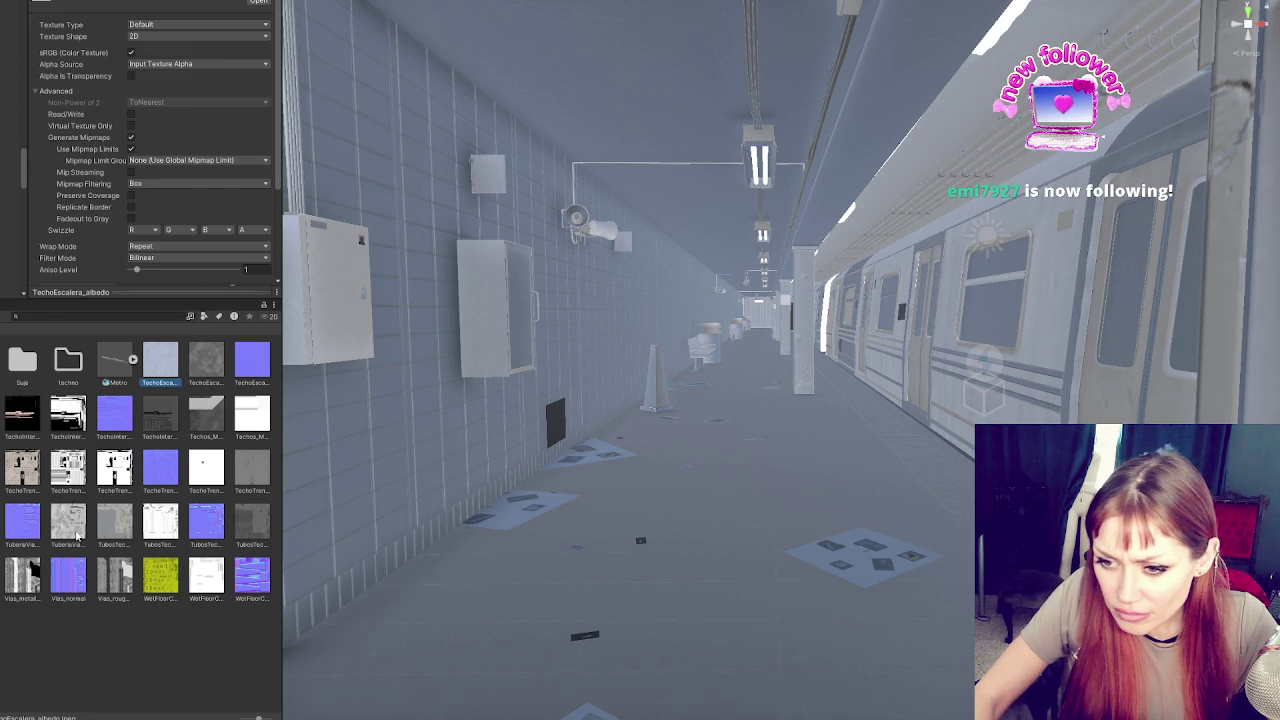
left_click_drag(220, 493, 70, 368)
Create a Tuberia folder and move the pipe textures into it
right_click(138, 393)
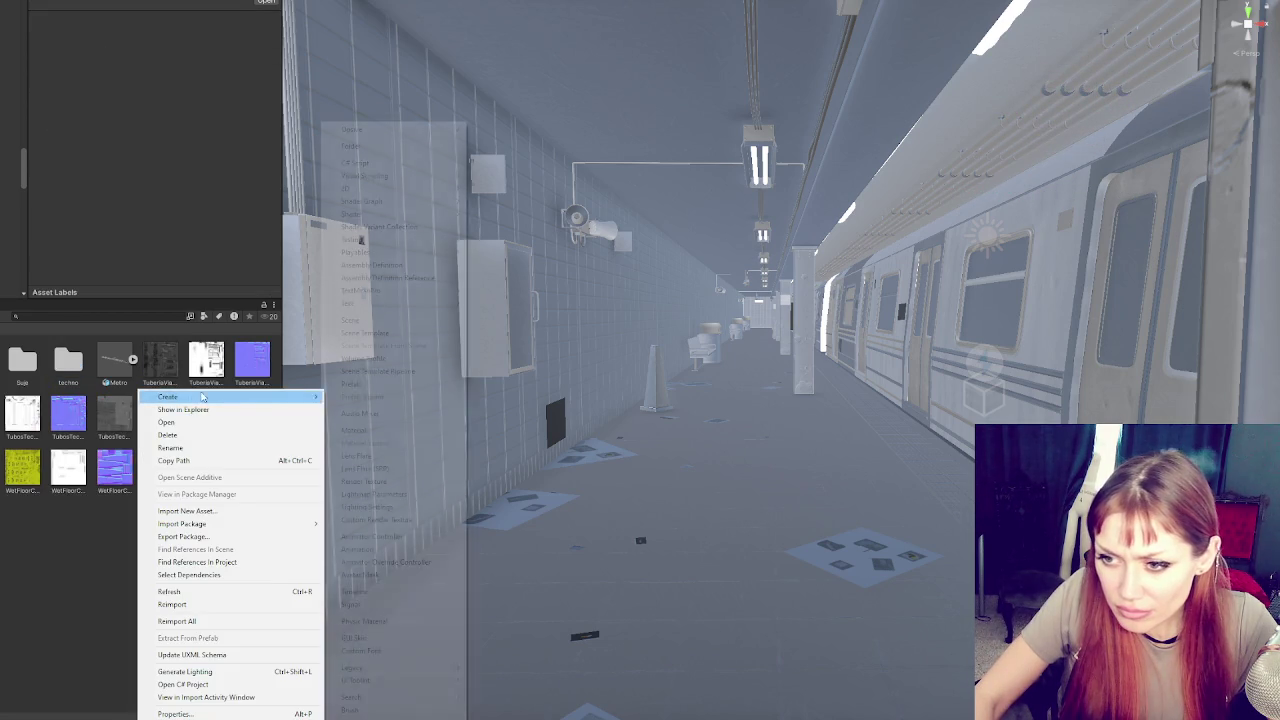
mouse_move(170, 395)
left_click(410, 146)
type("Tuberia")
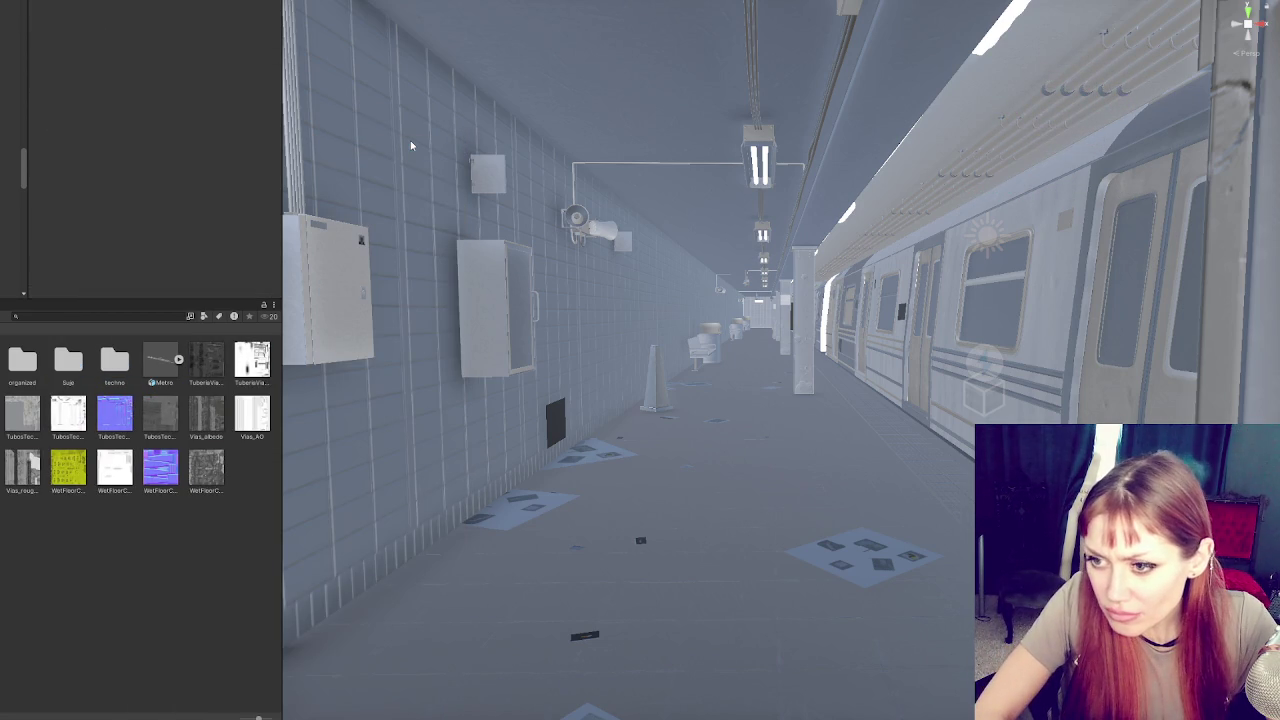
key("Return")
left_click(207, 358)
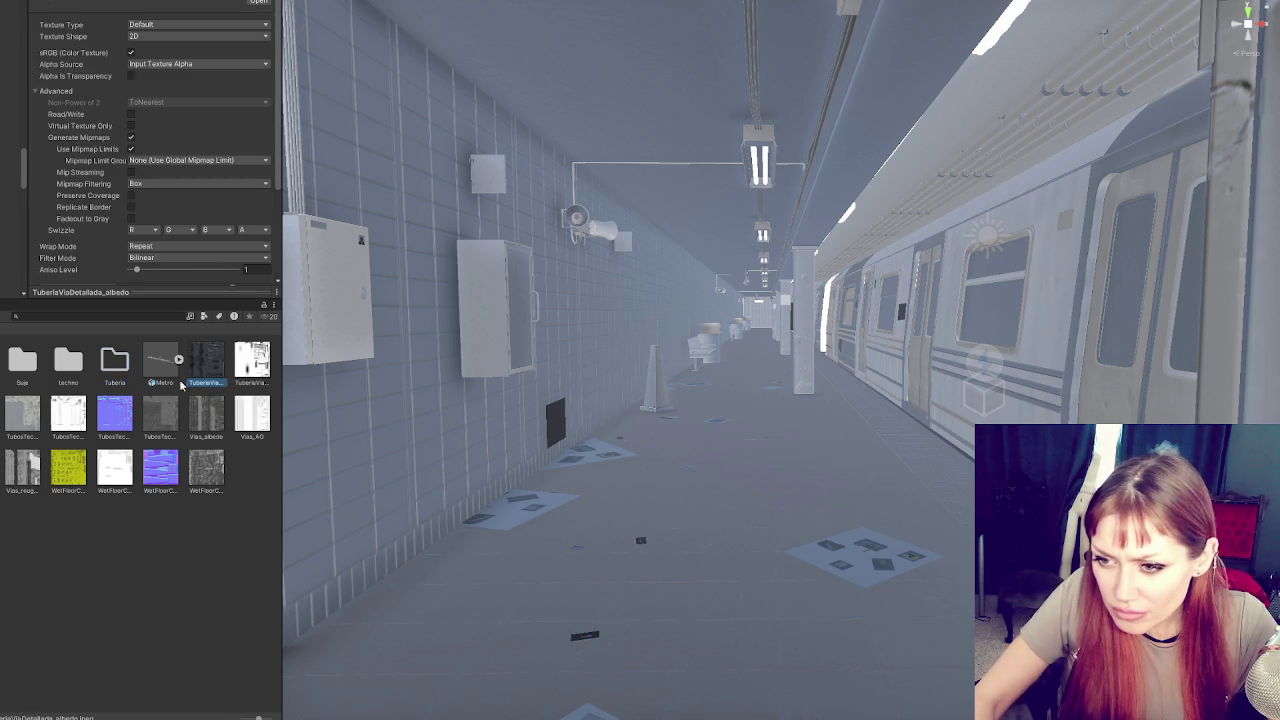
left_click(252, 360, "ctrl")
left_click_drag(181, 372, 114, 368)
Create a Tubos folder and move the tube textures into it
right_click(131, 390)
mouse_move(180, 400)
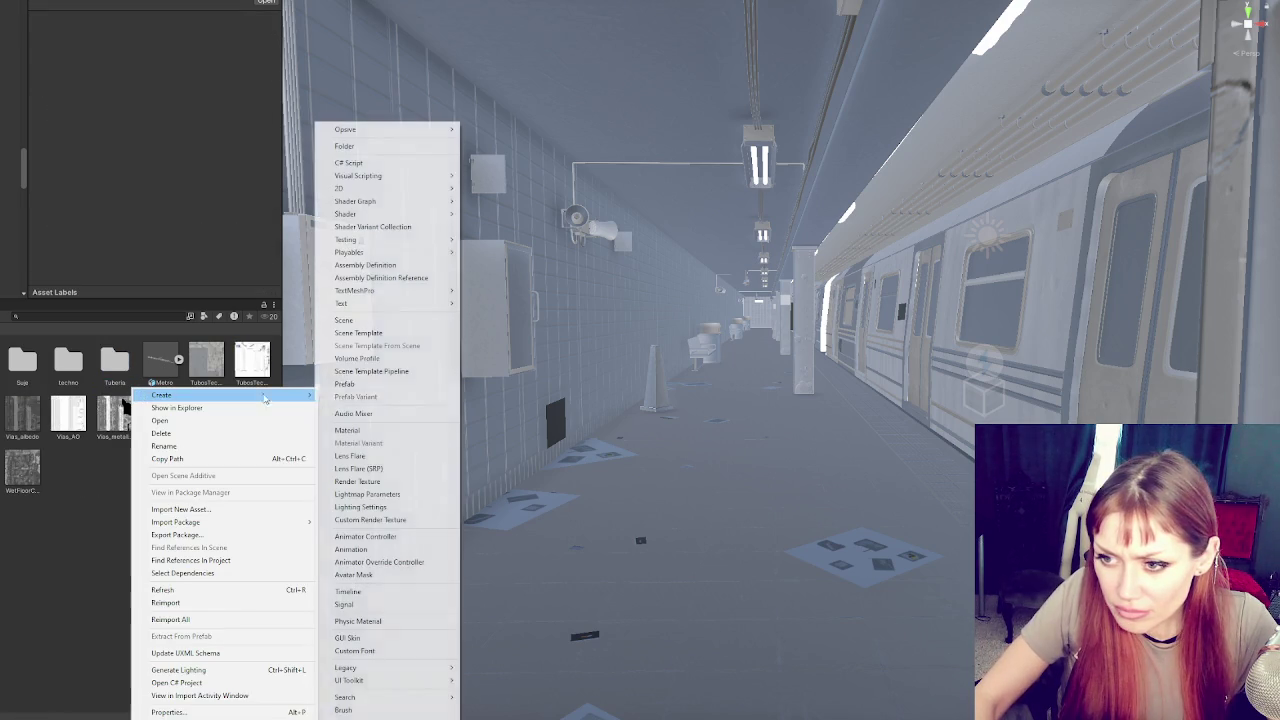
left_click(375, 147)
type("Tubos")
key("Return")
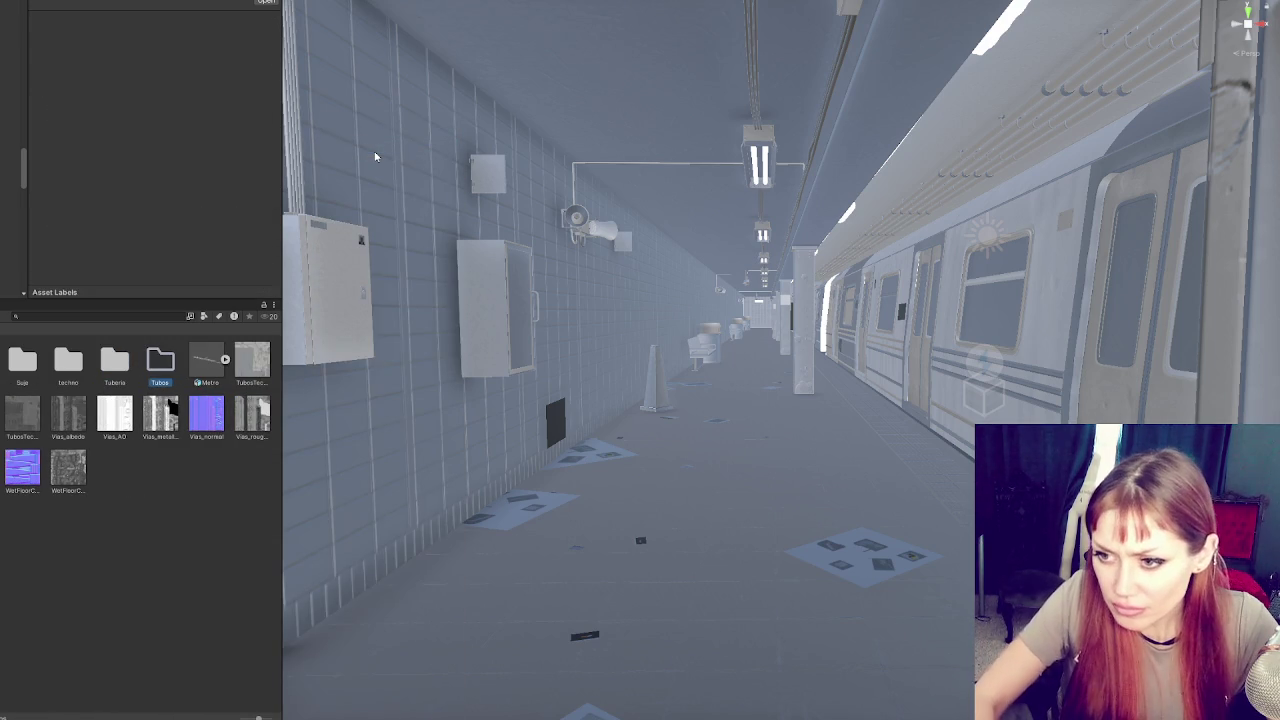
left_click(249, 358)
left_click(25, 418, "ctrl")
left_click_drag(240, 368, 152, 368)
Create a vias folder and move the track textures into it
right_click(171, 466)
mouse_move(275, 149)
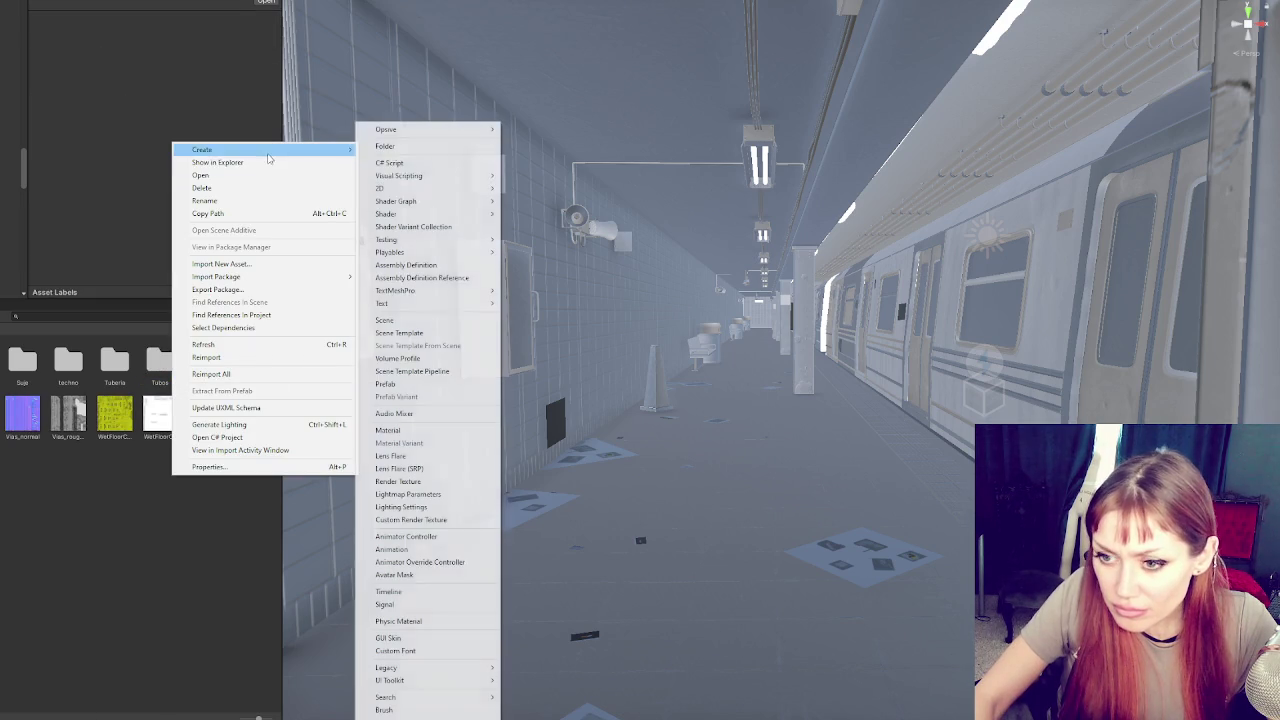
left_click(431, 148)
type("vias")
key("Return")
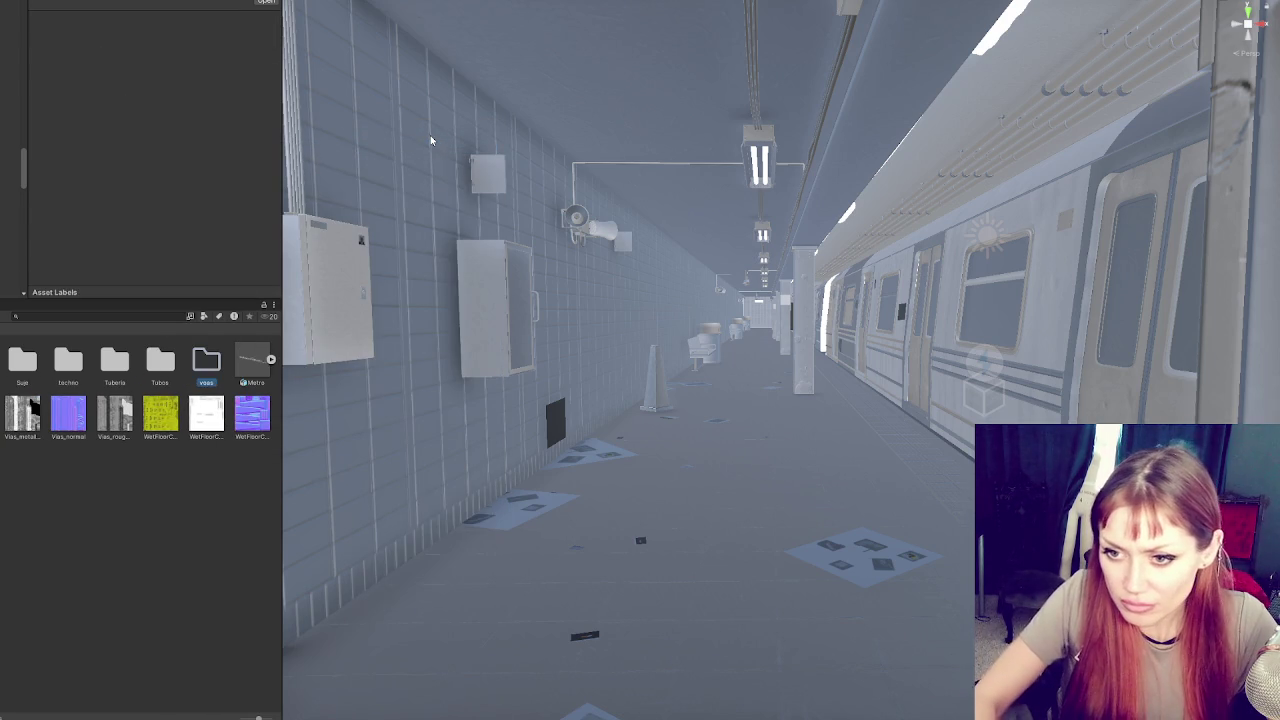
left_click(252, 362)
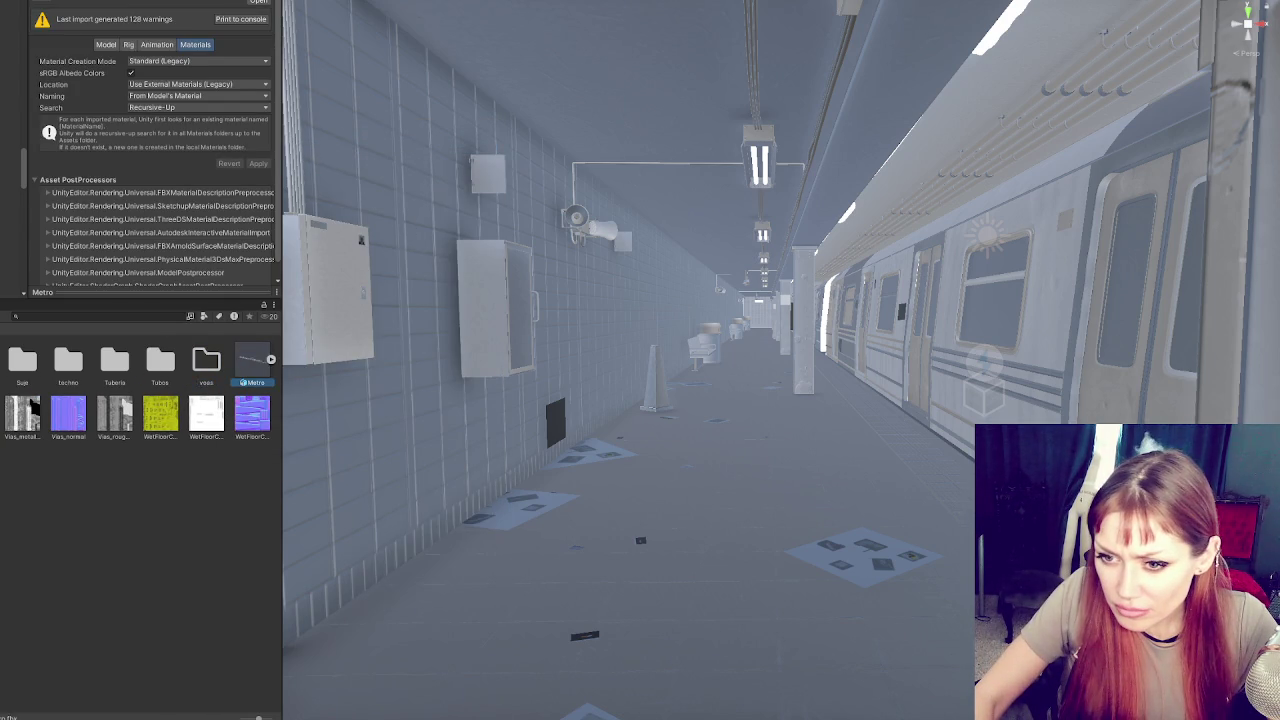
left_click(156, 427, "shift")
left_click_drag(122, 426, 205, 372)
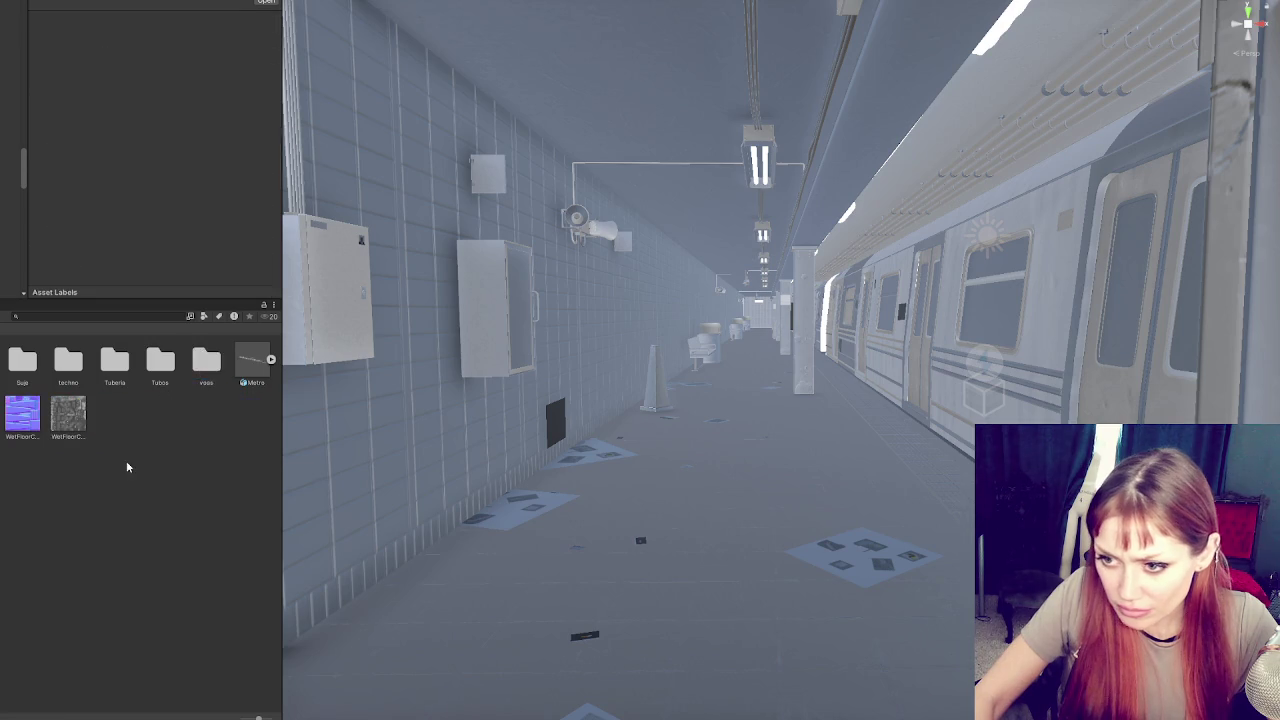
Create a Wet folder and move the wet-floor textures into it
right_click(127, 467)
mouse_move(270, 132)
left_click(361, 153)
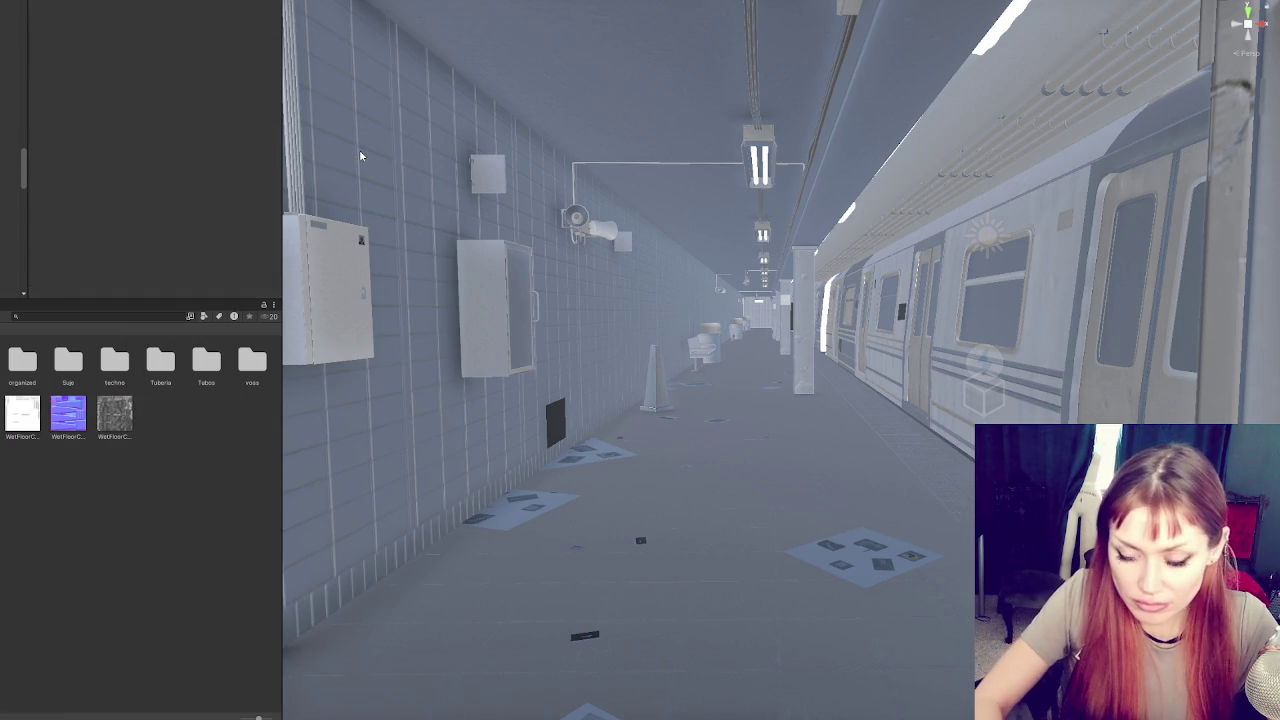
type("Wet")
key("Return")
mouse_move(83, 452)
left_mouse_down()
mouse_move(3, 398)
mouse_move(252, 362)
left_mouse_up()
Move all six texture folders into the organized folder
left_click(23, 371, "shift")
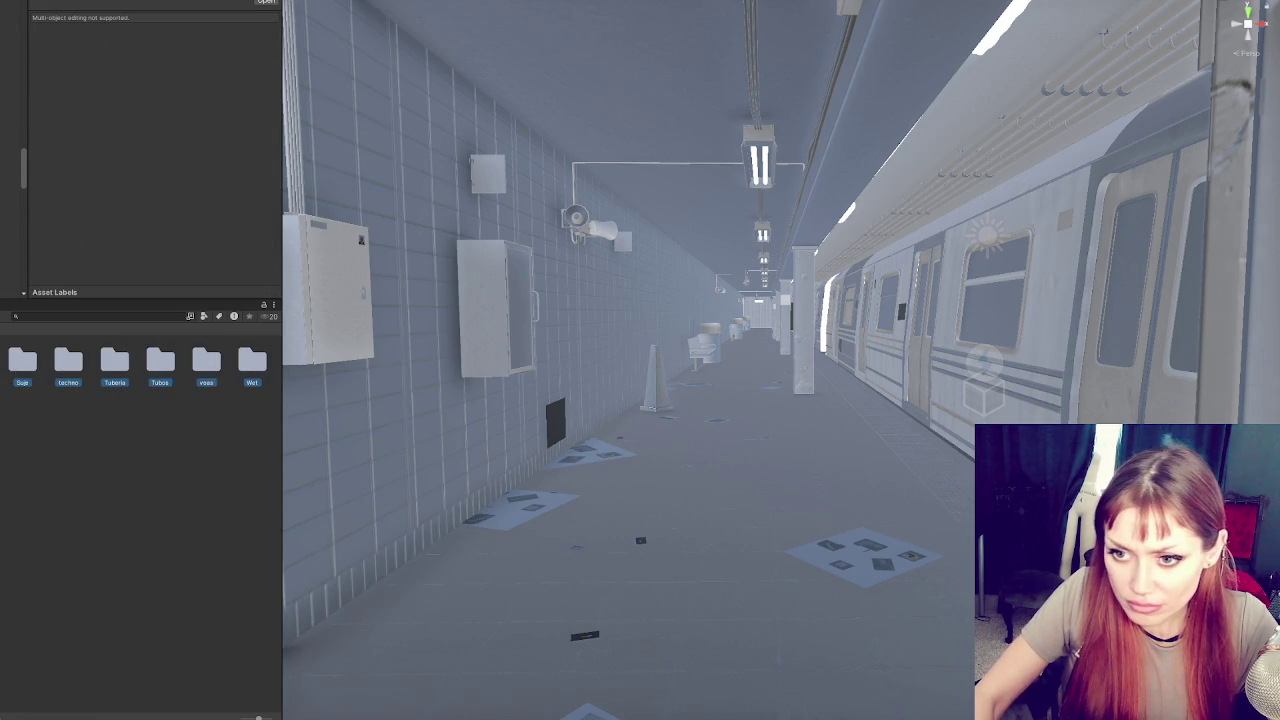
double_click(23, 362)
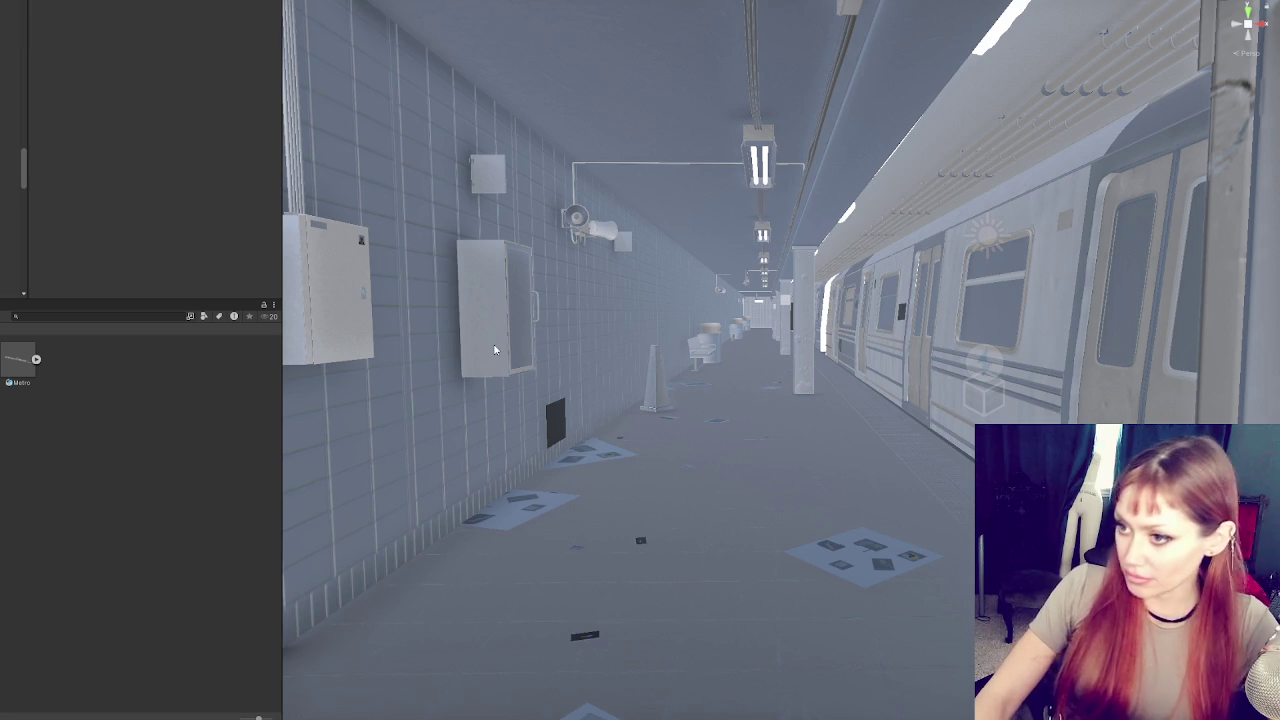
left_click(443, 367)
Set the wall's two normal textures' Texture Type to Normal map and apply
left_click(445, 349)
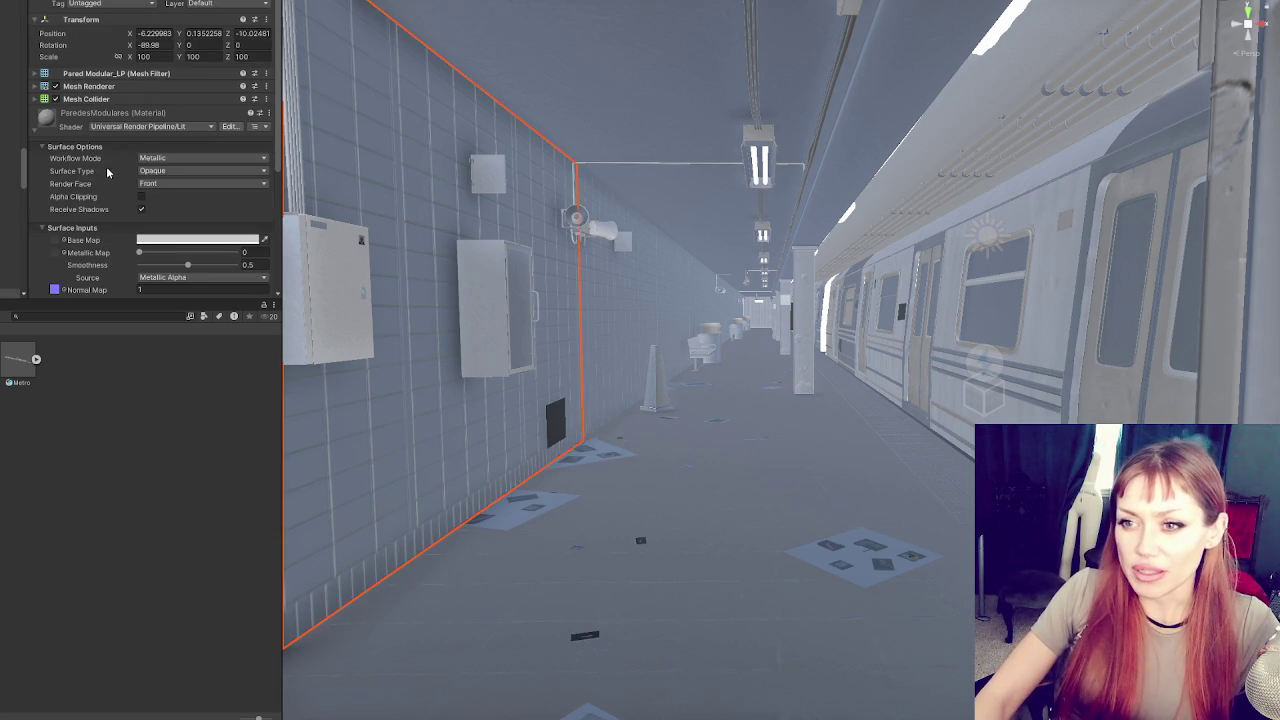
scroll(100, 200, "down", 3)
left_click(62, 196)
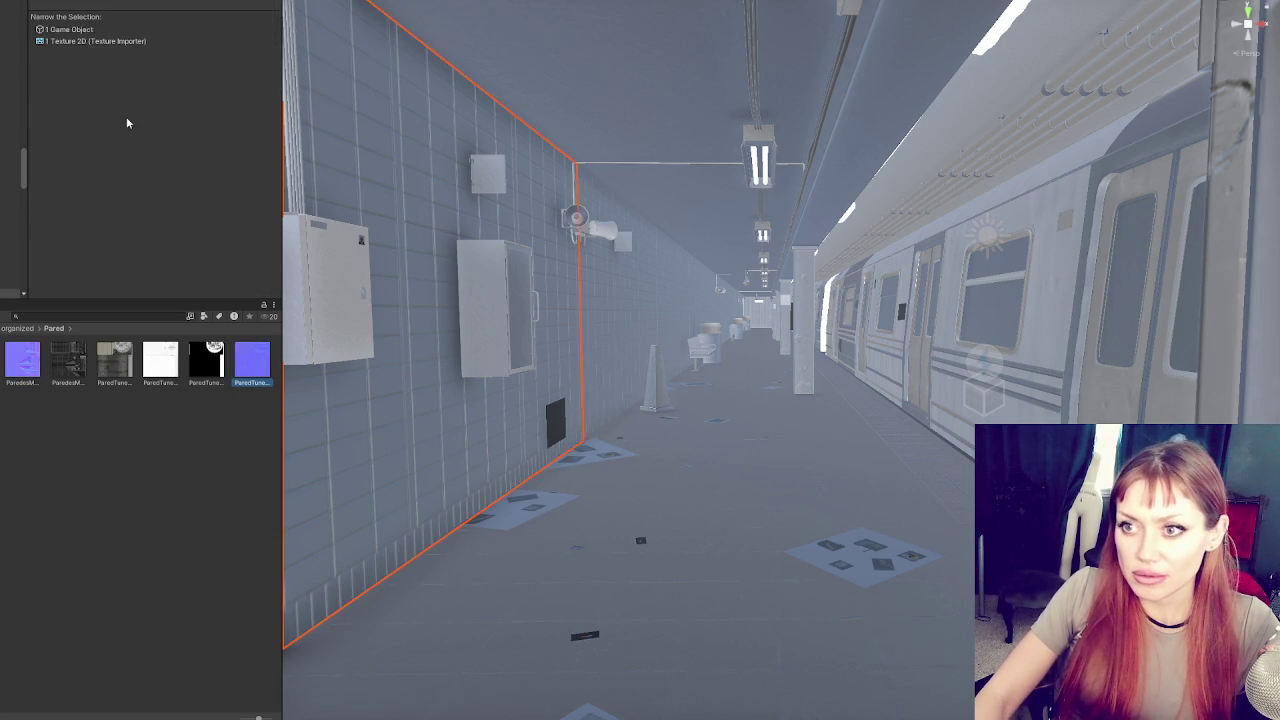
left_click(24, 366)
left_click(246, 369, "ctrl")
left_click(198, 24)
left_click(150, 47)
scroll(150, 150, "down", 3)
left_click(258, 241)
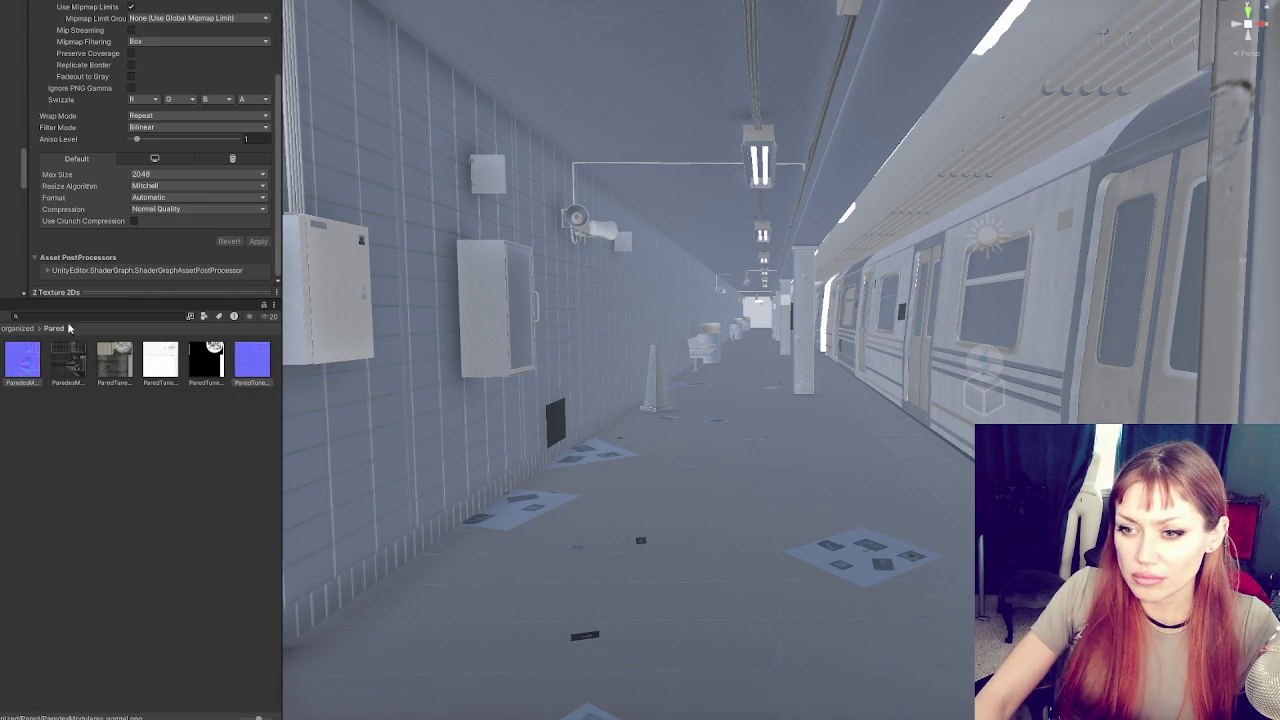
Assign the tiled base colour and metallic textures to the left wall's material
left_click(452, 340)
scroll(112, 221, "down", 1)
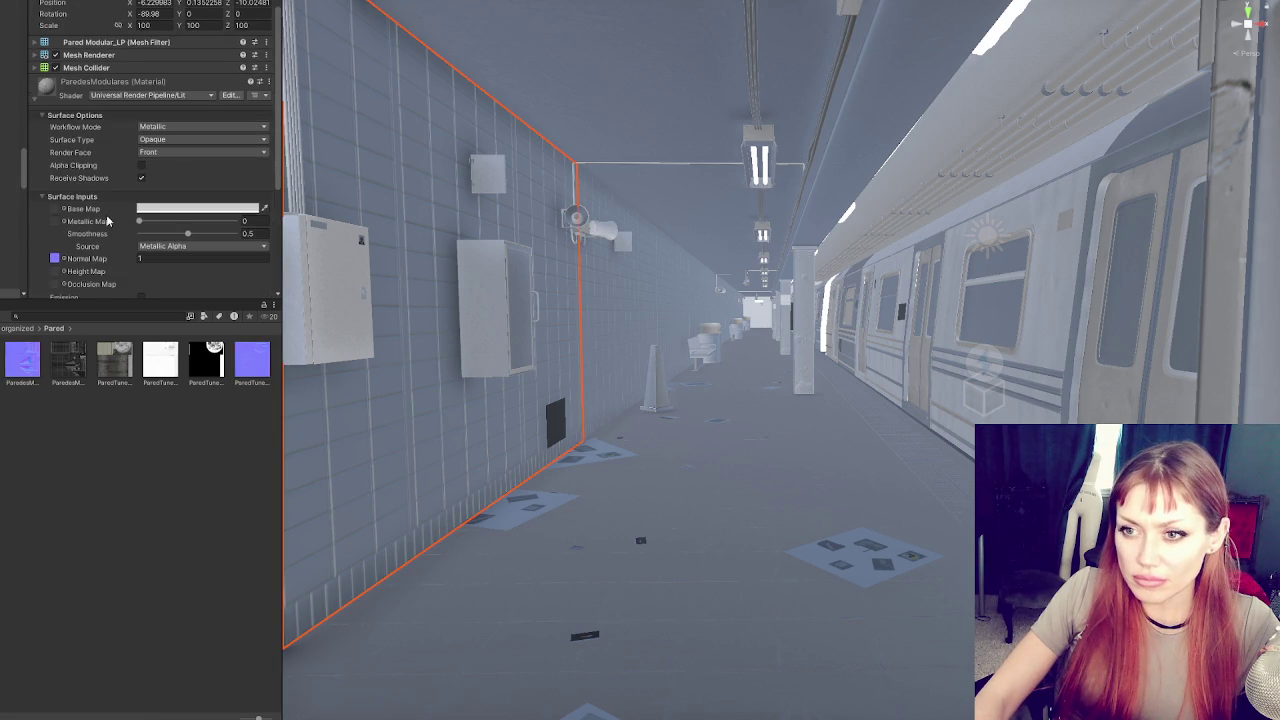
left_click(63, 258)
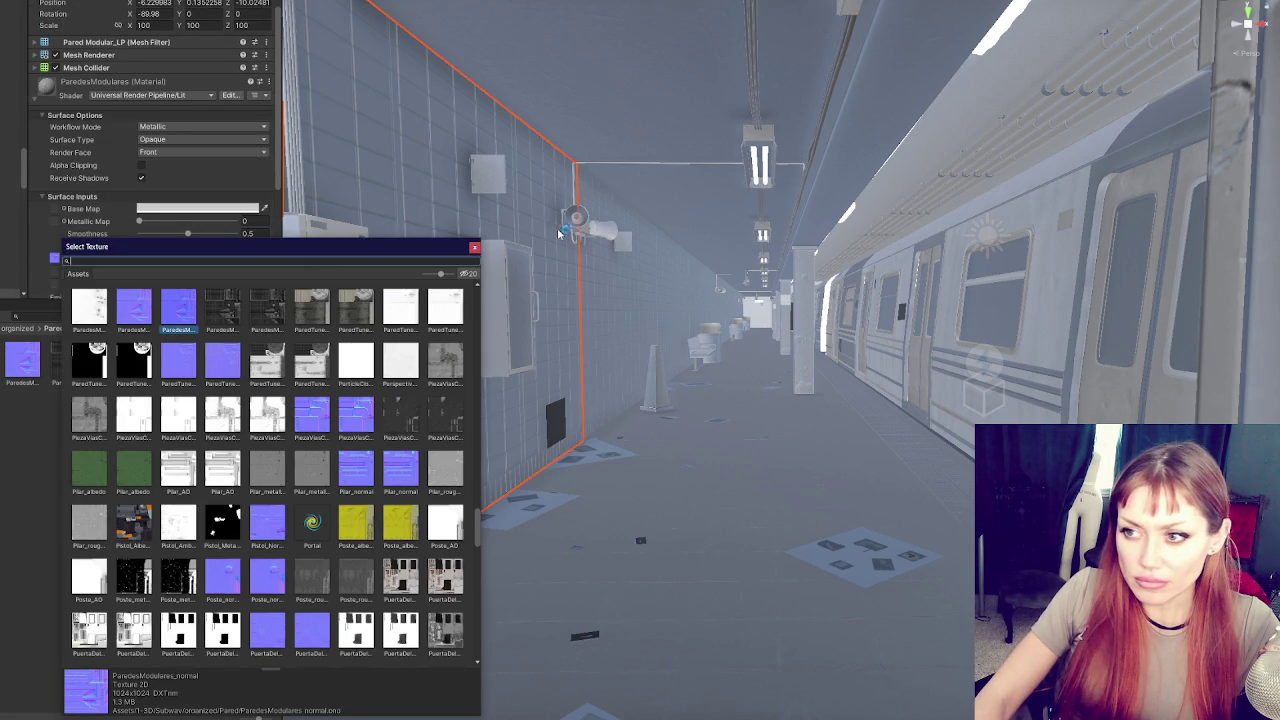
left_click(474, 249)
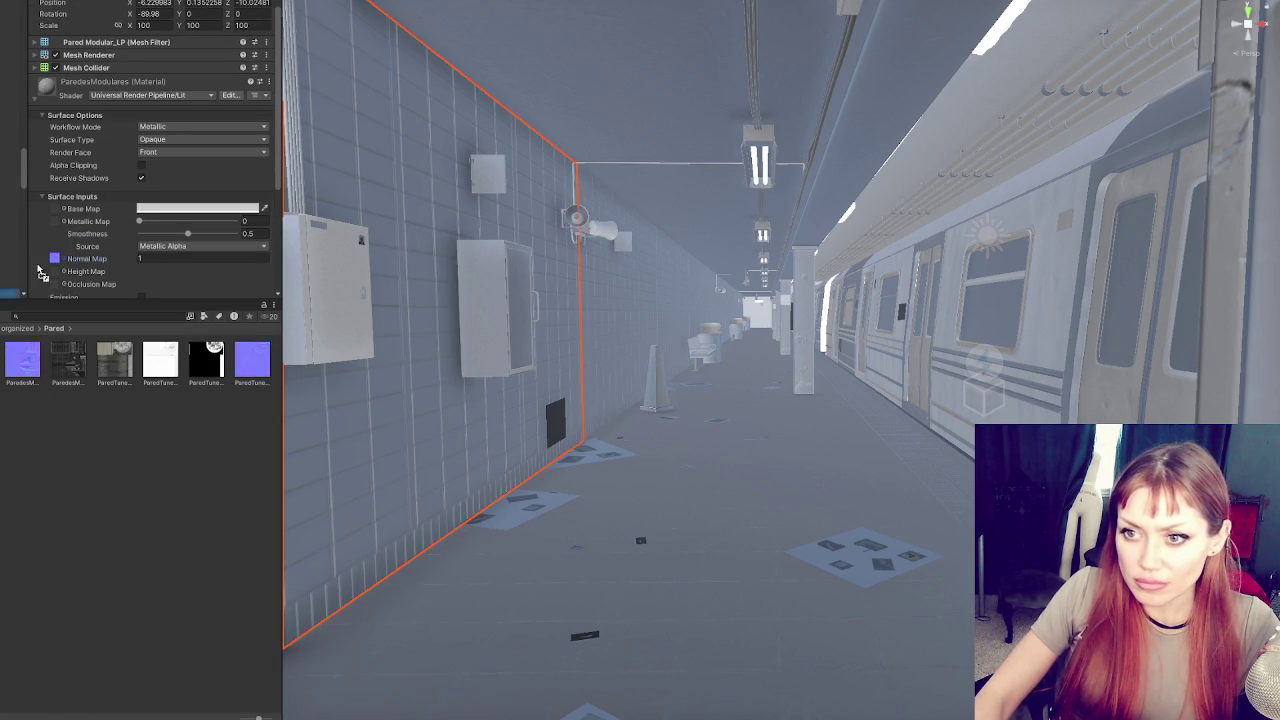
left_click_drag(62, 212, 60, 210)
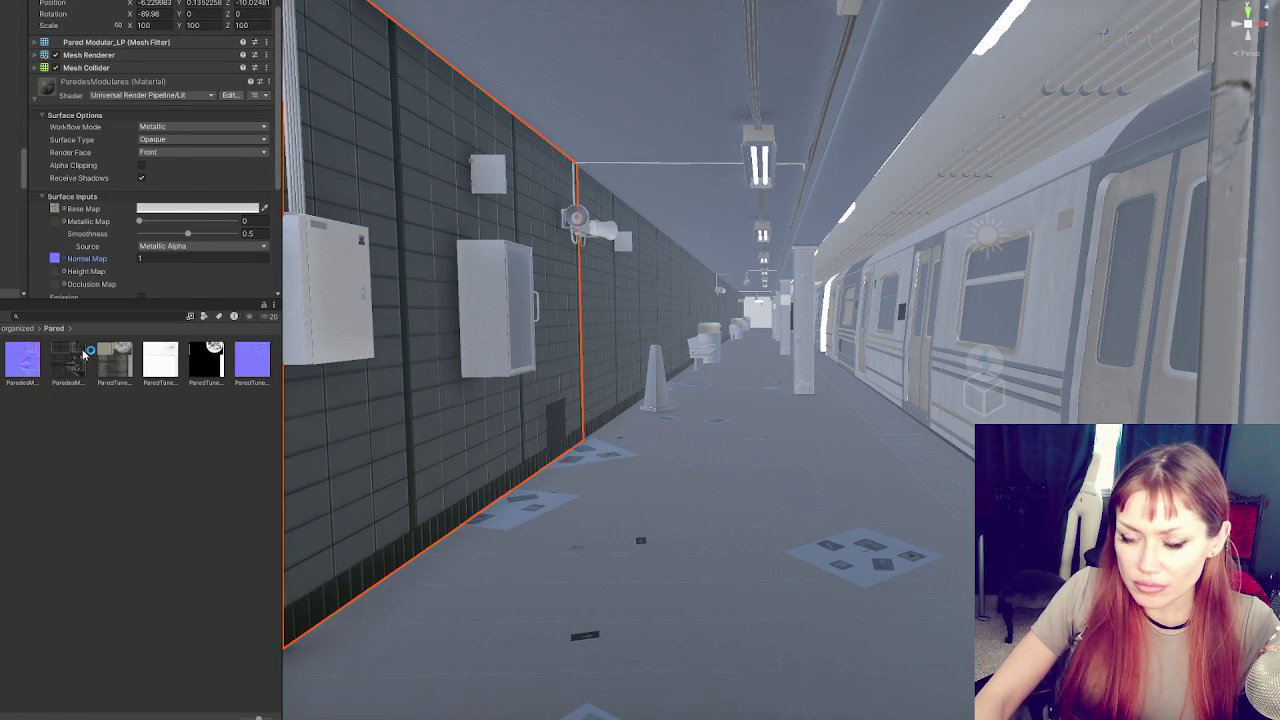
left_click_drag(75, 358, 56, 152)
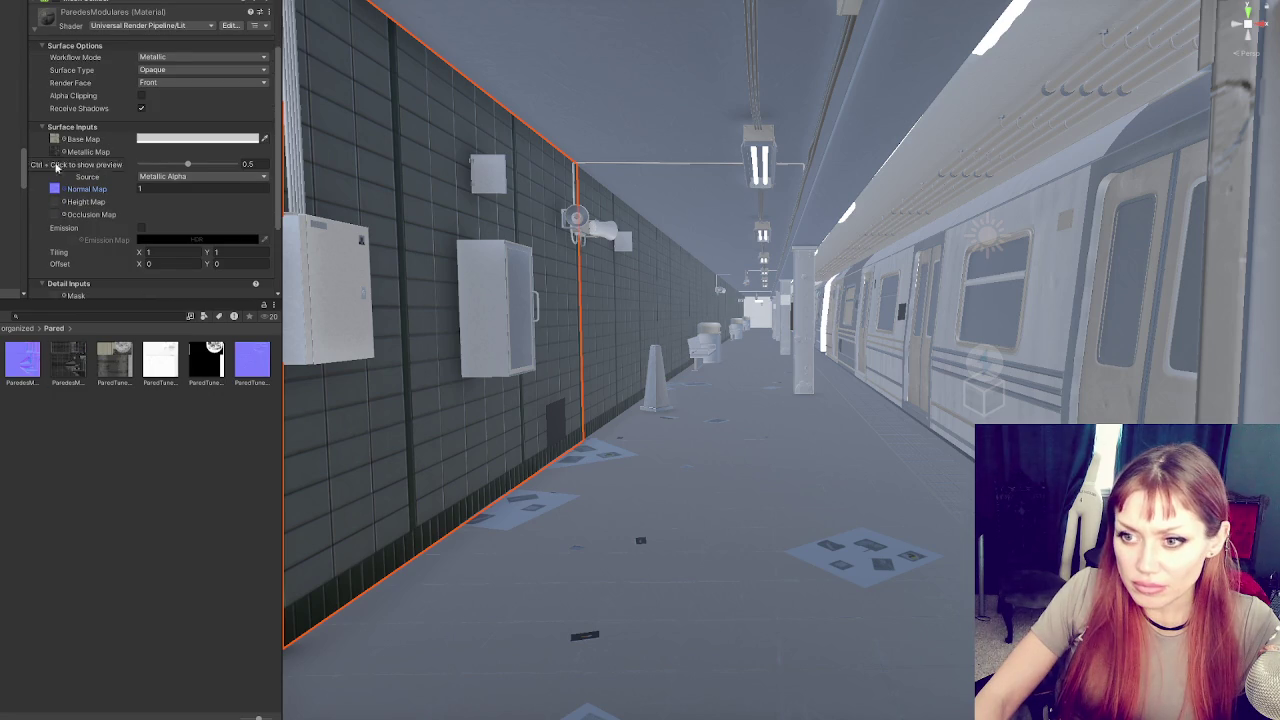
left_click(60, 360)
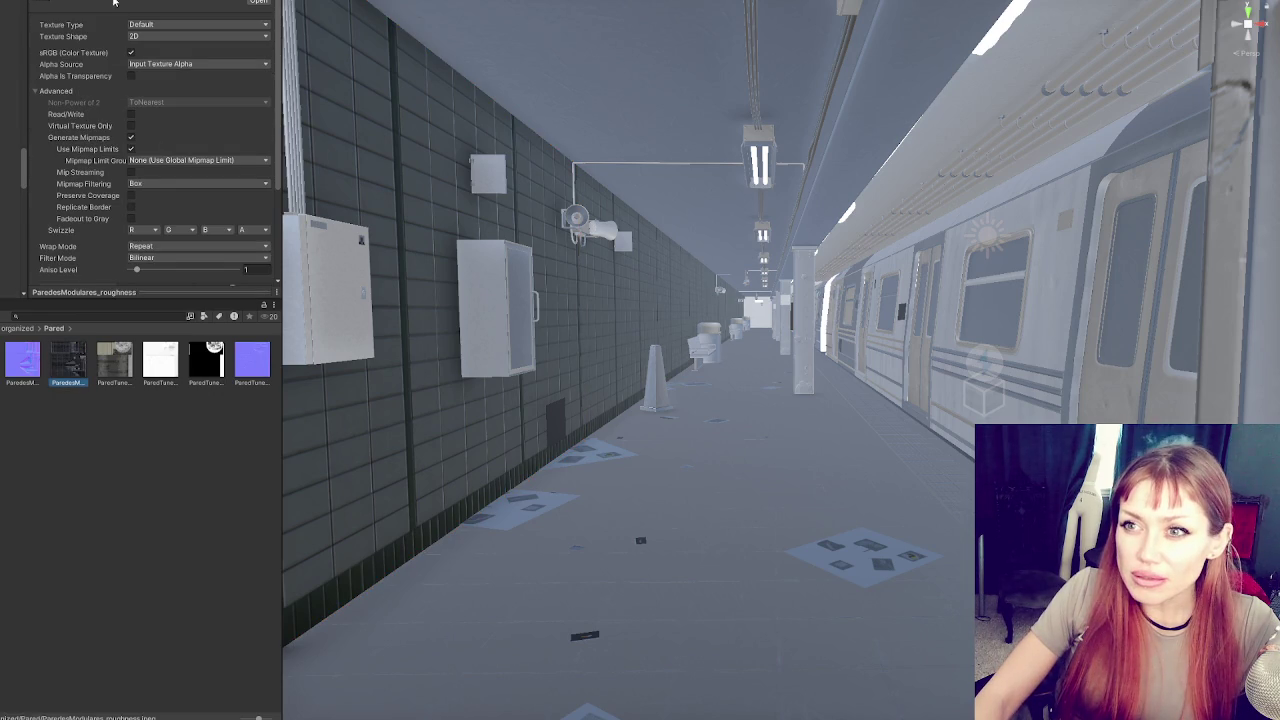
left_click(118, 373)
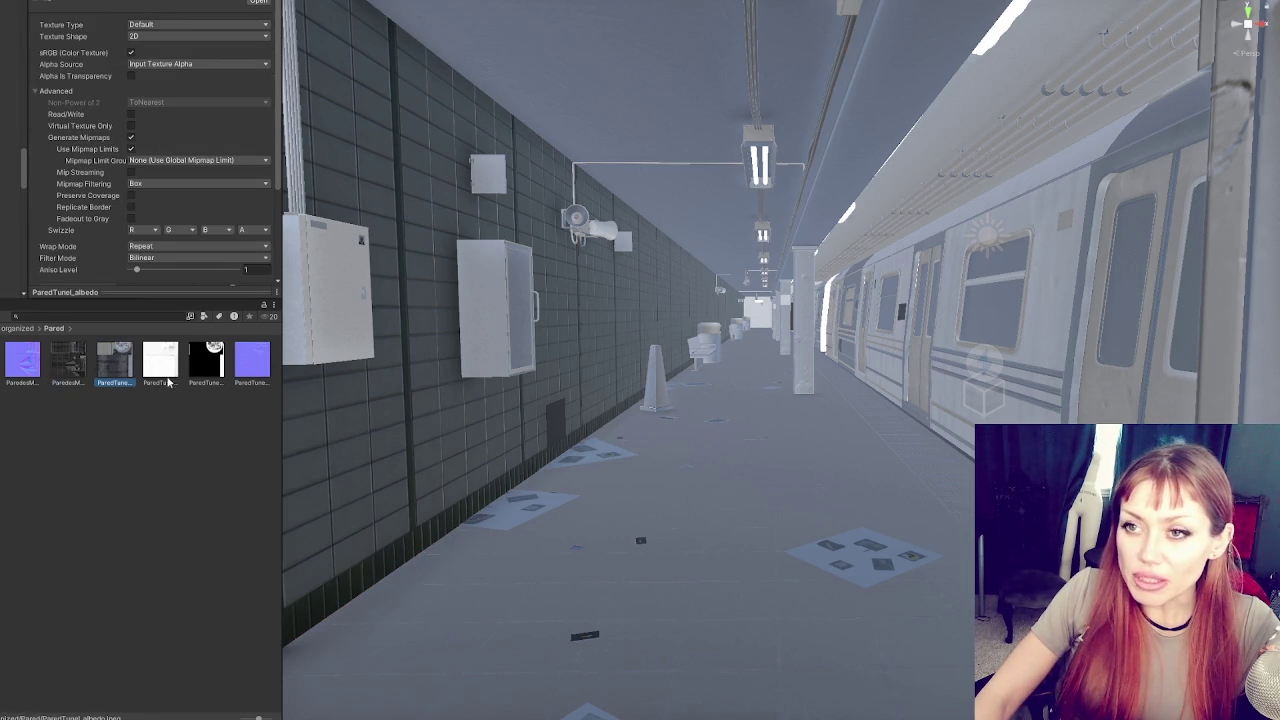
key("Right")
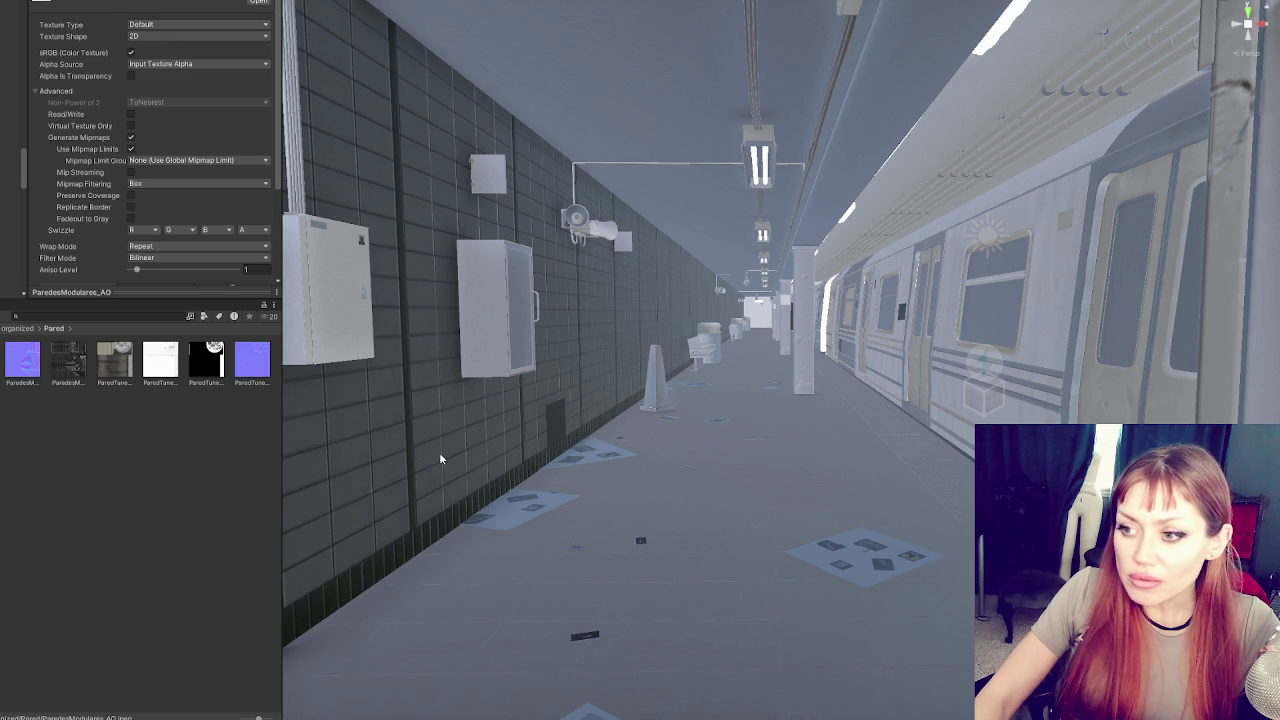
Set the wall's smoothness to 0 and assign its ambient occlusion texture
left_click(429, 416)
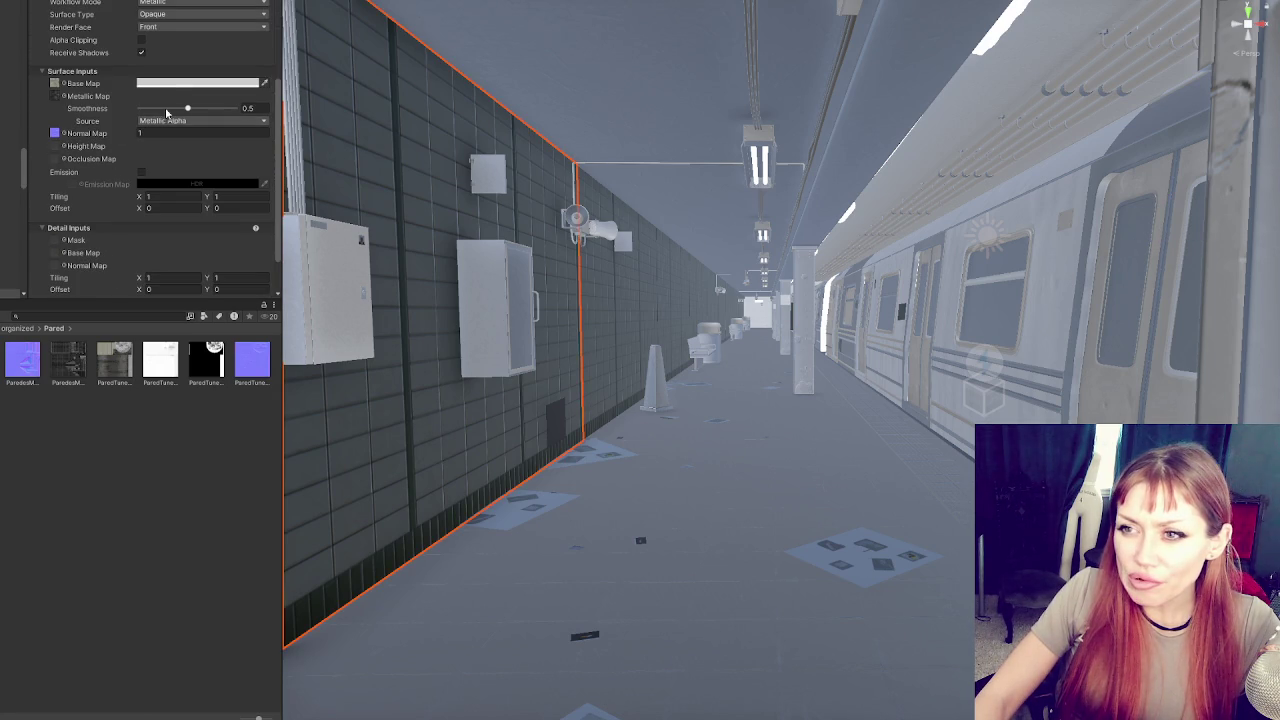
left_click_drag(160, 108, 115, 113)
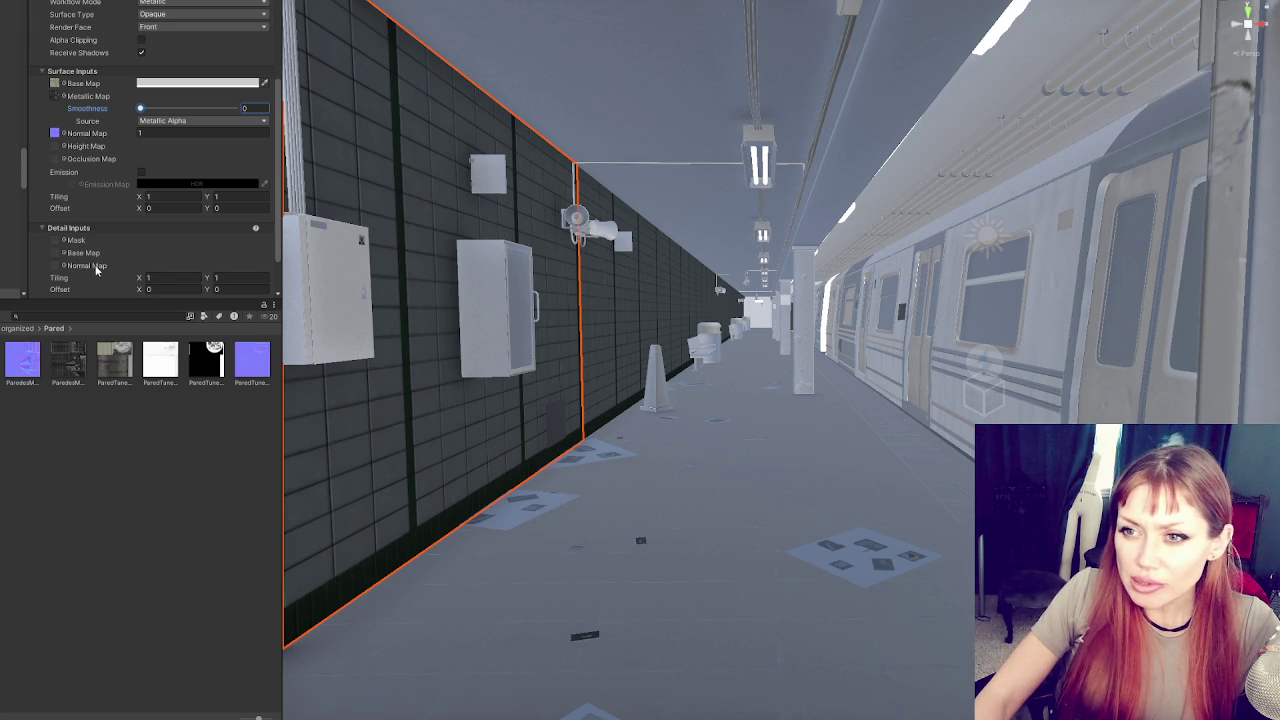
left_click_drag(160, 360, 55, 158)
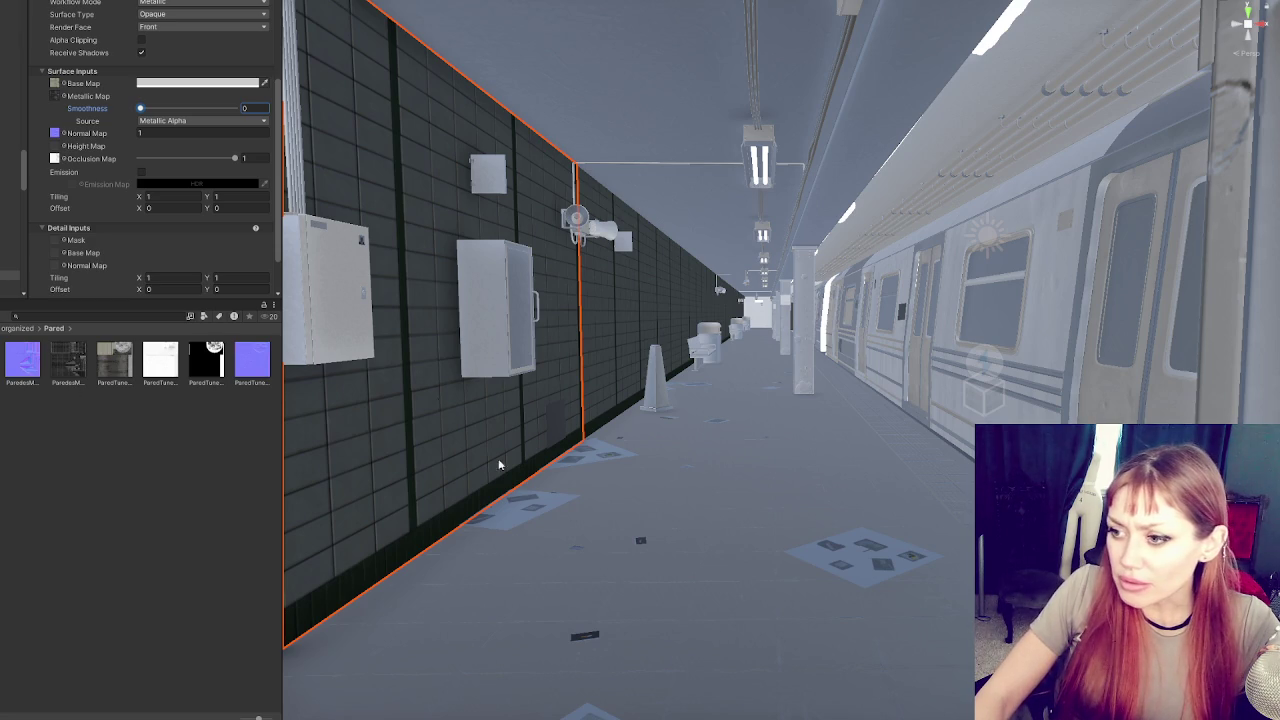
left_click(612, 530)
left_click(68, 126)
Assign the Suelo base, occlusion and metallic textures to the floor and lower smoothness to 0.434
scroll(150, 200, "down", 5)
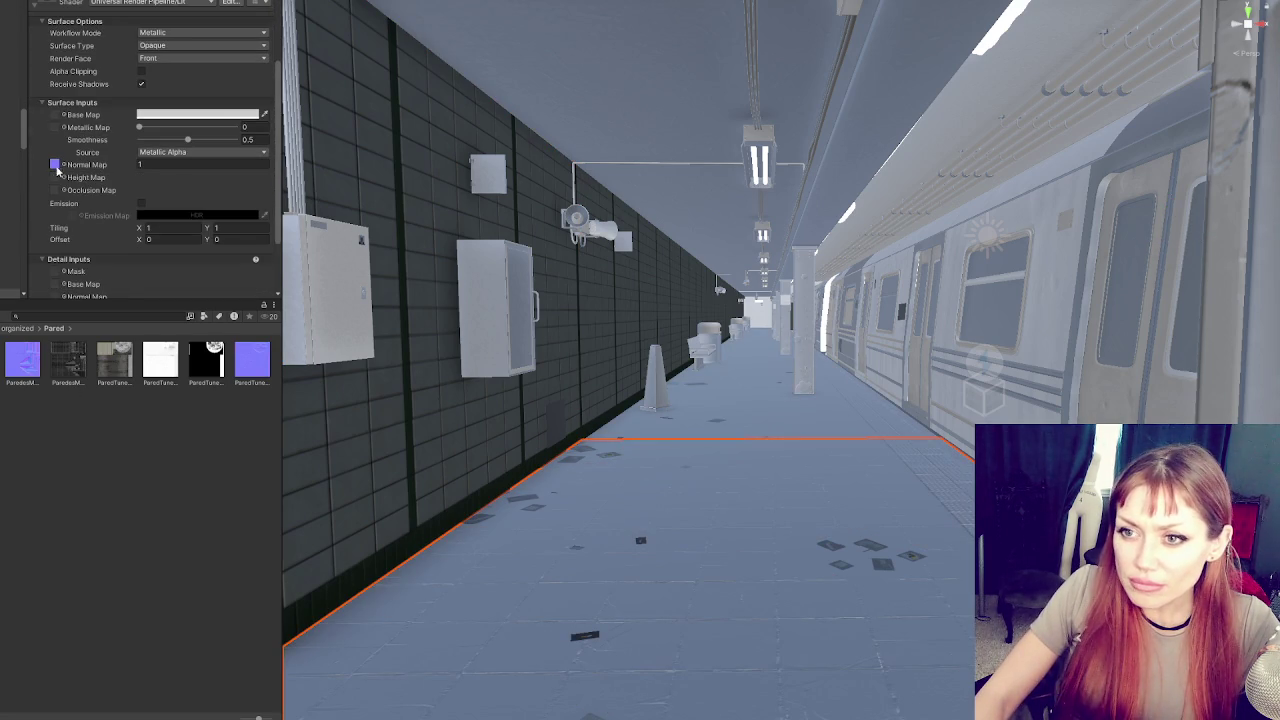
left_click(55, 166)
left_click_drag(178, 376, 56, 118)
left_click_drag(160, 360, 60, 122)
scroll(100, 200, "down", 2)
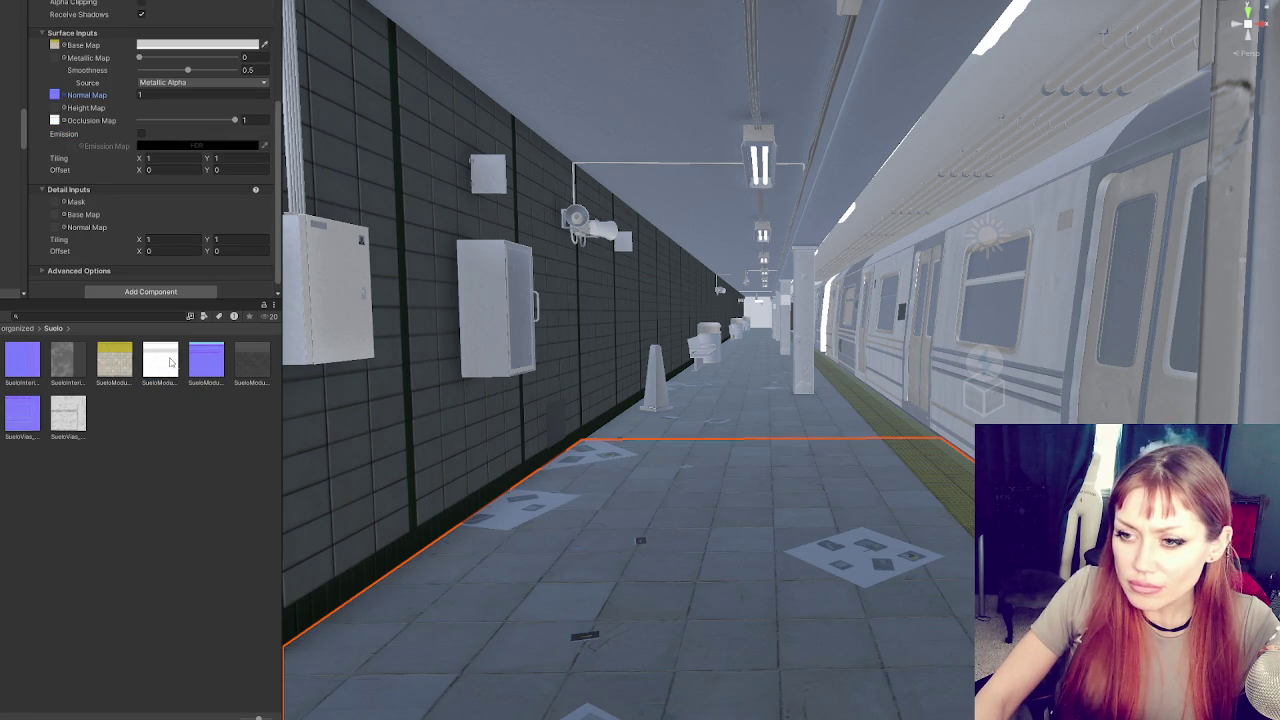
mouse_move(247, 363)
left_mouse_down()
mouse_move(204, 193)
mouse_move(58, 62)
left_mouse_up()
left_click_drag(150, 75, 182, 78)
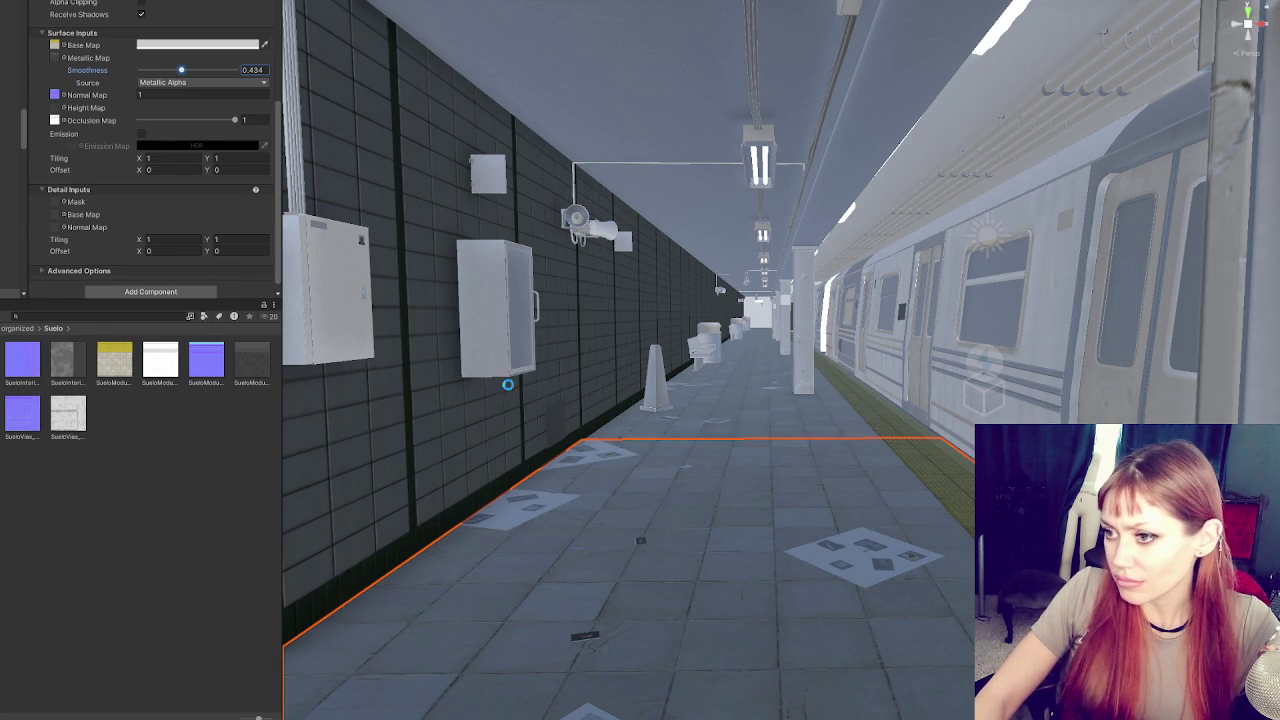
Drag the Wet folder's base, occlusion and metallic textures onto the WetFloorCartel cone material
left_click(656, 395)
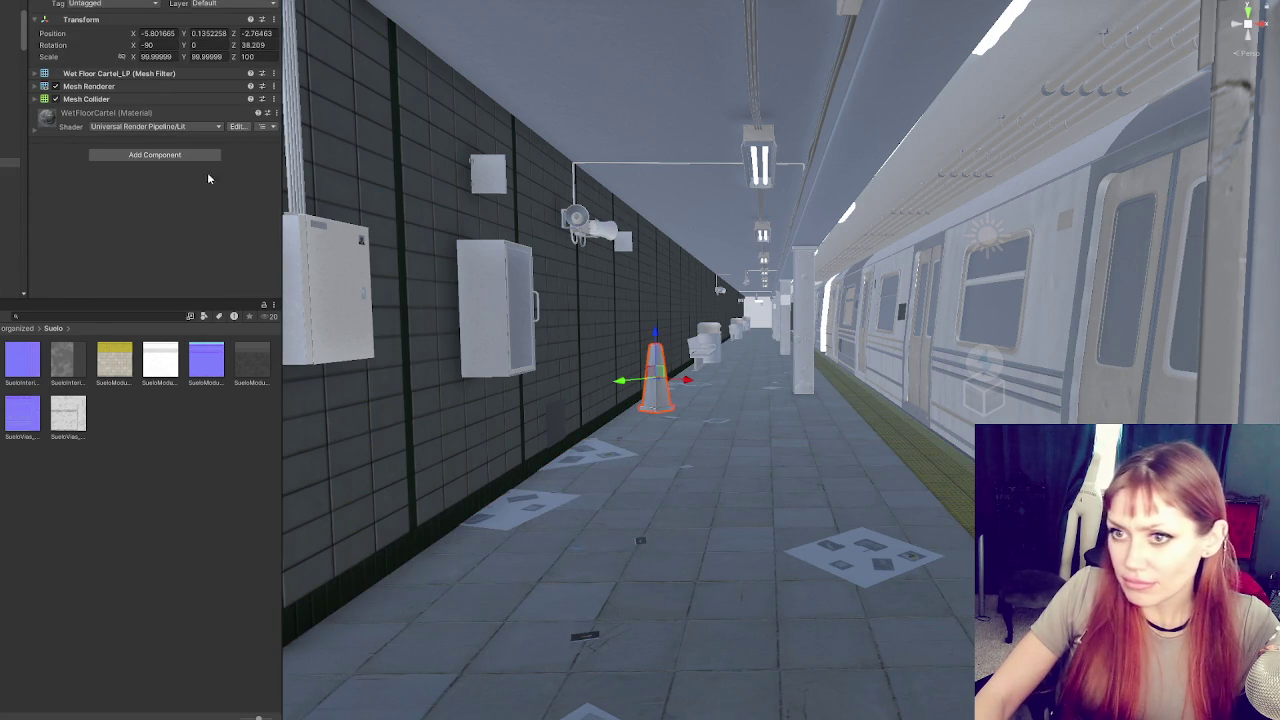
scroll(245, 218, "down", 3)
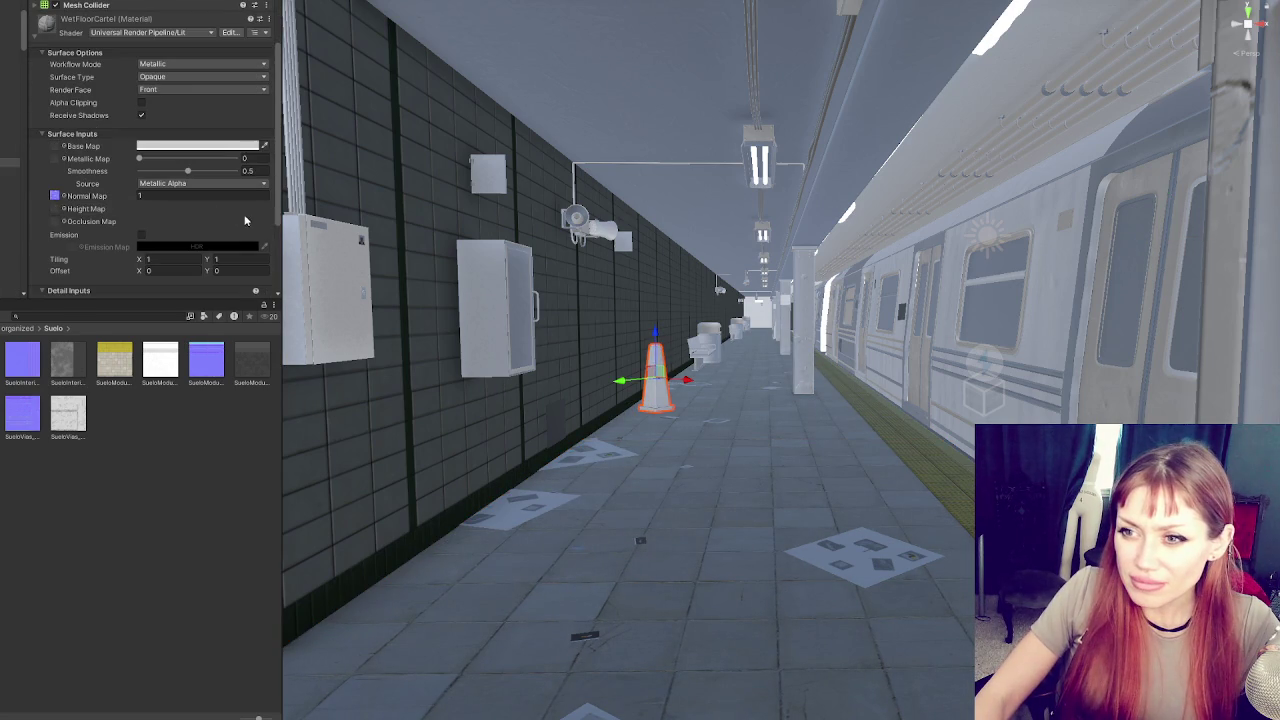
left_click(55, 196)
mouse_move(62, 360)
left_mouse_down()
mouse_move(56, 135)
mouse_move(56, 146)
left_mouse_up()
left_click_drag(62, 218, 56, 221)
mouse_move(62, 360)
left_mouse_down()
mouse_move(72, 168)
mouse_move(56, 158)
left_mouse_up()
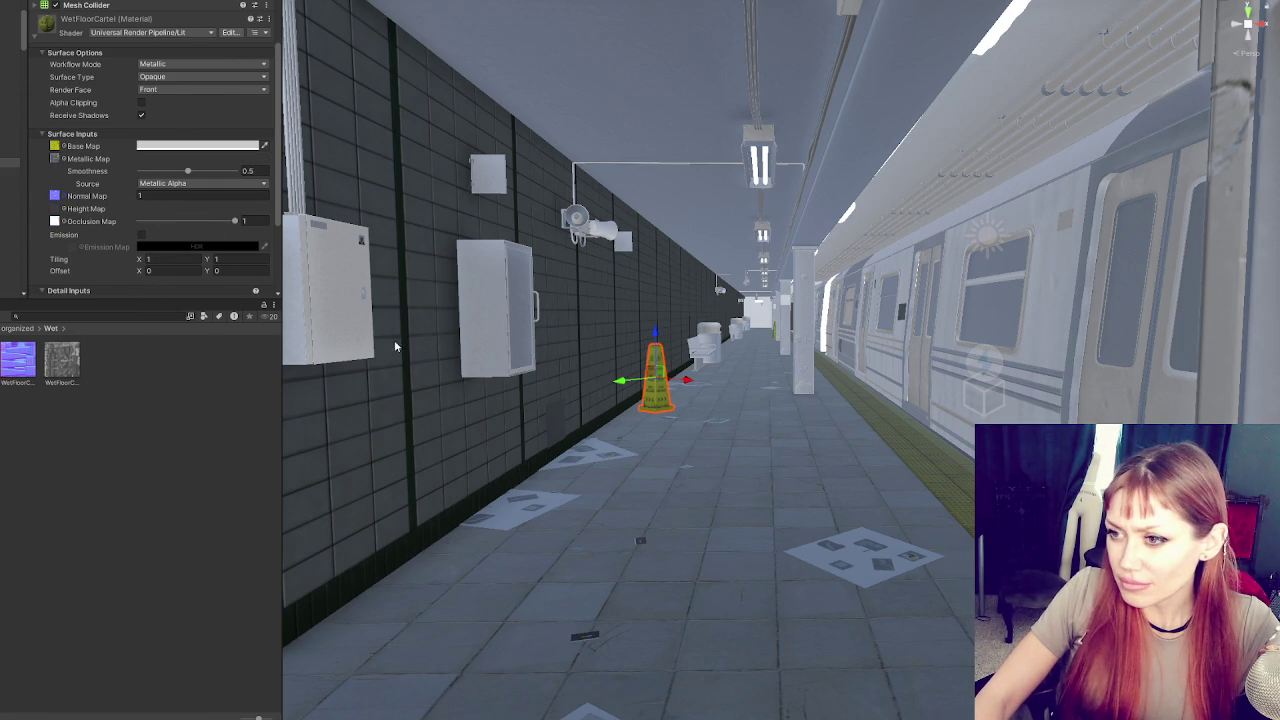
left_click(507, 328)
Assign the Pilar albedo as base map, a white occlusion map and the Pilar metallic map to the pillar
left_click(803, 320)
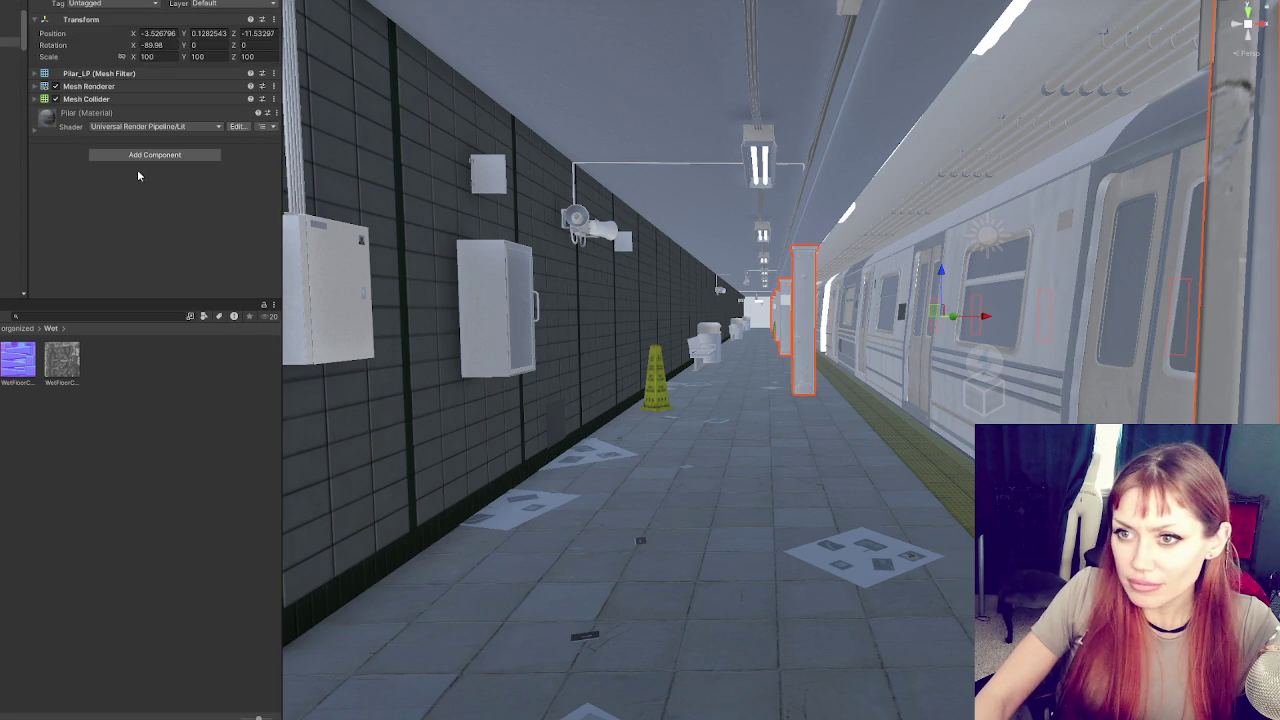
scroll(82, 150, "down", 5)
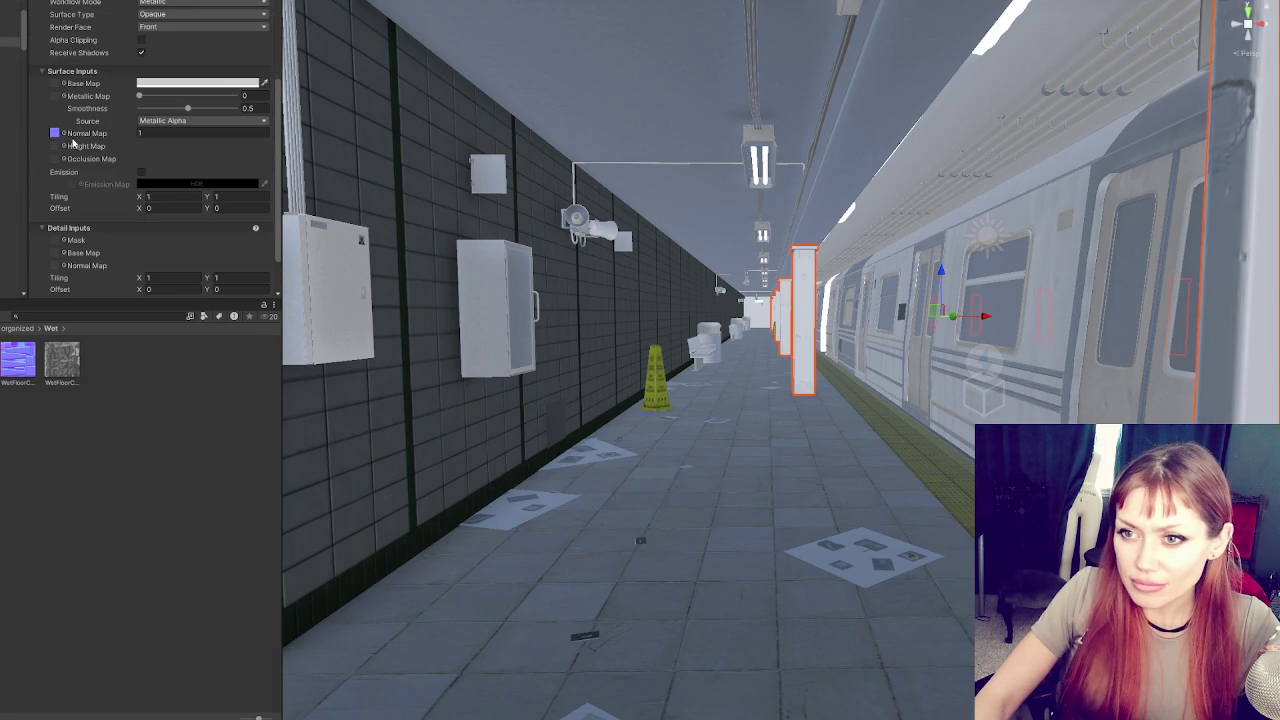
left_click(54, 133)
left_click_drag(17, 360, 55, 83)
left_click_drag(49, 205, 55, 158)
left_click_drag(24, 369, 54, 67)
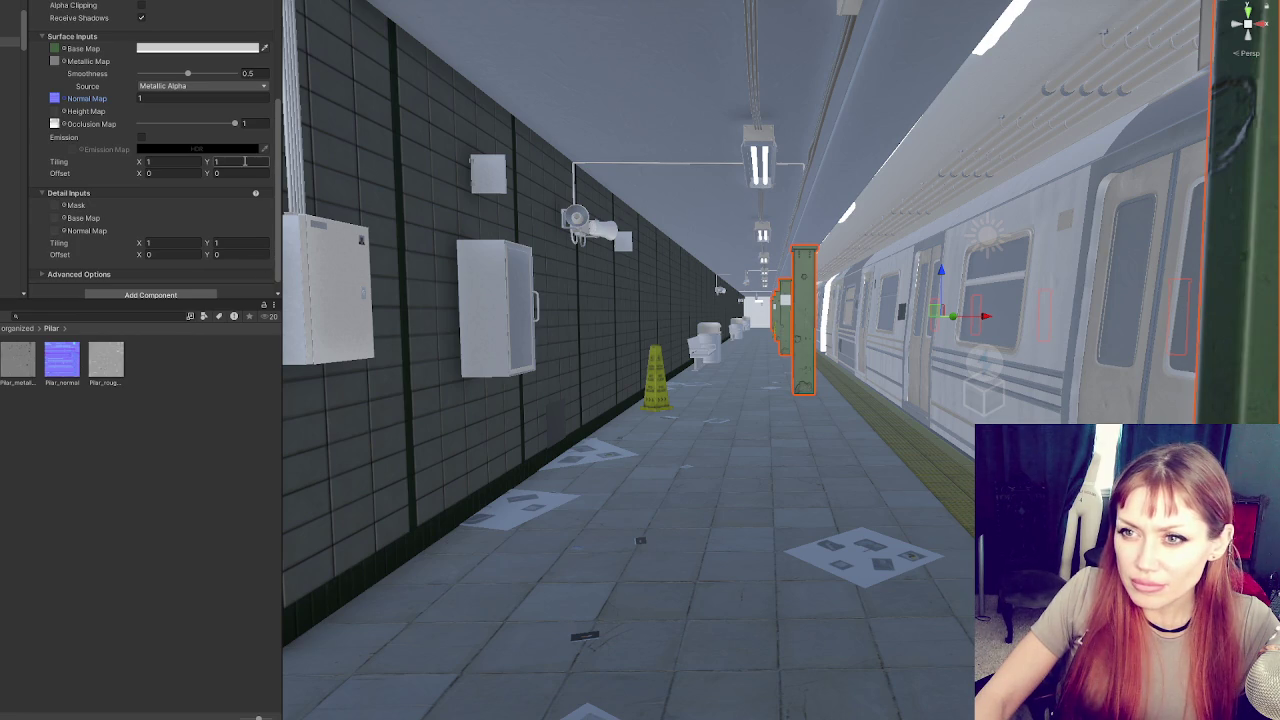
scroll(244, 161, "down", 1)
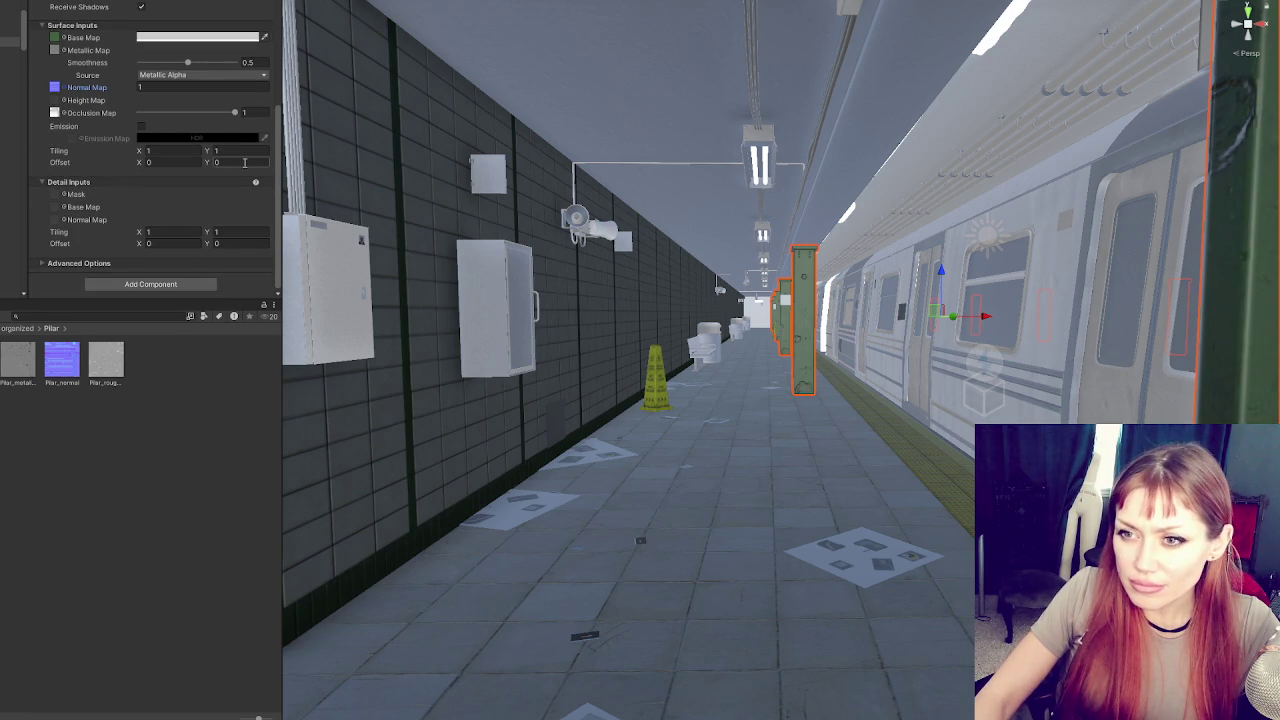
scroll(244, 162, "up", 5)
scroll(199, 176, "down", 3)
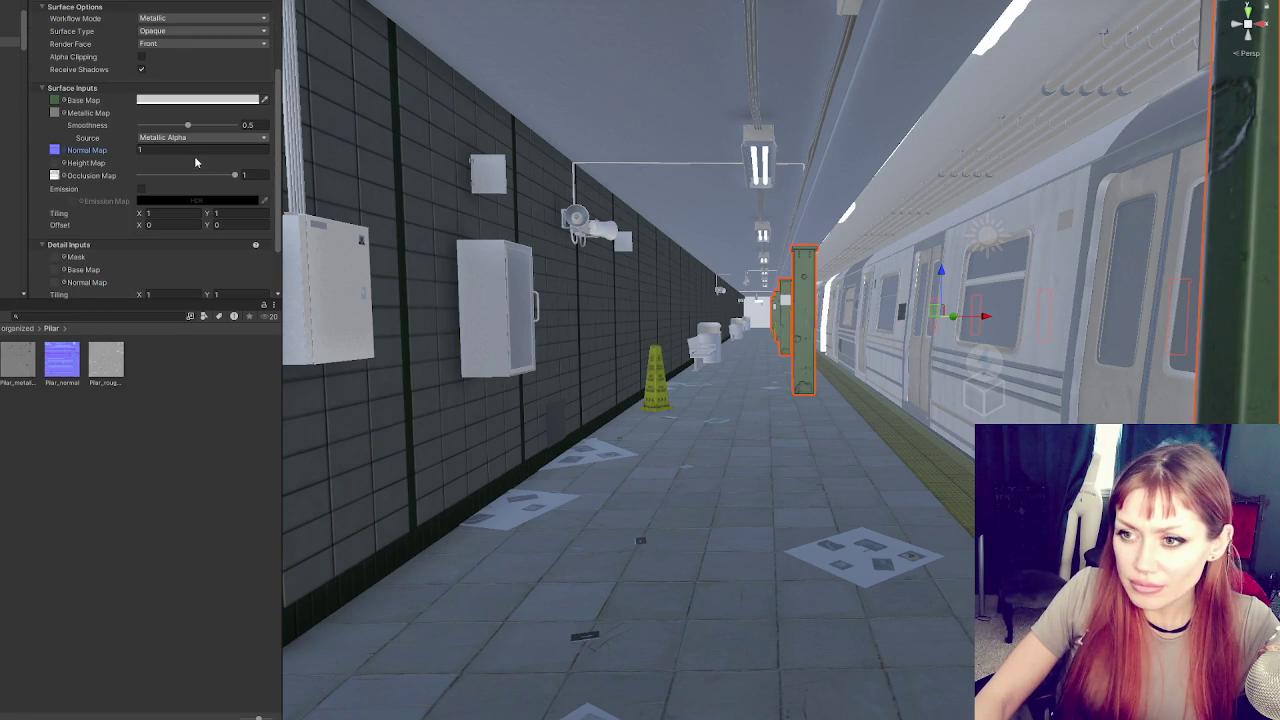
left_click(481, 319)
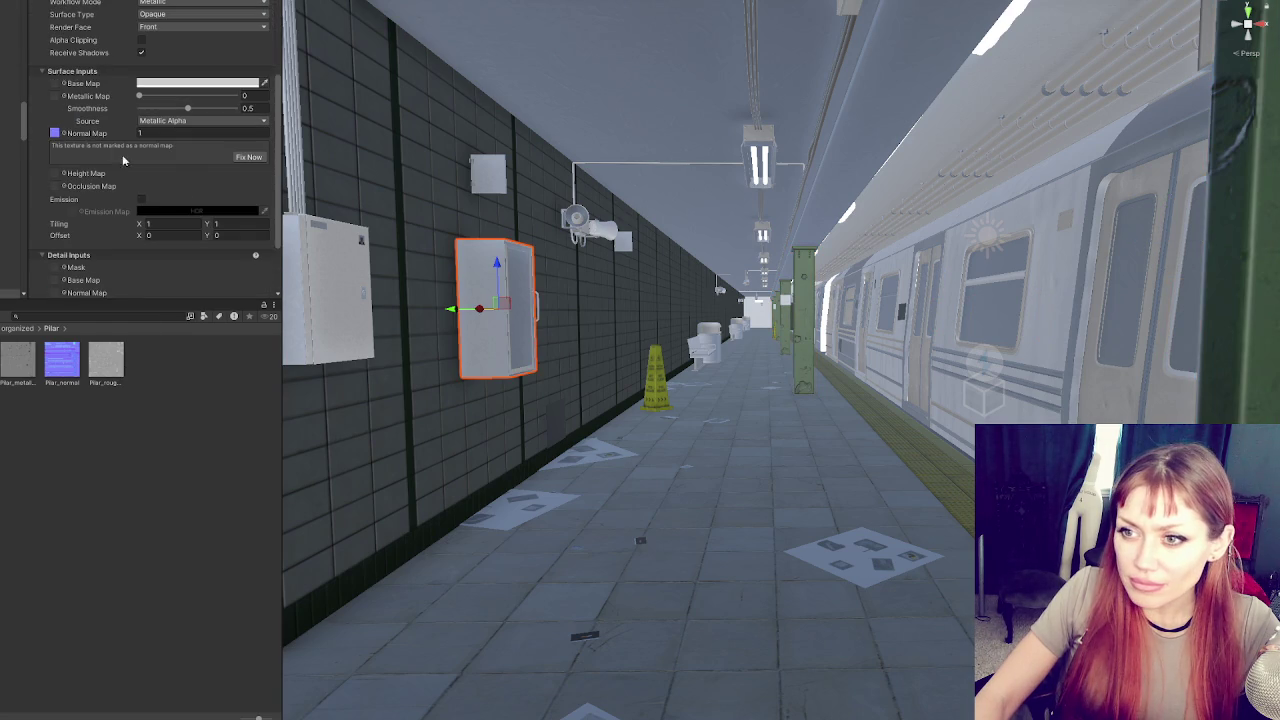
Fix the box's normal map import and assign the red Caja base texture and a height map
left_click(249, 157)
left_click(54, 132)
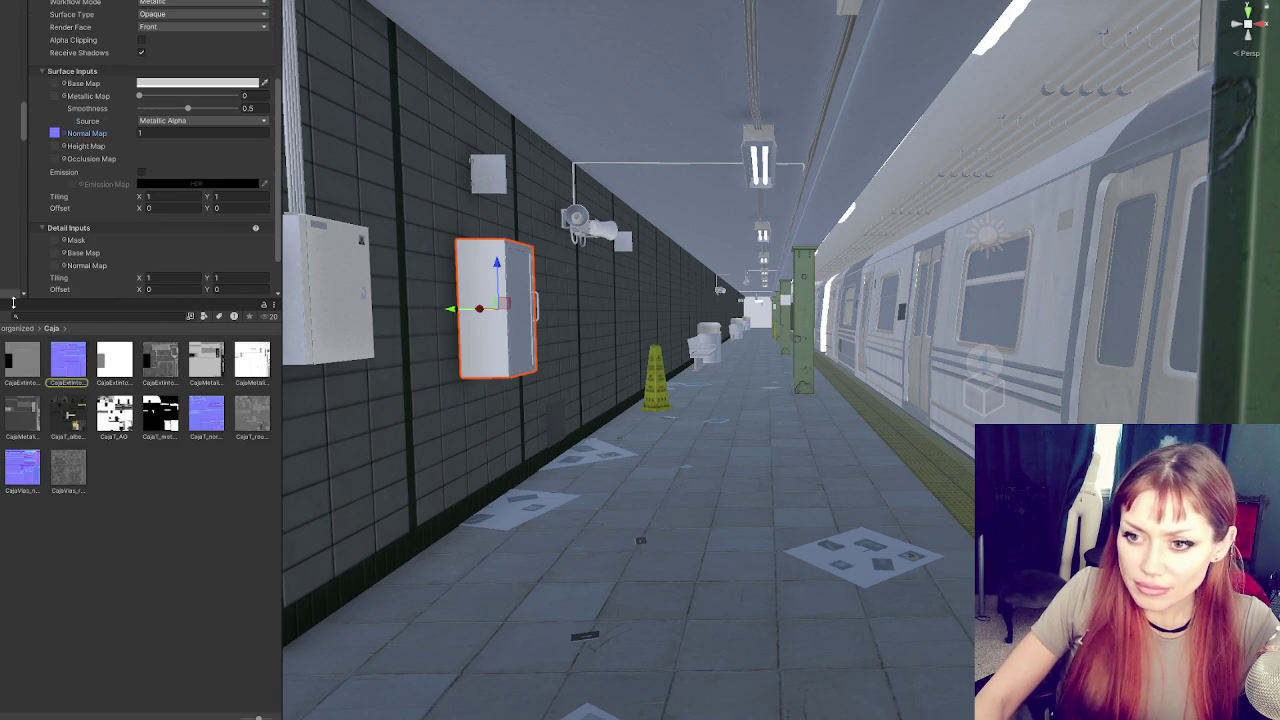
left_click_drag(56, 88, 56, 86)
mouse_move(68, 360)
left_mouse_down()
mouse_move(55, 146)
mouse_move(52, 172)
mouse_move(55, 158)
left_mouse_up()
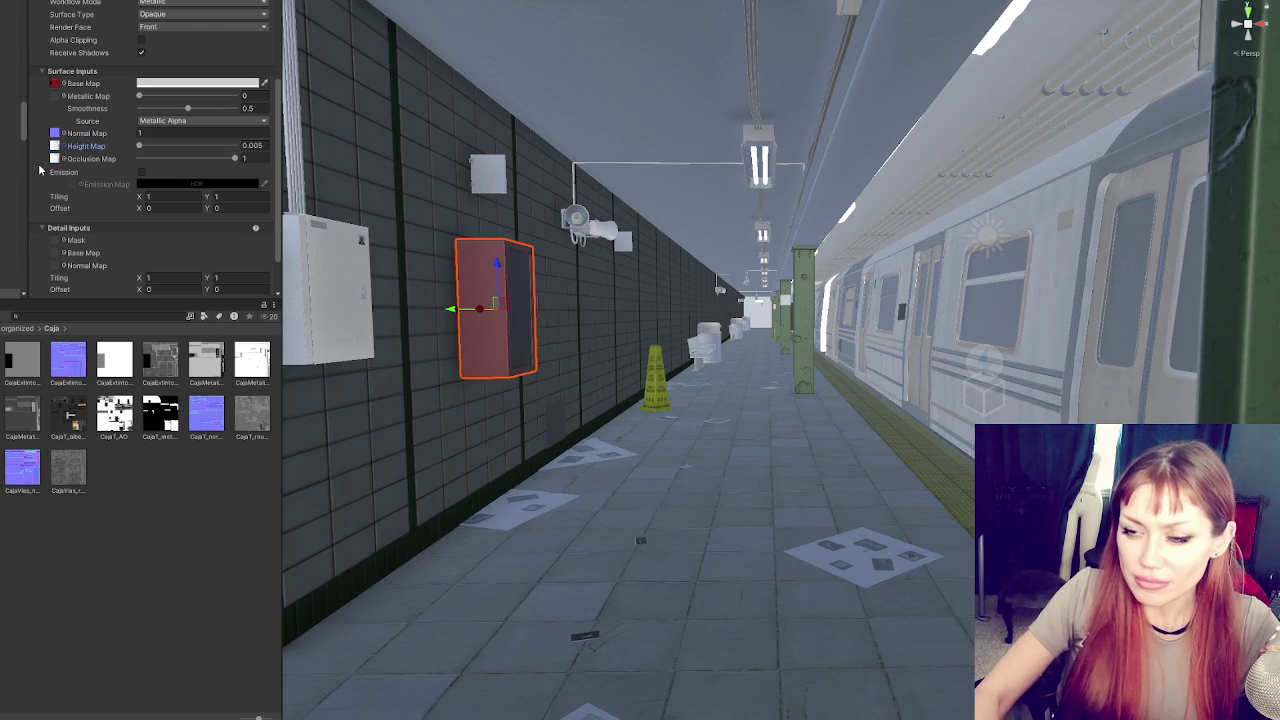
left_click(22, 357)
scroll(81, 203, "up", 3)
left_click(103, 368)
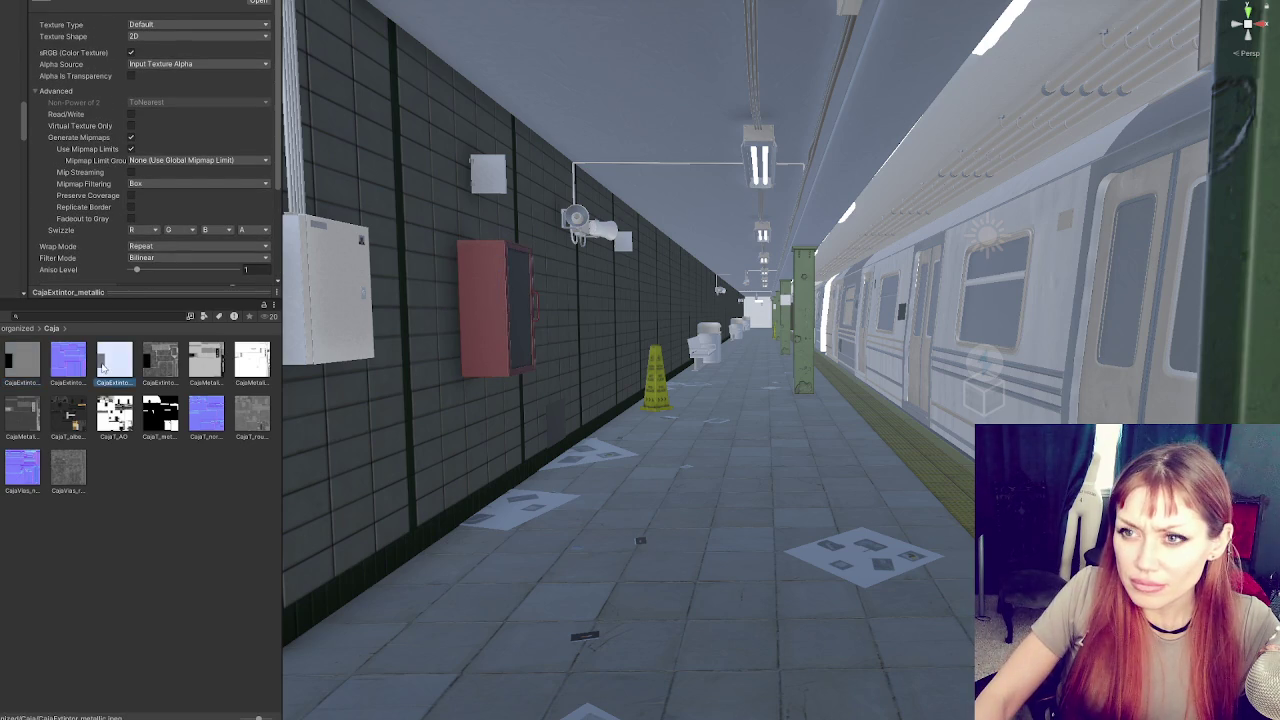
Assign the Caja metallic texture to the red box's Metallic Map
left_click(490, 304)
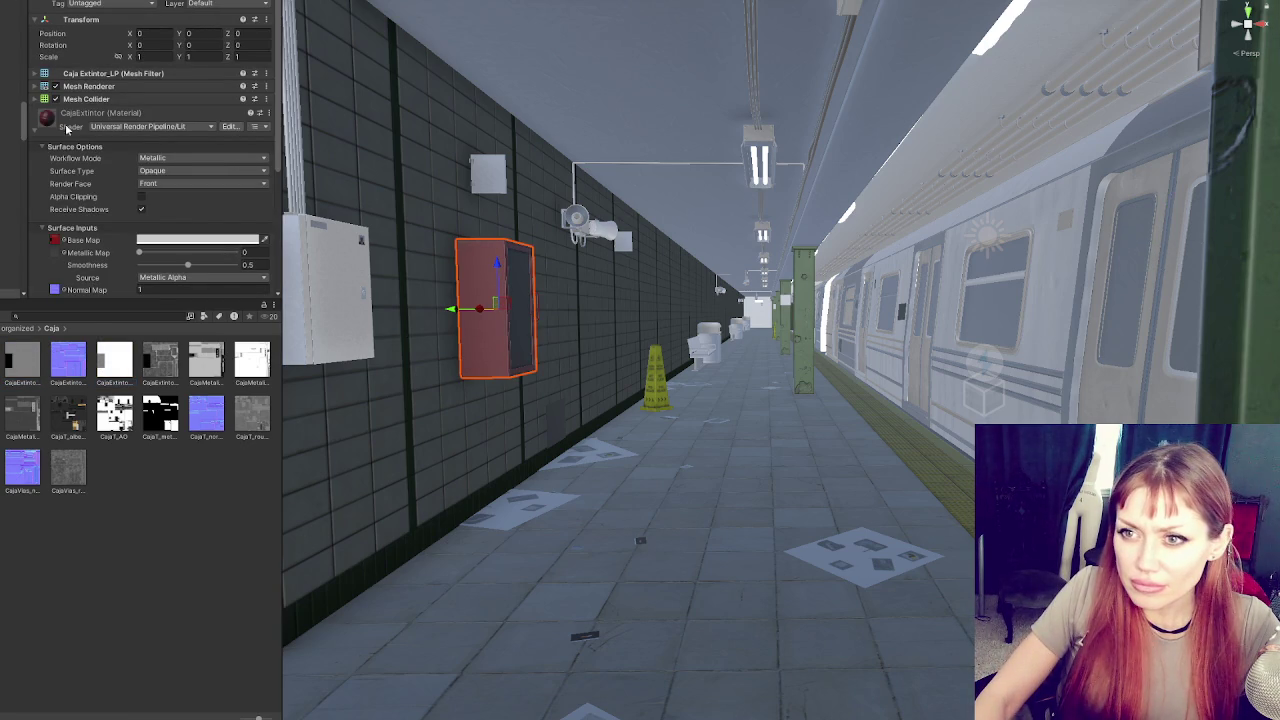
scroll(82, 233, "down", 3)
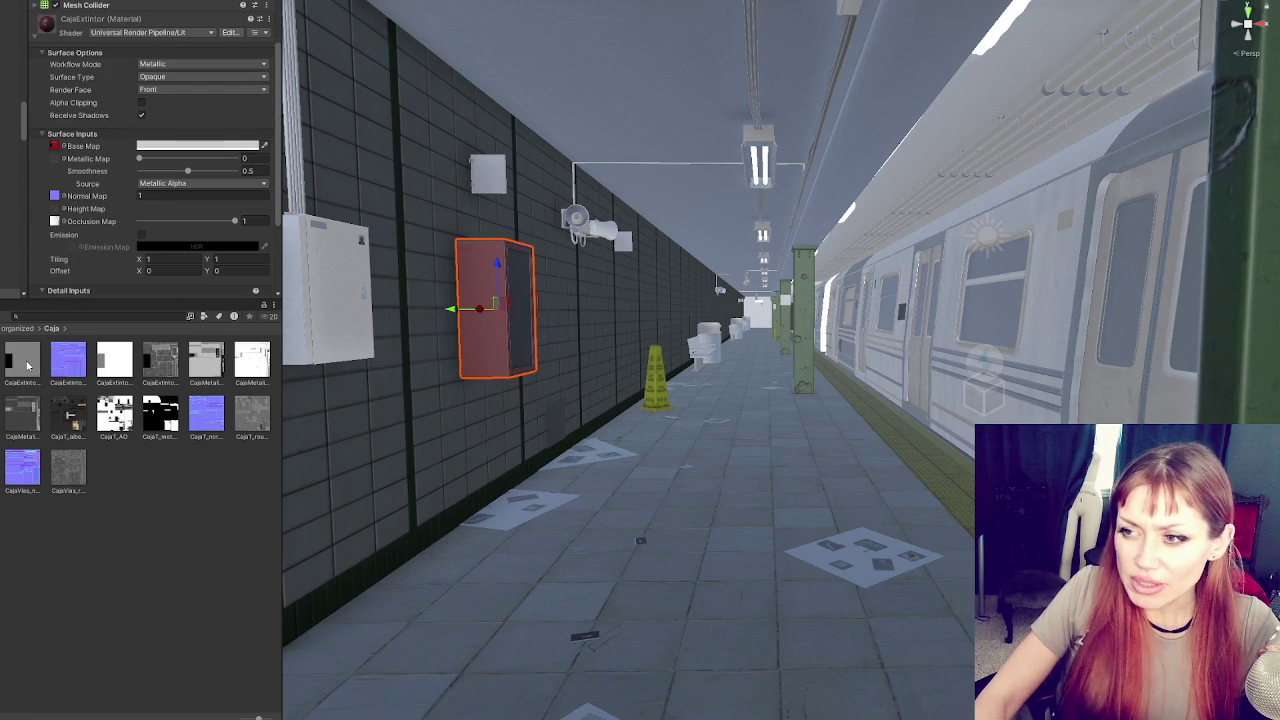
left_click_drag(28, 365, 56, 124)
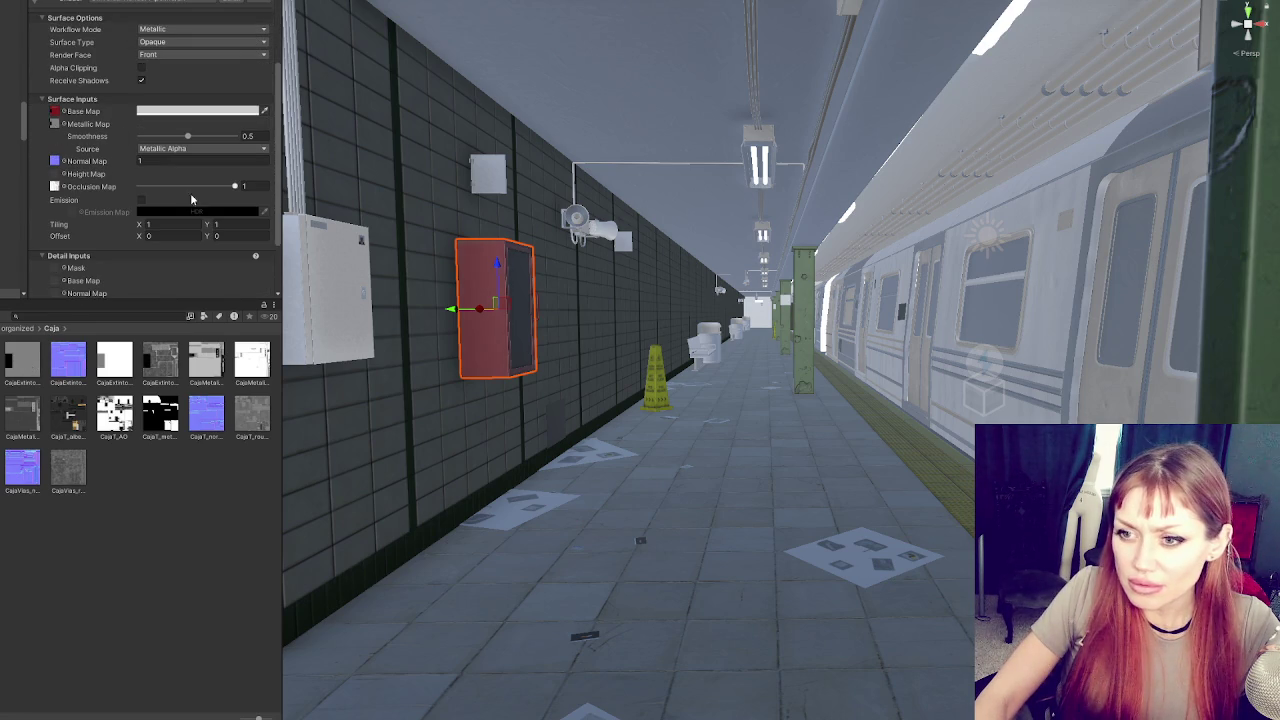
scroll(338, 260, "up", 5)
mouse_move(338, 260)
left_mouse_down()
mouse_move(488, 230)
mouse_move(496, 253)
left_mouse_up()
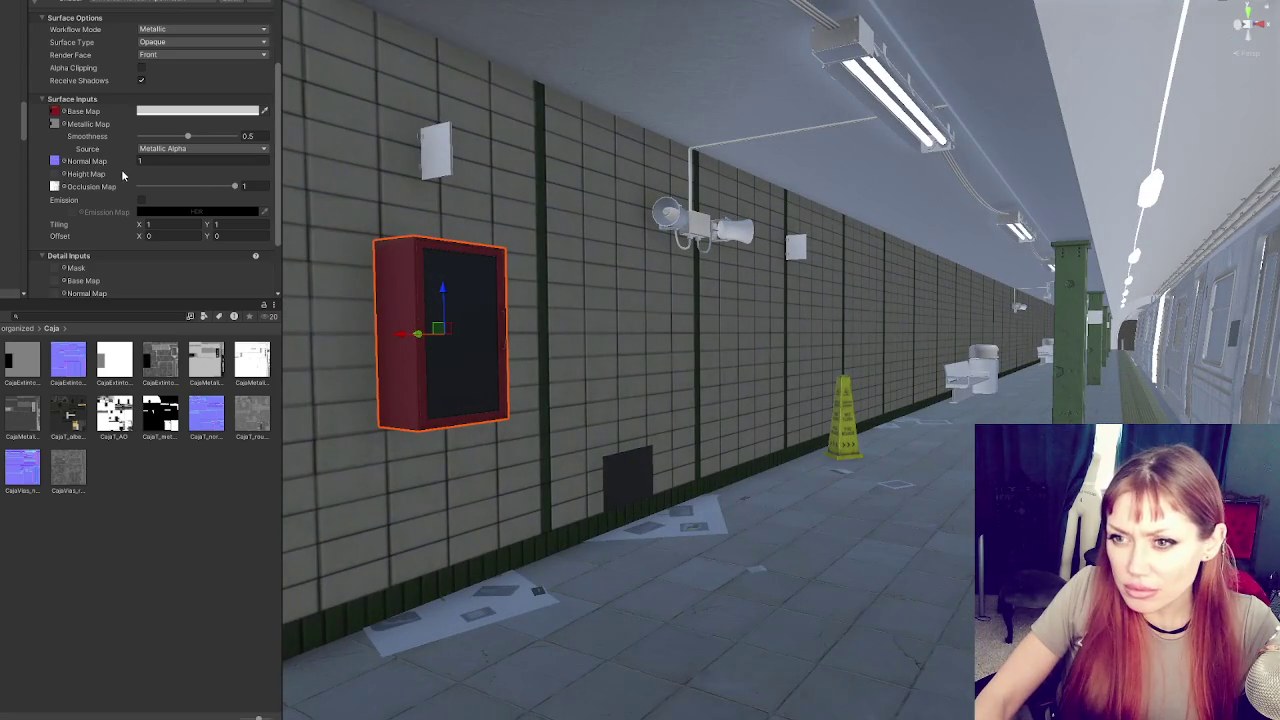
scroll(140, 130, "up", 2)
Keep the Metallic workflow and set the CajaExtintor Surface Type to Transparent
left_click(155, 82)
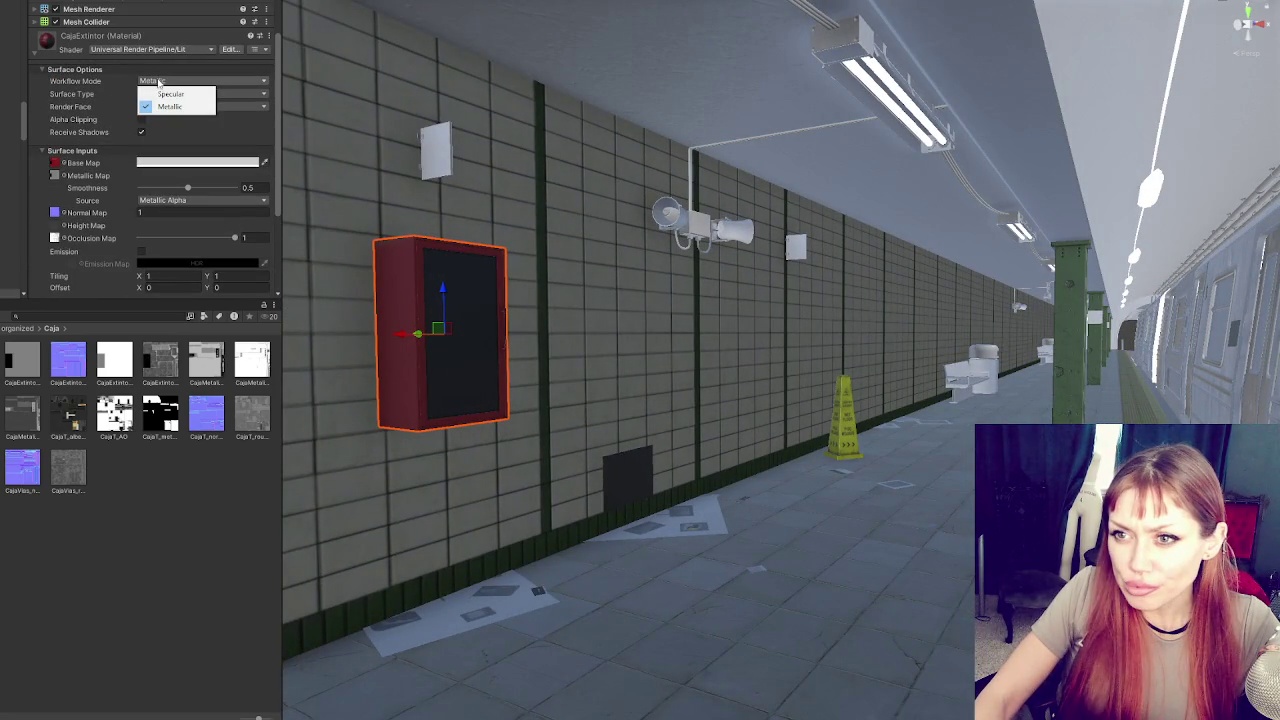
left_click(160, 78)
scroll(160, 120, "up", 3)
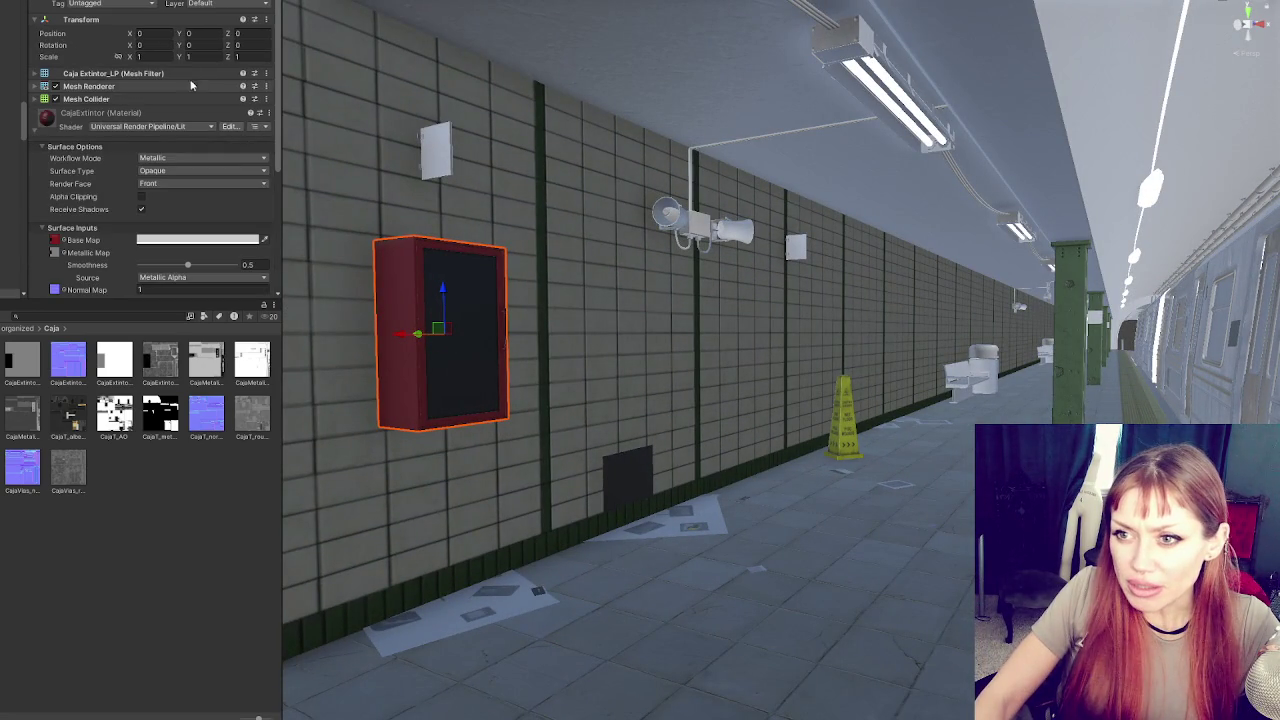
left_click(217, 160)
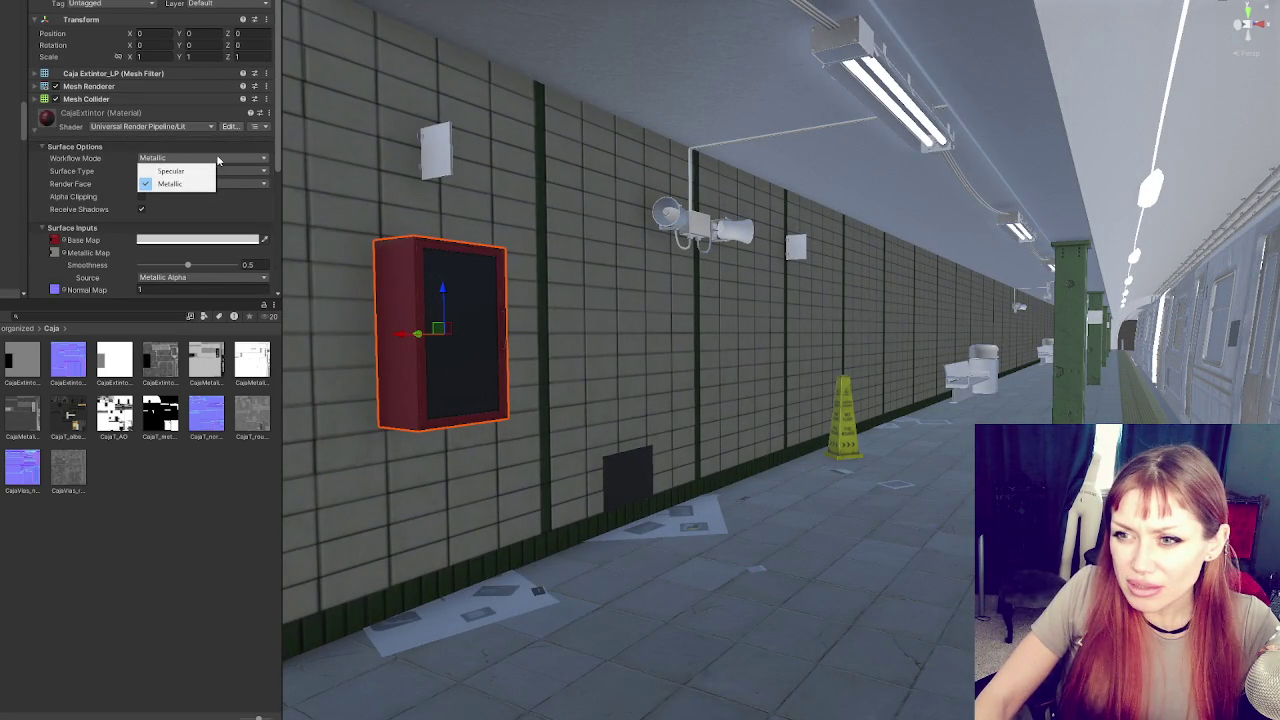
left_click(272, 160)
left_click(250, 170)
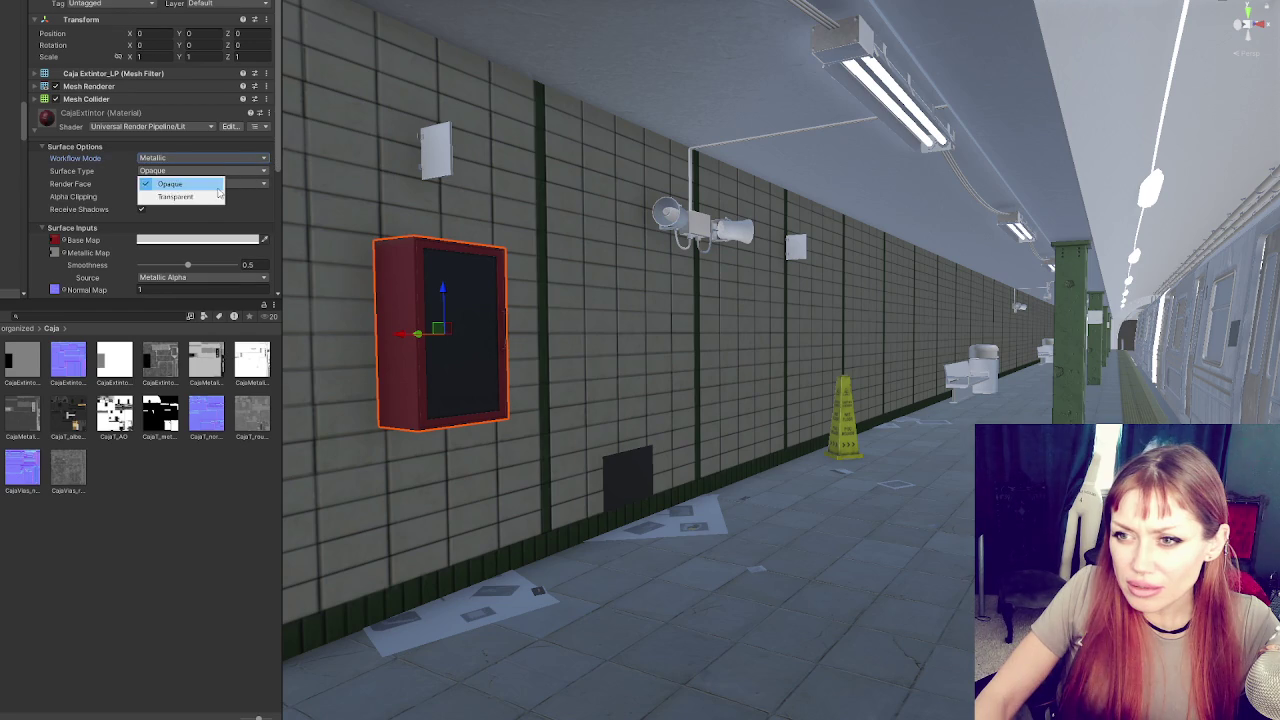
left_click(165, 194)
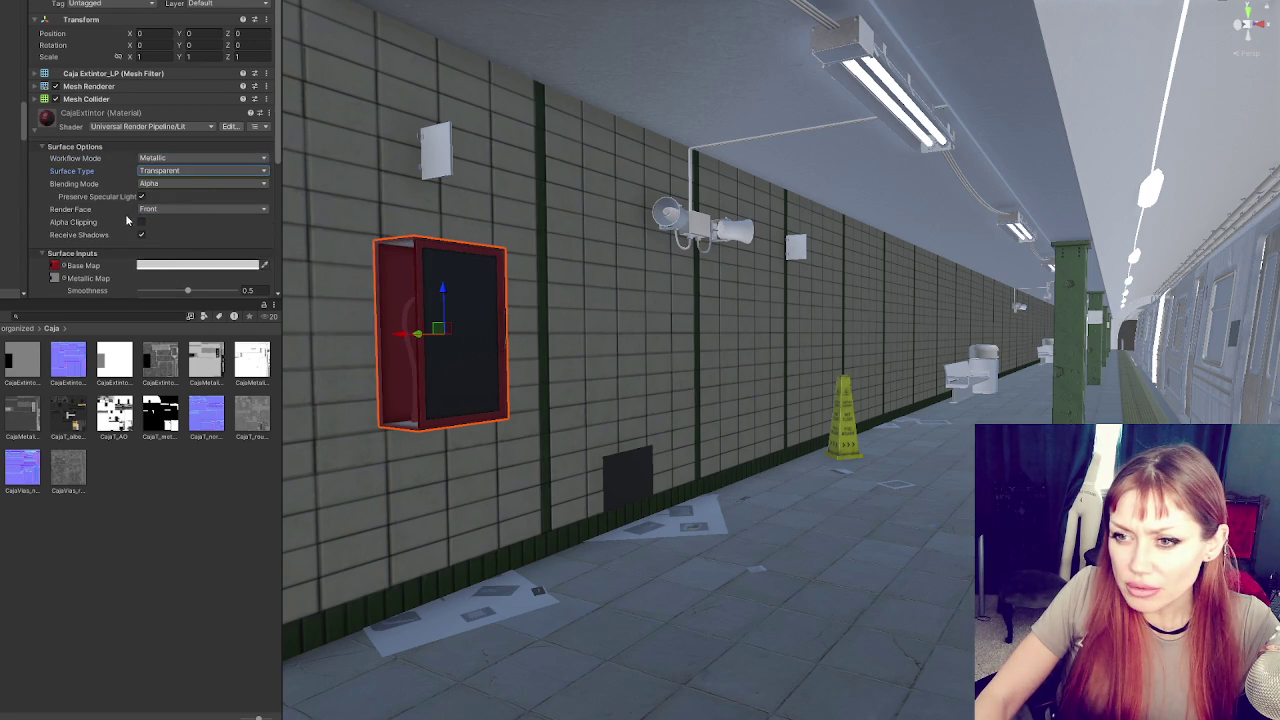
scroll(127, 225, "down", 4)
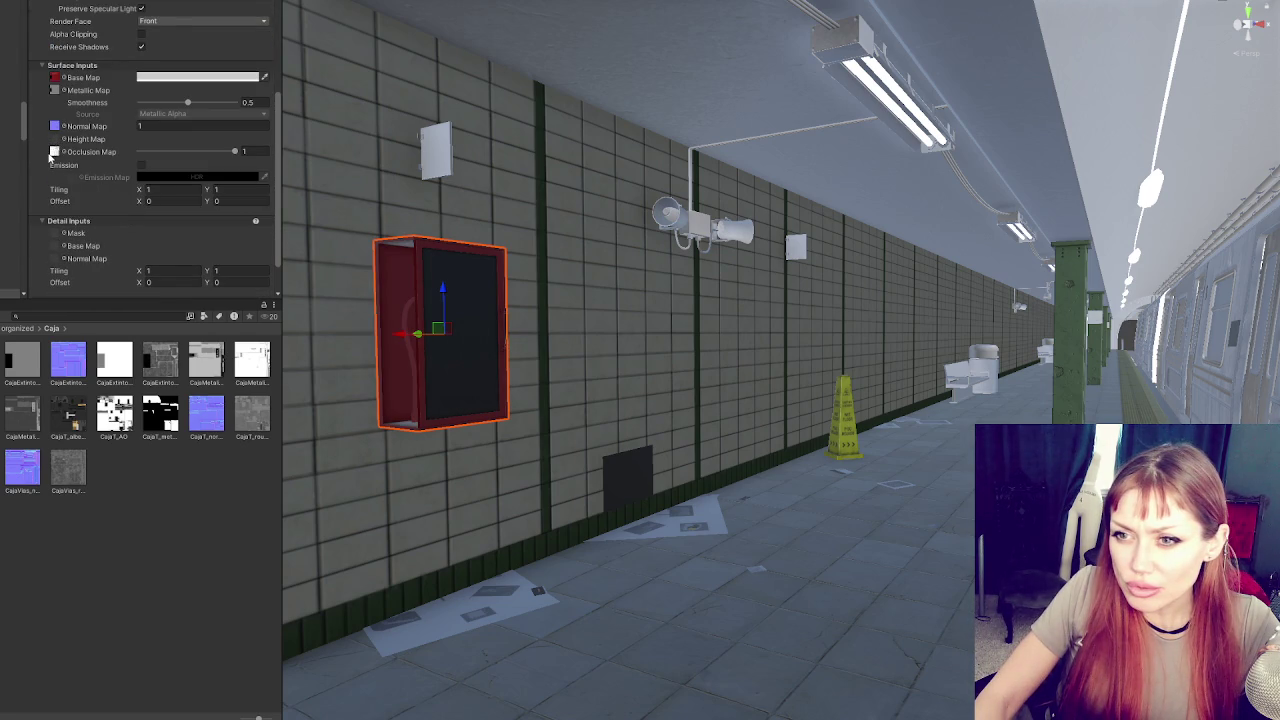
scroll(50, 180, "down", 1)
scroll(50, 202, "up", 1)
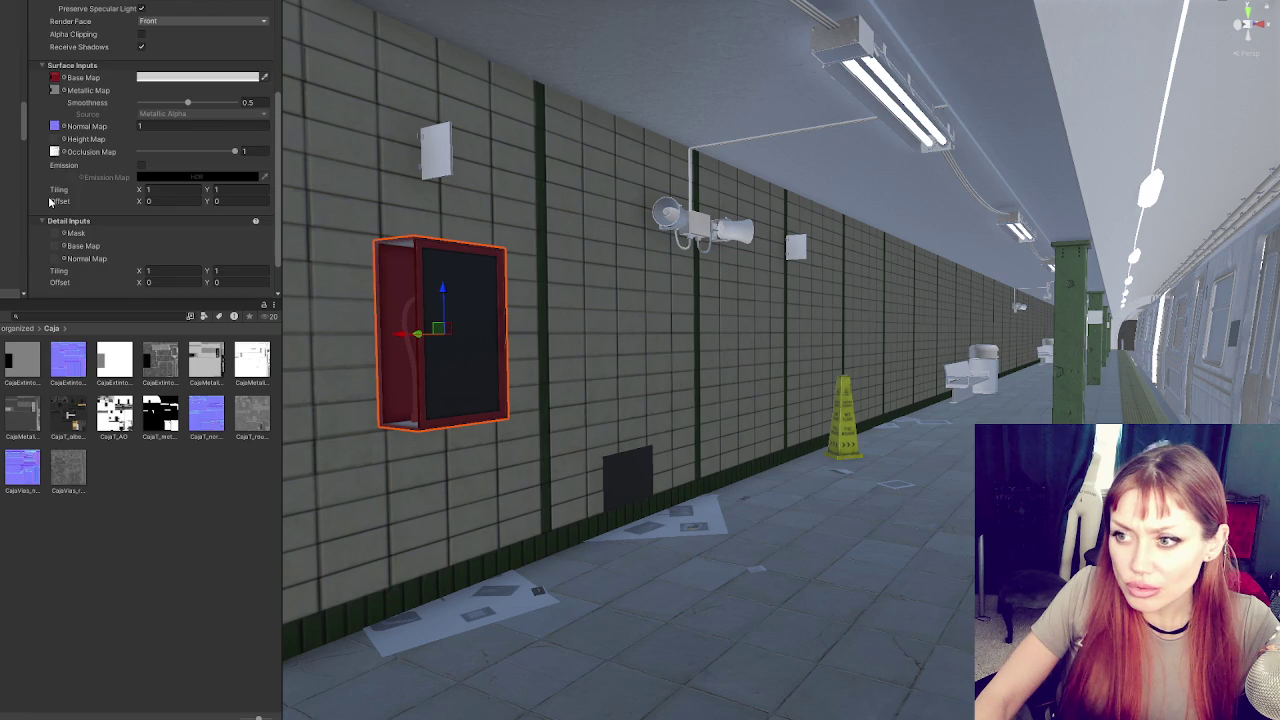
left_click_drag(376, 275, 376, 275)
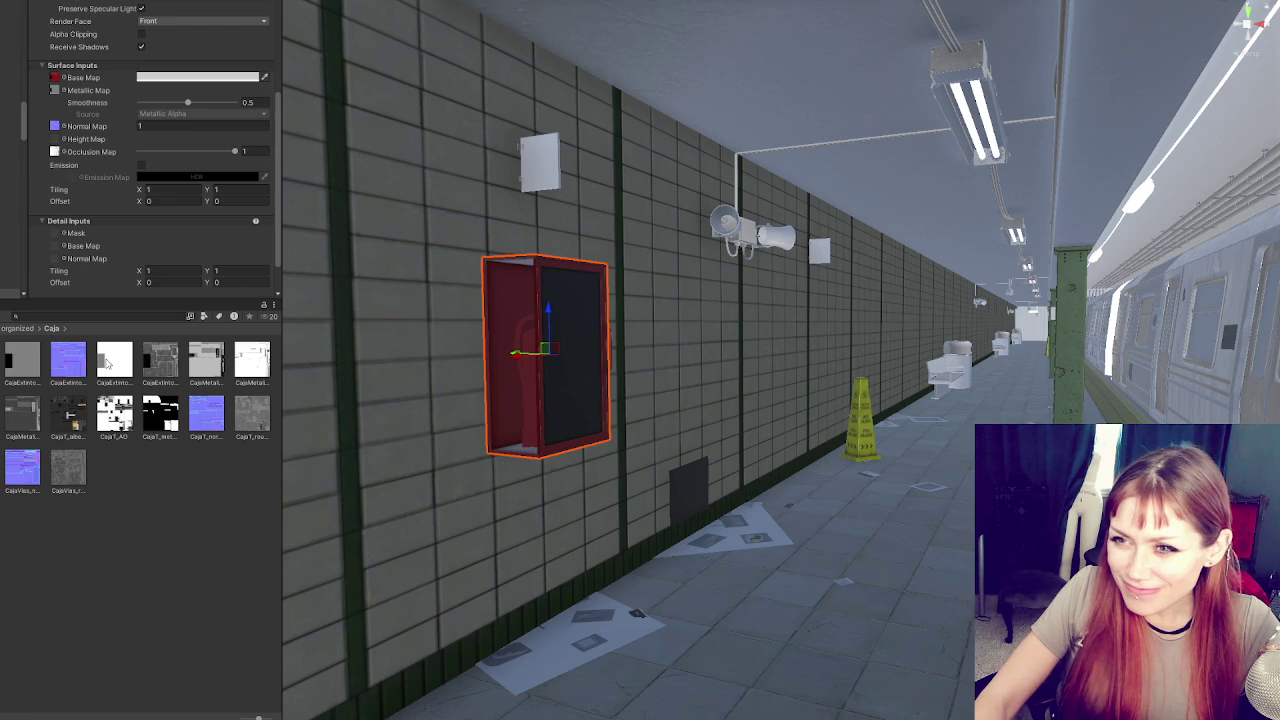
Try a white base texture with base colour alpha 141, then undo it
left_click_drag(108, 362, 55, 42)
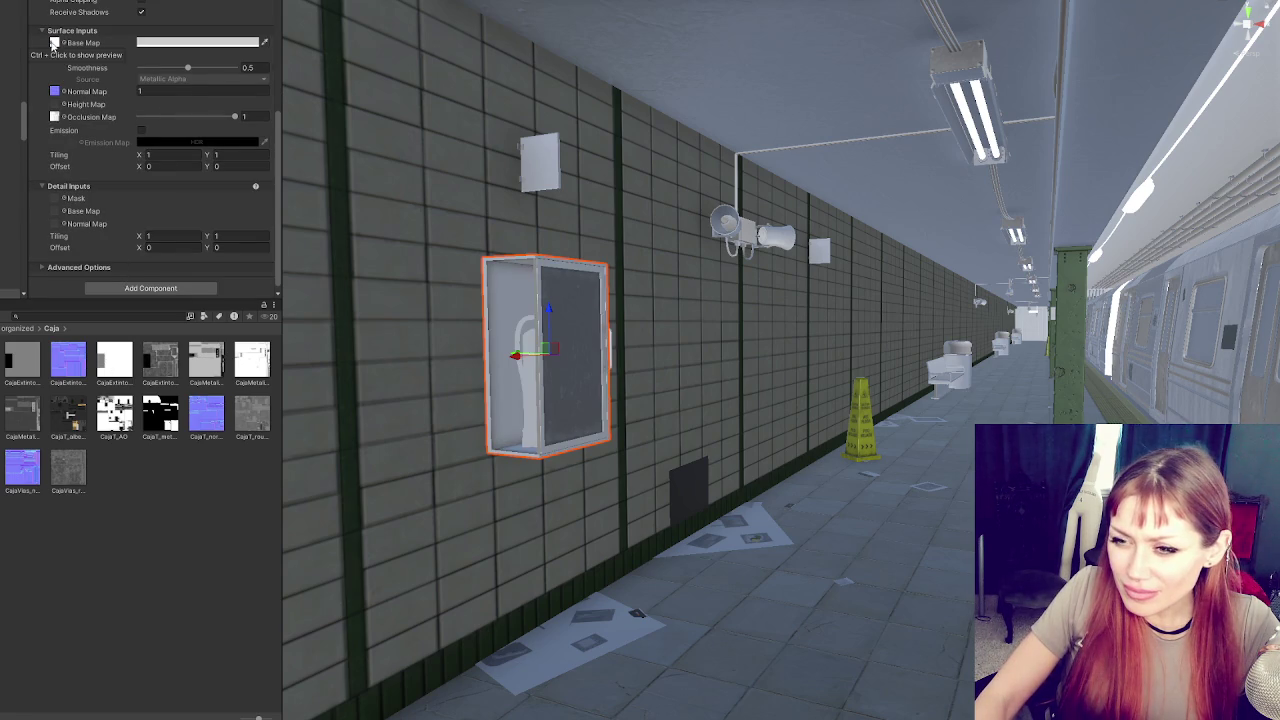
left_click(188, 44)
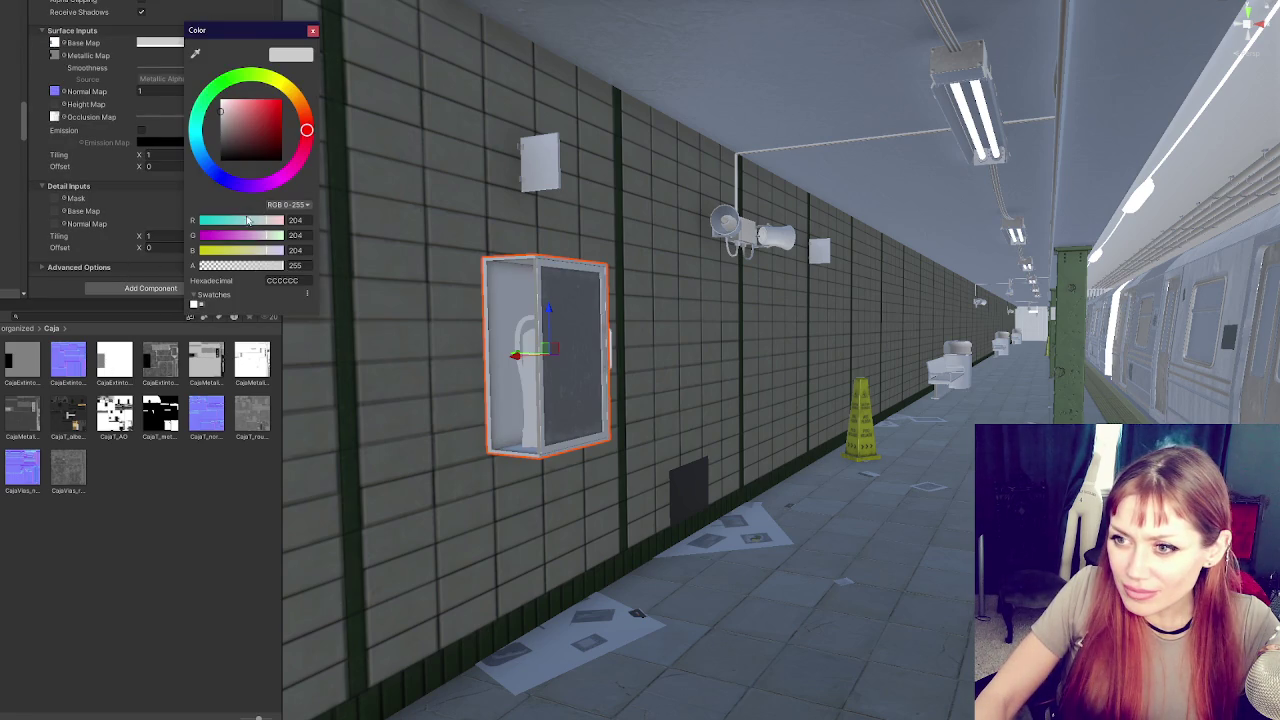
left_click(244, 266)
key("ctrl+z")
key("ctrl+z")
key("ctrl+z")
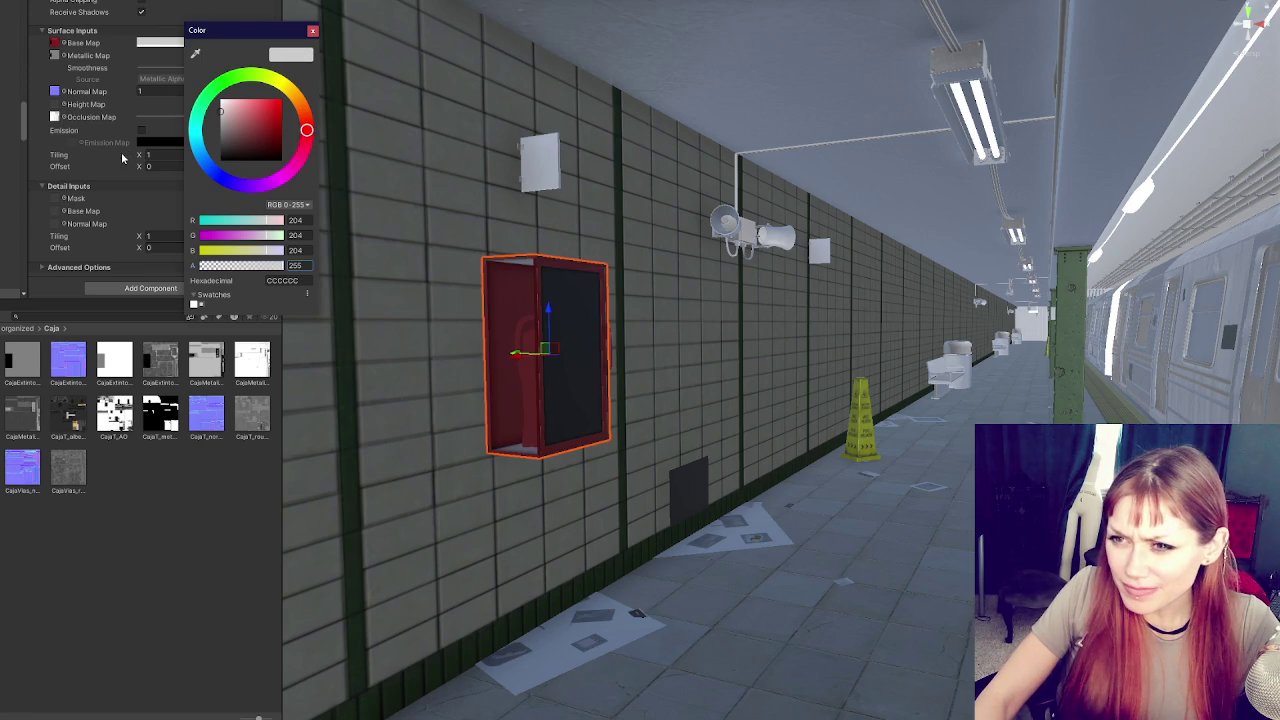
scroll(203, 123, "up", 5)
Set the surface type back to Opaque and enable Alpha Clipping with threshold 0.434
left_click(156, 186)
left_click(168, 170)
left_click(246, 178)
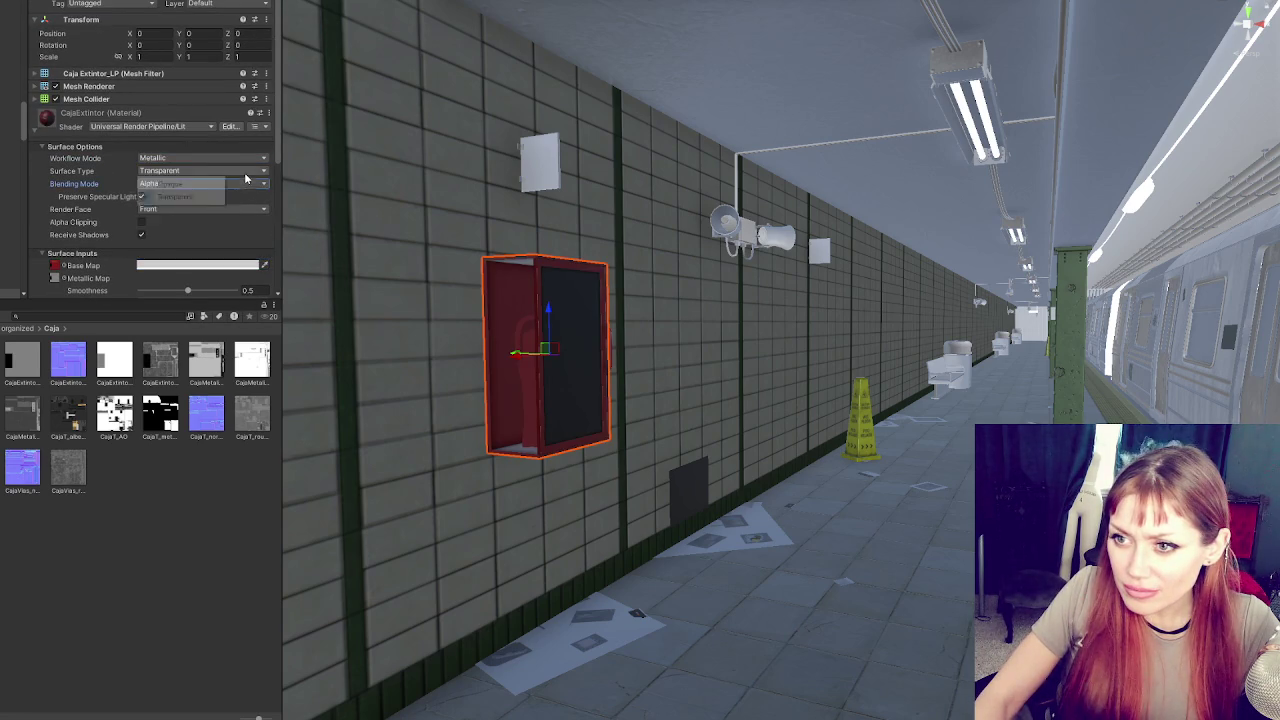
left_click(200, 170)
left_click(180, 183)
left_click(141, 196)
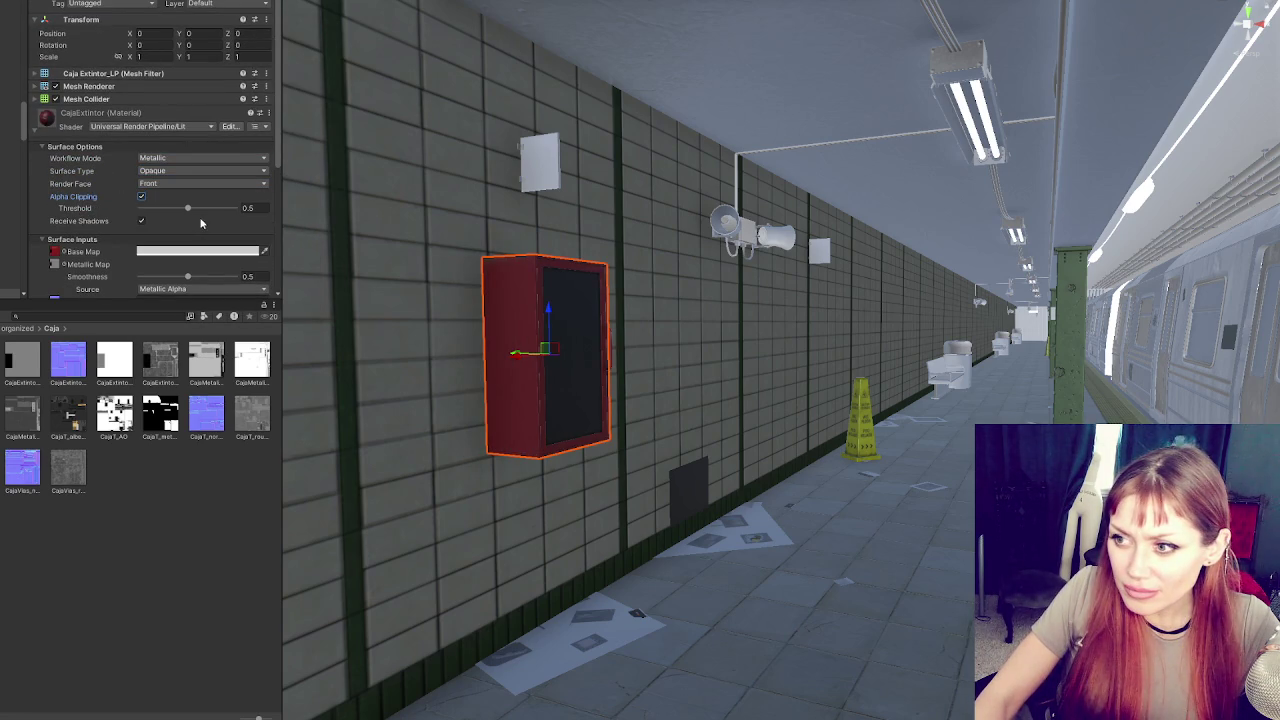
mouse_move(187, 208)
left_mouse_down()
mouse_move(155, 209)
mouse_move(227, 209)
mouse_move(180, 218)
left_mouse_up()
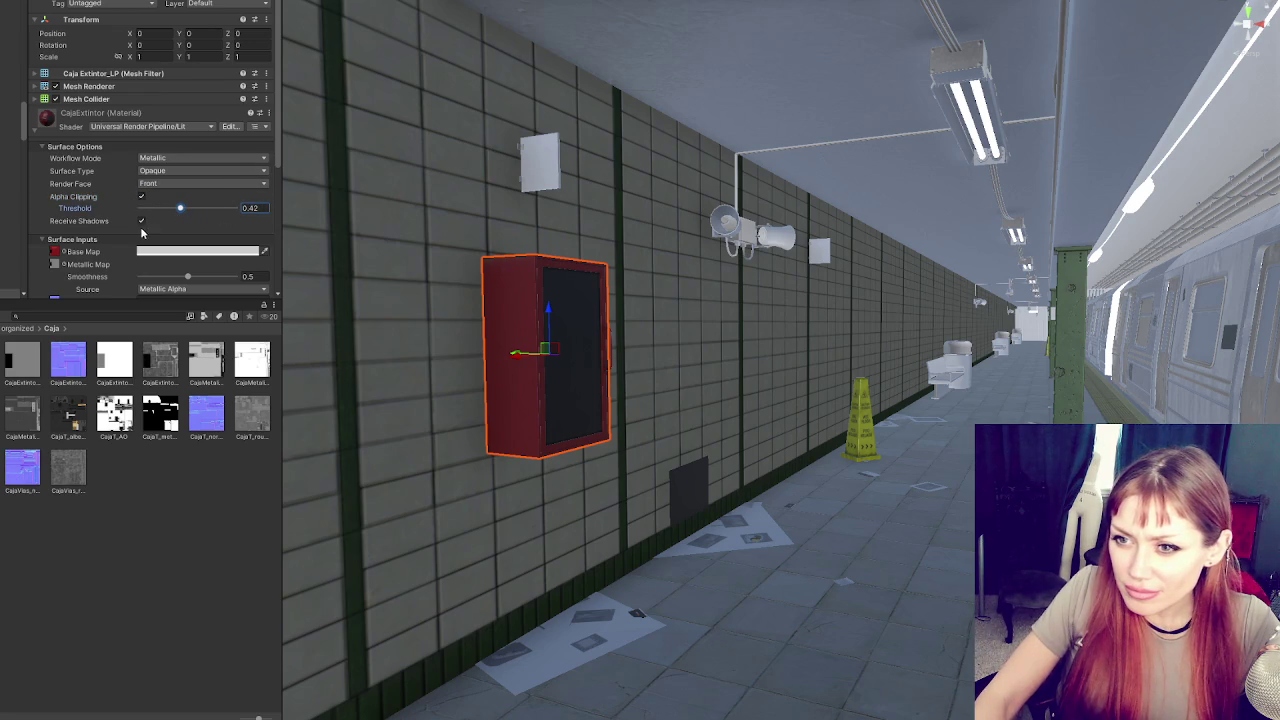
left_click_drag(180, 209, 235, 209)
left_click_drag(181, 212, 183, 212)
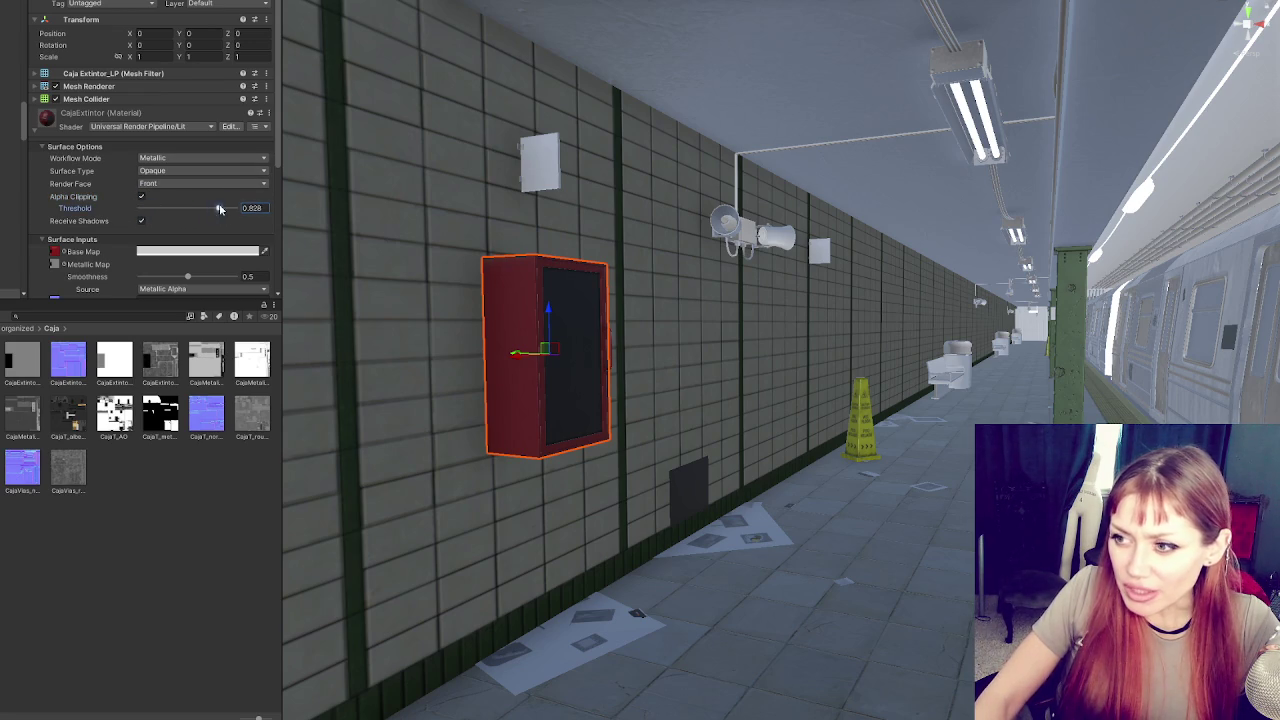
Frame the view on the red cabinet and confirm its surface type stays Opaque
scroll(485, 267, "up", 5)
key("f")
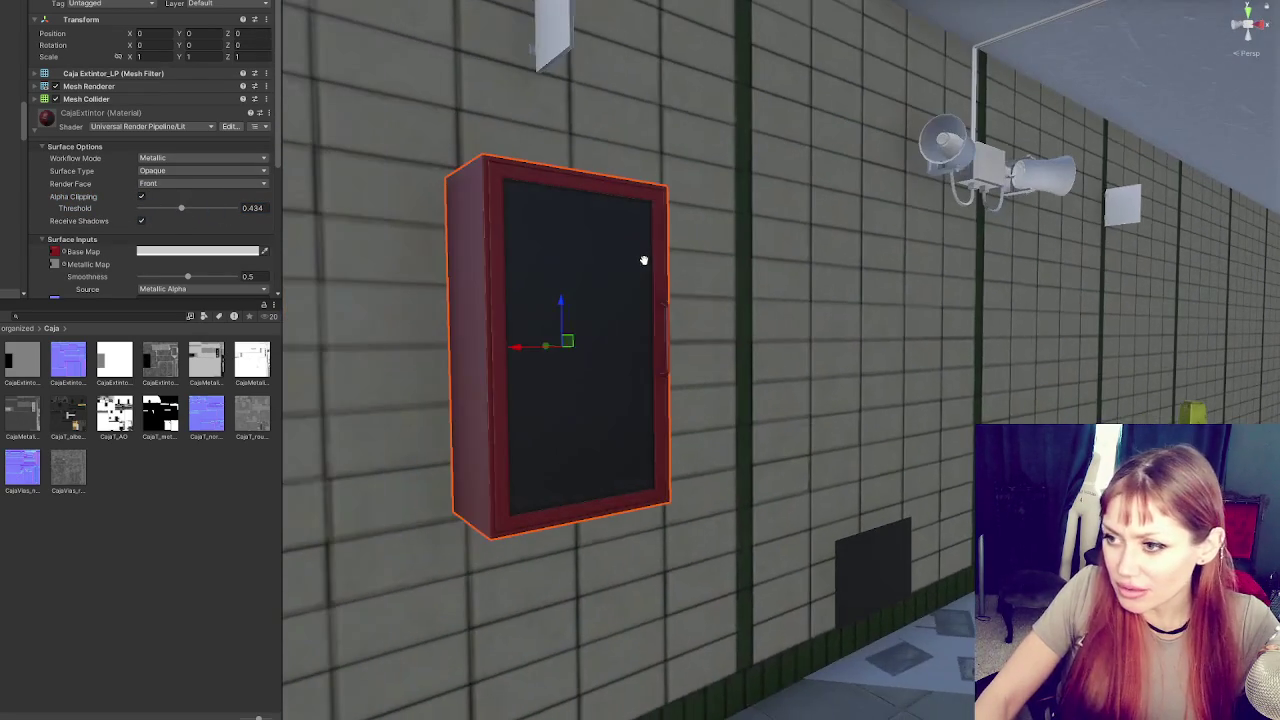
left_click(164, 187)
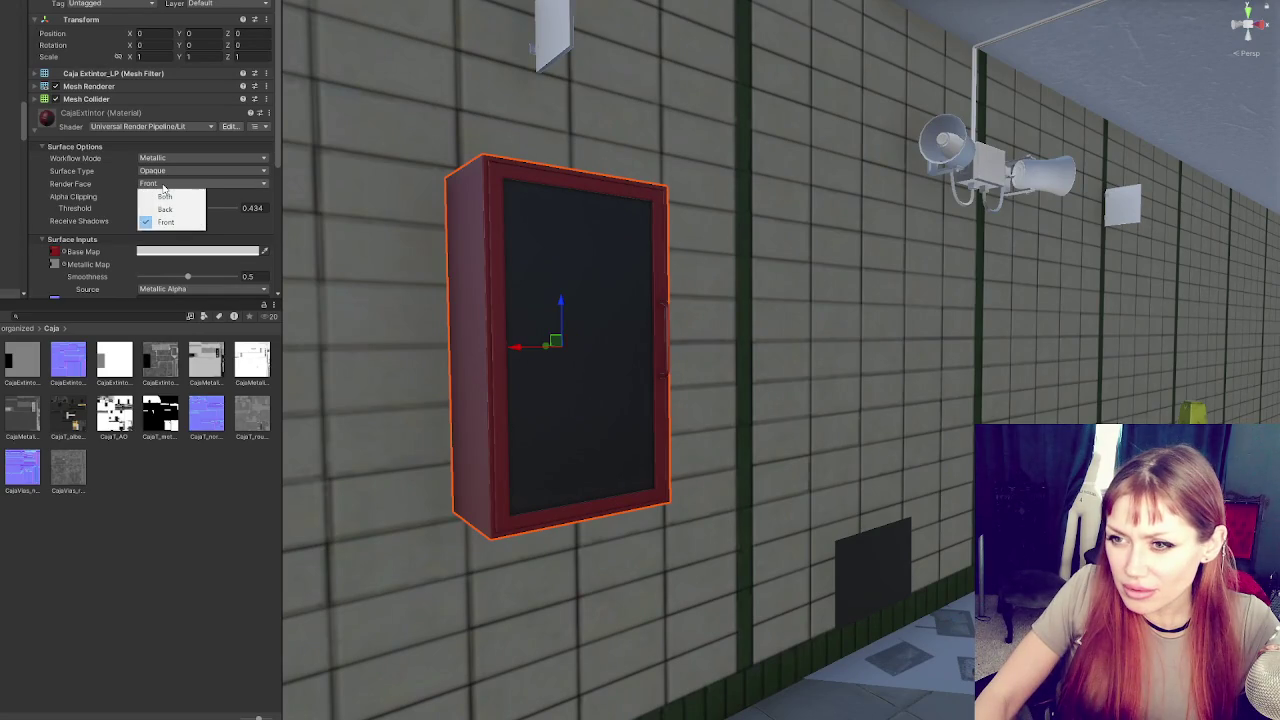
left_click(188, 167)
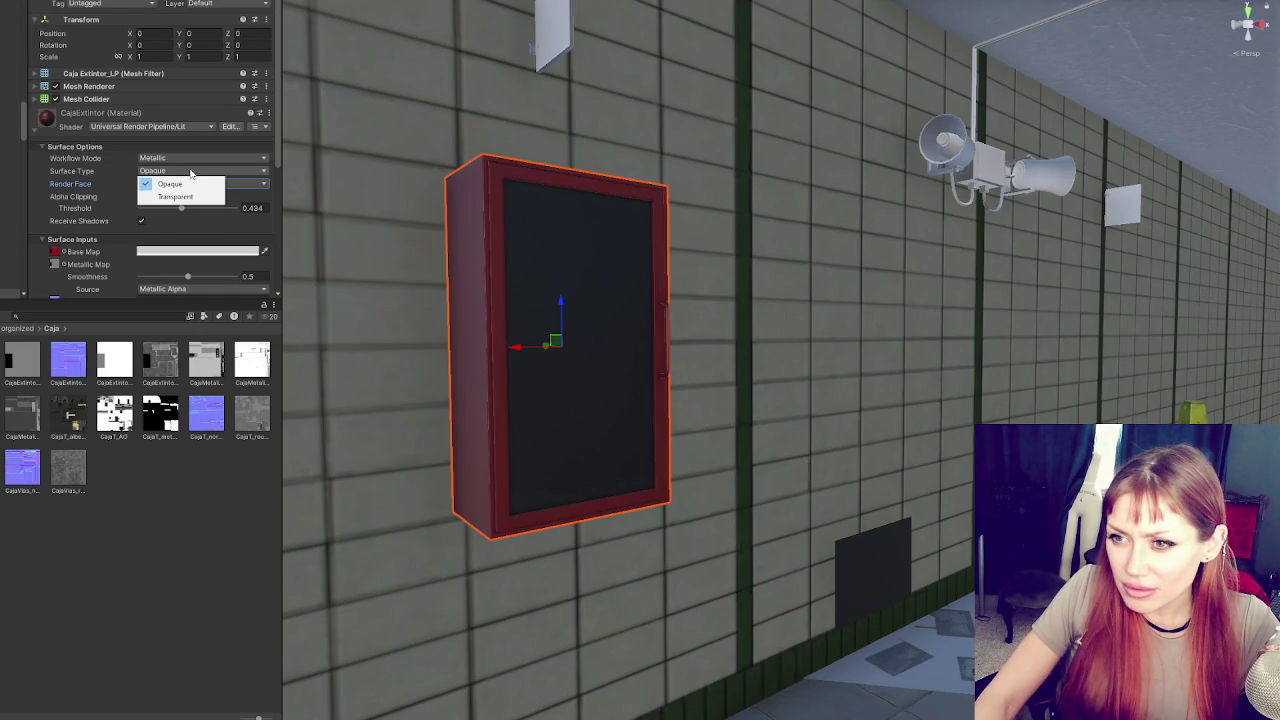
left_click(262, 186)
Adjust the cabinet material's base colour in the colour picker
scroll(222, 204, "down", 3)
scroll(222, 204, "down", 1)
left_click(195, 126)
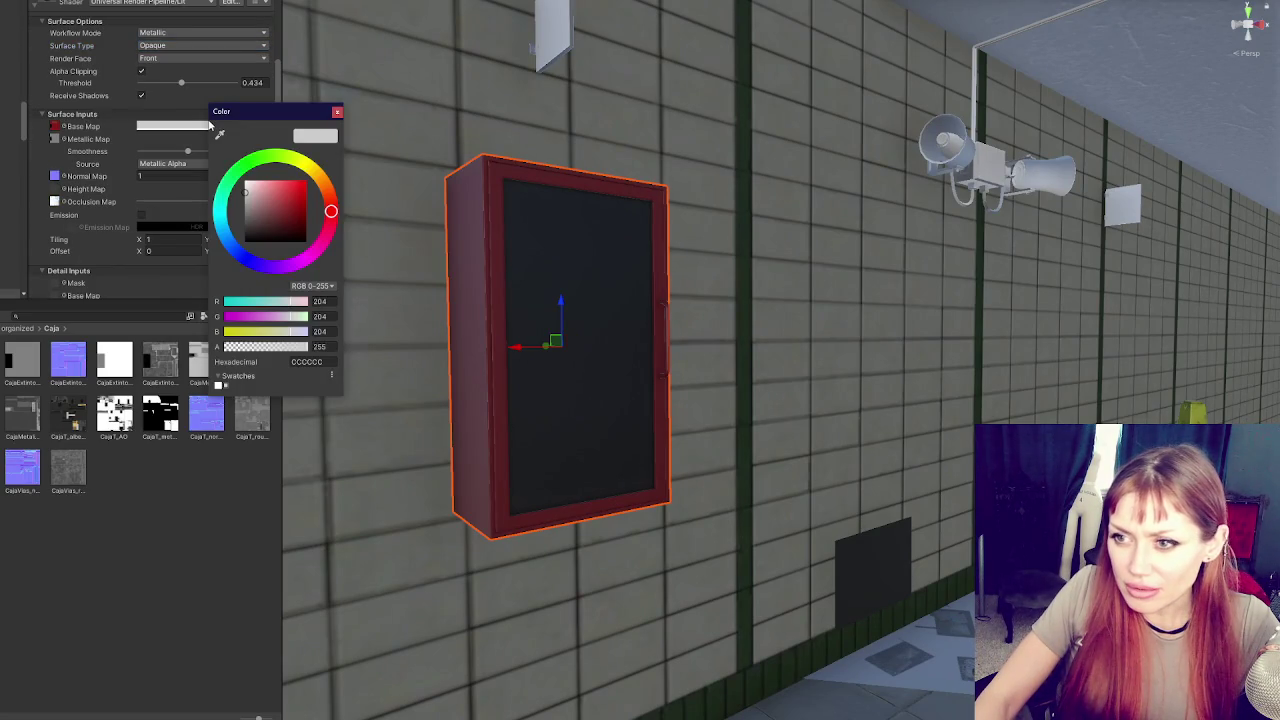
mouse_move(268, 347)
left_mouse_down()
mouse_move(250, 348)
mouse_move(270, 348)
mouse_move(348, 150)
left_mouse_up()
left_click(337, 113)
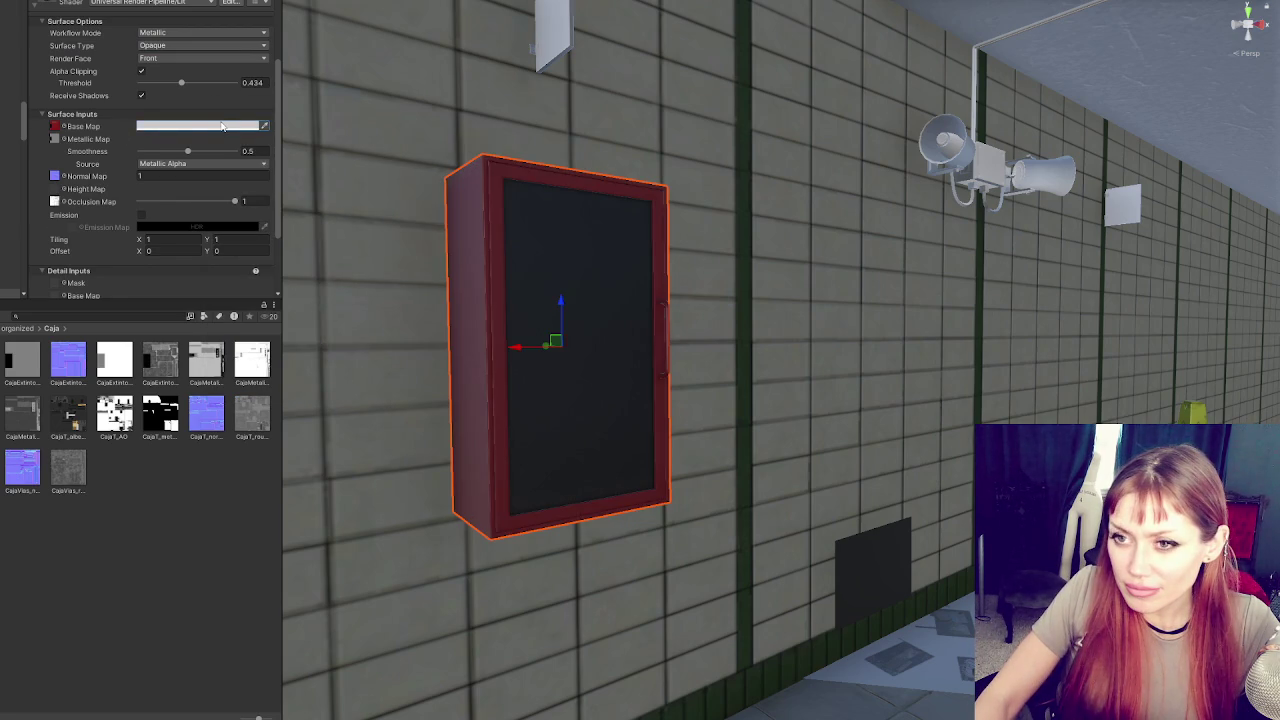
Set CajaExtintor_albedo's Alpha Source to From Gray Scale and apply it
double_click(54, 126)
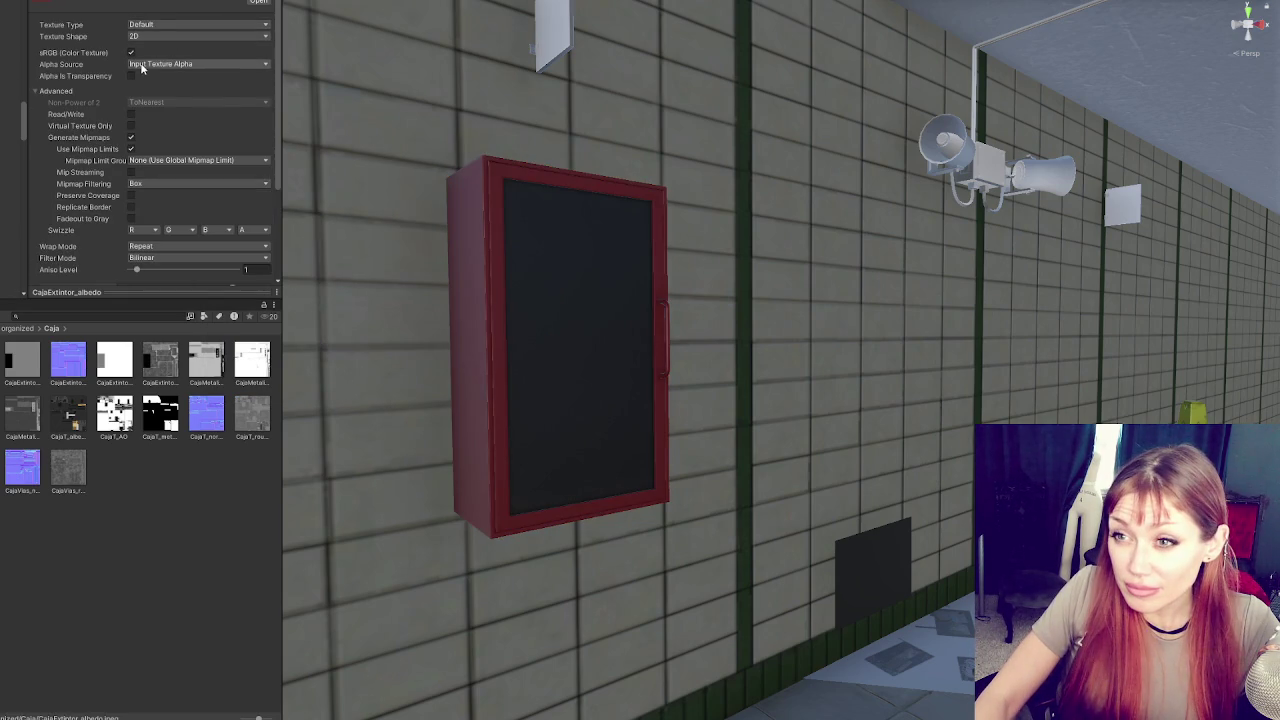
left_click(142, 68)
left_click(164, 110)
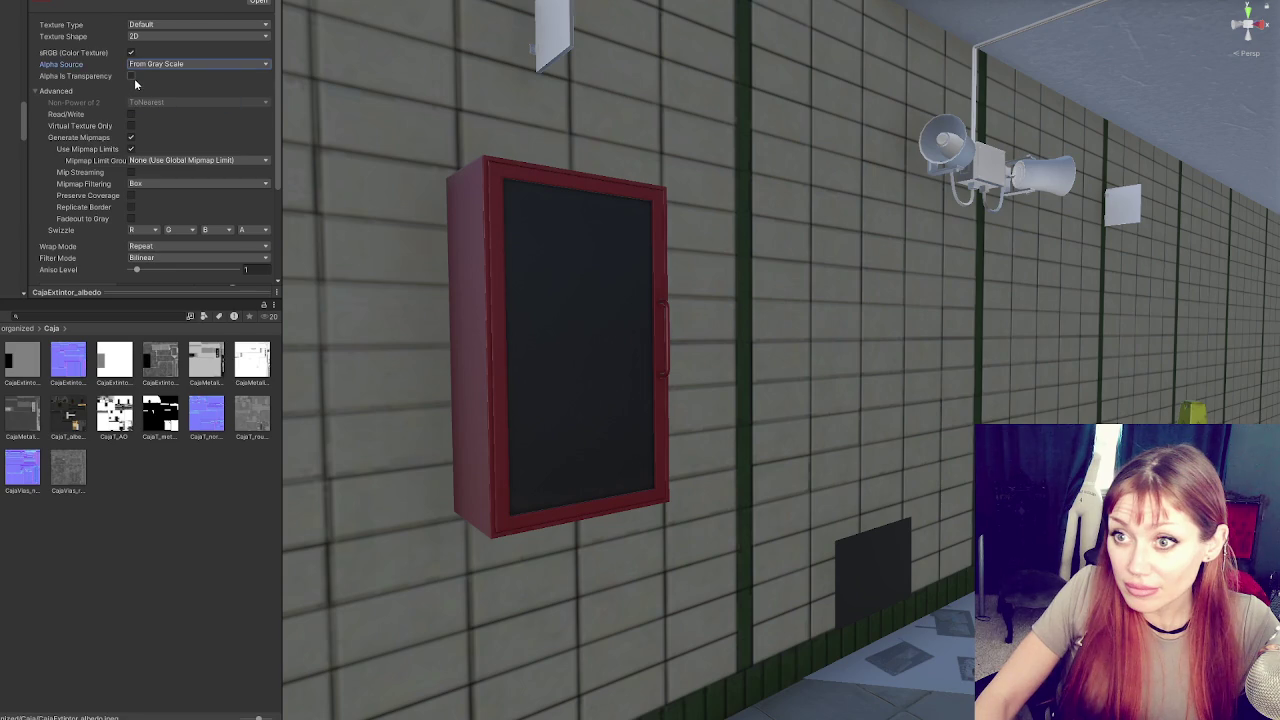
scroll(150, 150, "down", 3)
left_click(257, 242)
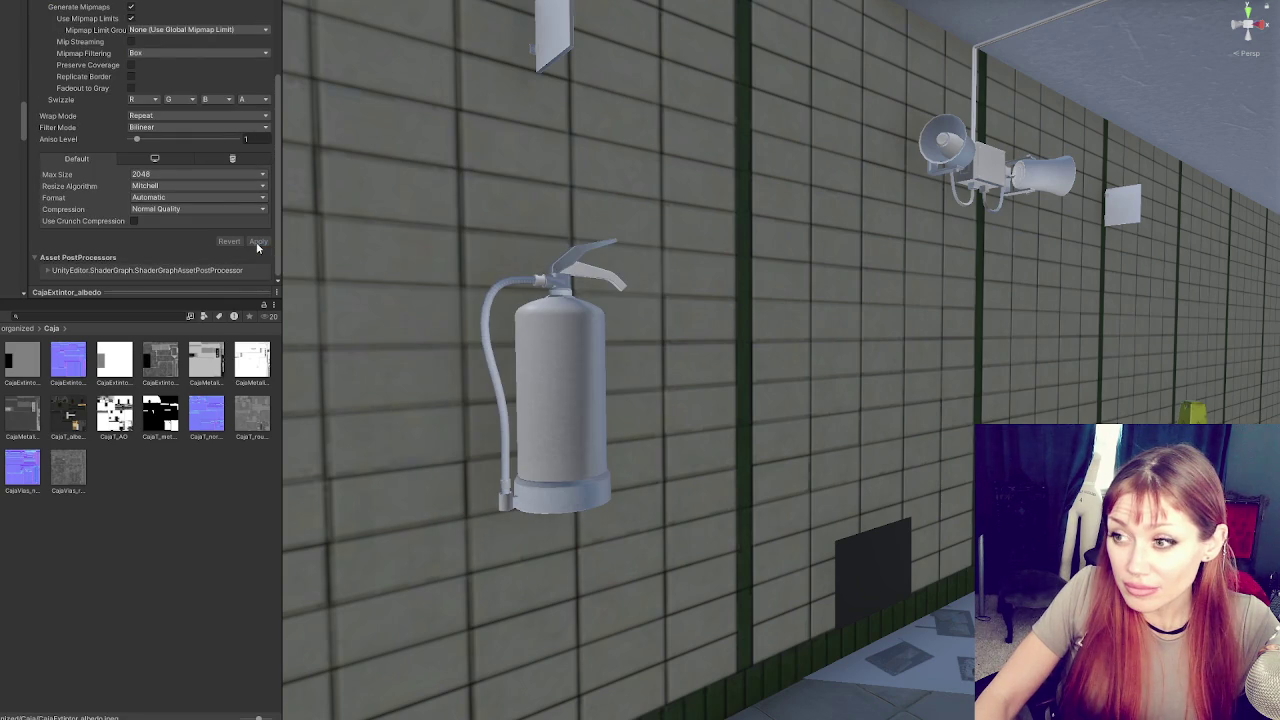
Switch the texture's Alpha Source to None and apply, making the cabinet glass opaque
scroll(185, 63, "up", 3)
left_click(170, 68)
left_click(138, 80)
scroll(200, 113, "down", 3)
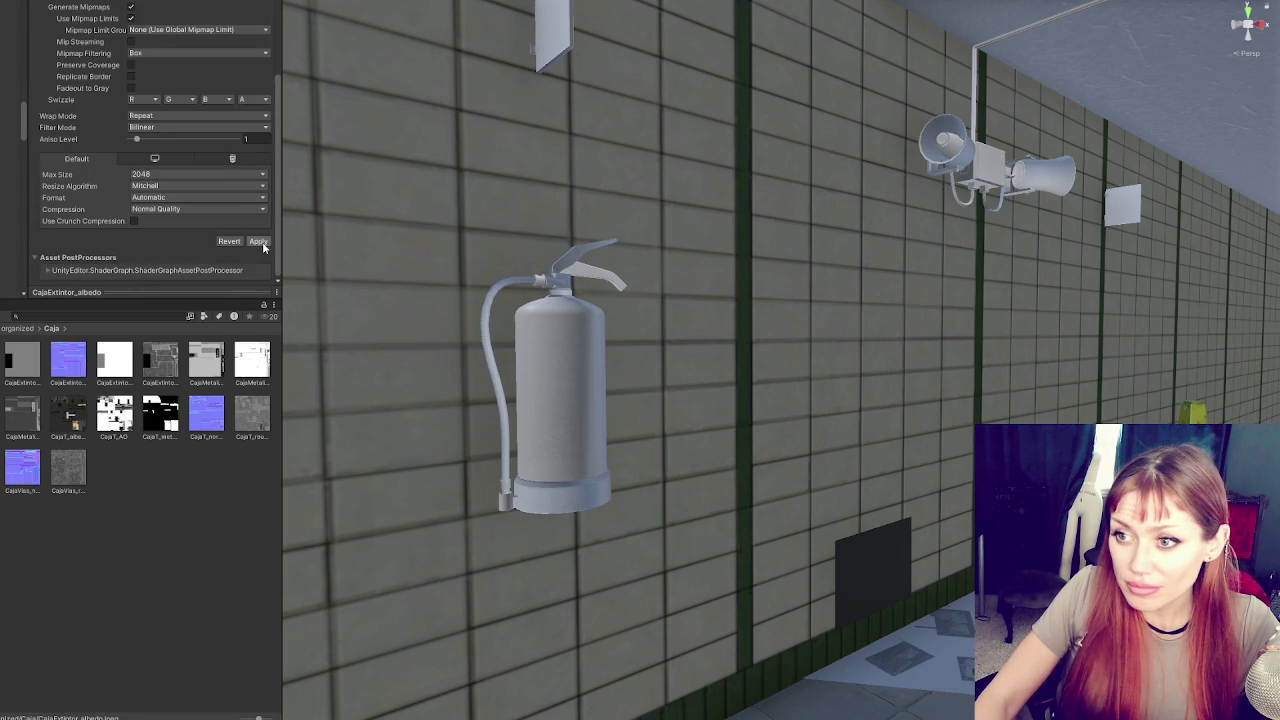
left_click(257, 242)
Set the Alpha Source to Input Texture Alpha and apply the import change
scroll(200, 150, "up", 3)
left_click(157, 66)
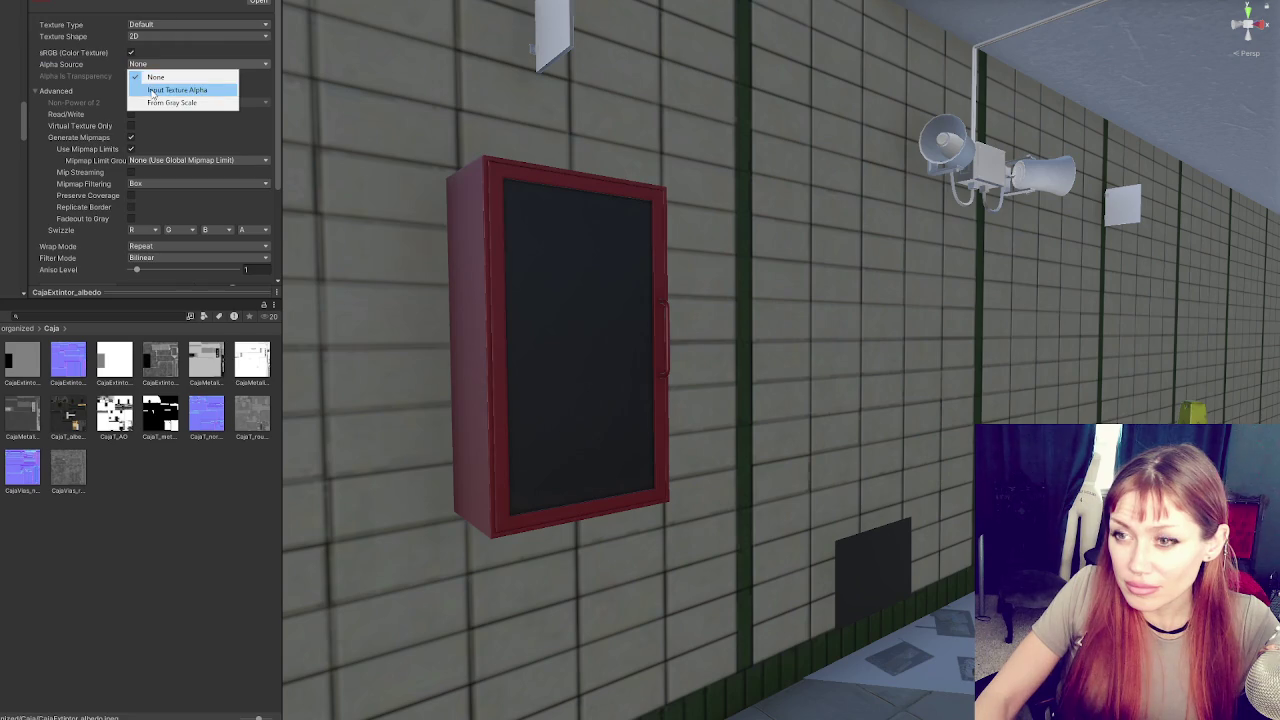
left_click(150, 89)
scroll(218, 118, "down", 2)
scroll(218, 118, "down", 2)
left_click(258, 242)
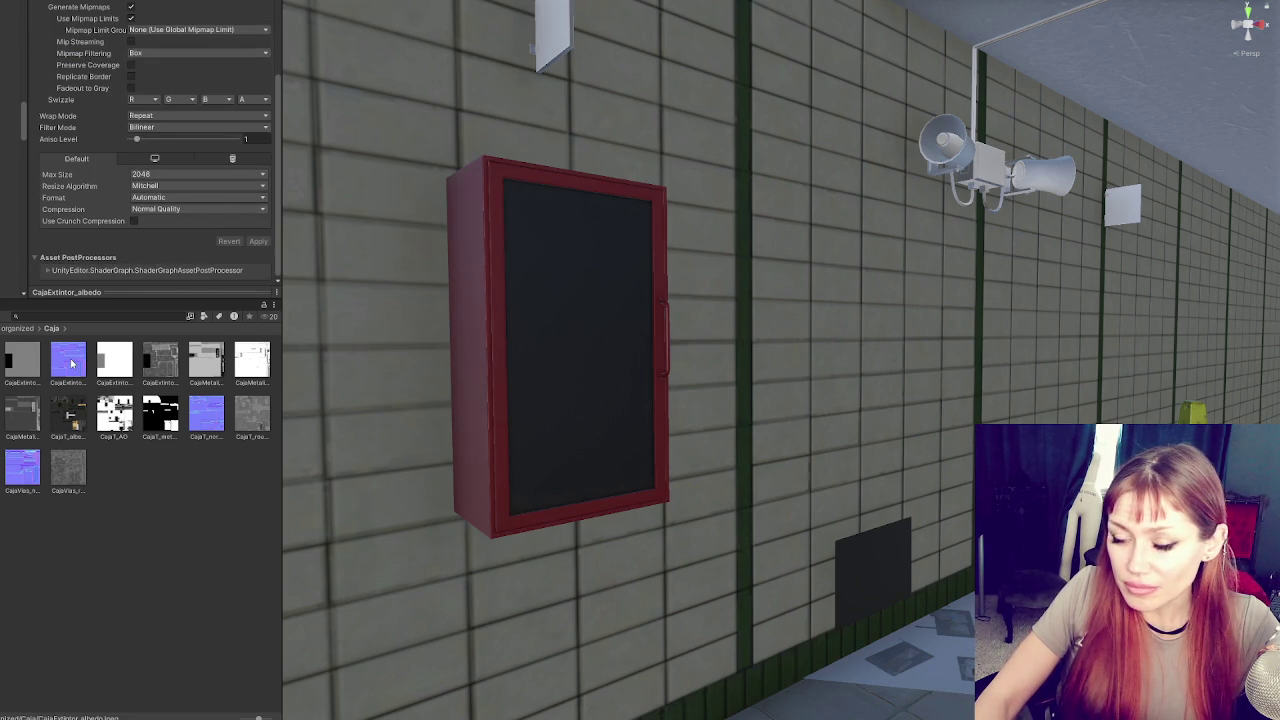
scroll(591, 383, "down", 5)
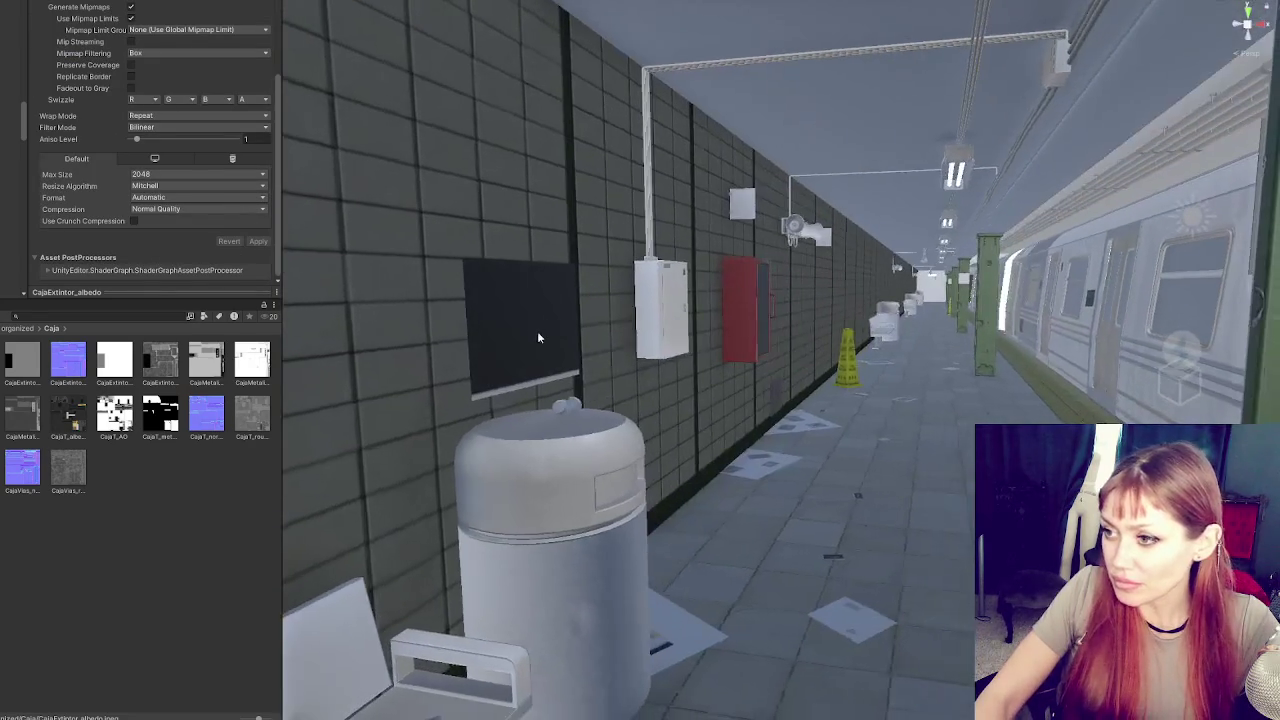
Fix the electrical box's normal map and assign its grey base, occlusion and metallic textures
left_click(645, 298)
left_click(645, 298)
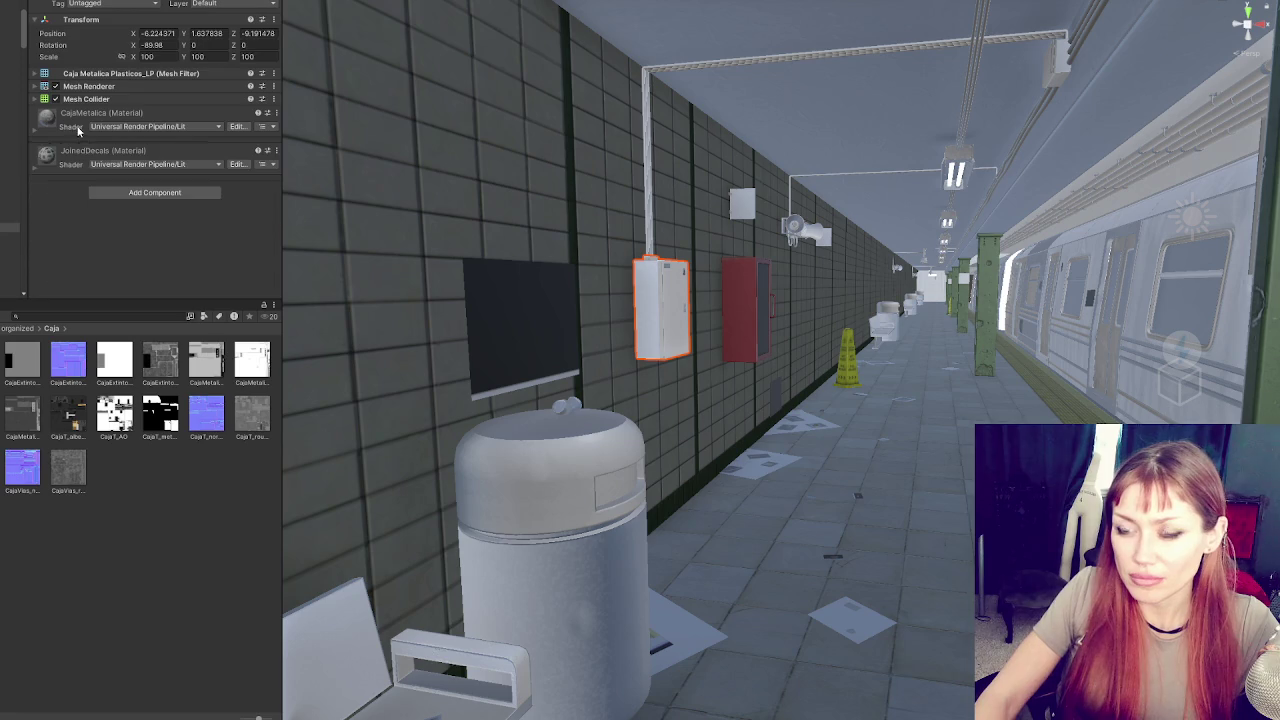
scroll(89, 147, "down", 5)
left_click(248, 158)
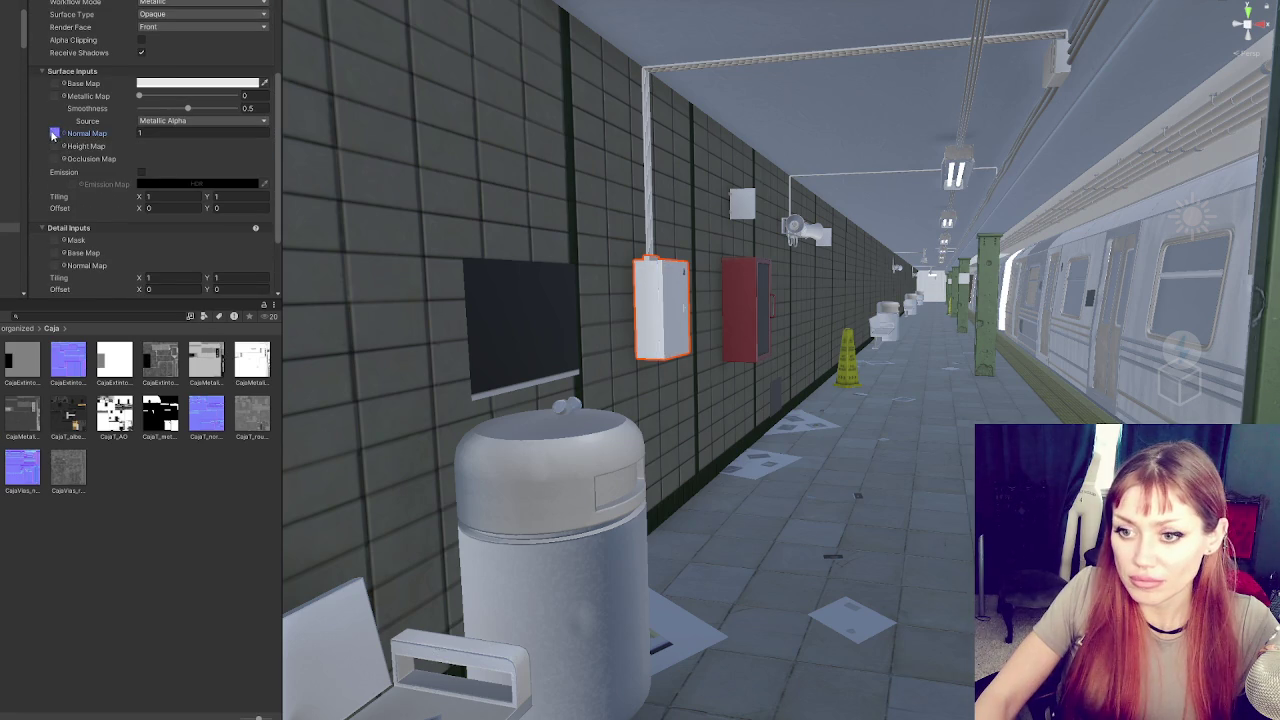
mouse_move(177, 358)
left_mouse_down()
mouse_move(182, 290)
mouse_move(60, 88)
left_mouse_up()
left_click_drag(136, 224, 57, 158)
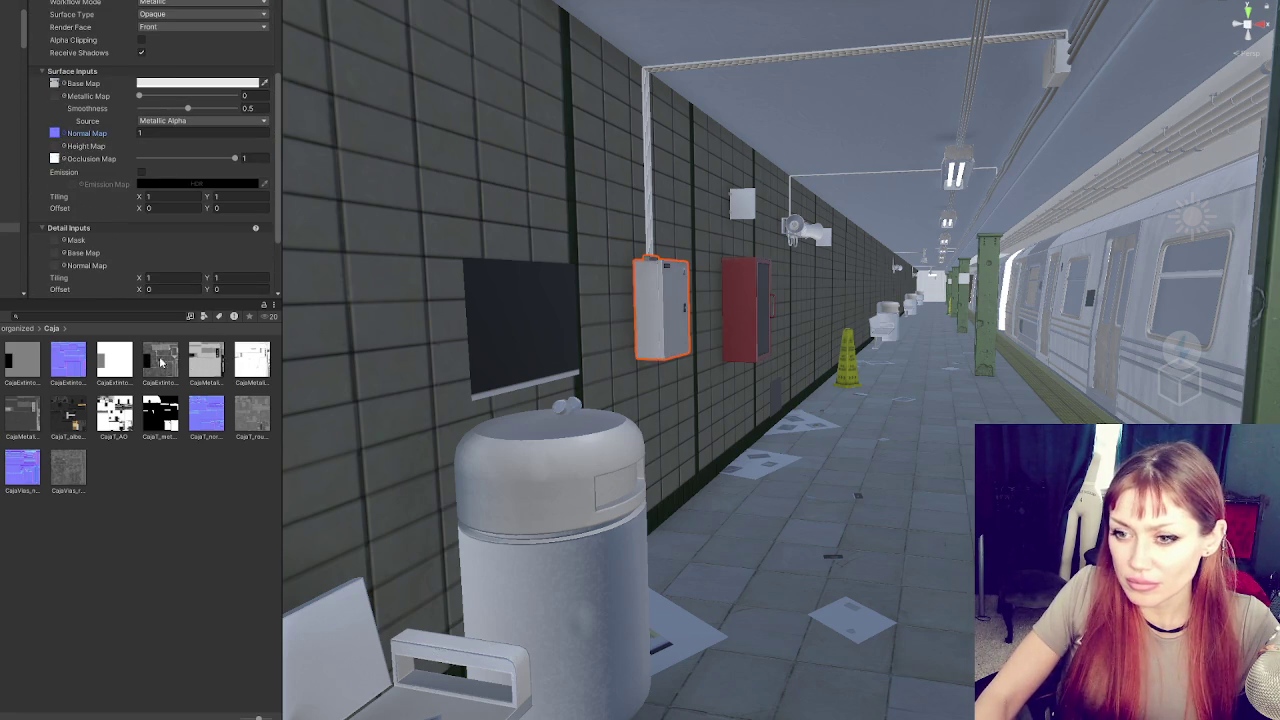
left_click_drag(66, 113, 56, 95)
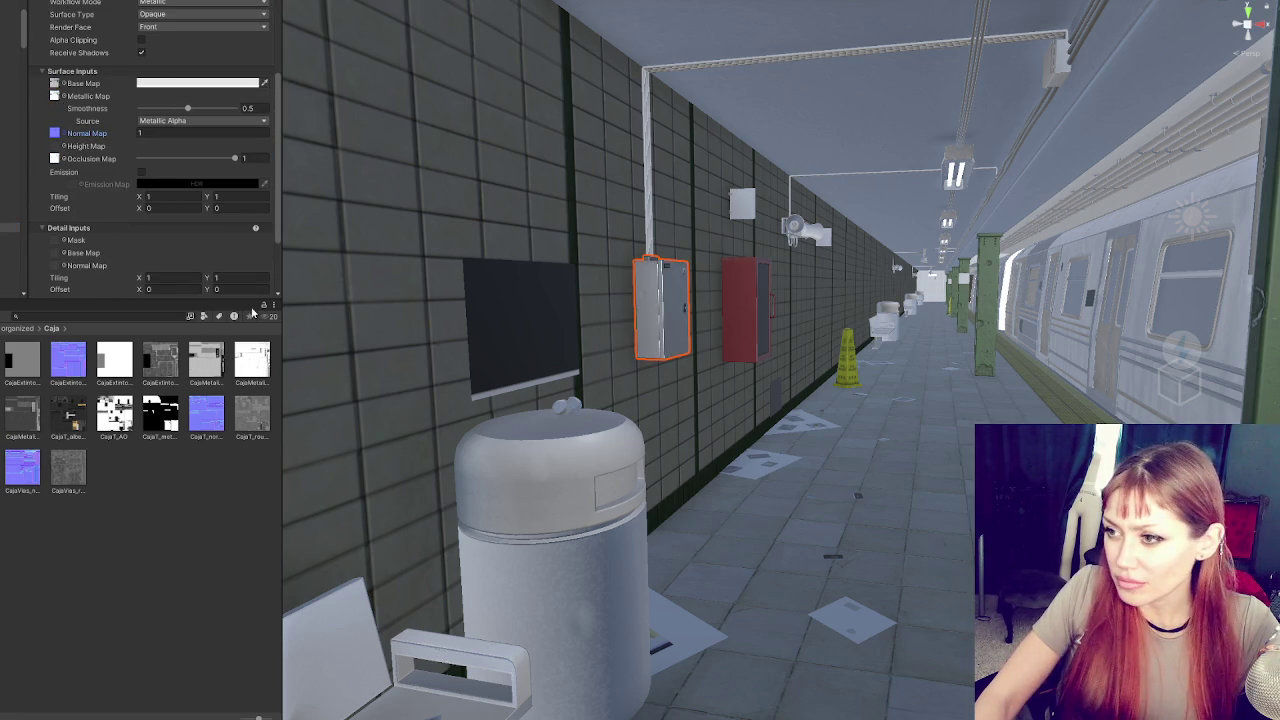
Select the dark wall panel and locate its base texture in the project
left_click(560, 318)
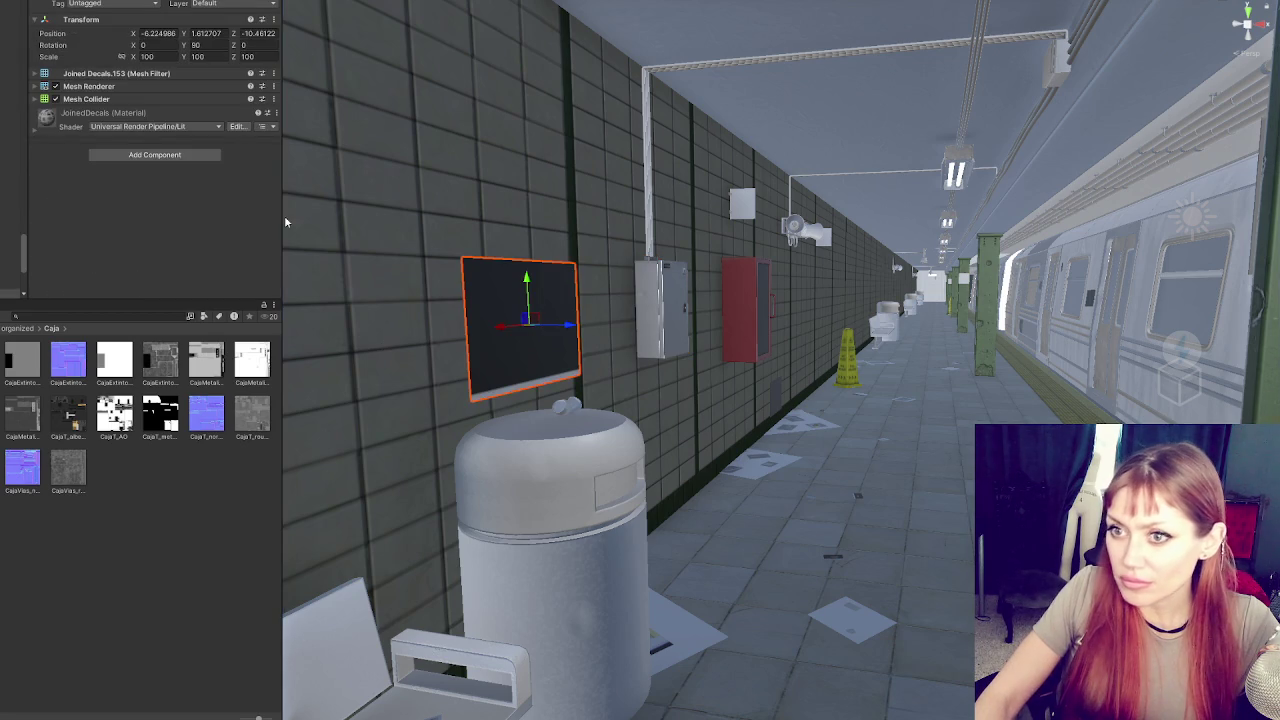
scroll(150, 160, "up", 3)
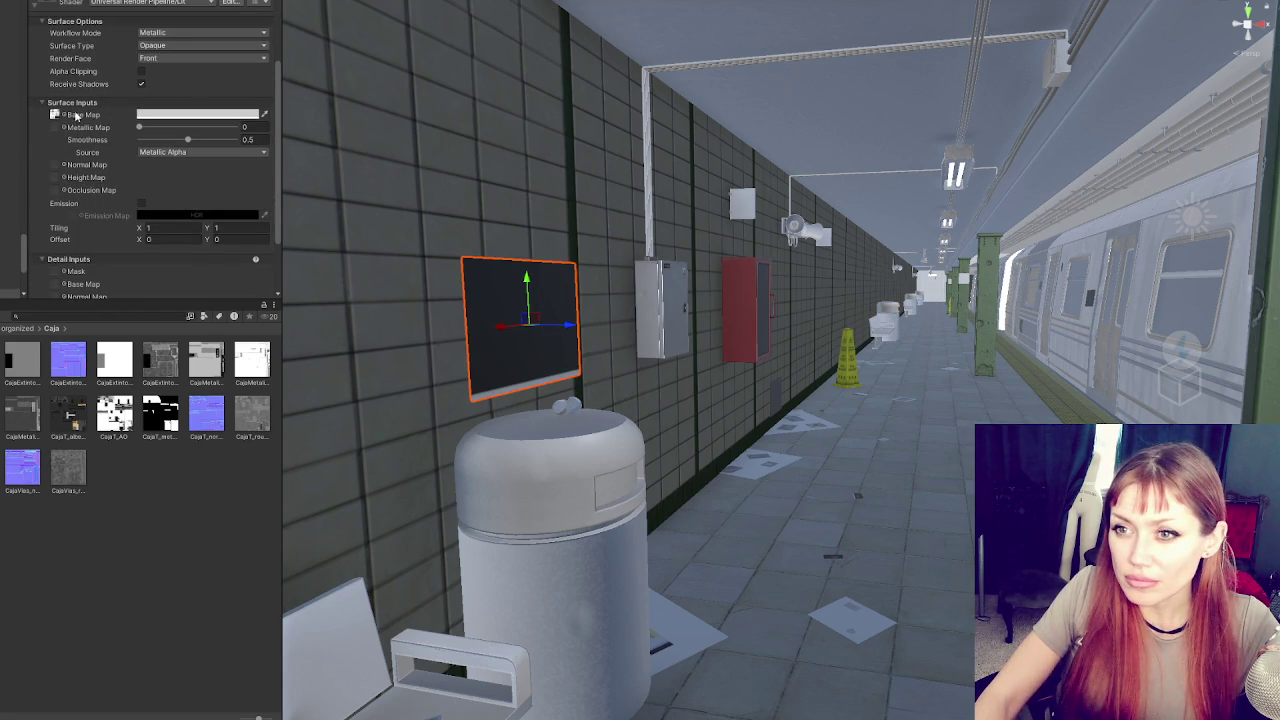
left_click(85, 118)
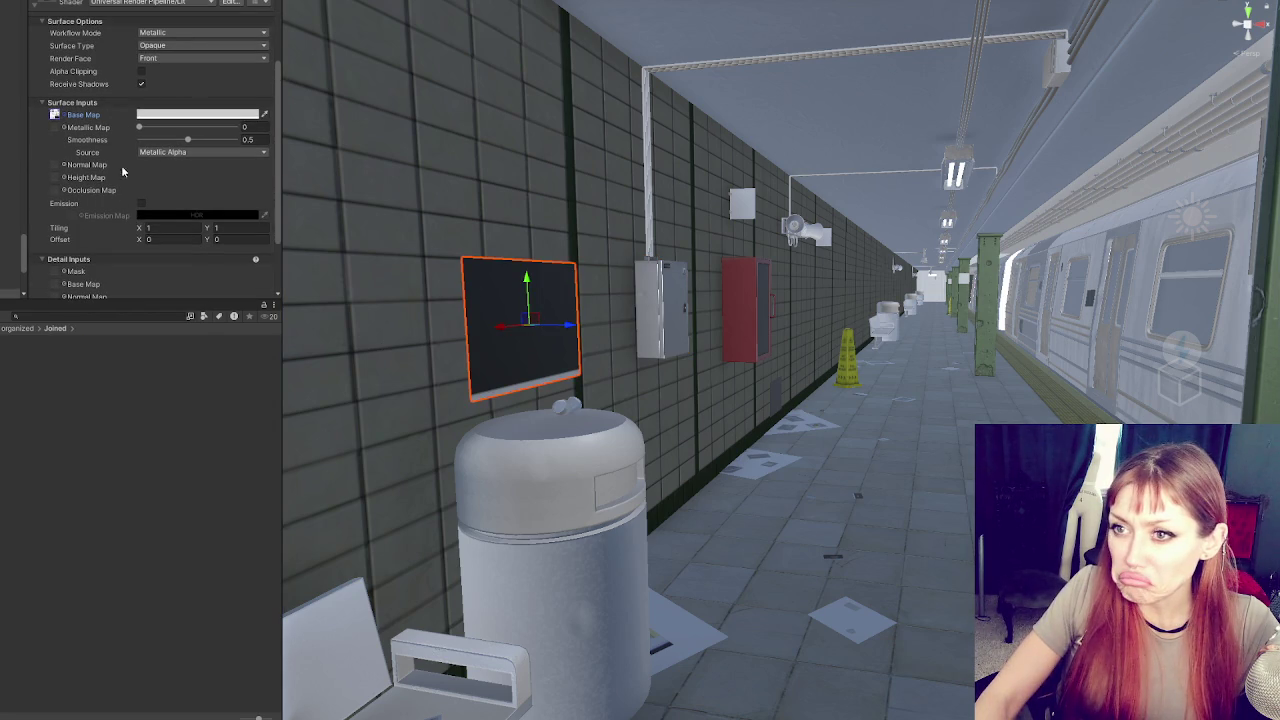
mouse_move(400, 220)
left_mouse_down()
mouse_move(349, 214)
mouse_move(466, 226)
mouse_move(523, 257)
left_mouse_up()
left_click_drag(403, 303, 446, 277)
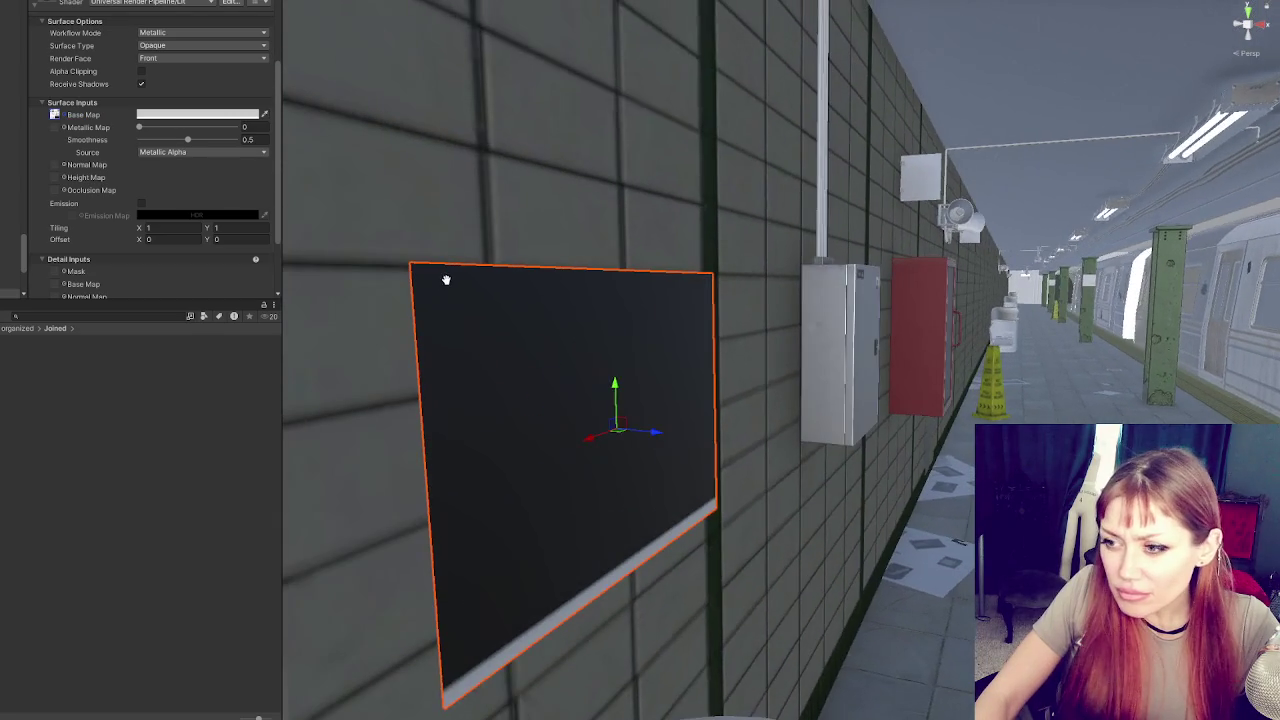
scroll(634, 291, "down", 5)
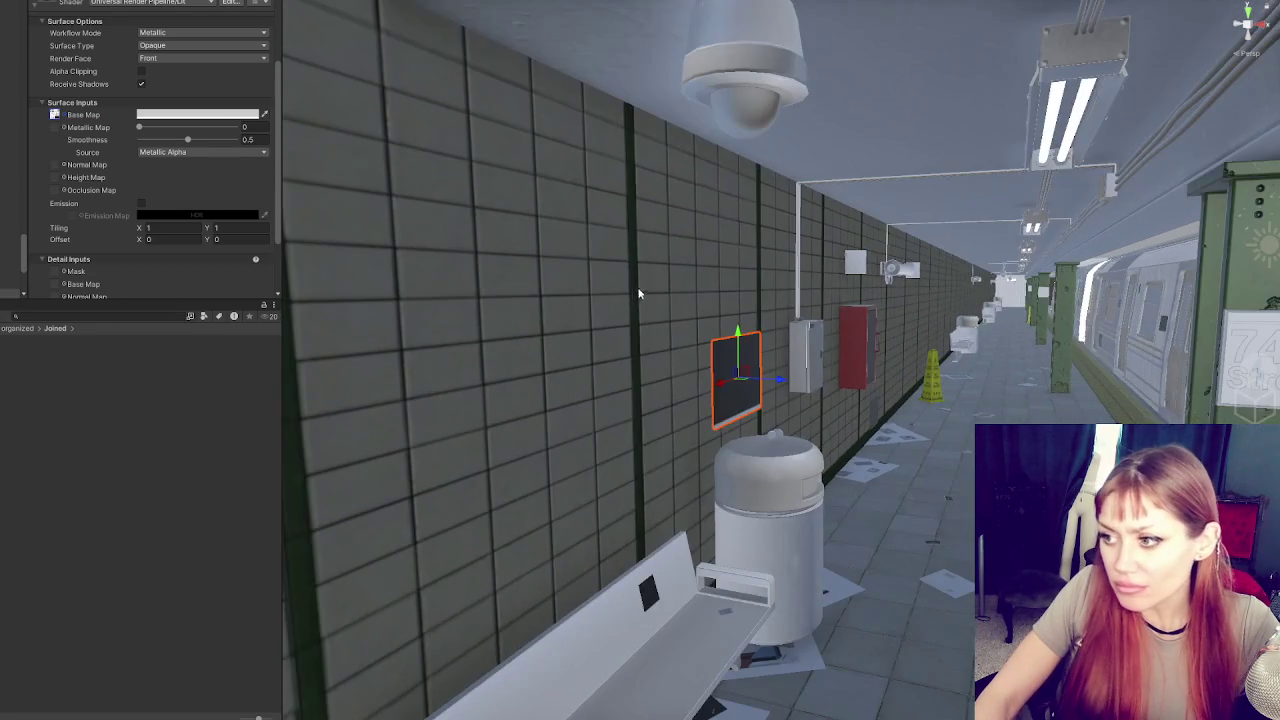
Texture the trash bin with its Papelera base, height and metallic maps, turning it black
left_click(772, 488)
scroll(93, 124, "down", 3)
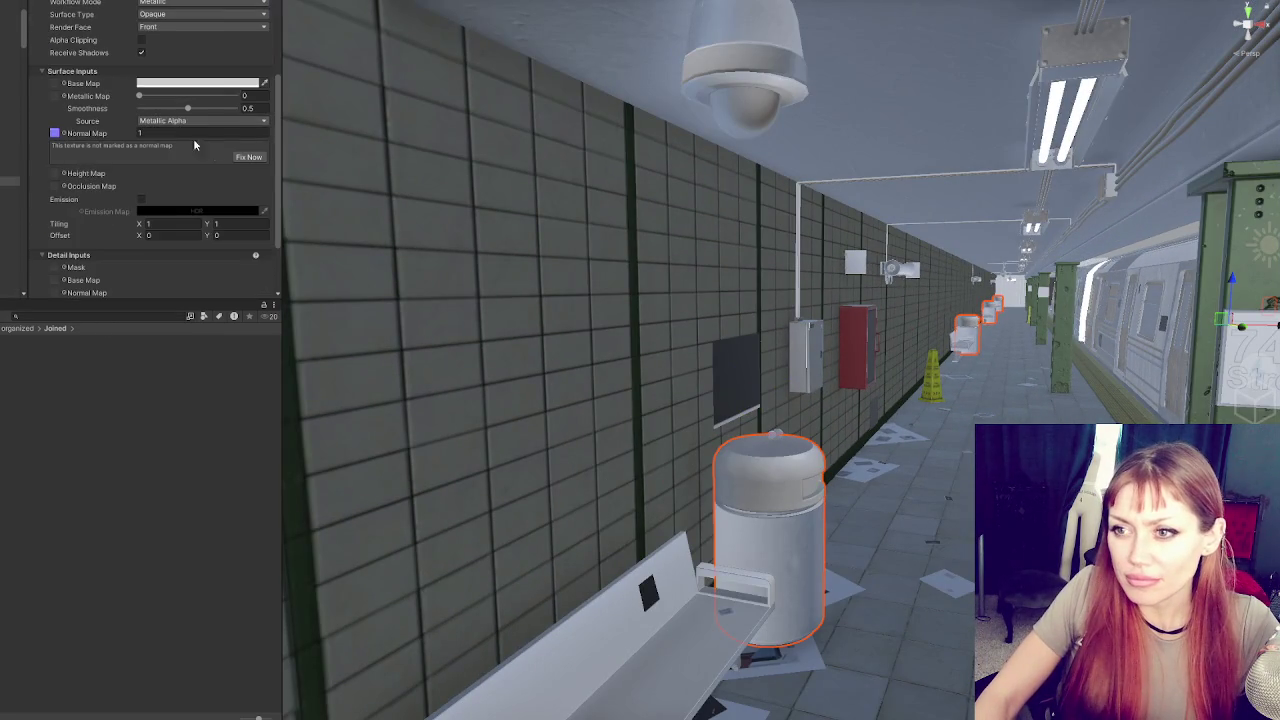
left_click(90, 132)
left_click_drag(18, 383, 54, 84)
left_click_drag(3, 314, 54, 146)
mouse_move(72, 368)
left_mouse_down()
mouse_move(80, 137)
mouse_move(58, 96)
left_mouse_up()
scroll(690, 436, "up", 3)
left_click_drag(695, 390, 777, 425)
left_click(510, 460)
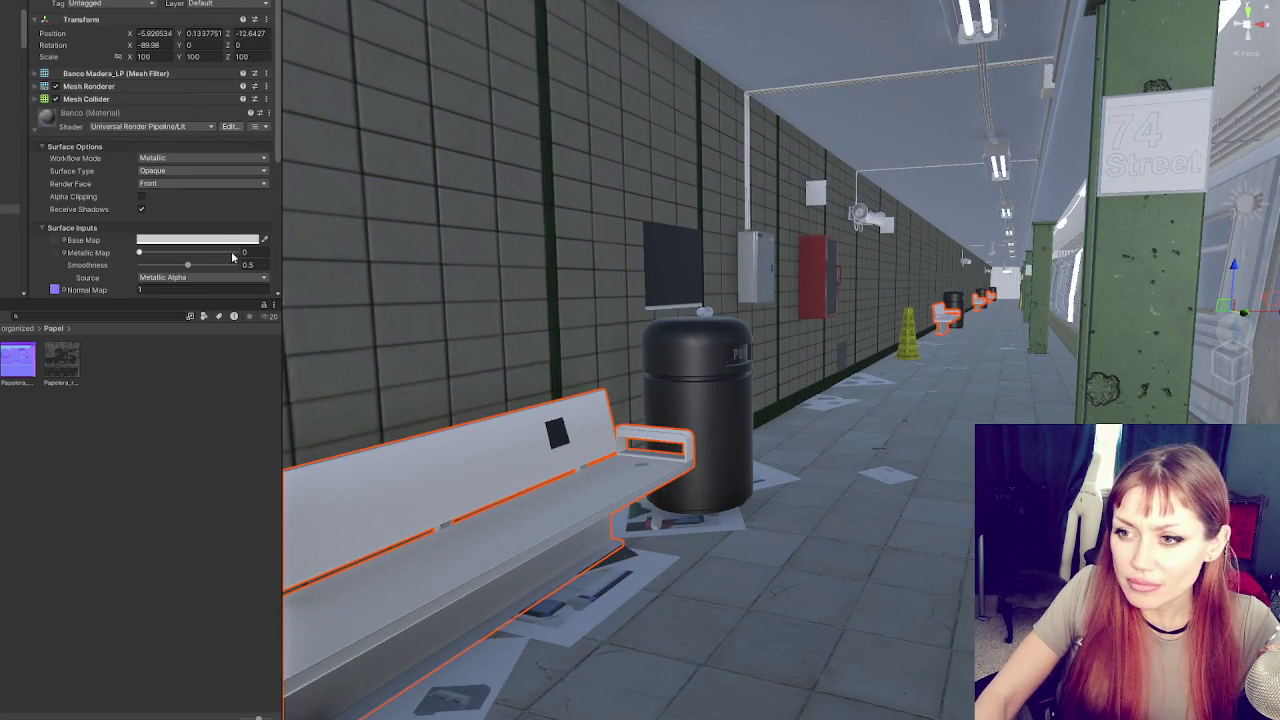
Give the bench its wooden Banco textures, including the occlusion map
scroll(235, 258, "down", 3)
left_click(56, 196)
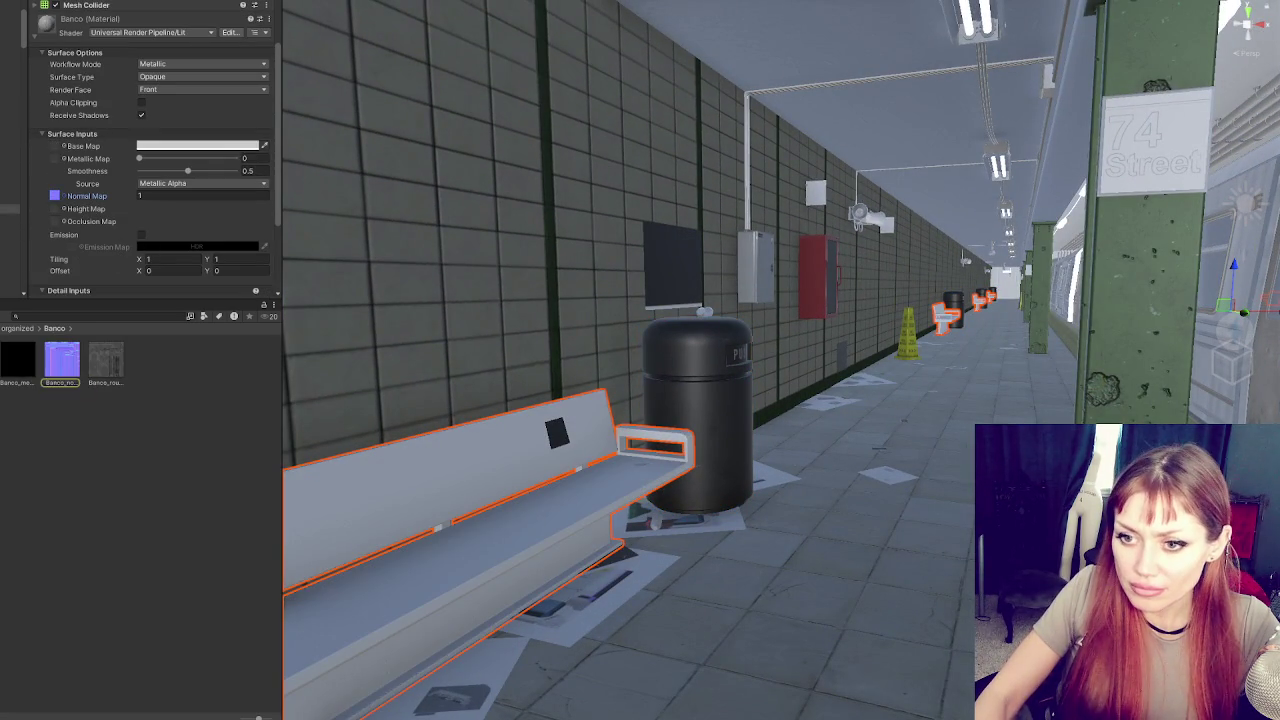
scroll(64, 221, "down", 2)
left_click_drag(64, 221, 55, 151)
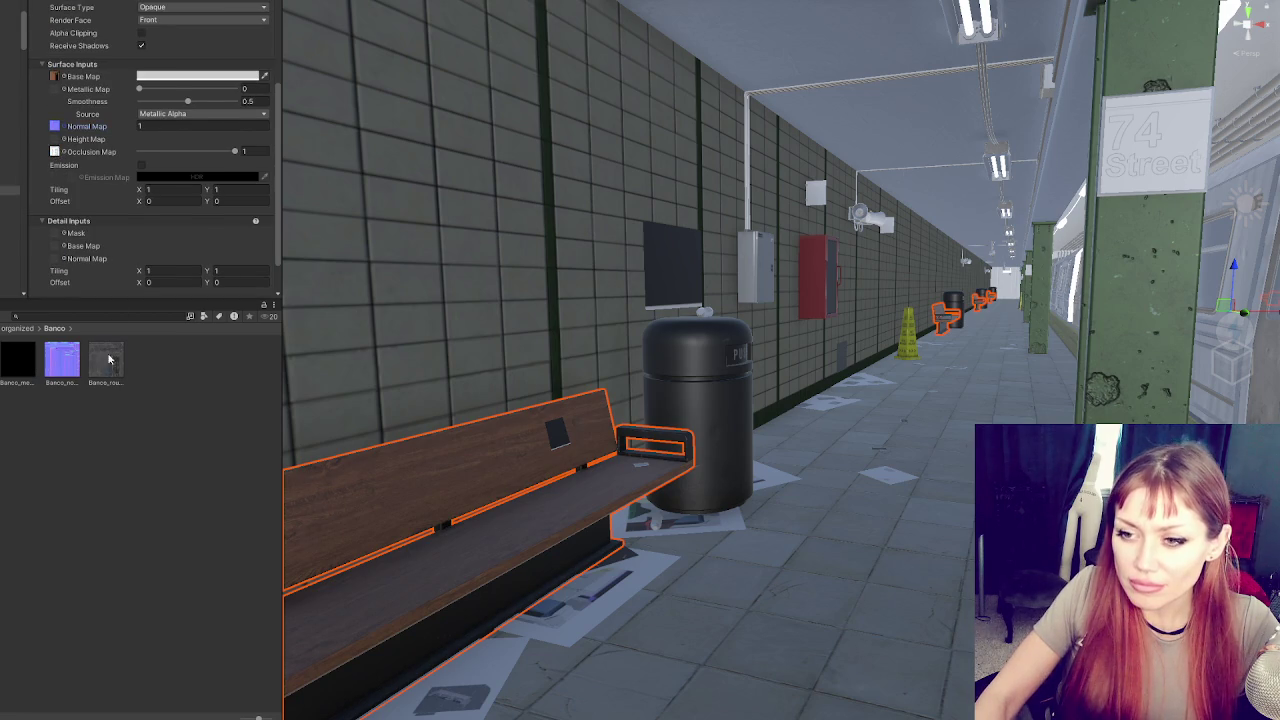
scroll(90, 150, "down", 1)
scroll(438, 385, "down", 3)
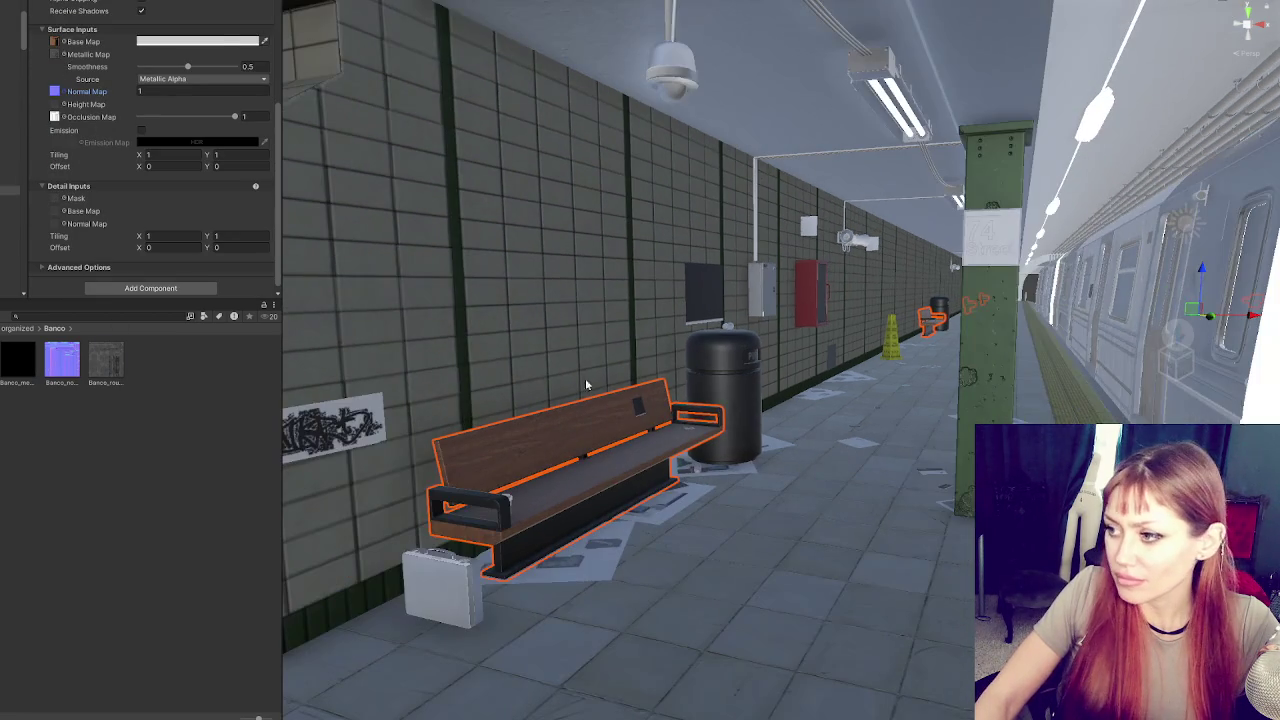
scroll(620, 424, "down", 2)
Assign the Maleta texture as the suitcase's base colour map
left_click(538, 511)
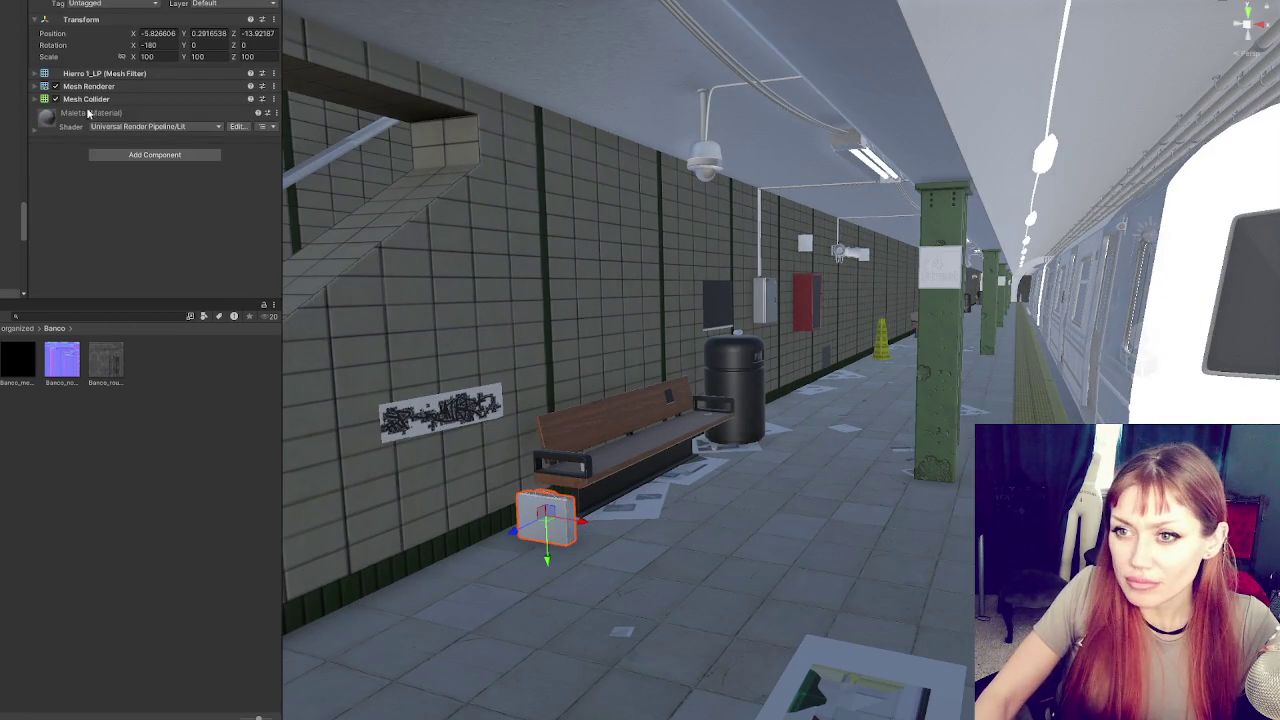
scroll(239, 197, "down", 3)
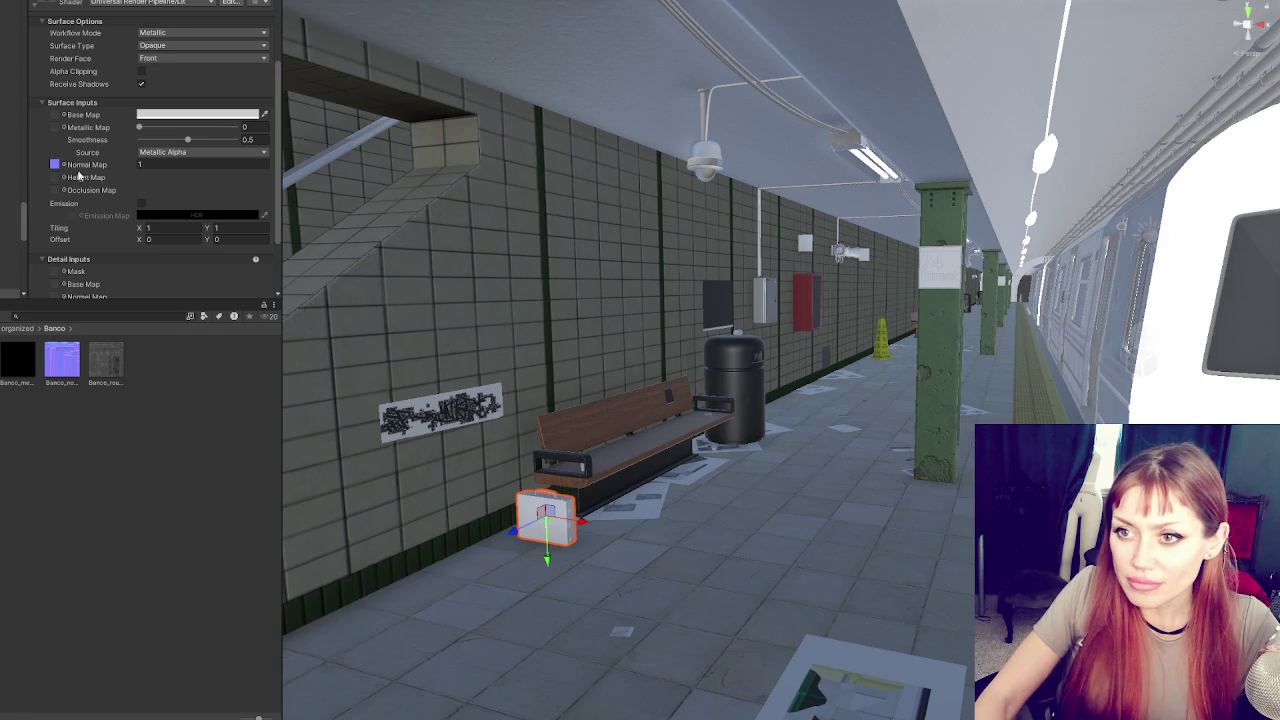
left_click(55, 164)
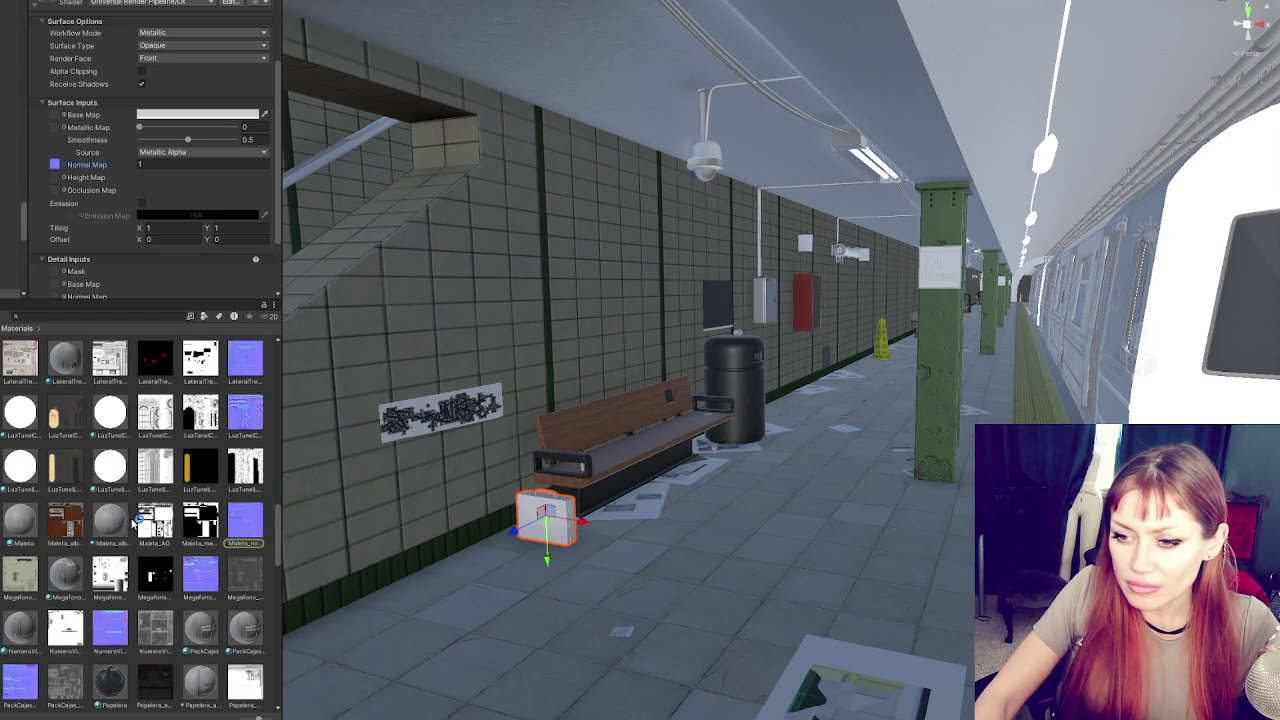
mouse_move(148, 520)
left_mouse_down()
mouse_move(56, 115)
mouse_move(55, 128)
left_mouse_up()
scroll(320, 373, "down", 5)
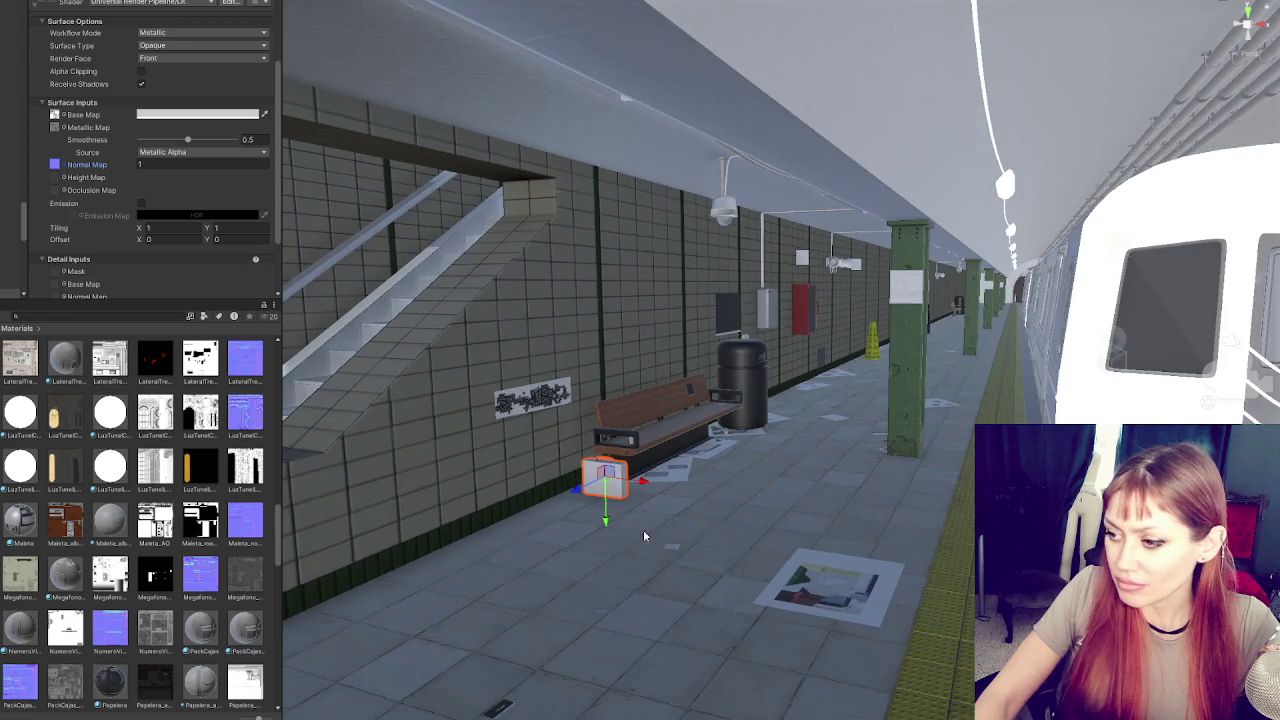
left_click(812, 574)
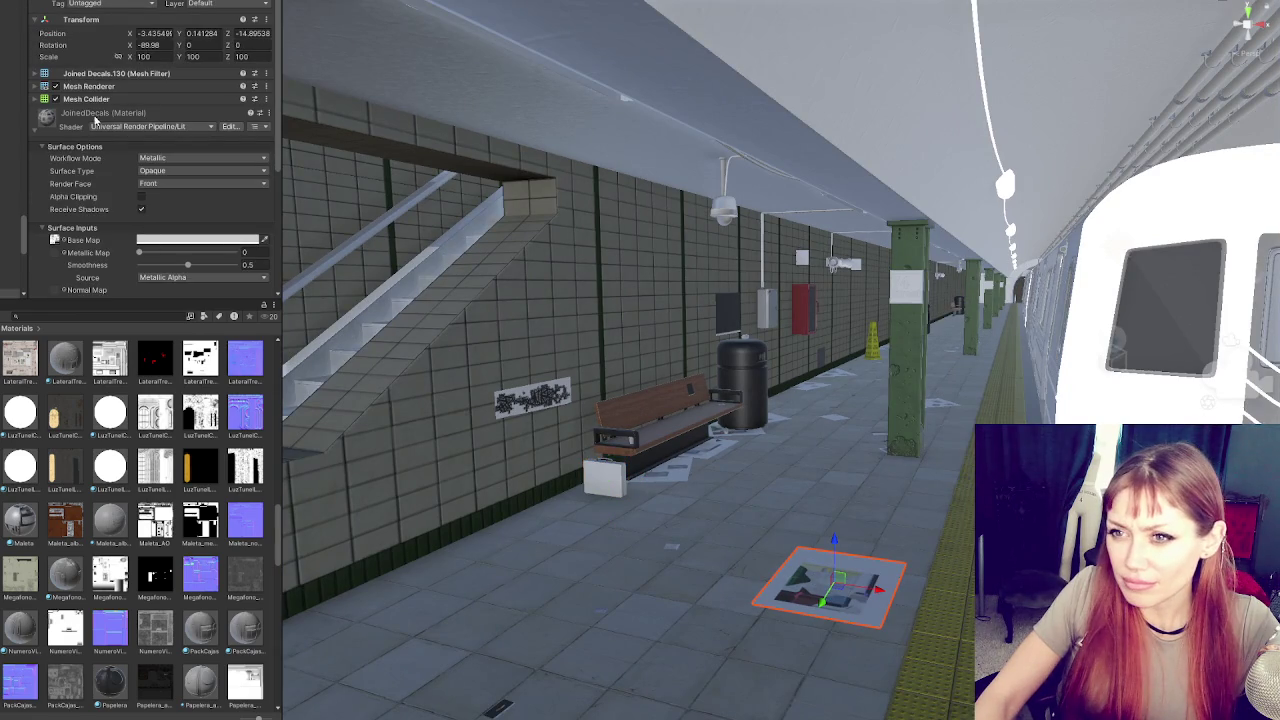
Enable Alpha Clipping on the decal material, keeping Render Face on Front
scroll(95, 172, "down", 3)
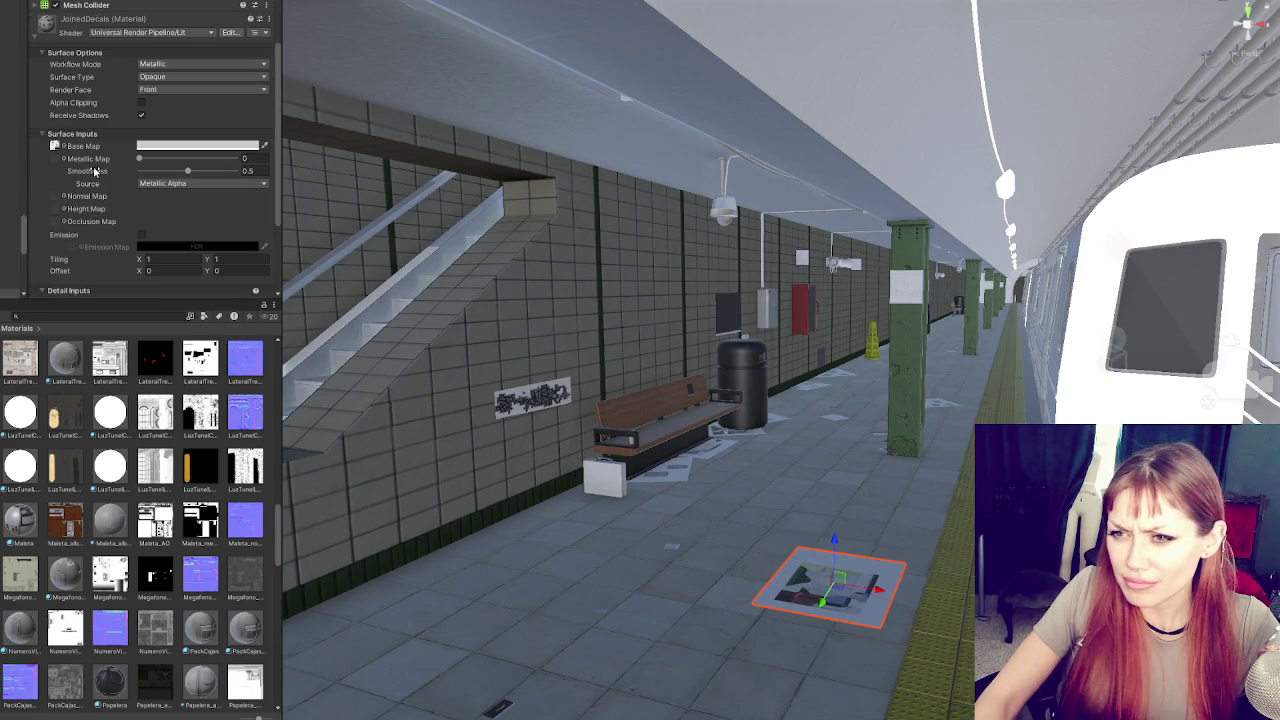
left_click(148, 90)
left_click(220, 118)
left_click(145, 102)
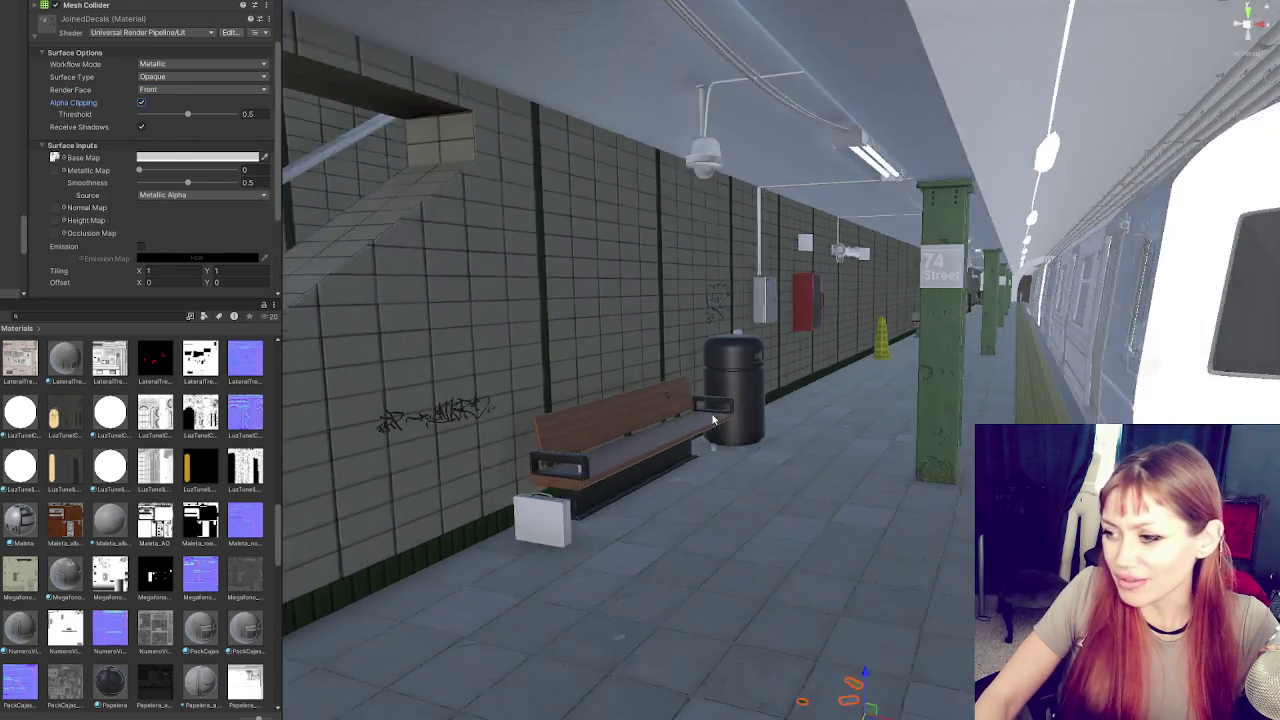
scroll(812, 343, "up", 10)
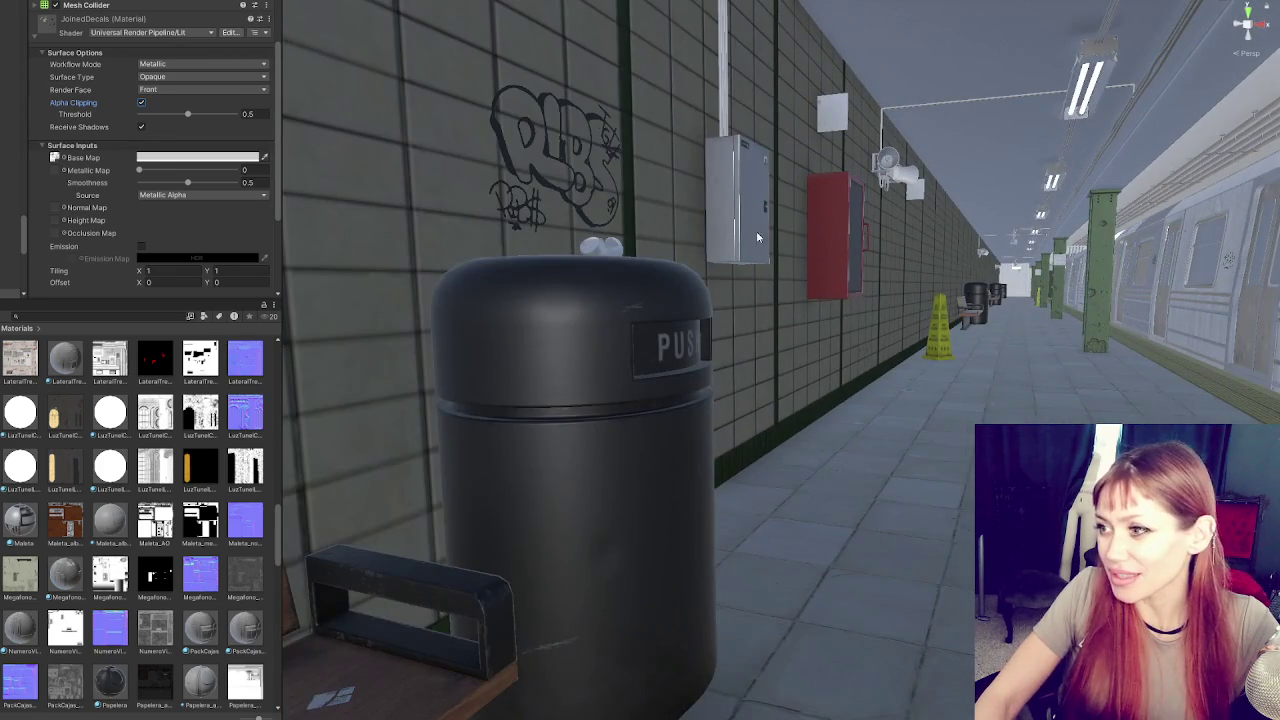
left_click_drag(756, 231, 823, 278)
scroll(813, 318, "down", 10)
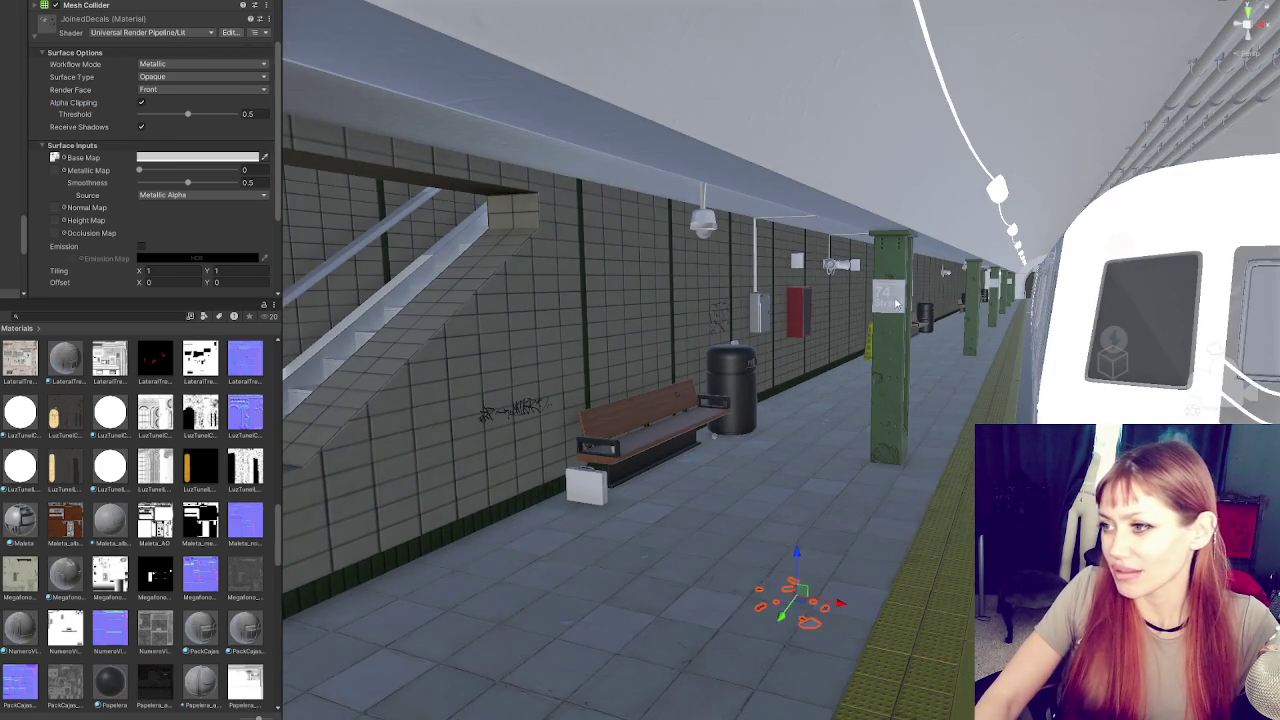
Make the 74 Street sign decal black with Smoothness 0
left_click(896, 303)
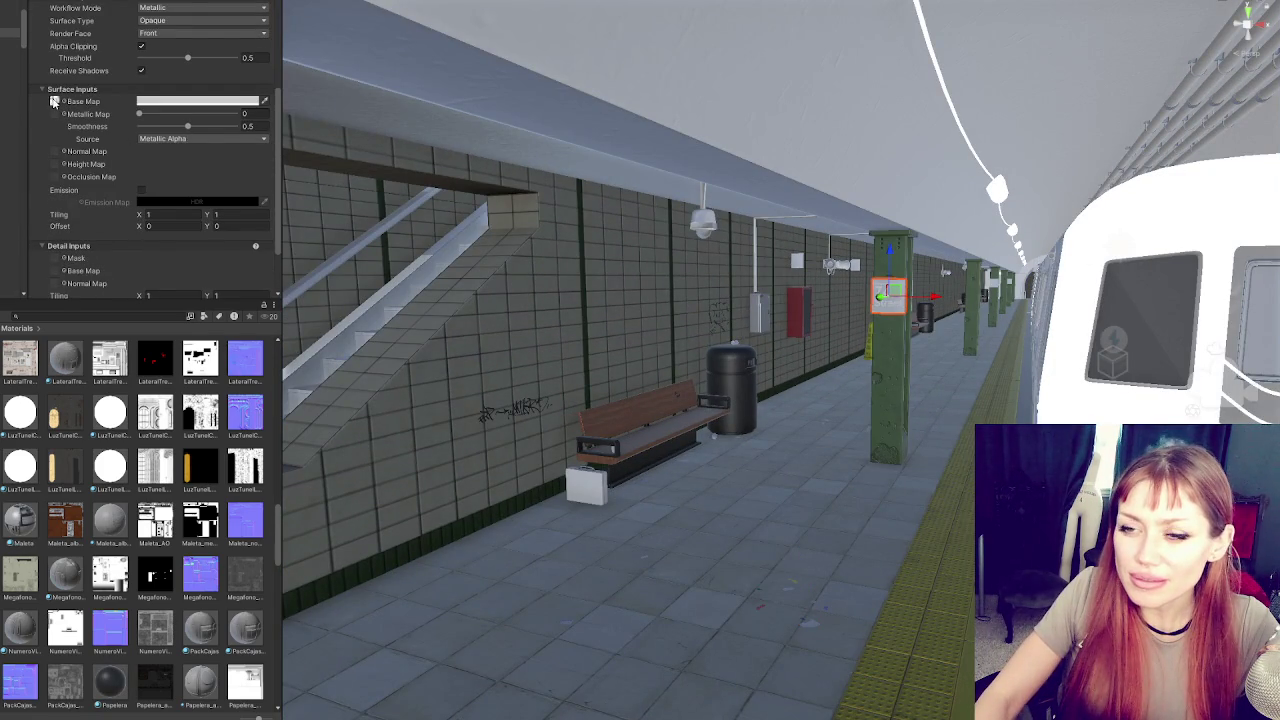
left_click_drag(187, 126, 140, 126)
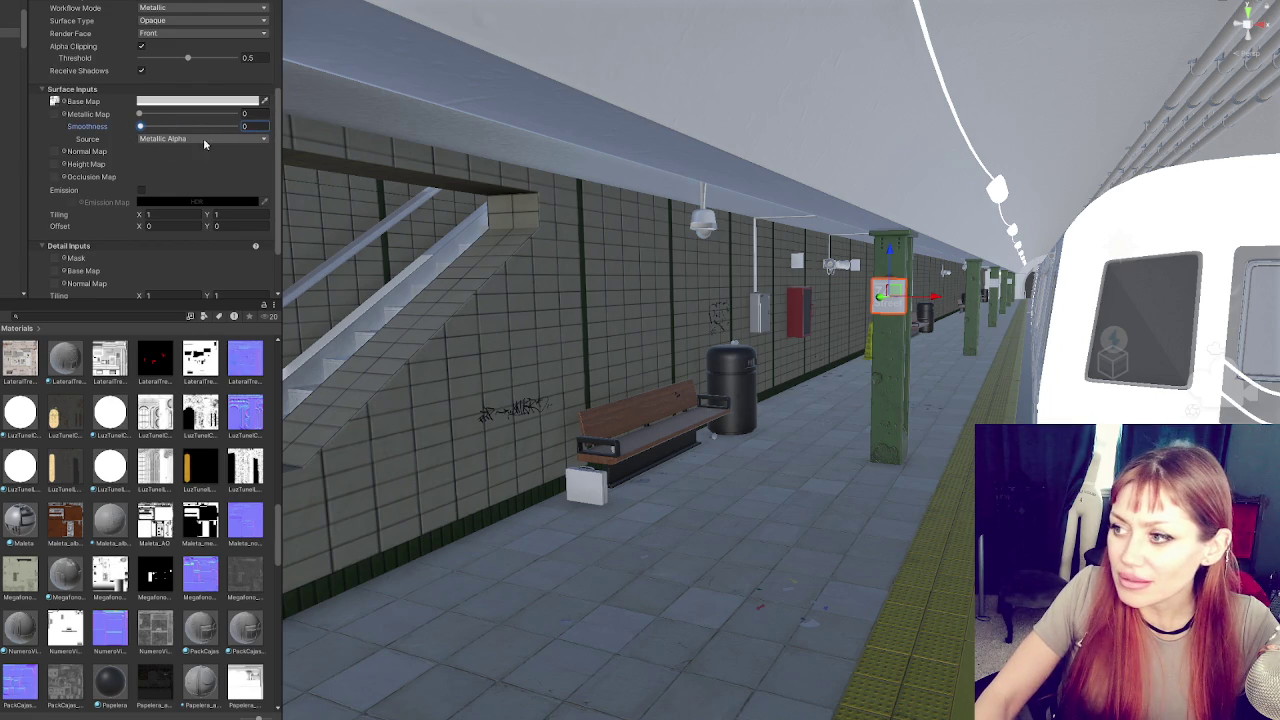
left_click(162, 101)
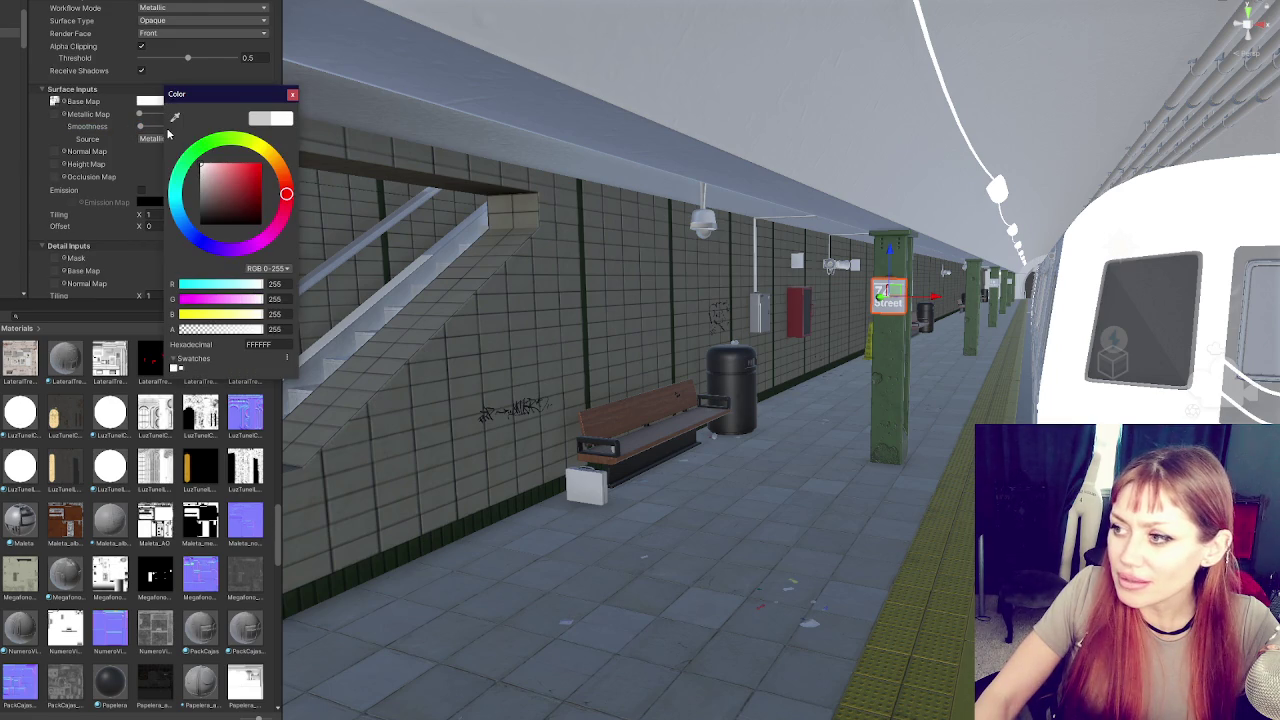
mouse_move(205, 215)
left_mouse_down()
mouse_move(136, 298)
mouse_move(97, 45)
mouse_move(214, 58)
mouse_move(130, 66)
mouse_move(148, 67)
left_mouse_up()
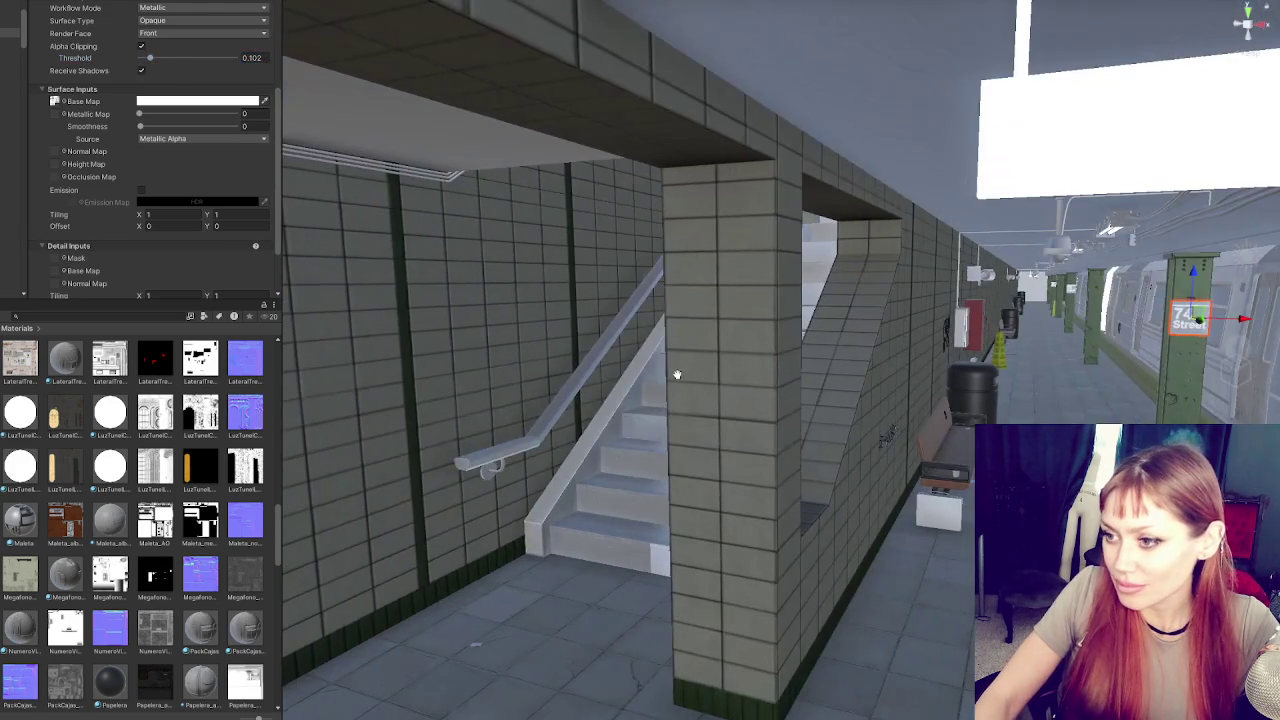
Give the first stair step the striped tread base map and white metallic map
left_click(680, 505)
left_click(90, 115)
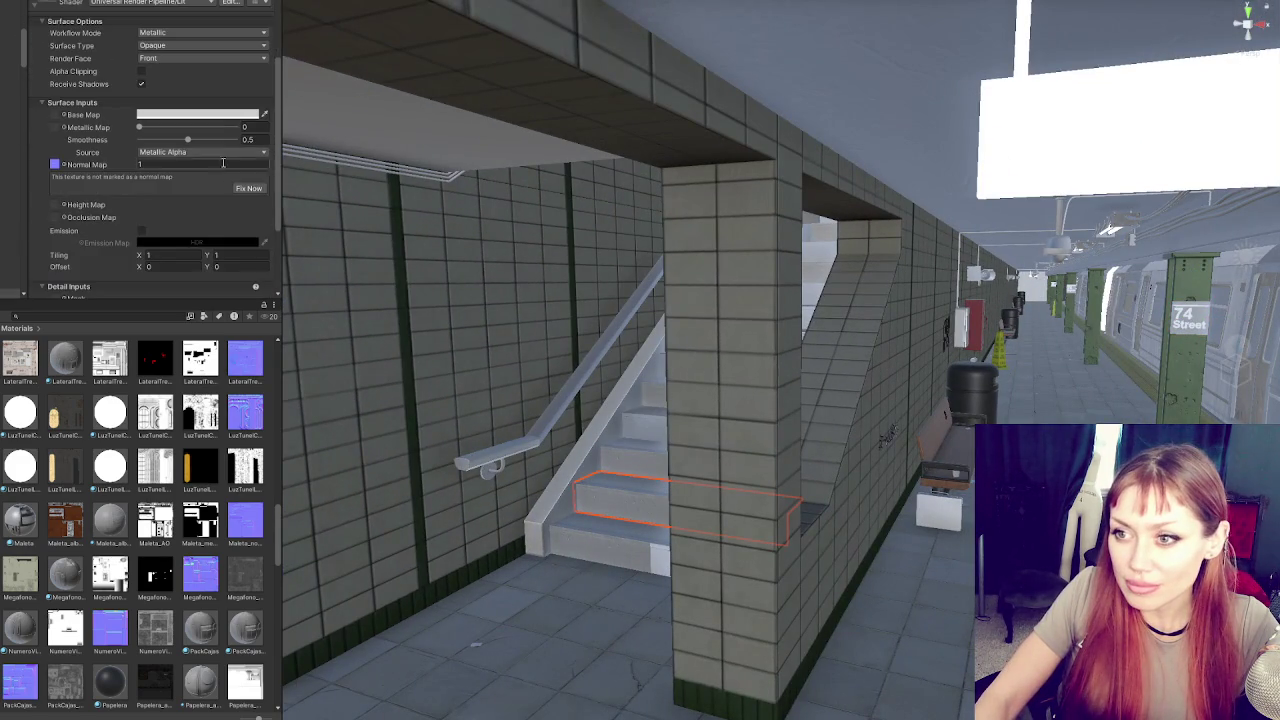
left_click(55, 164)
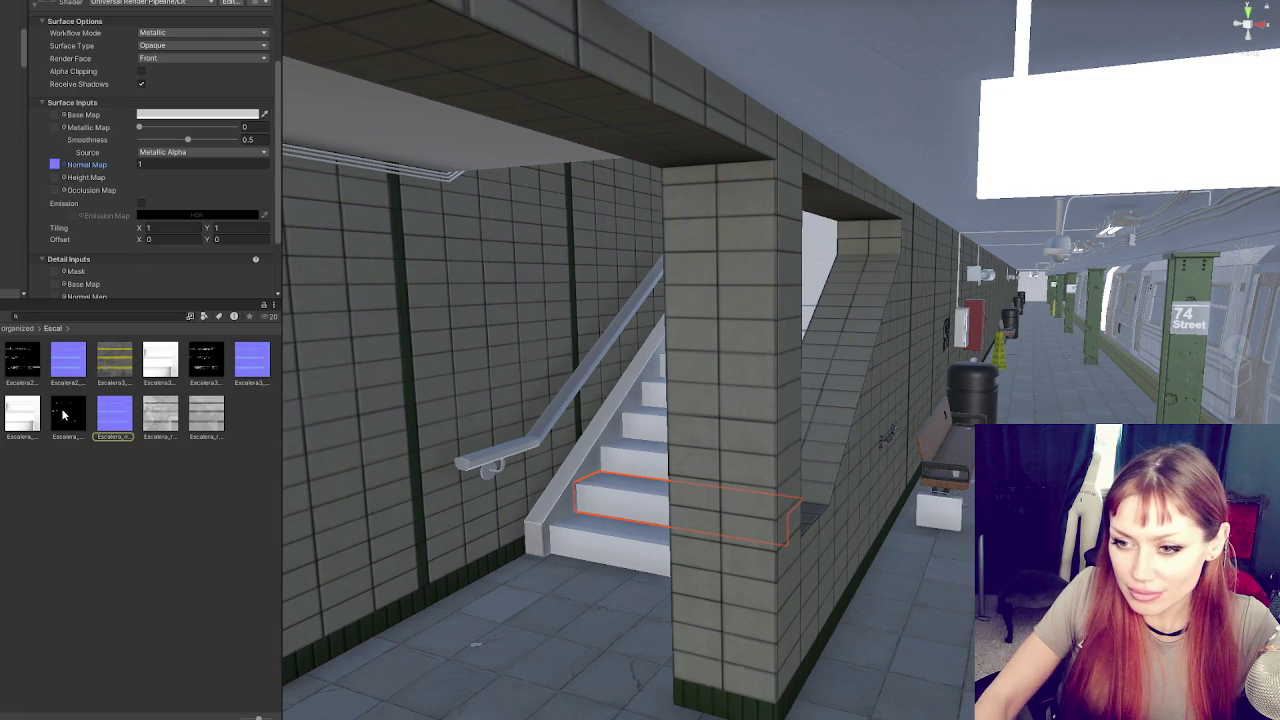
left_click_drag(22, 415, 55, 116)
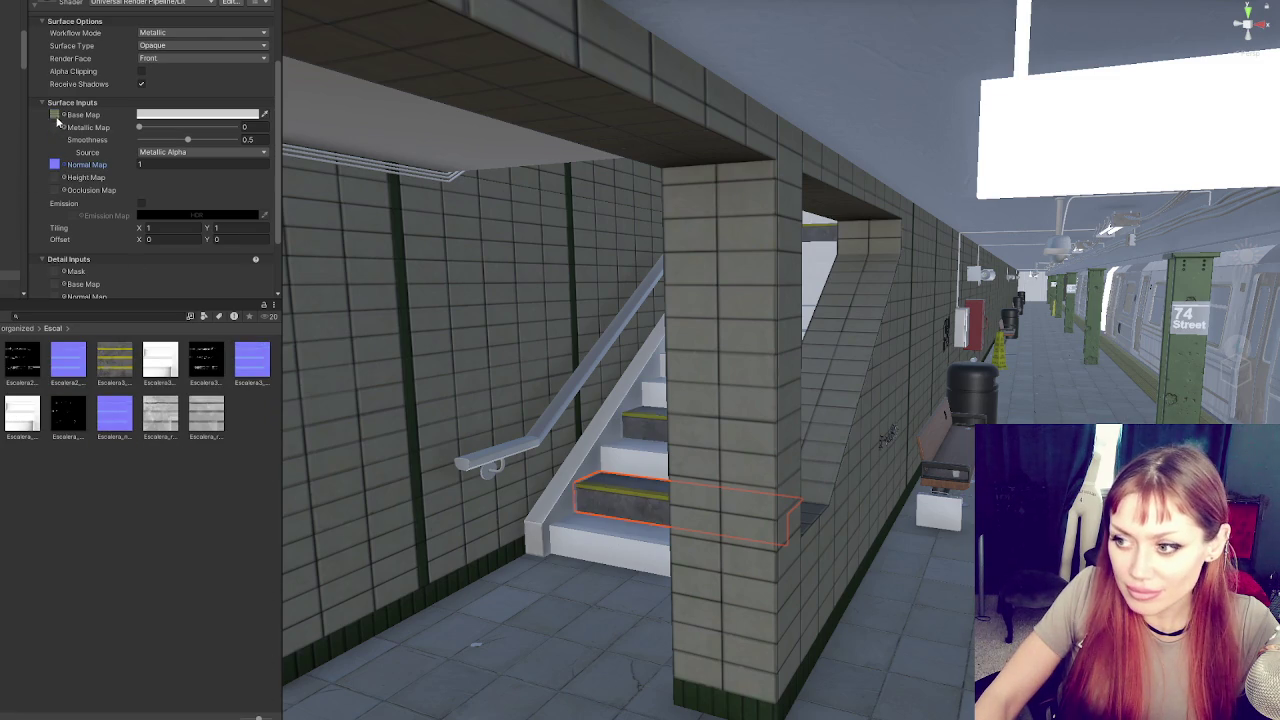
left_click_drag(27, 415, 57, 127)
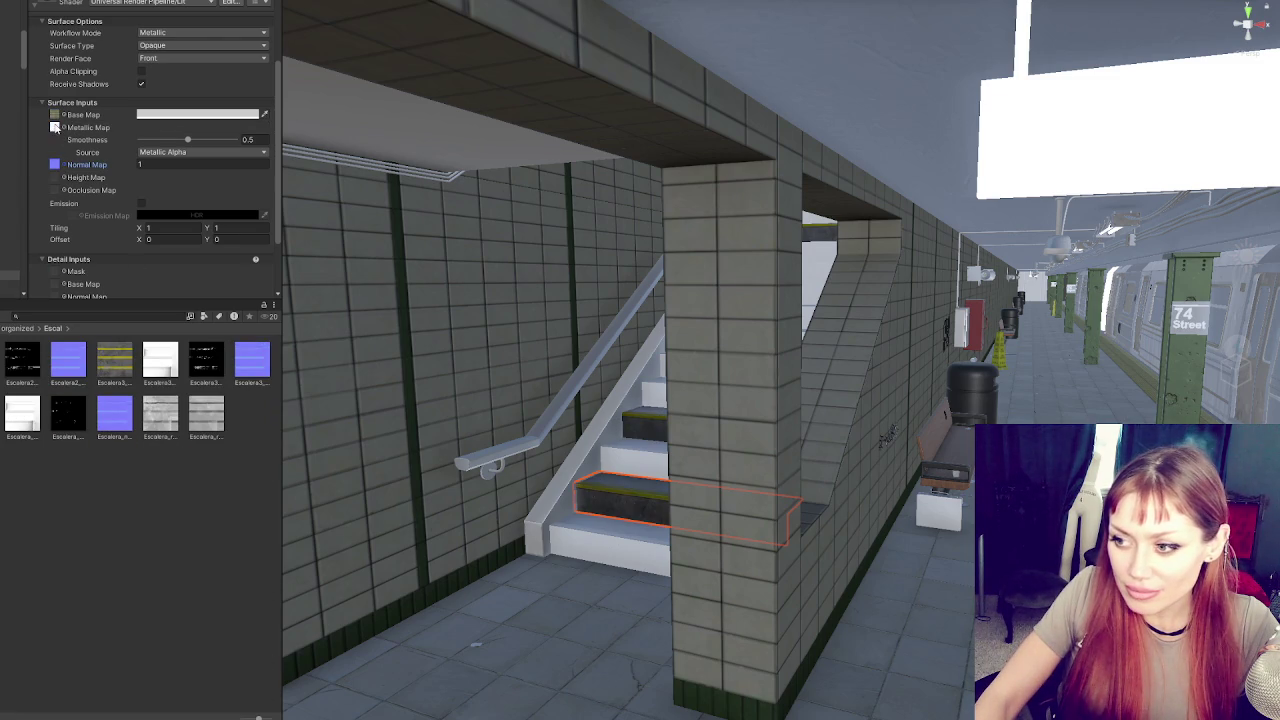
left_click(110, 416)
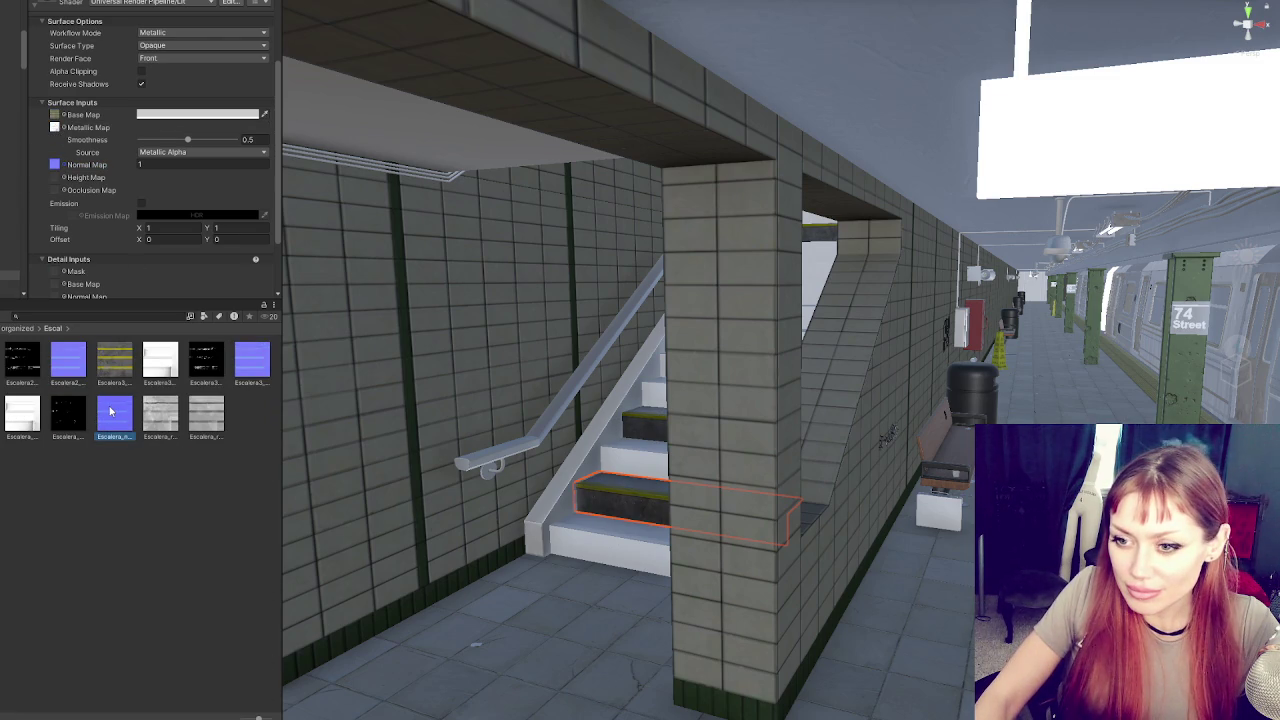
Apply the tread base map and white metallic map to the bottom stair step
left_click(623, 554)
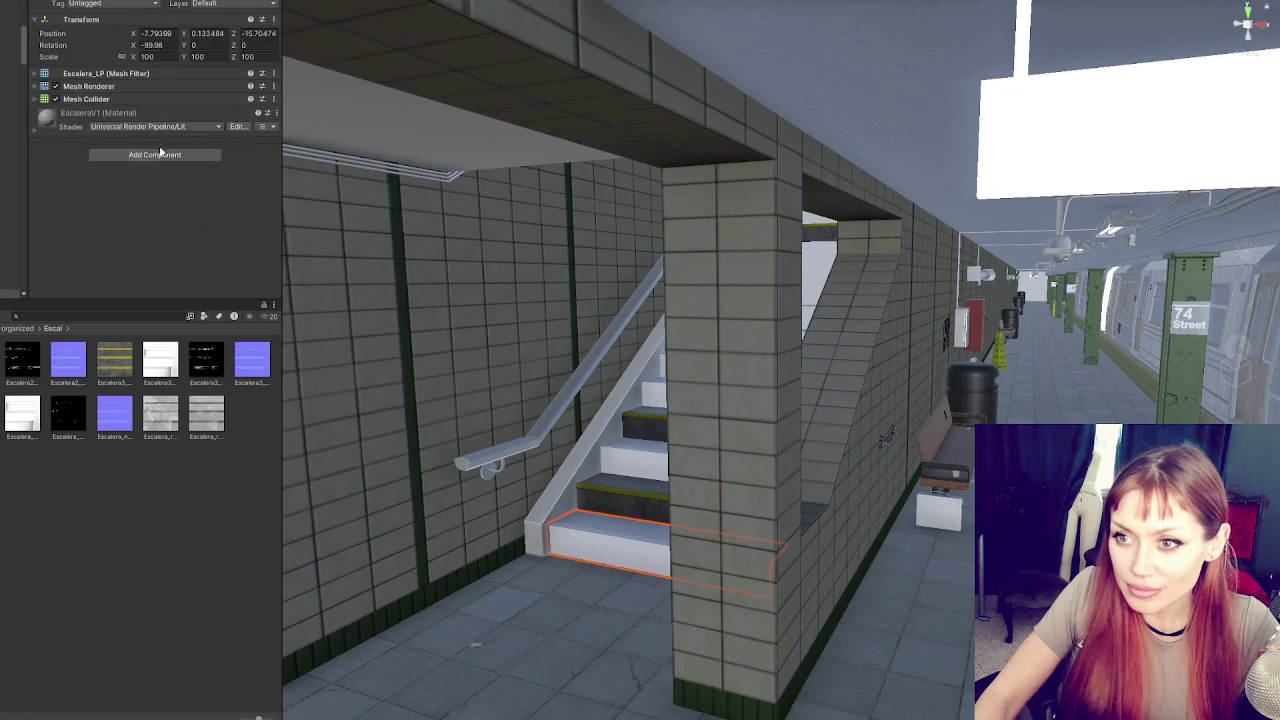
scroll(245, 210, "down", 3)
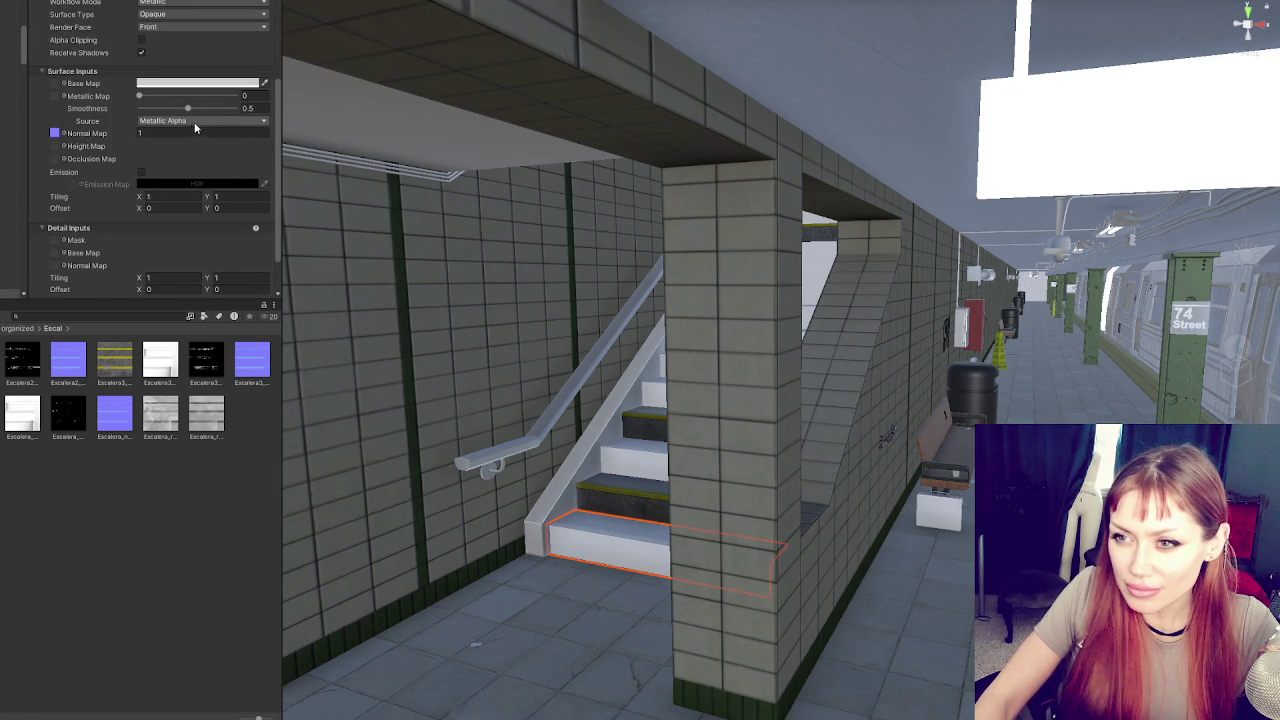
left_click(60, 137)
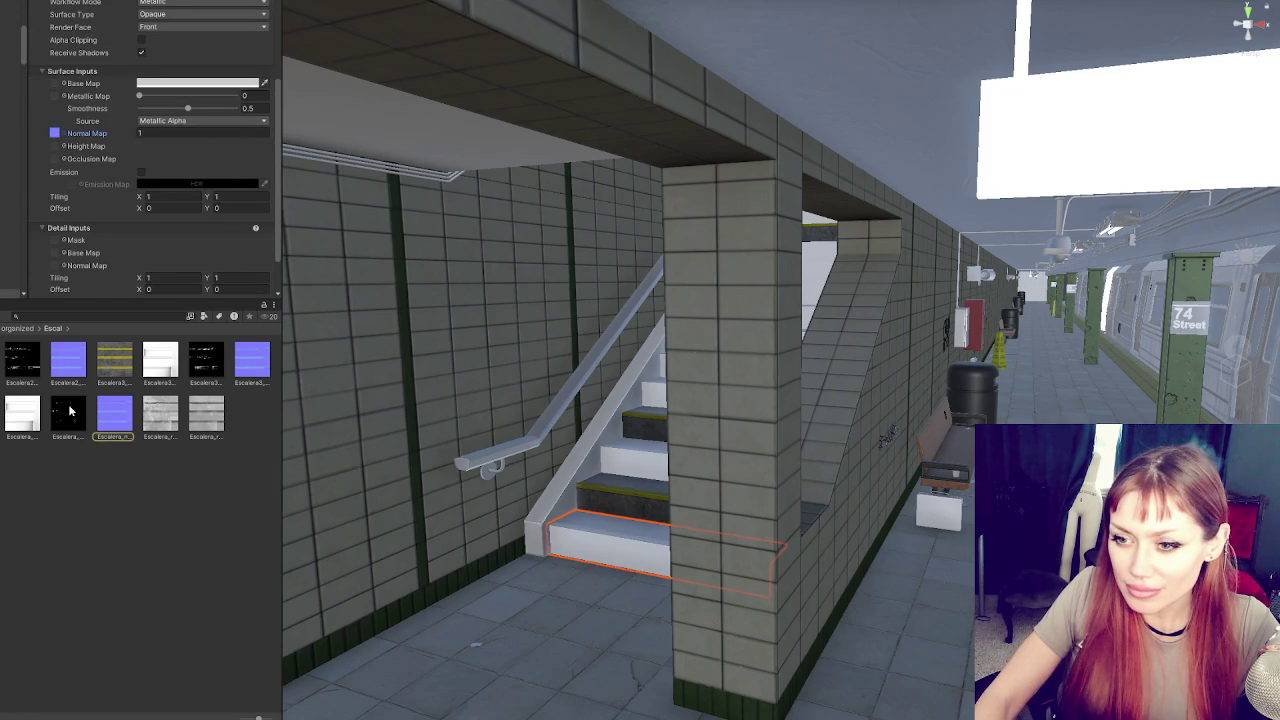
mouse_move(114, 362)
left_mouse_down()
mouse_move(84, 127)
mouse_move(55, 84)
left_mouse_up()
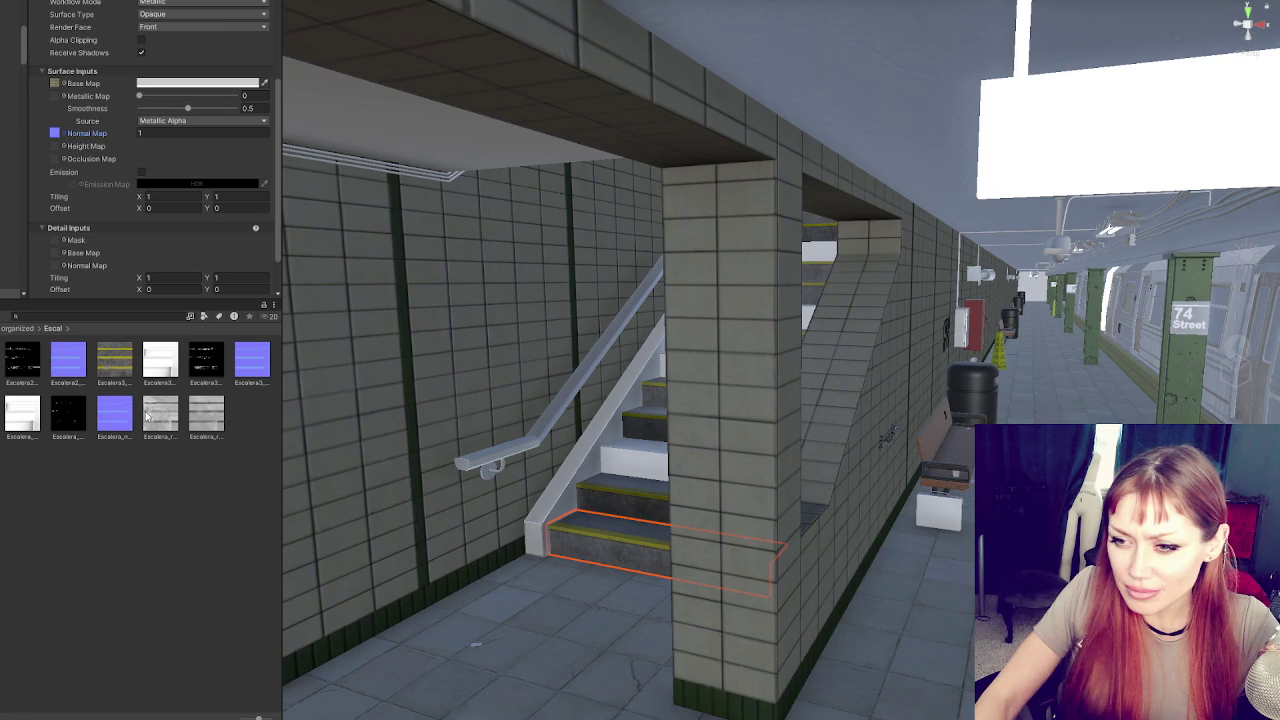
mouse_move(68, 418)
left_mouse_down()
mouse_move(77, 377)
mouse_move(57, 95)
left_mouse_up()
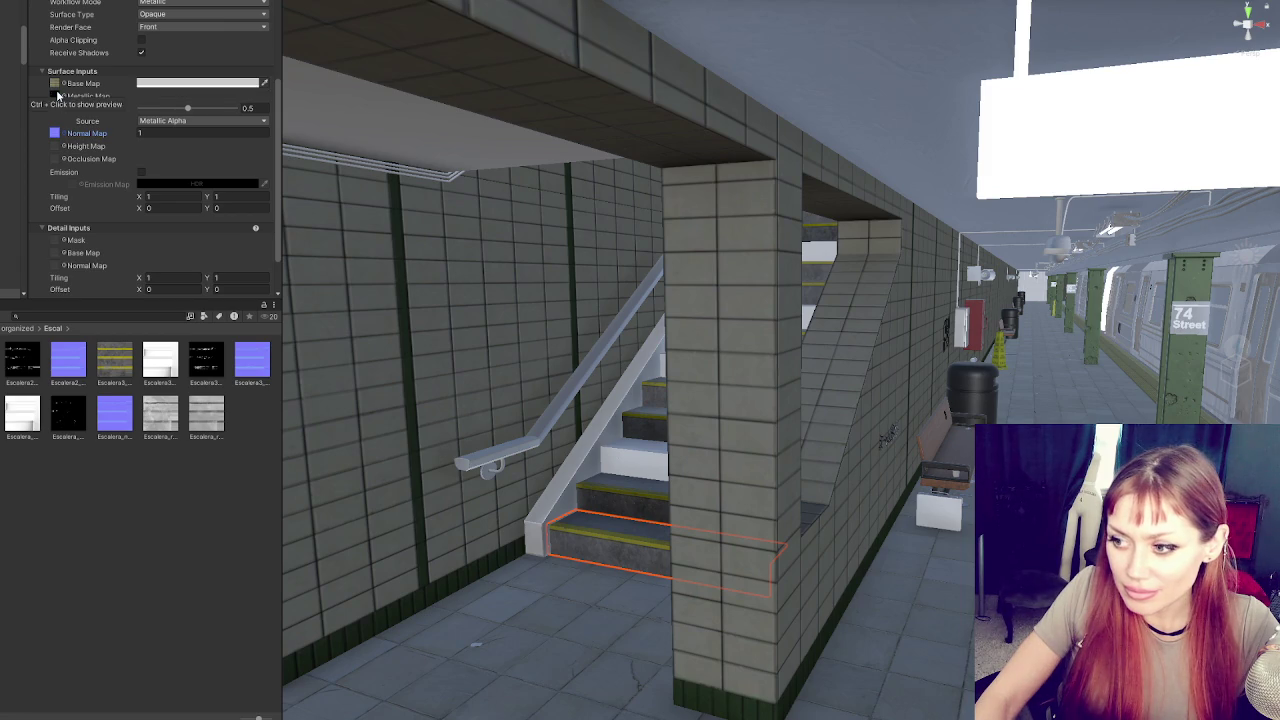
mouse_move(22, 415)
left_mouse_down()
mouse_move(38, 377)
mouse_move(57, 95)
left_mouse_up()
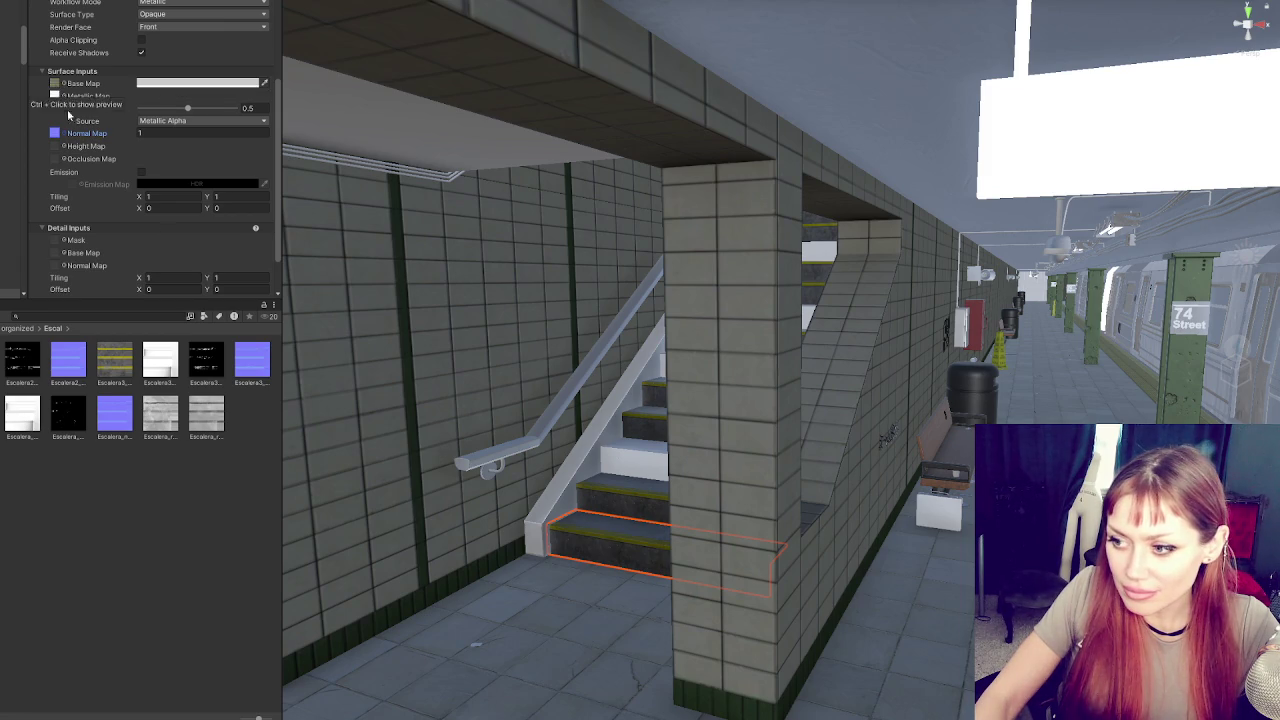
Give the plain white step's material the Escalera_n normal map
left_click(626, 458)
left_click(73, 118)
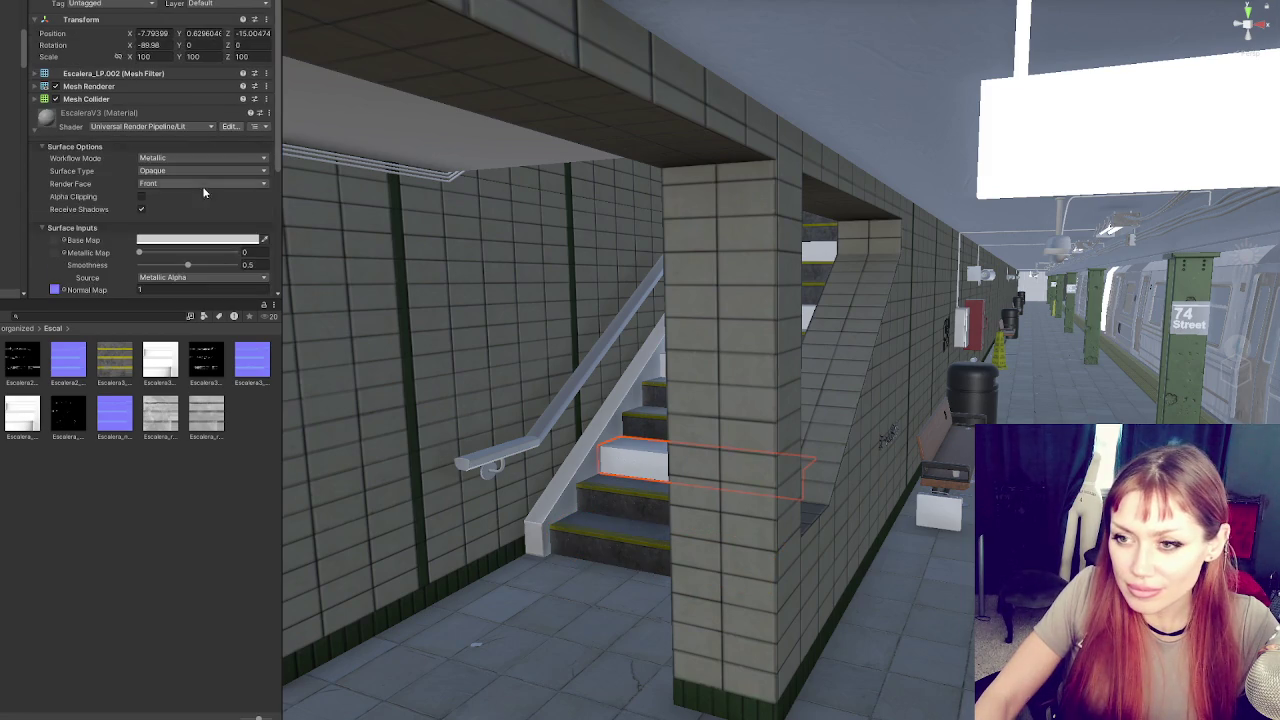
scroll(85, 216, "down", 2)
left_click_drag(60, 194, 56, 196)
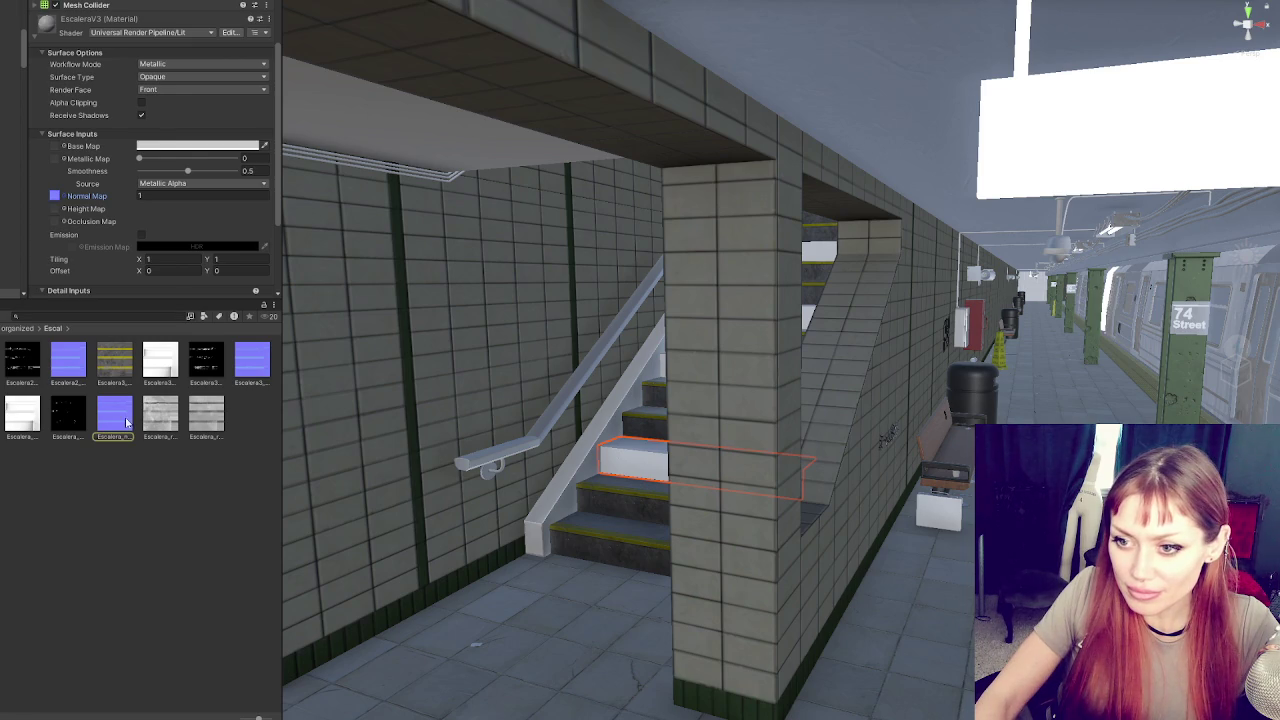
Assign the tread base map and white metallic map to the white step's material
left_click(573, 538)
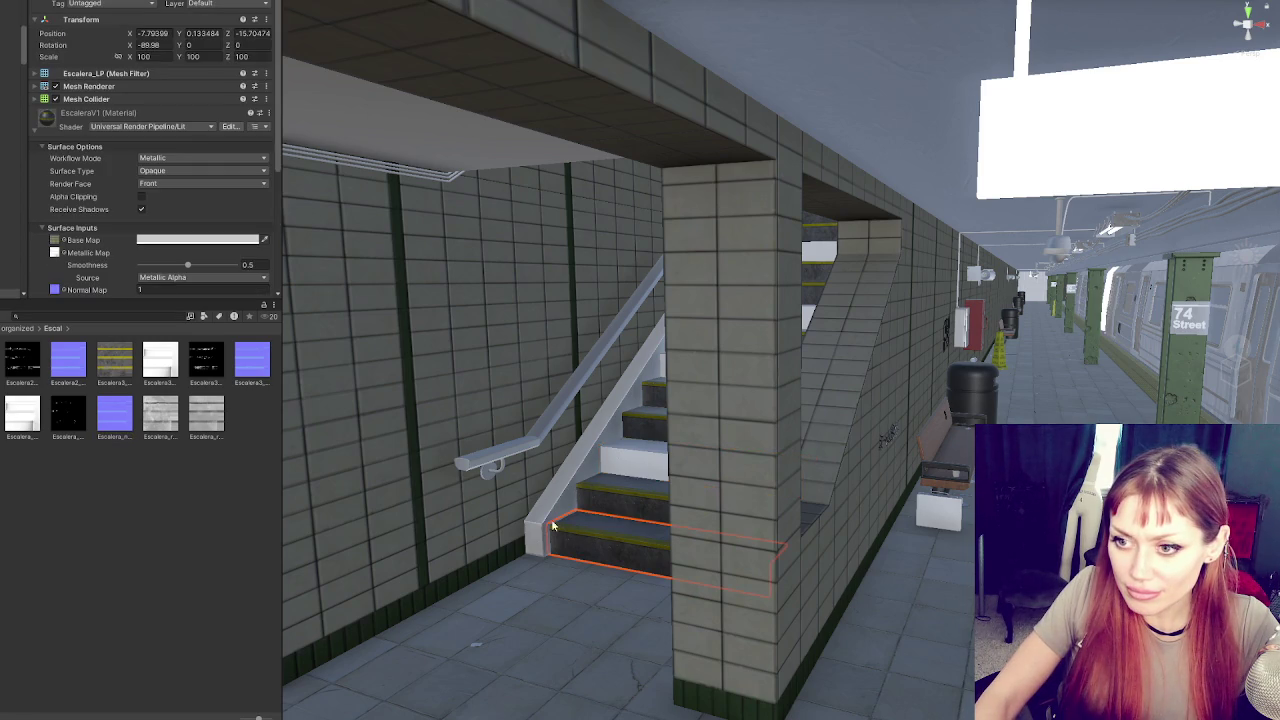
left_click(56, 290)
left_click(645, 449)
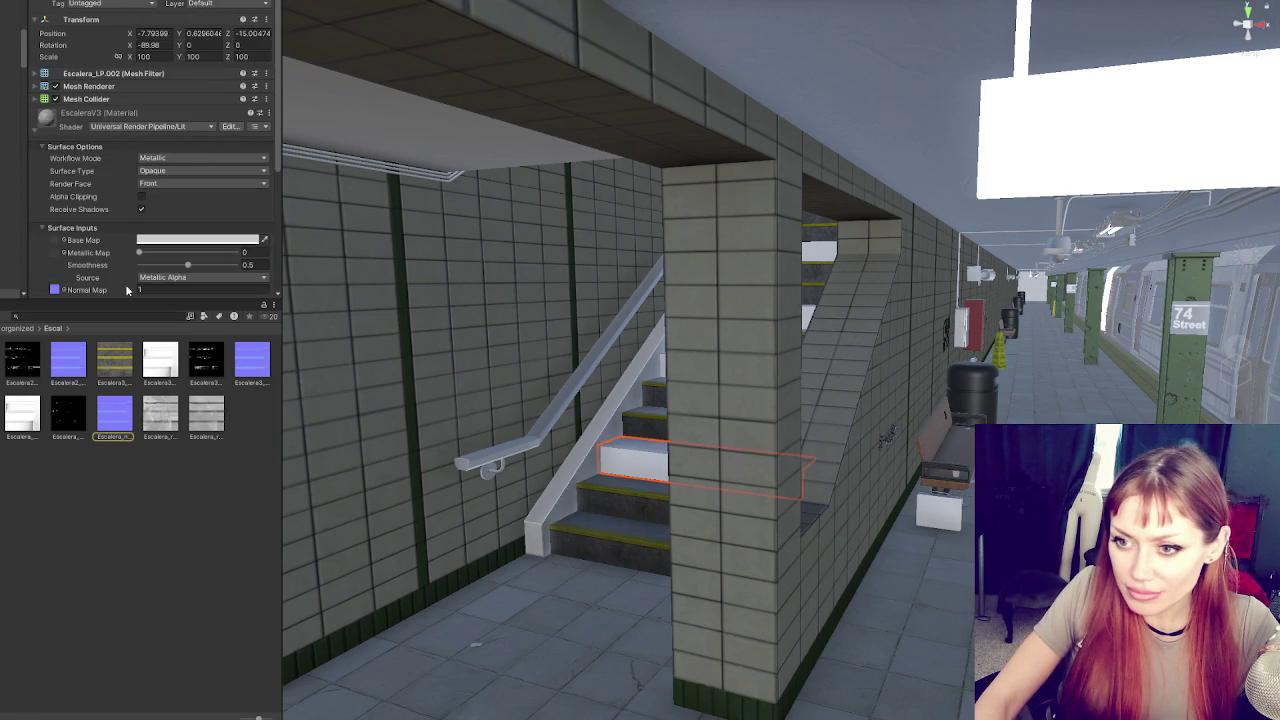
scroll(96, 277, "down", 2)
left_click_drag(114, 360, 58, 150)
scroll(110, 196, "down", 1)
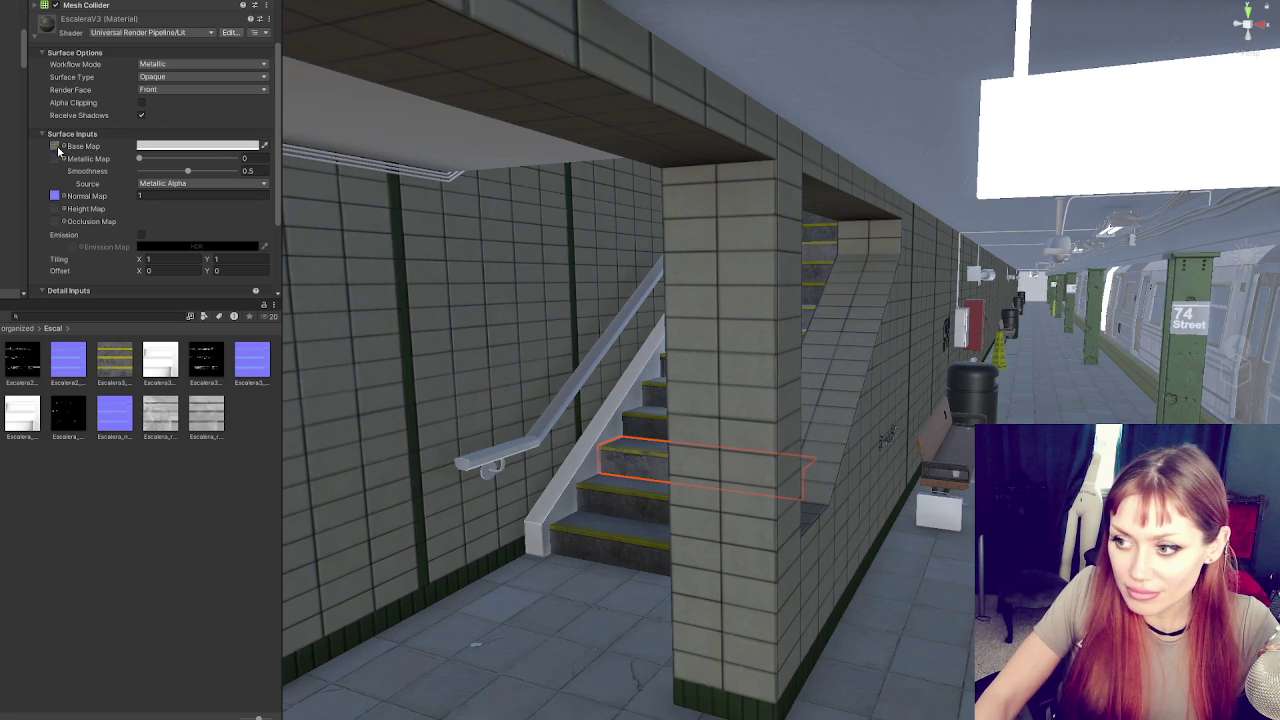
scroll(60, 130, "down", 1)
left_click_drag(22, 367, 62, 126)
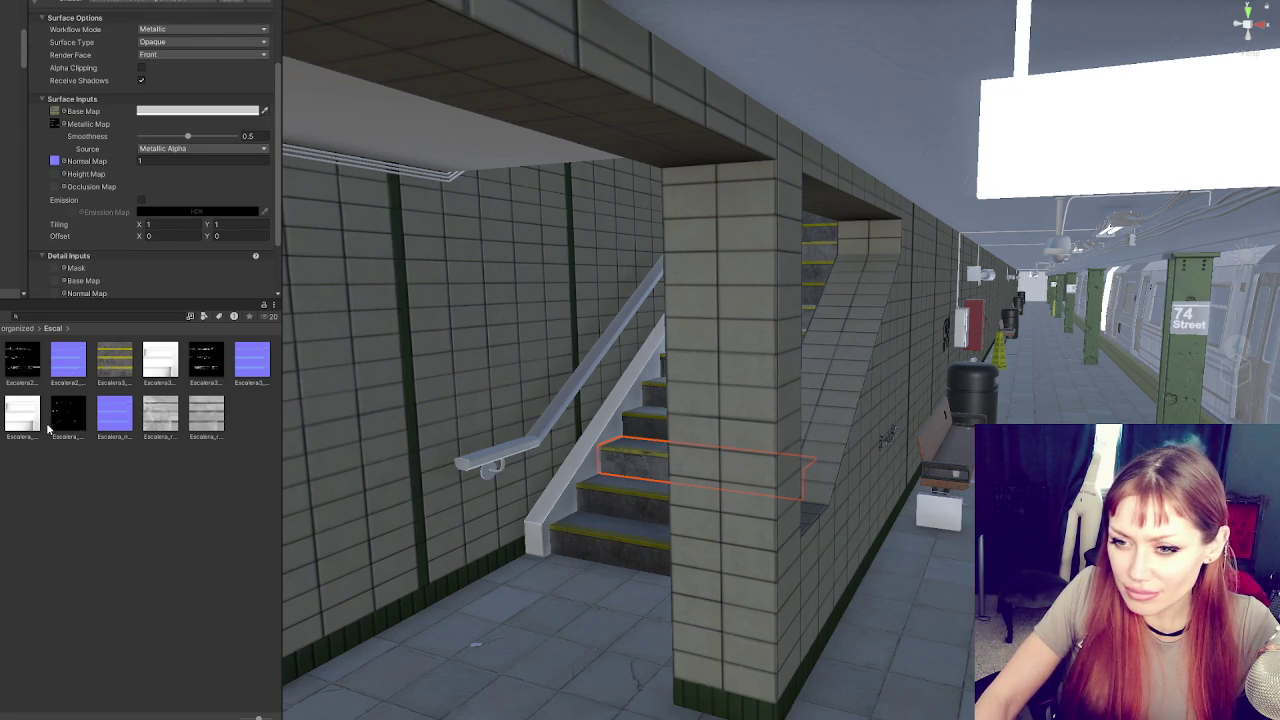
left_click_drag(22, 412, 57, 128)
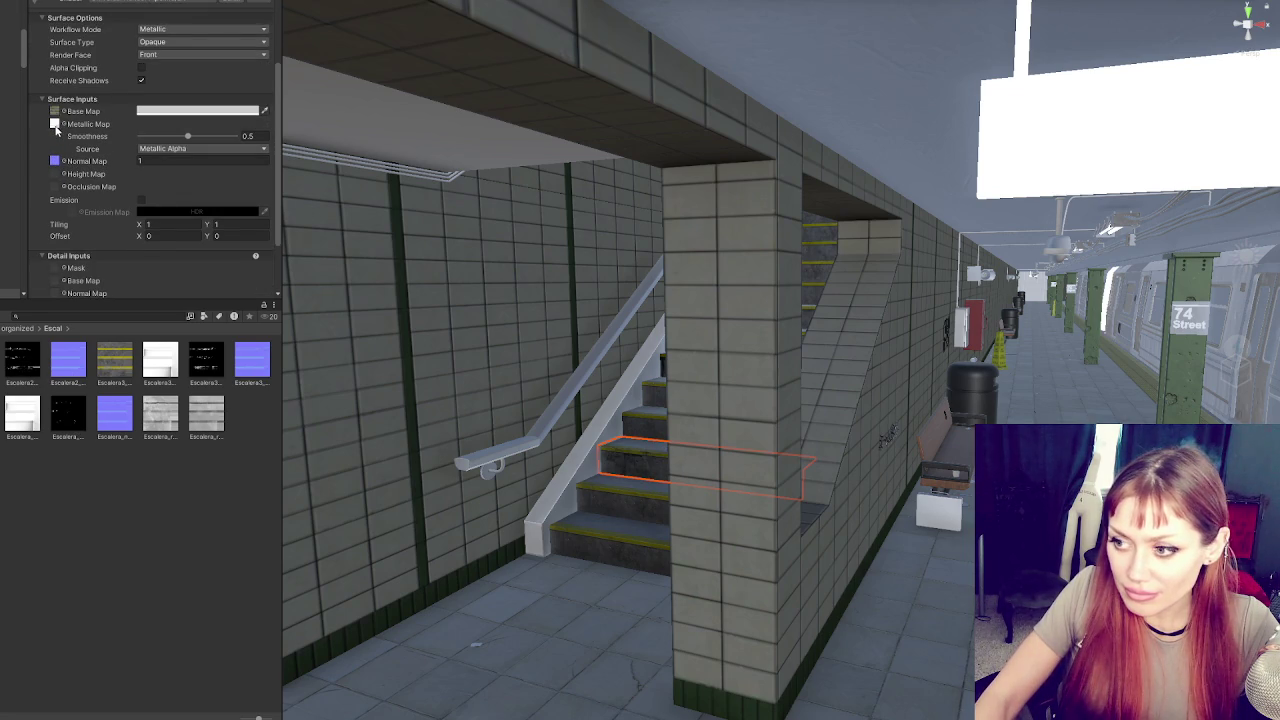
Select the stair handrail and locate its Baran textures in the project
left_click(470, 460)
left_click(120, 114)
scroll(231, 219, "down", 3)
left_click(54, 195)
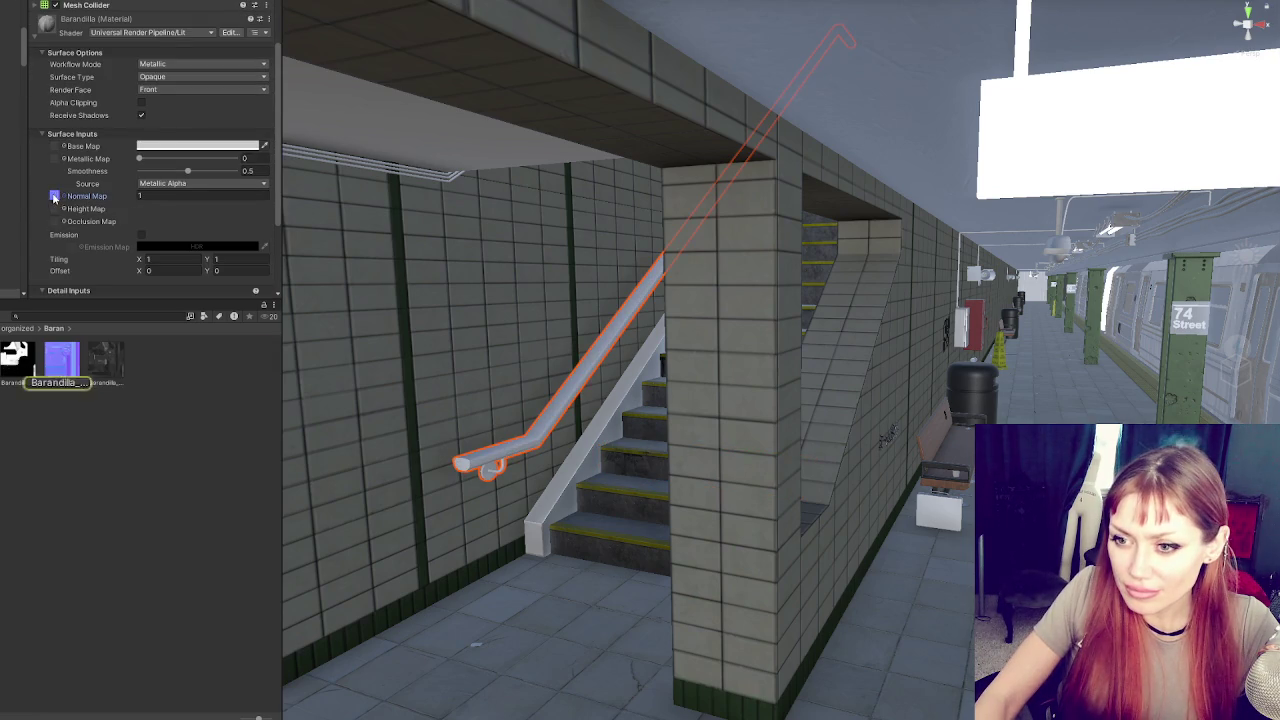
Apply the Baran textures to the handrail's Base, Height and Metallic maps
left_click_drag(105, 360, 54, 147)
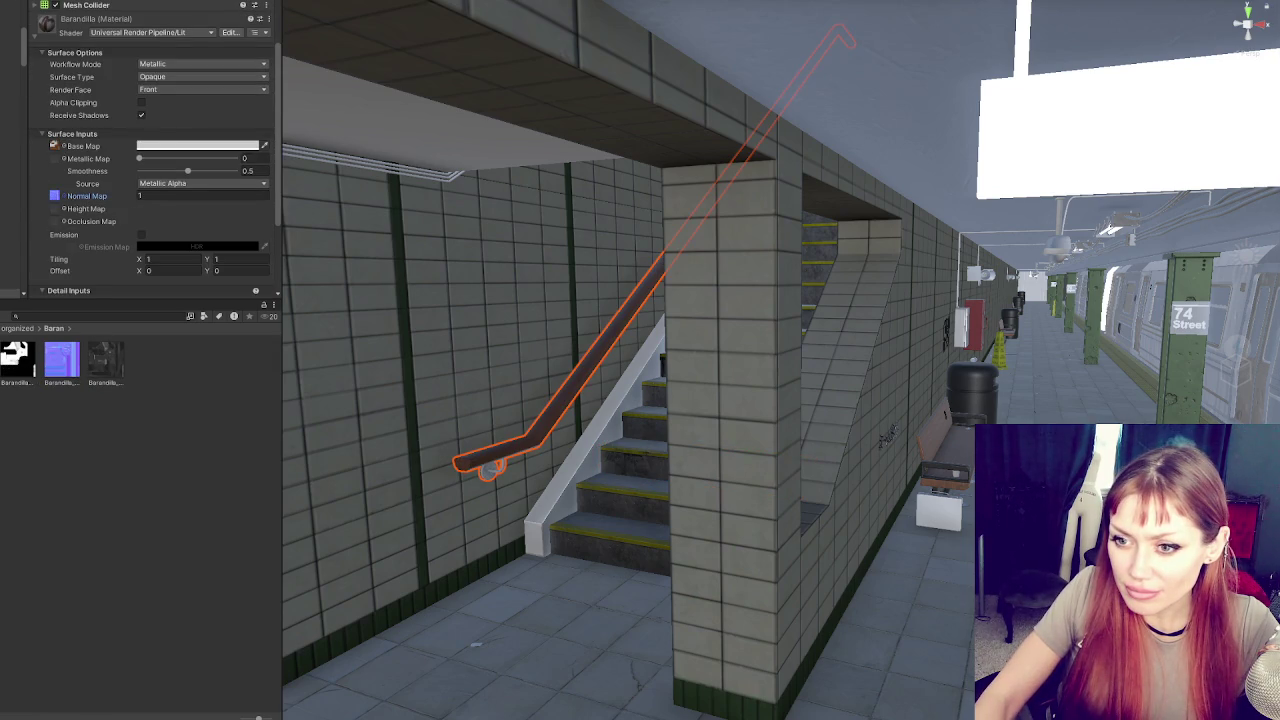
left_click_drag(50, 222, 55, 208)
left_click_drag(108, 365, 56, 160)
scroll(45, 180, "down", 2)
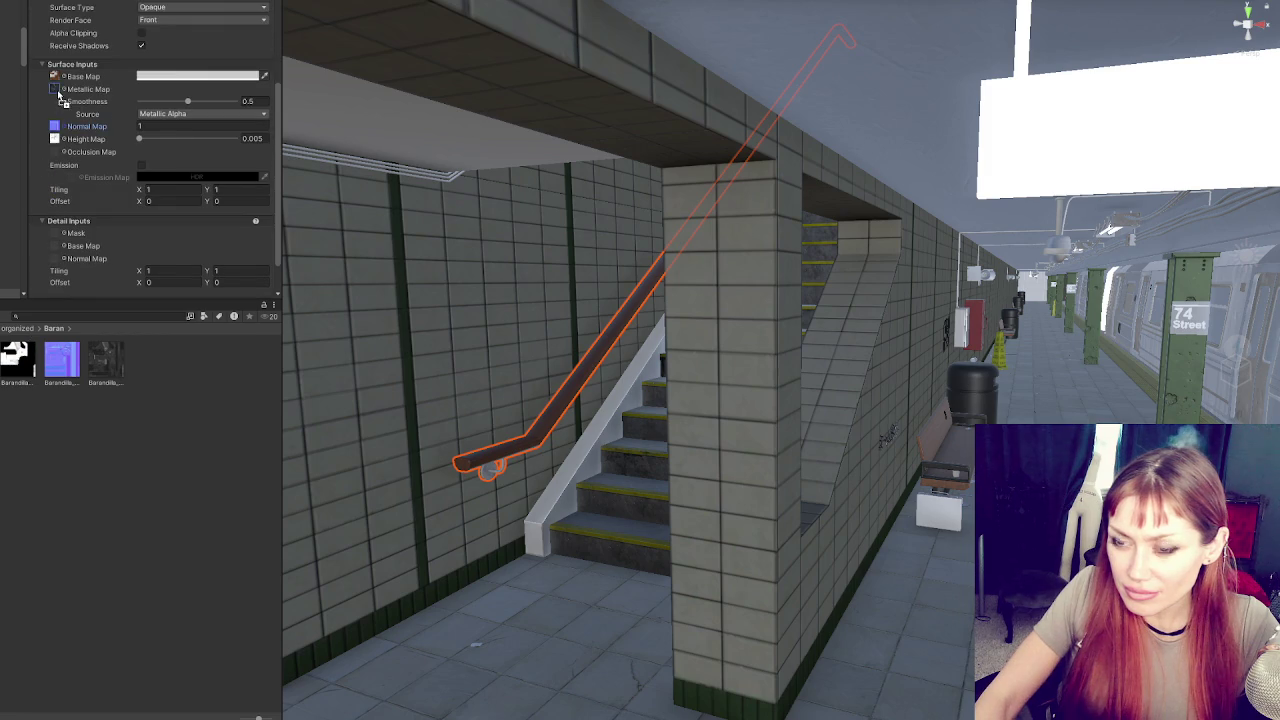
left_click(291, 383)
scroll(487, 230, "up", 3)
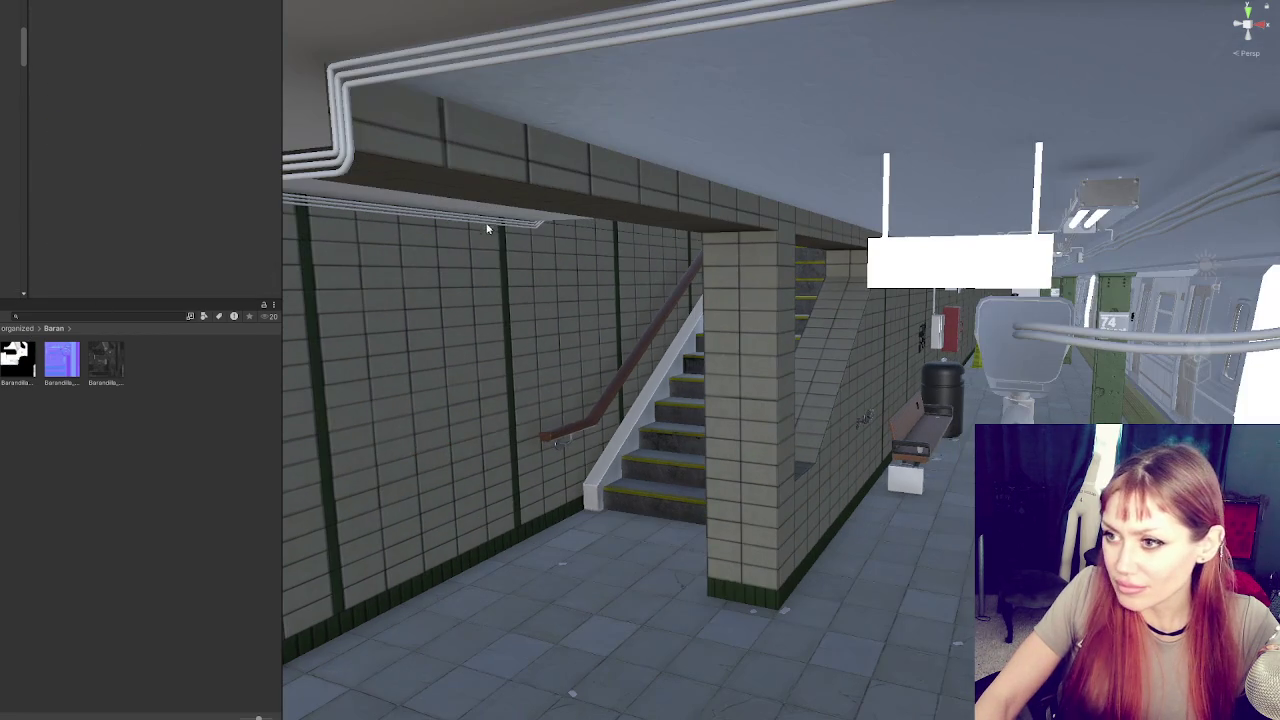
Find the cable texture via Project search and set it as the overhead cable's Base Map
left_click(347, 165)
scroll(213, 247, "down", 3)
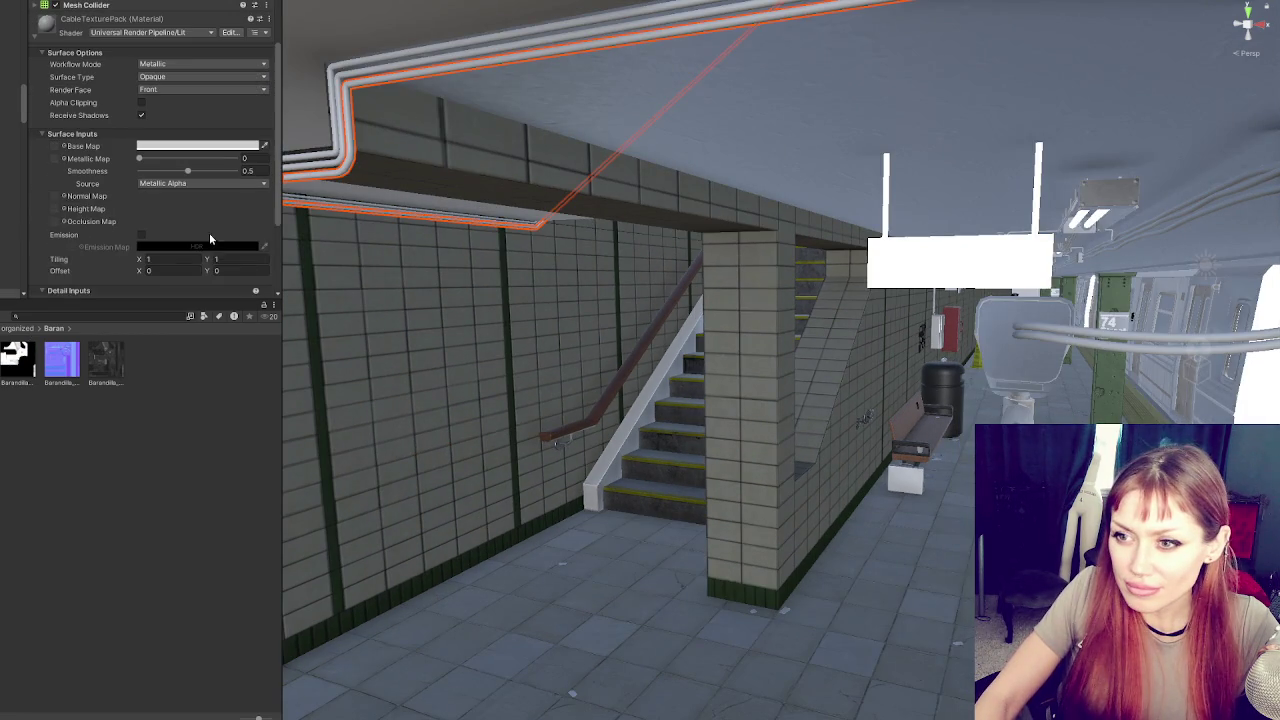
scroll(108, 190, "up", 1)
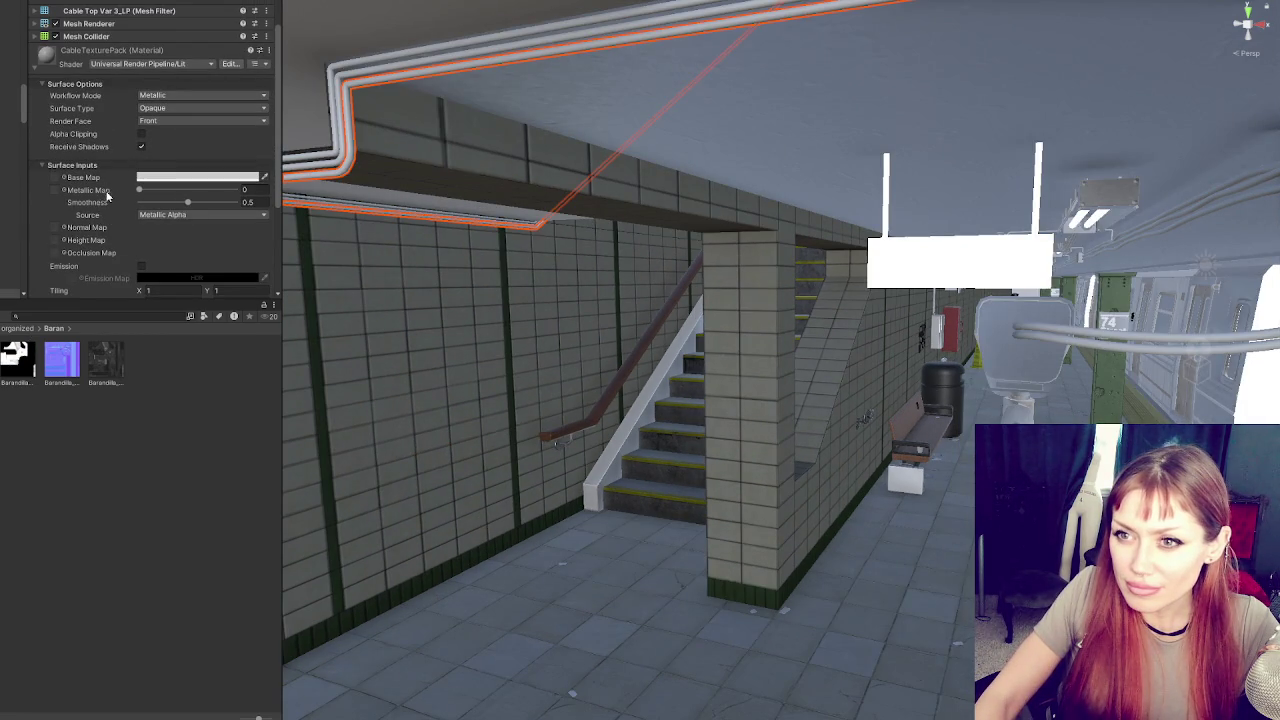
left_click(137, 318)
type("bl")
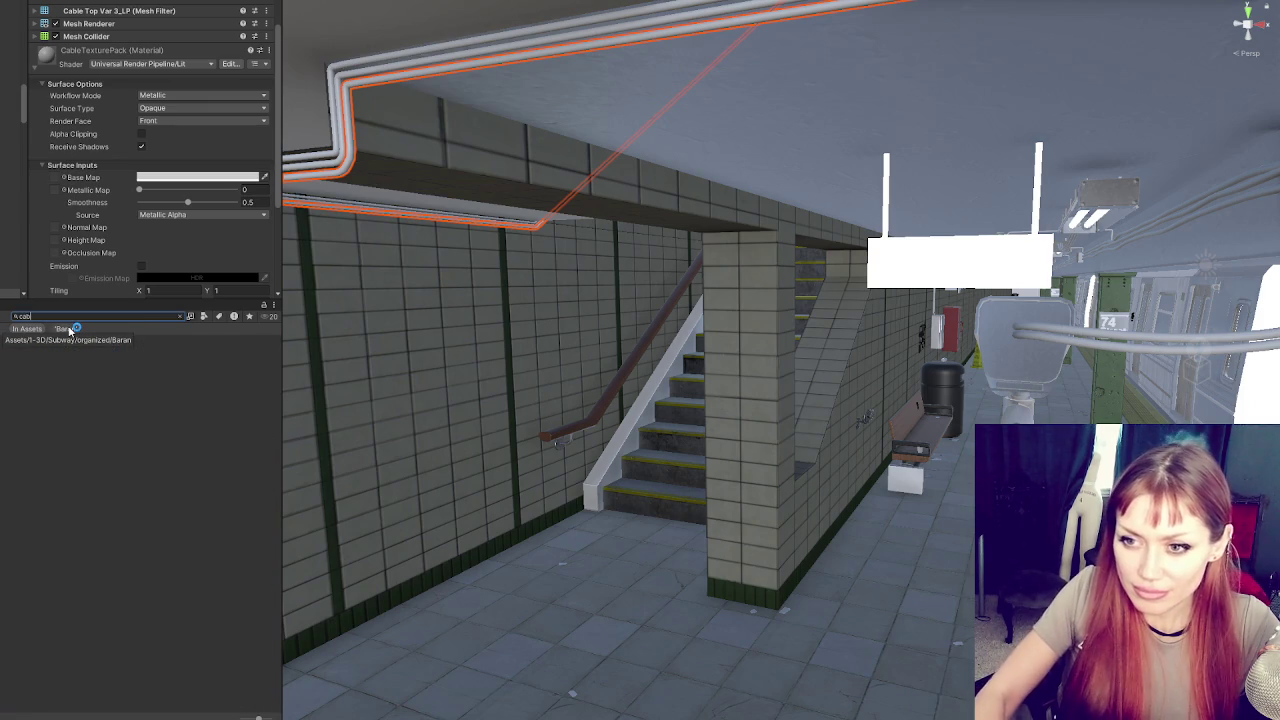
type("s")
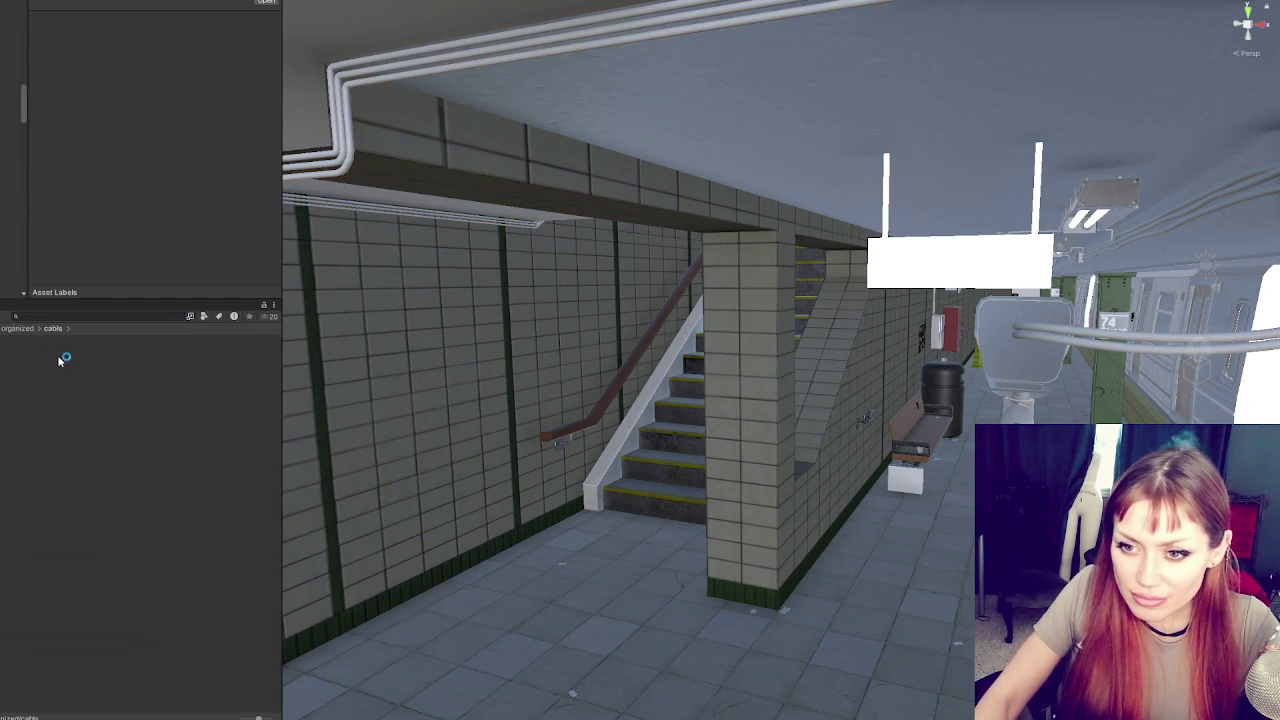
right_click(96, 380)
key("ctrl+z")
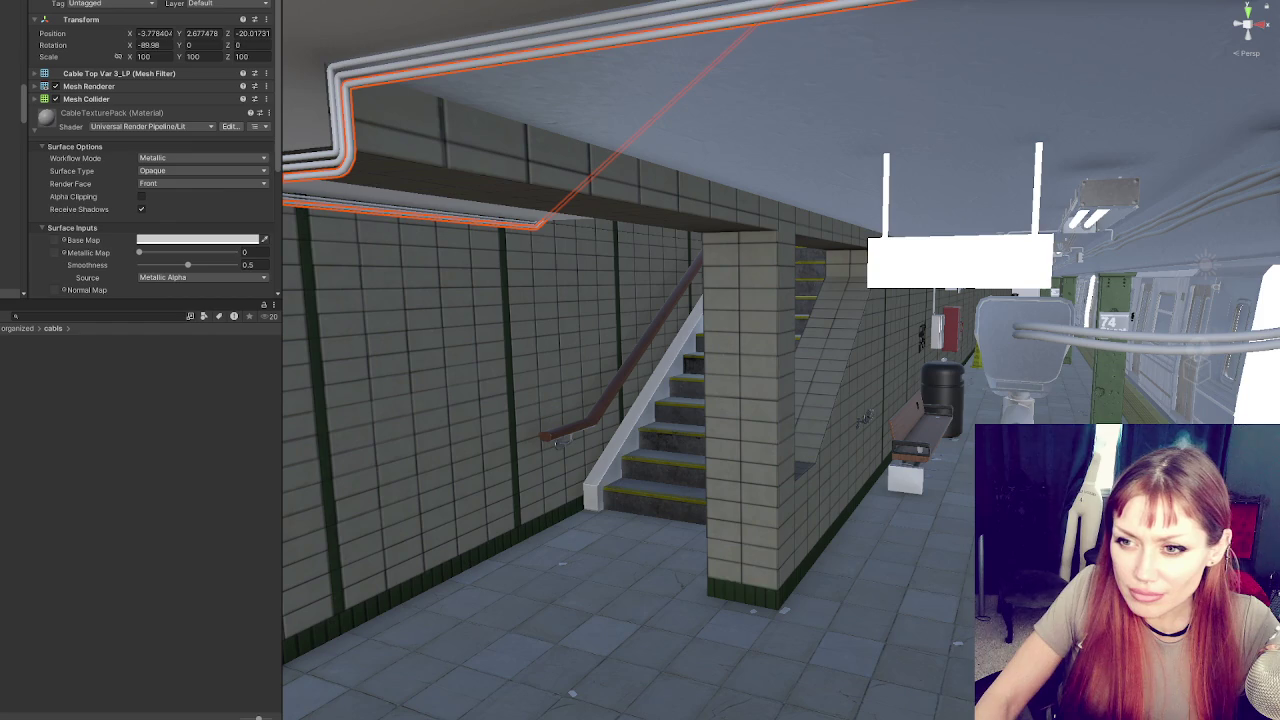
left_click(56, 244)
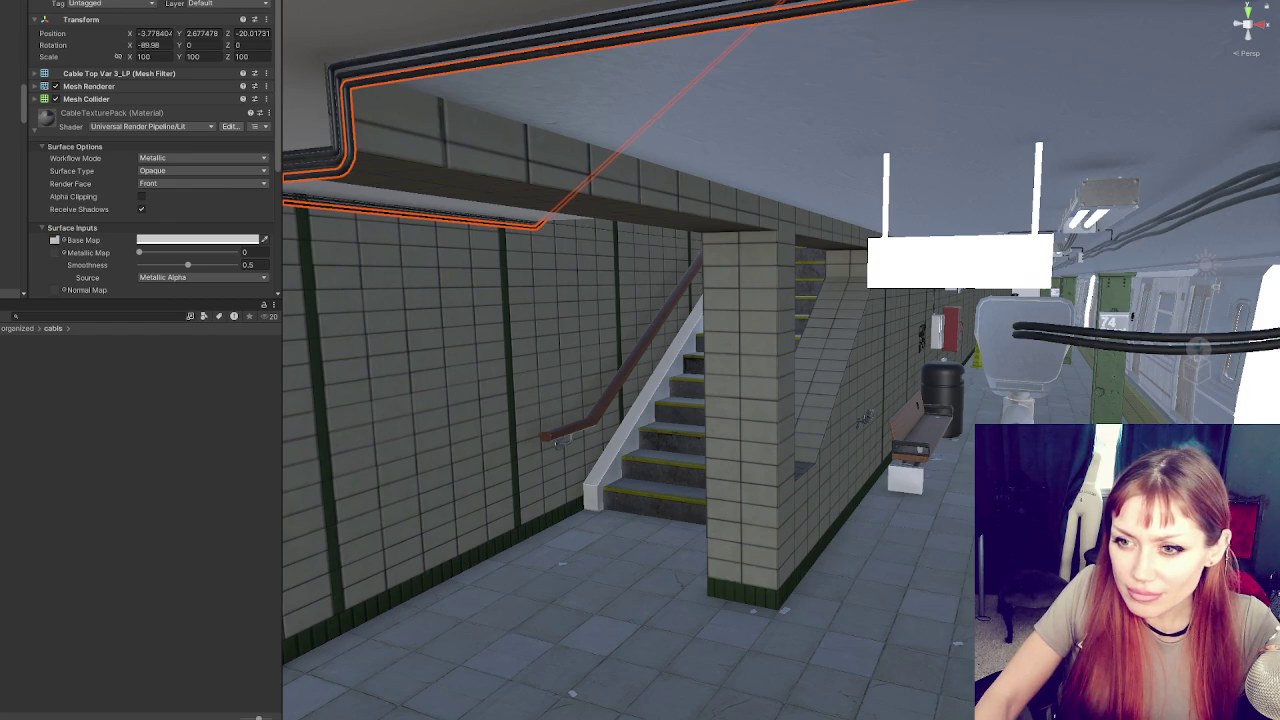
scroll(209, 184, "down", 1)
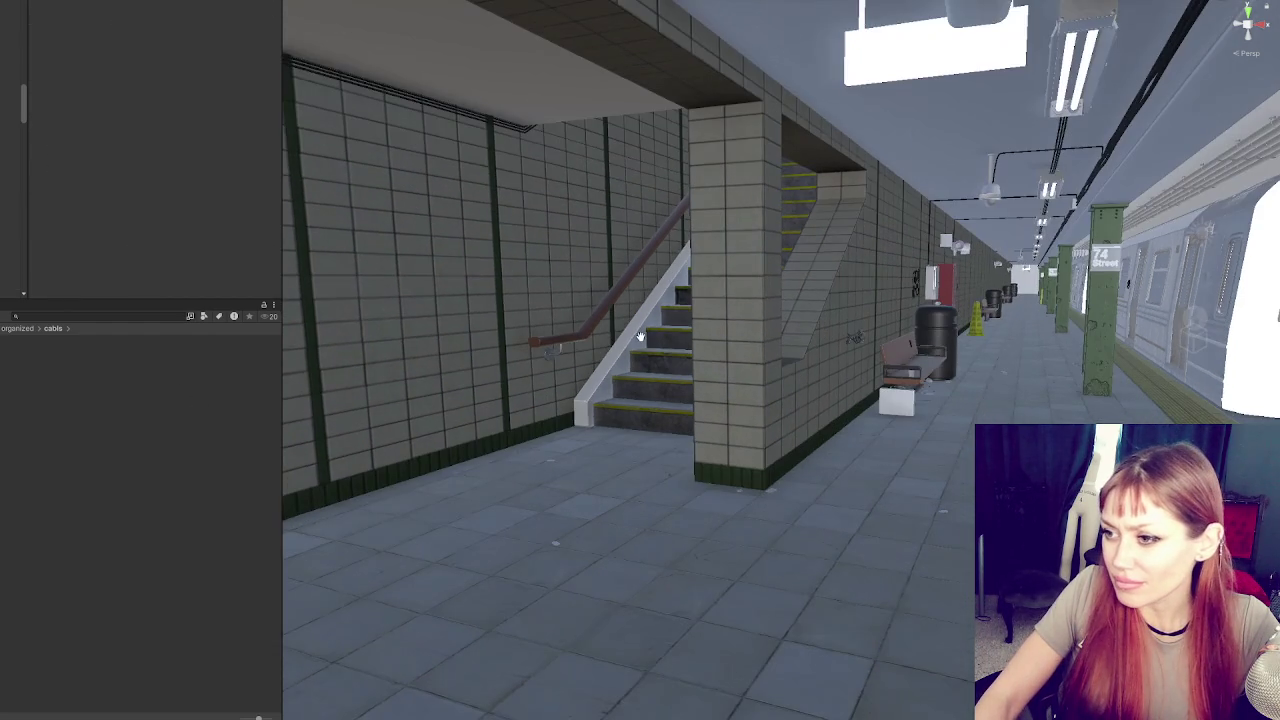
left_click(612, 366)
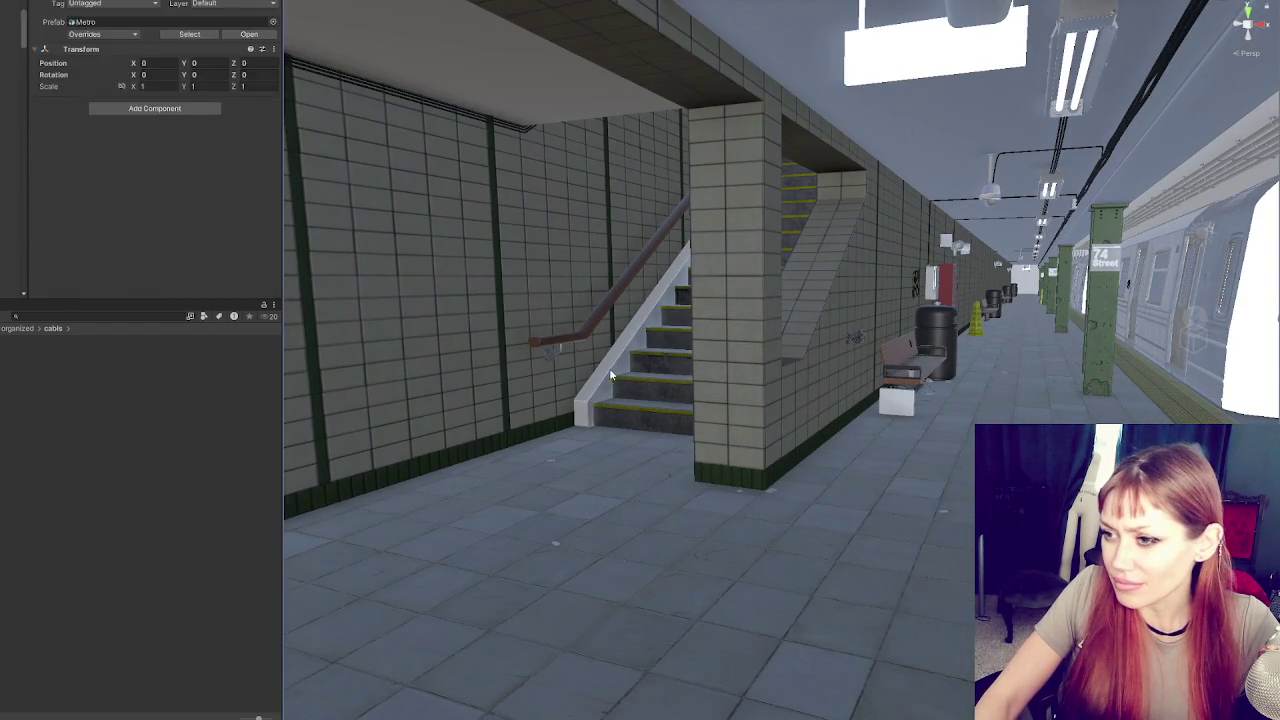
Assign the plain grey Separador texture as the stair stringer's base map
left_click(112, 112)
scroll(150, 180, "down", 3)
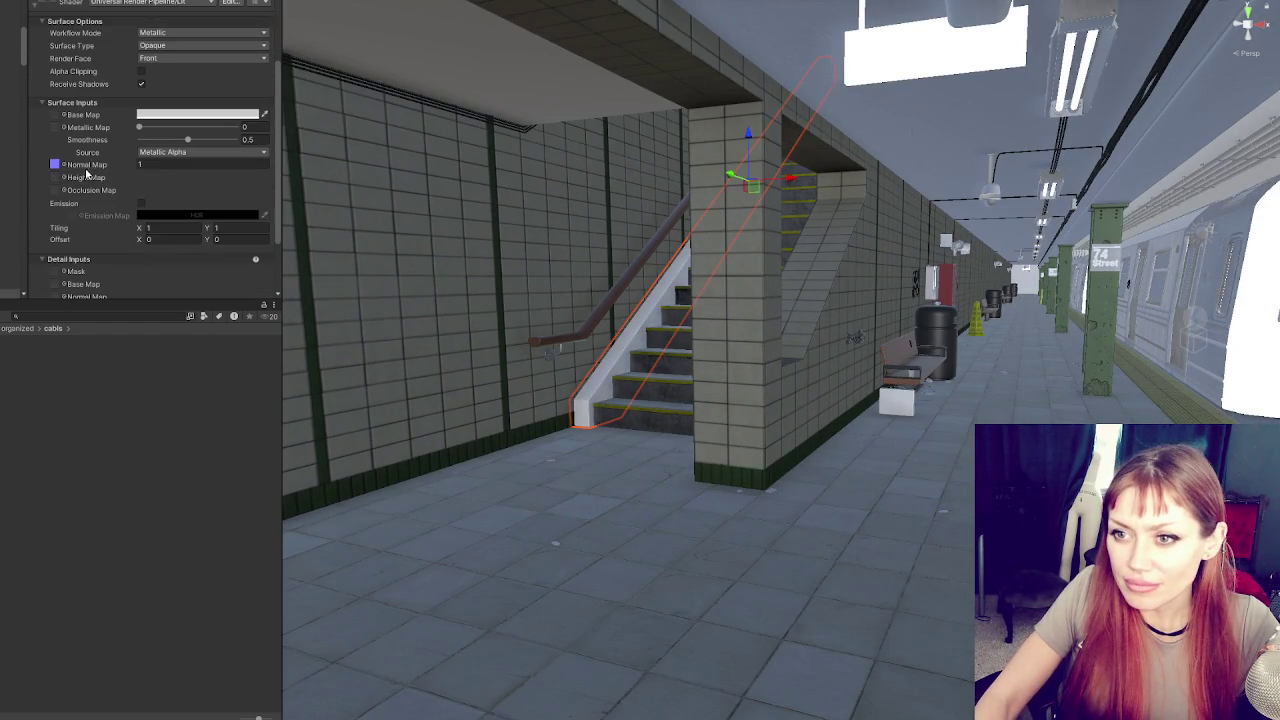
left_click(55, 164)
mouse_move(105, 358)
left_mouse_down()
mouse_move(116, 350)
mouse_move(140, 380)
mouse_move(55, 116)
left_mouse_up()
left_click_drag(58, 368, 53, 118)
left_click_drag(110, 370, 56, 117)
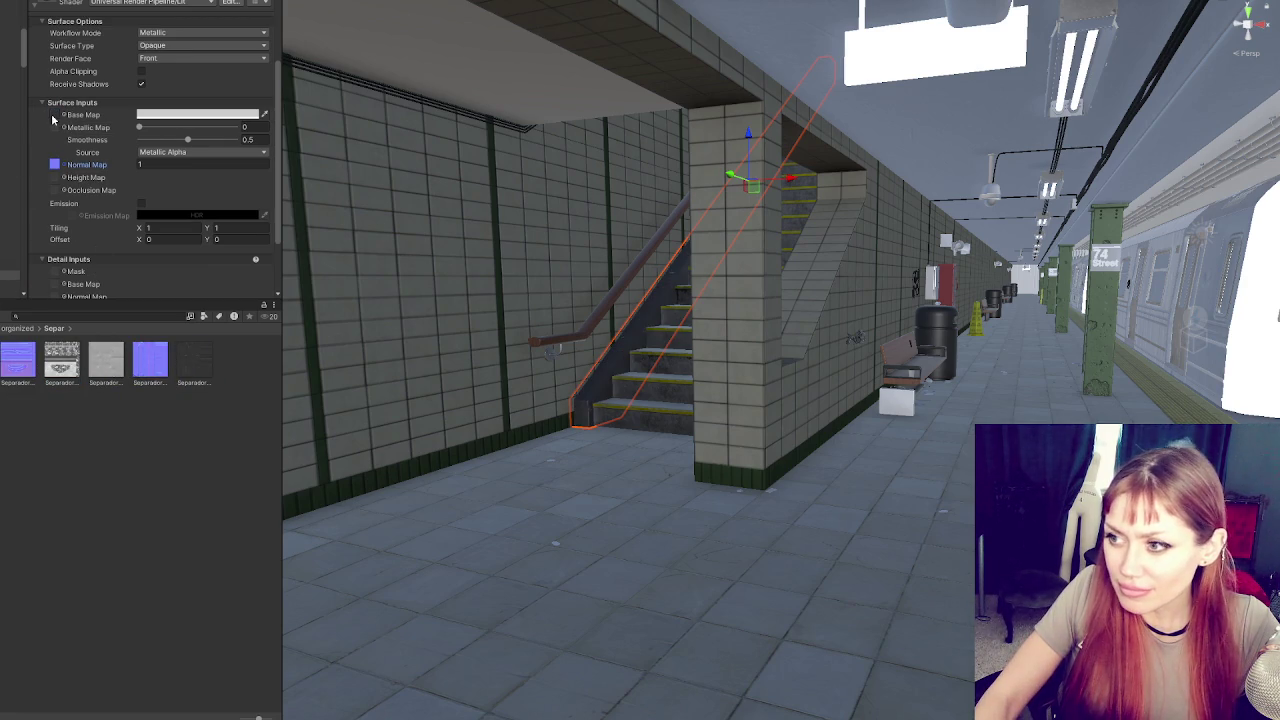
Add a grey metallic map and lower the stair material's smoothness to 0.459
left_click_drag(110, 358, 56, 128)
left_click_drag(185, 142, 183, 142)
scroll(861, 376, "up", 5)
scroll(812, 360, "down", 5)
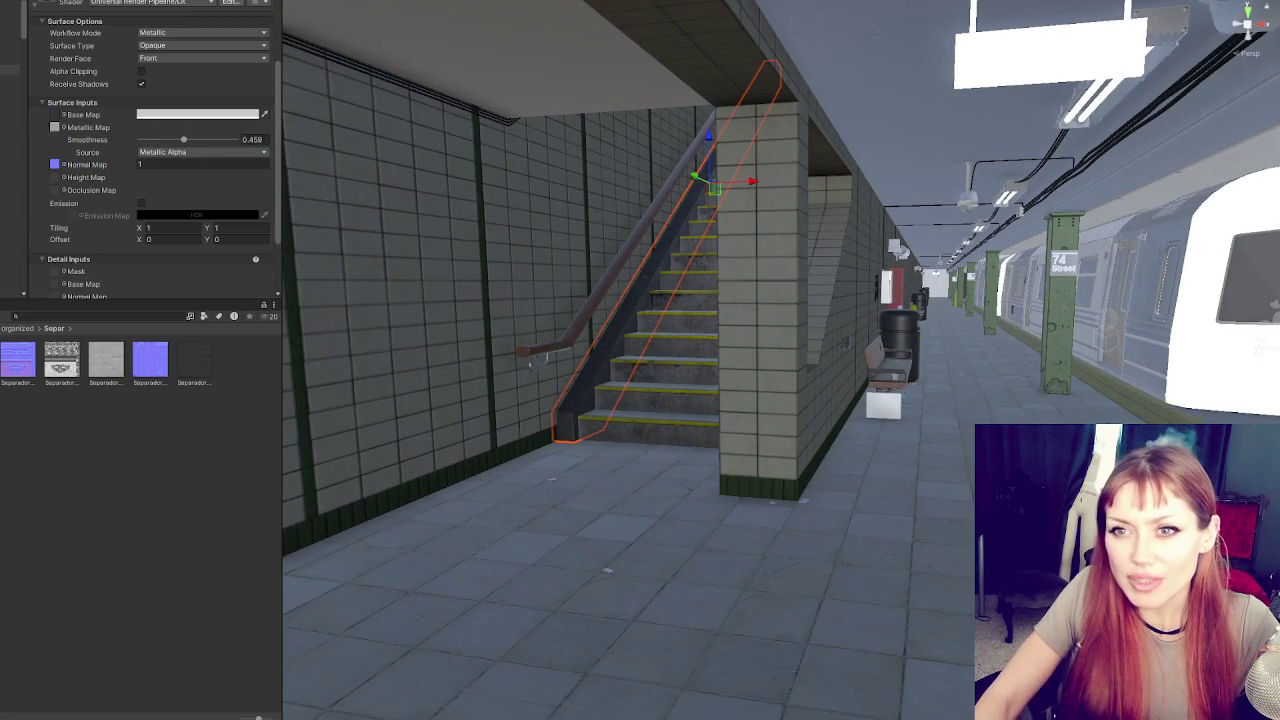
left_click(12, 50)
Drag the Player's Marlboro box to X -4.29 and frame it, then orbit out over the platform
mouse_move(1085, 340)
left_mouse_down()
mouse_move(1000, 340)
mouse_move(1003, 351)
left_mouse_up()
key("f")
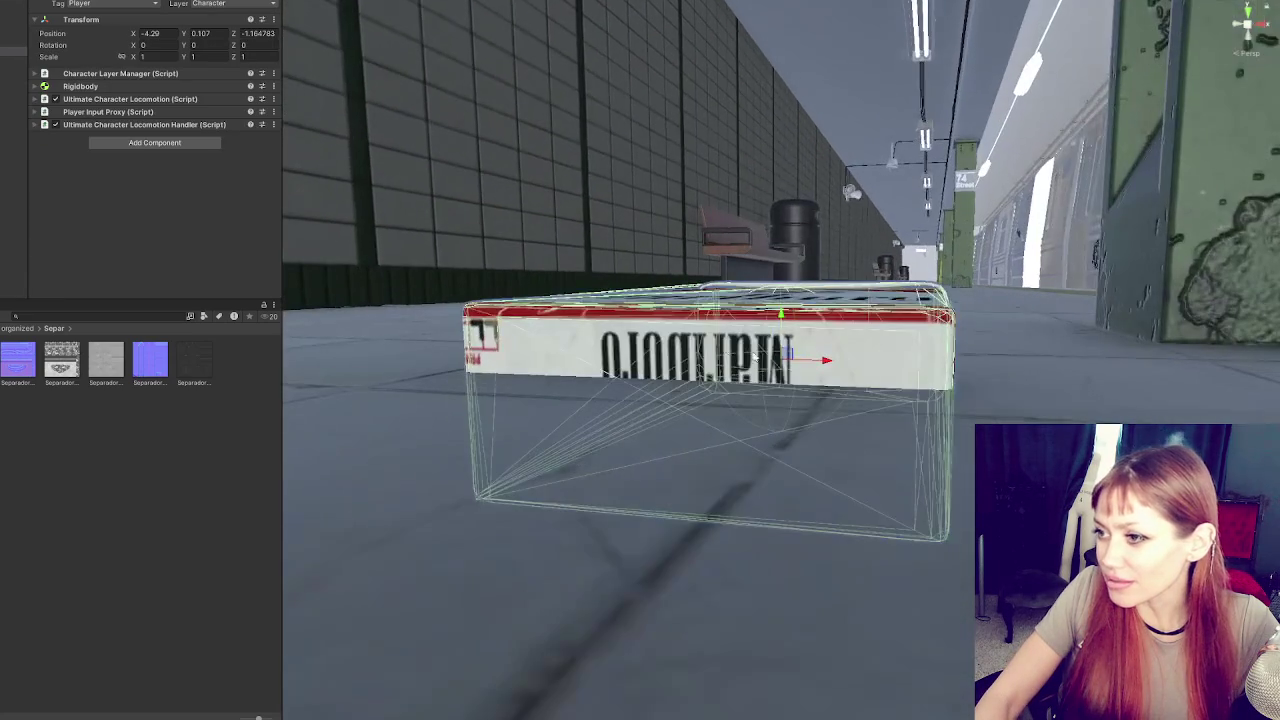
left_click_drag(819, 234, 883, 364)
scroll(883, 364, "down", 5)
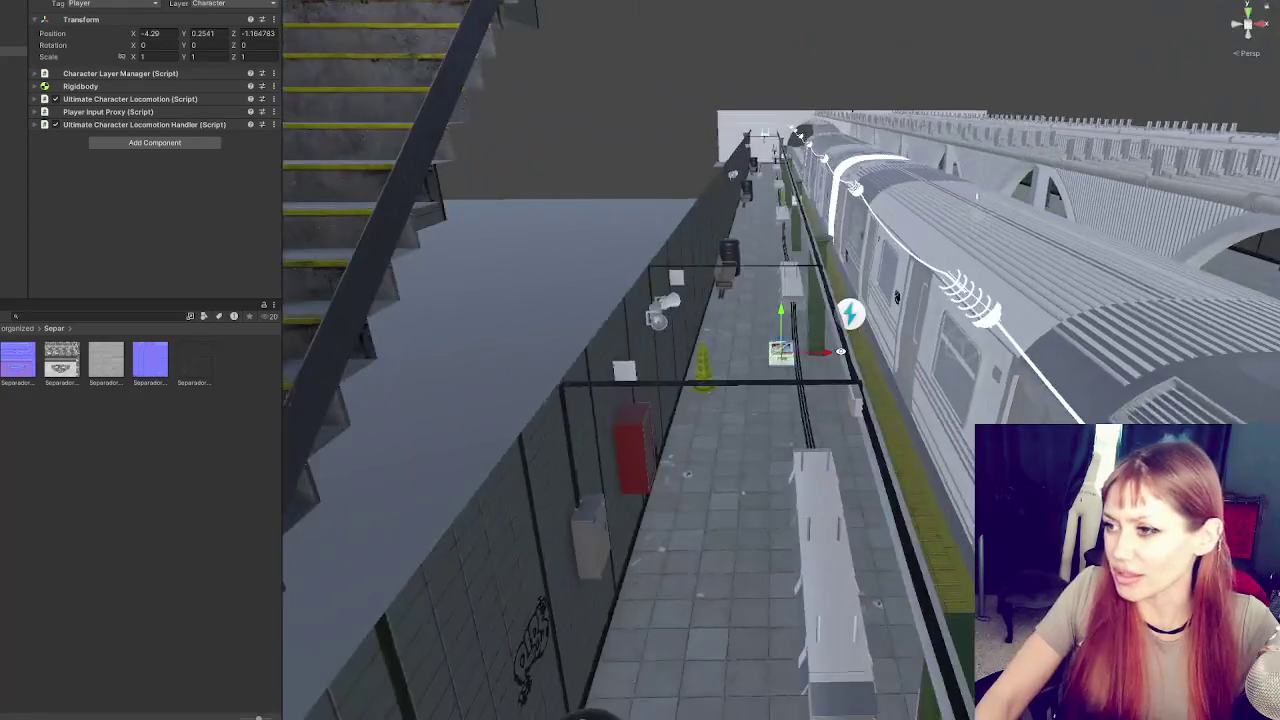
left_click(14, 98)
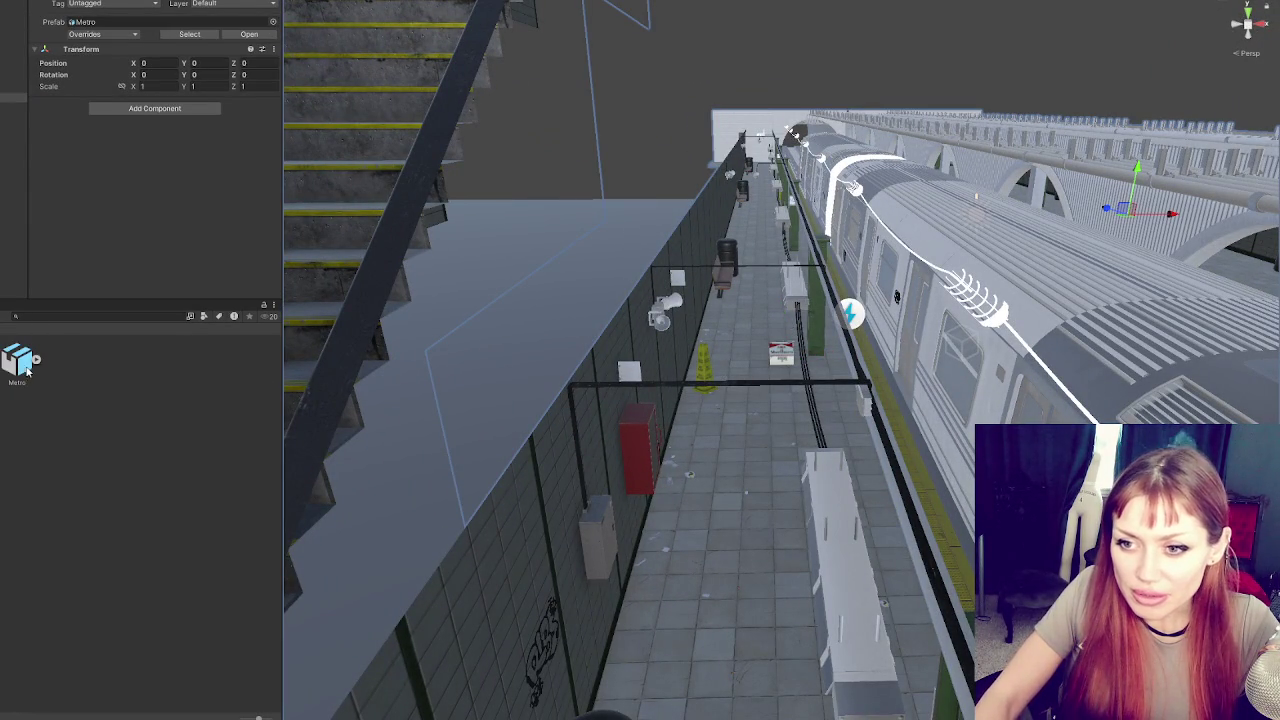
Set Metro's model Scale Factor to 100 and apply to reimport the train
left_click(22, 362)
left_click(108, 45)
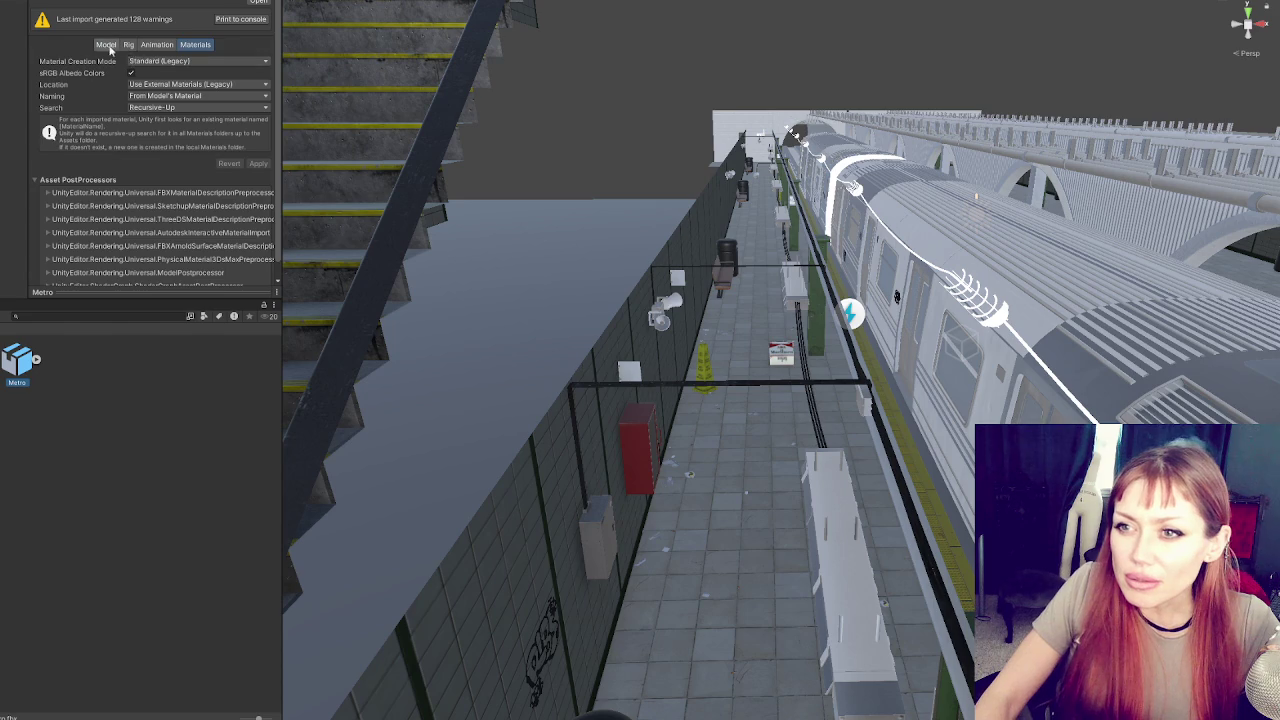
left_click(147, 71)
type("100")
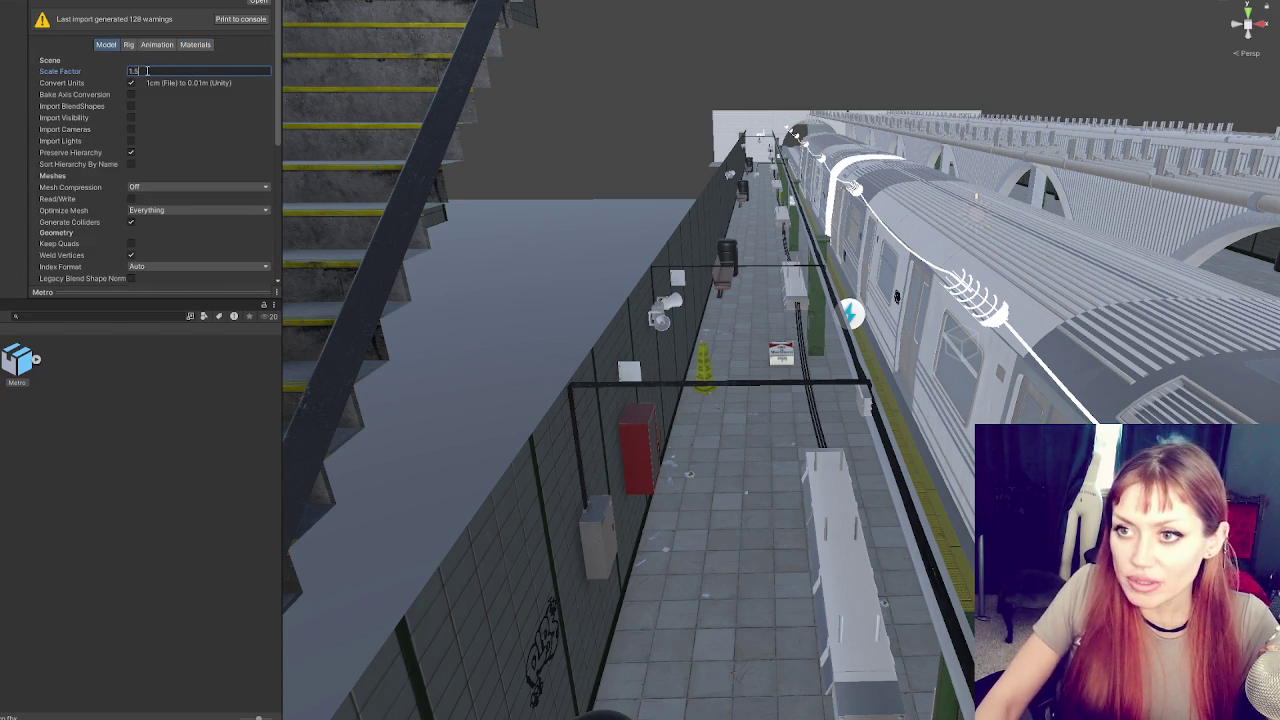
scroll(266, 190, "down", 5)
left_click(258, 179)
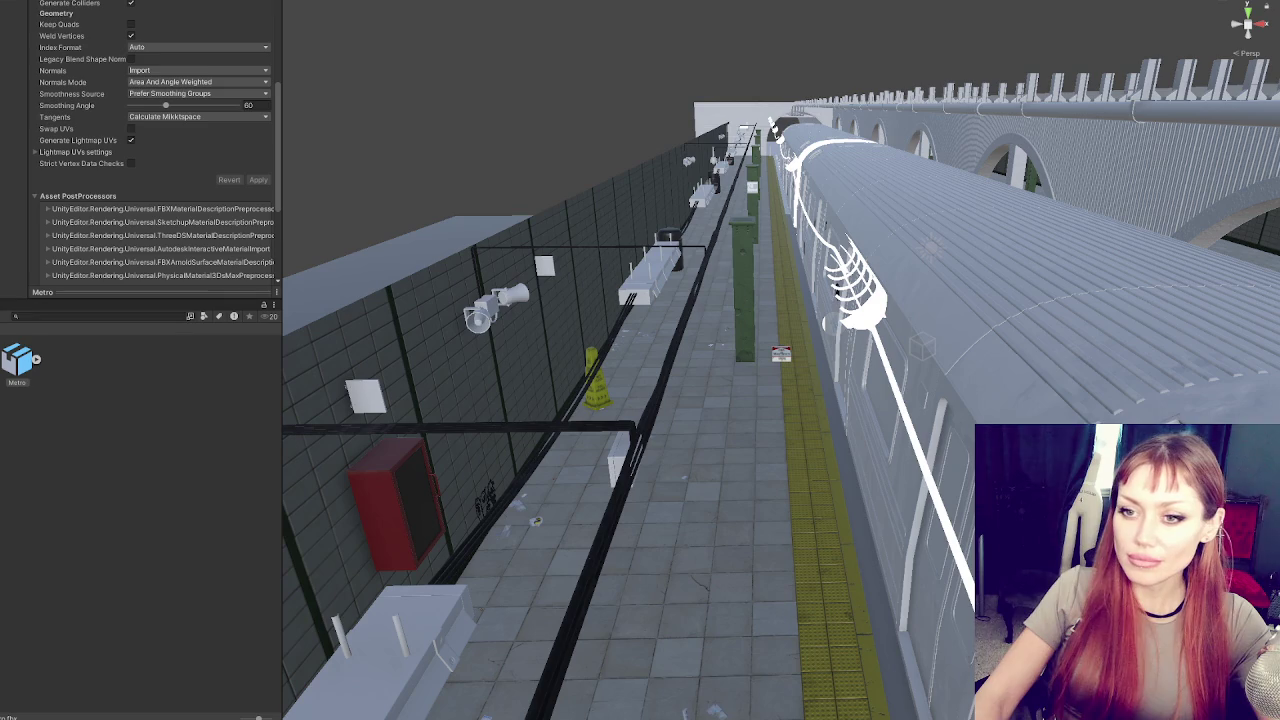
Change the Metro model's import Scale Factor again and apply it to reimport Metro.fbx
left_click(782, 354)
mouse_move(359, 456)
left_mouse_down()
mouse_move(450, 520)
mouse_move(560, 560)
mouse_move(620, 540)
mouse_move(761, 354)
mouse_move(775, 356)
left_mouse_up()
left_click(20, 365)
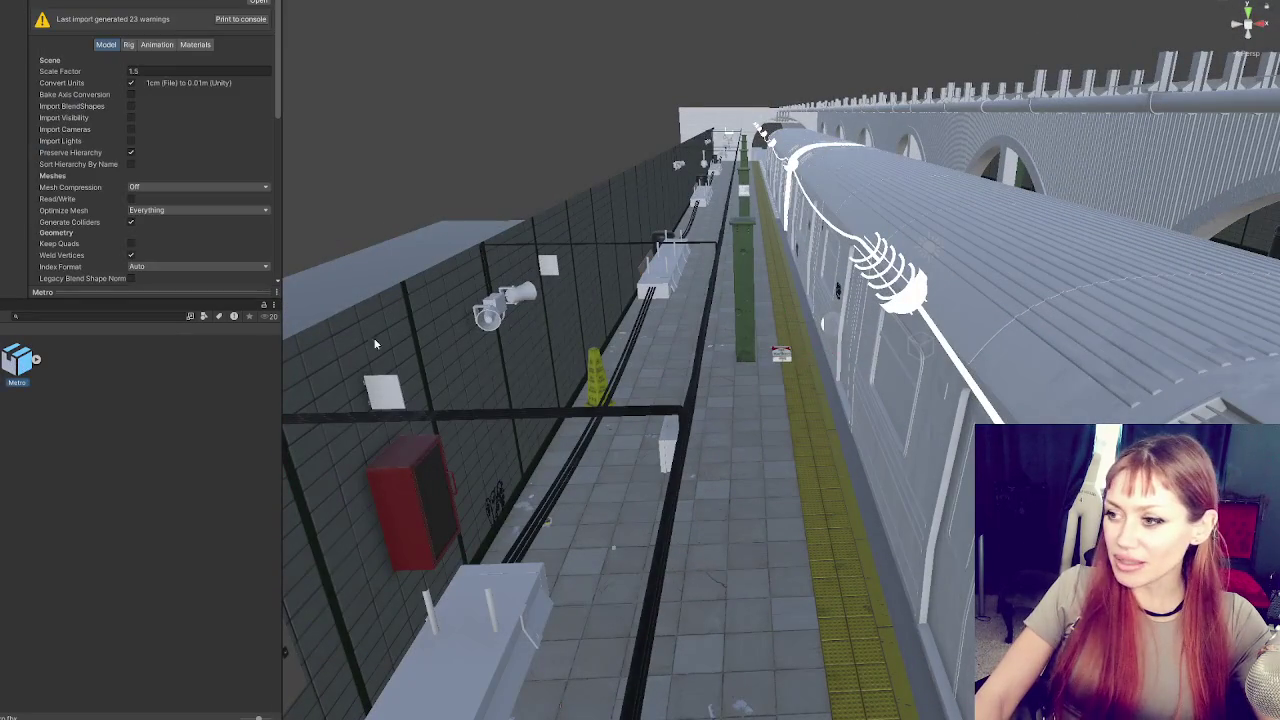
left_click(154, 72)
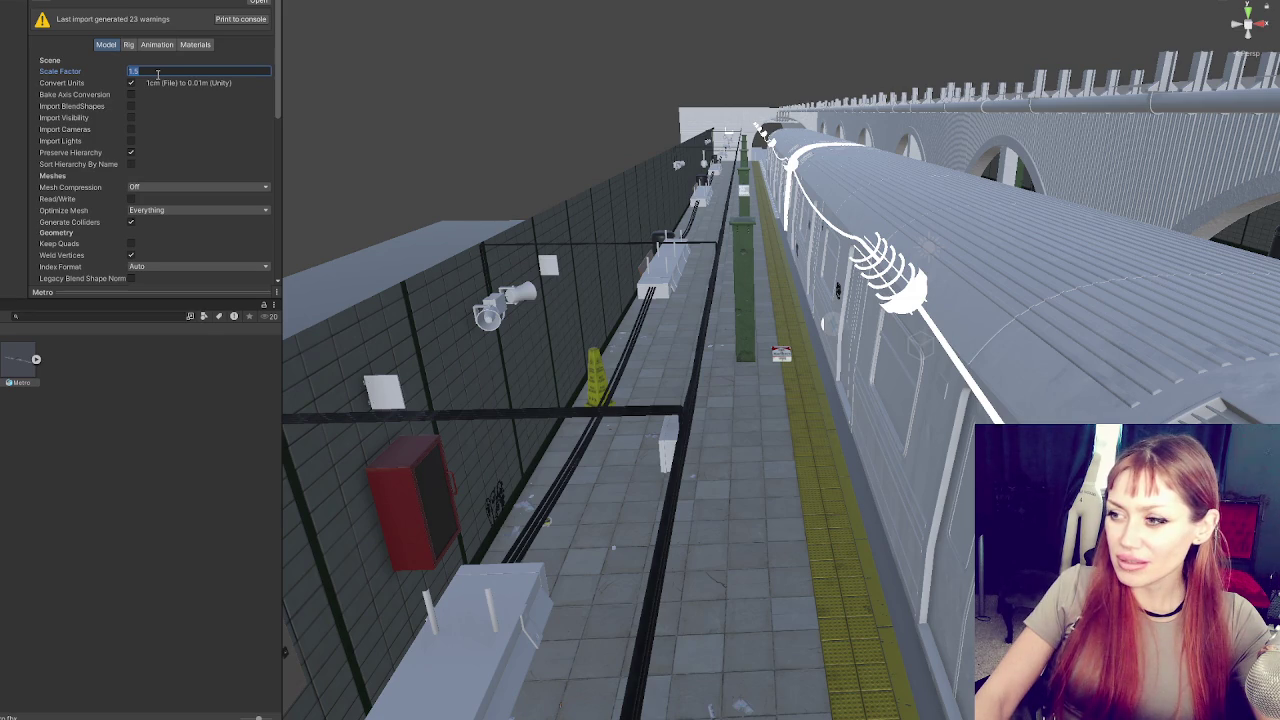
type("2")
scroll(157, 100, "down", 5)
left_click(258, 242)
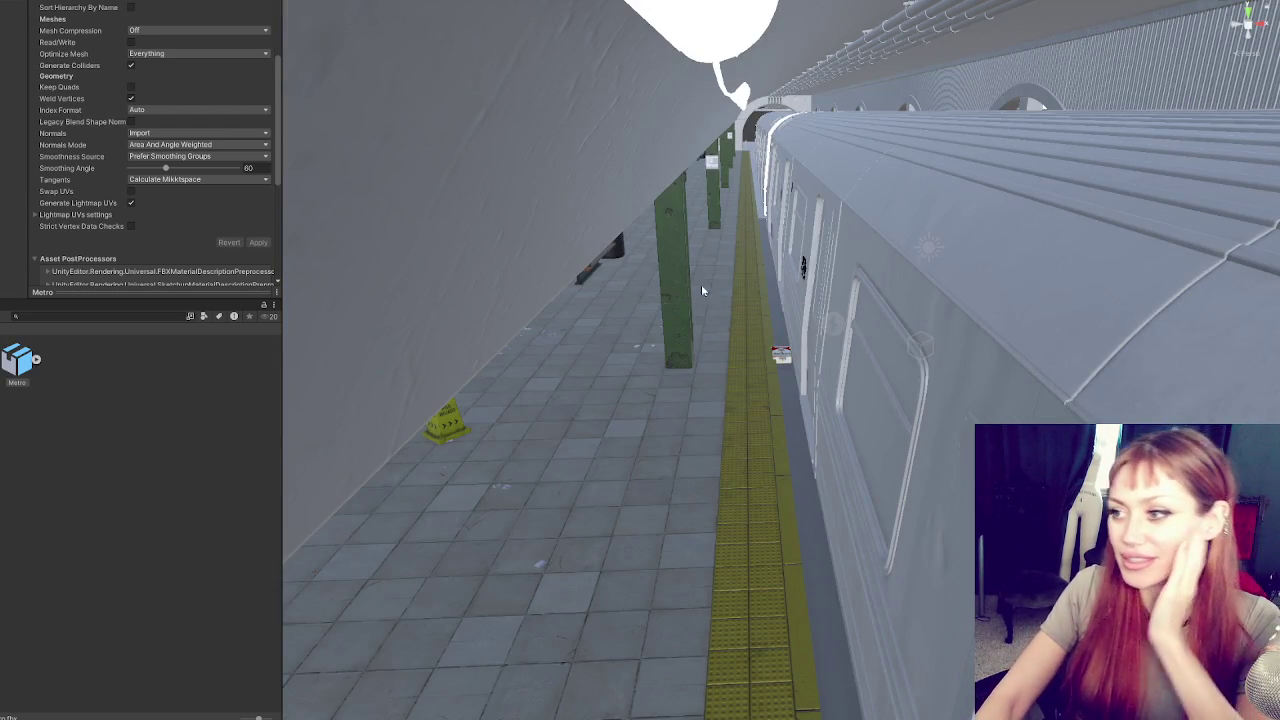
Move the Player character onto the open platform floor at X -9.417 and frame it
scroll(774, 311, "up", 3)
left_click(782, 351)
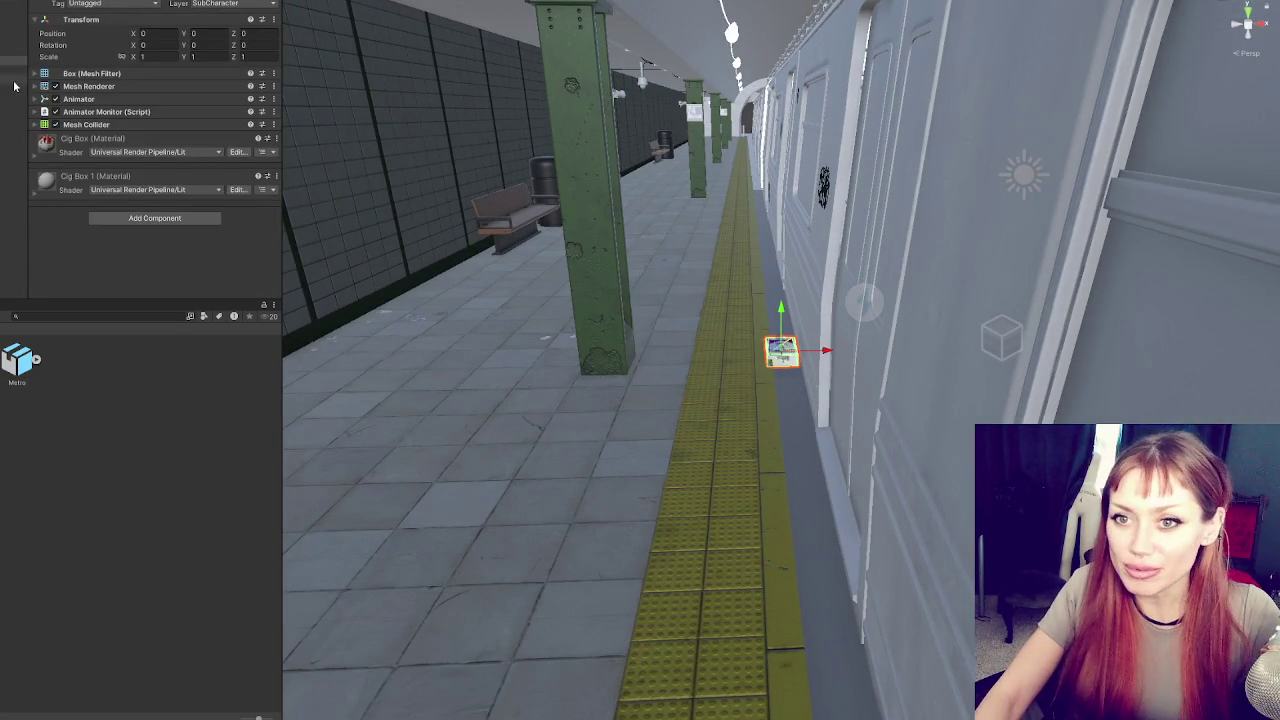
left_click(355, 155)
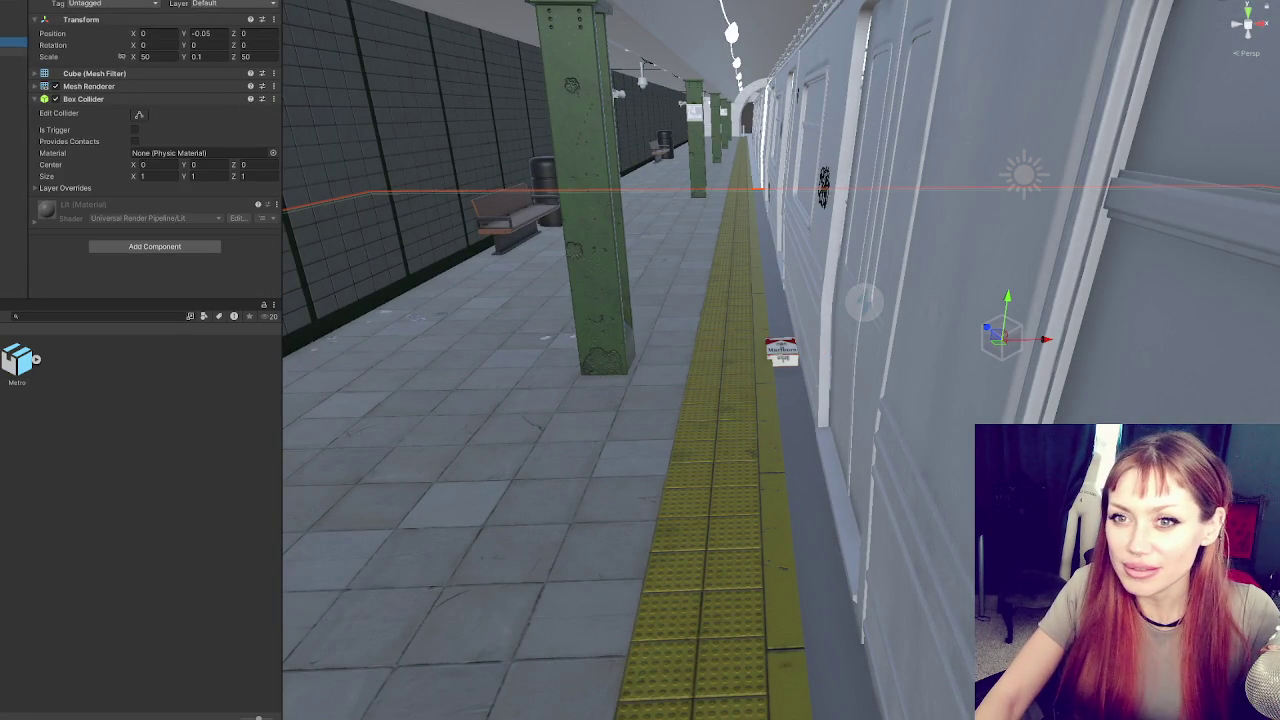
left_click(14, 60)
left_click(782, 350)
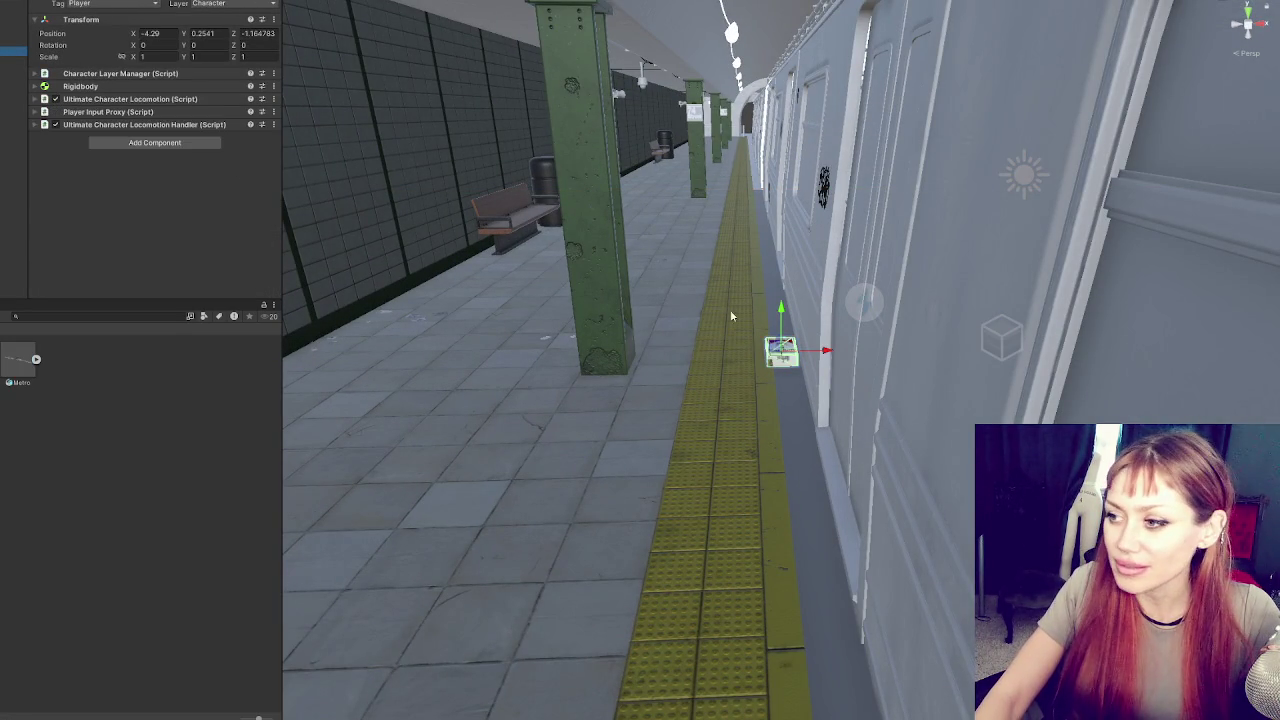
left_click_drag(782, 350, 470, 355)
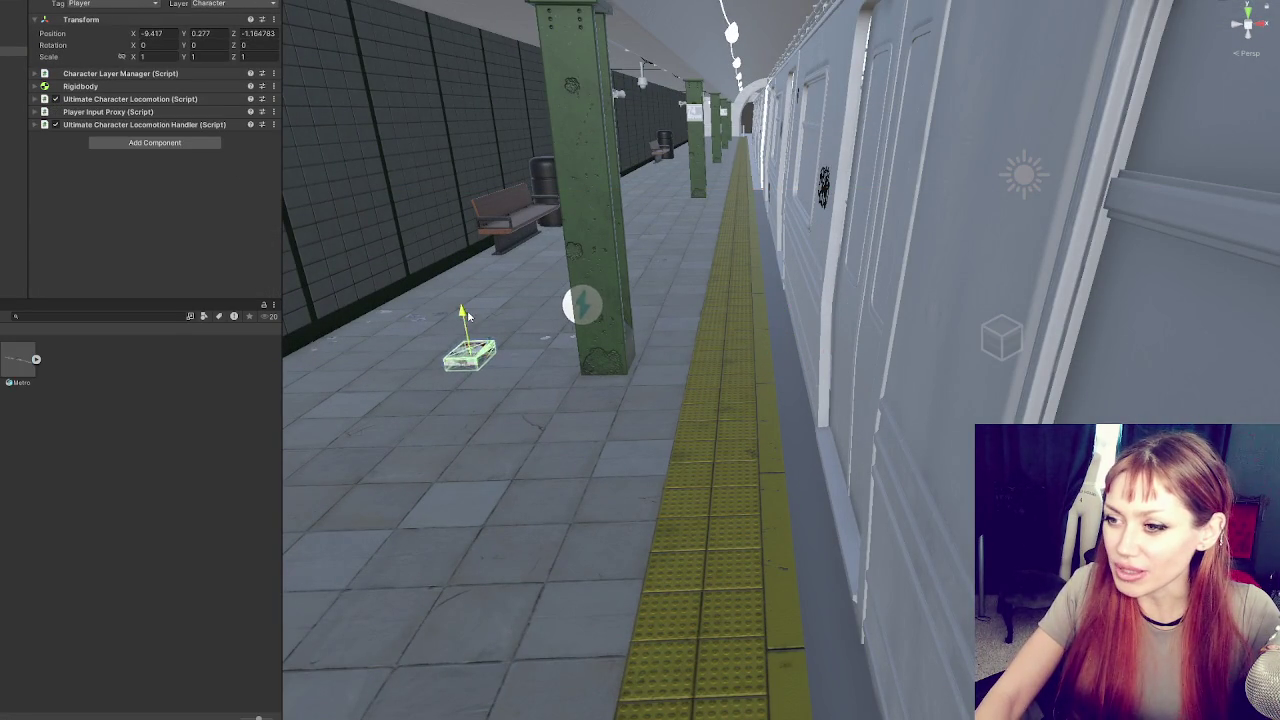
key("f")
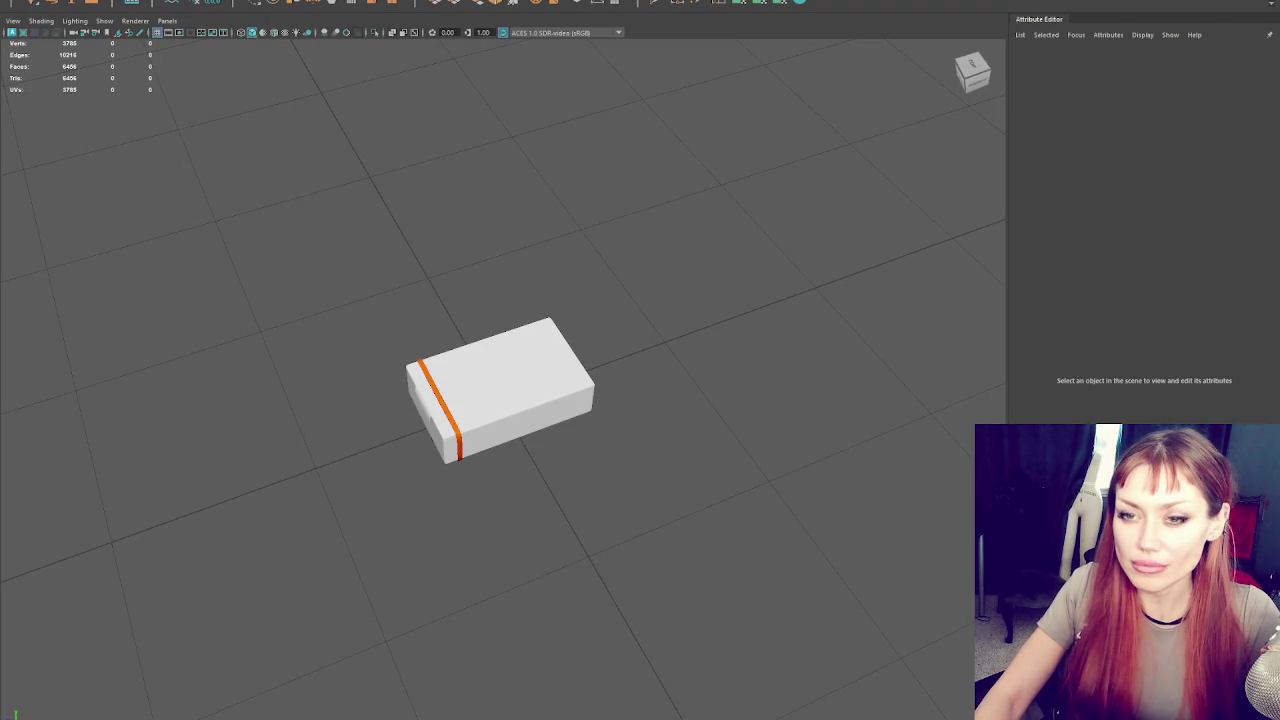
Scale the cigarette box model down uniformly about its centre
left_click(500, 357)
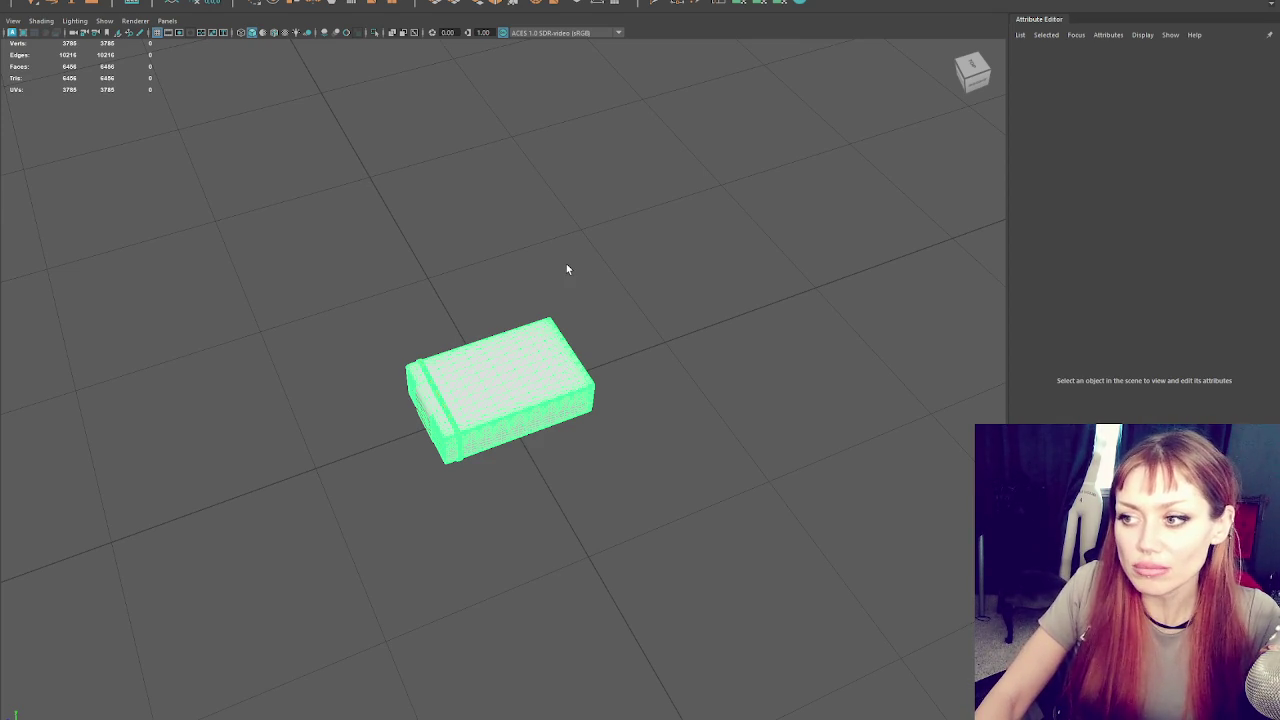
left_click(506, 470)
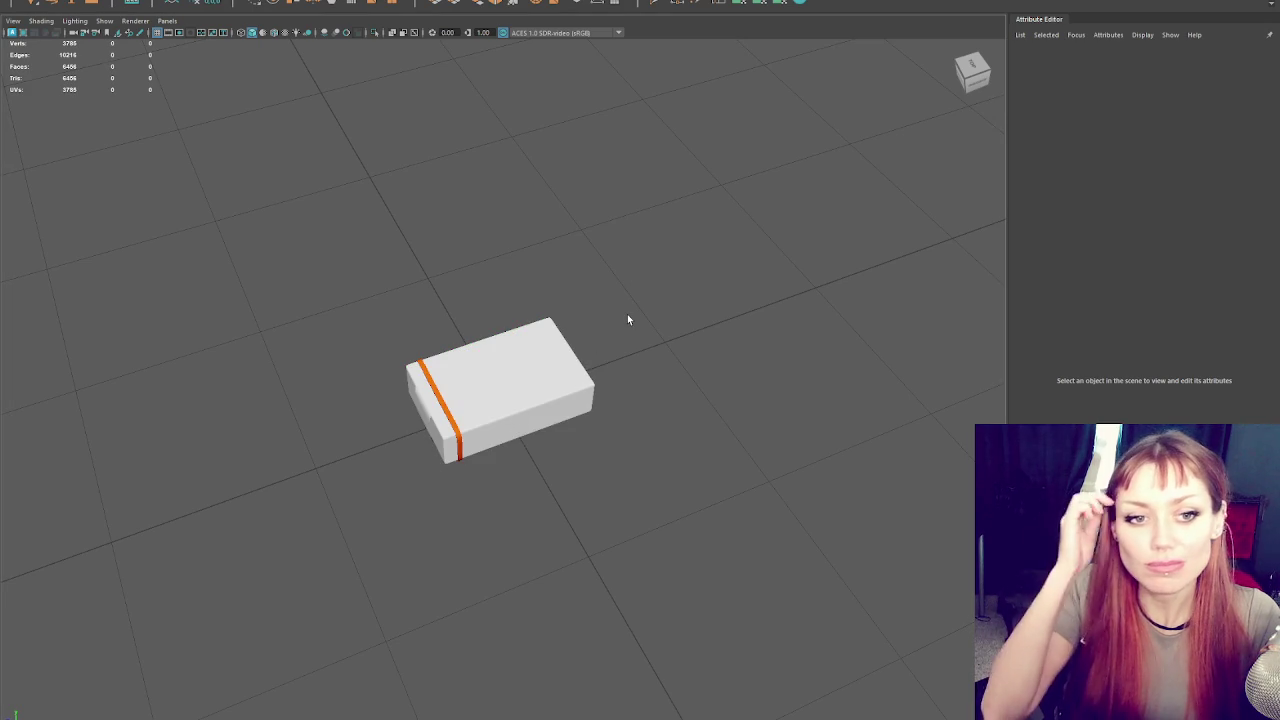
key("ctrl+z")
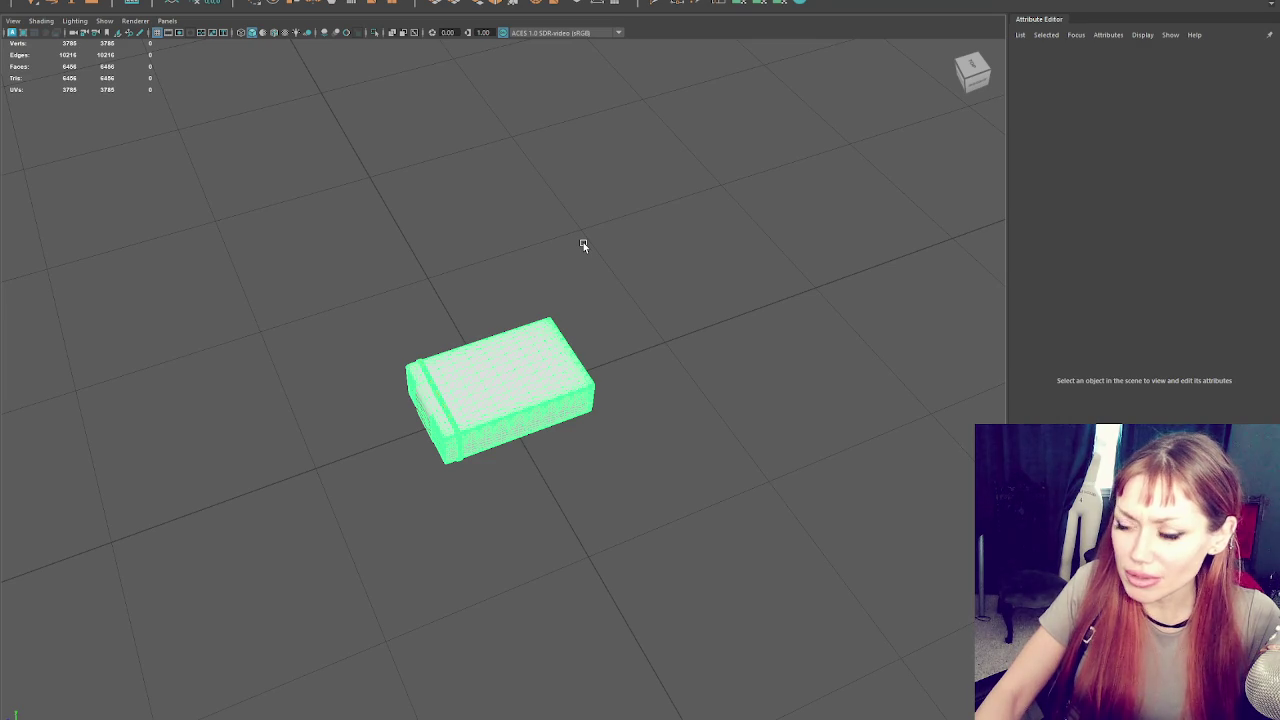
scroll(583, 242, "up", 3)
key("w")
left_click_drag(489, 402, 381, 403)
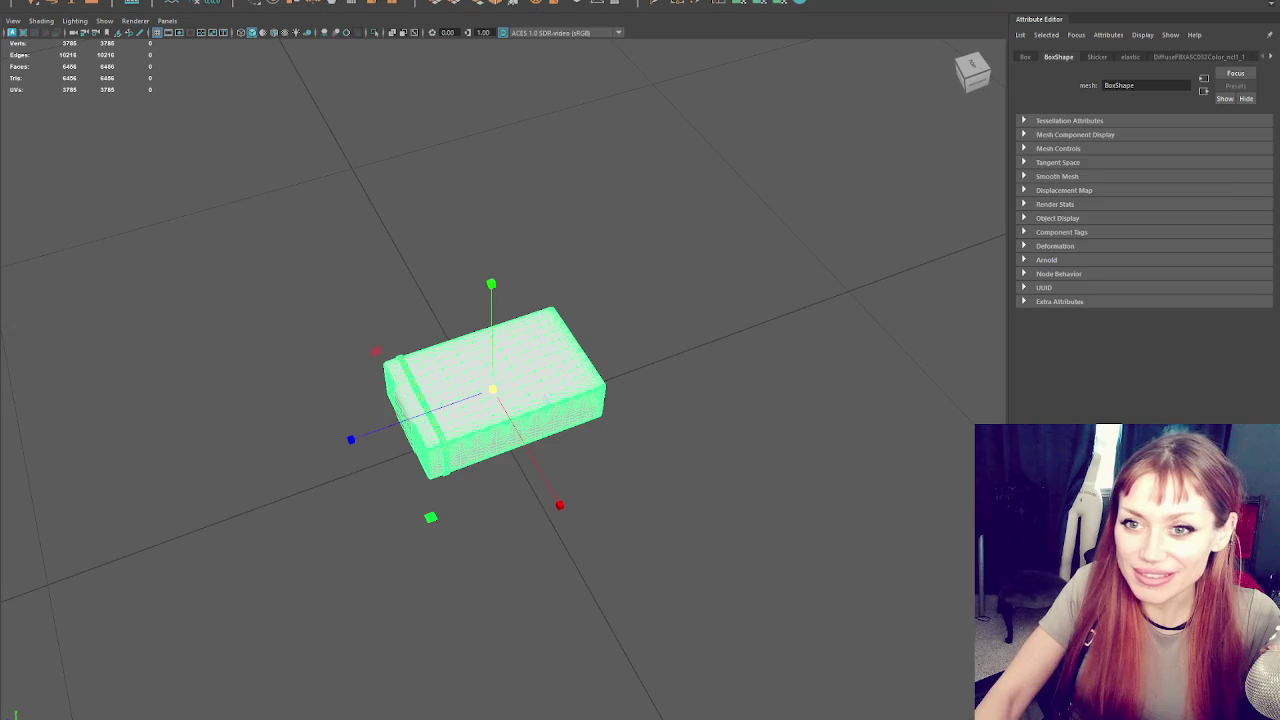
Select the box's parent Cigarettes group
key("Up")
key("Left")
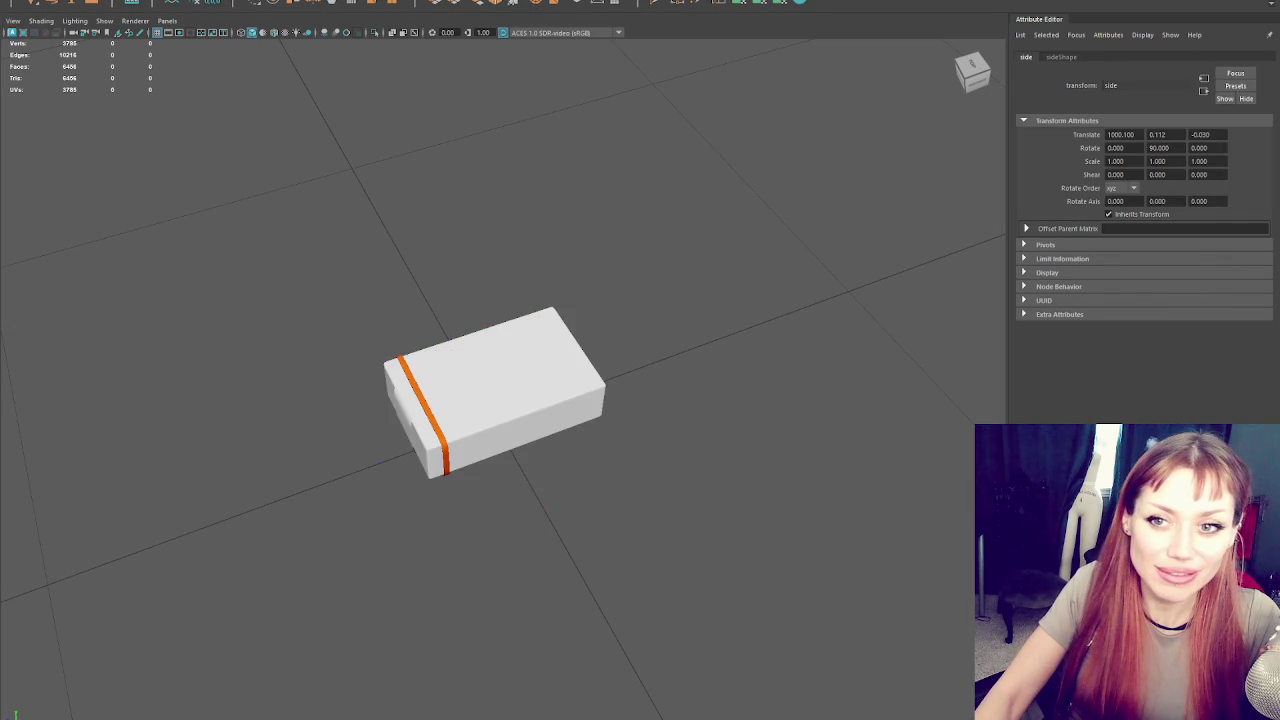
key("Right")
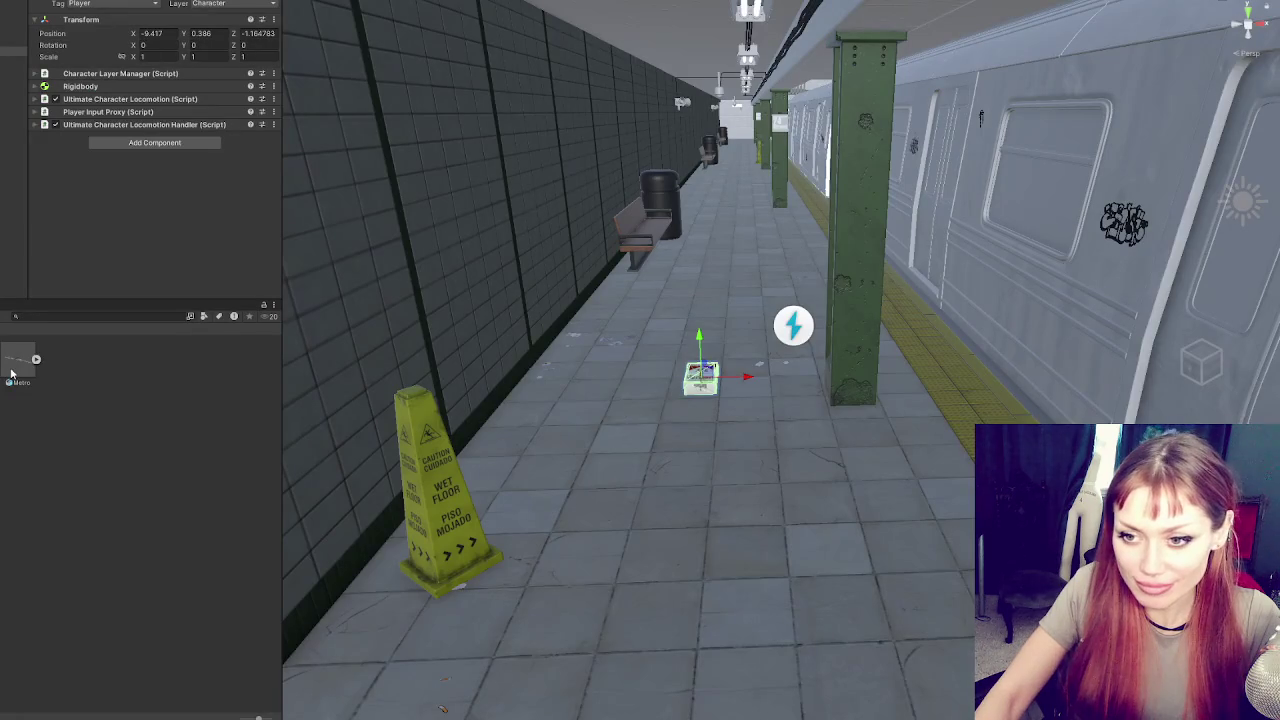
Reimport the Cigs model, then select the Player's child object with the 0.12 capsule collider
right_click(194, 357)
left_click(250, 377)
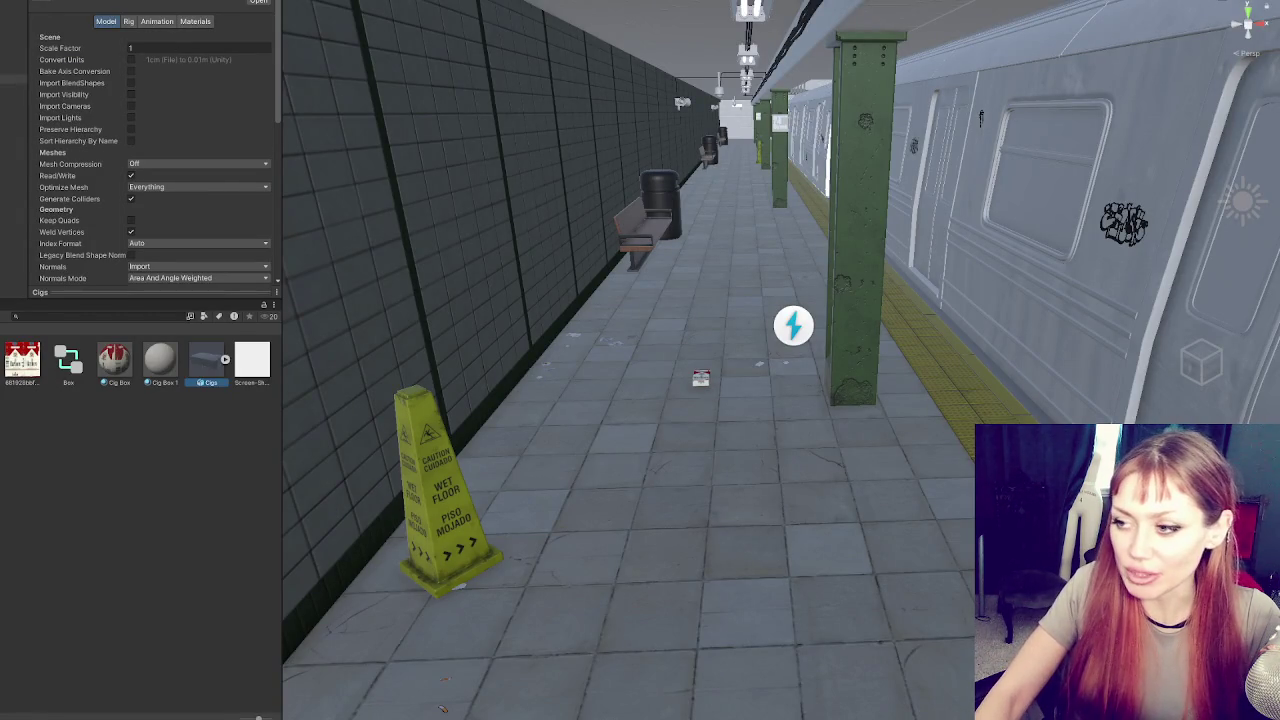
left_click(14, 50)
key("Down")
key("Down")
key("Down")
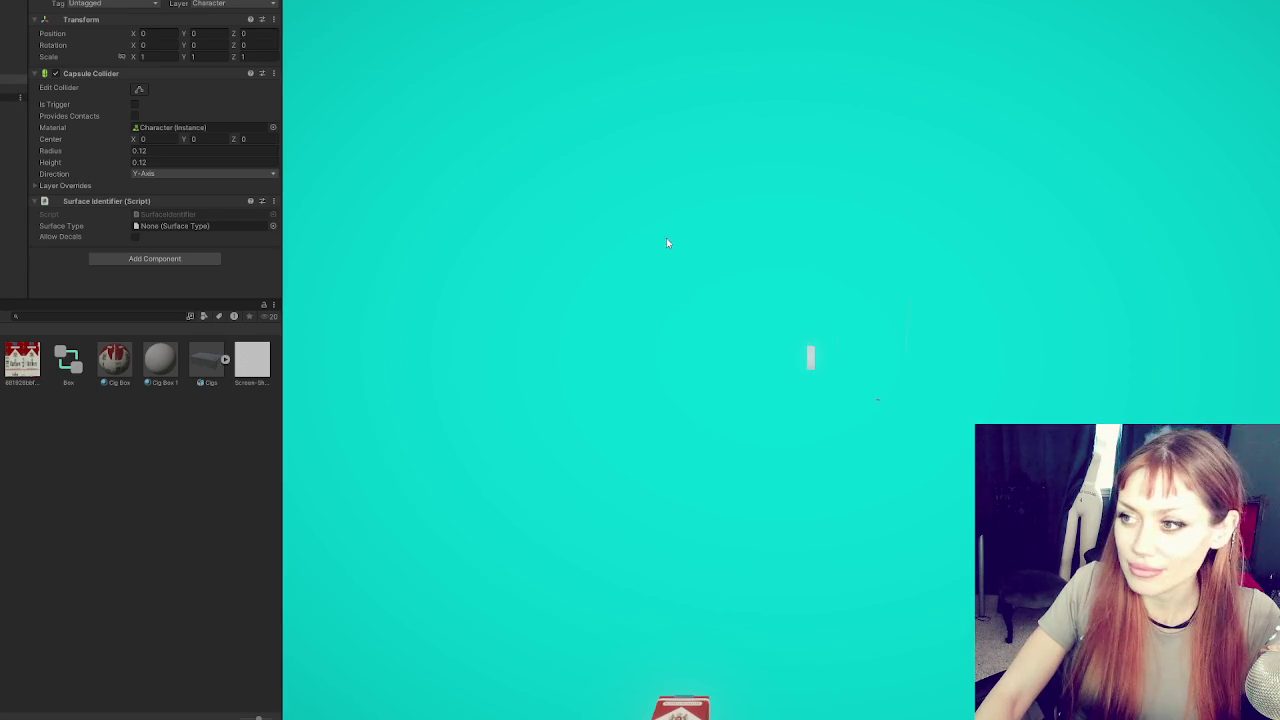
Walk the cigarette box up to the green pillar, back away, and turn the camera up the platform
key("w")
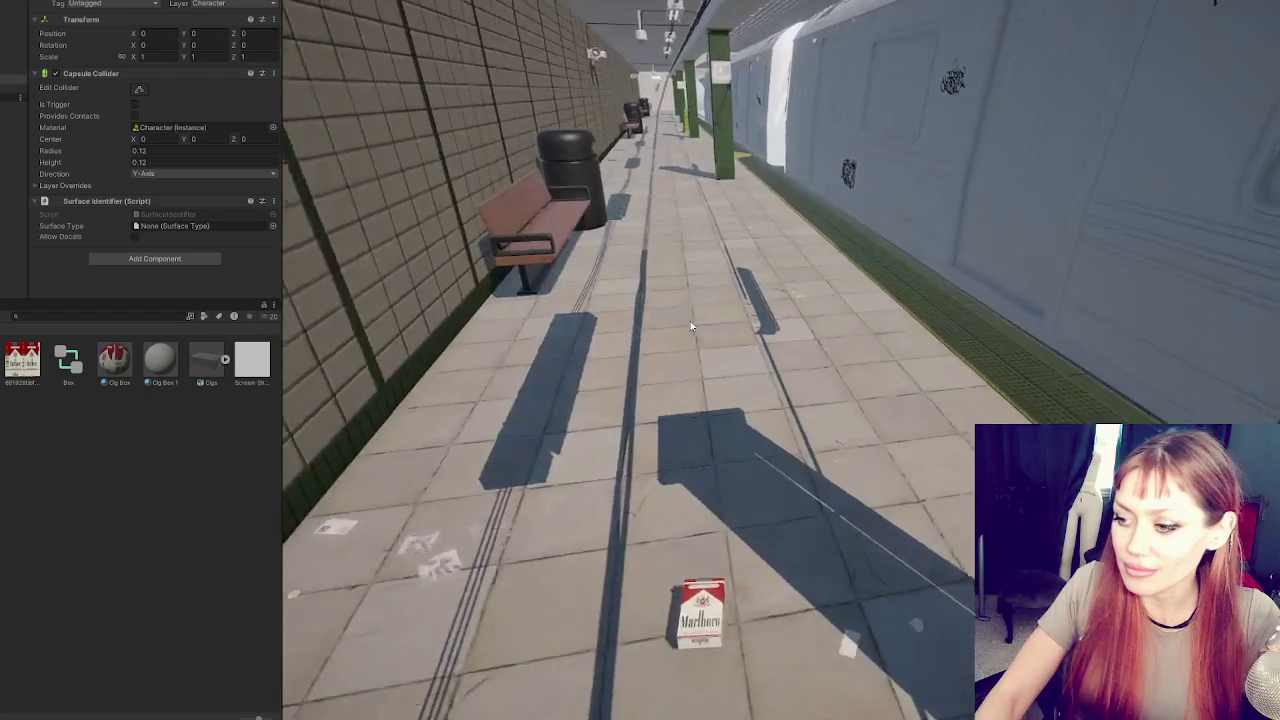
key("w")
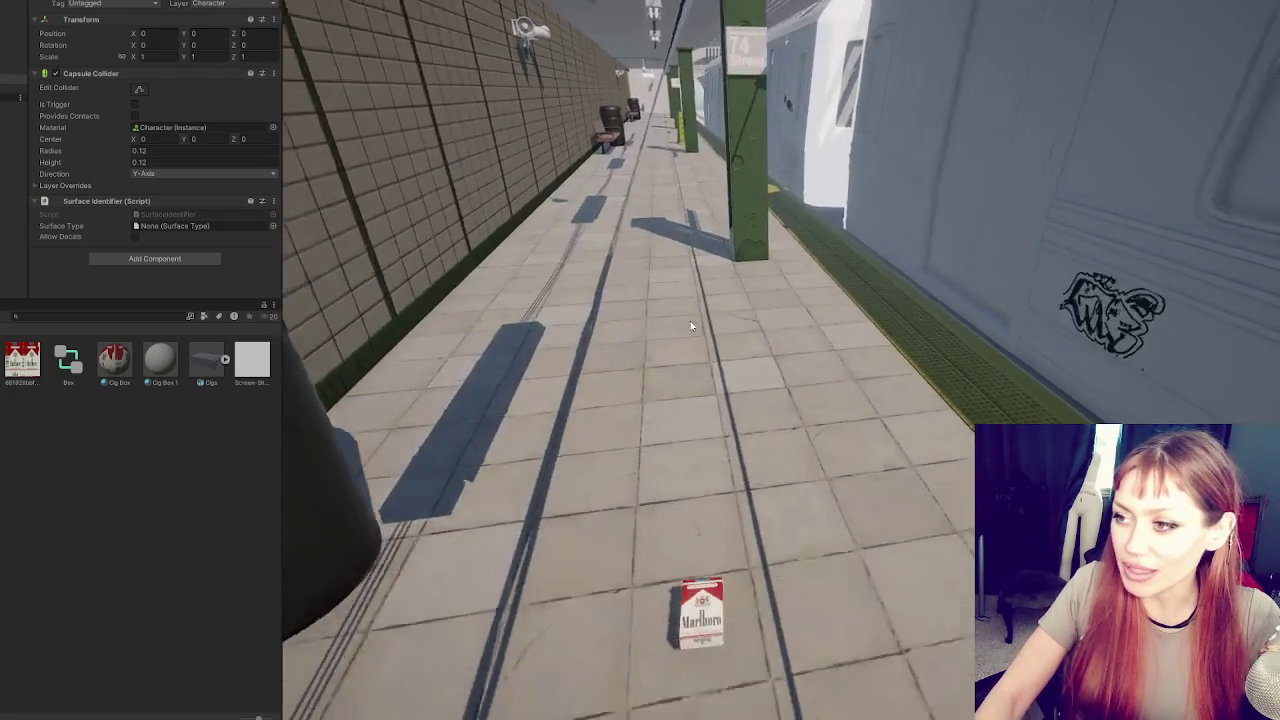
key("w")
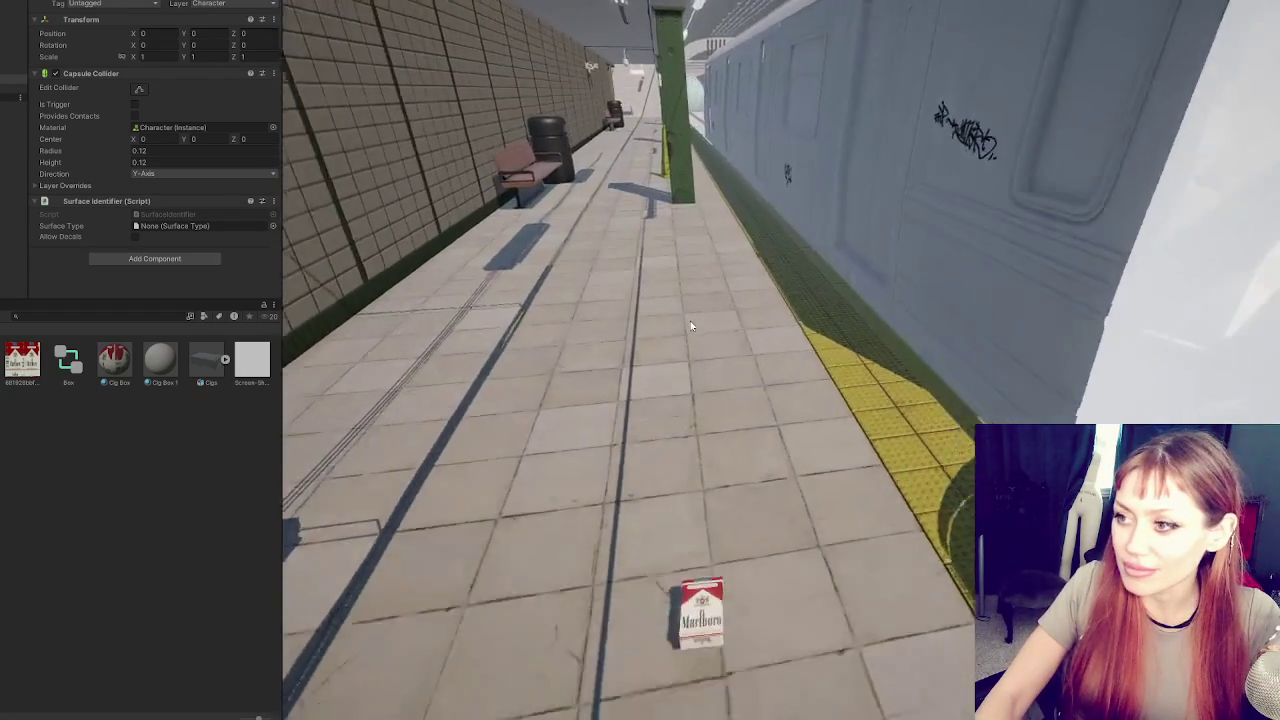
key("s")
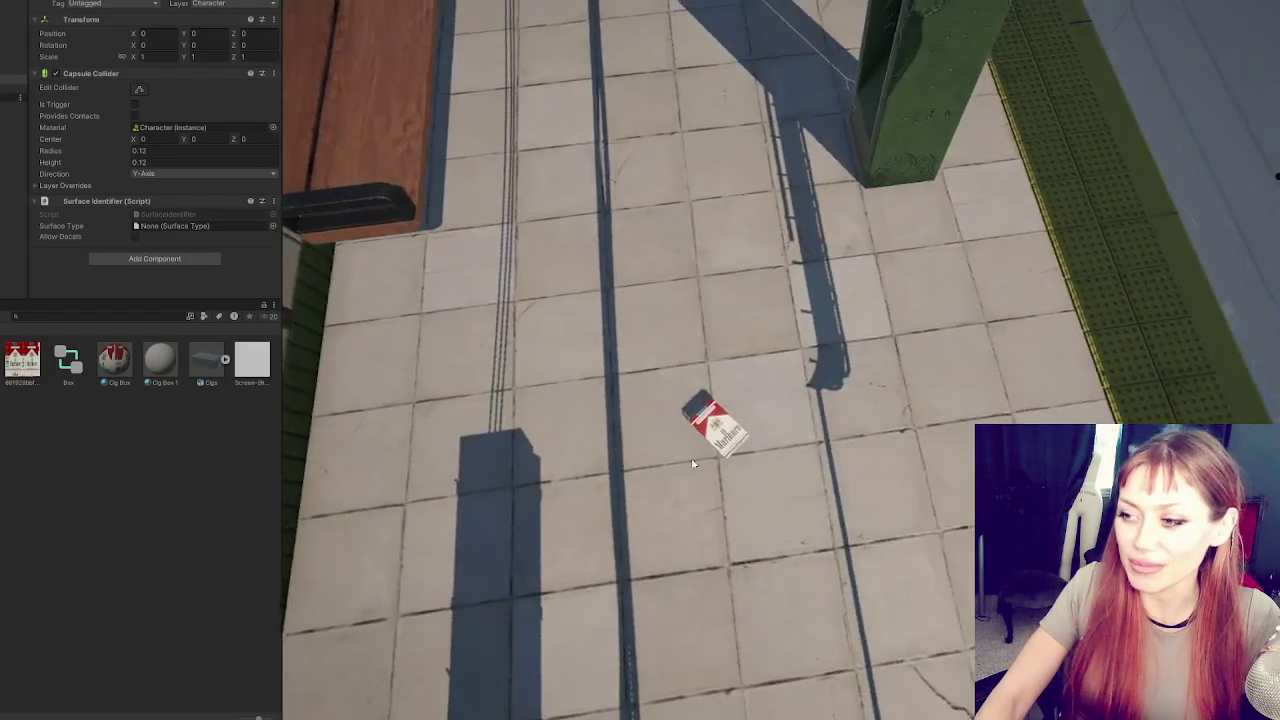
left_click(700, 356)
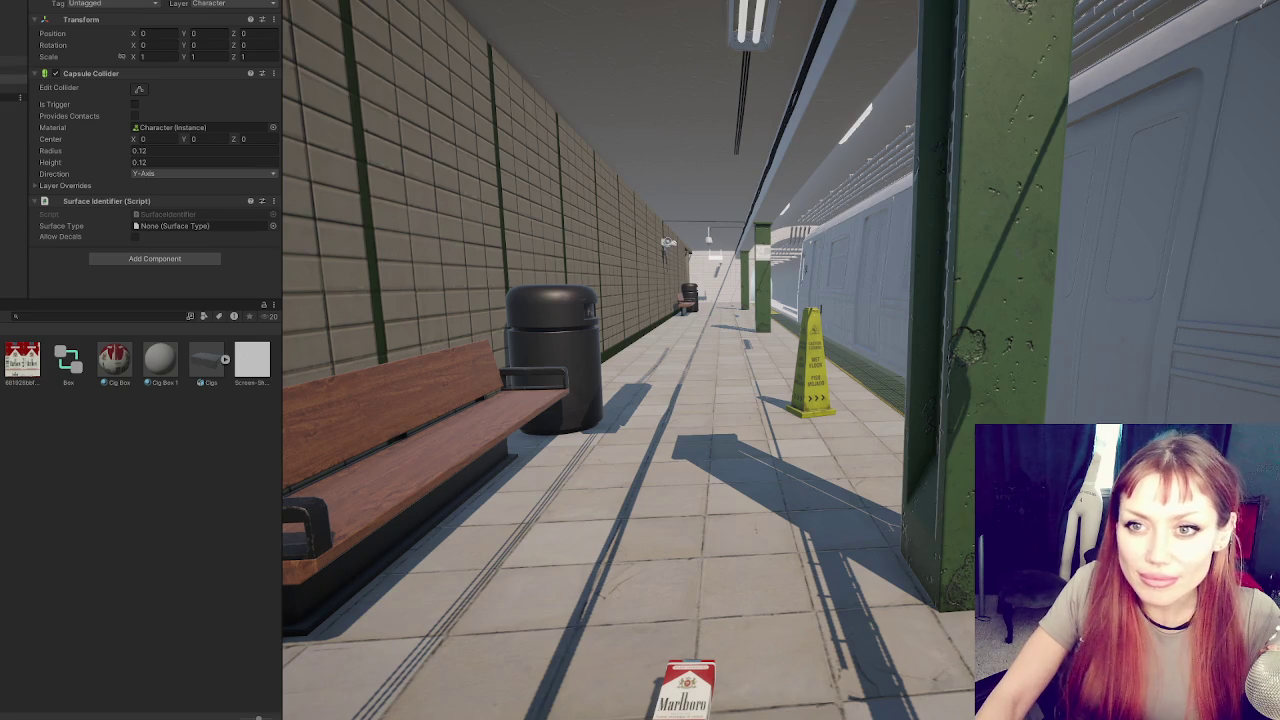
While playing, try Camera Controller anchor offsets of Y 0.3, Z 1.5 and a negative X
left_click(14, 79)
scroll(144, 132, "down", 10)
scroll(165, 145, "down", 10)
type("3")
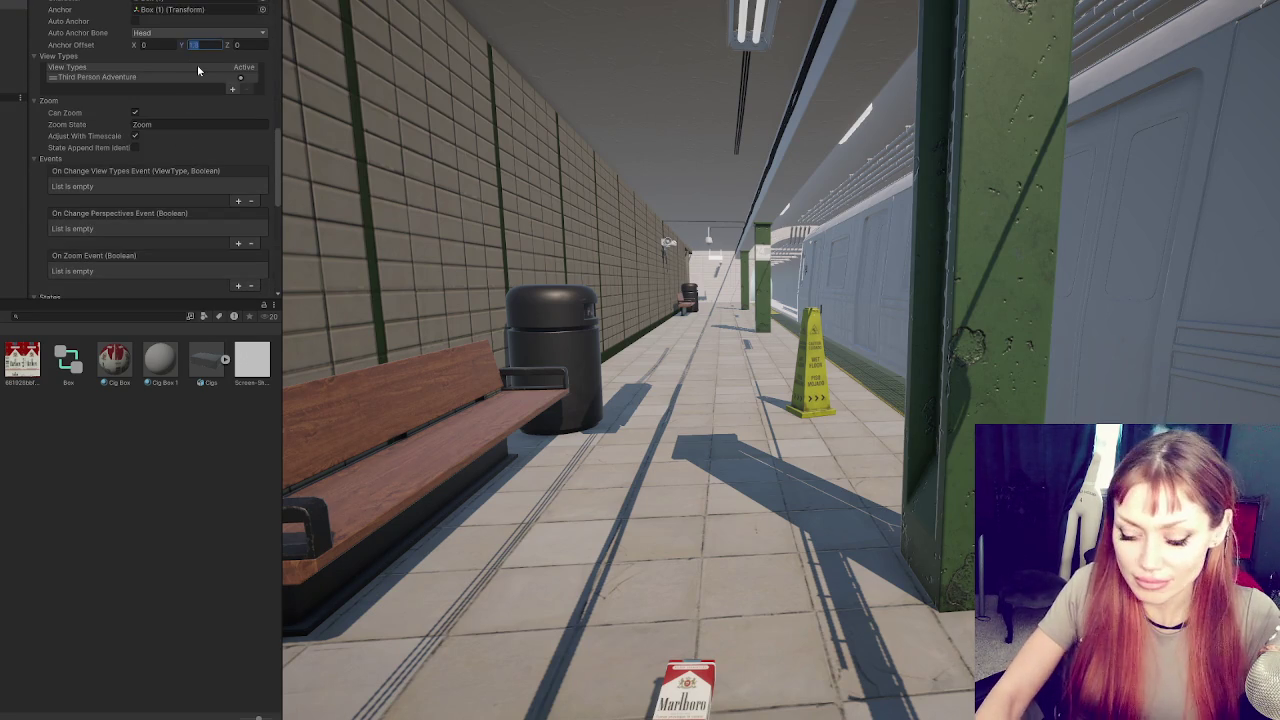
key("Tab")
type(".1")
key("BackSpace")
type("2")
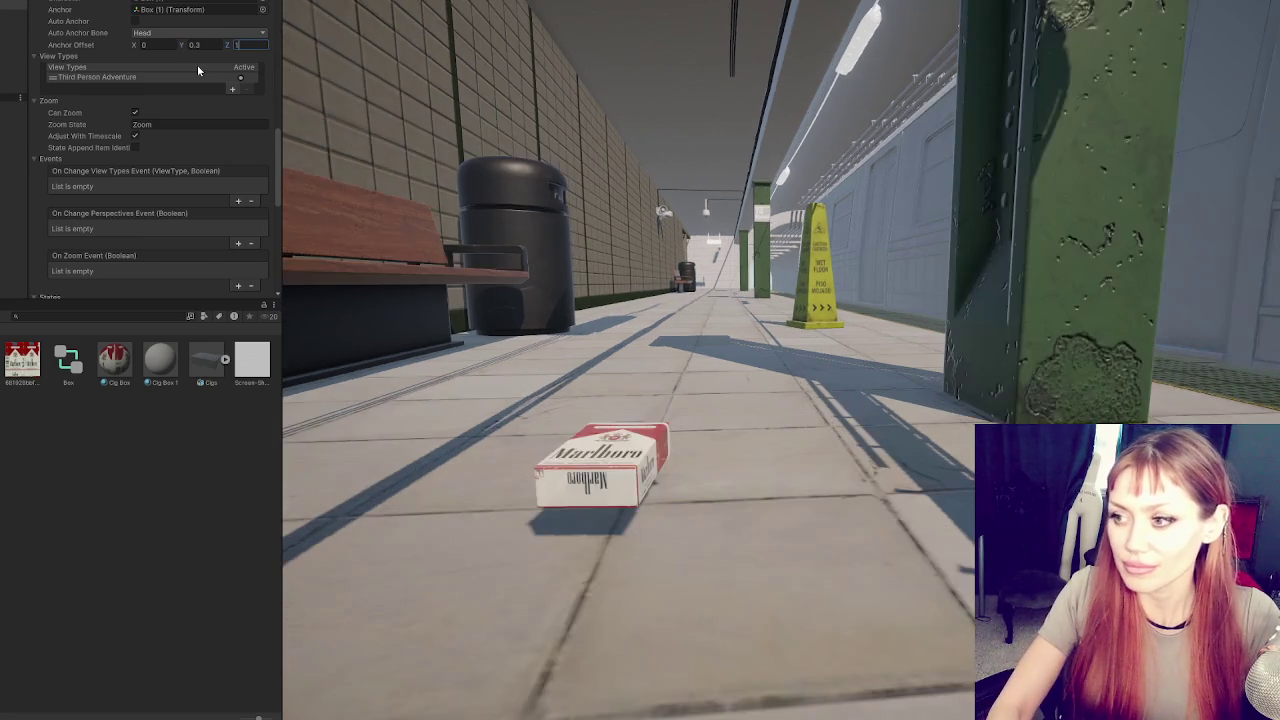
key("BackSpace")
type("1.5")
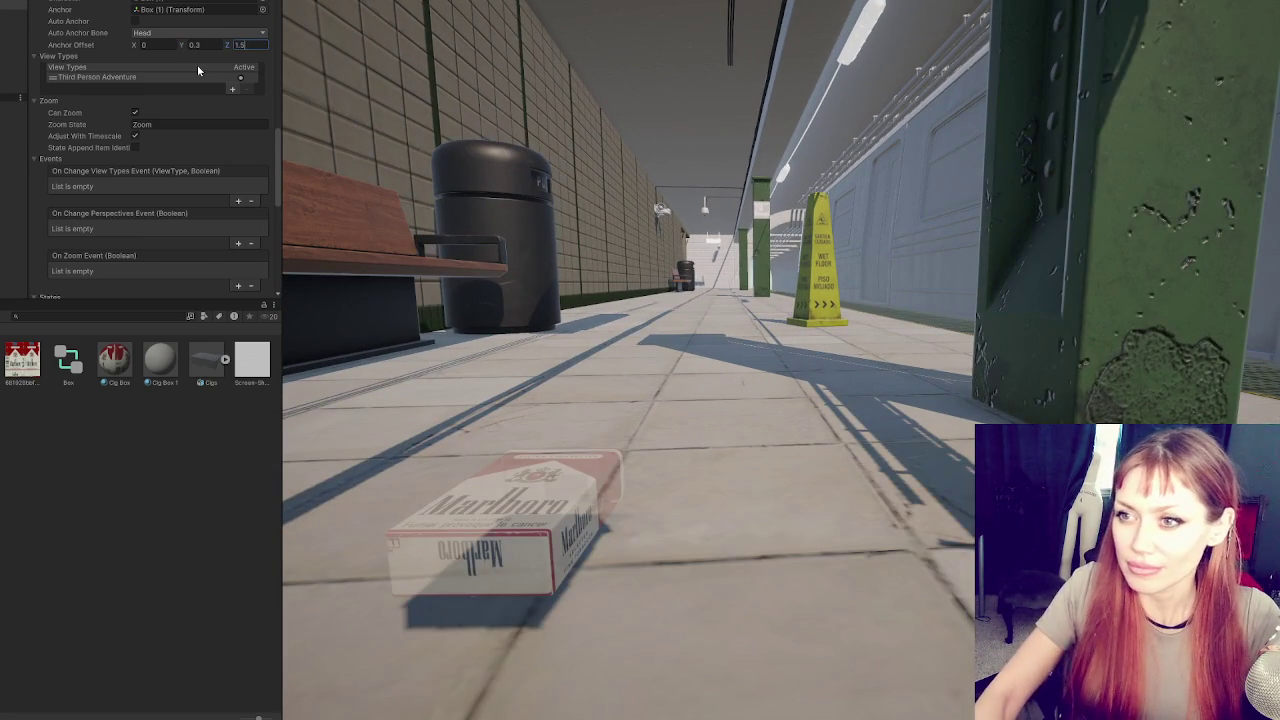
left_click(161, 44)
type("-5")
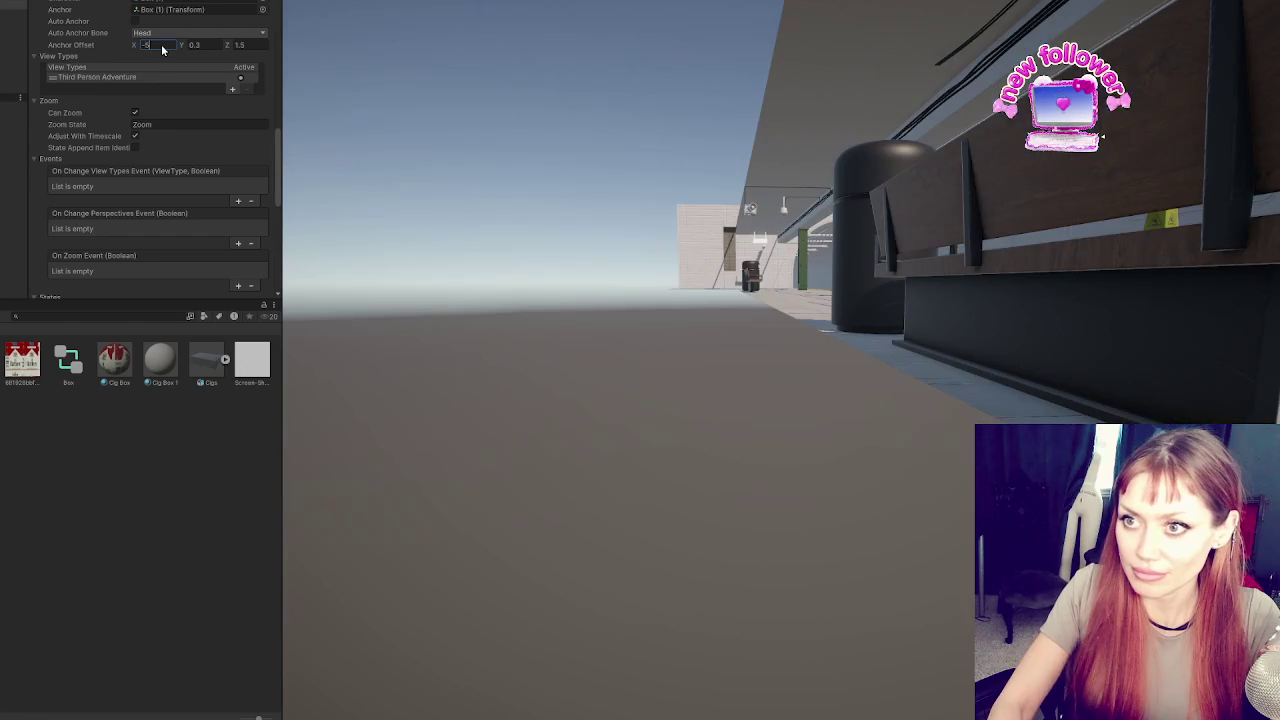
key("BackSpace")
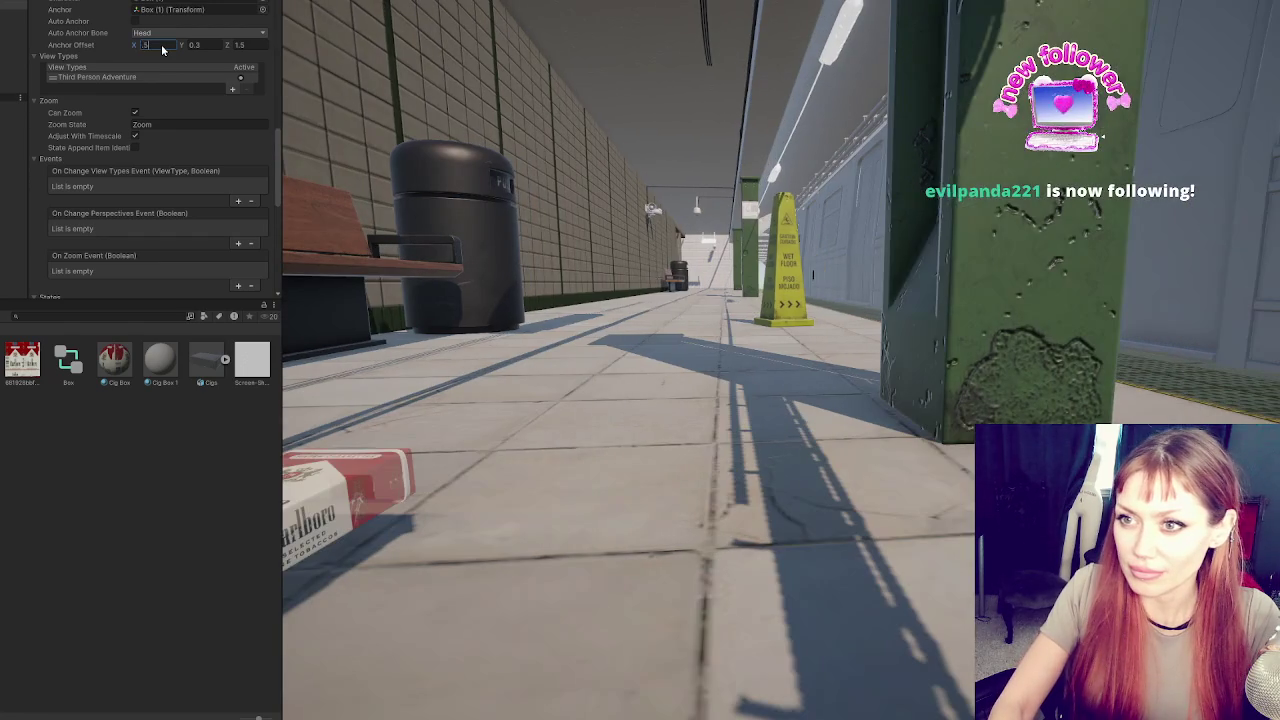
type("-5")
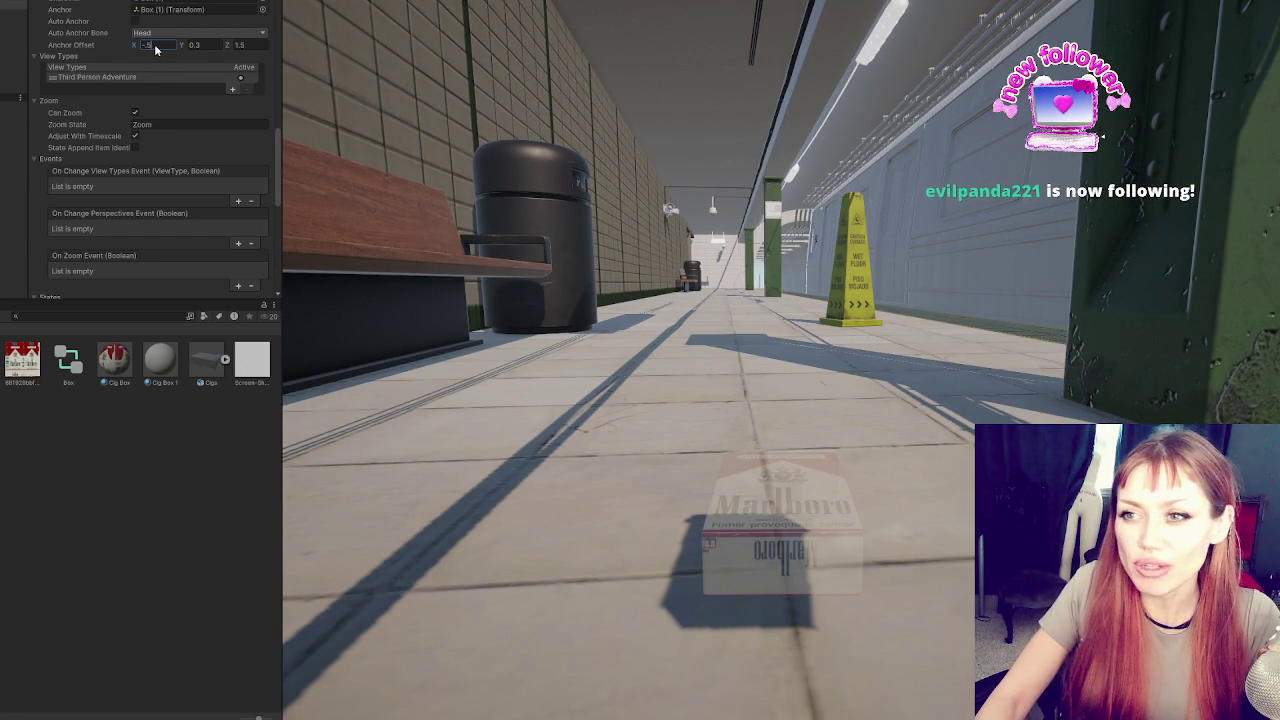
Outside Play mode, enter the anchor offset as X -0.5, Y 0.3, Z 1.5
key("ctrl+p")
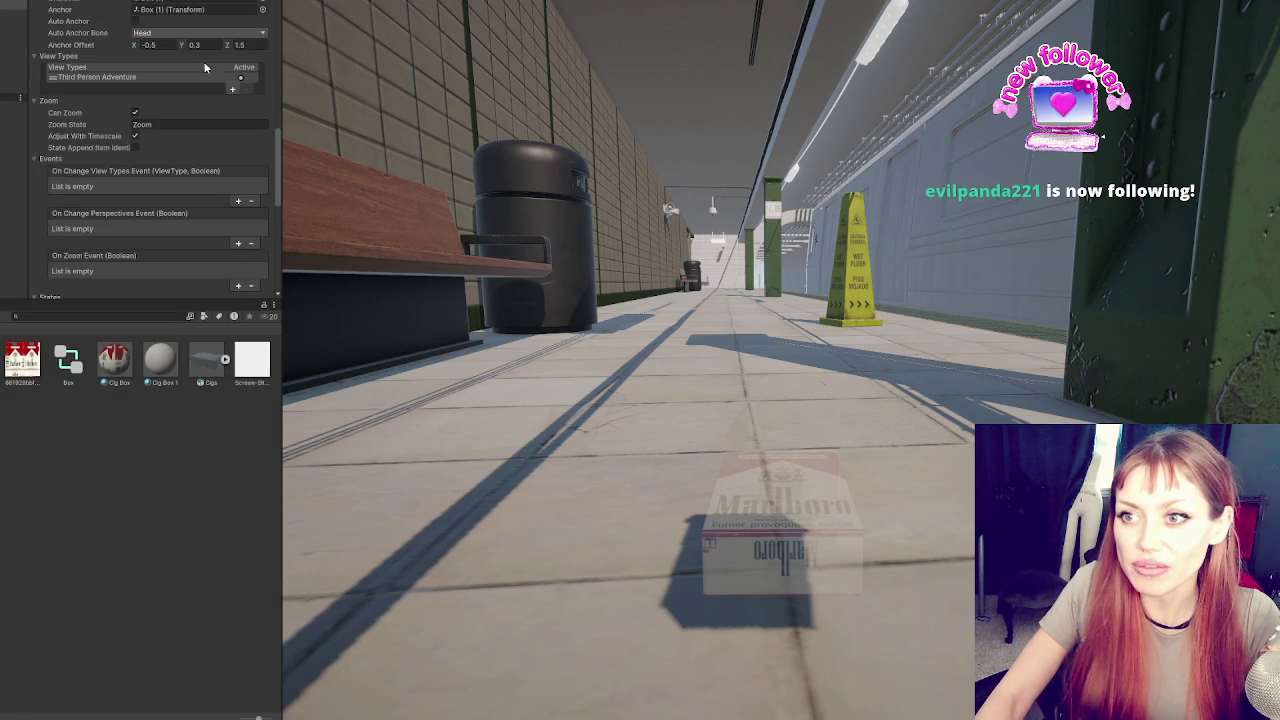
key("Tab")
type("1.3")
key("Tab")
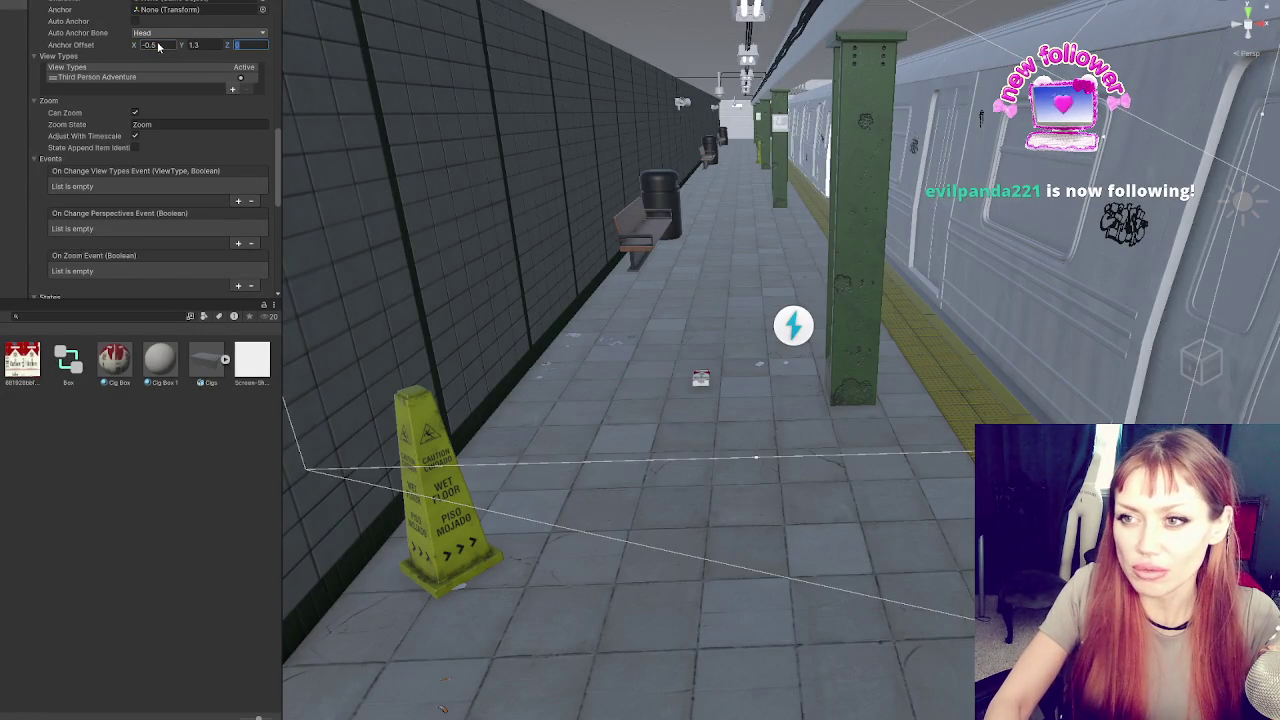
key("shift+Tab")
type("0.3")
key("Tab")
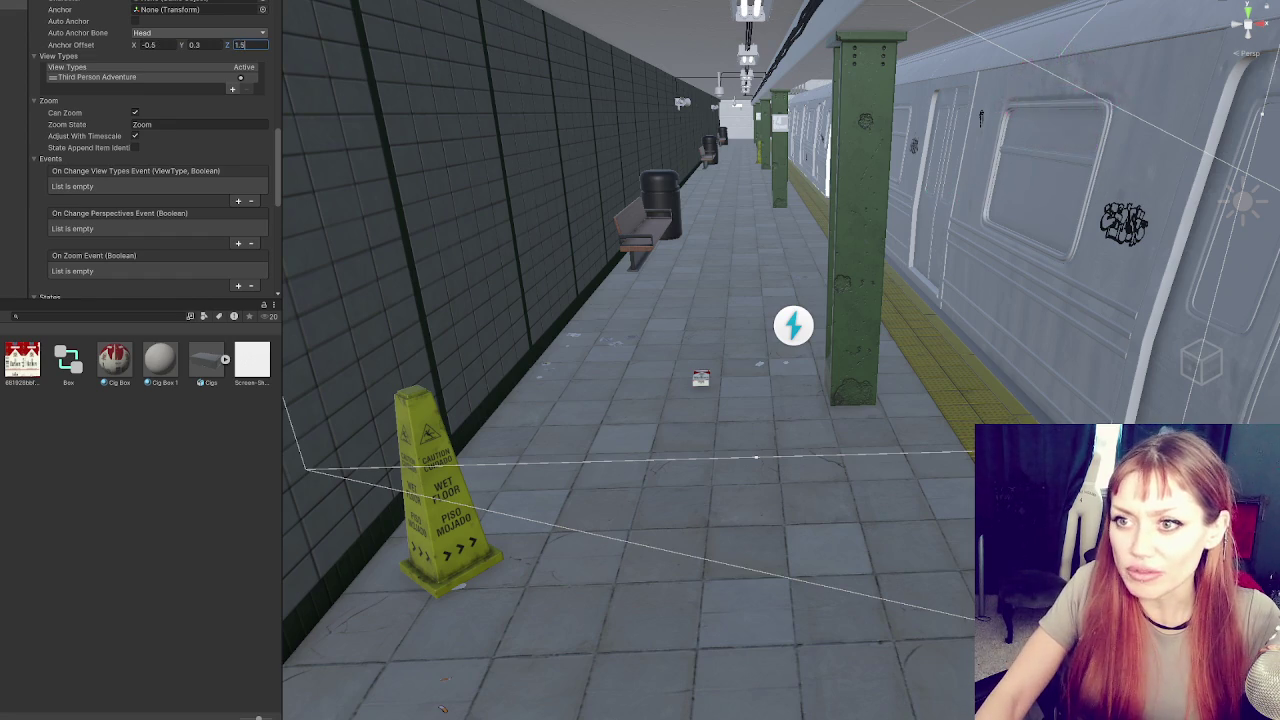
key("Return")
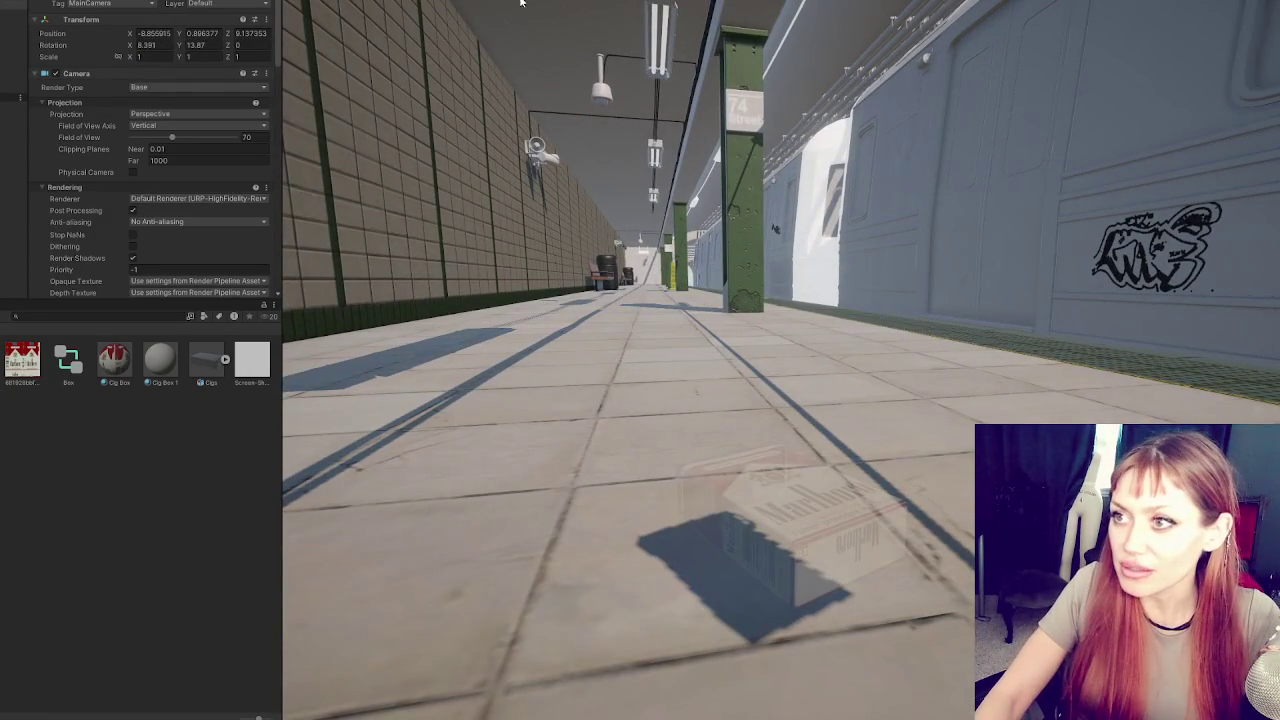
Stop Play mode and set the camera's Anti-aliasing to Temporal Anti-aliasing (TAA)
left_click(520, 2)
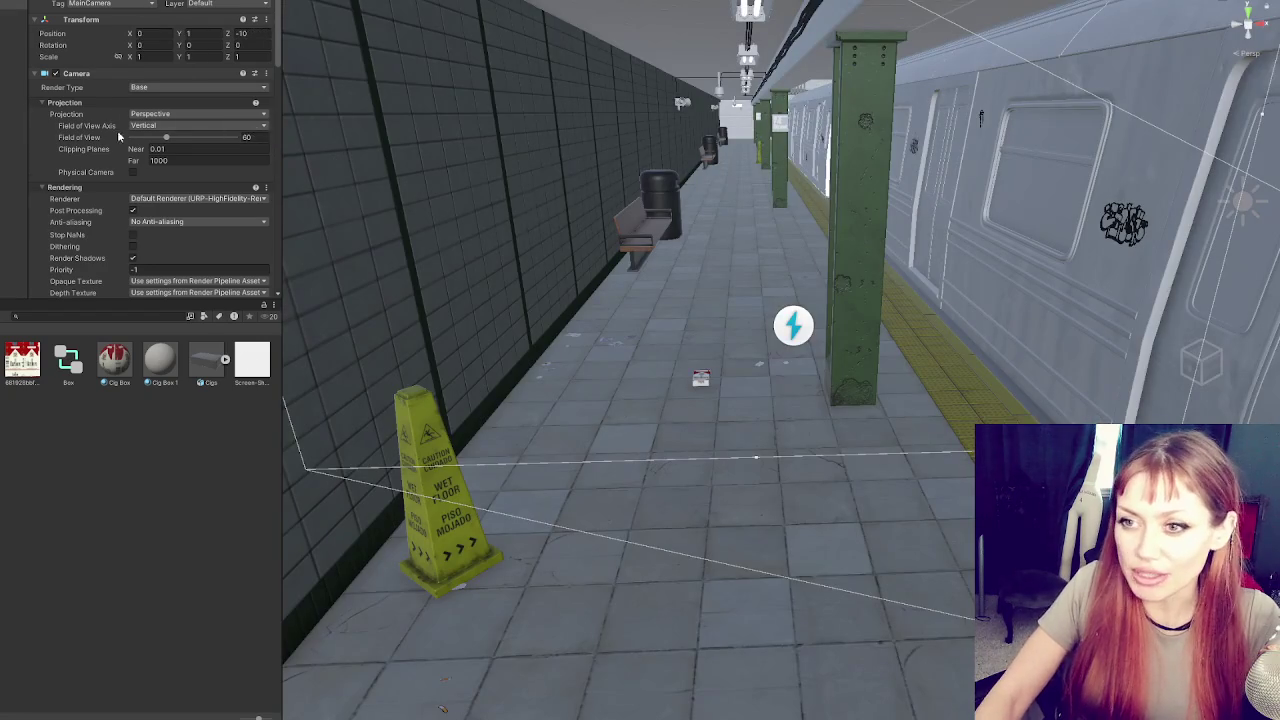
scroll(115, 125, "down", 5)
left_click(150, 96)
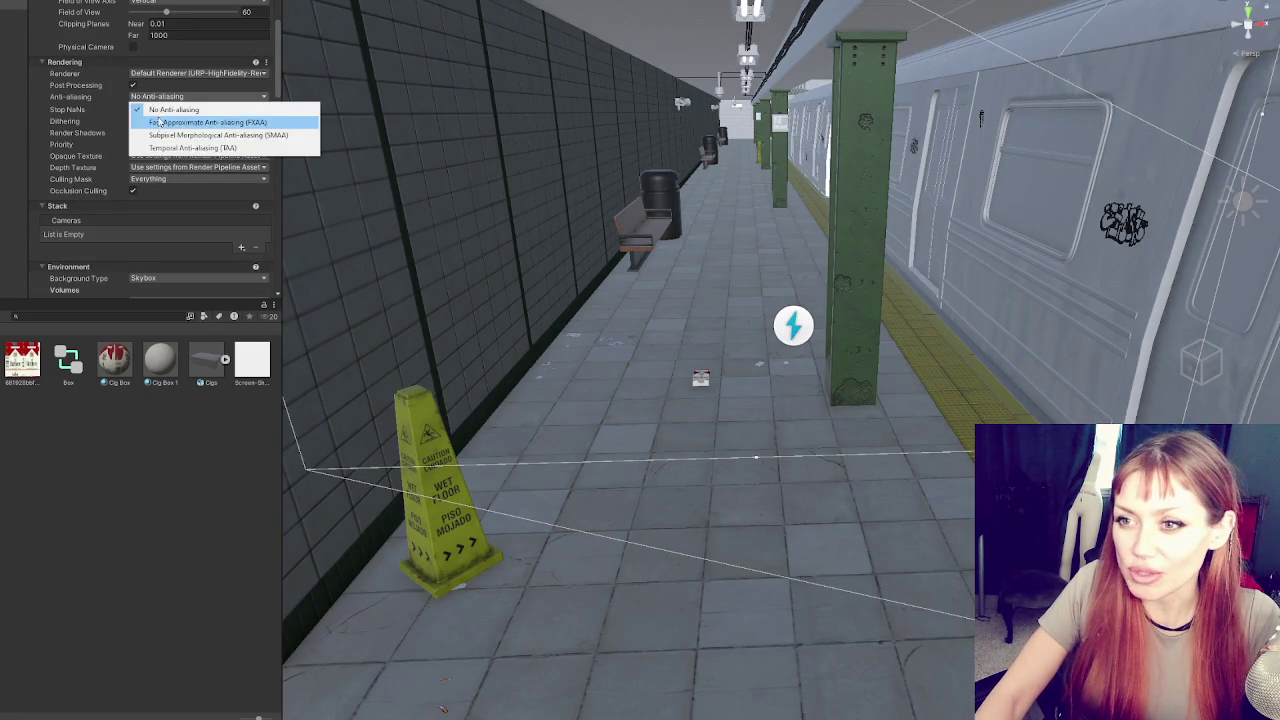
left_click(158, 121)
left_click(175, 96)
left_click(180, 148)
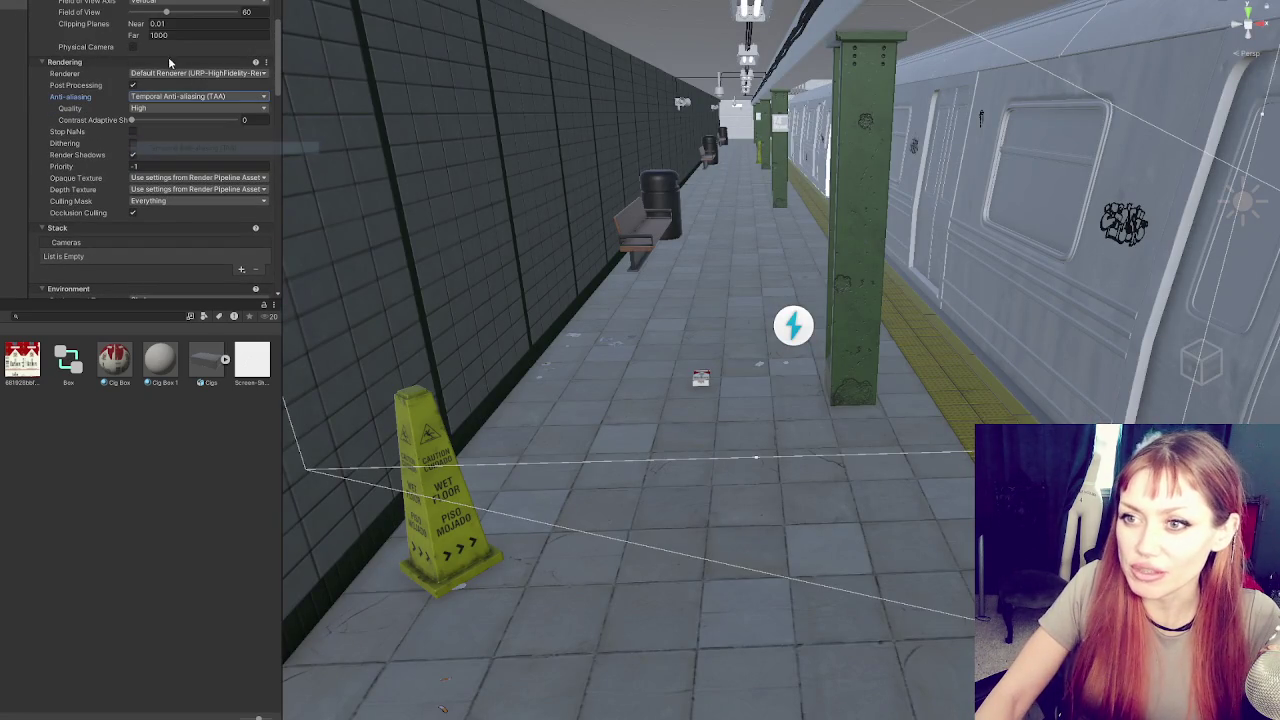
Set the Object Fader's Start Fade Distance to 0.3 and the next value to 1
scroll(154, 128, "down", 3)
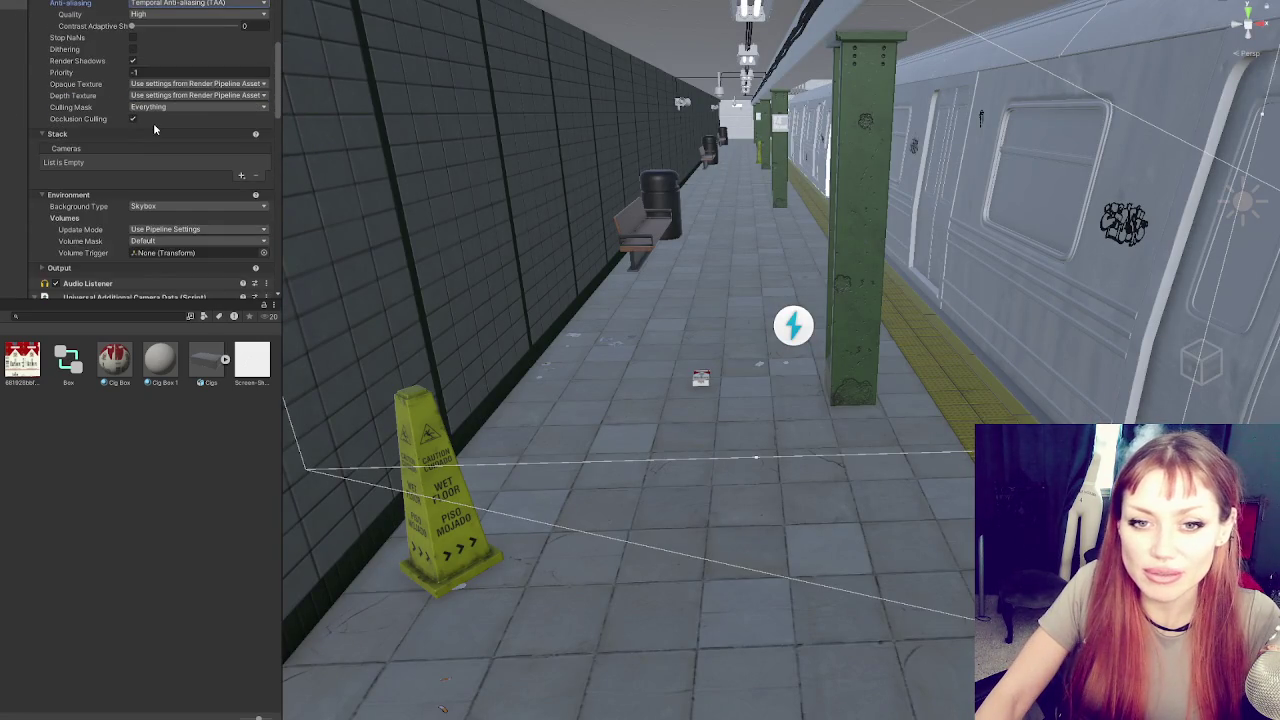
scroll(154, 128, "down", 6)
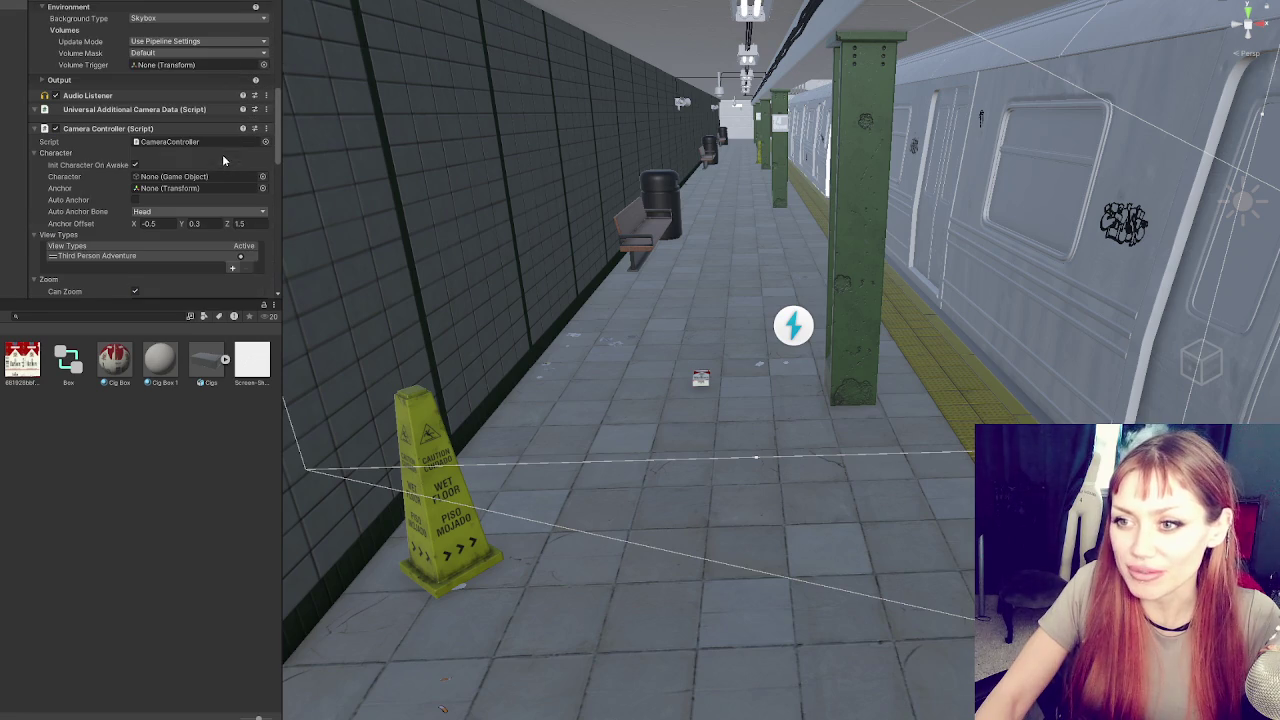
scroll(140, 128, "down", 3)
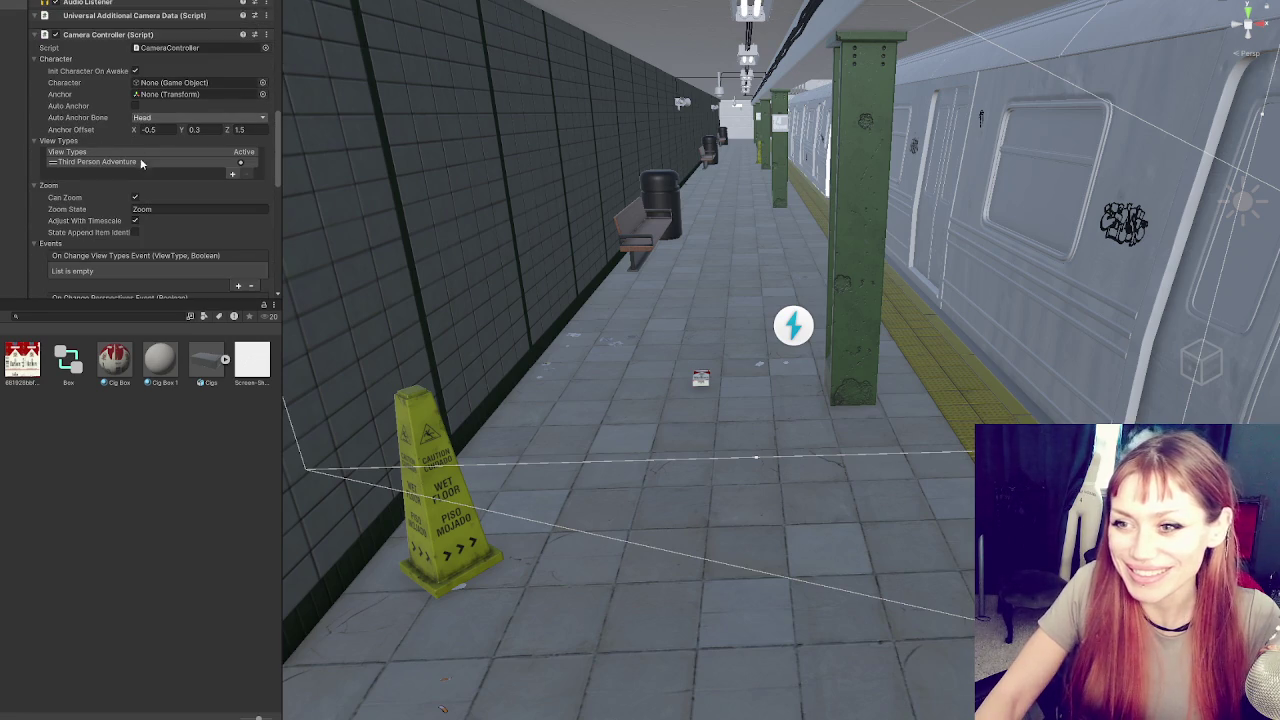
scroll(142, 164, "down", 3)
scroll(142, 164, "down", 10)
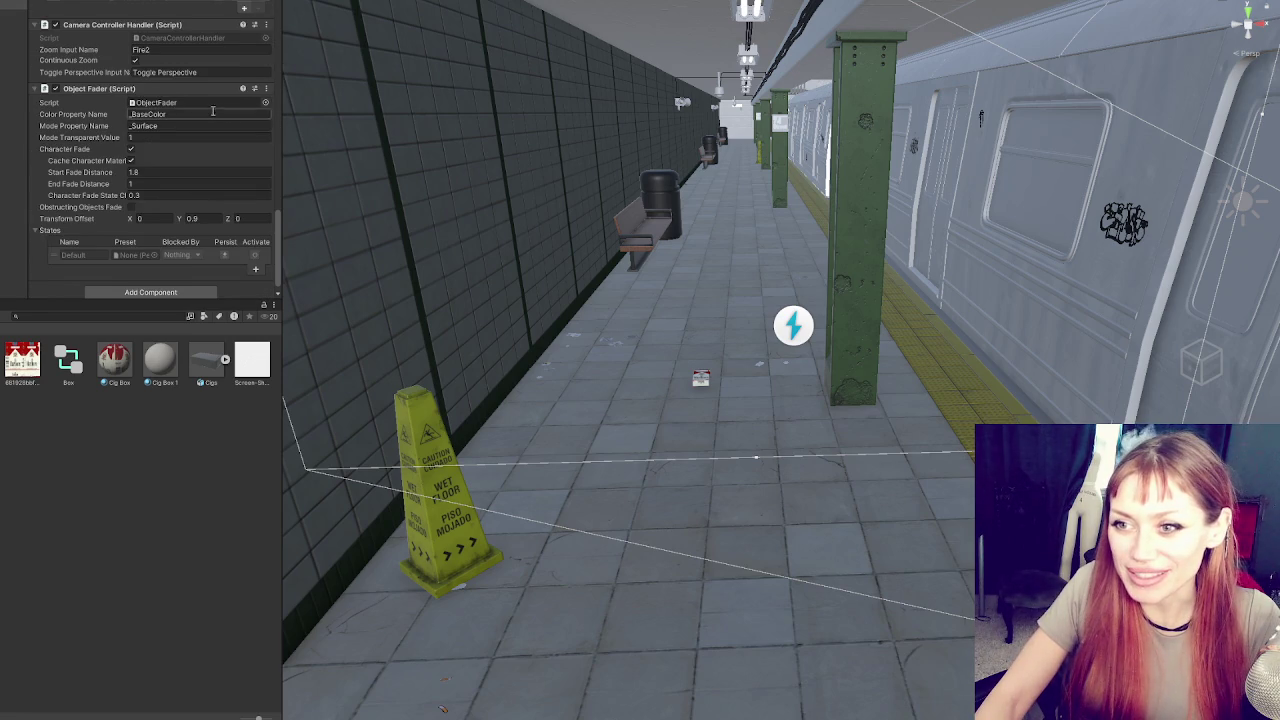
left_click(168, 163)
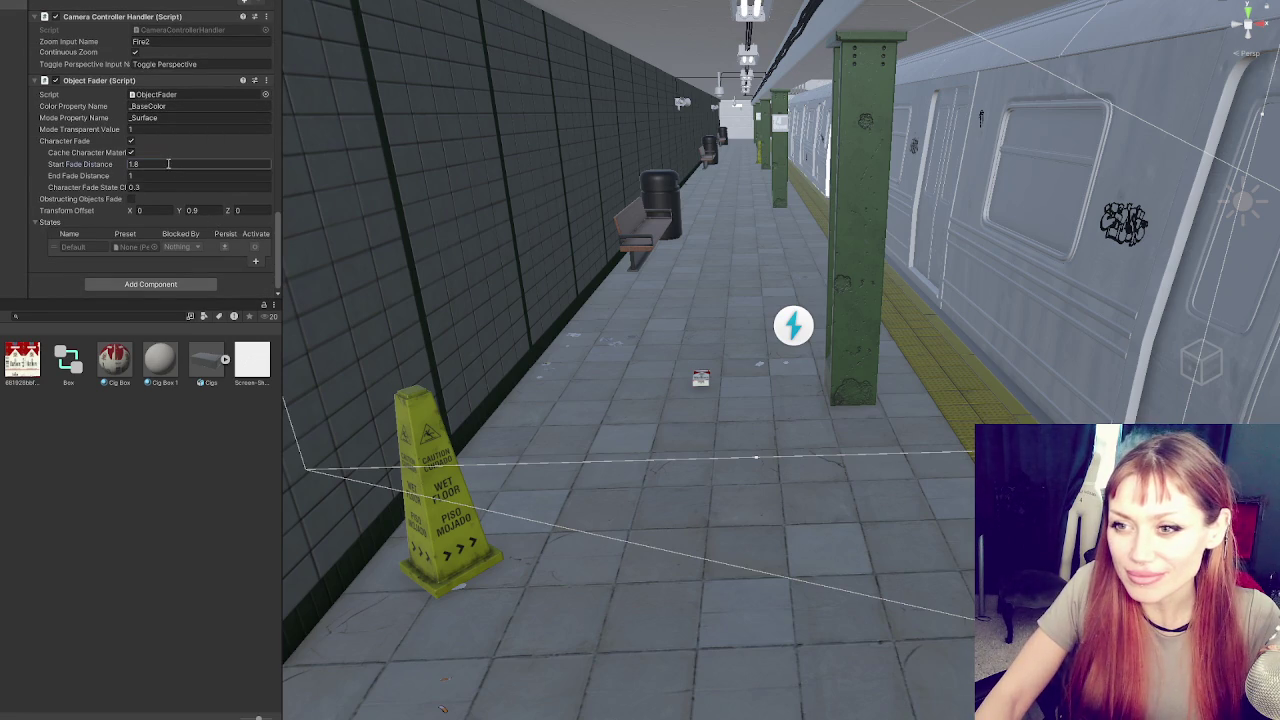
type("0.3")
key("Tab")
key("Tab")
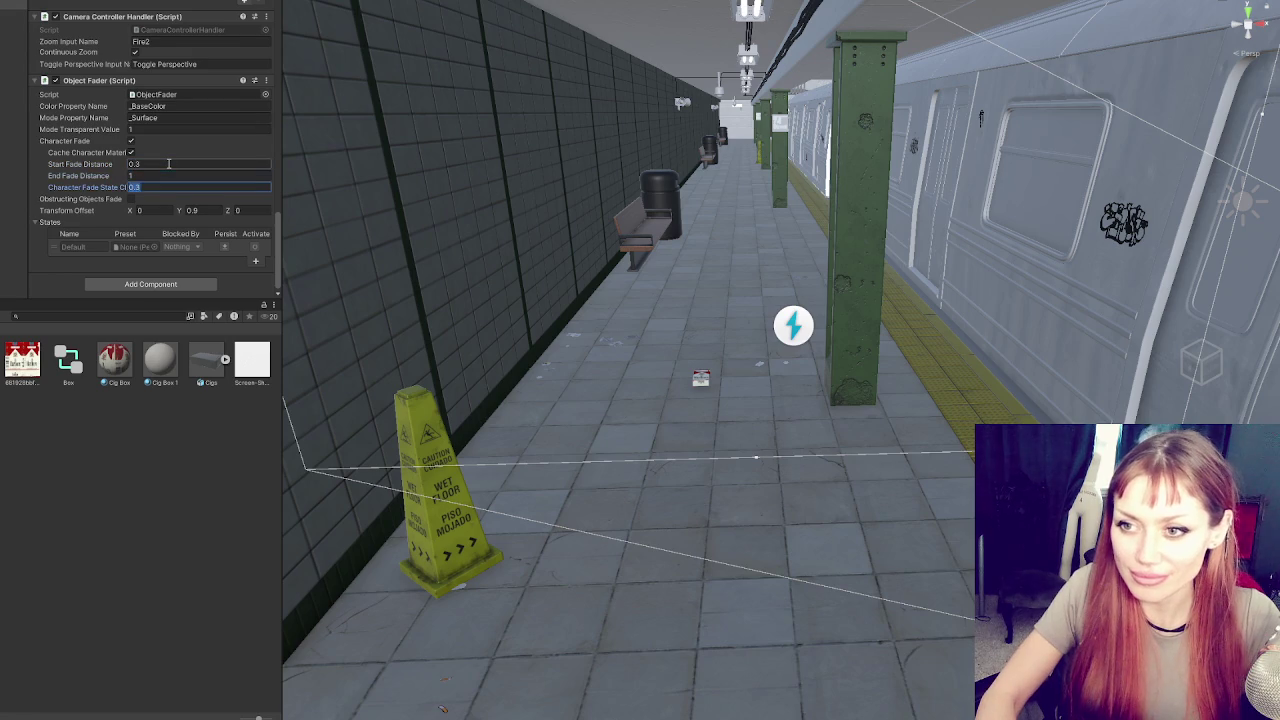
type("1")
key("Return")
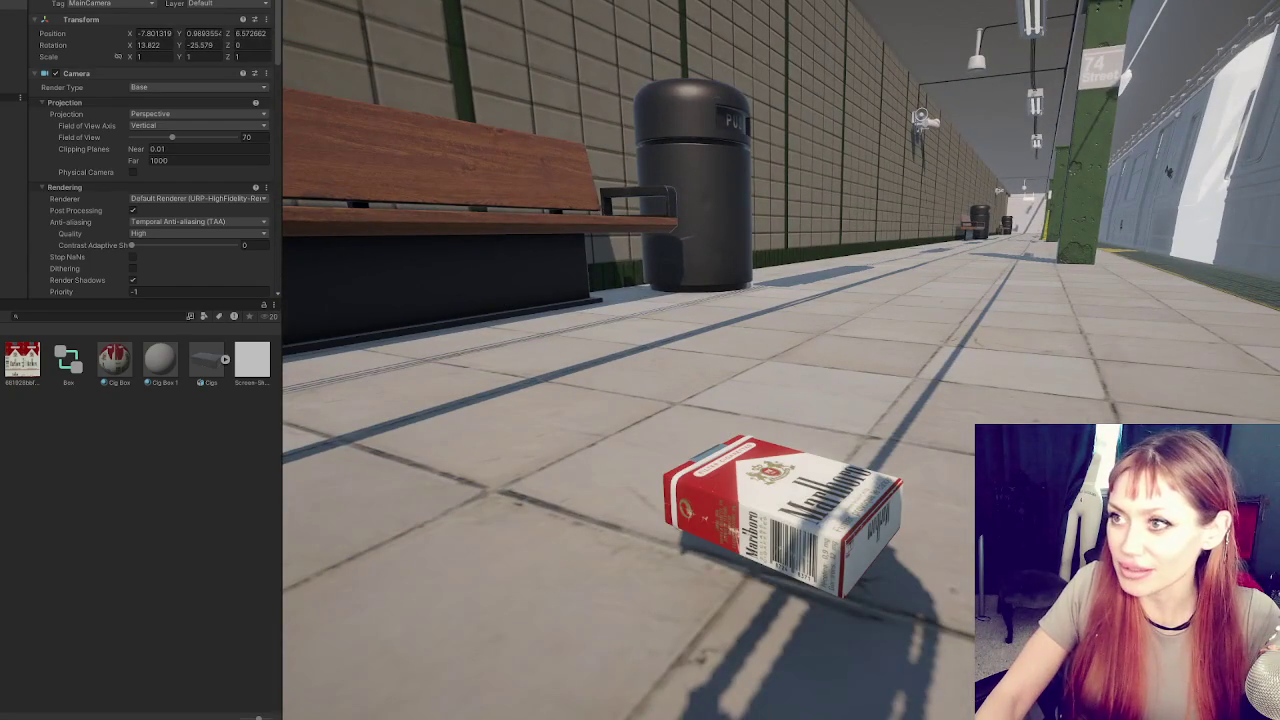
Stop Play mode, select the box, and set its capsule collider radius and height to 0.08
key("ctrl+p")
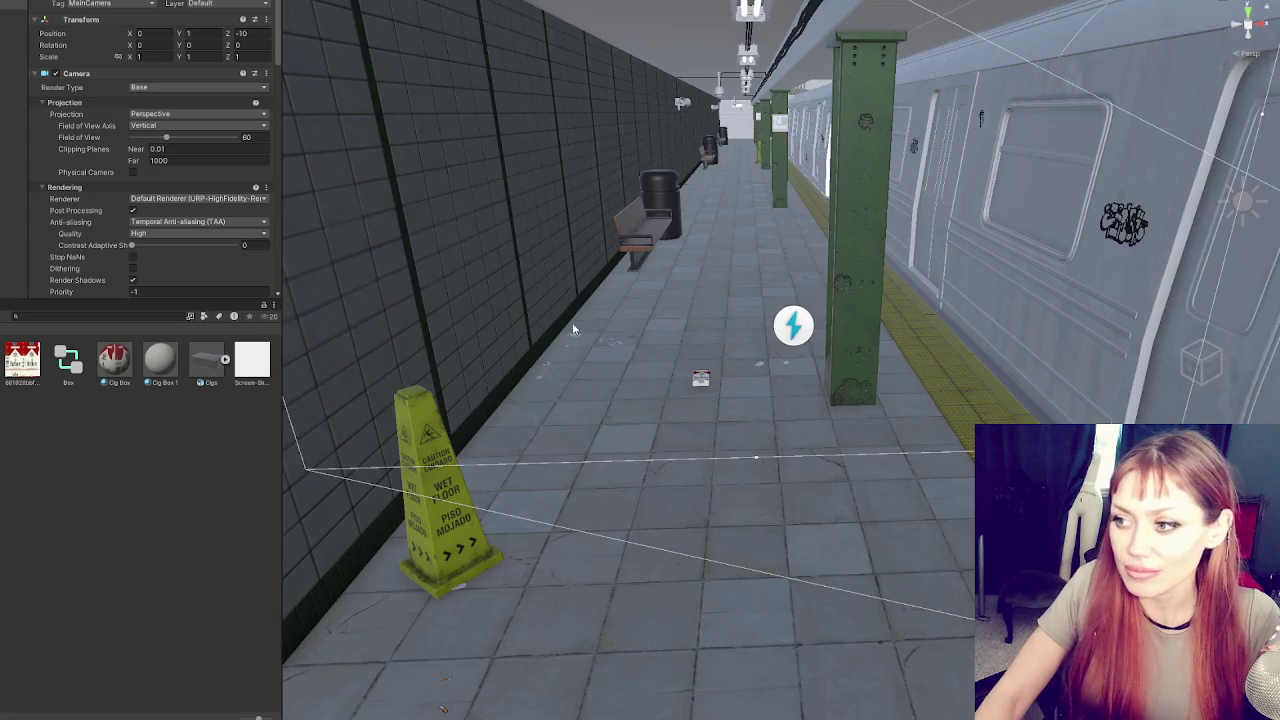
left_click(698, 383)
key("f")
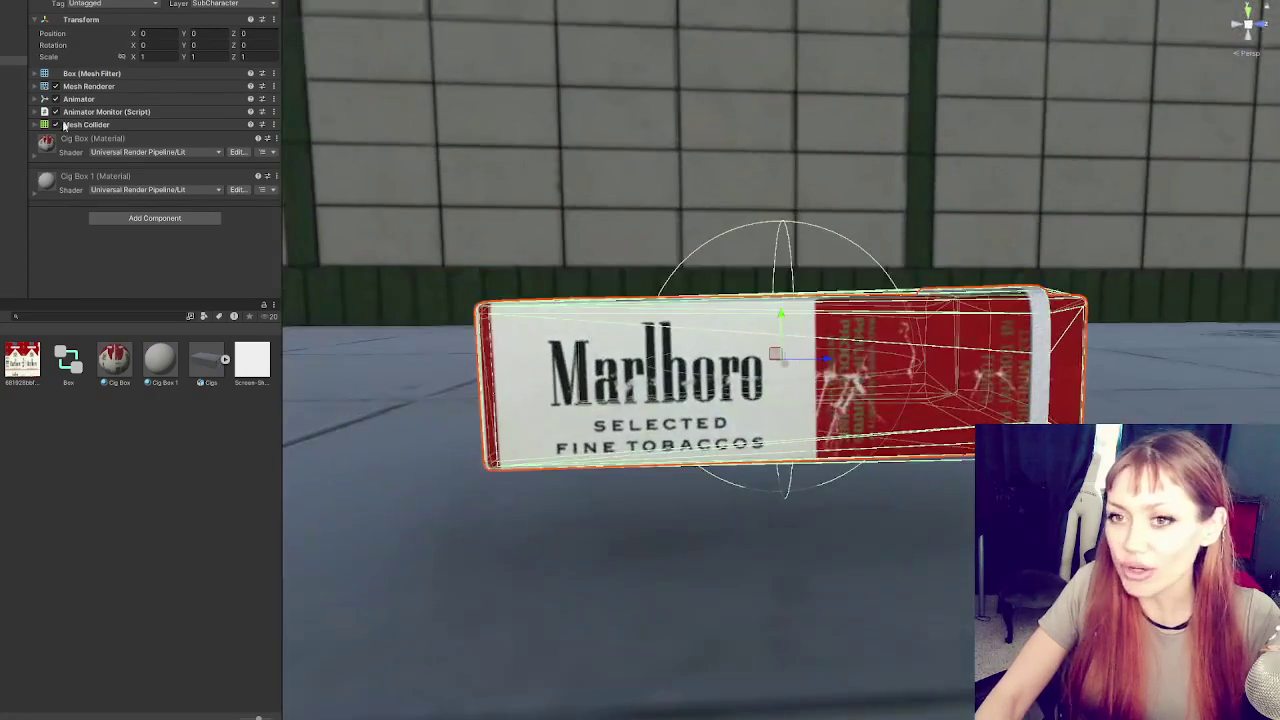
left_click(14, 78)
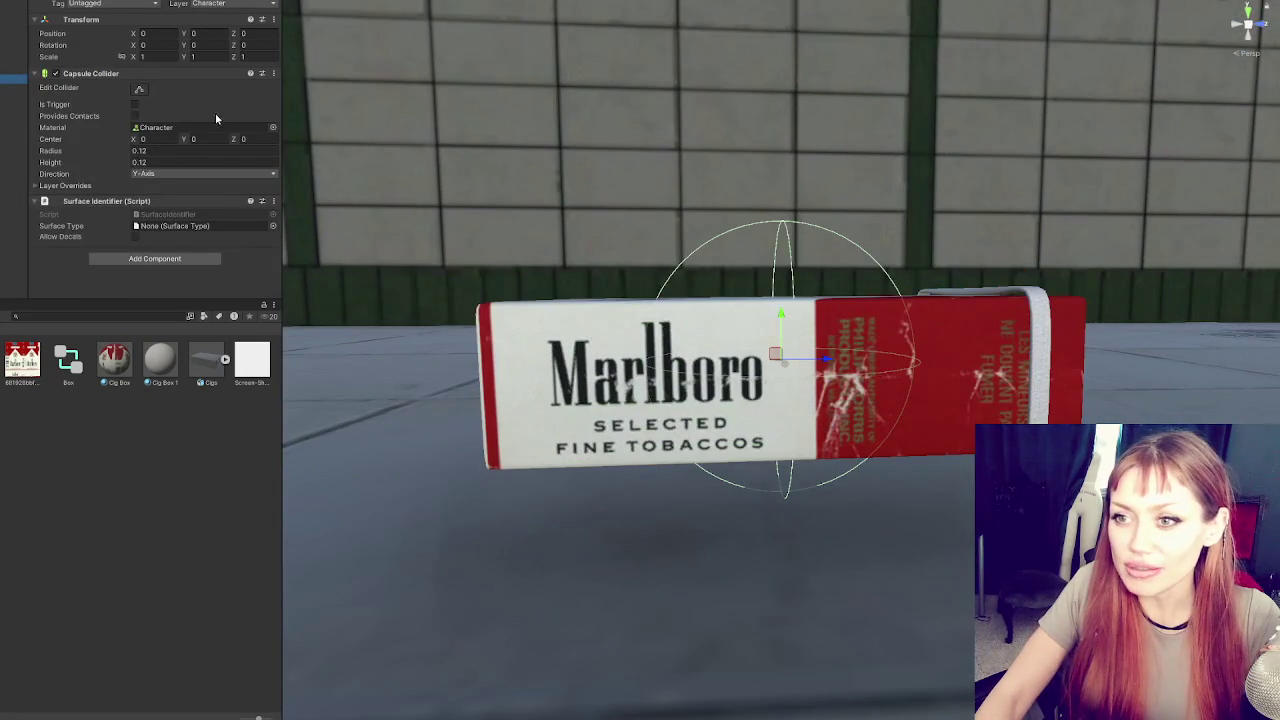
double_click(175, 154)
type("0.08")
key("Return")
key("Tab")
type("0.8")
key("BackSpace")
key("BackSpace")
key("BackSpace")
key("Return")
left_click_drag(821, 222, 614, 243)
Refine the collider to radius 0.045 and height 0.06, then drive the box along the platform
left_click(148, 150)
type("0.04")
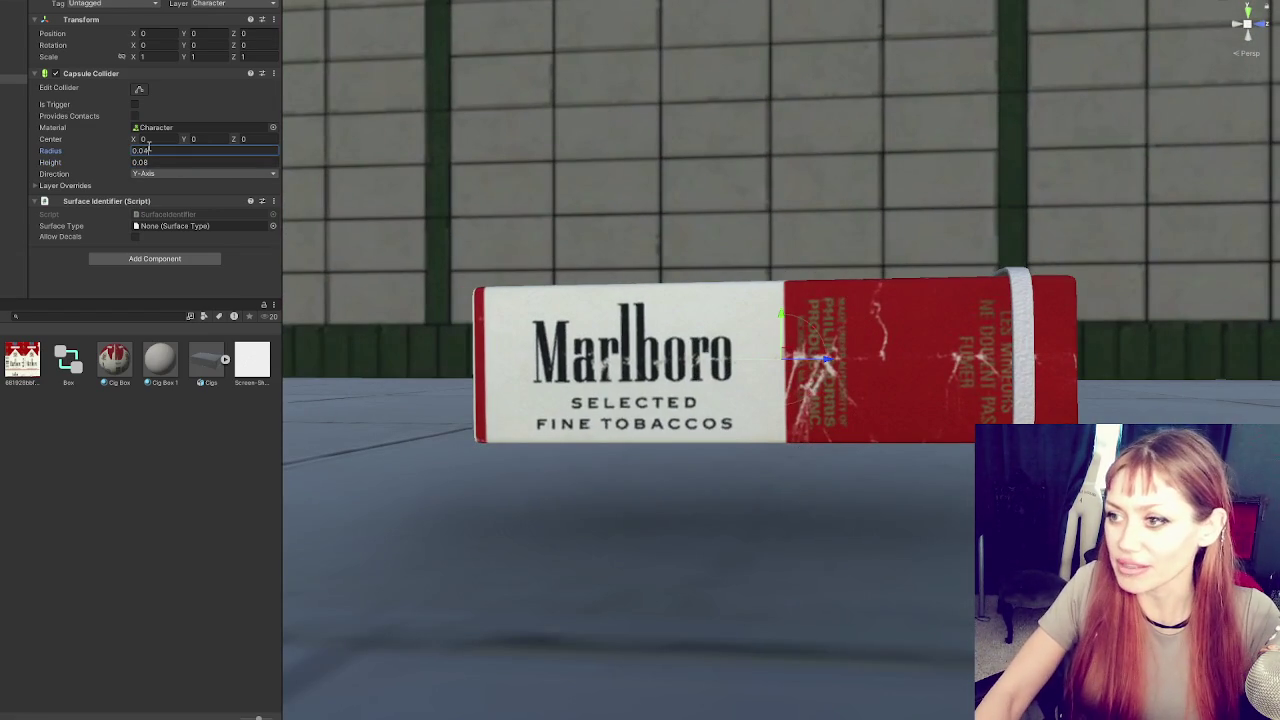
type("5")
key("Return")
key("Tab")
type("0.05")
key("Return")
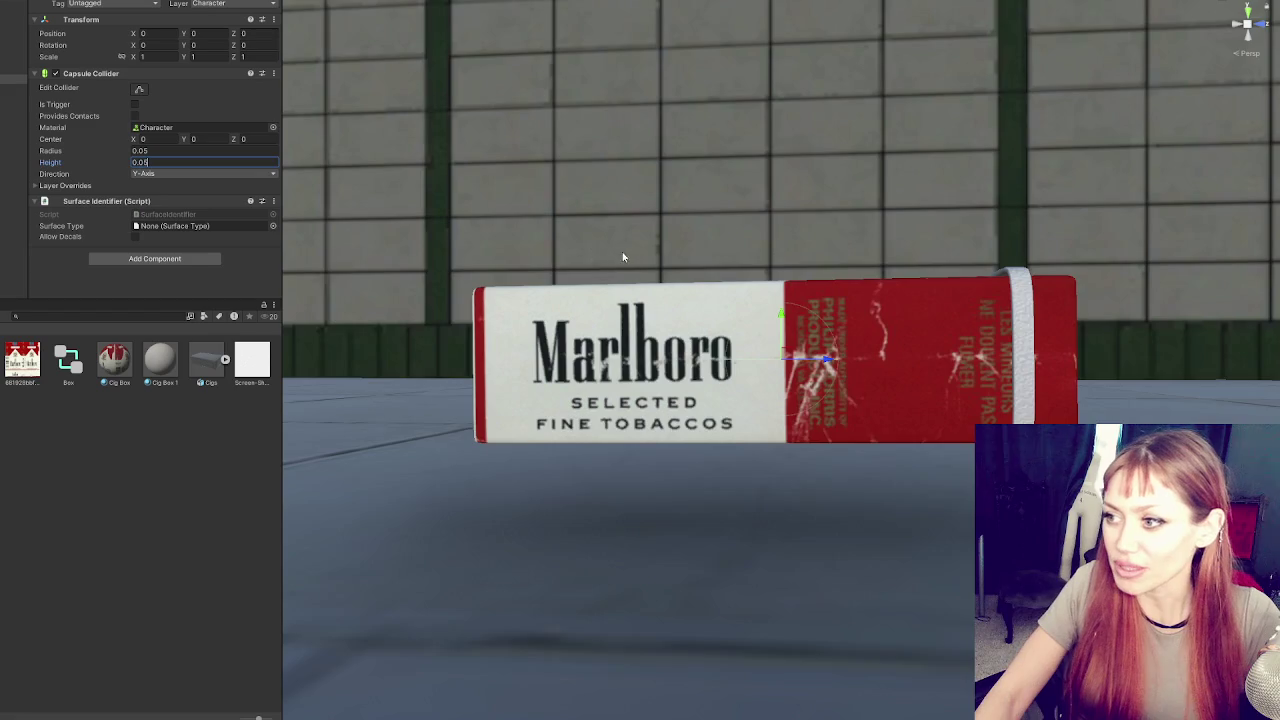
left_click(144, 164)
left_click_drag(526, 239, 760, 280)
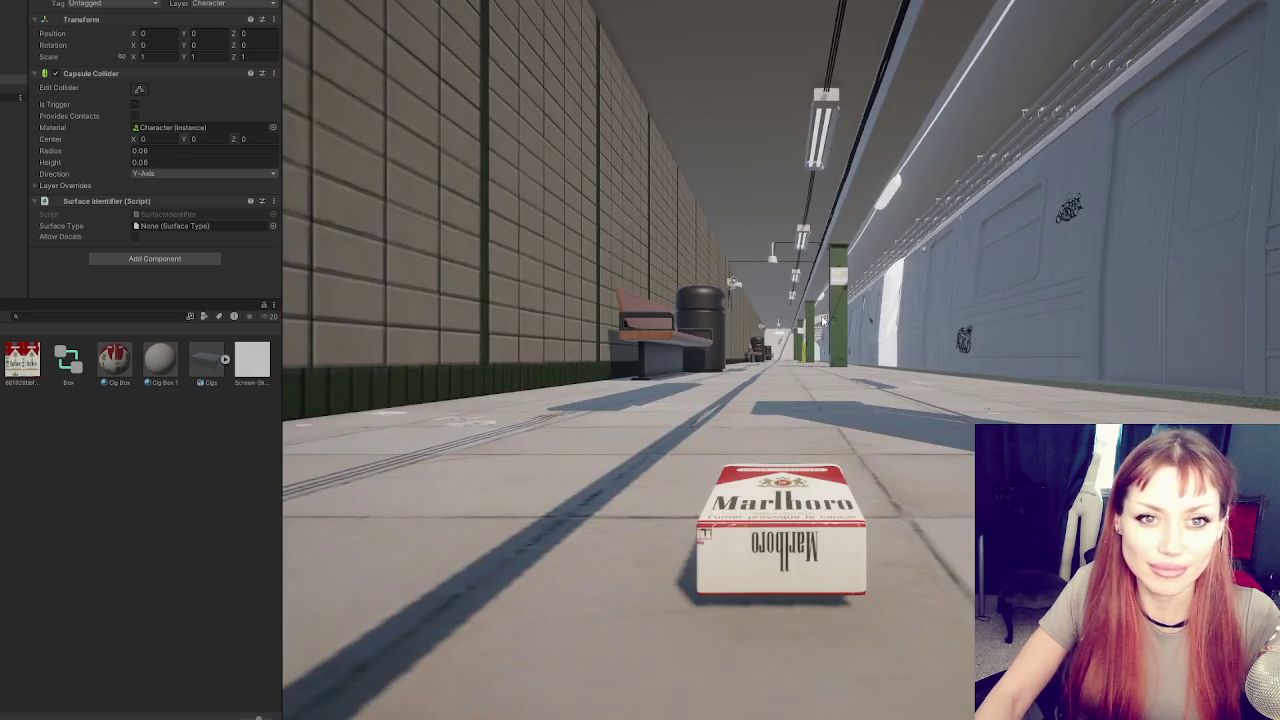
key("w")
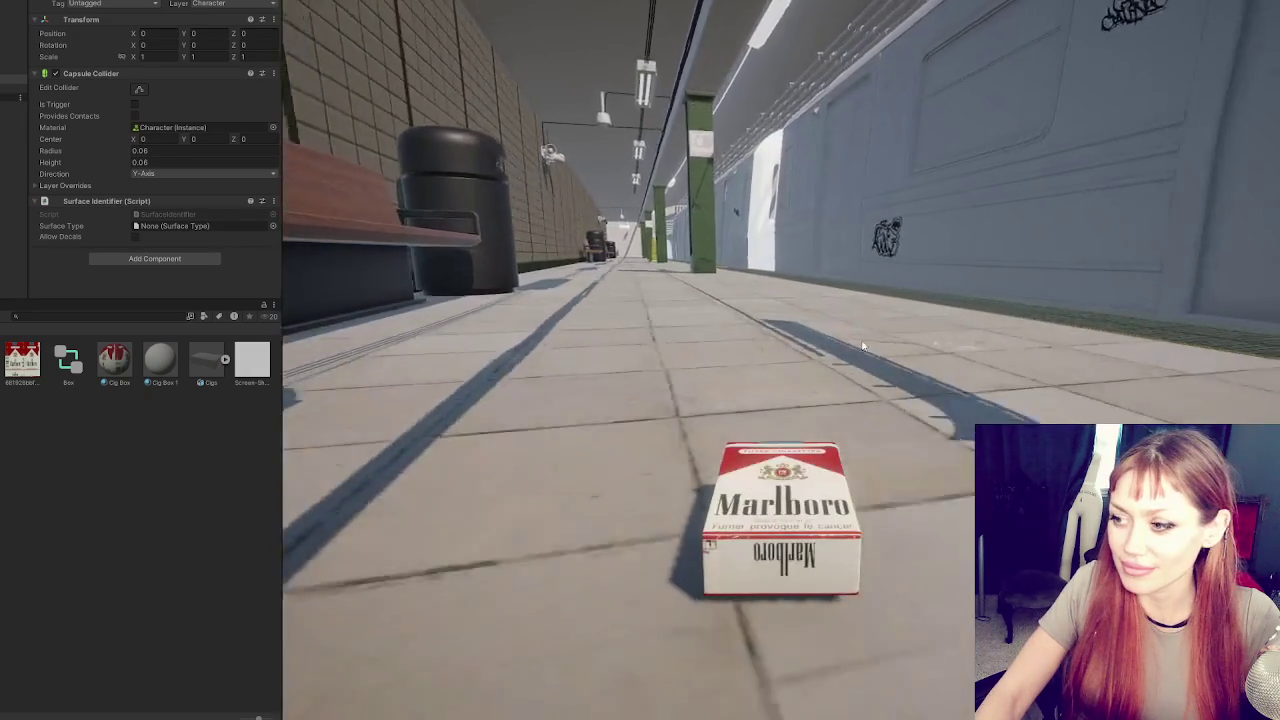
key("w")
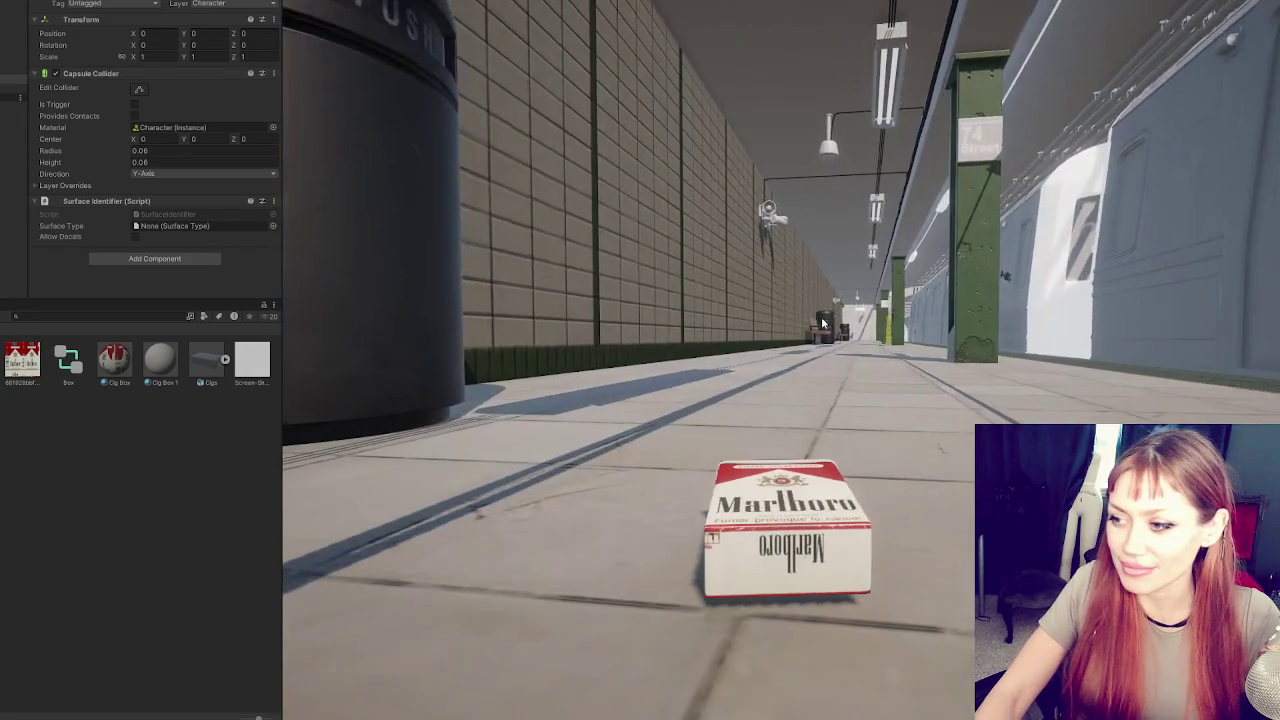
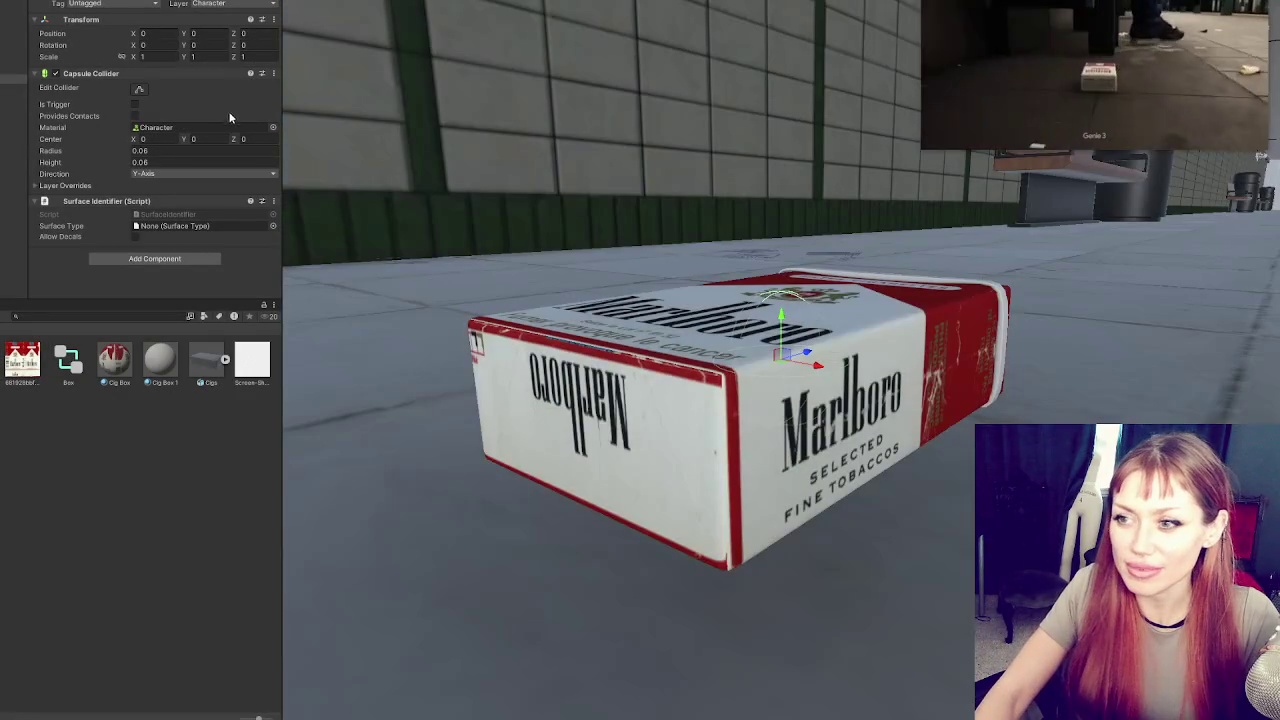
Select the Player object and lower it slightly toward the floor
left_click(658, 329)
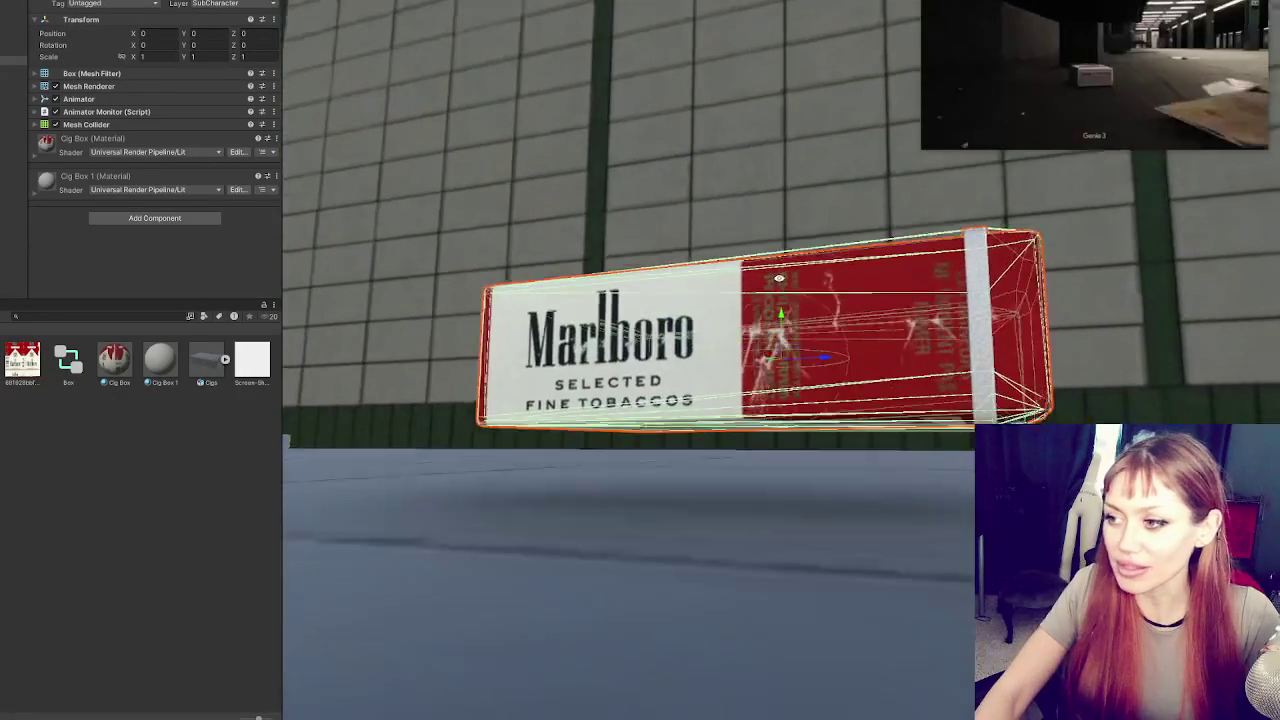
left_click(758, 338)
mouse_move(785, 318)
left_mouse_down()
mouse_move(795, 410)
mouse_move(805, 372)
left_mouse_up()
scroll(823, 289, "down", 2)
left_click_drag(823, 289, 338, 210)
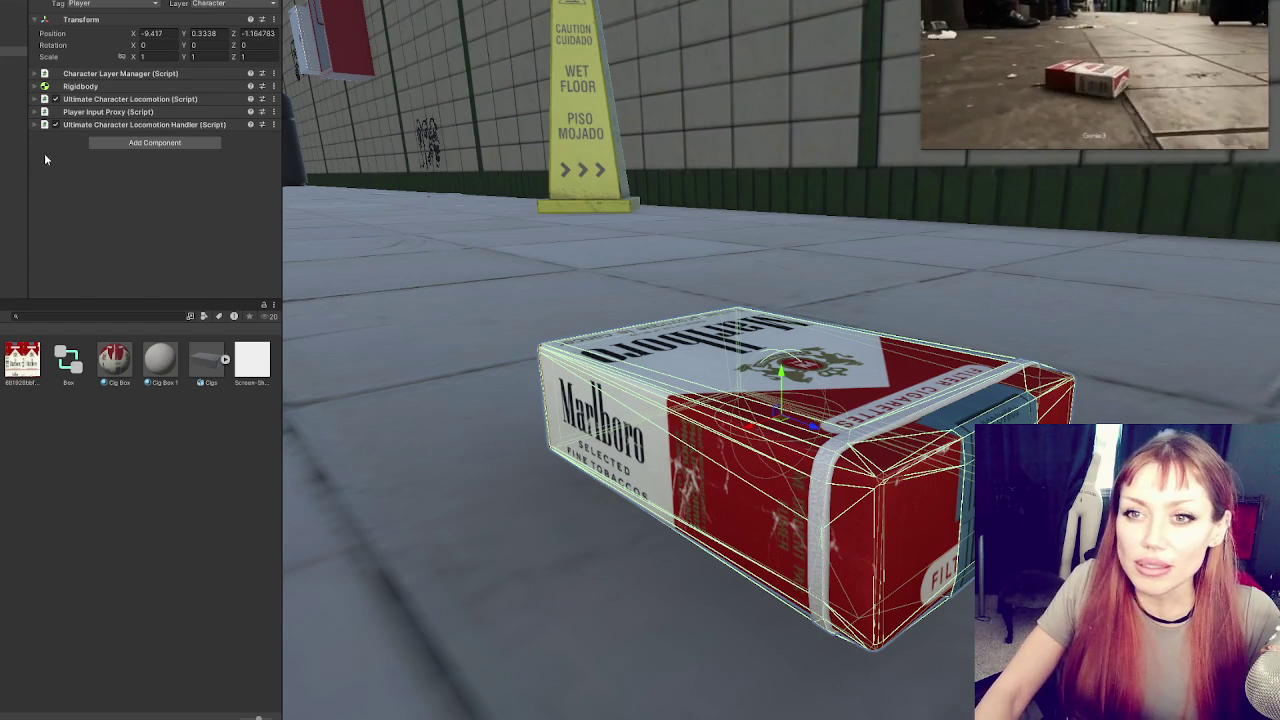
Set the Player's Rigidbody collision detection to Continuous
left_click(80, 86)
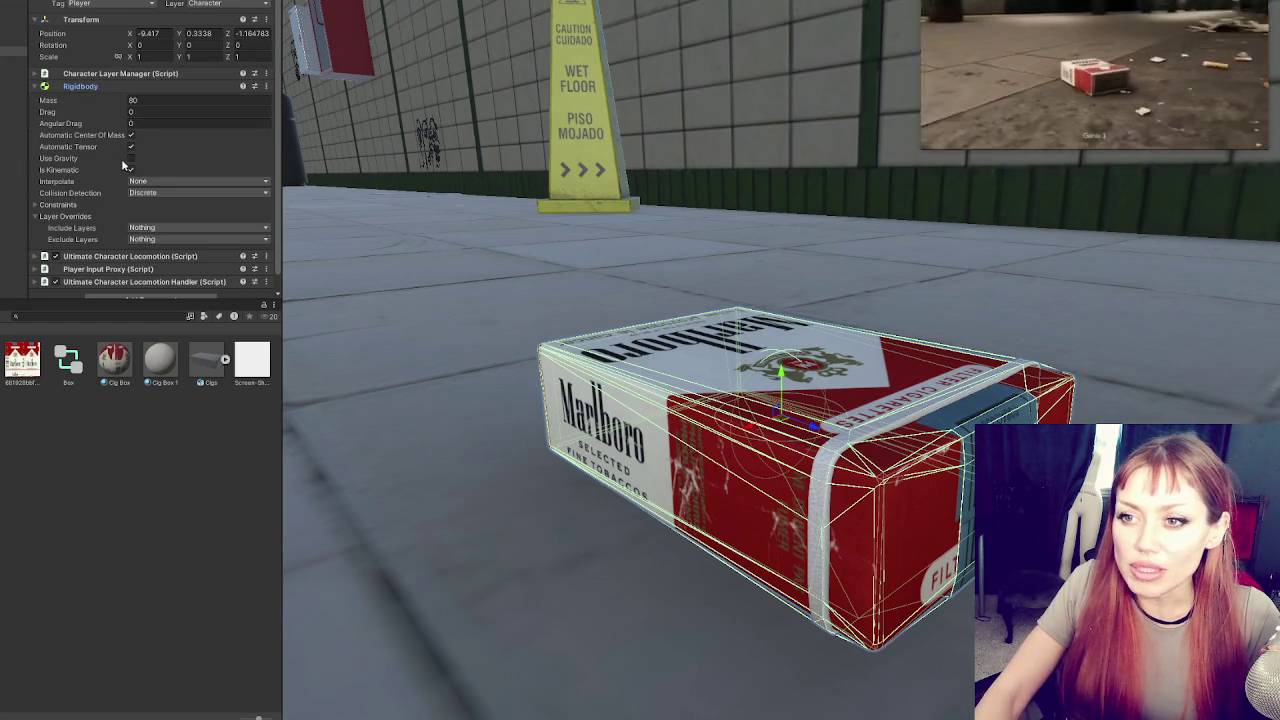
left_click(200, 192)
left_click(190, 244)
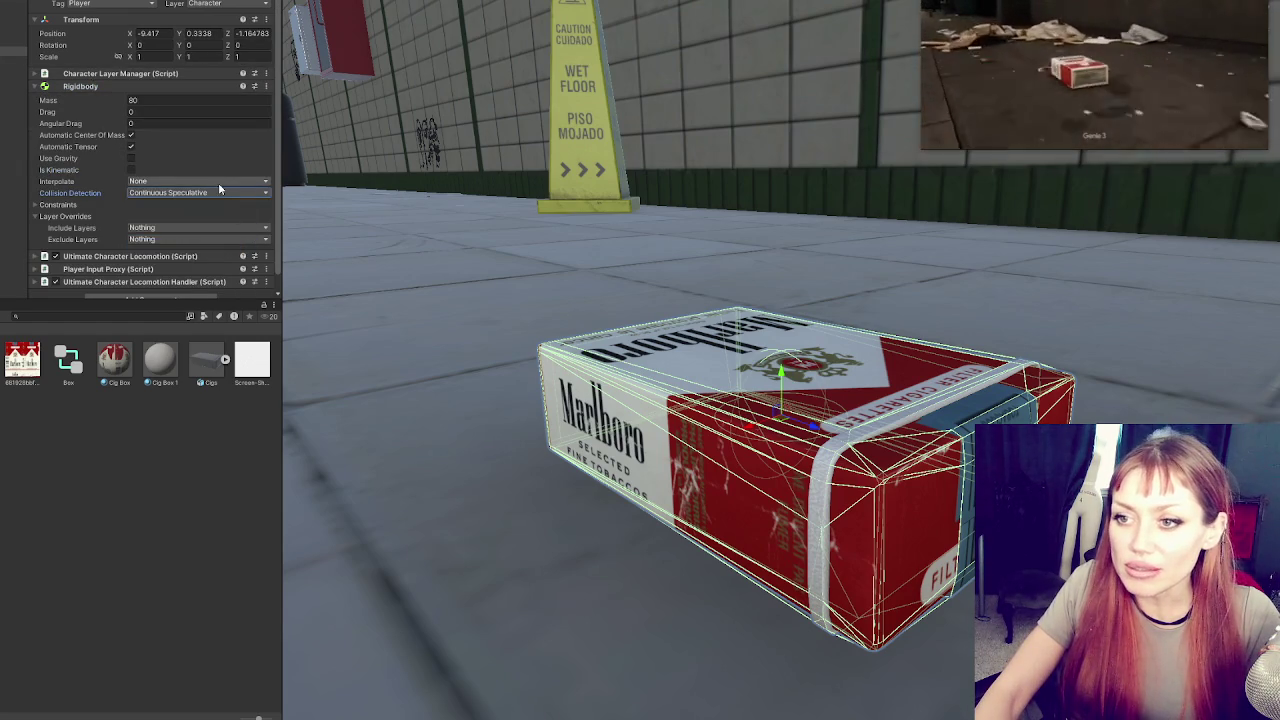
left_click(219, 192)
left_click(180, 231)
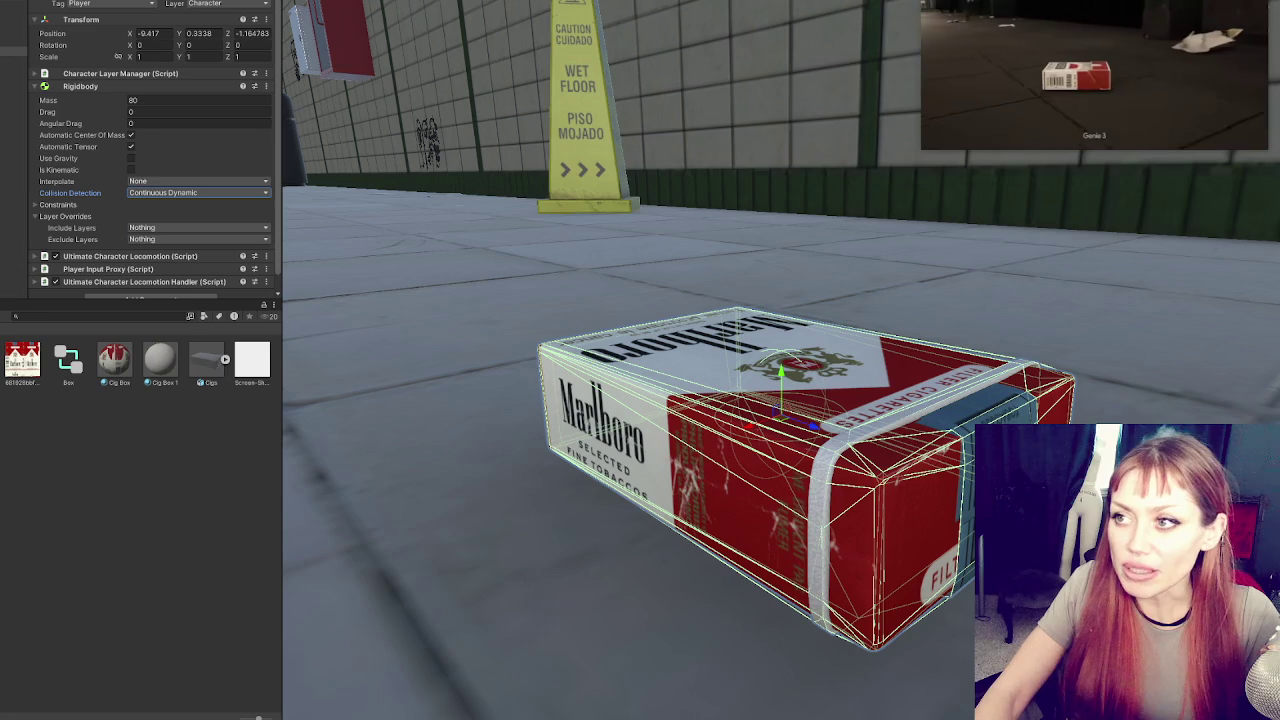
left_click(200, 192)
left_click(180, 218)
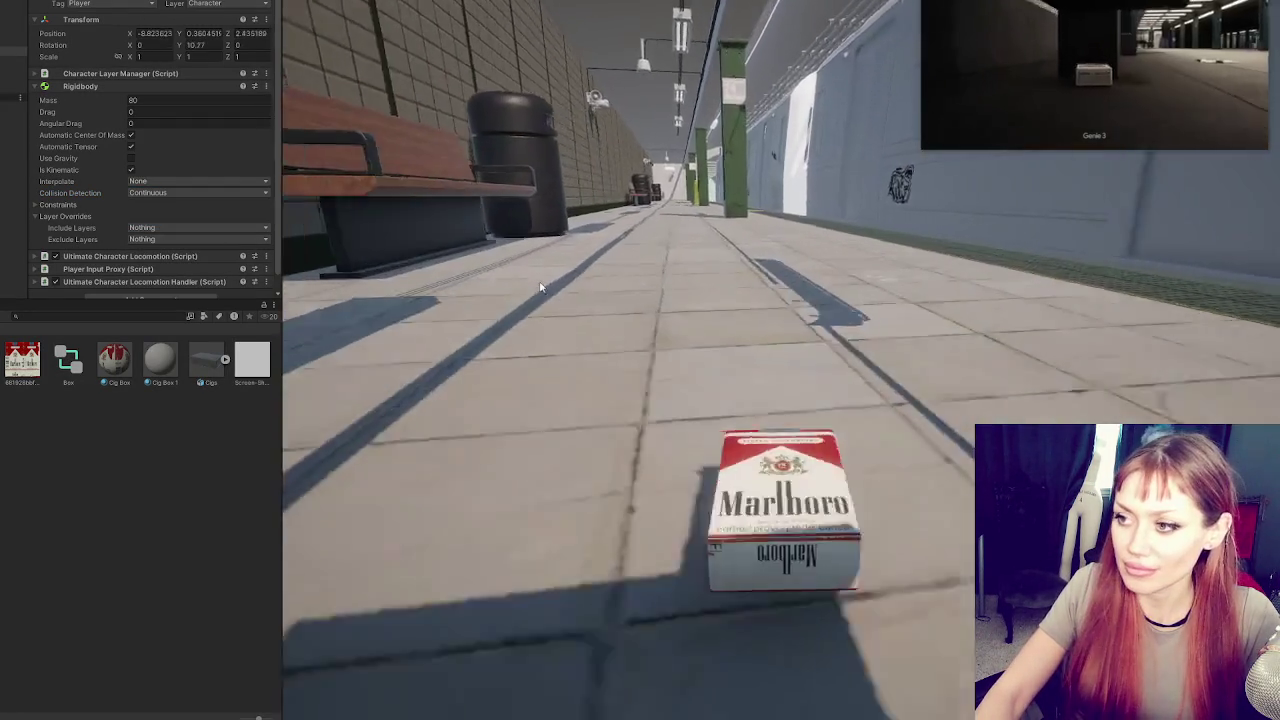
Walk the pack forward along the platform and turn it around beside the wet-floor sign
key("w")
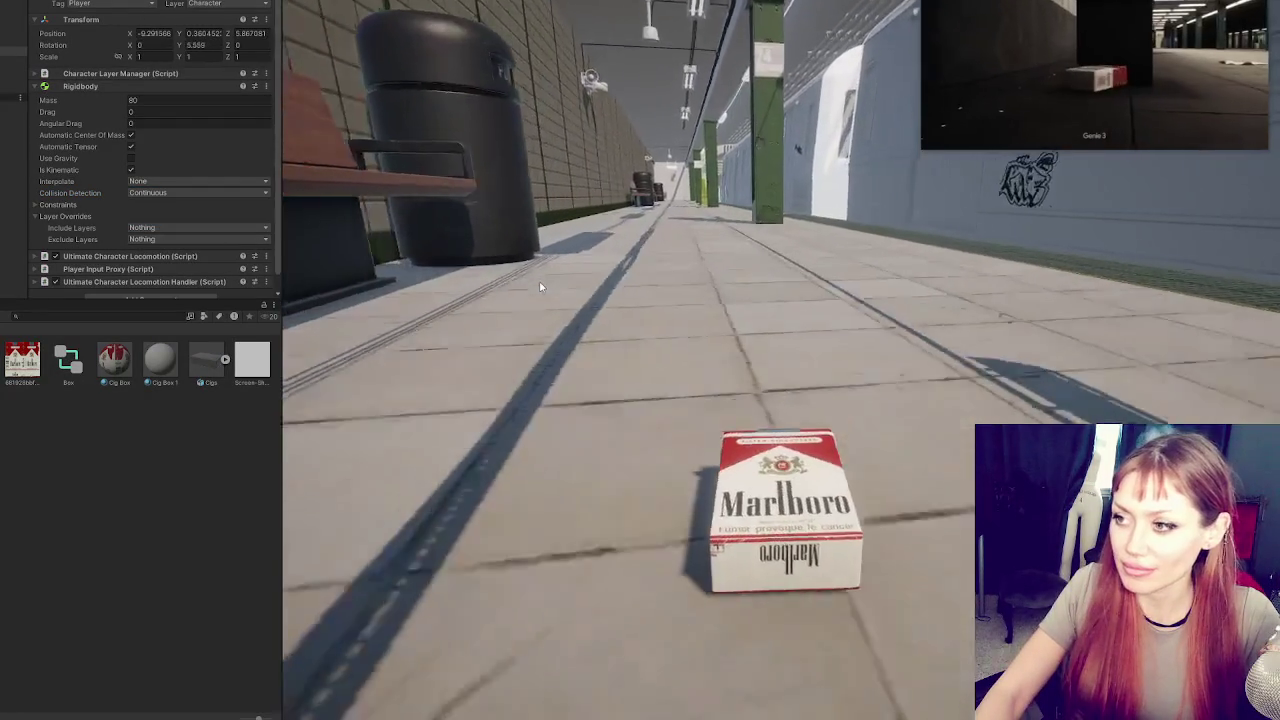
key("w")
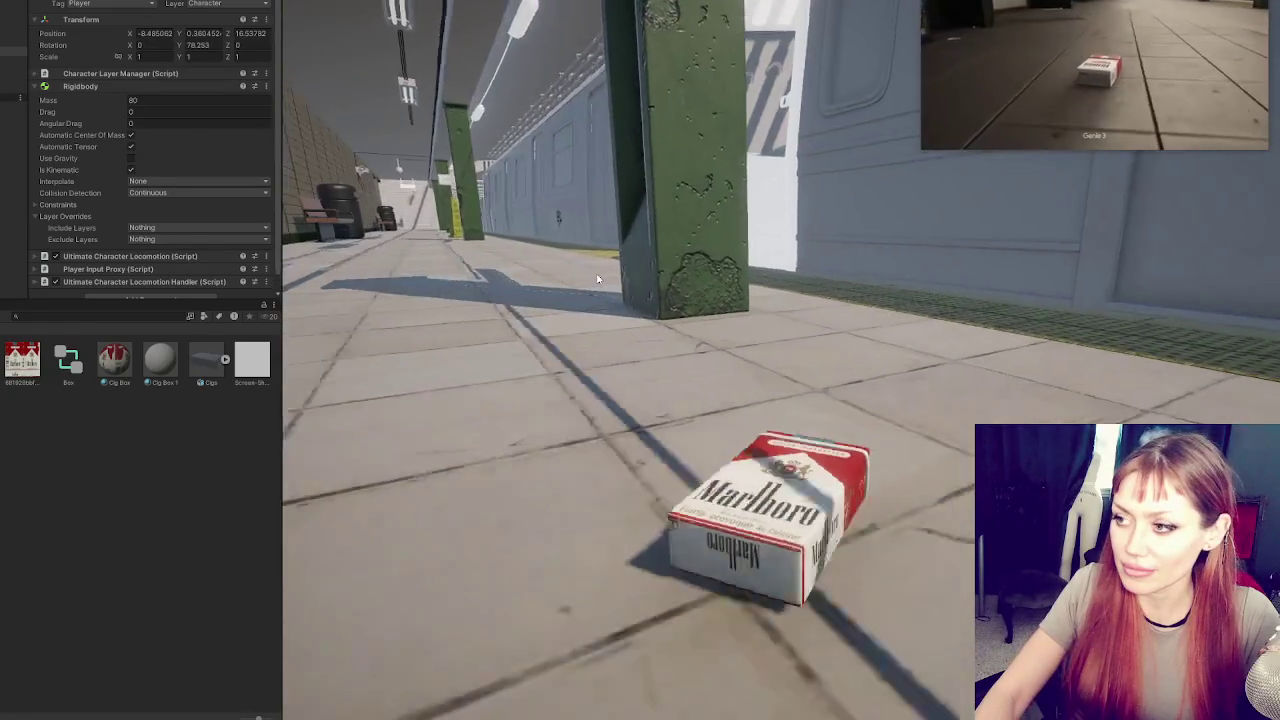
key("w")
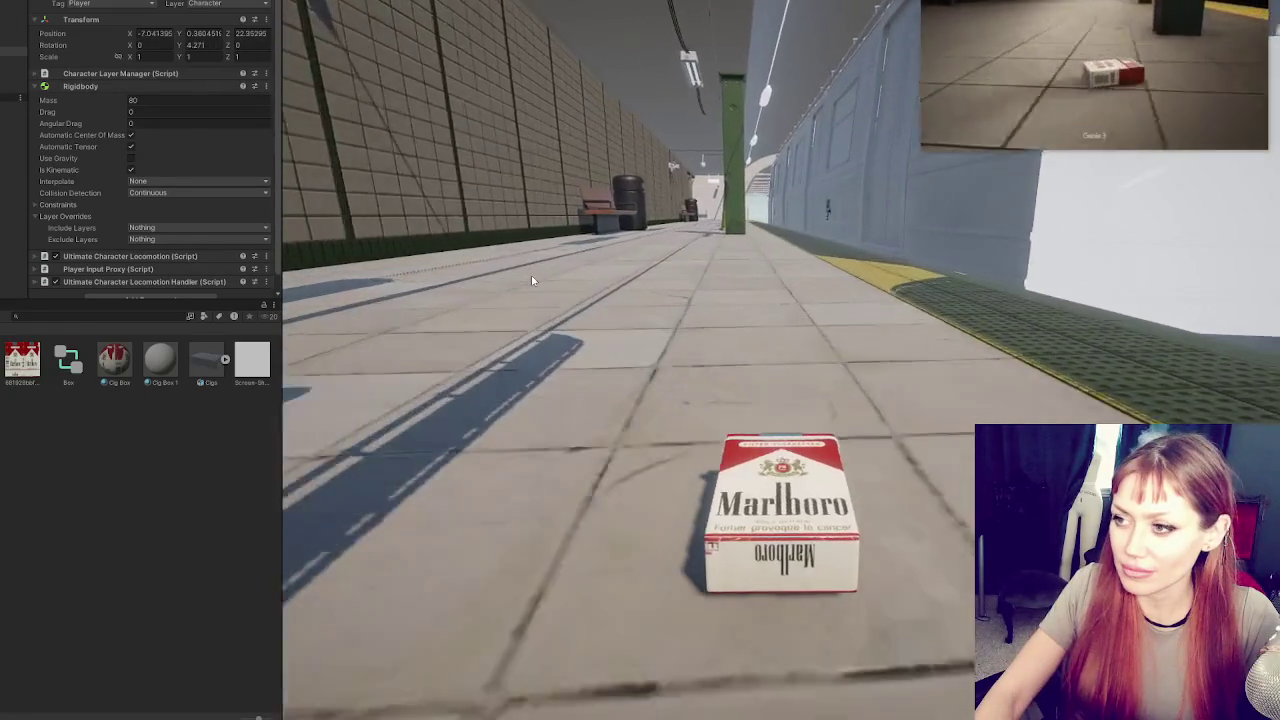
key("w")
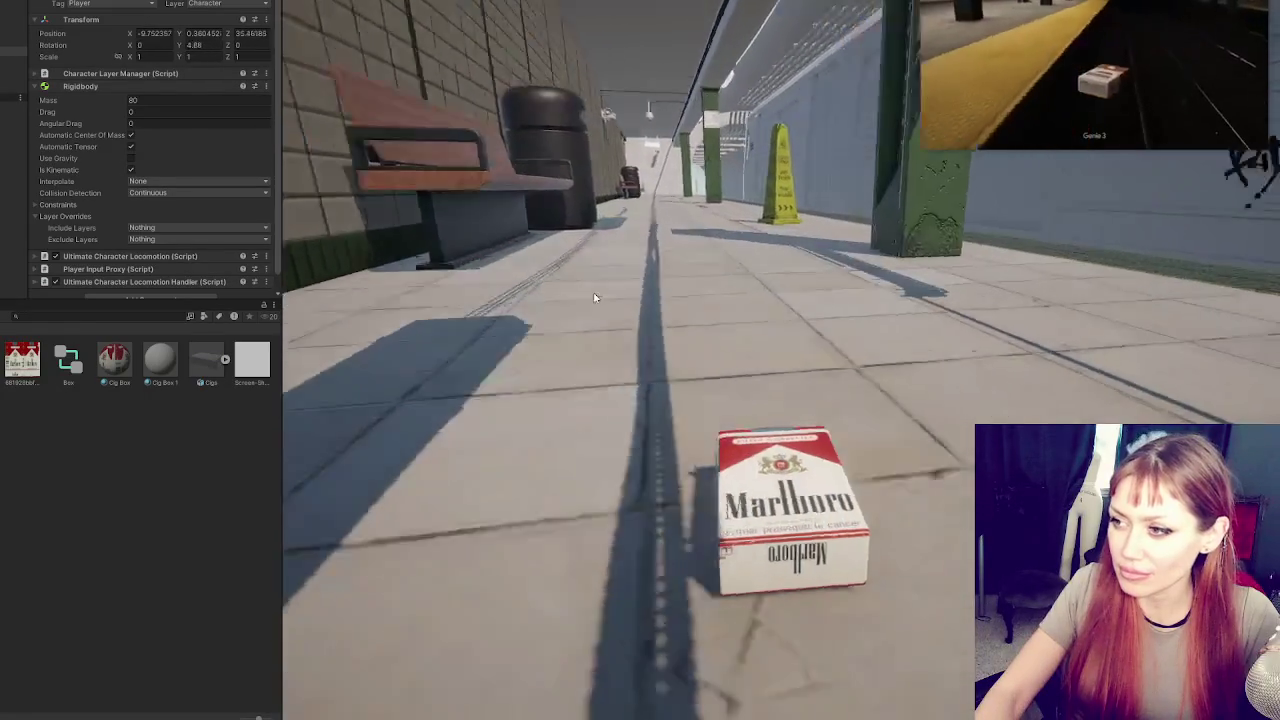
key("s")
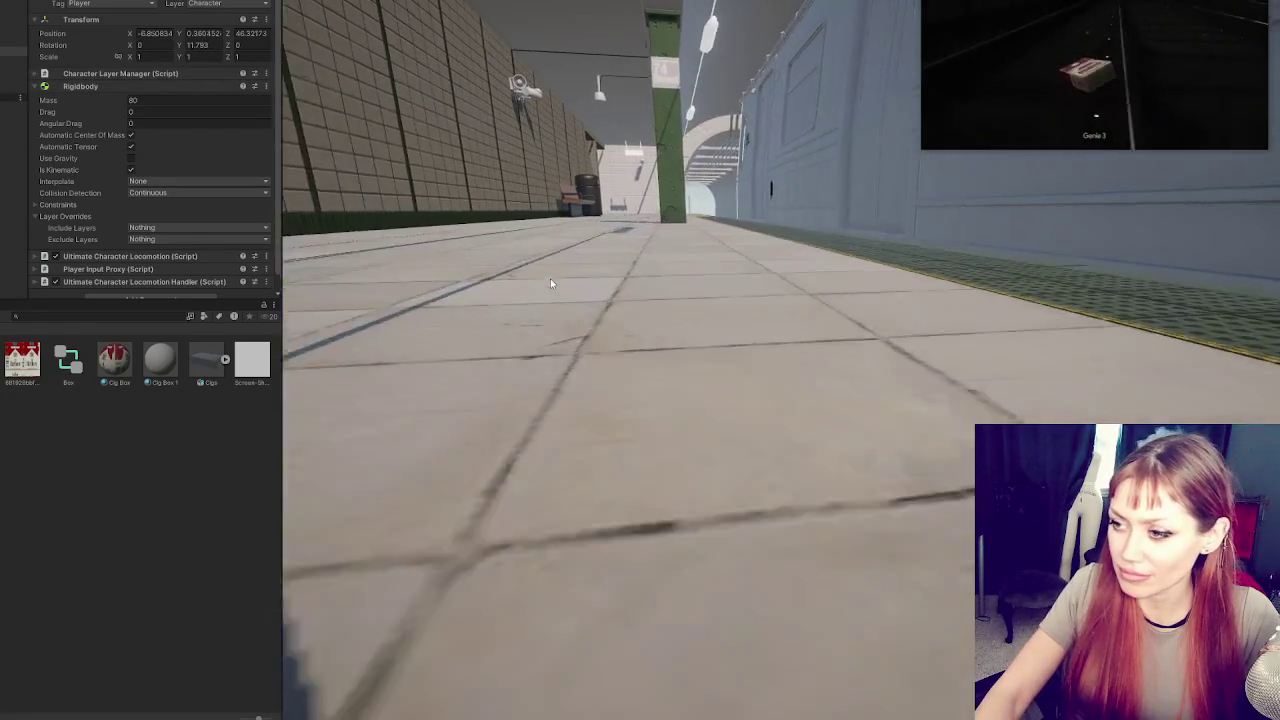
key("d")
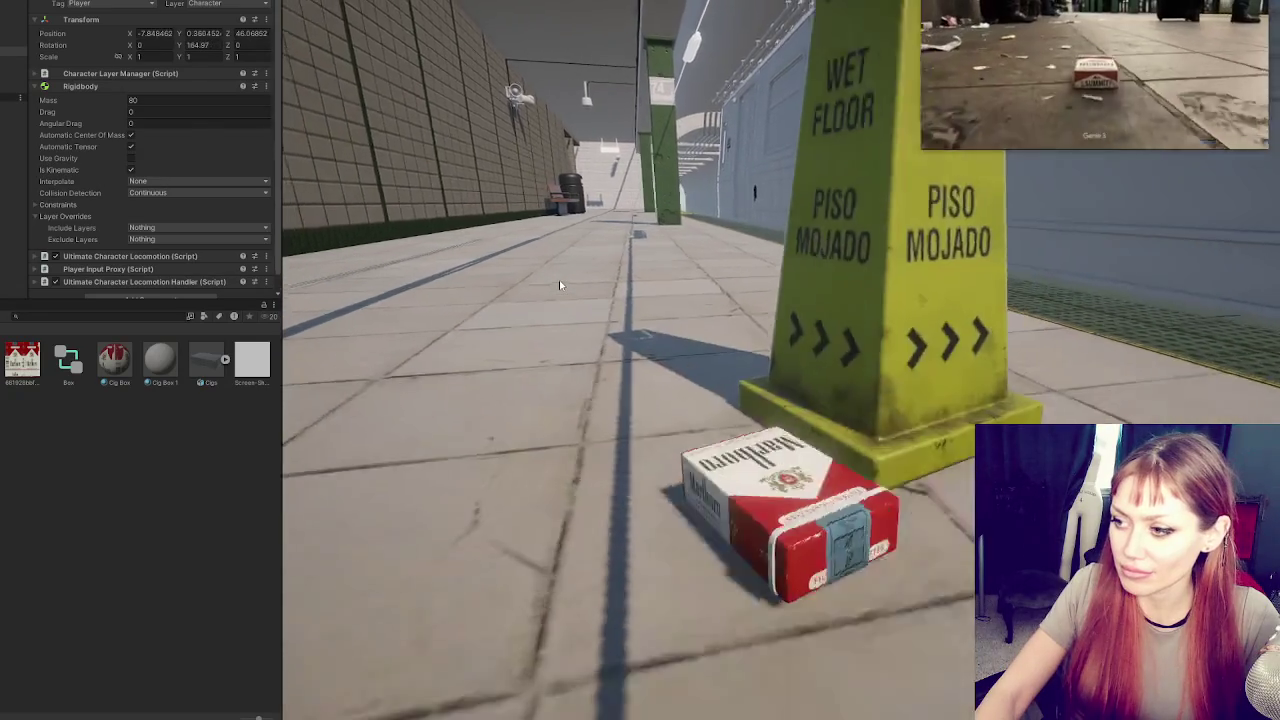
key("d")
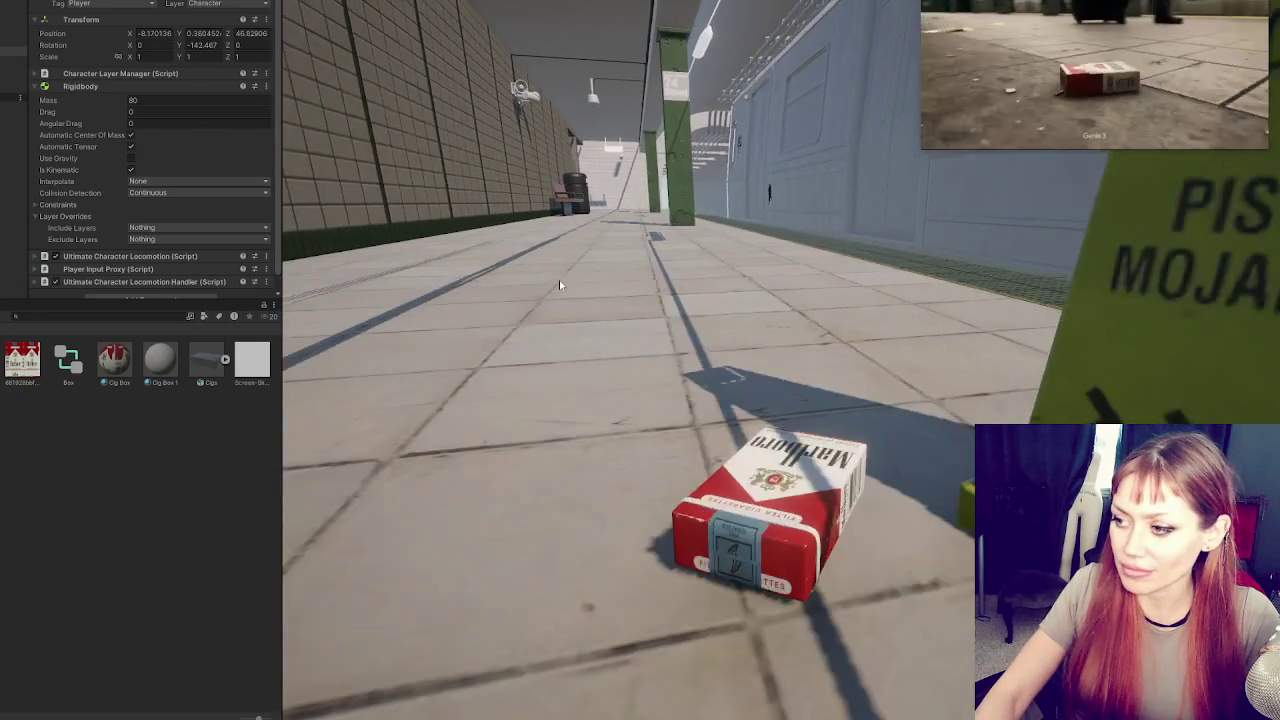
key("d")
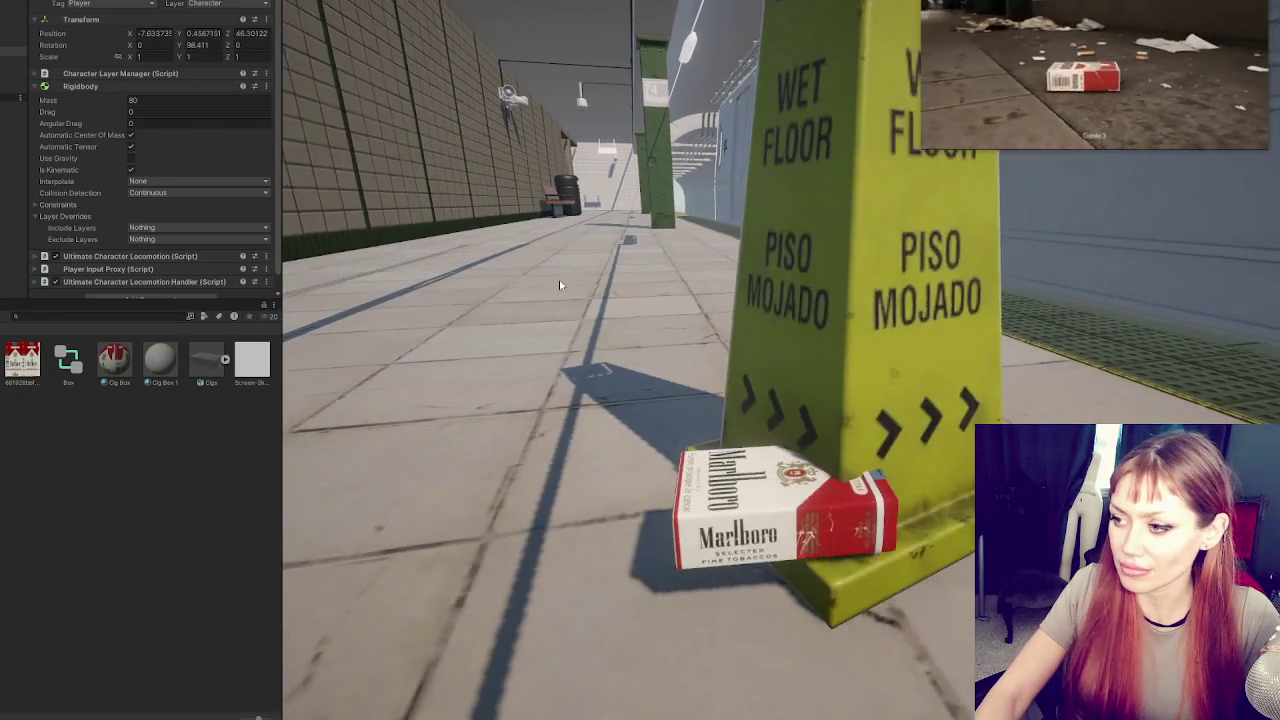
key("d")
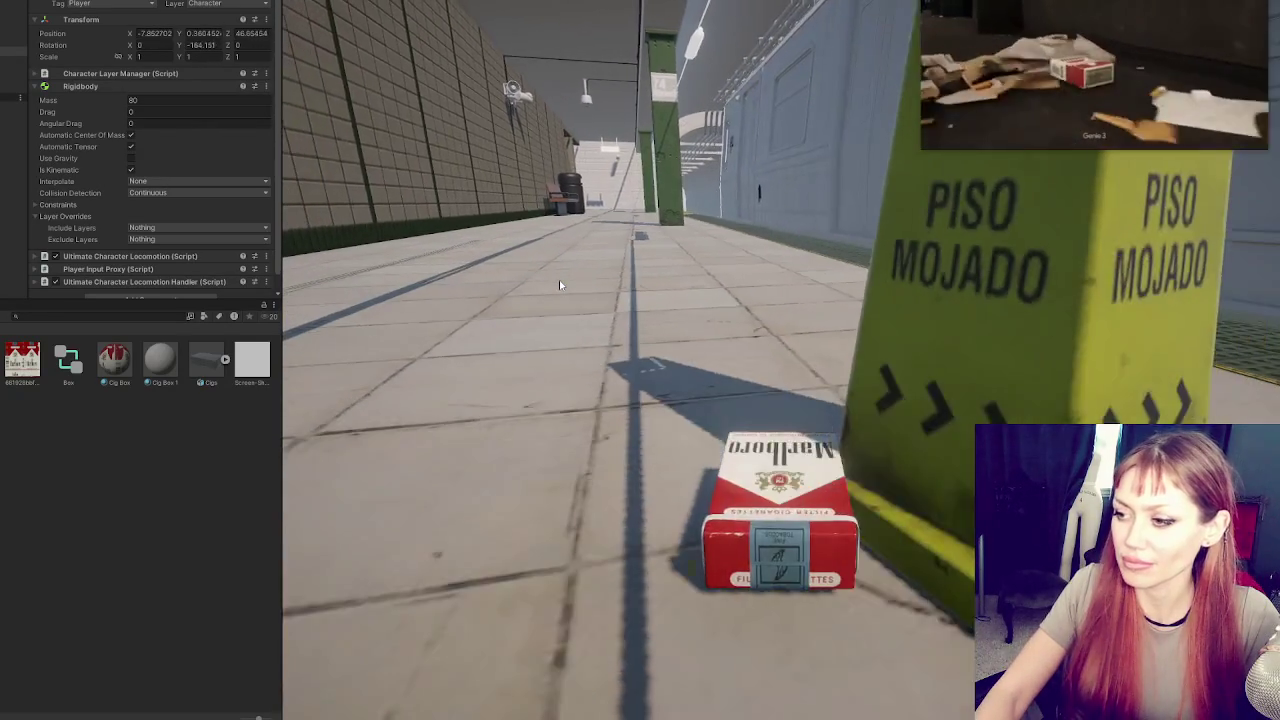
key("d")
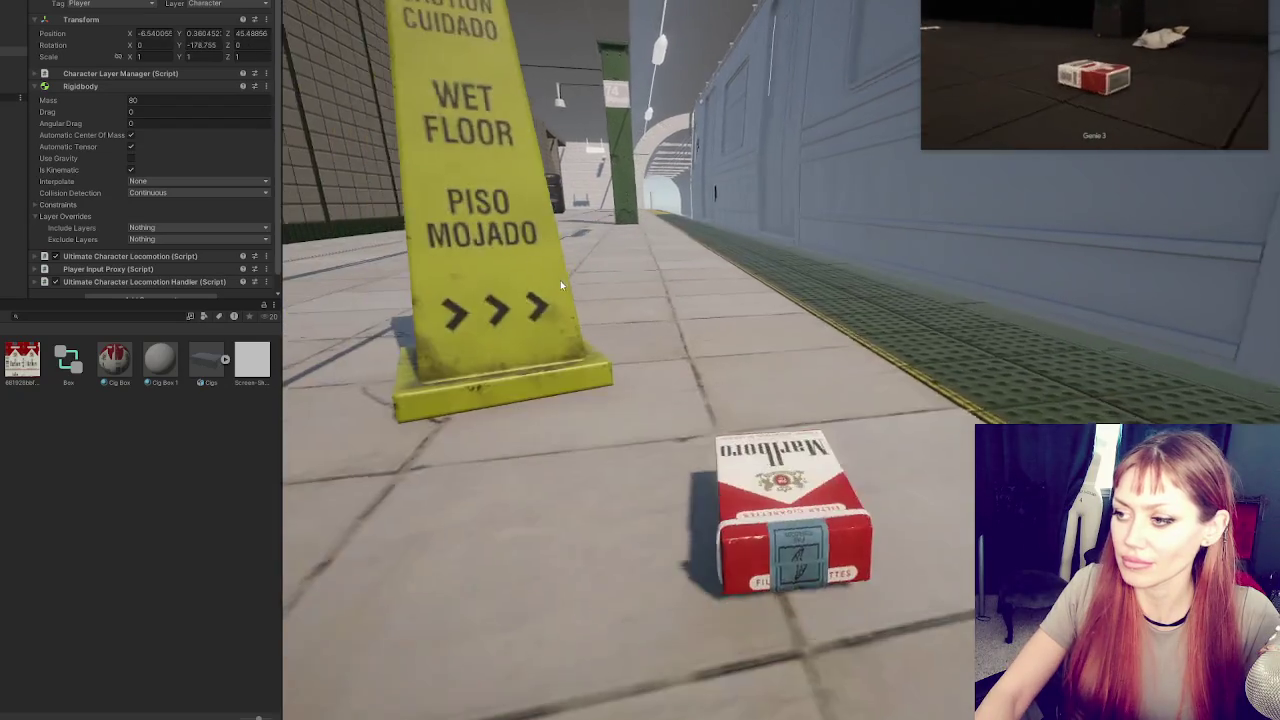
key("d")
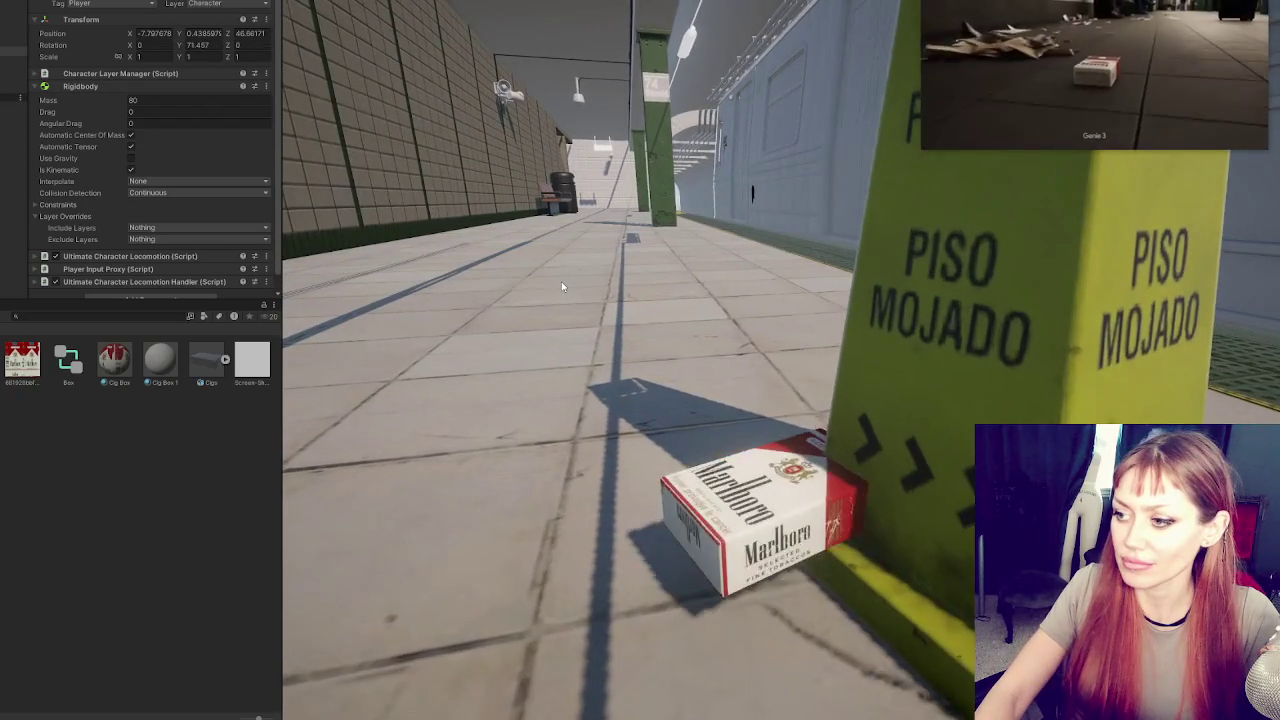
key("s")
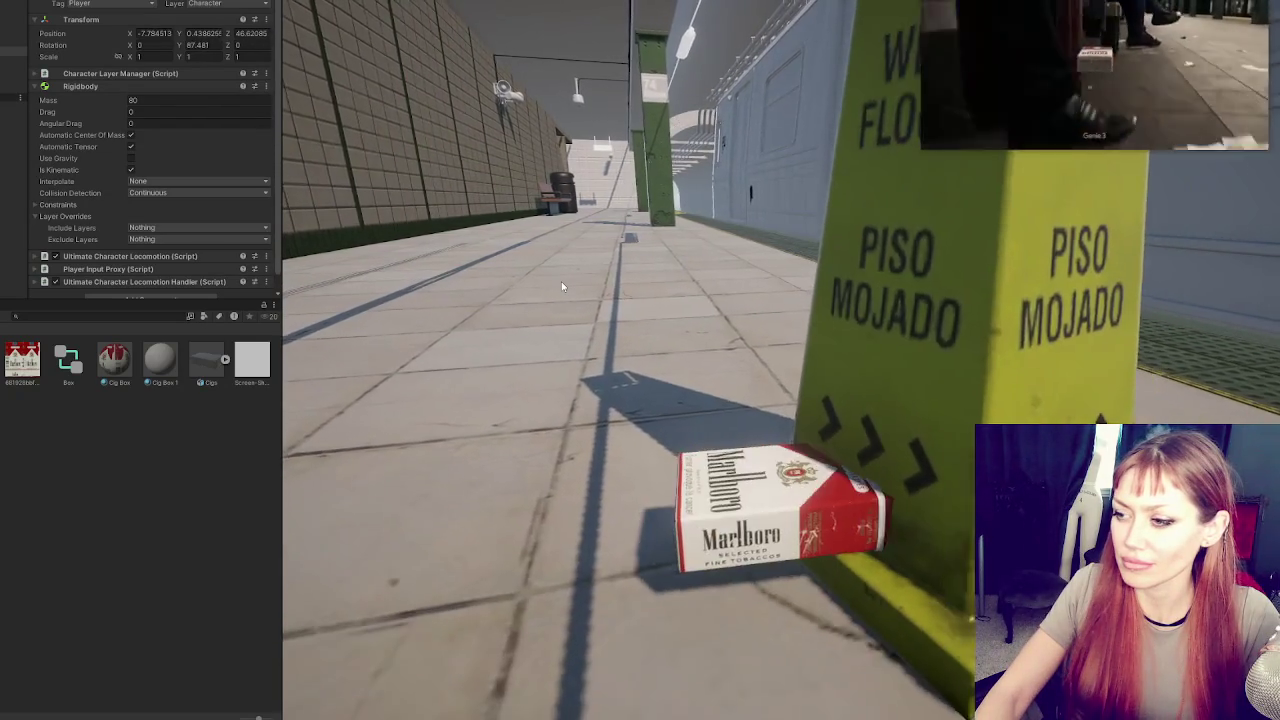
key("d")
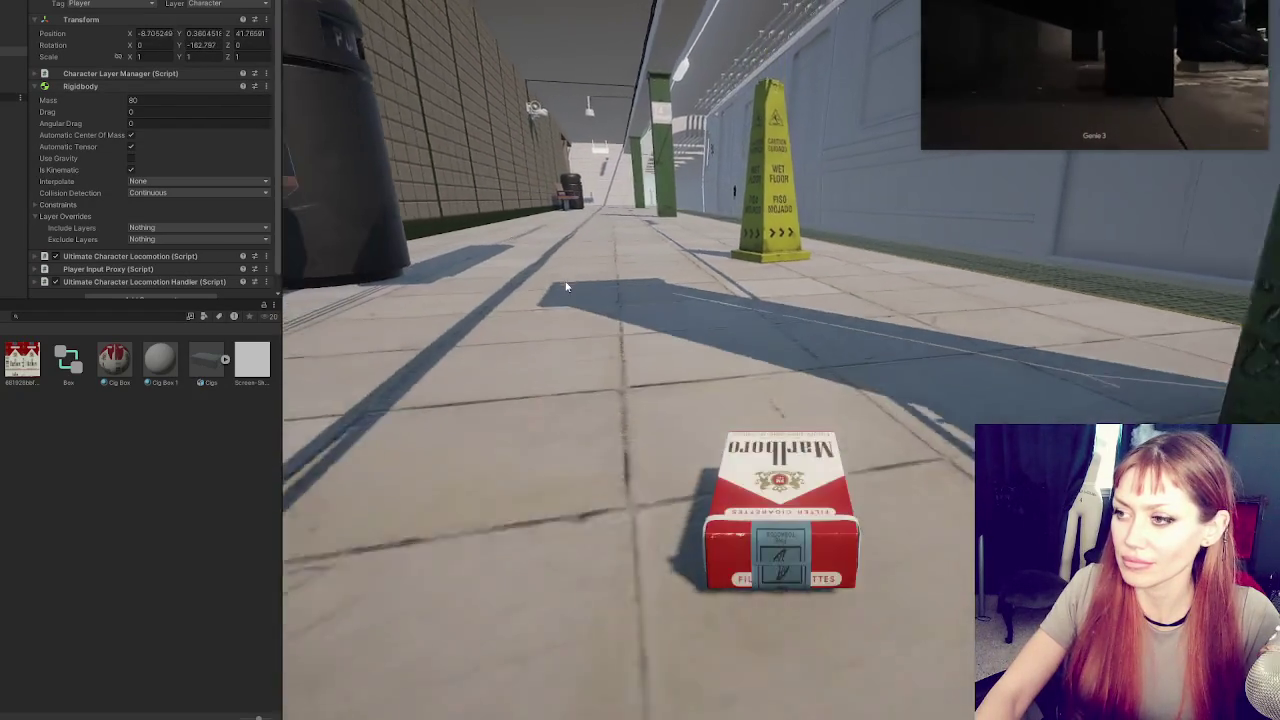
key("d")
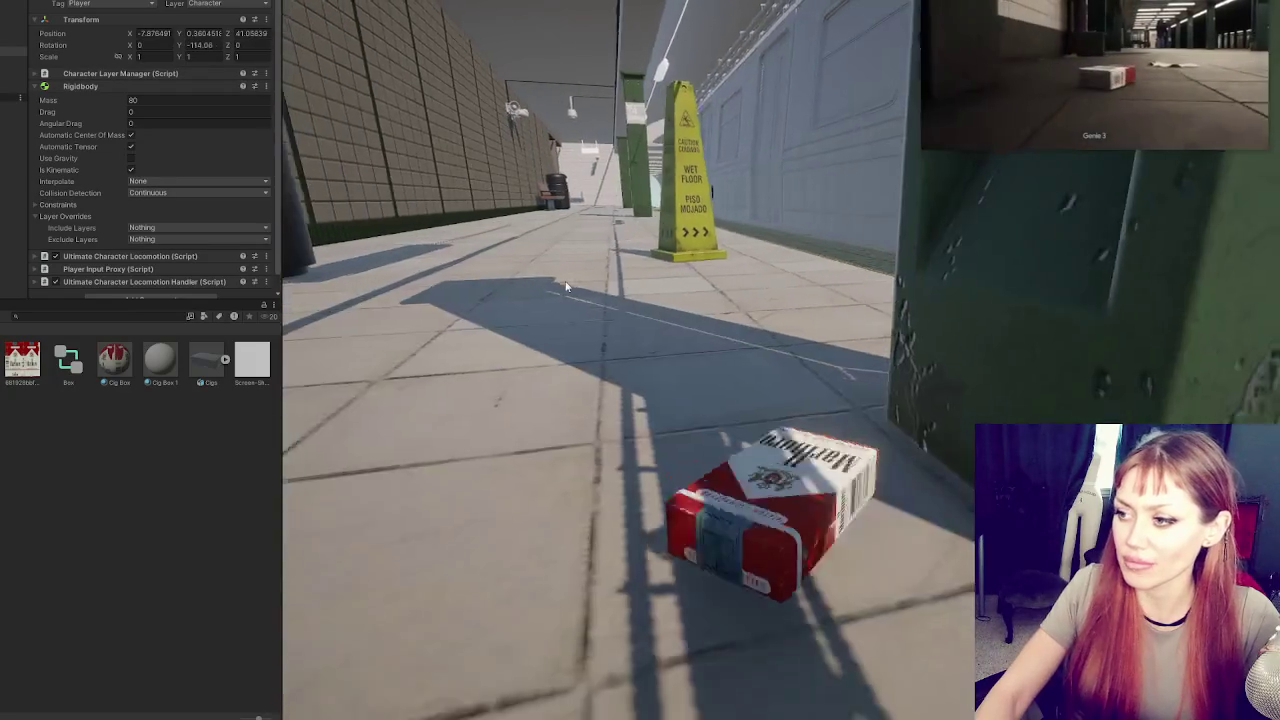
key("s")
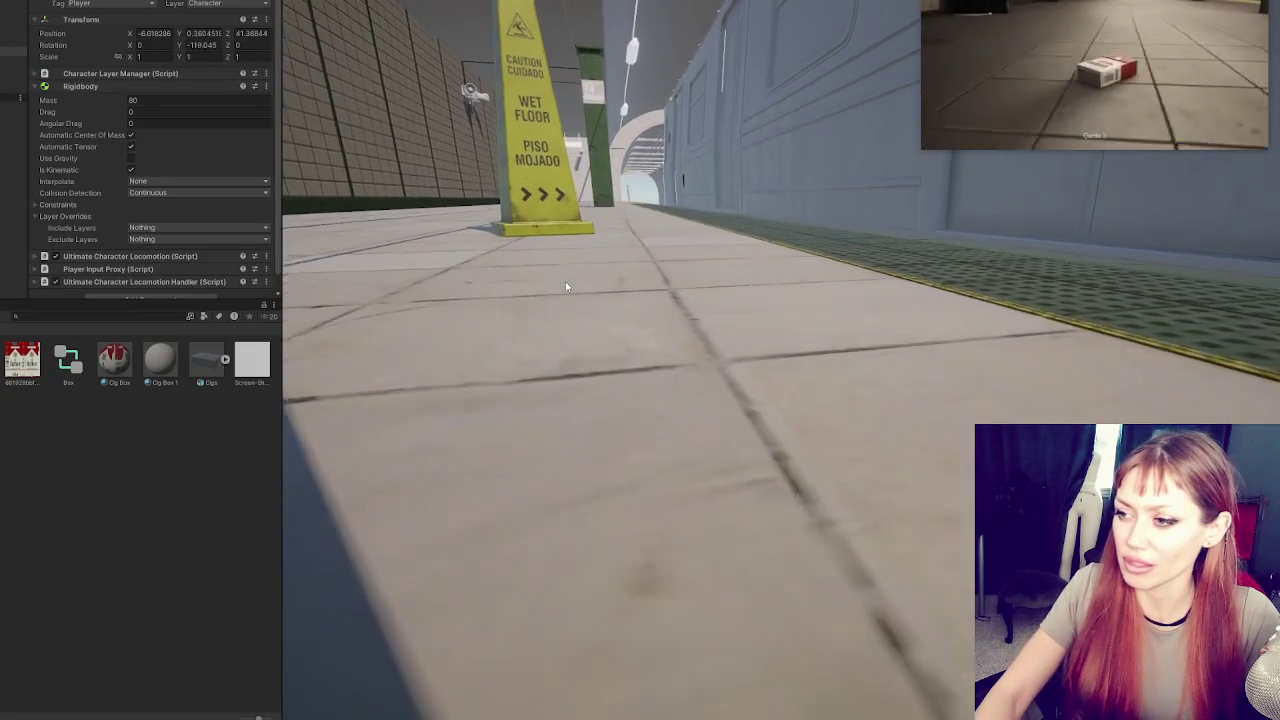
key("d")
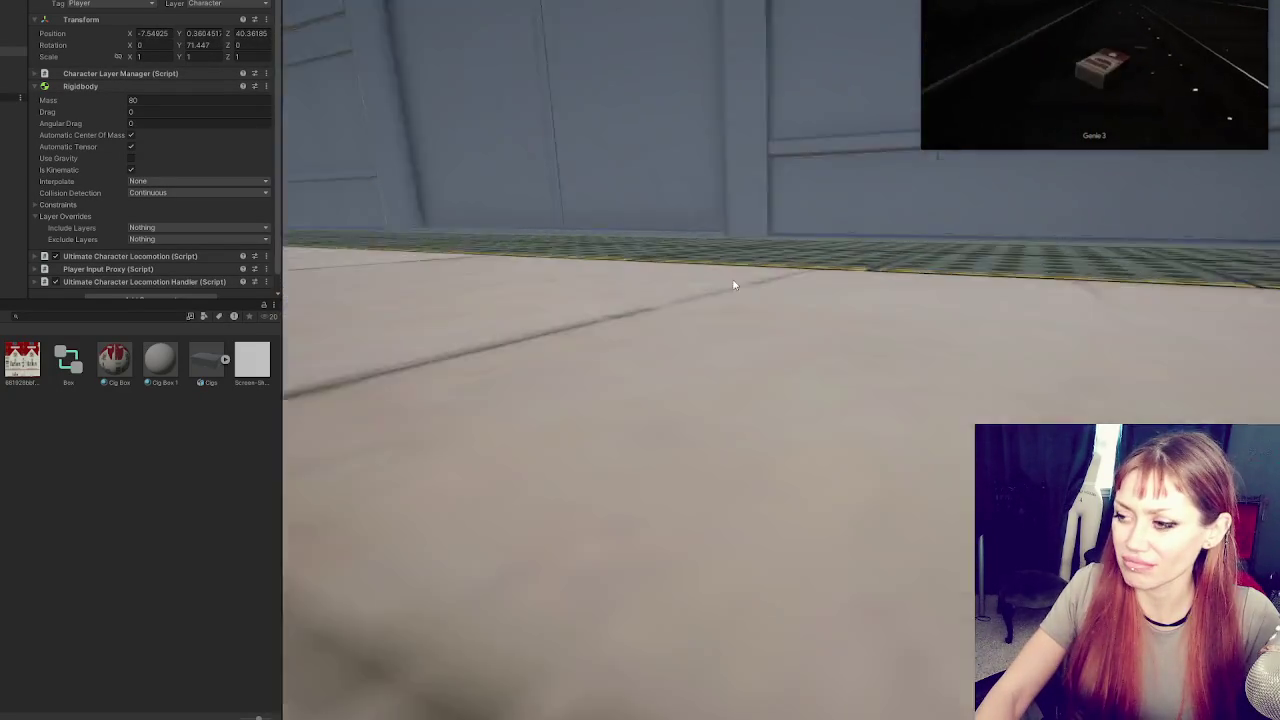
Walk the pack down the corridor toward the bench, then turn it back
key("w")
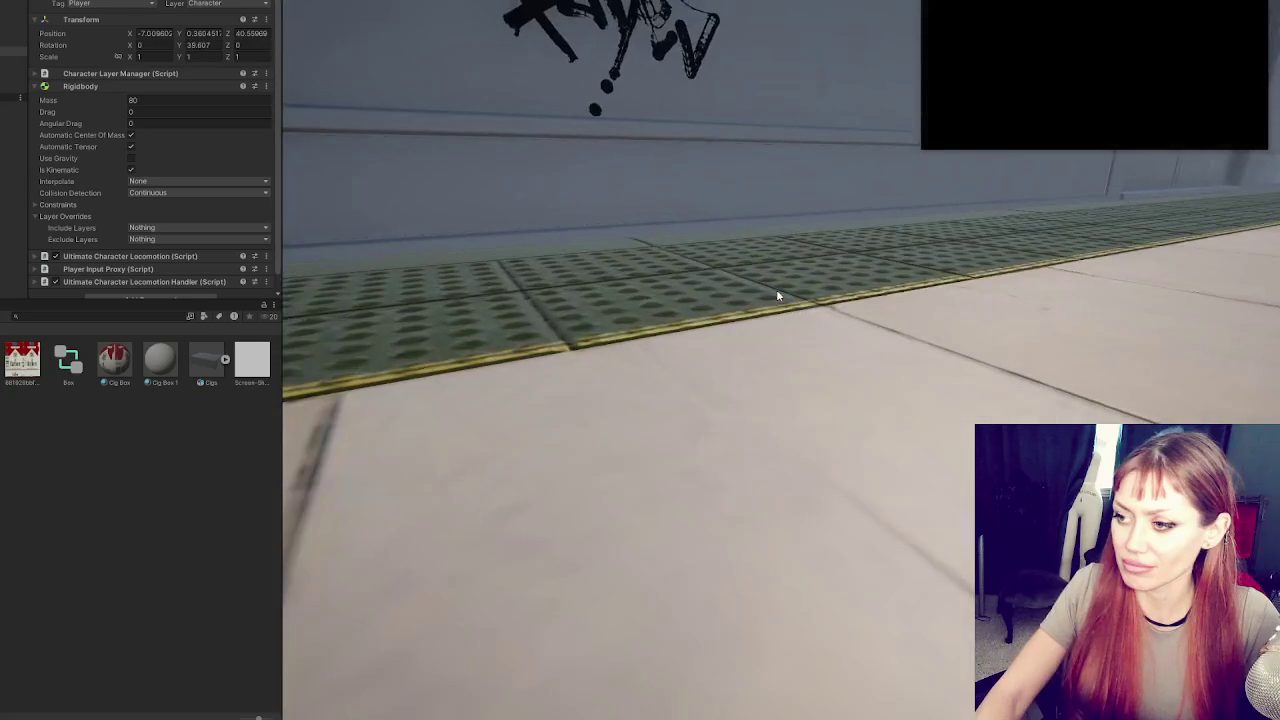
key("a")
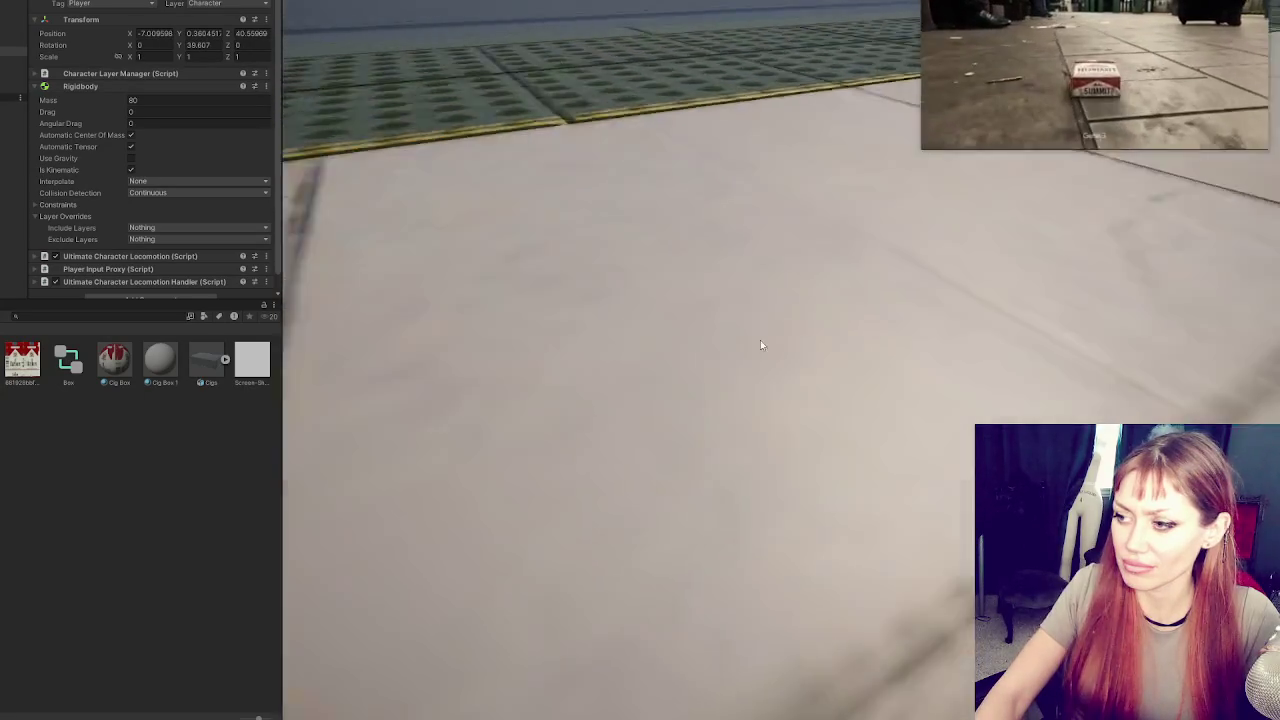
key("w")
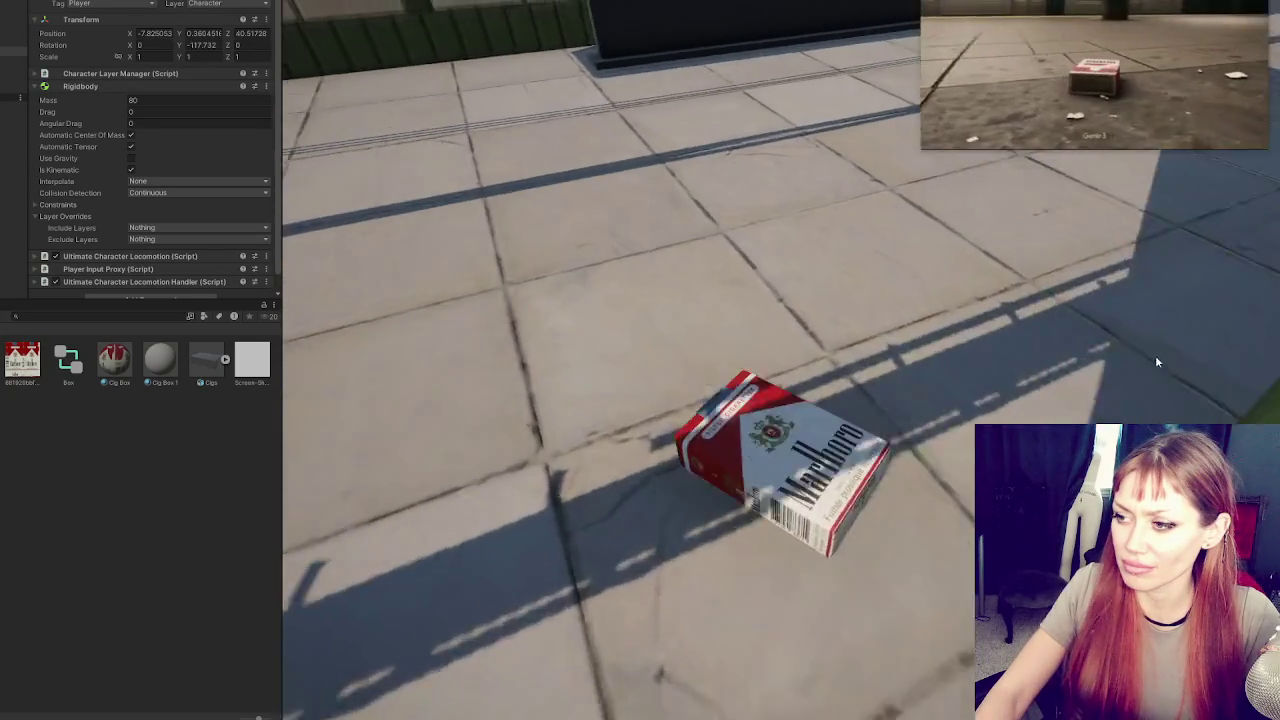
key("w")
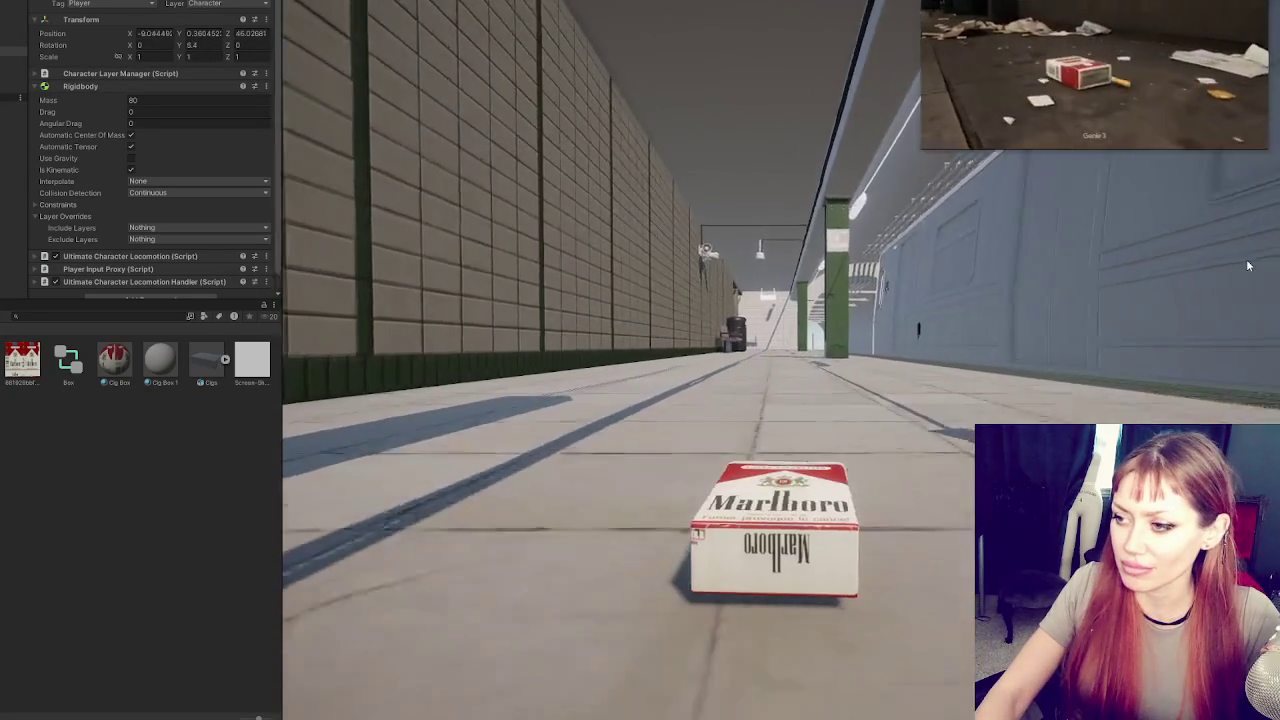
key("d")
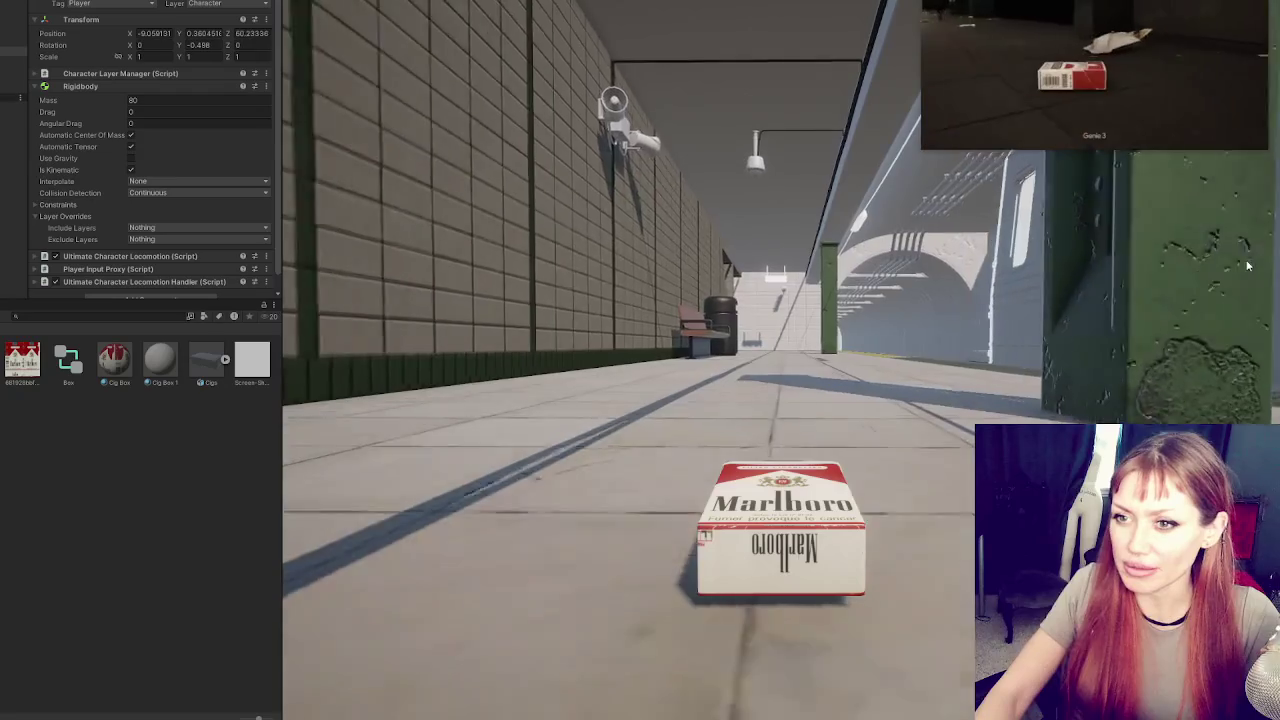
key("a")
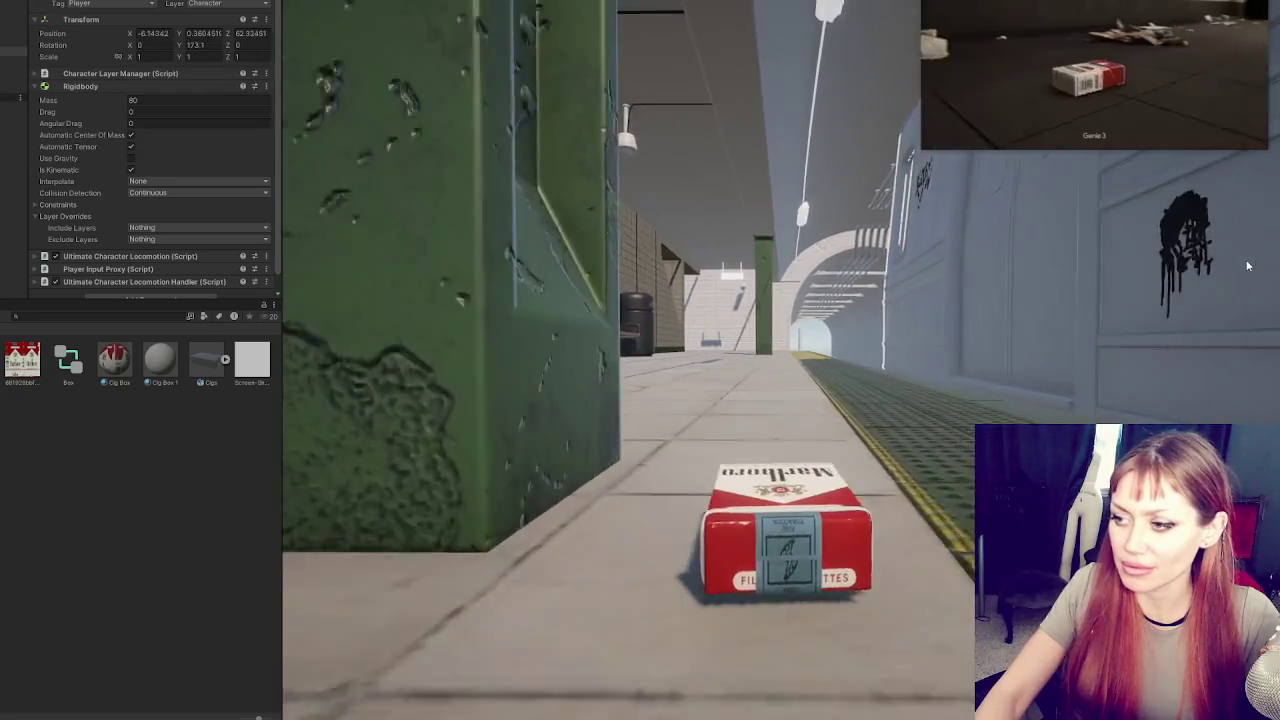
key("w")
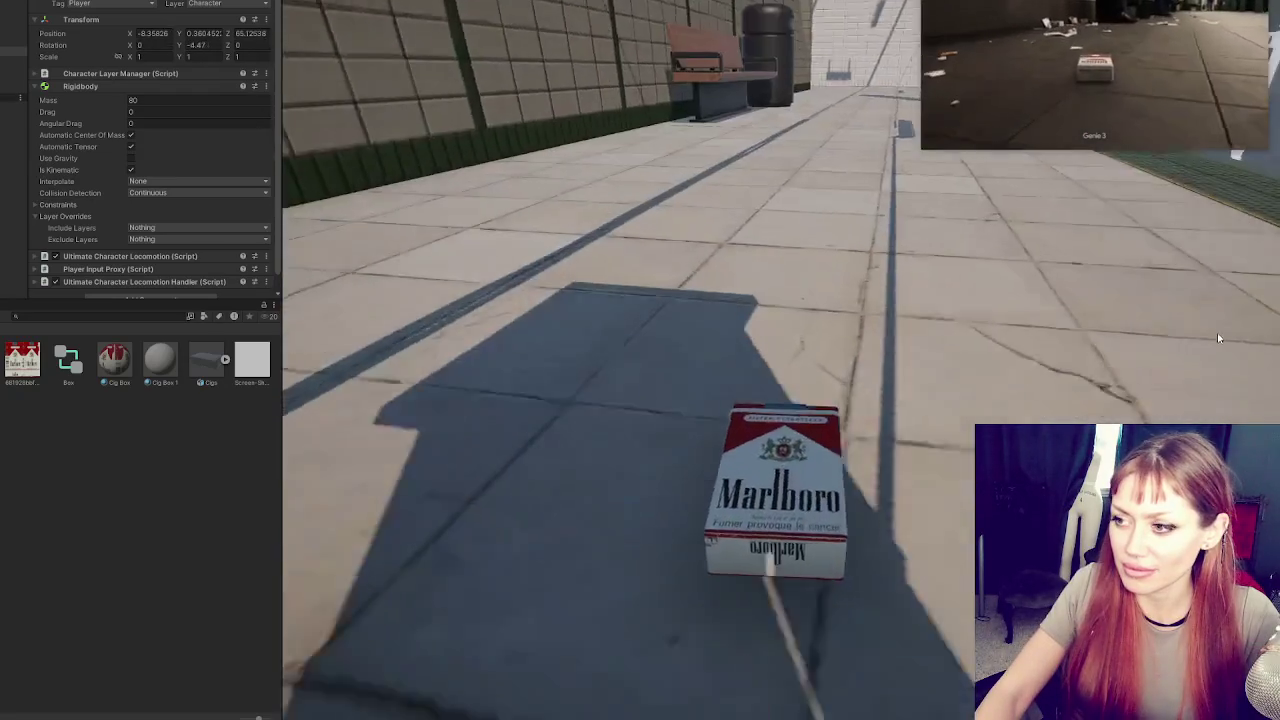
key("w")
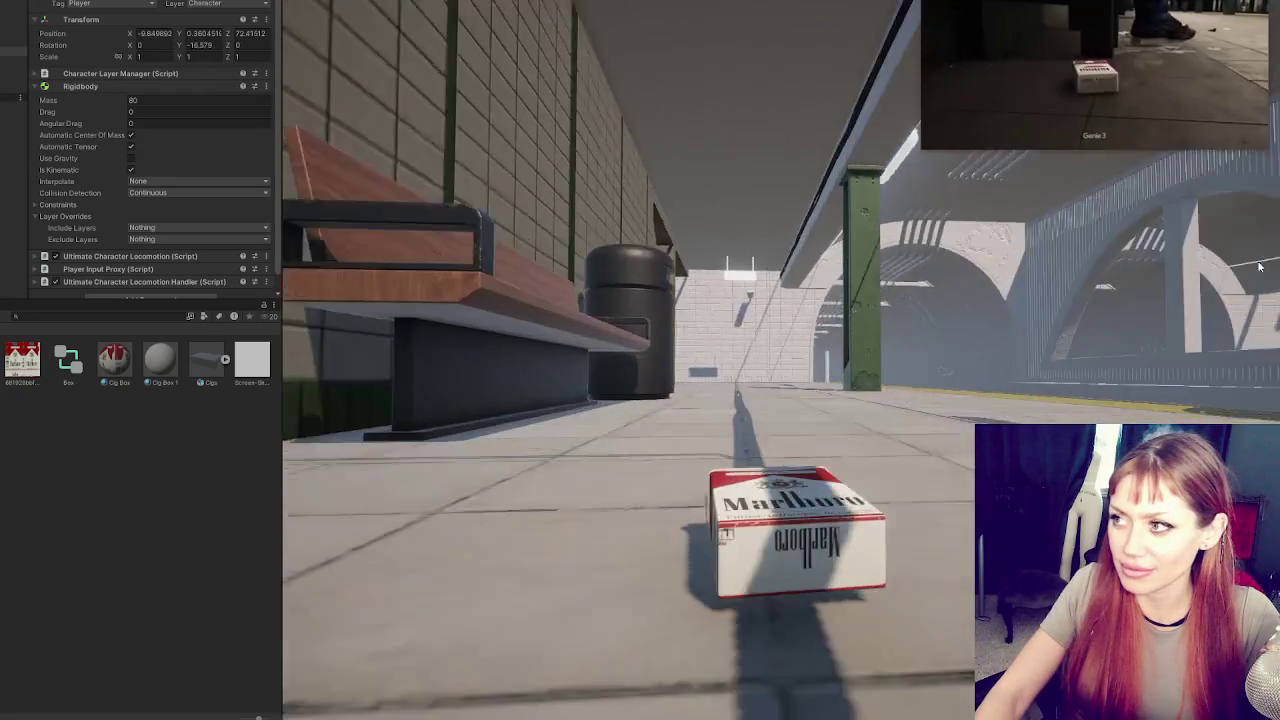
key("s")
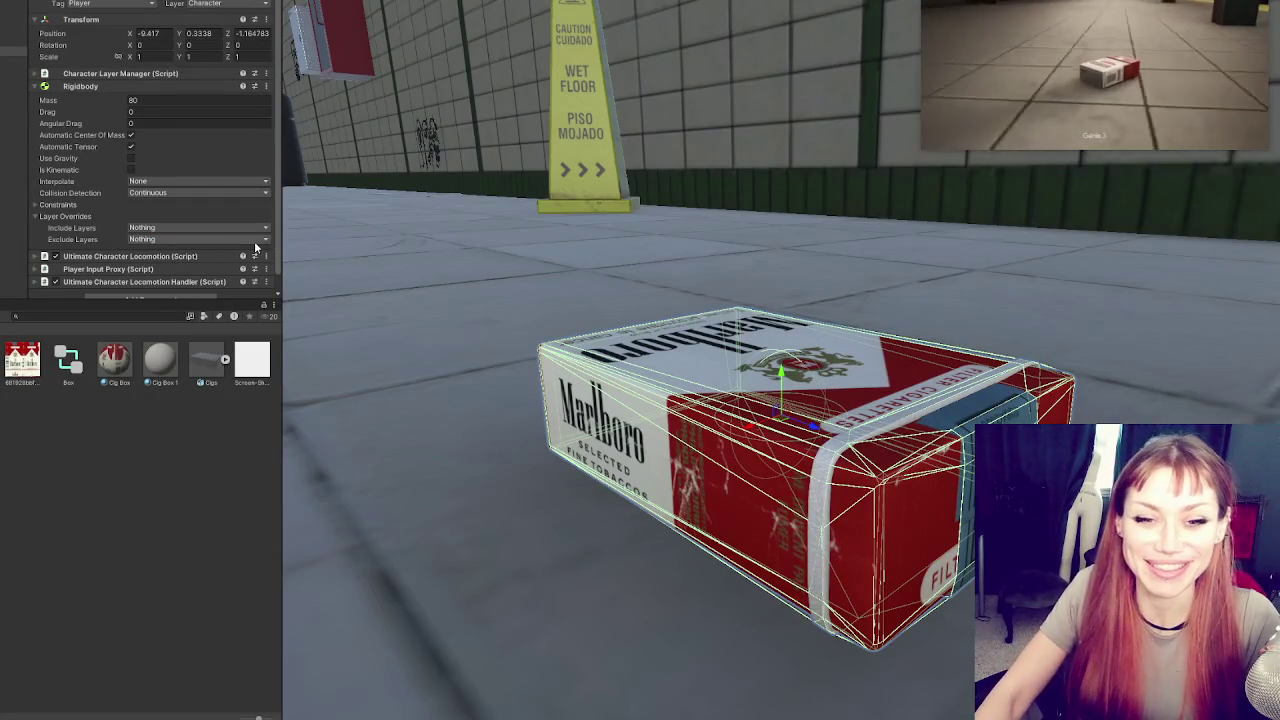
Select the pack's child object and shrink its Capsule Collider to 0.05
left_click_drag(662, 424, 424, 320)
left_click(14, 75)
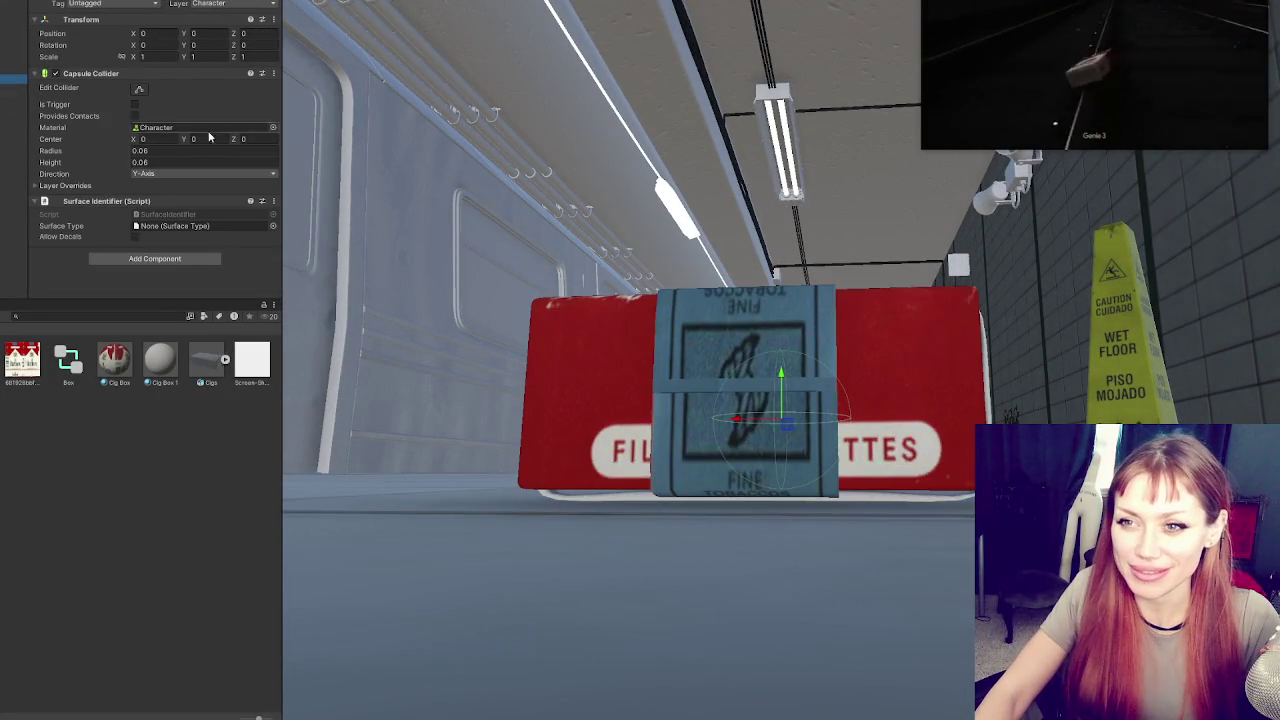
left_click(144, 163)
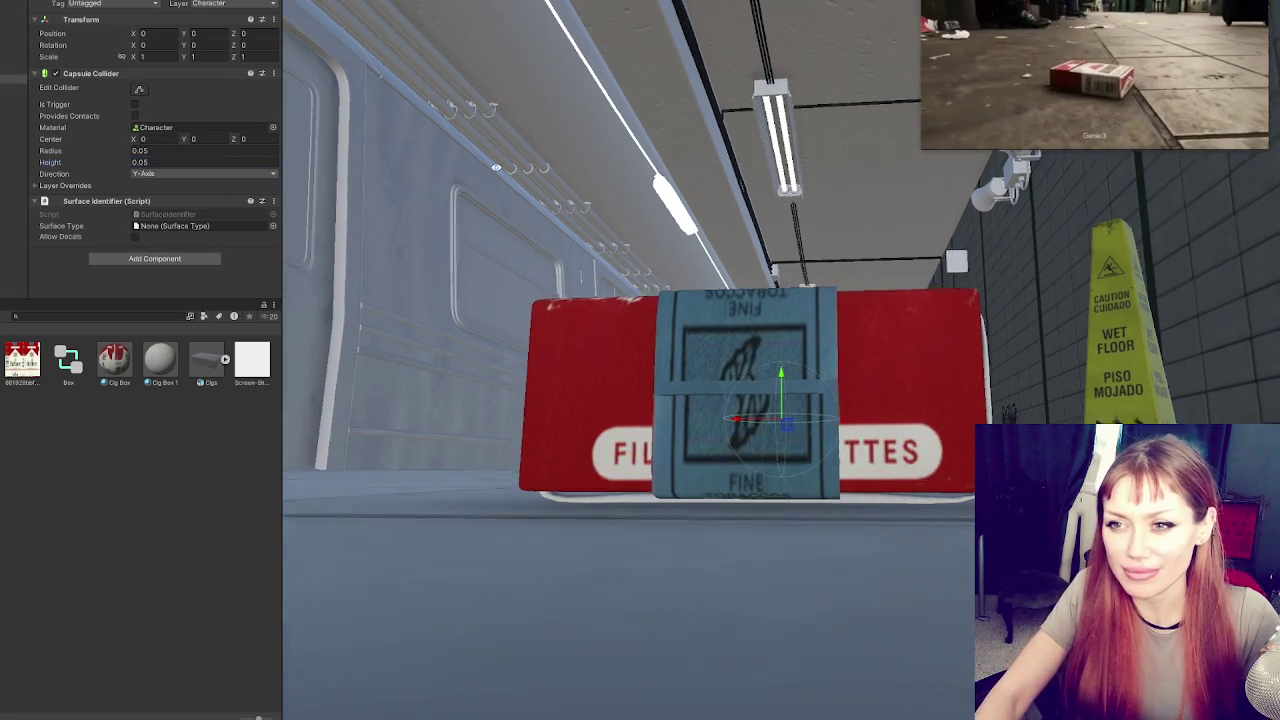
Select the Box child object and inspect its Mesh Collider
left_click_drag(480, 300, 589, 245)
left_click(14, 70)
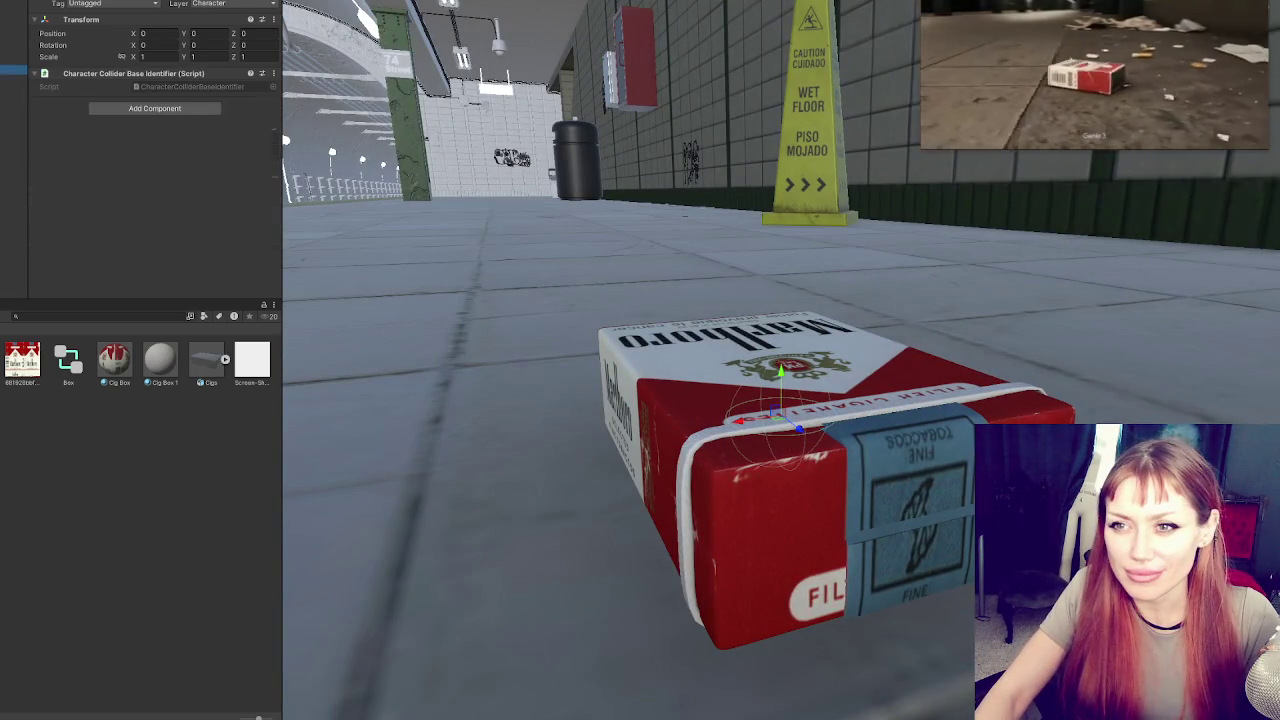
left_click(14, 74)
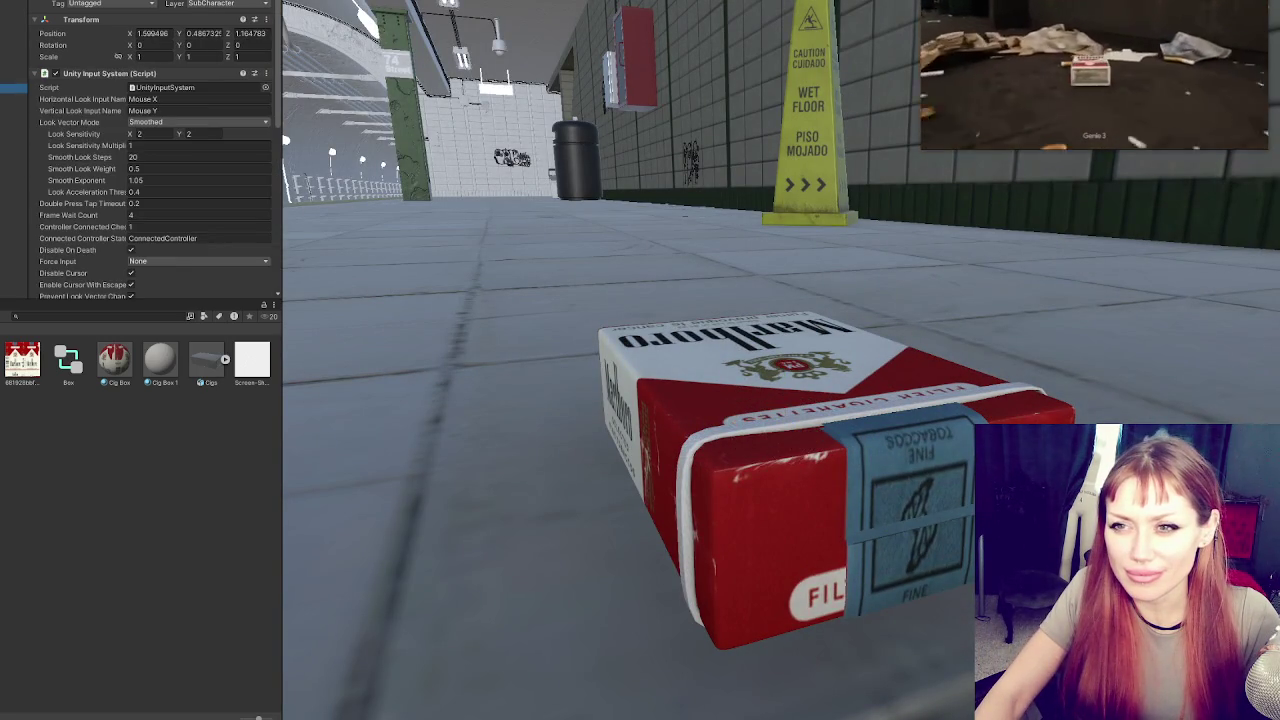
left_click(14, 60)
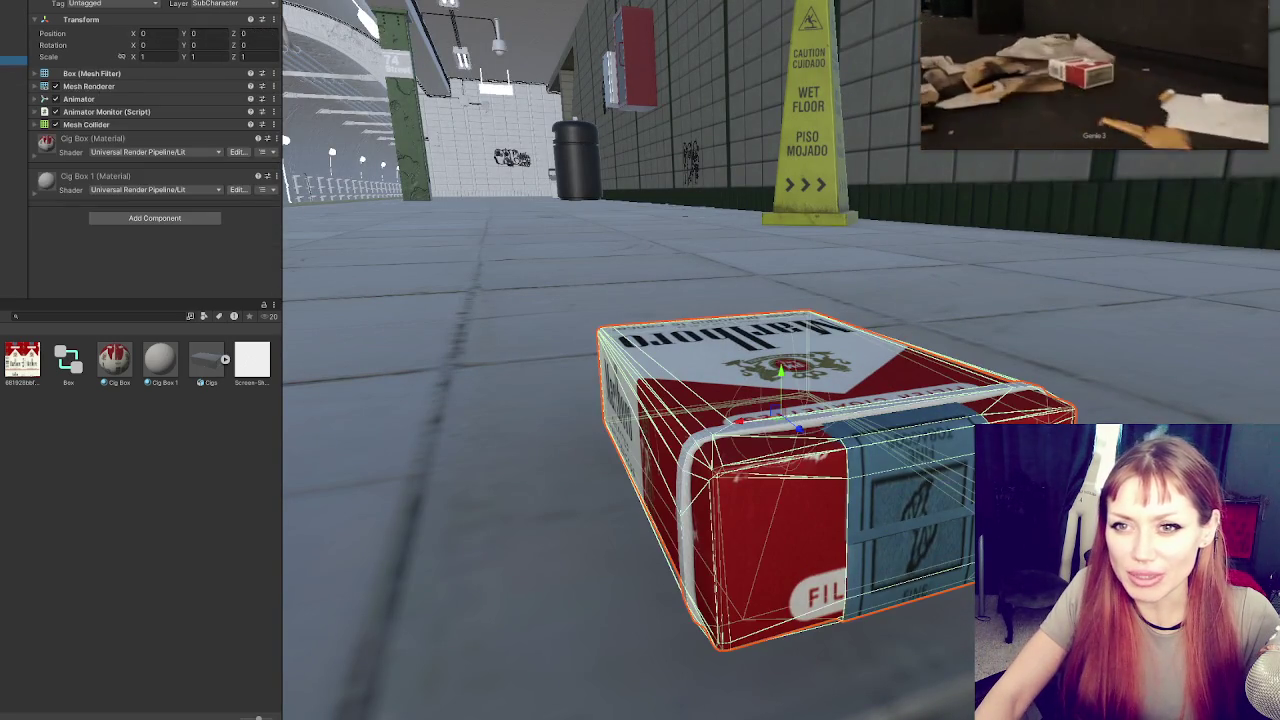
left_click(162, 124)
Create an empty child under Character with a convex Mesh Collider using the Box mesh
left_click(162, 124)
left_click(14, 70)
right_click(14, 70)
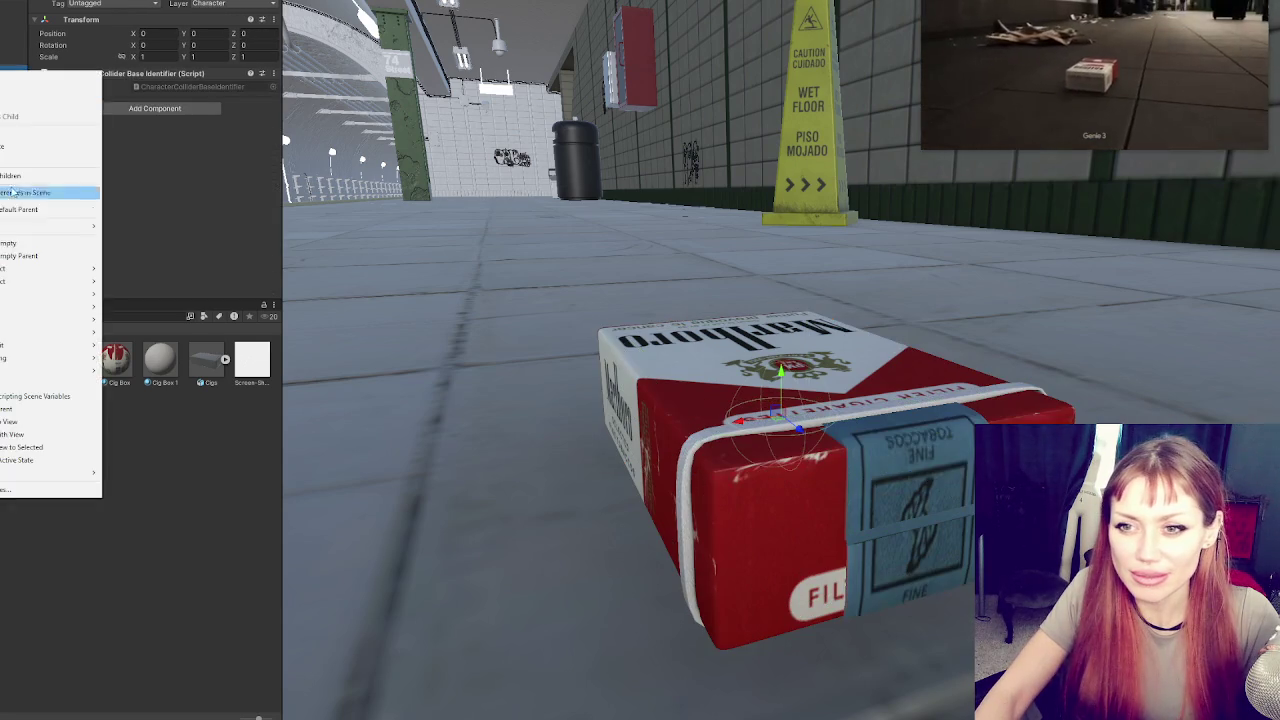
left_click(10, 243)
left_click(135, 79)
type("mes")
key("Return")
left_click(137, 74)
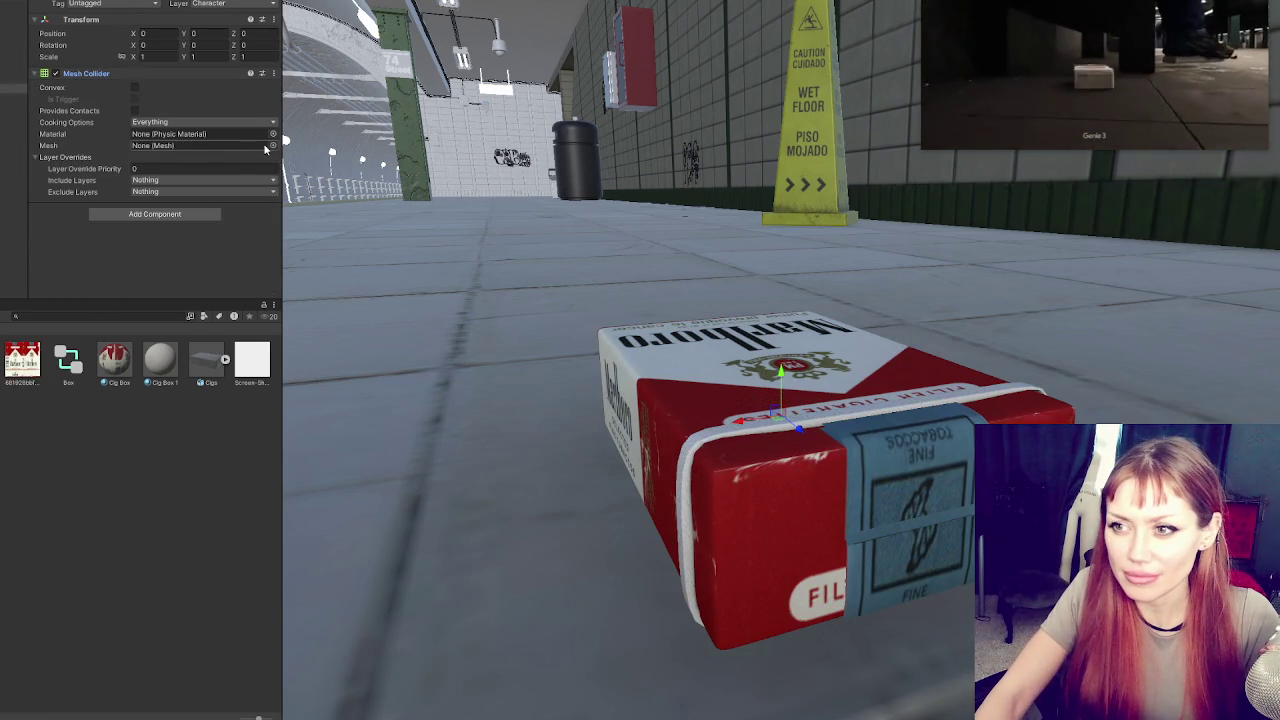
left_click(272, 145)
type("box")
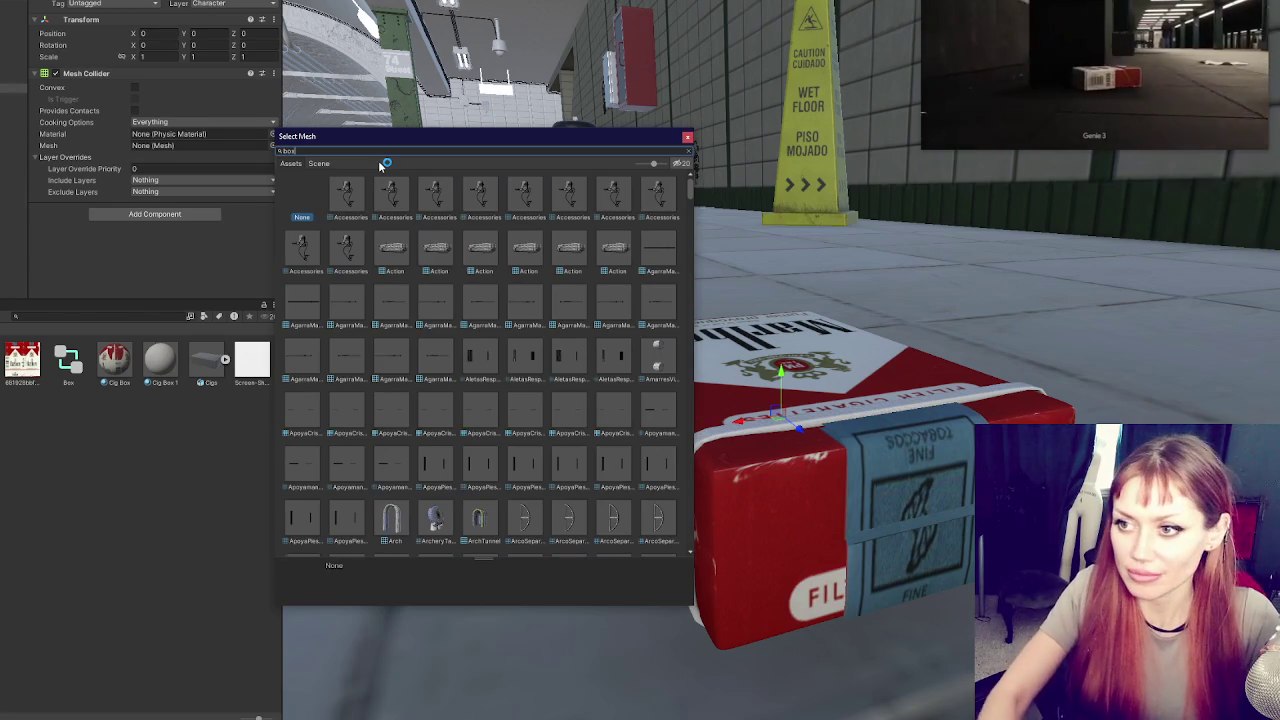
double_click(348, 193)
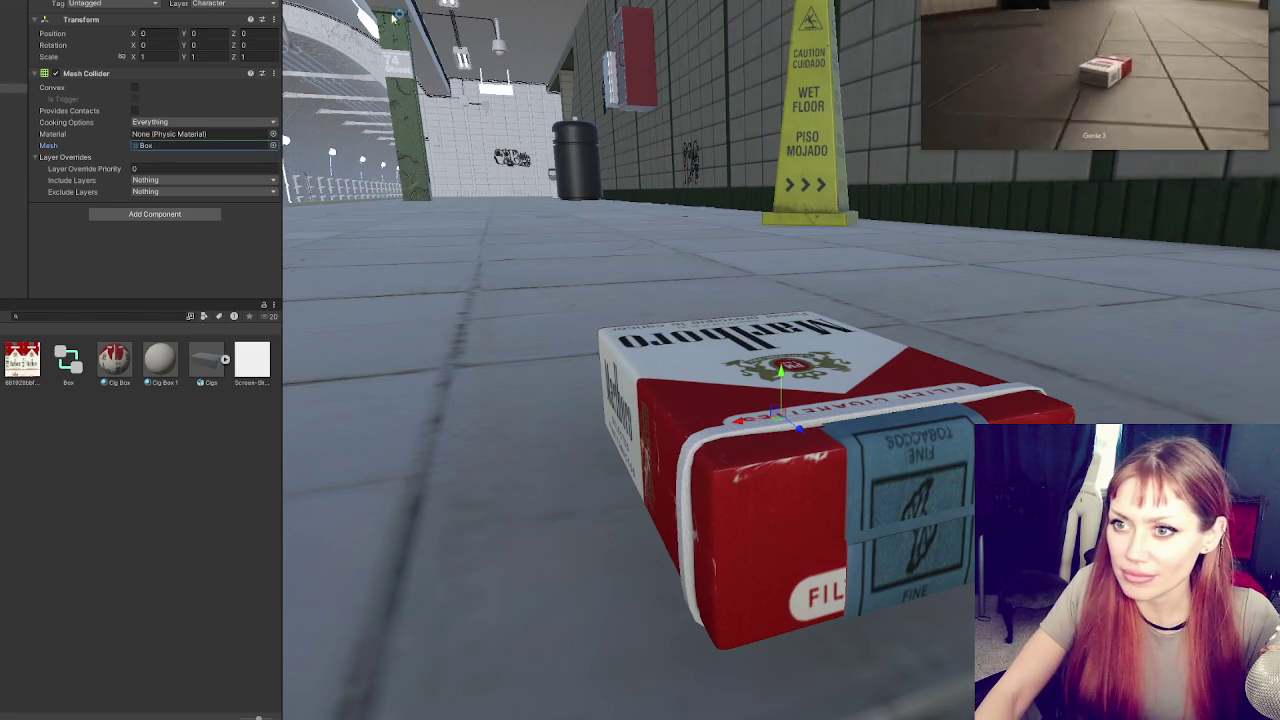
left_click(135, 87)
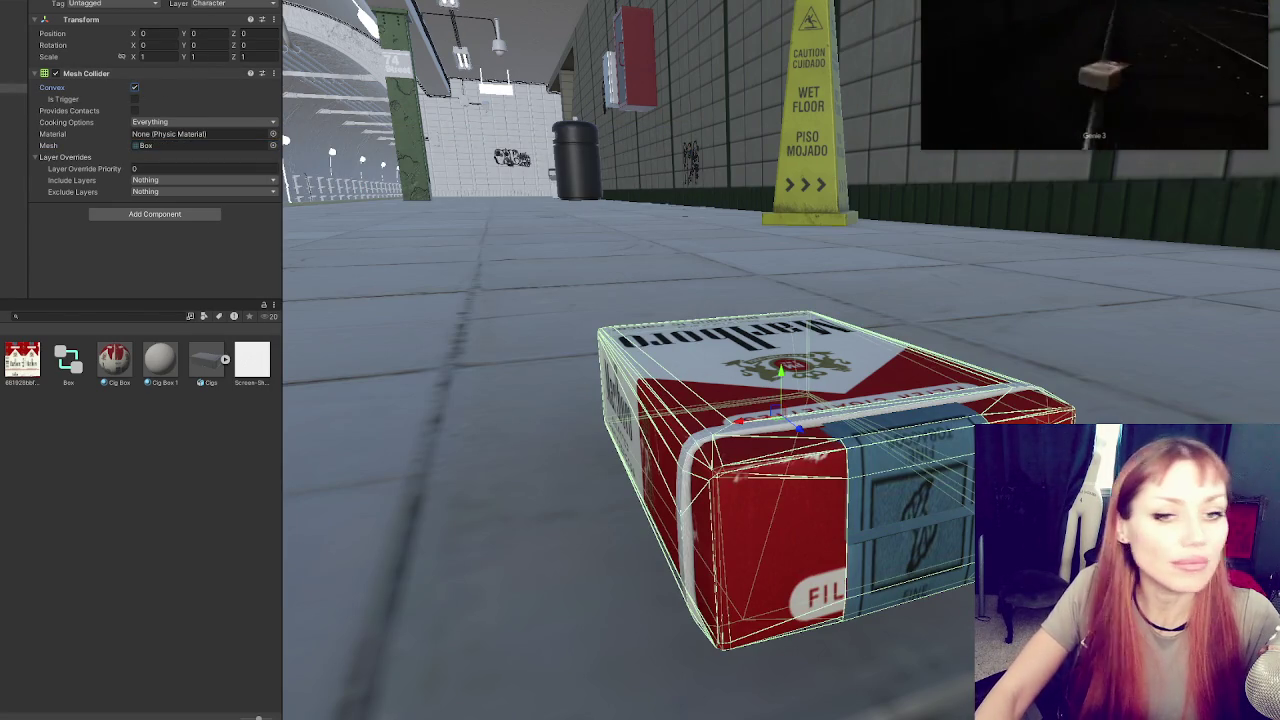
mouse_move(700, 200)
left_mouse_down()
mouse_move(602, 171)
mouse_move(848, 222)
mouse_move(111, 148)
left_mouse_up()
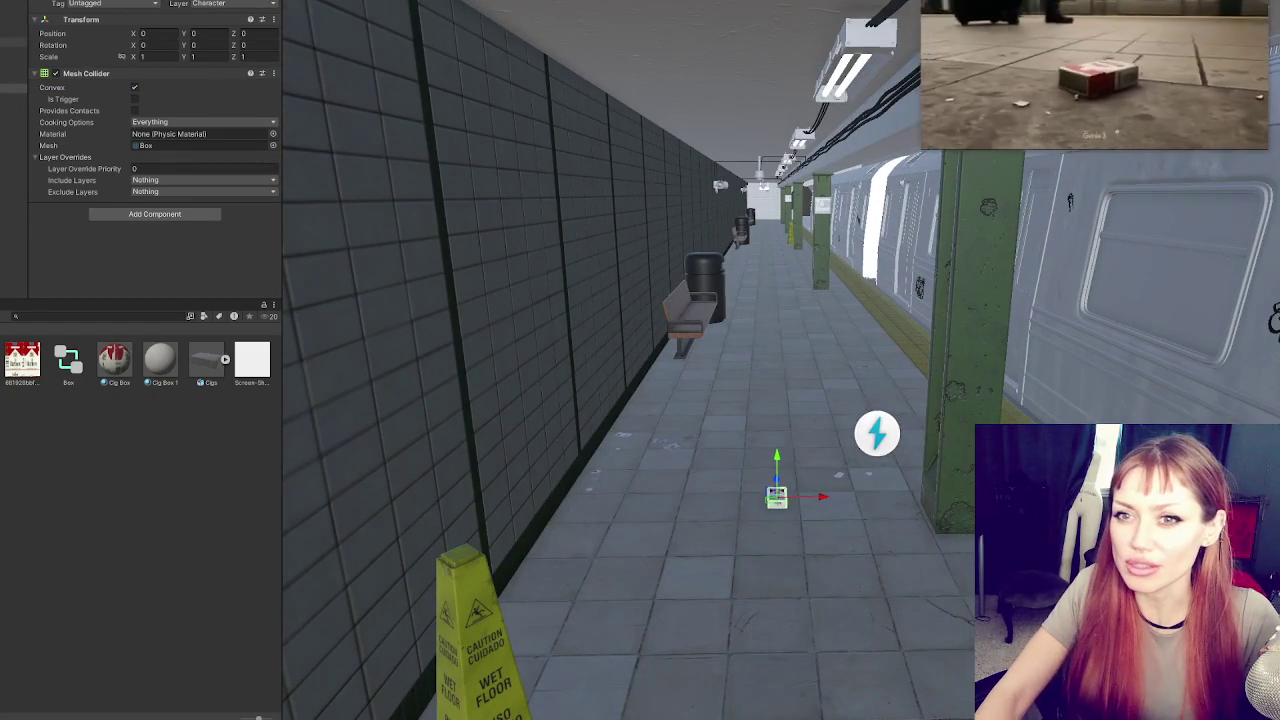
Create a new lighting settings asset with Baked GI off and Realtime GI on
left_click(12, 13)
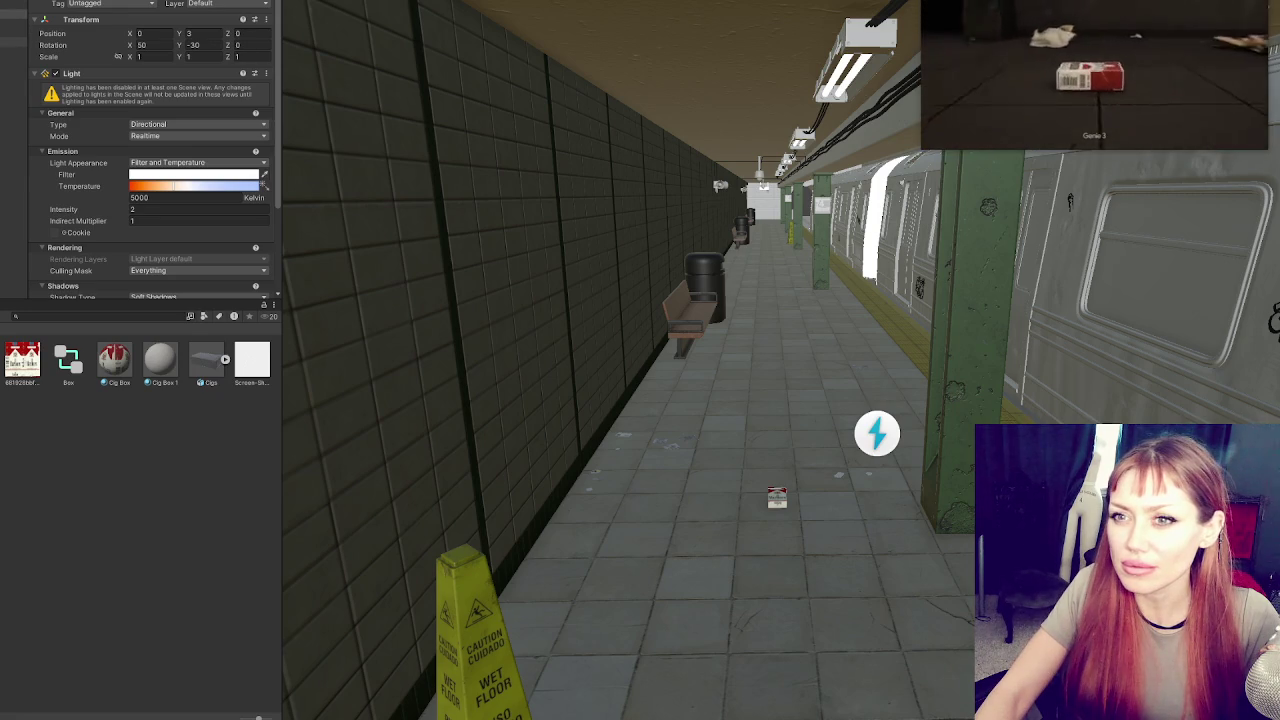
key("ctrl+9")
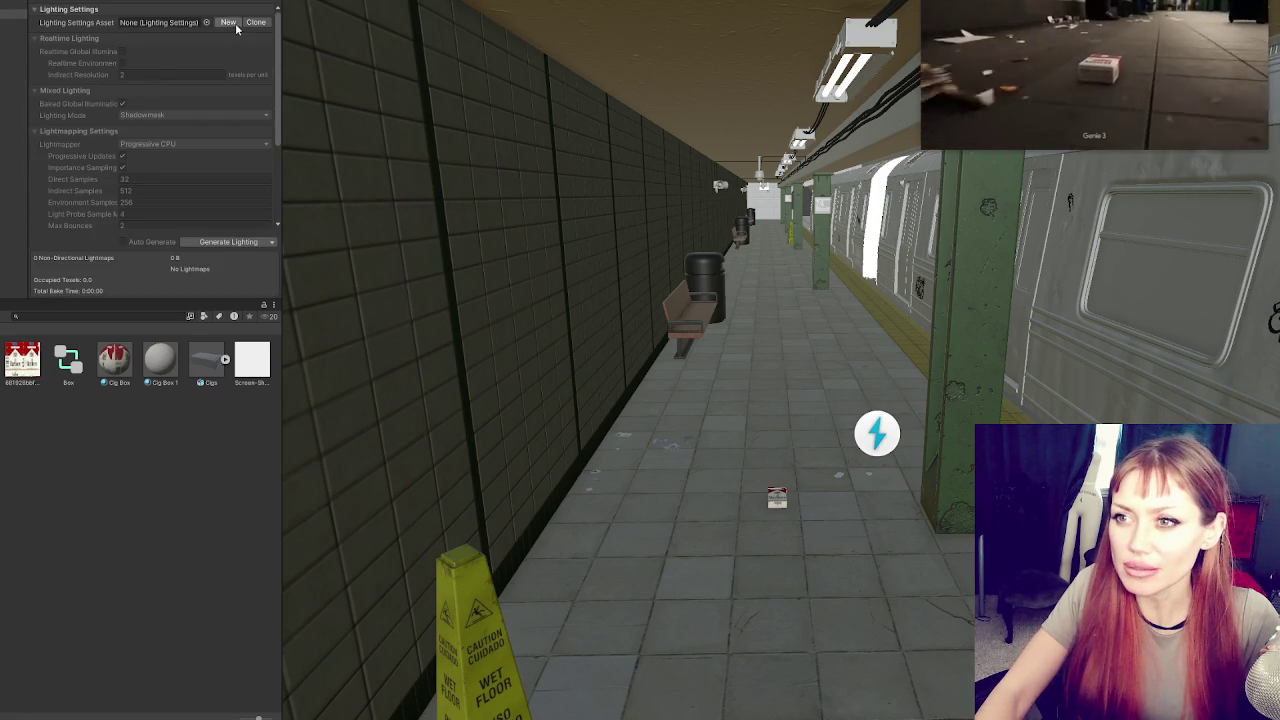
left_click(229, 23)
left_click(122, 103)
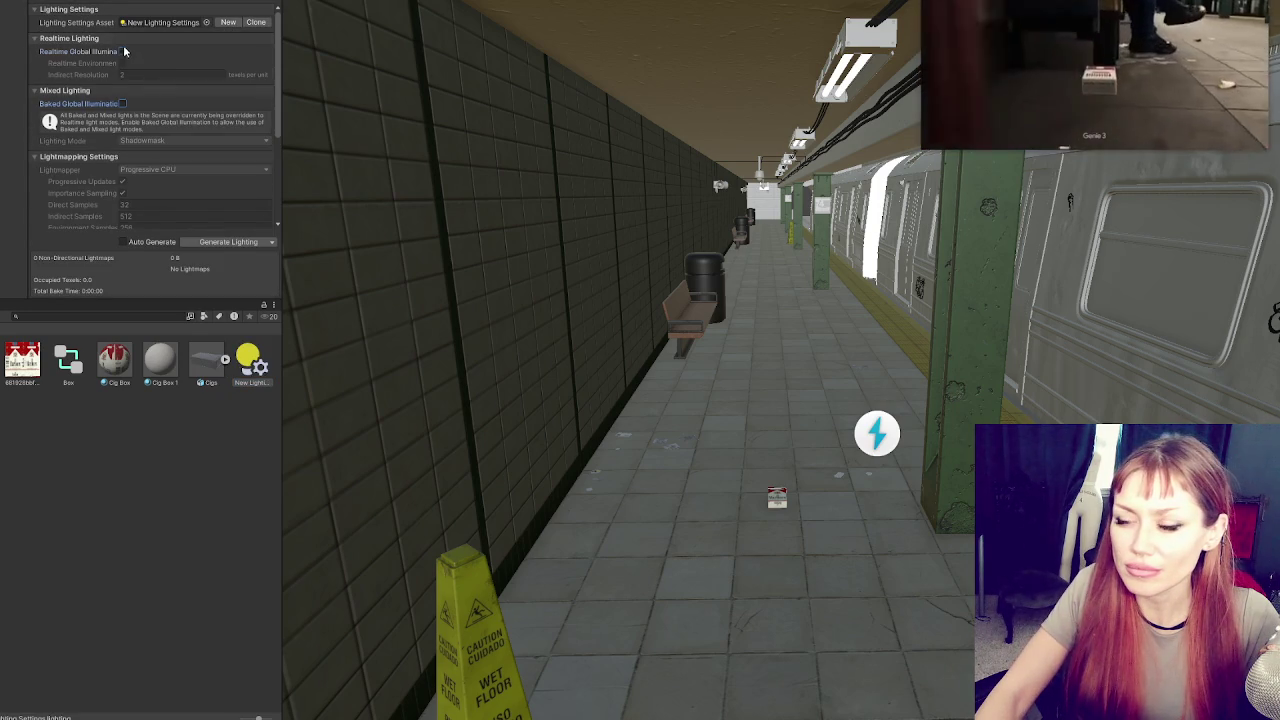
left_click(122, 51)
Set realtime shadow colour to black, environment source to Color, and remove the skybox material
left_click(160, 1)
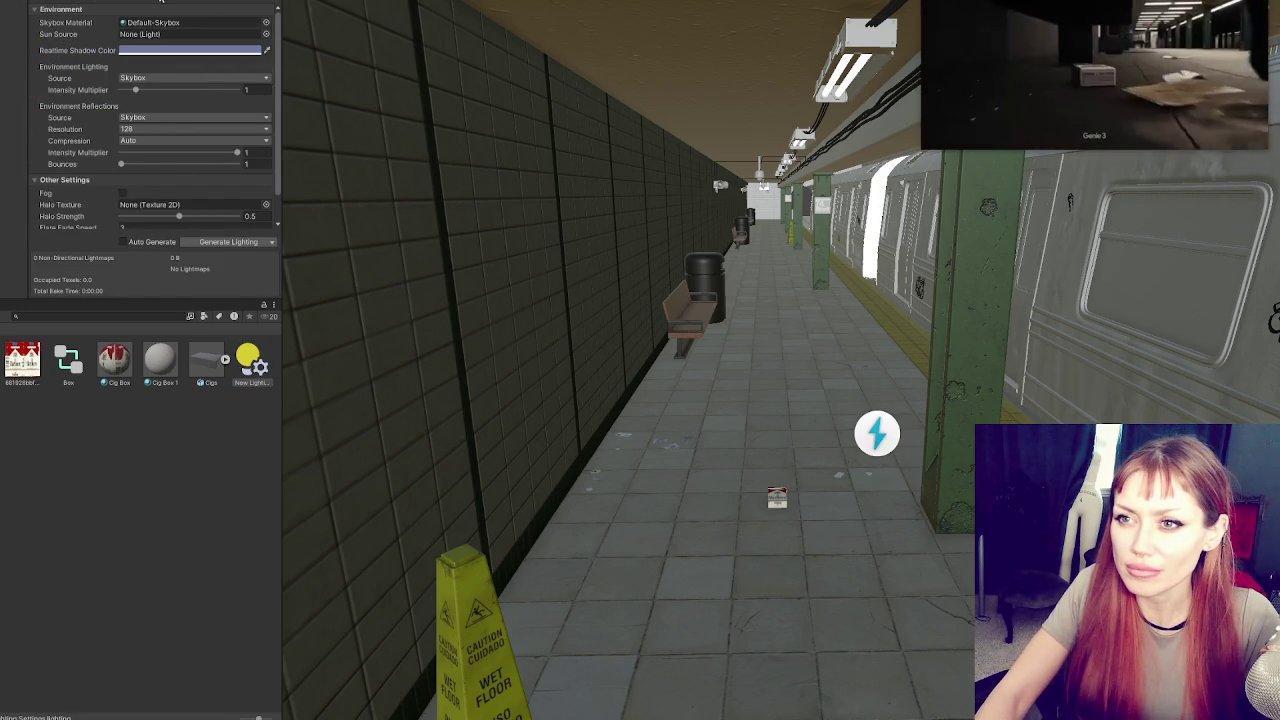
left_click(172, 22)
left_click(161, 50)
left_click(160, 196)
left_click(140, 85)
left_click(153, 23)
left_click(151, 78)
left_click(151, 117)
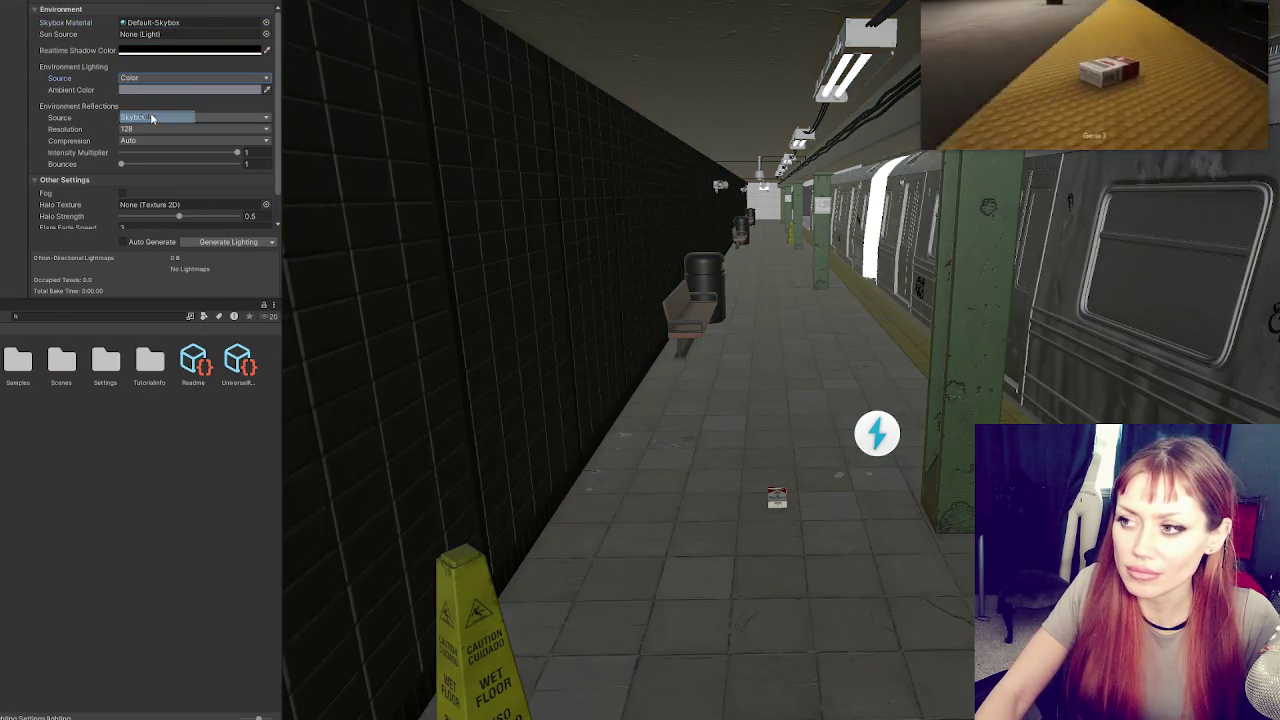
left_click(150, 22)
key("Delete")
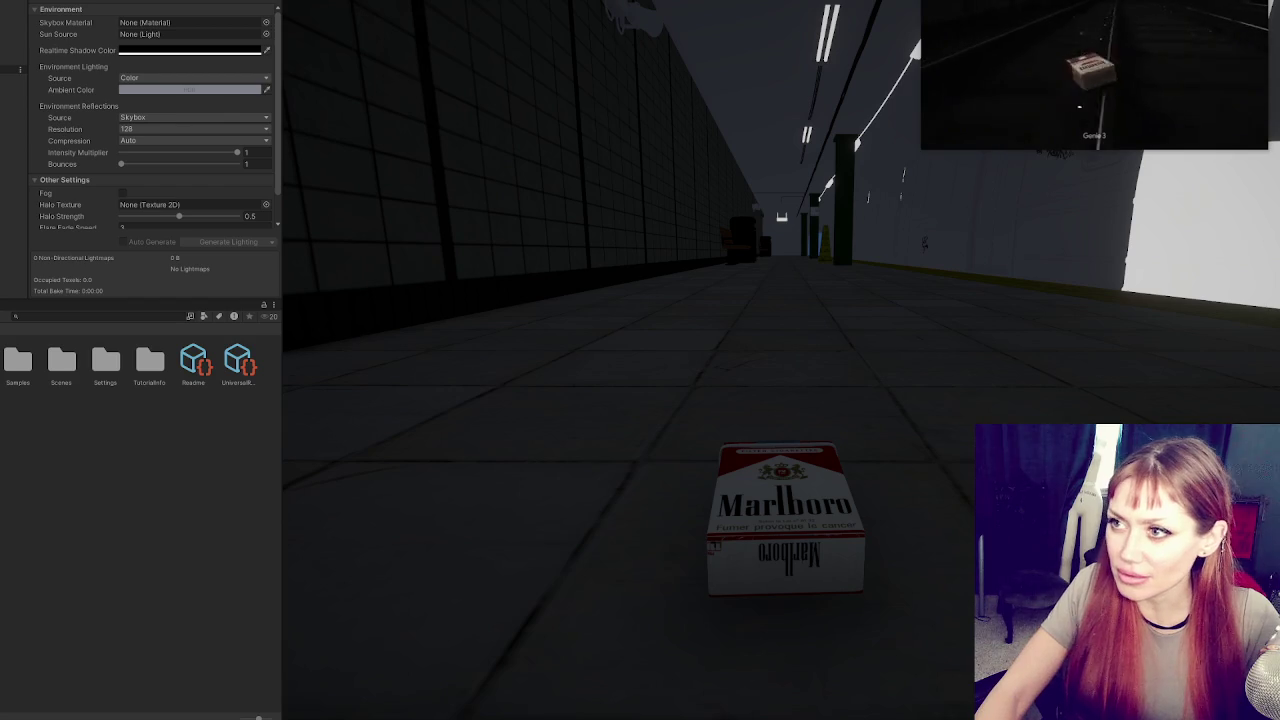
Add an Area light, raise it to the platform ceiling, and change it to a Point light
left_click(16, 52)
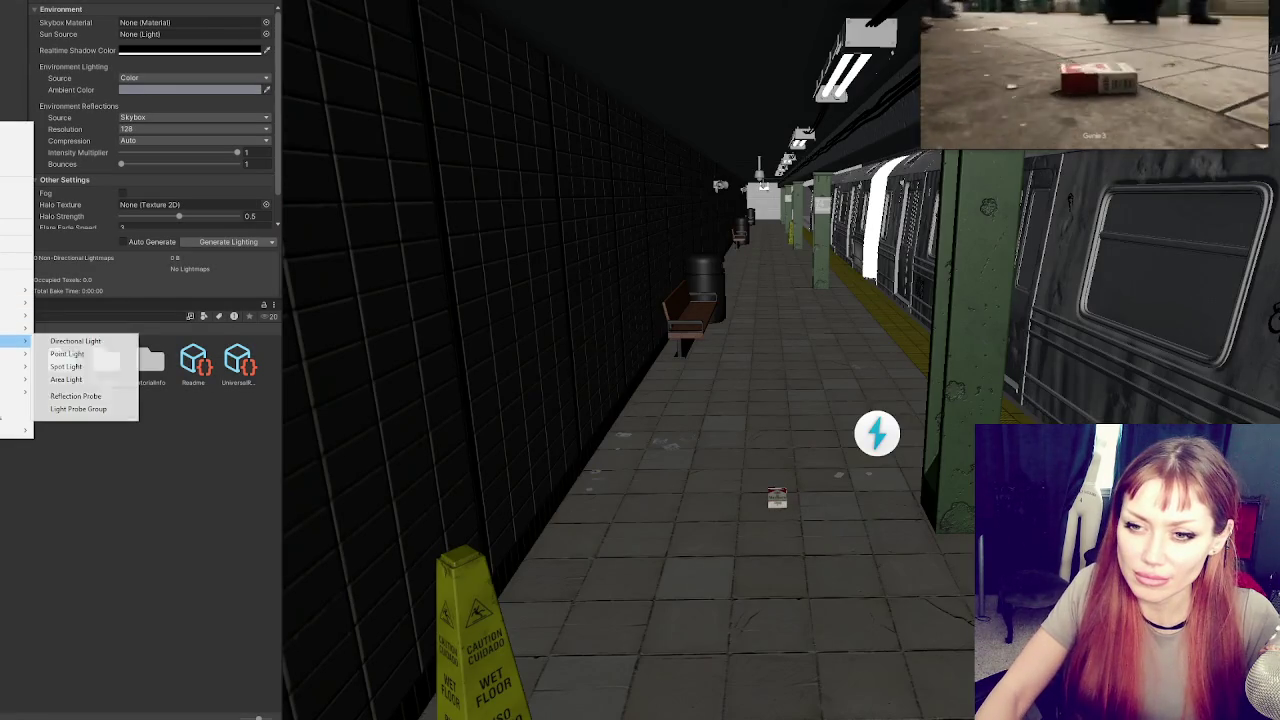
left_click(70, 352)
left_click_drag(790, 405, 797, 107)
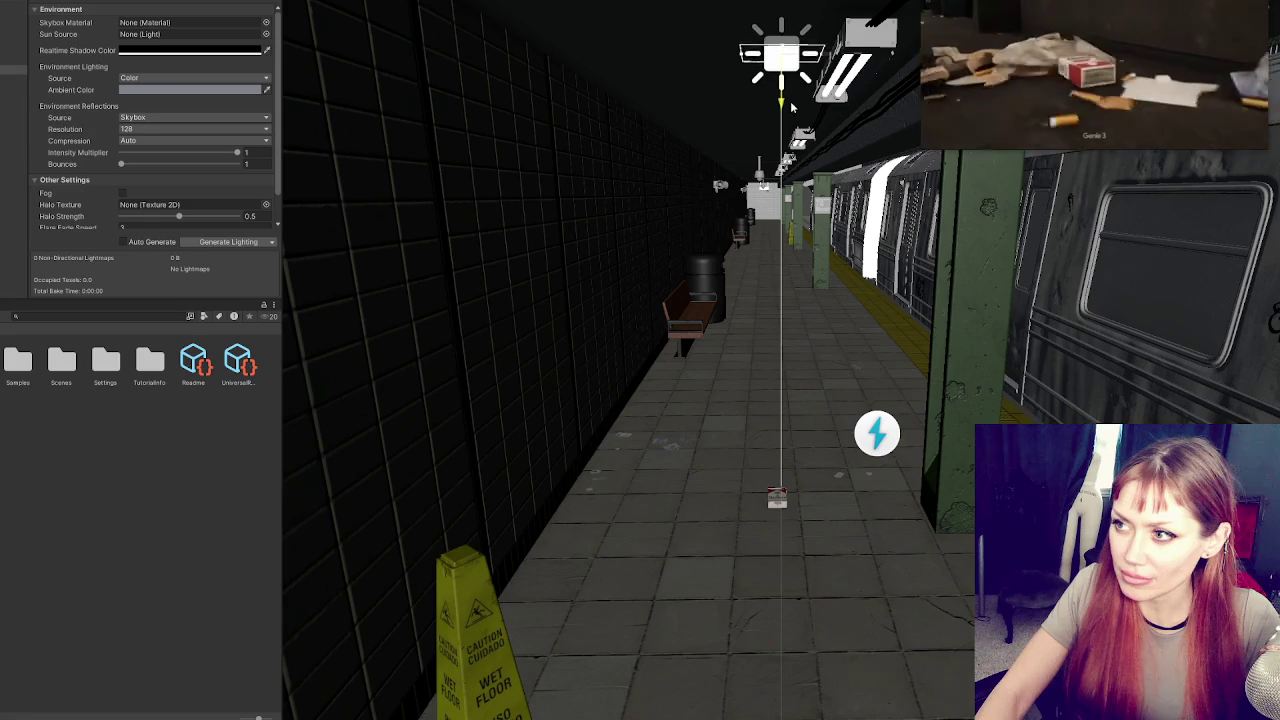
mouse_move(1059, 2)
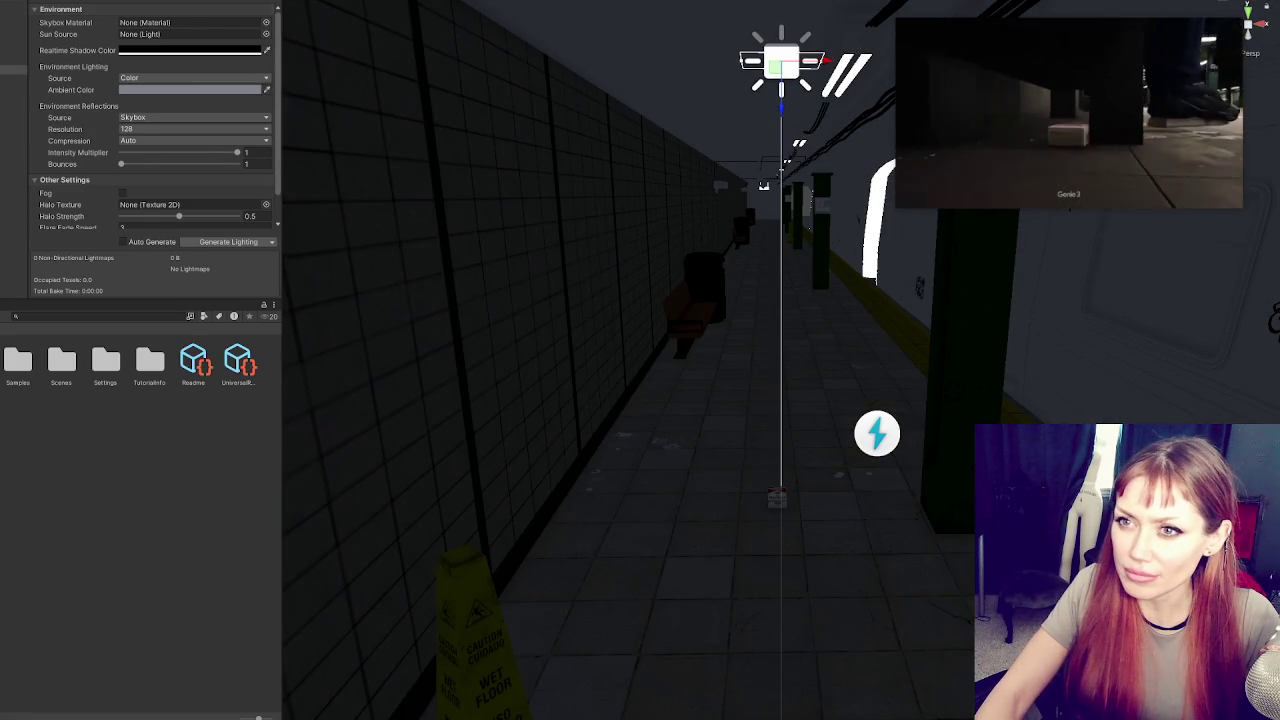
left_click(160, 99)
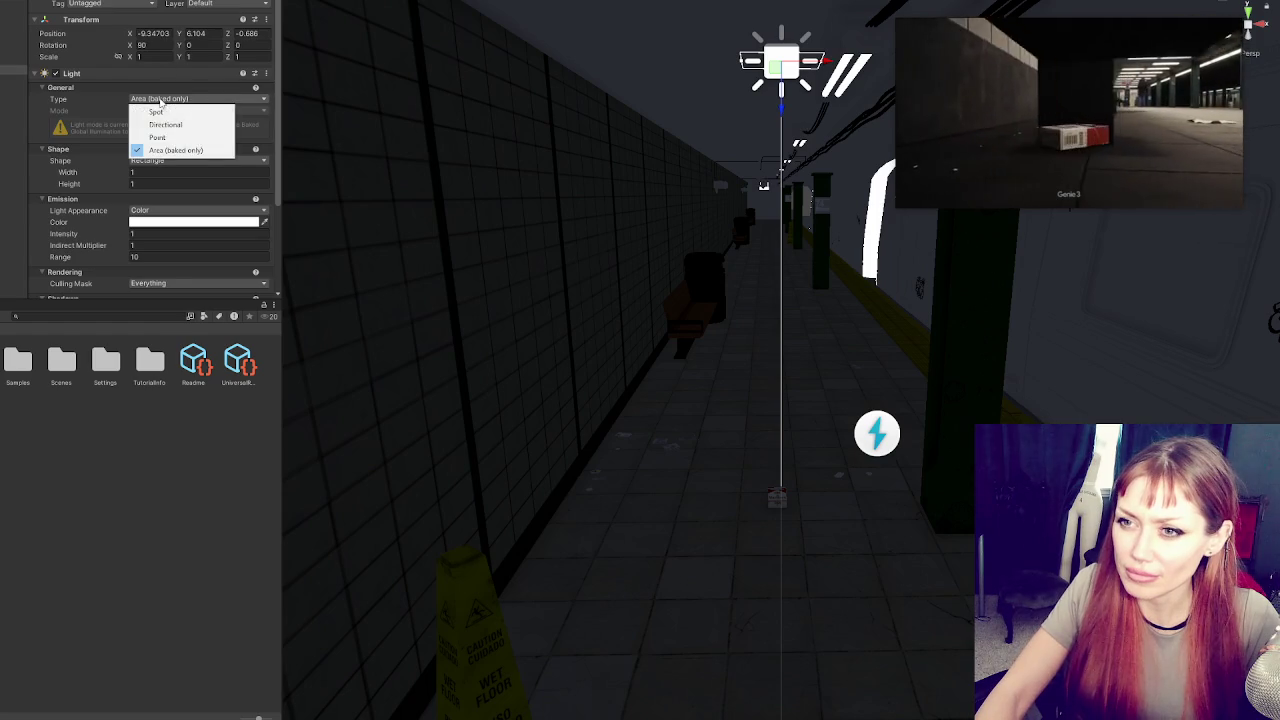
left_click(170, 150)
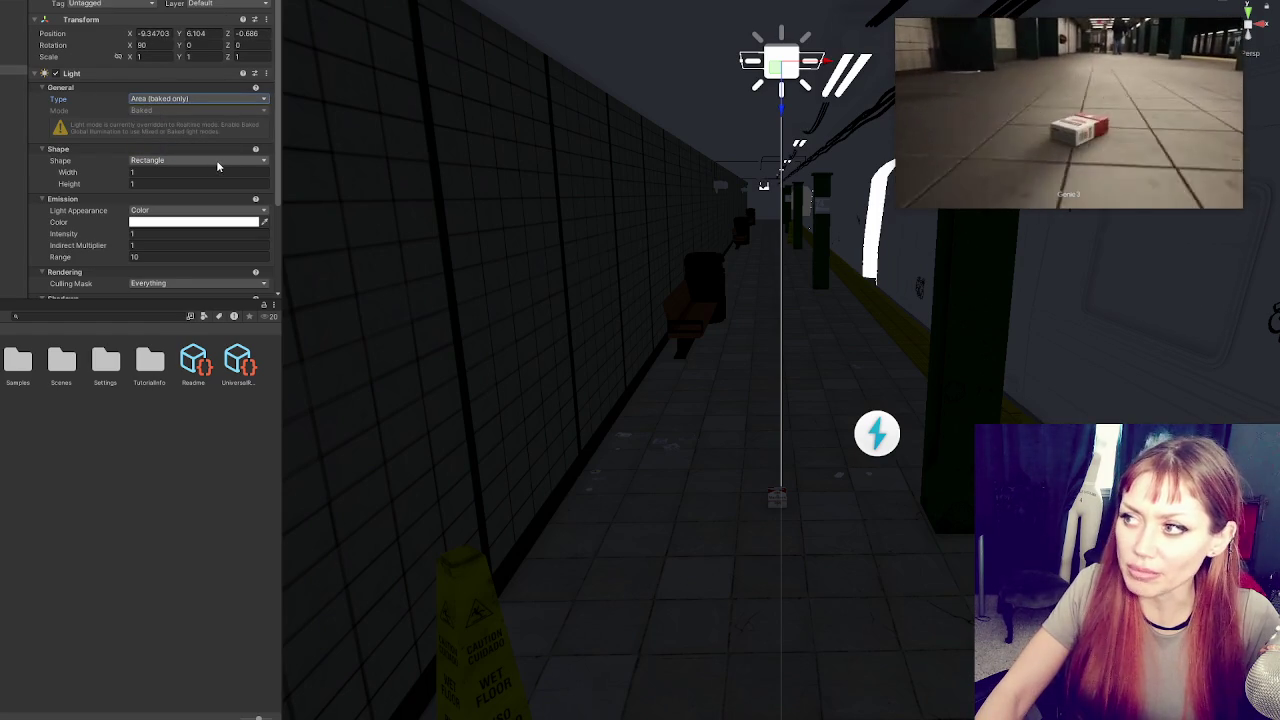
left_click_drag(825, 72, 814, 72)
left_click_drag(770, 115, 768, 110)
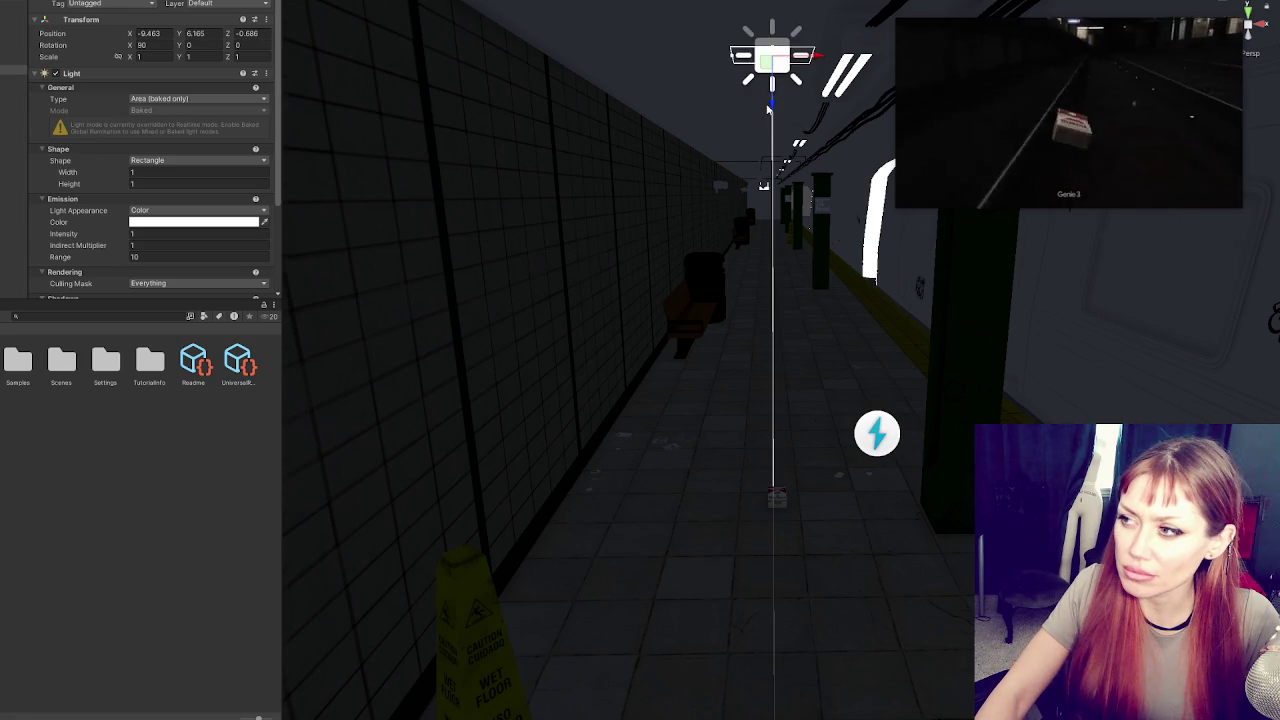
scroll(768, 110, "up", 1)
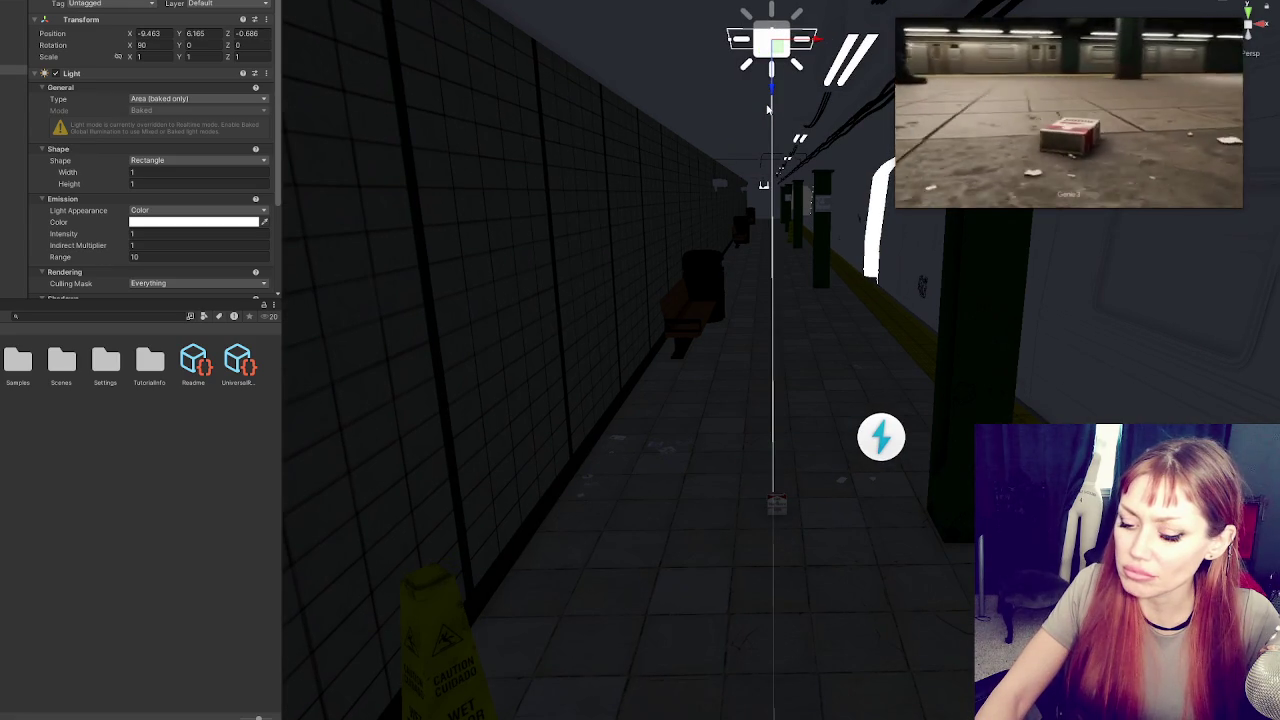
left_click(180, 99)
left_click(180, 135)
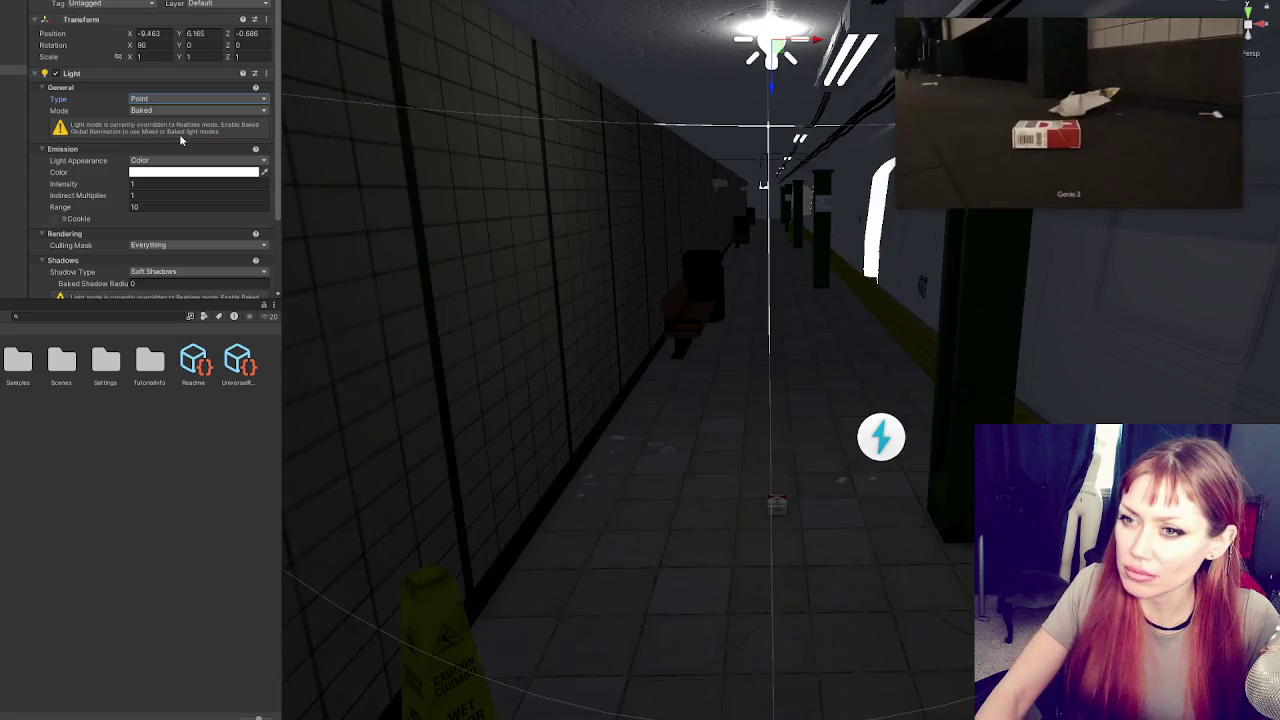
Lower the point light slightly, set its range to 15, and keep culling mask at Everything
left_click_drag(782, 90, 782, 105)
left_click(156, 206)
type("15")
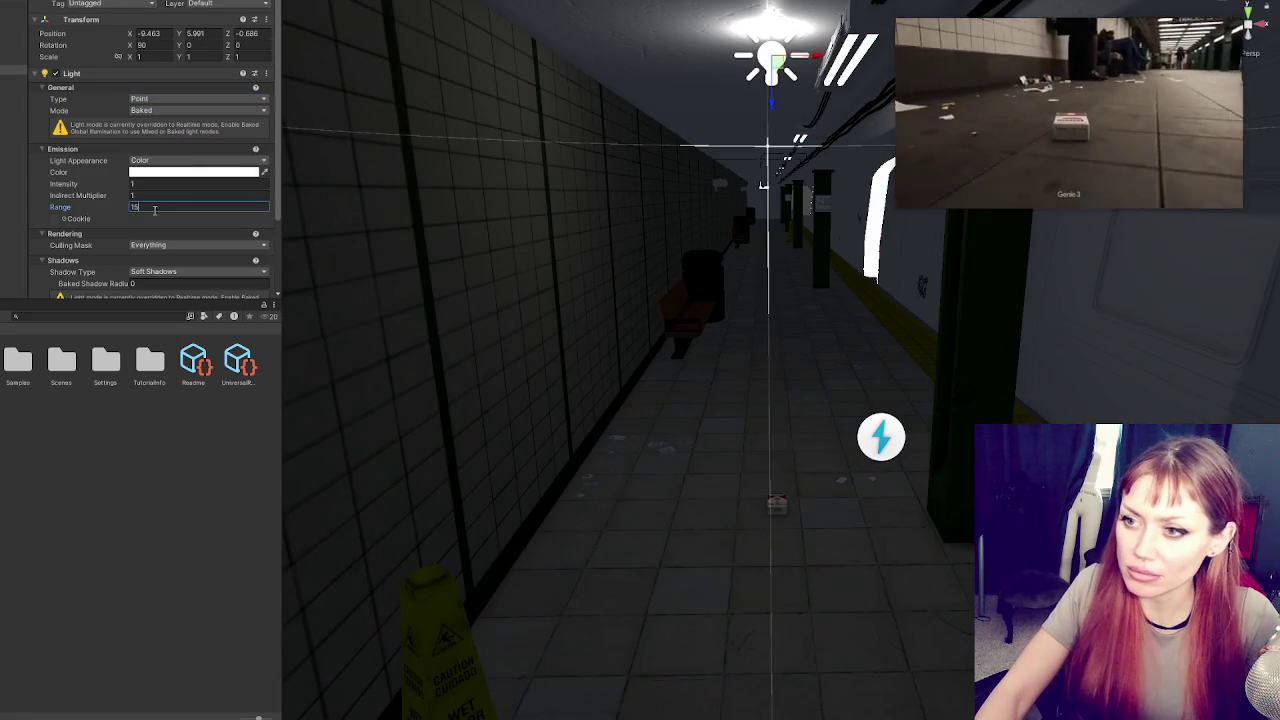
left_click_drag(745, 300, 735, 385)
left_click_drag(665, 436, 718, 445)
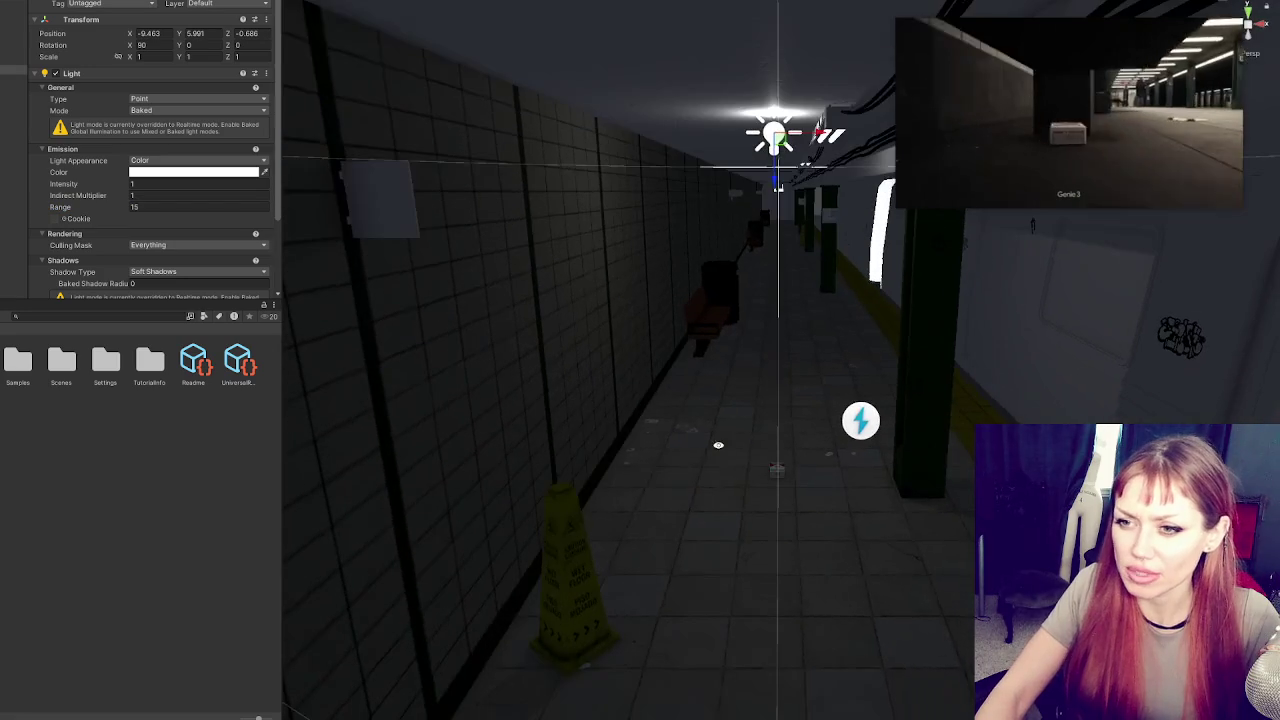
scroll(180, 270, "down", 3)
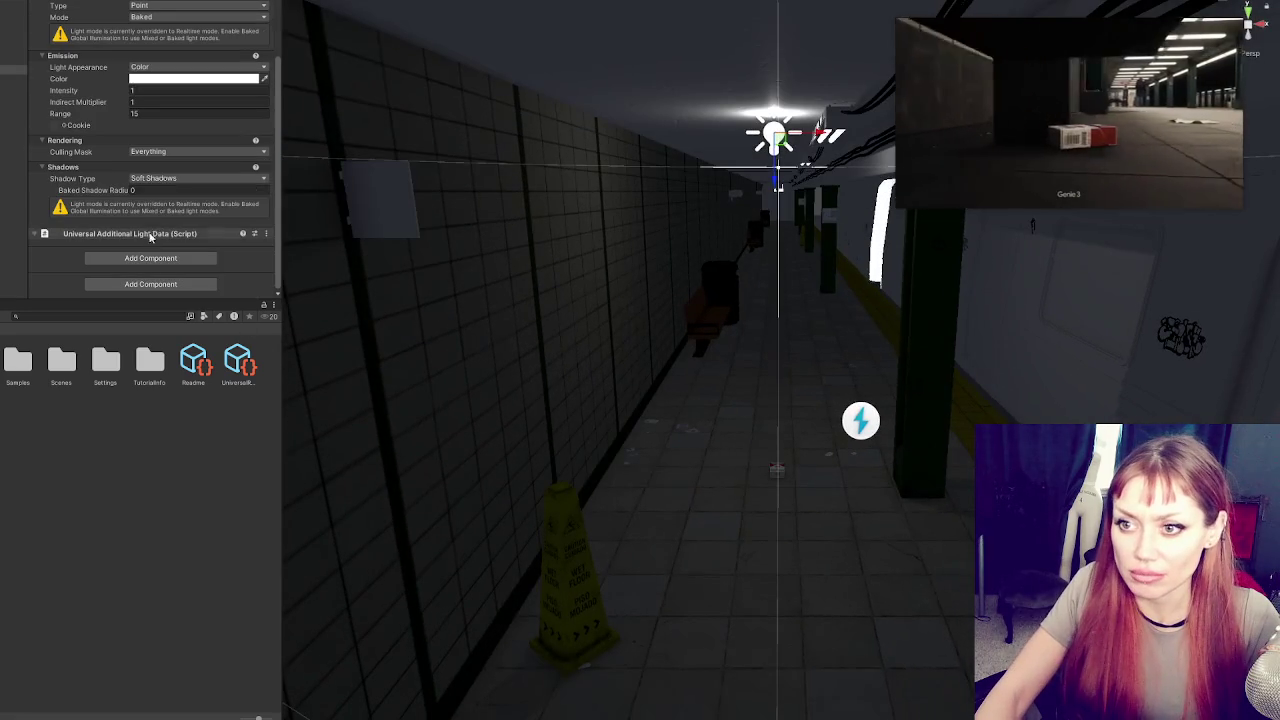
left_click(152, 152)
left_click(154, 163)
left_click(148, 174)
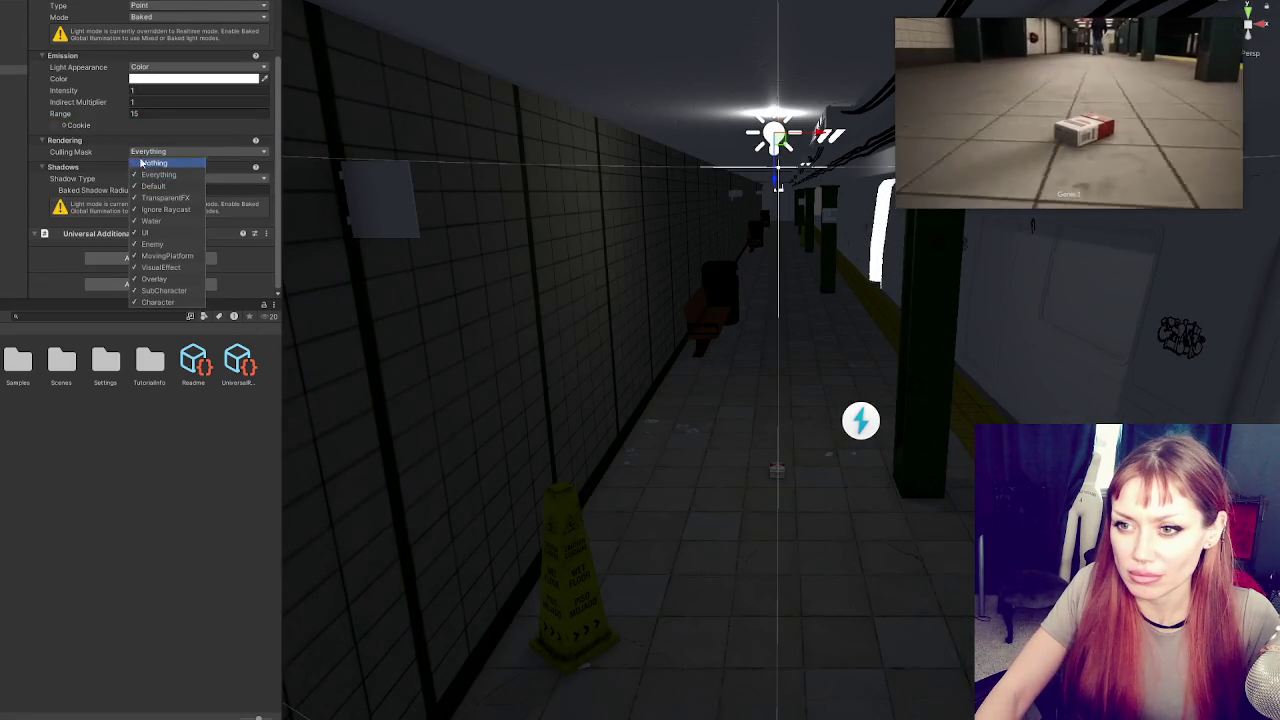
left_click(103, 142)
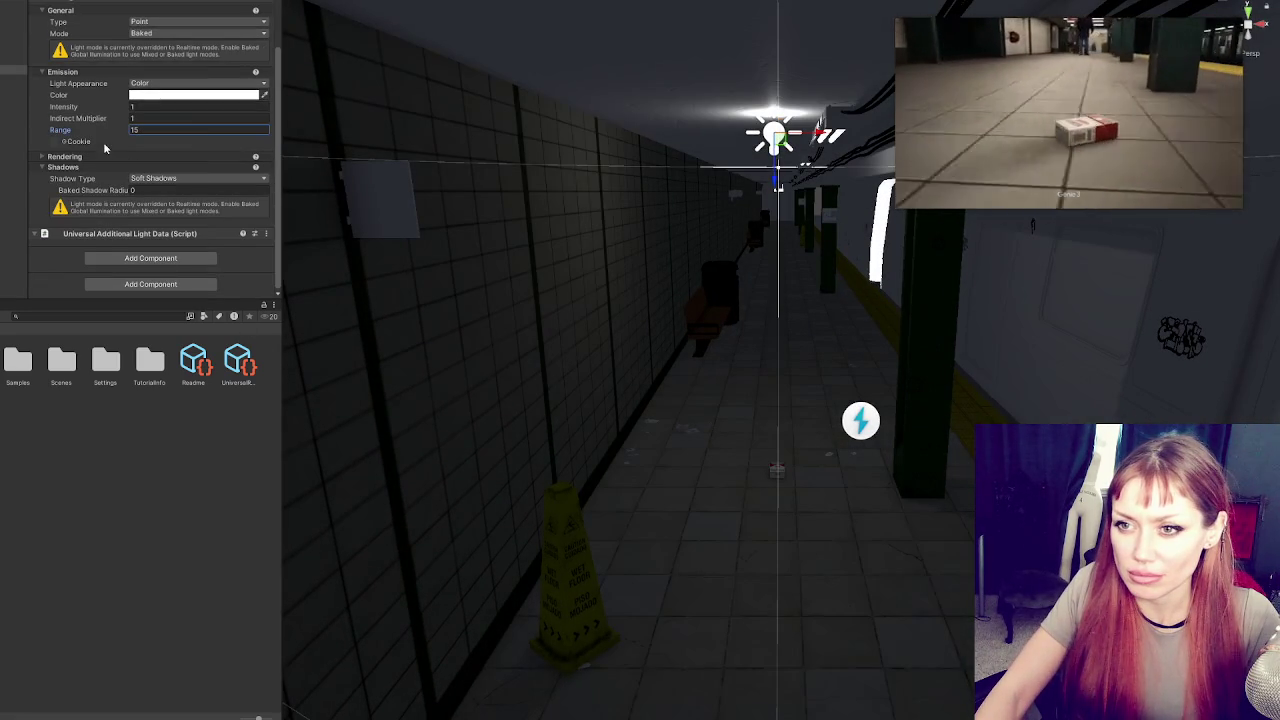
Switch the point light from Baked to Realtime with intensity 7.12
left_click(160, 84)
left_click(160, 97)
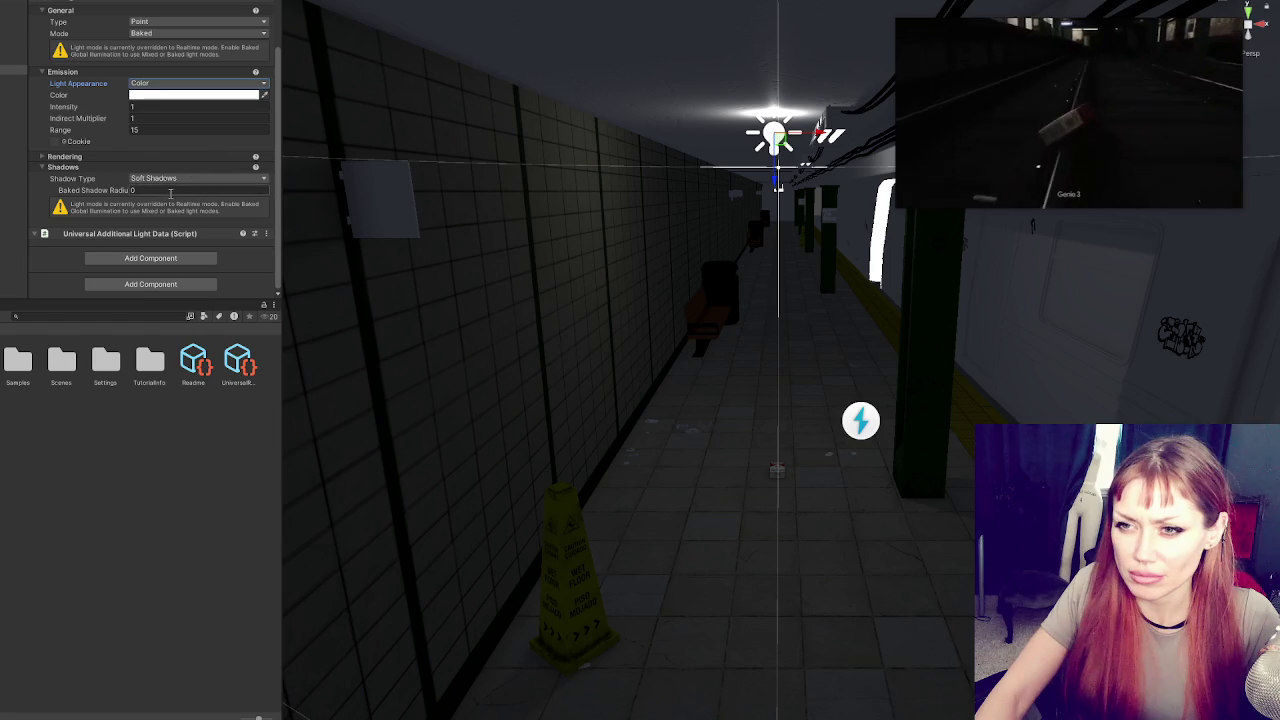
scroll(136, 230, "up", 1)
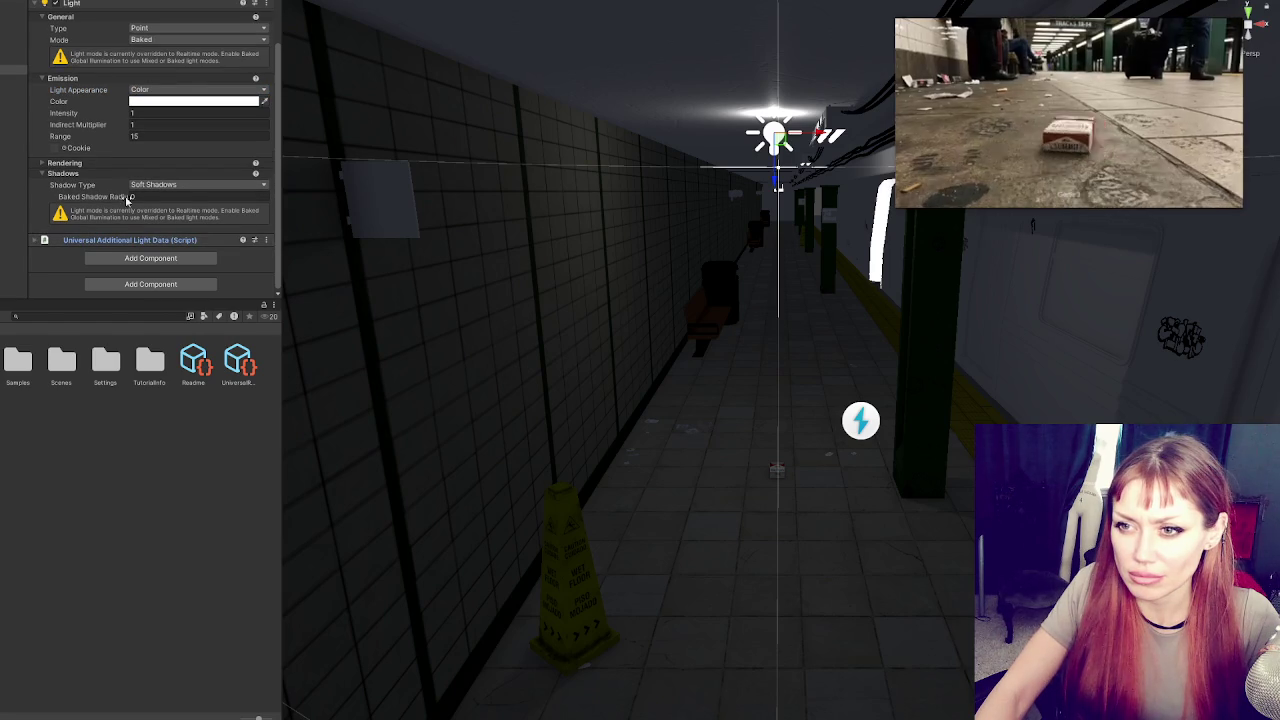
mouse_move(92, 118)
left_mouse_down()
mouse_move(506, 137)
mouse_move(333, 139)
left_mouse_up()
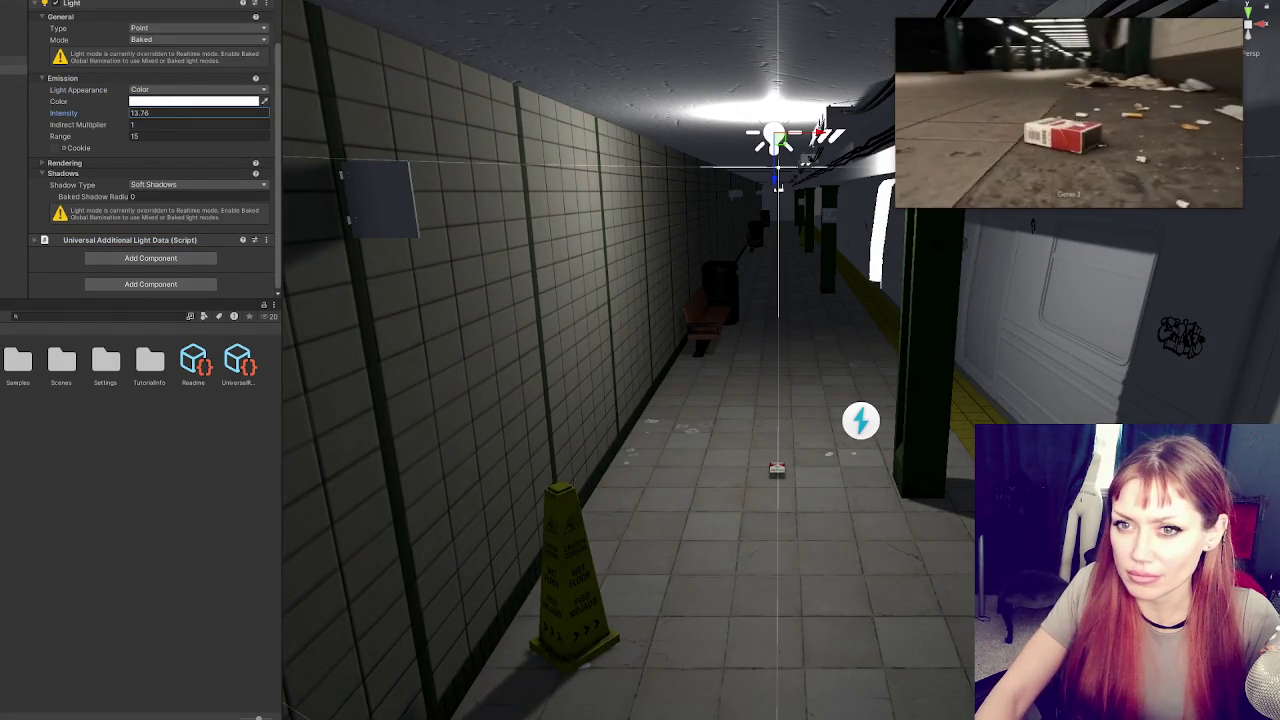
left_click(111, 126)
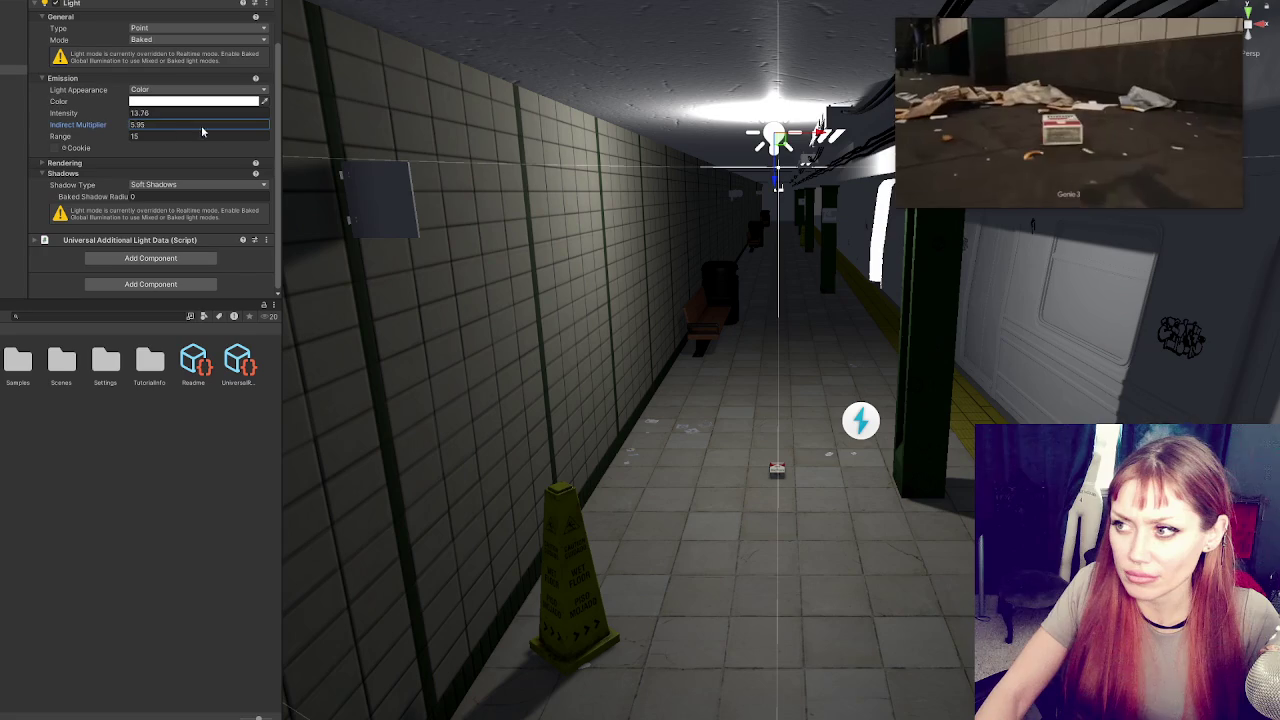
type("1")
mouse_move(776, 185)
left_mouse_down()
mouse_move(770, 251)
mouse_move(770, 154)
mouse_move(755, 189)
left_mouse_up()
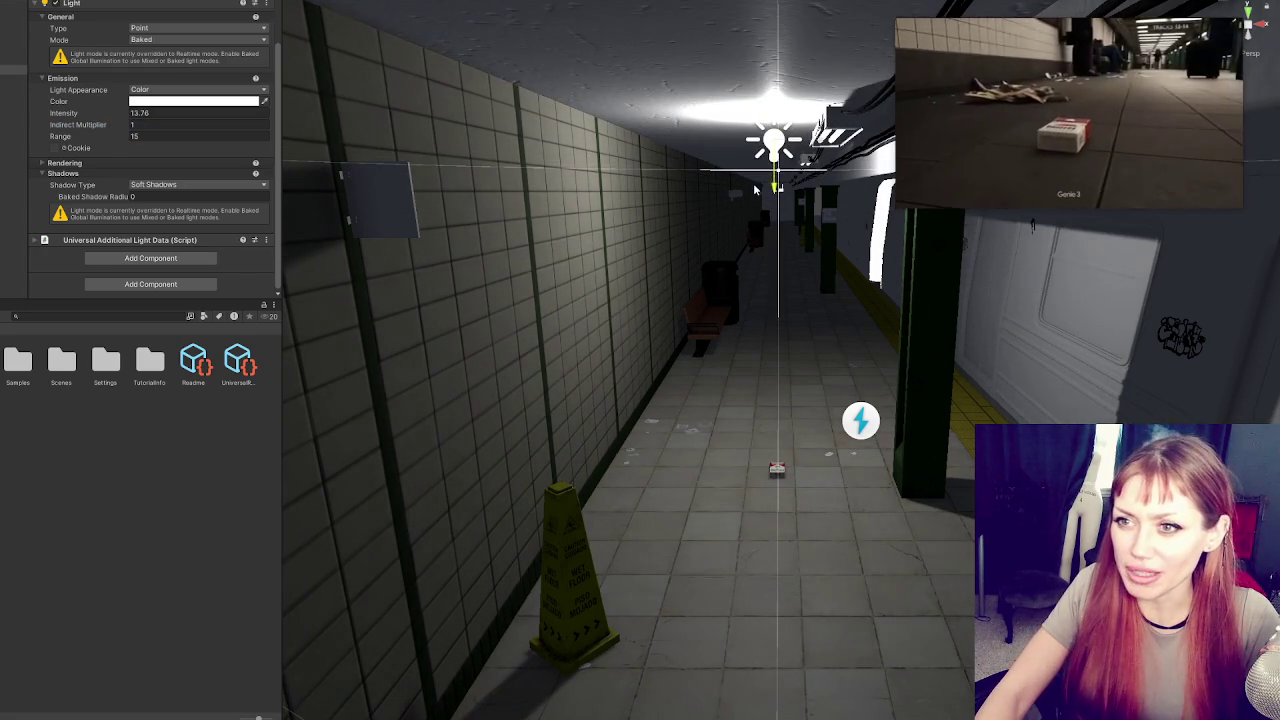
left_click(140, 42)
left_click(145, 58)
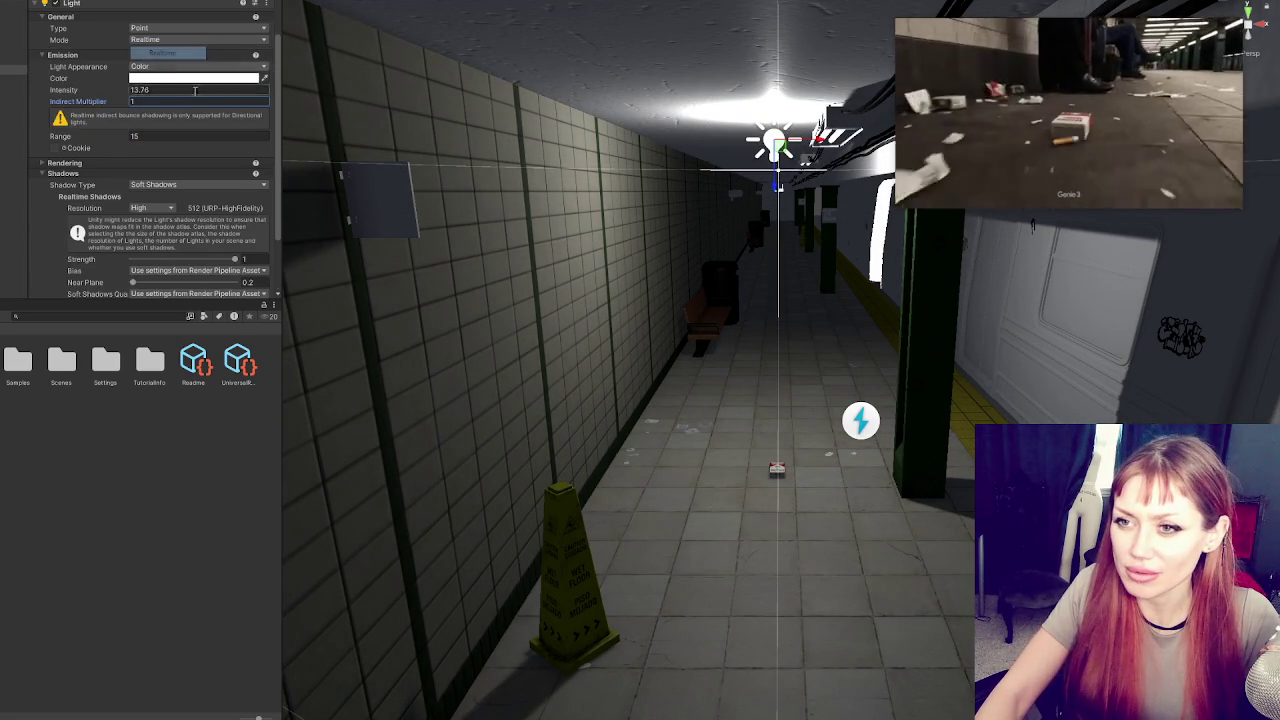
left_click(153, 101)
left_click(172, 91)
type("0")
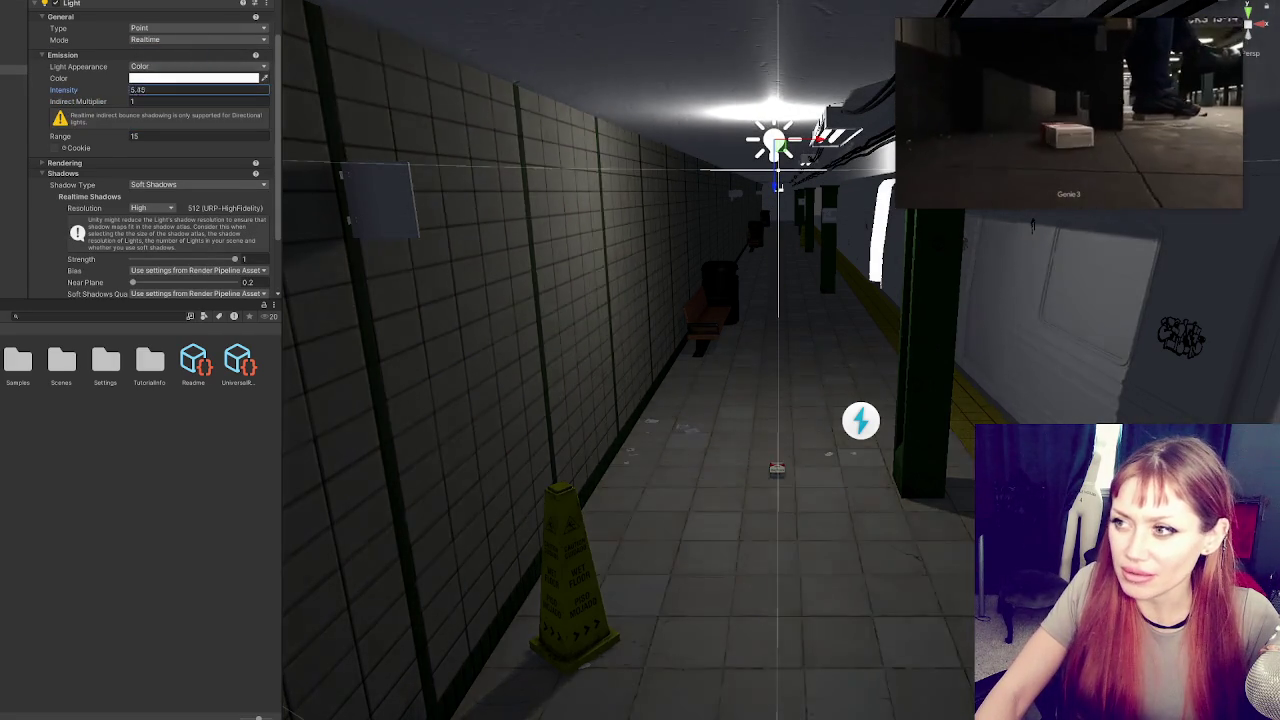
type("7.12")
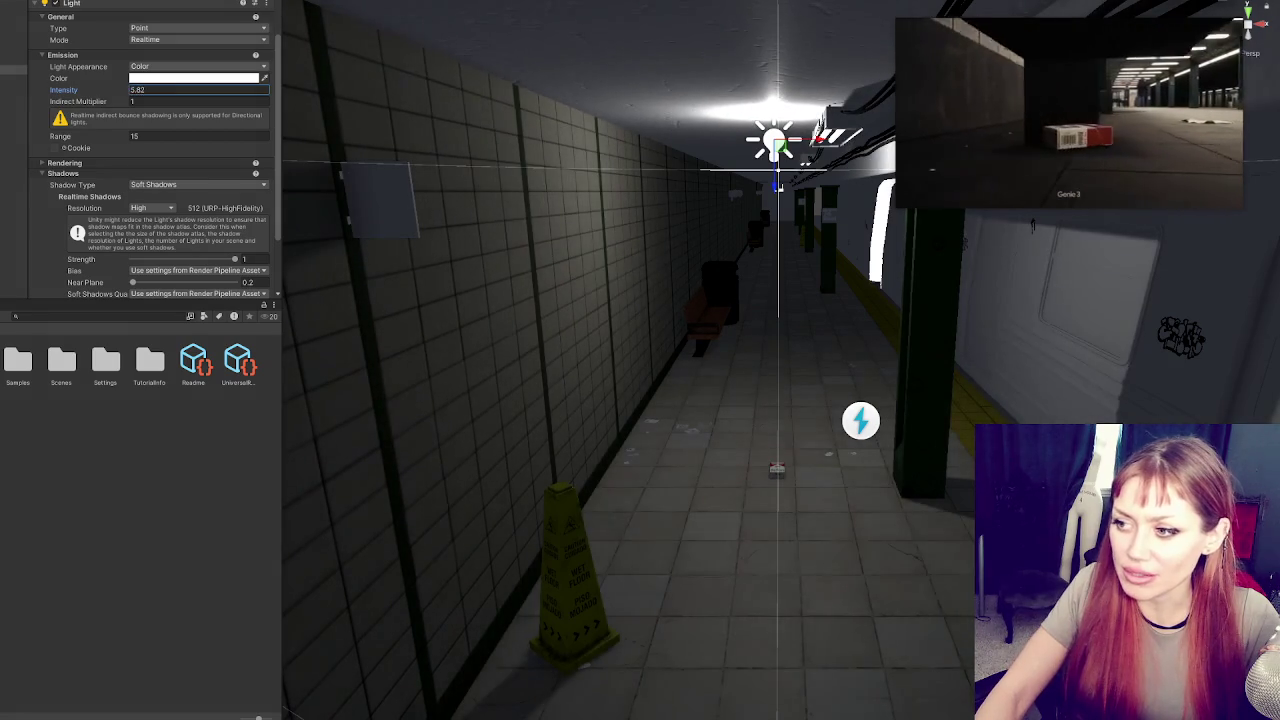
Move the point light further down the subway platform
left_click(132, 163)
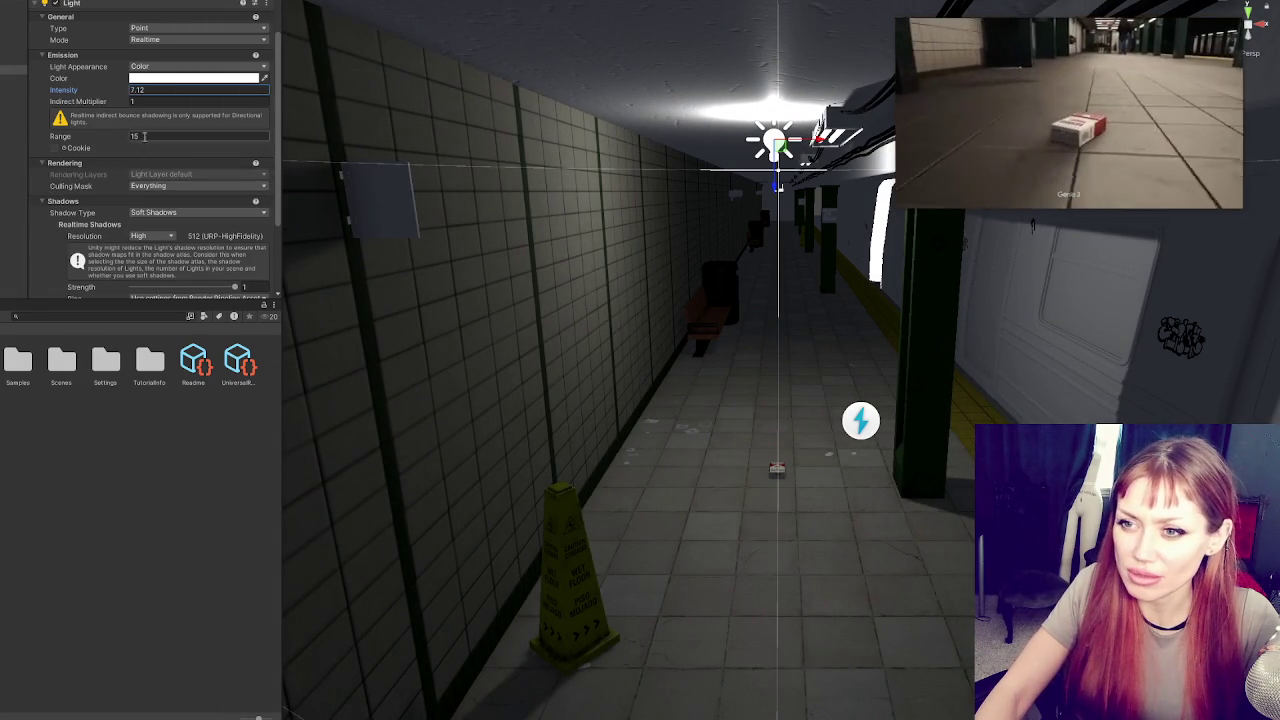
scroll(156, 175, "down", 3)
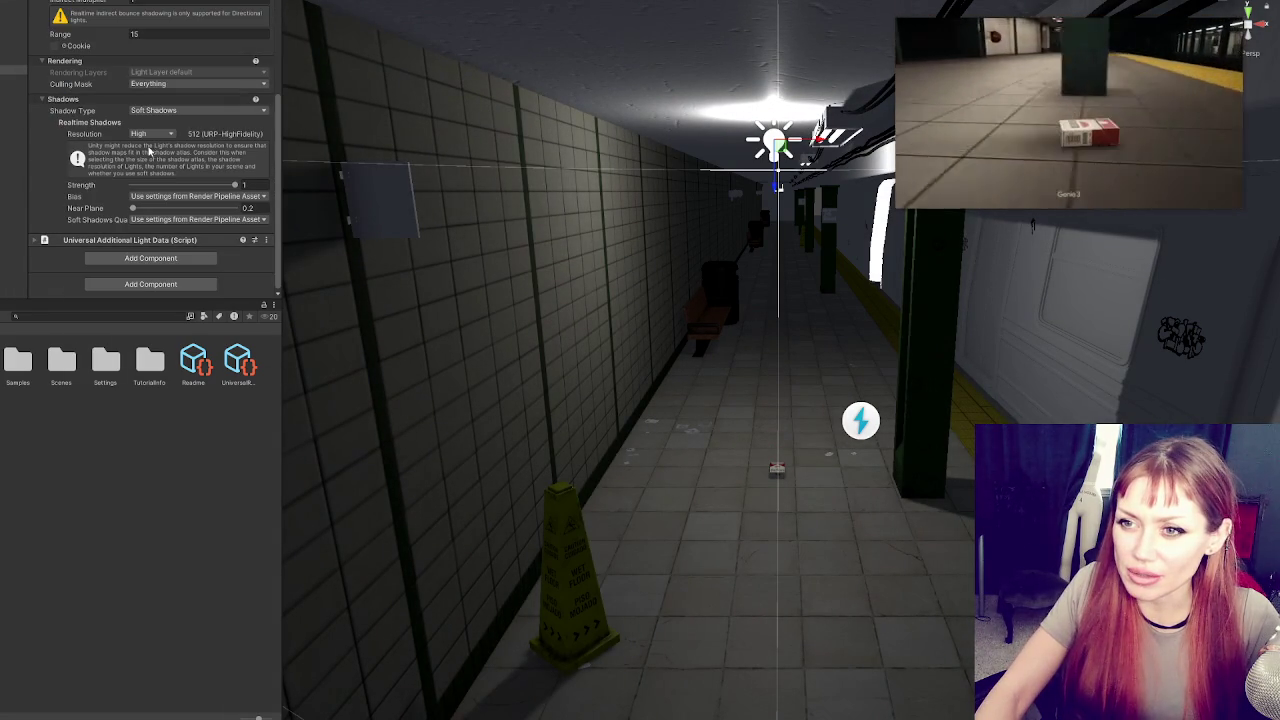
scroll(173, 110, "up", 5)
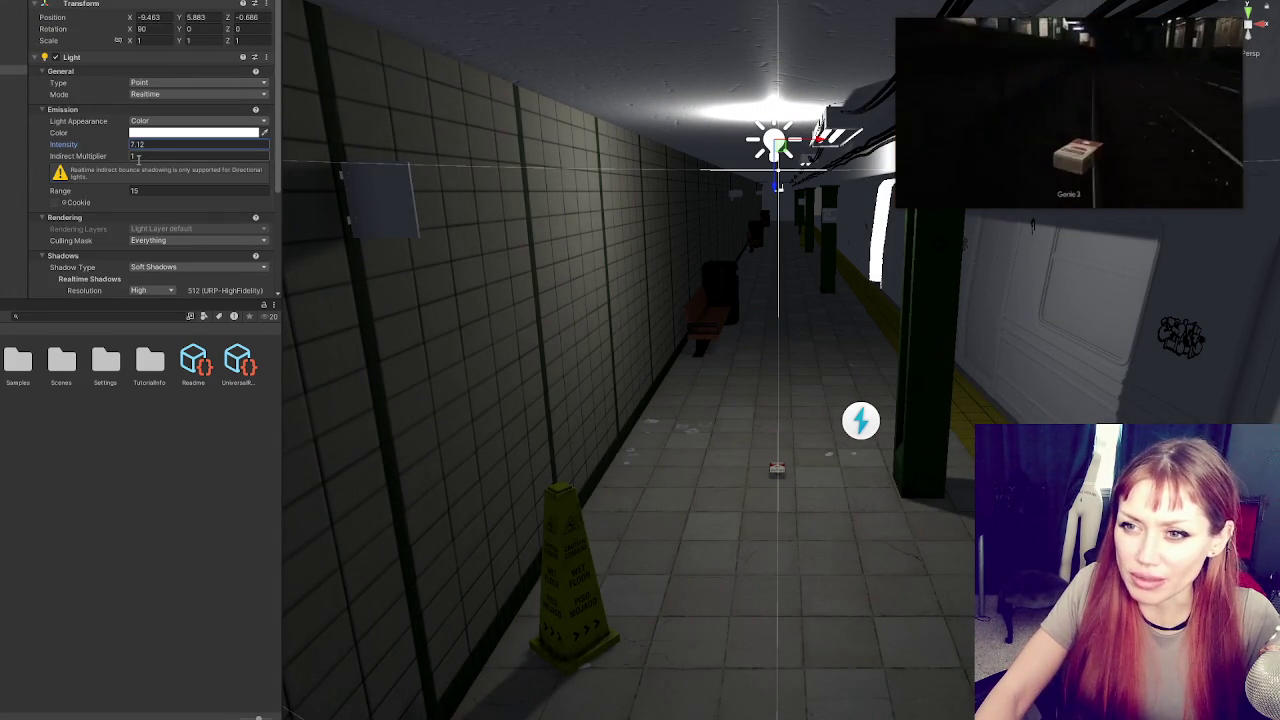
mouse_move(662, 230)
left_mouse_down()
mouse_move(738, 193)
mouse_move(907, 173)
left_mouse_up()
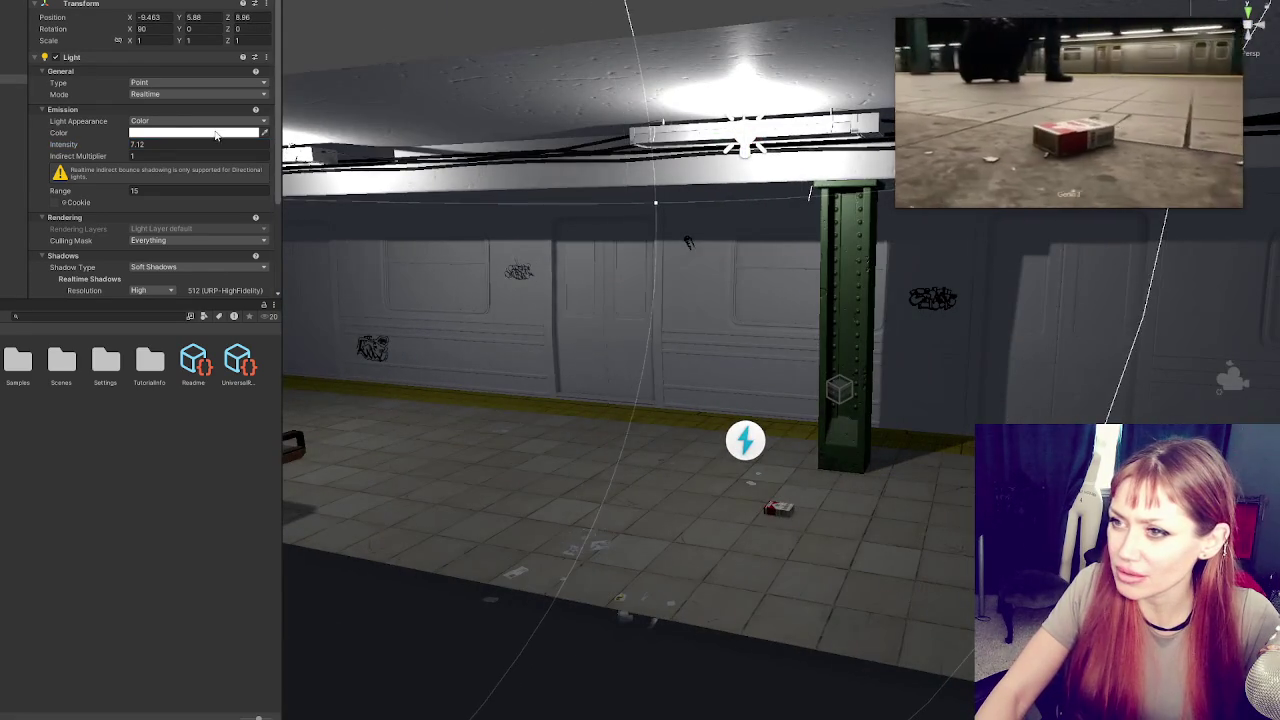
mouse_move(713, 127)
left_mouse_down()
mouse_move(817, 246)
mouse_move(803, 250)
mouse_move(995, 243)
left_mouse_up()
left_click_drag(731, 267, 879, 167)
mouse_move(643, 210)
left_mouse_down()
mouse_move(800, 208)
mouse_move(512, 207)
mouse_move(357, 240)
mouse_move(703, 380)
mouse_move(480, 346)
mouse_move(617, 308)
mouse_move(829, 417)
left_mouse_up()
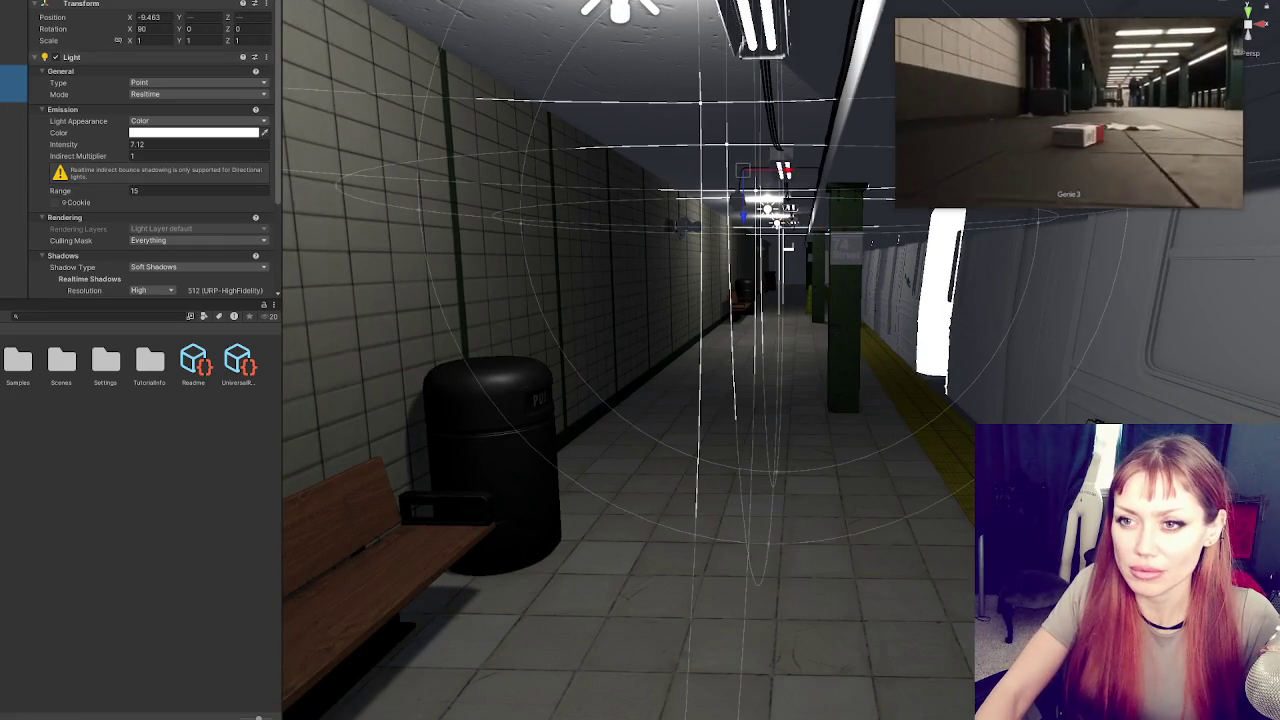
scroll(140, 6, "up", 1)
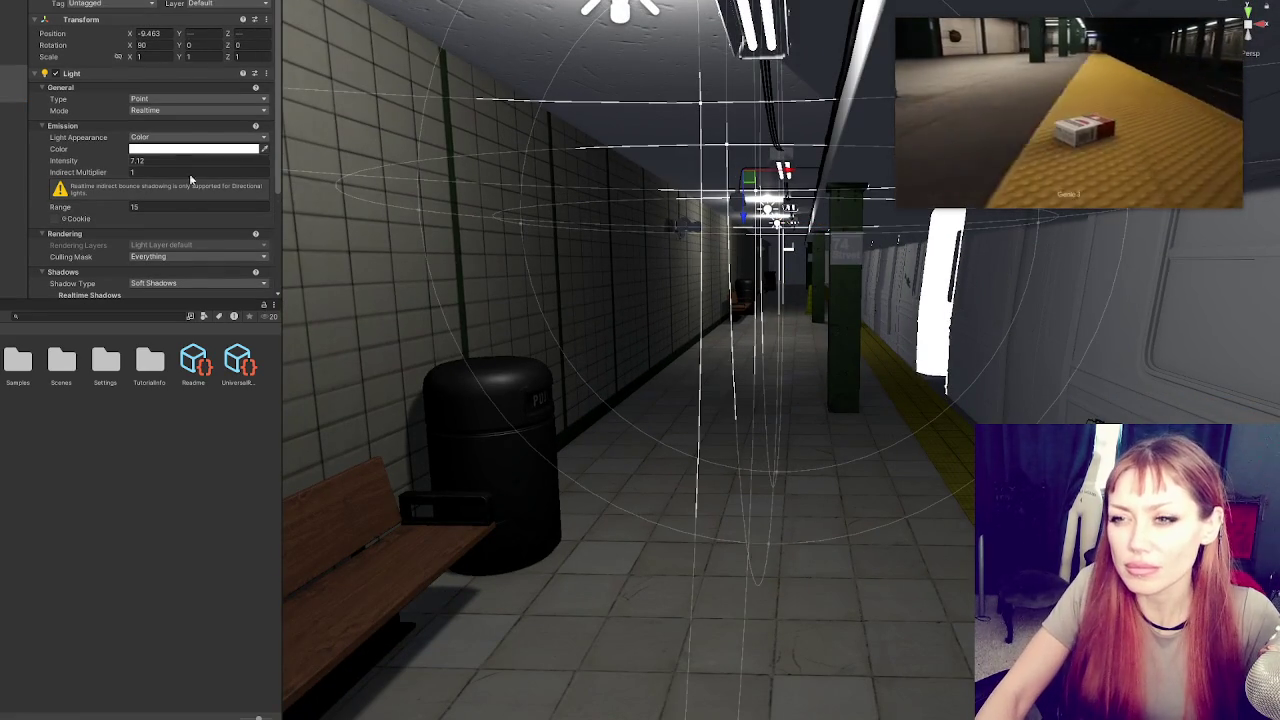
left_click(181, 150)
Warm the point light's colour toward pale yellow and preview the scene
left_click(293, 208)
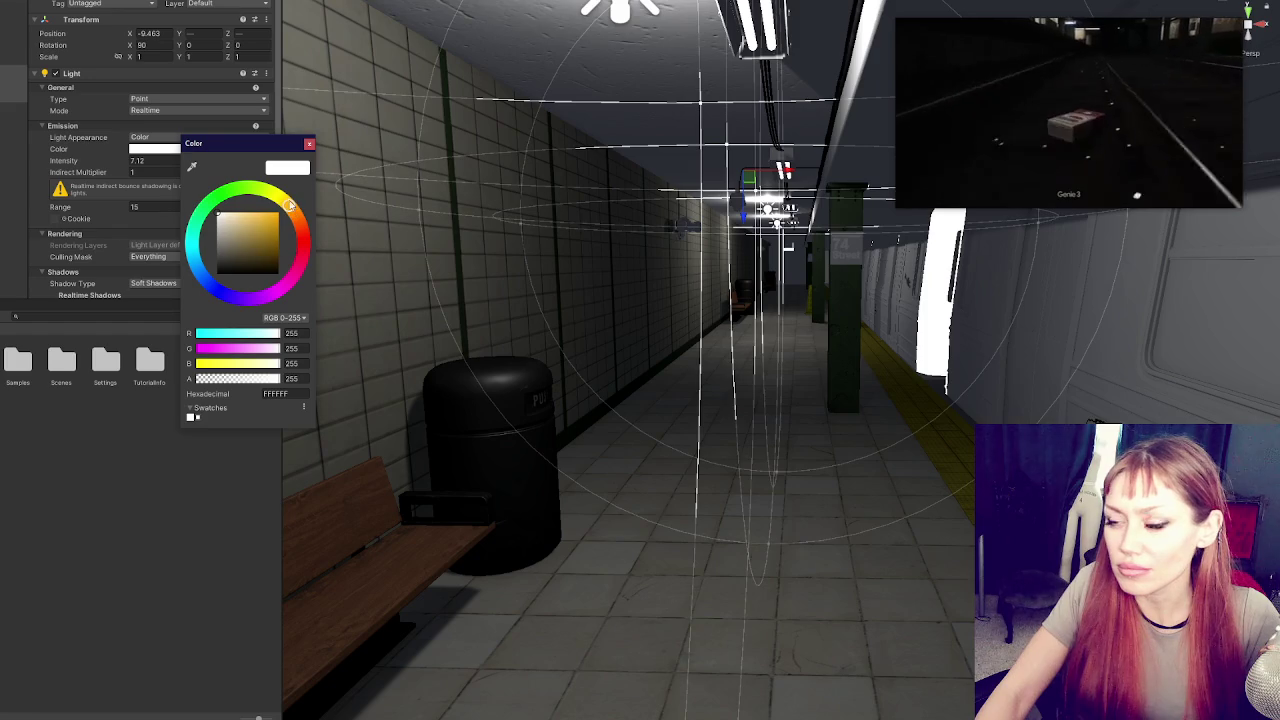
left_click_drag(242, 214, 243, 205)
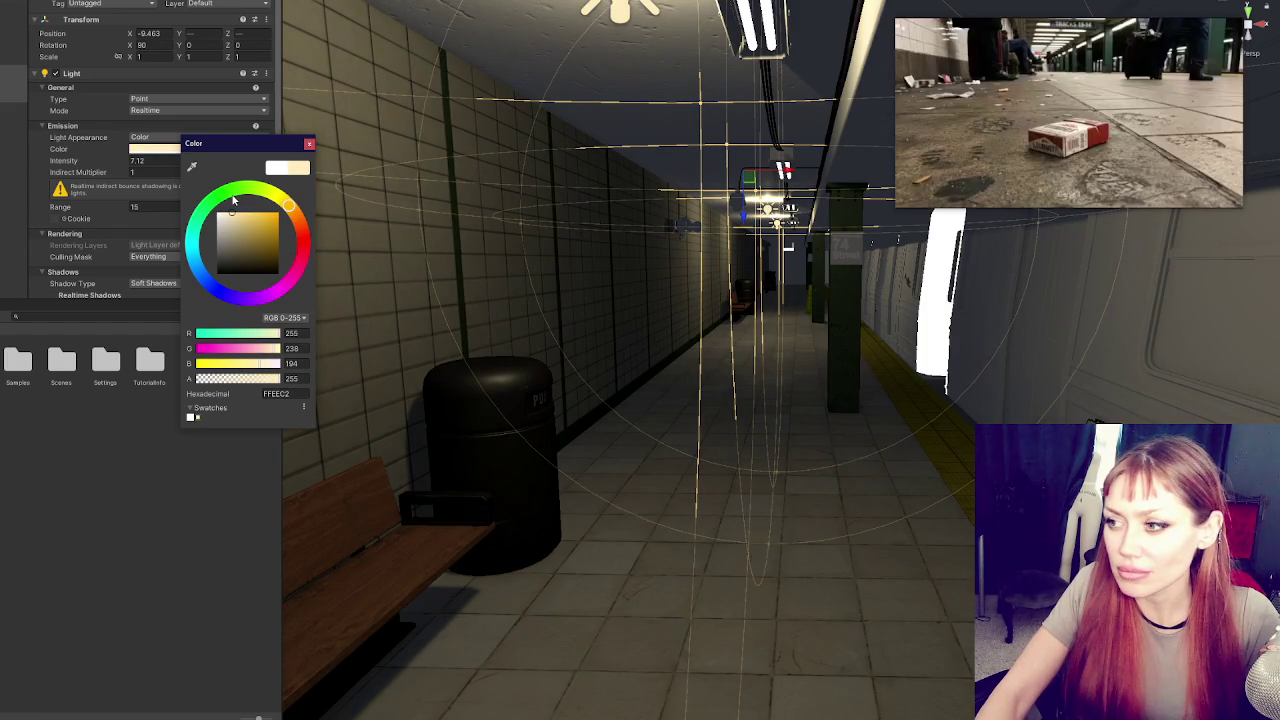
key("shift+d")
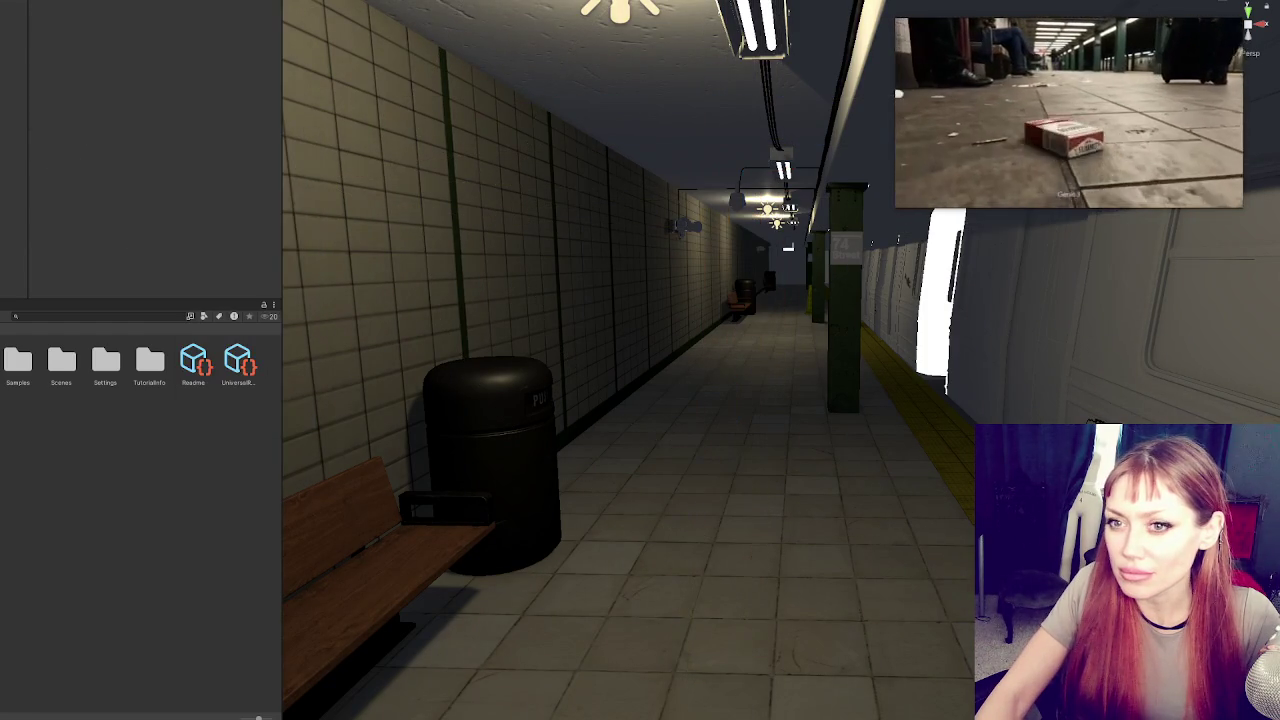
key("ctrl+z")
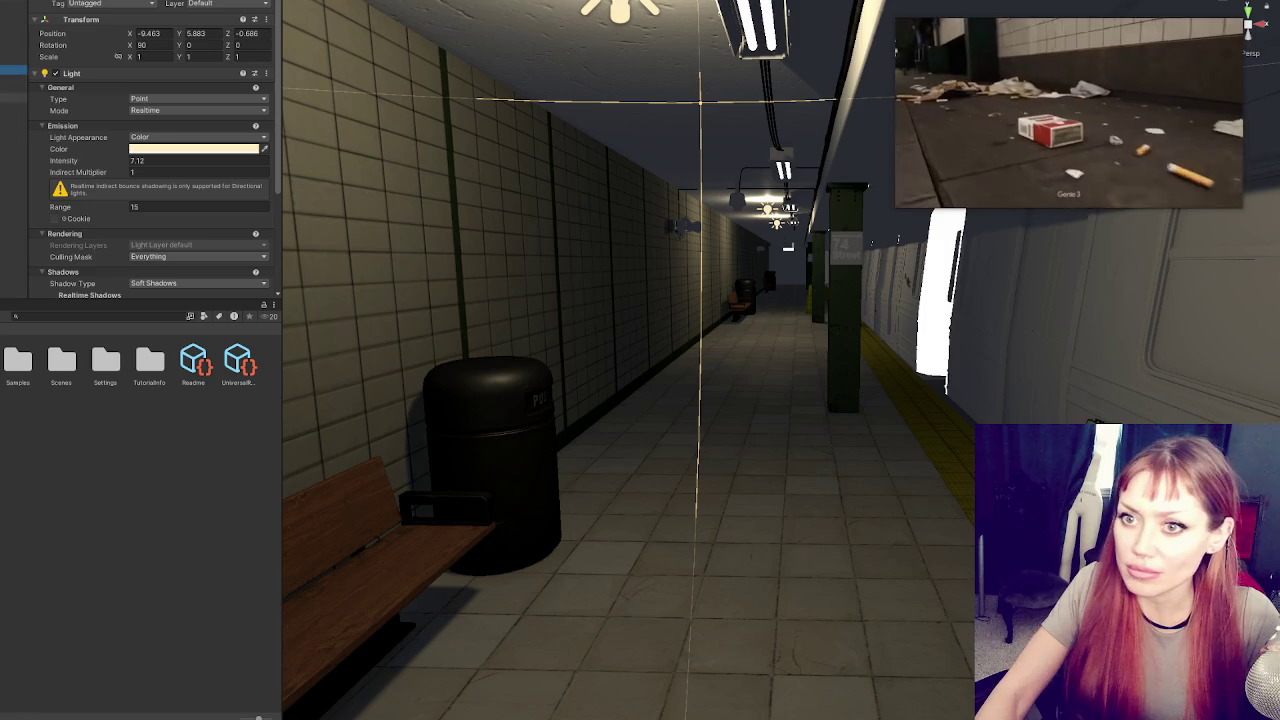
Set the point light's intensity and range to 16
double_click(150, 160)
type("5")
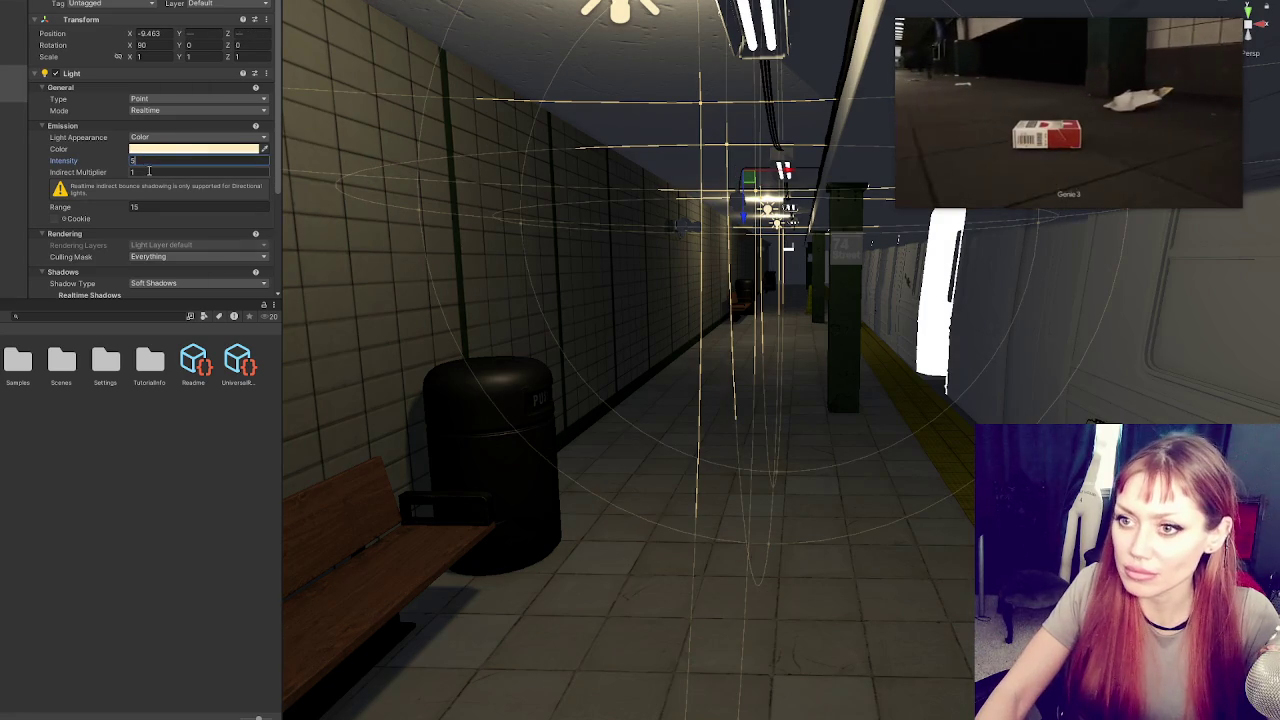
key("BackSpace")
type("6")
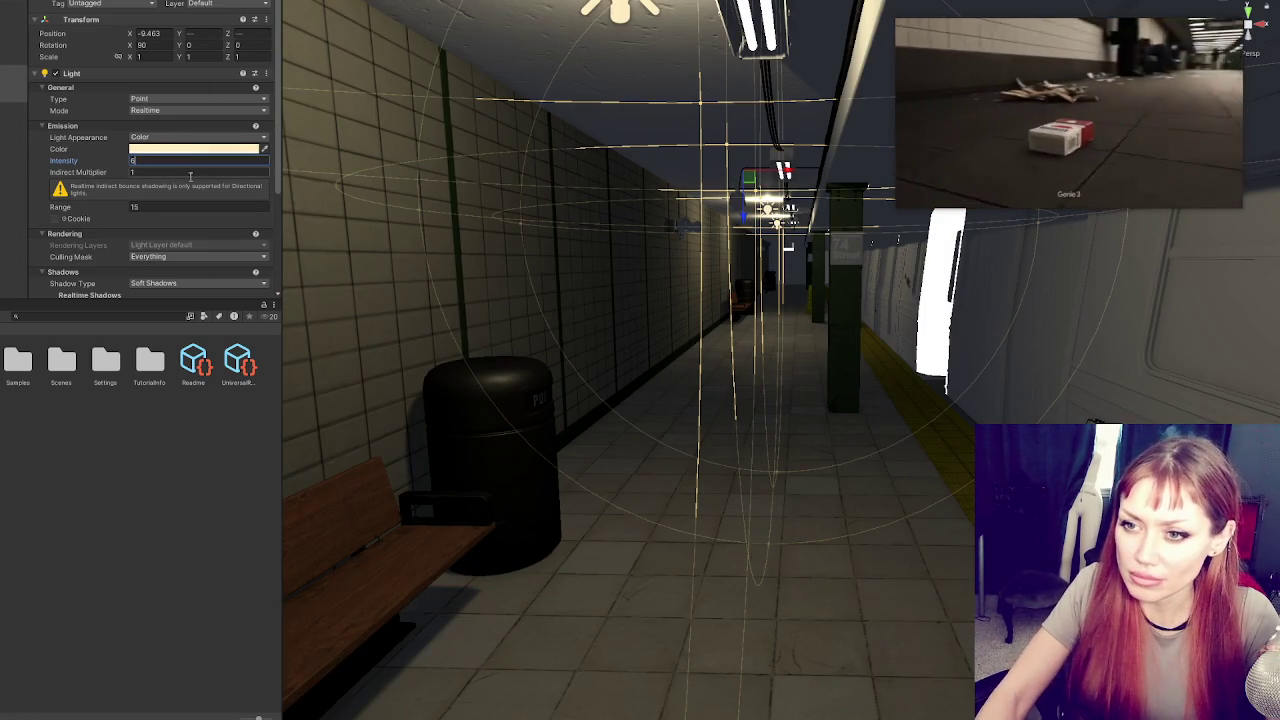
double_click(160, 206)
type("12")
key("BackSpace")
type("8")
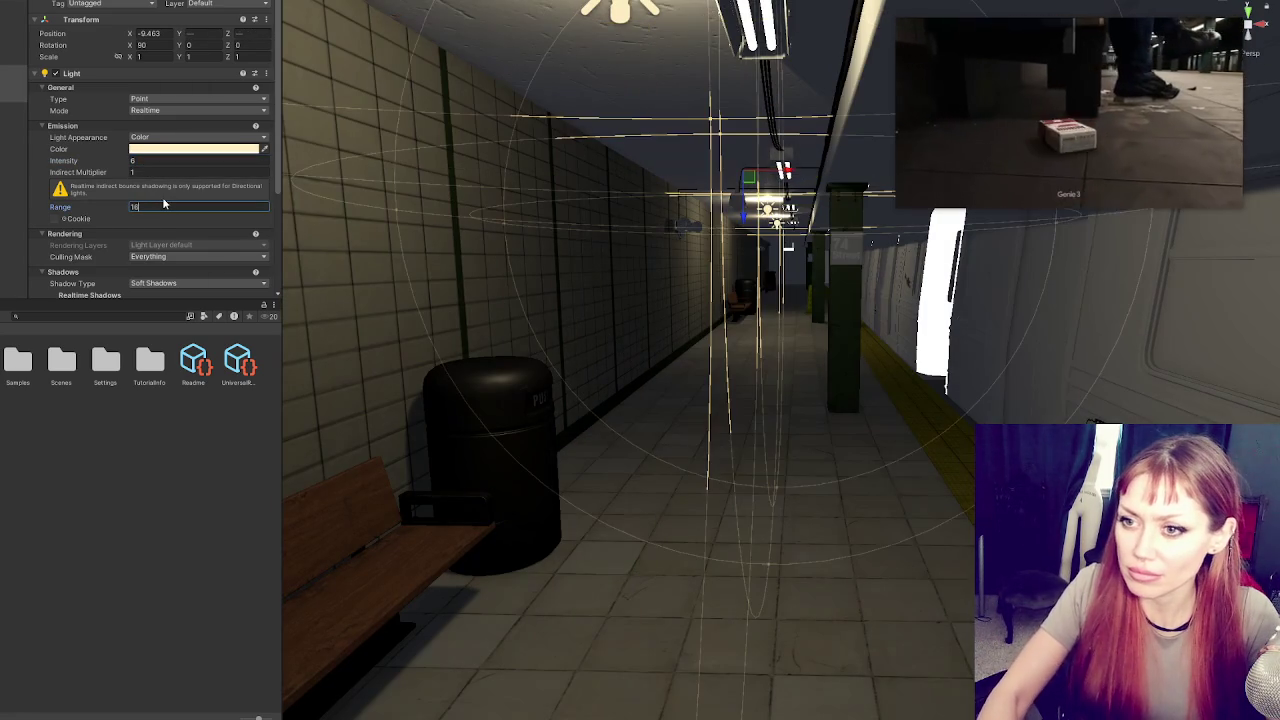
left_click(147, 162)
type("7")
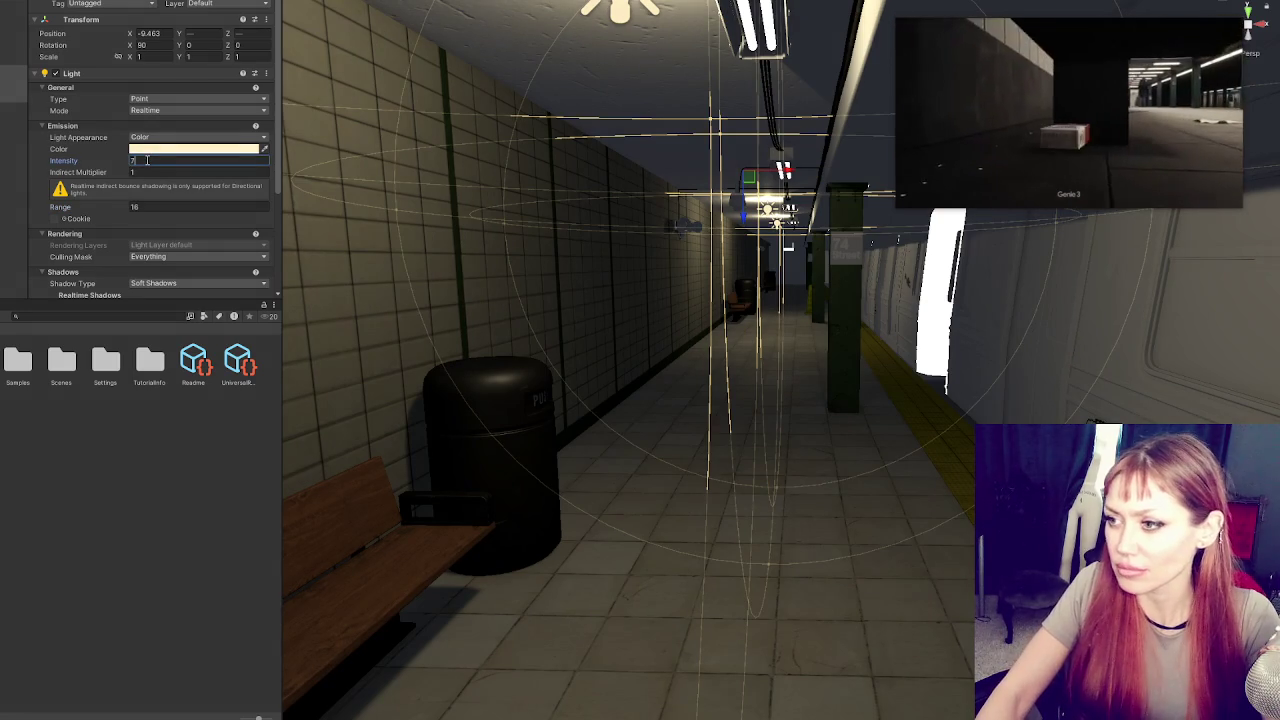
key("BackSpace")
type("20")
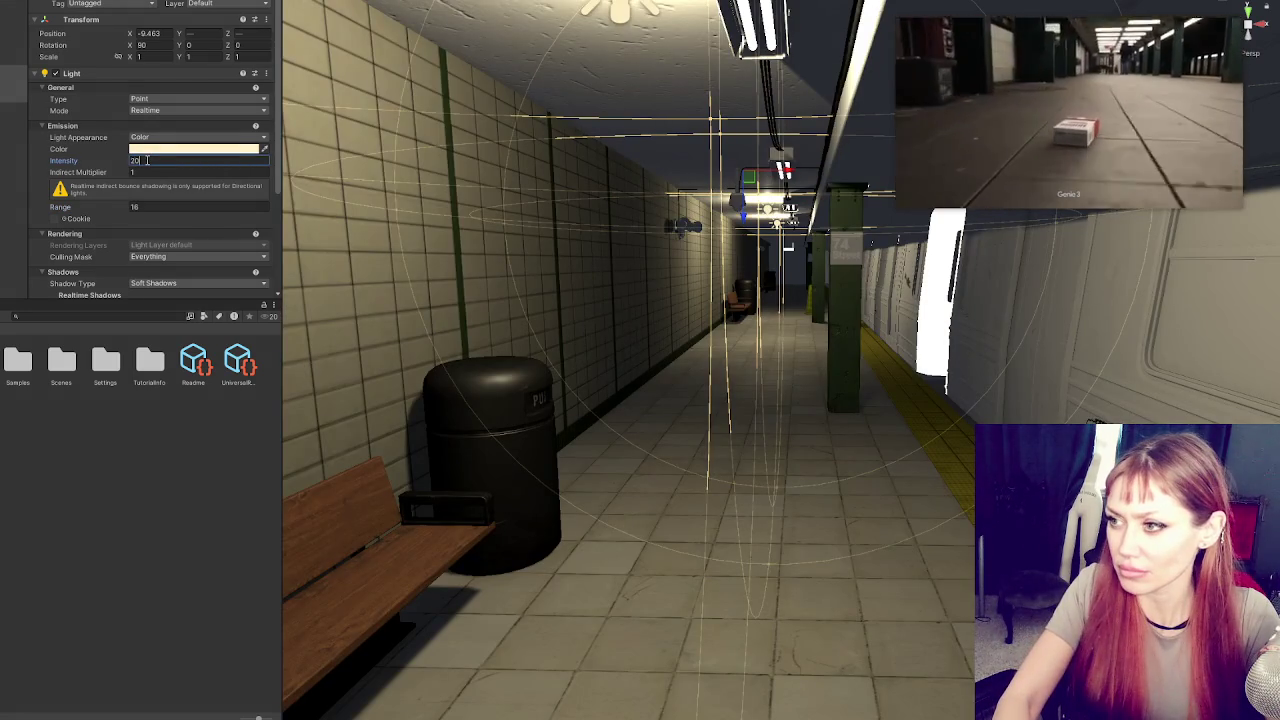
key("BackSpace")
key("BackSpace")
type("10")
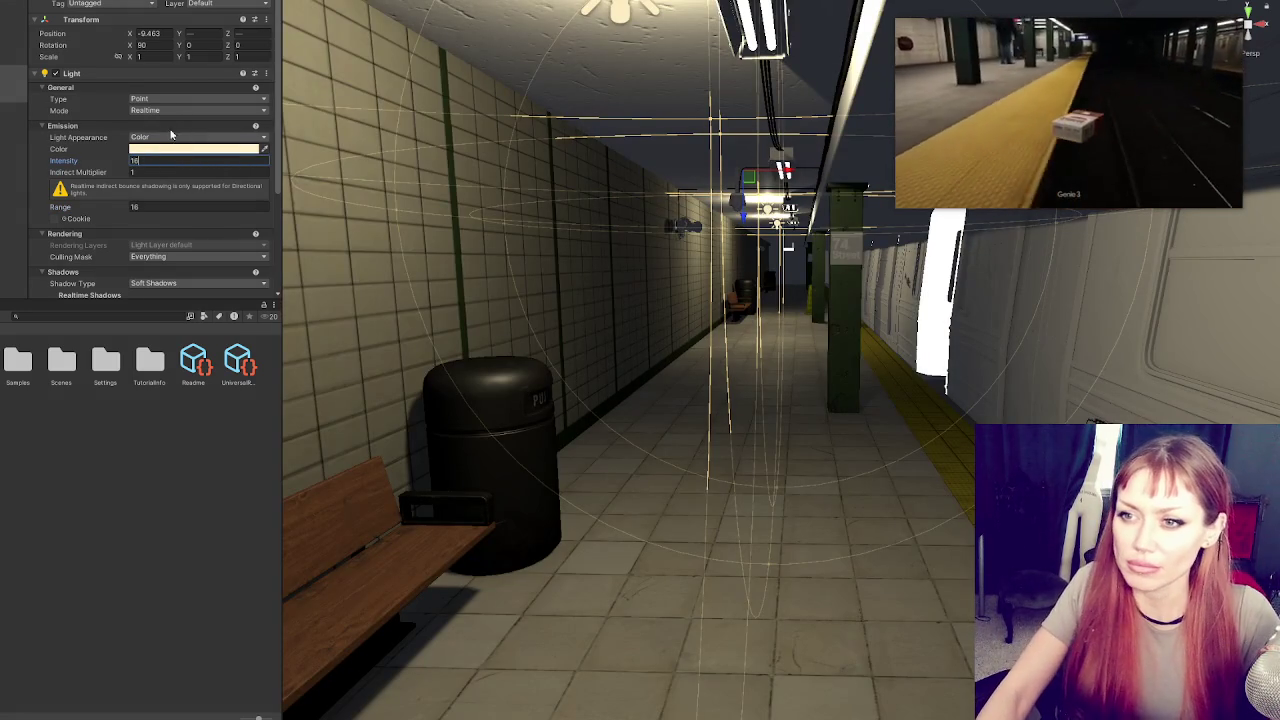
Shift the light colour slightly toward a warm cream and deselect the light
left_click(160, 150)
left_click_drag(270, 216, 273, 212)
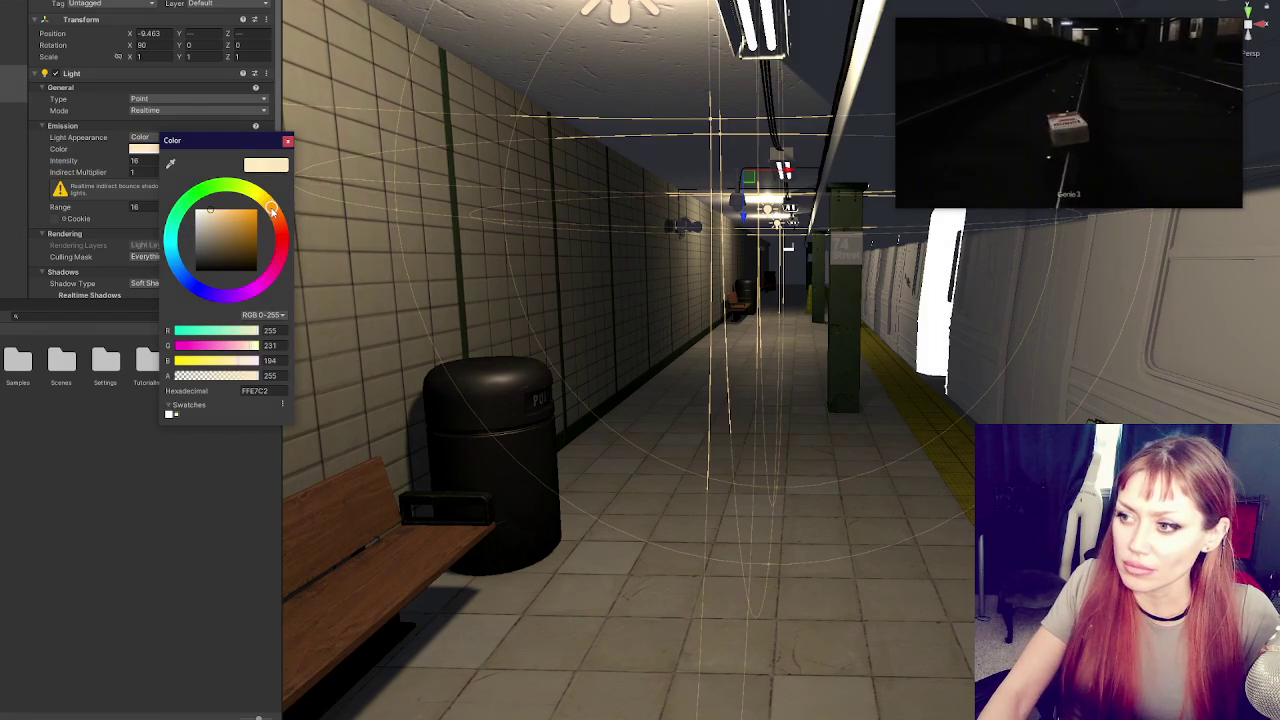
left_click(335, 163)
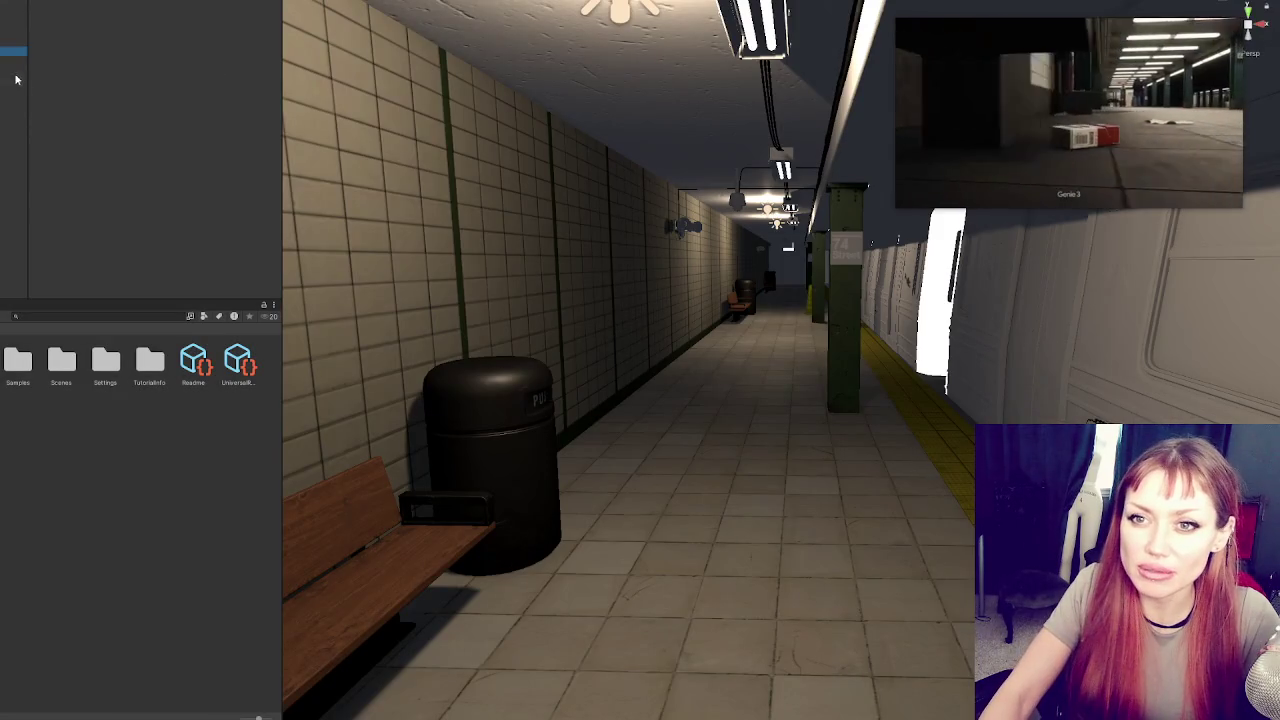
Set the Player's Character Layer Manager enemy layers to Nothing, then bring up its Rigidbody
left_click(13, 77)
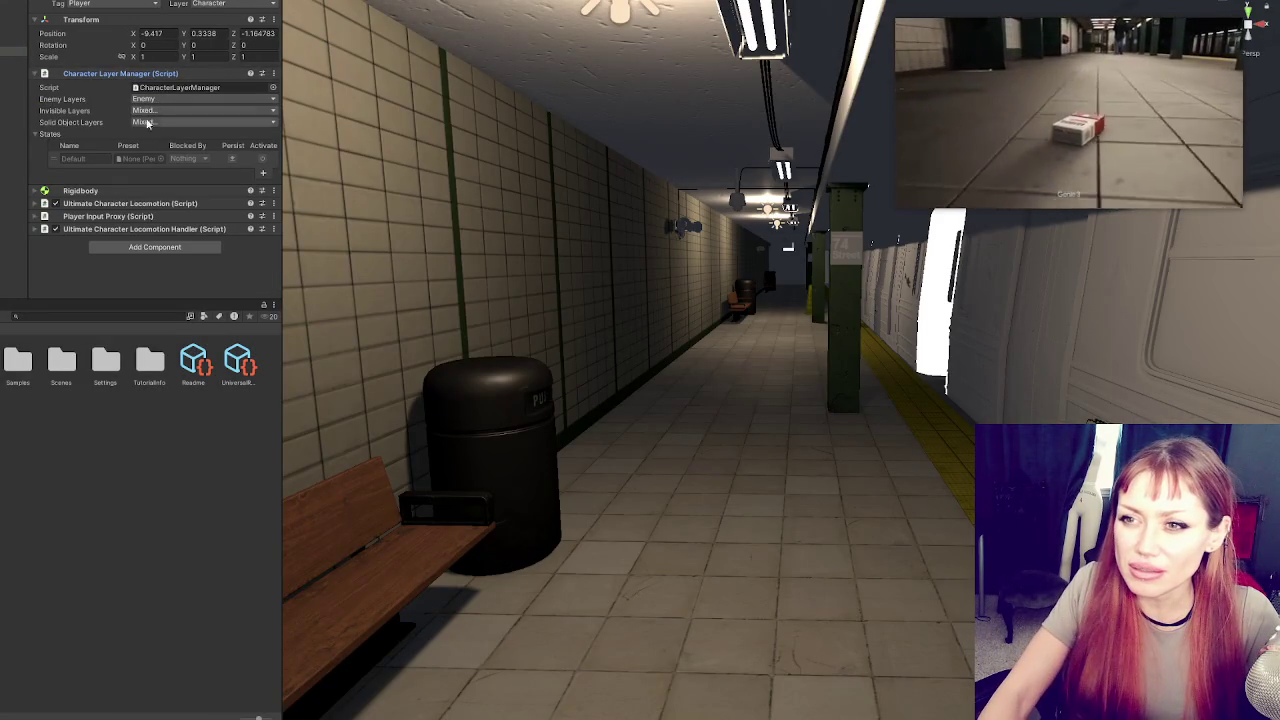
left_click(145, 99)
left_click(156, 110)
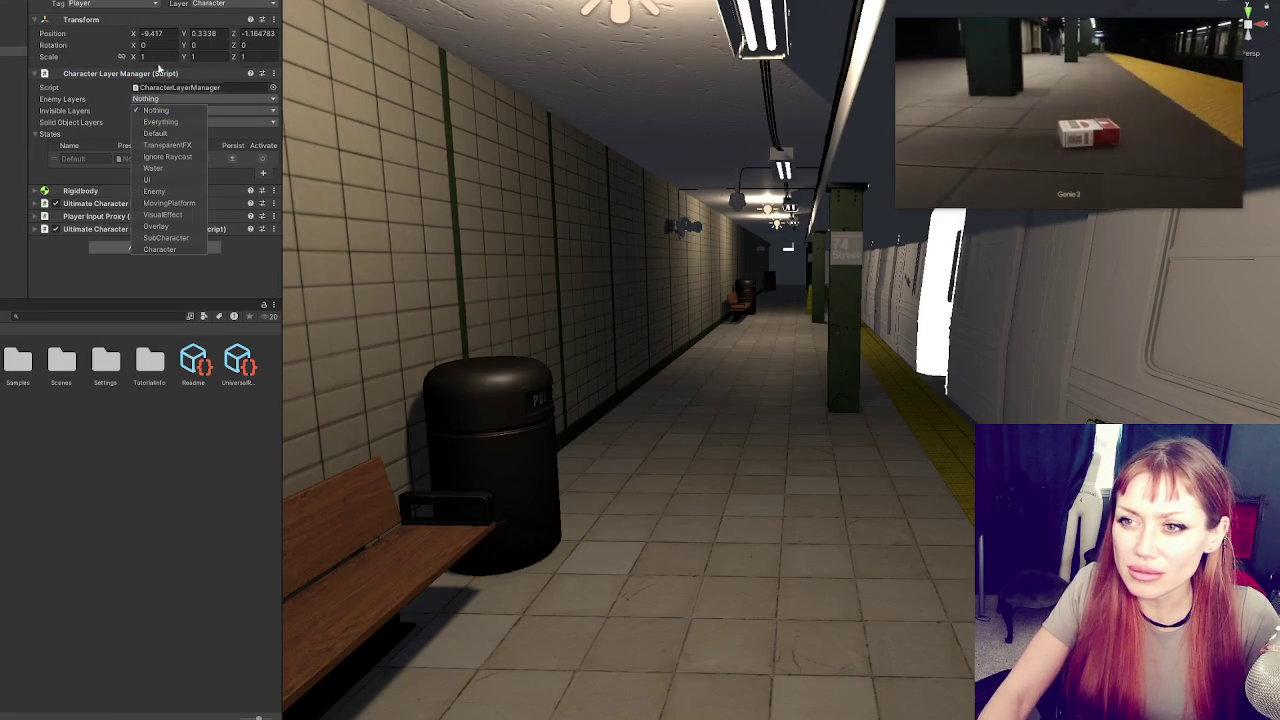
left_click(123, 90)
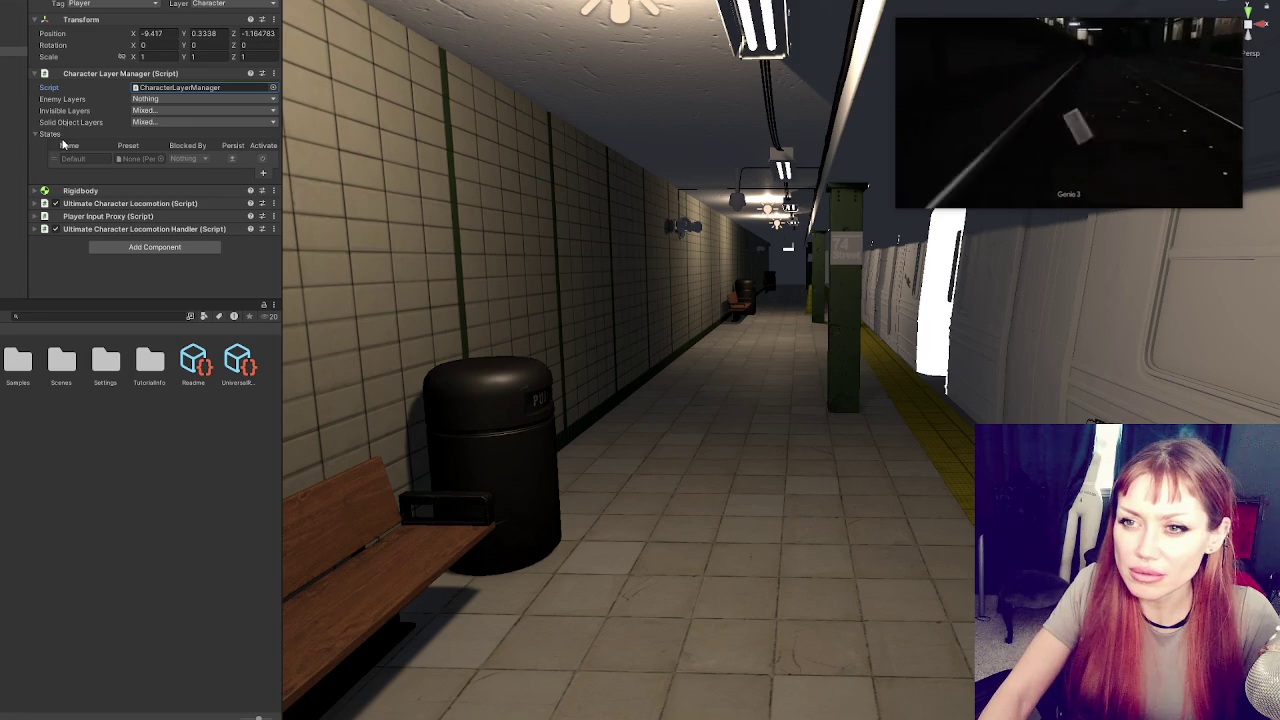
left_click(80, 74)
left_click(82, 87)
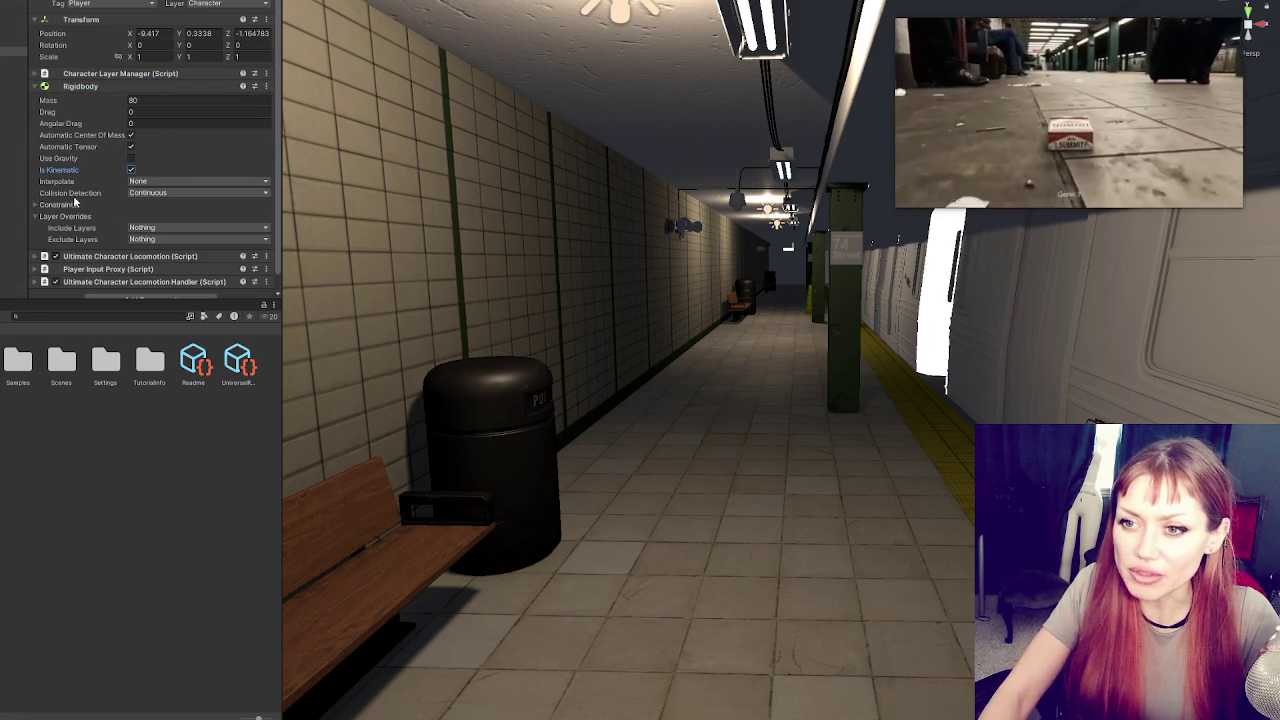
Play-test driving the Marlboro pack forward with W, then stop and show locomotion settings
key("ctrl+p")
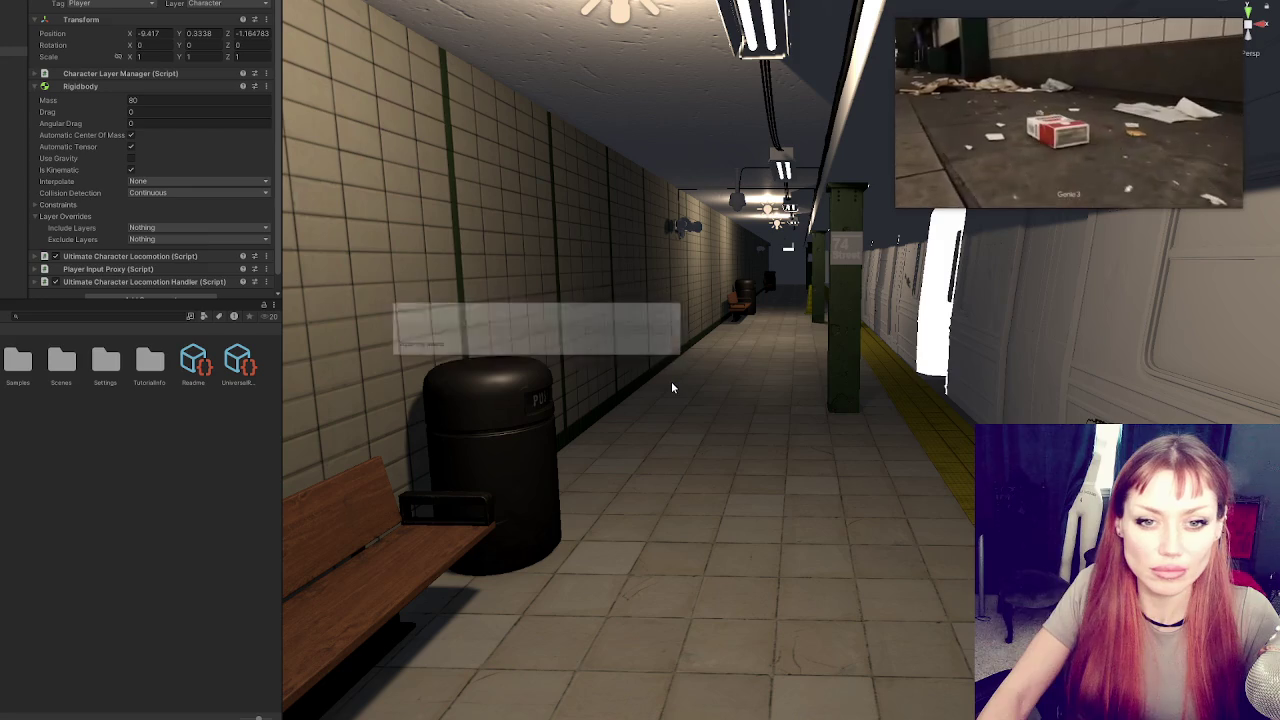
left_click(671, 381)
key("w")
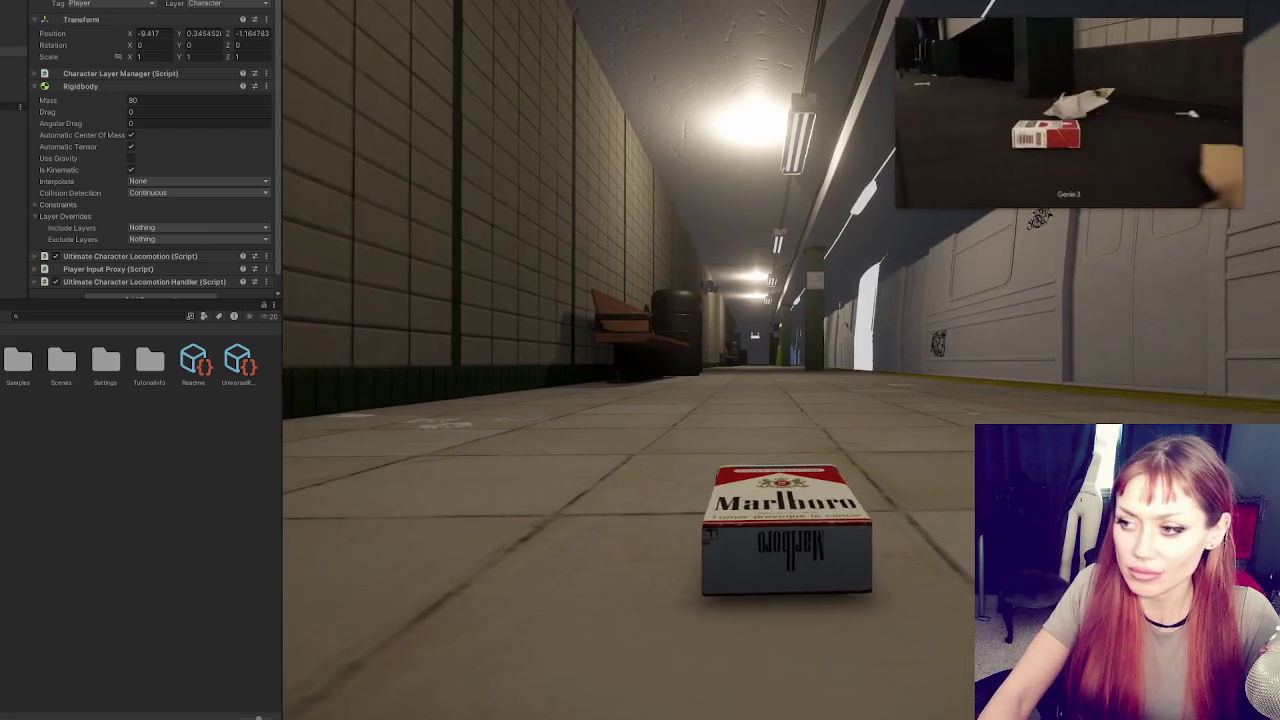
key("w")
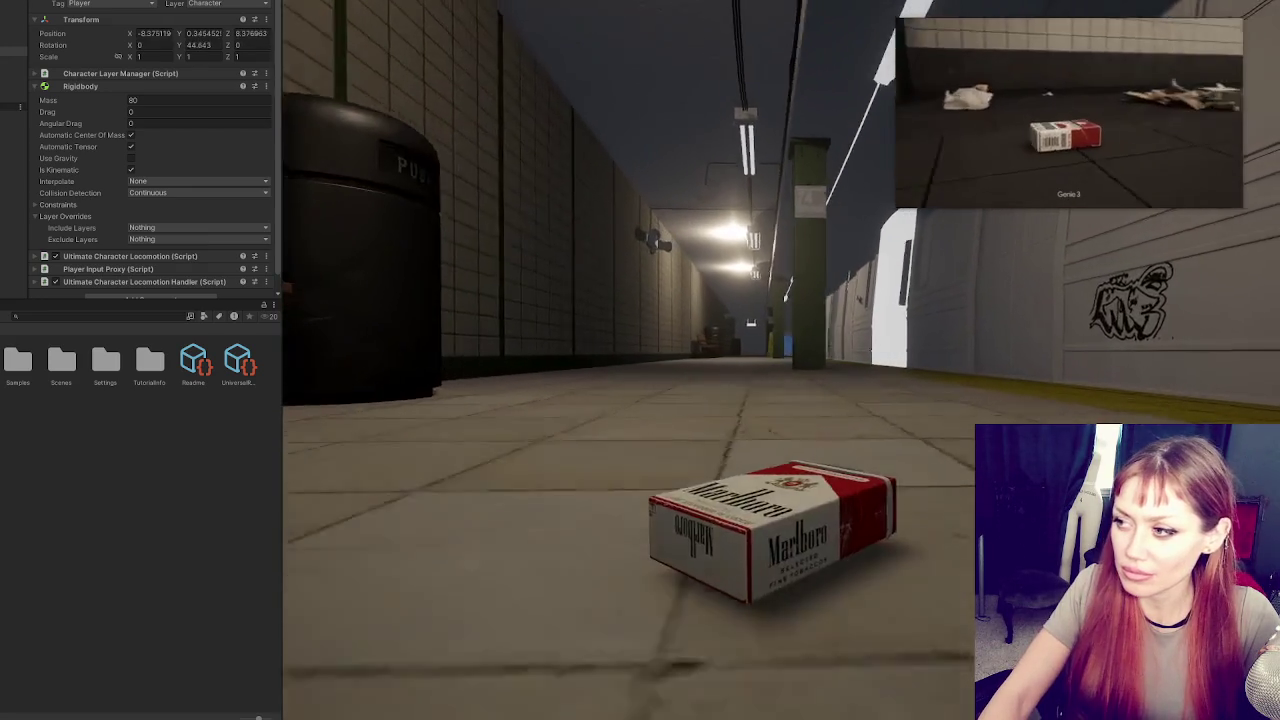
key("w")
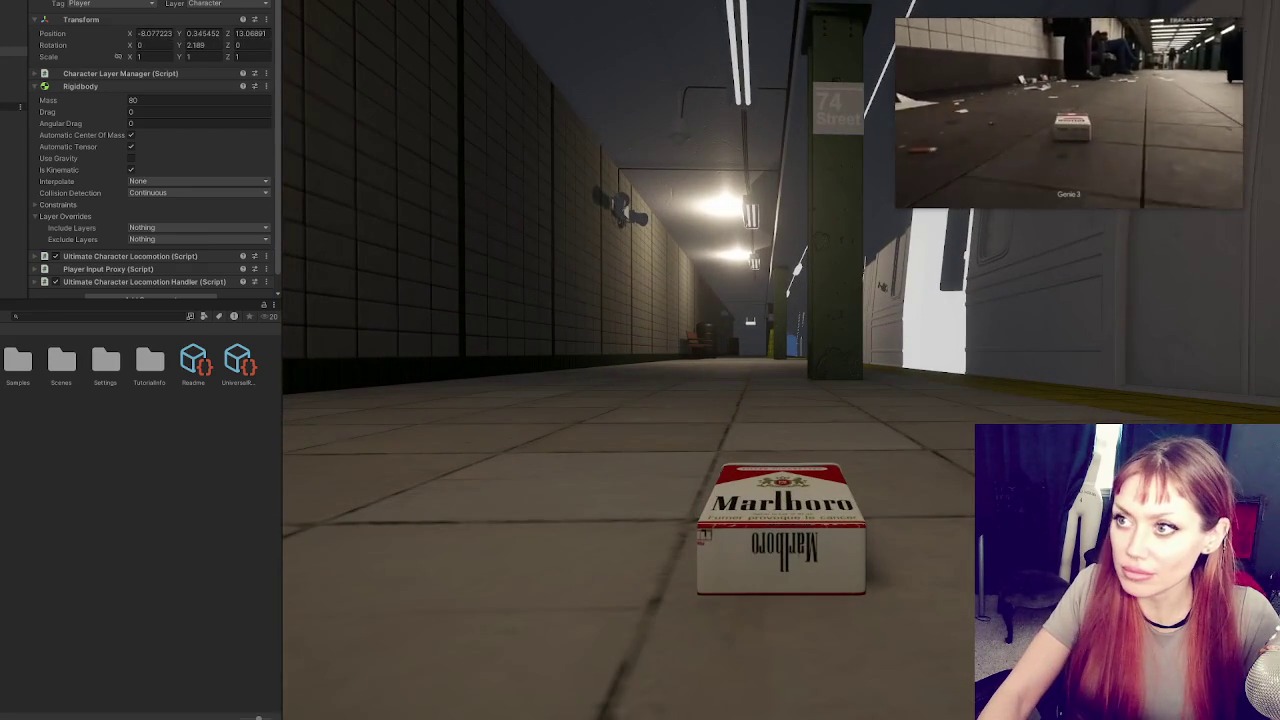
key("ctrl+p")
left_click(80, 86)
left_click(88, 100)
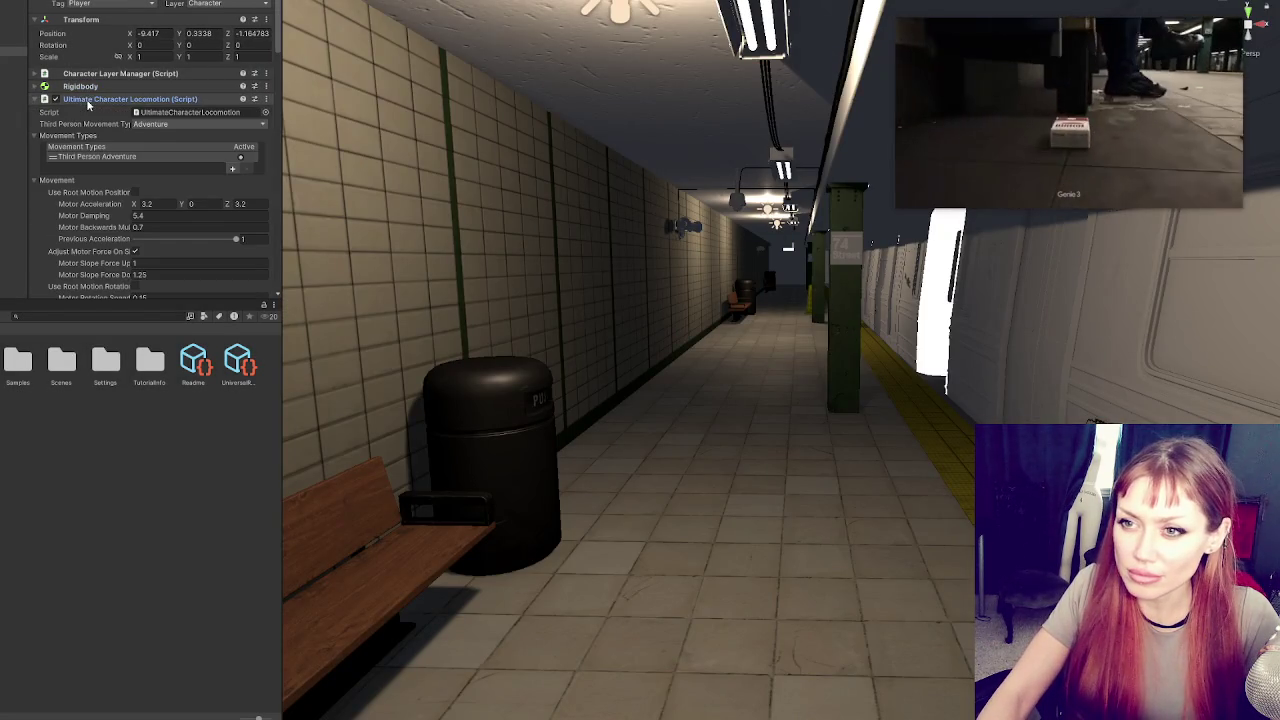
scroll(139, 136, "down", 3)
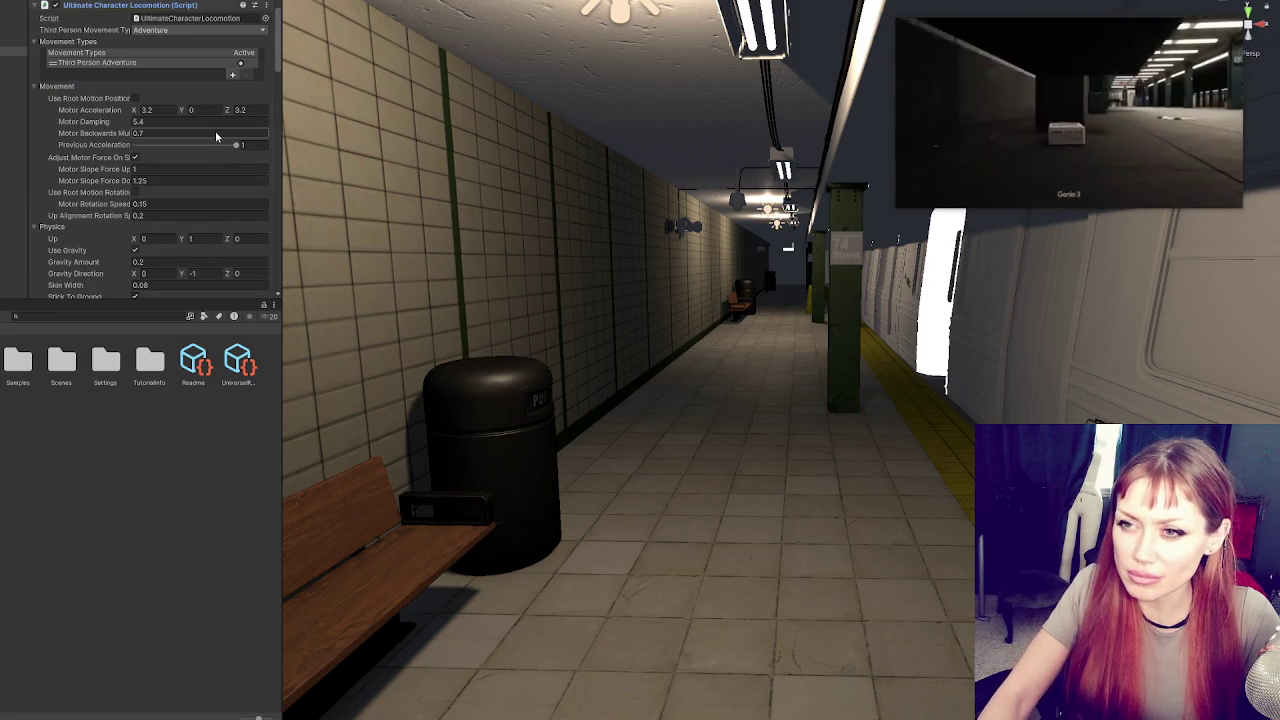
scroll(182, 142, "down", 2)
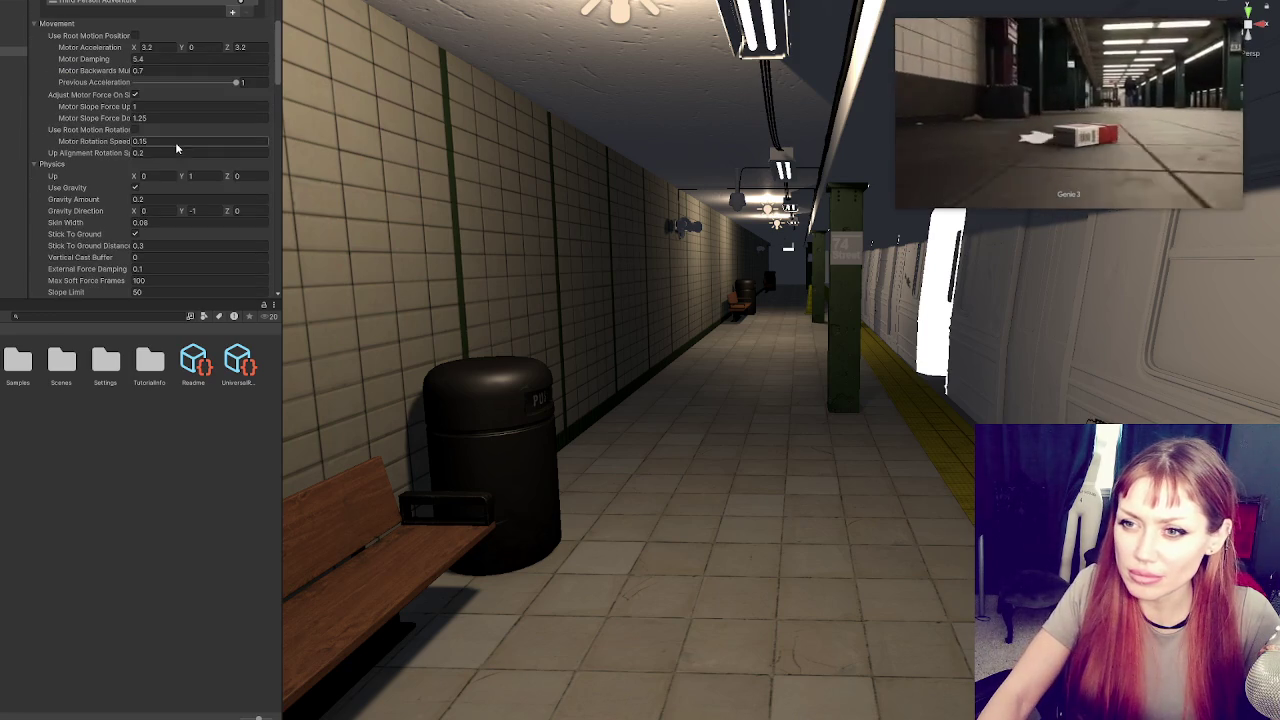
scroll(180, 186, "down", 5)
scroll(184, 176, "down", 15)
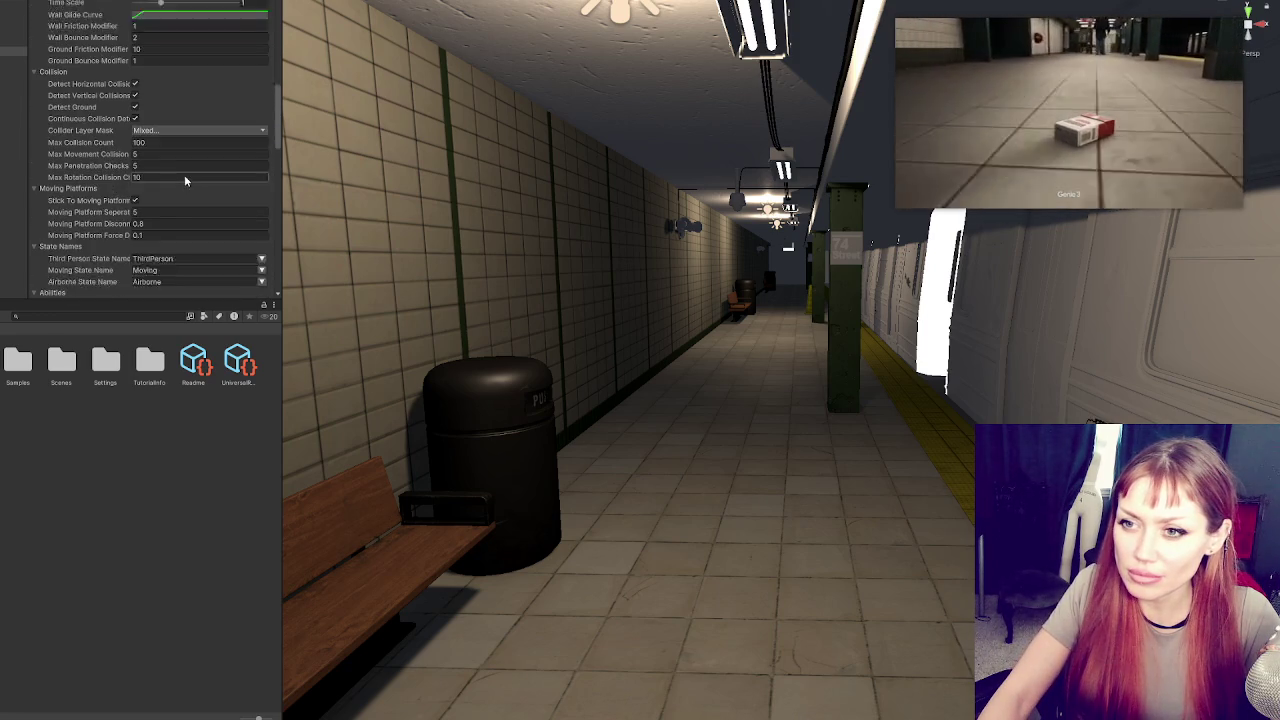
scroll(184, 170, "up", 15)
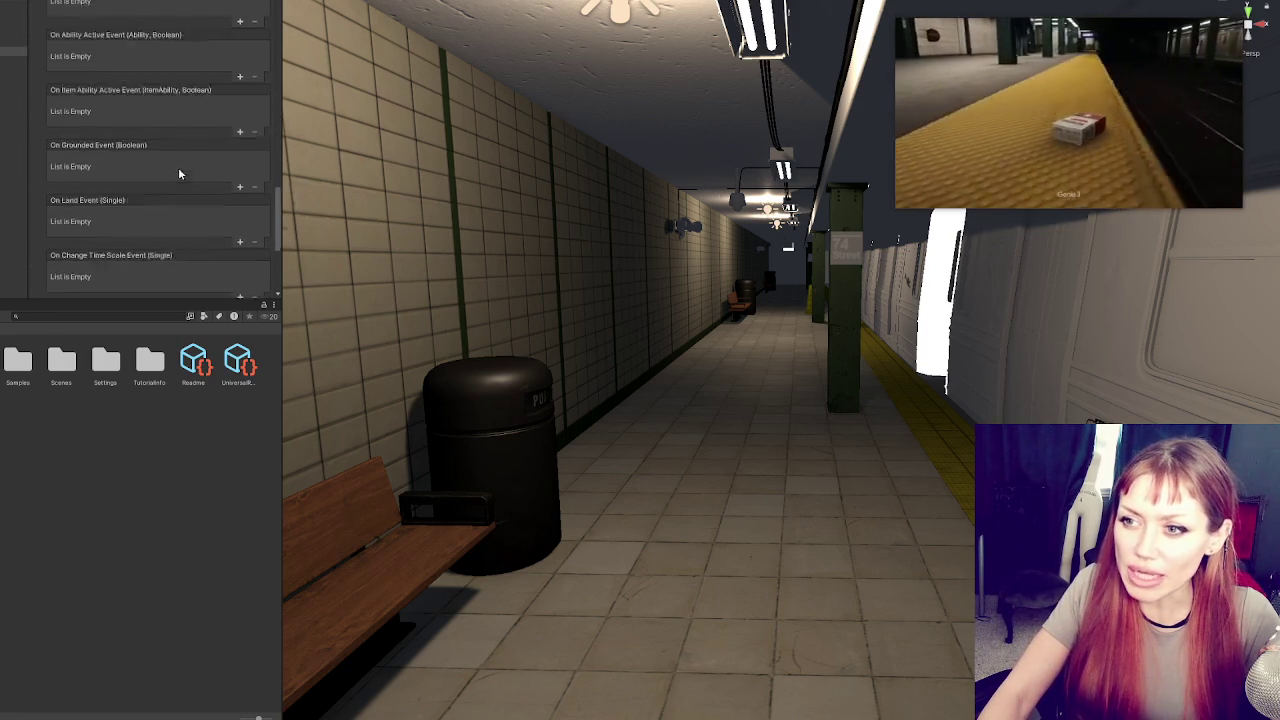
scroll(184, 143, "up", 6)
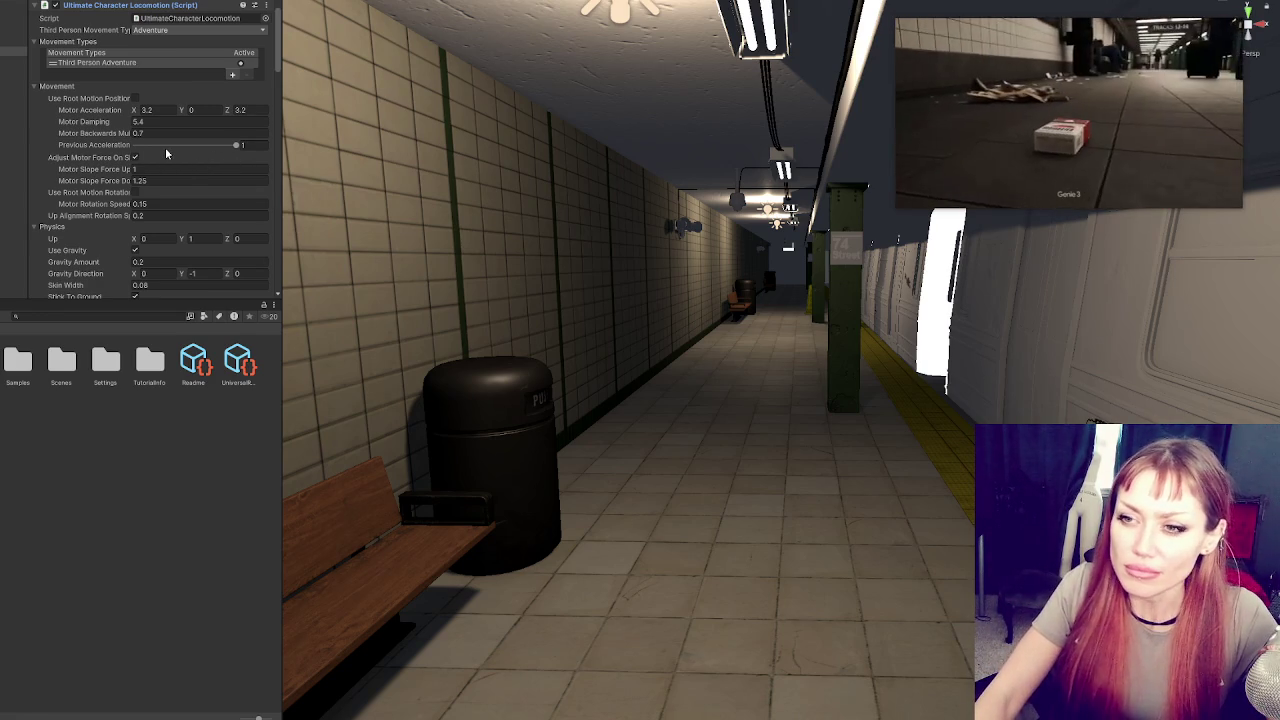
scroll(166, 153, "down", 1)
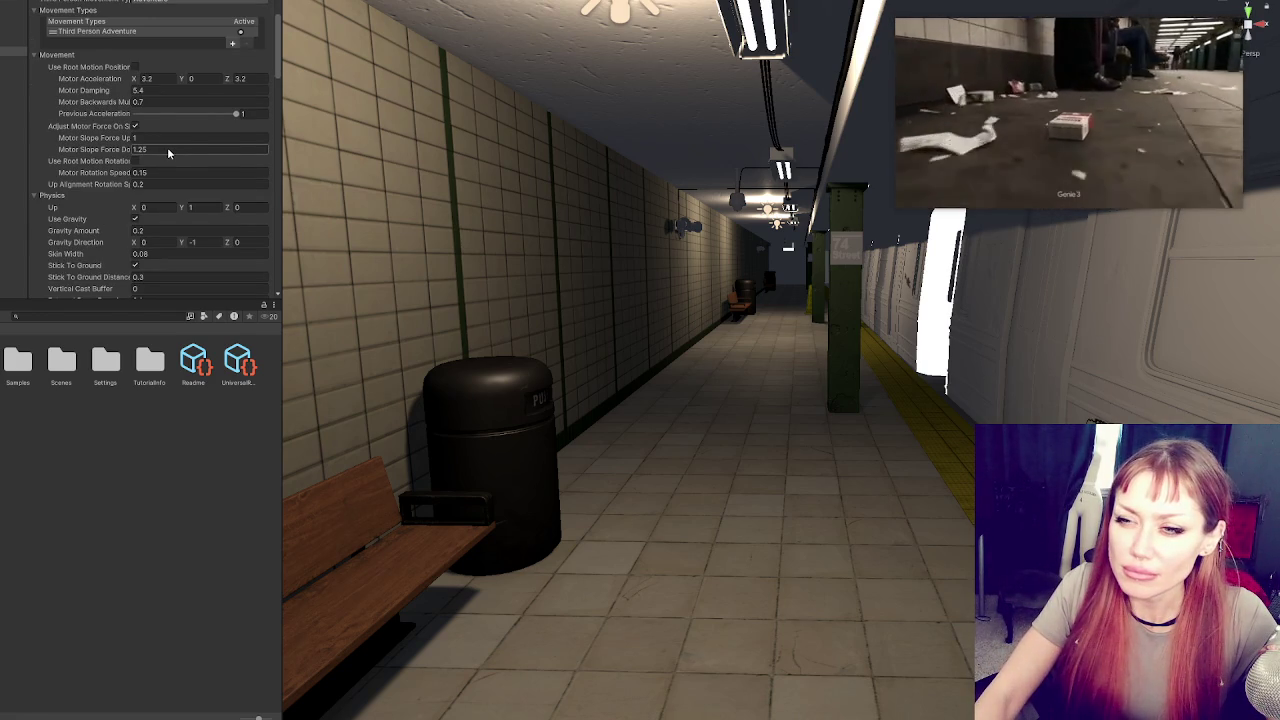
scroll(167, 150, "down", 2)
scroll(169, 153, "down", 2)
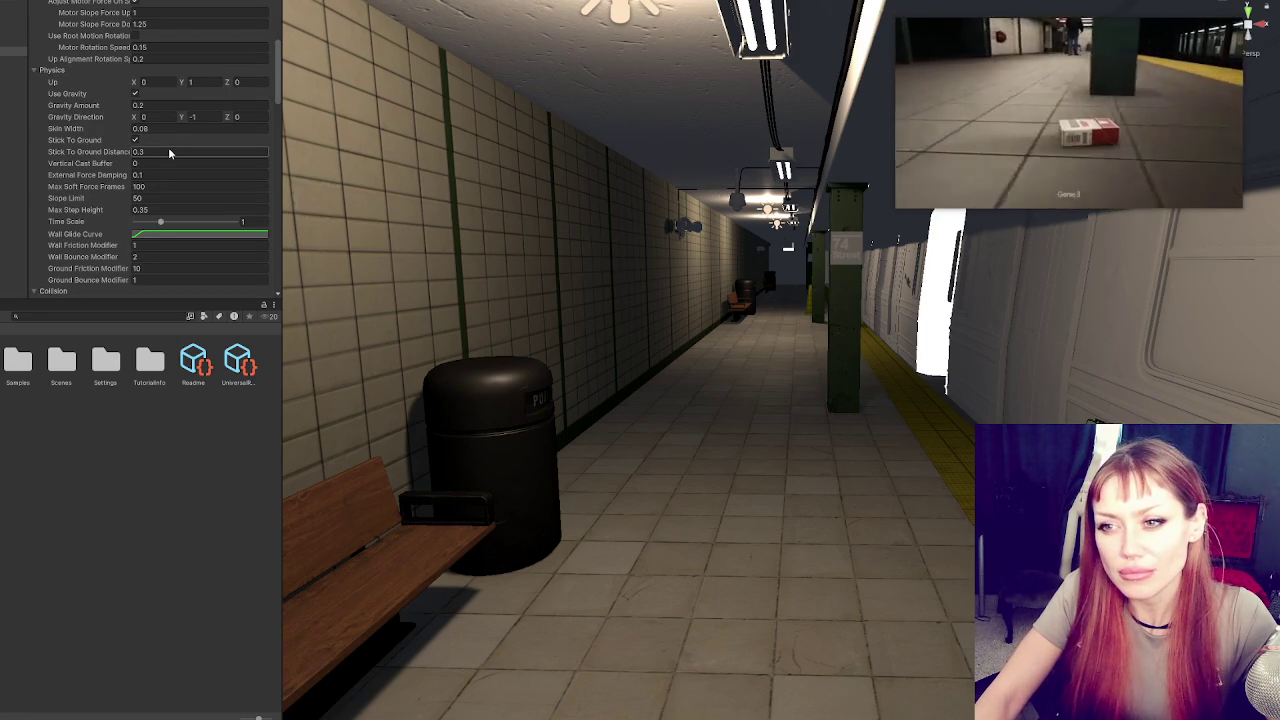
scroll(150, 172, "down", 5)
scroll(155, 175, "down", 8)
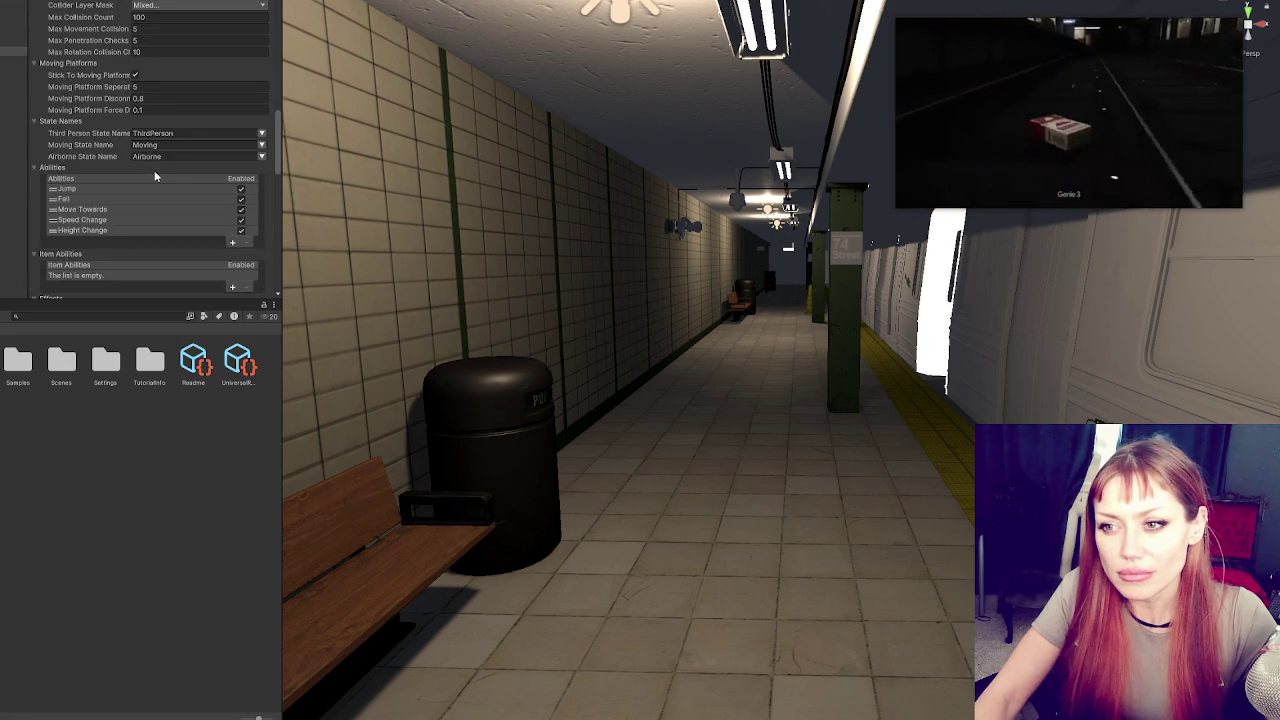
scroll(154, 176, "up", 4)
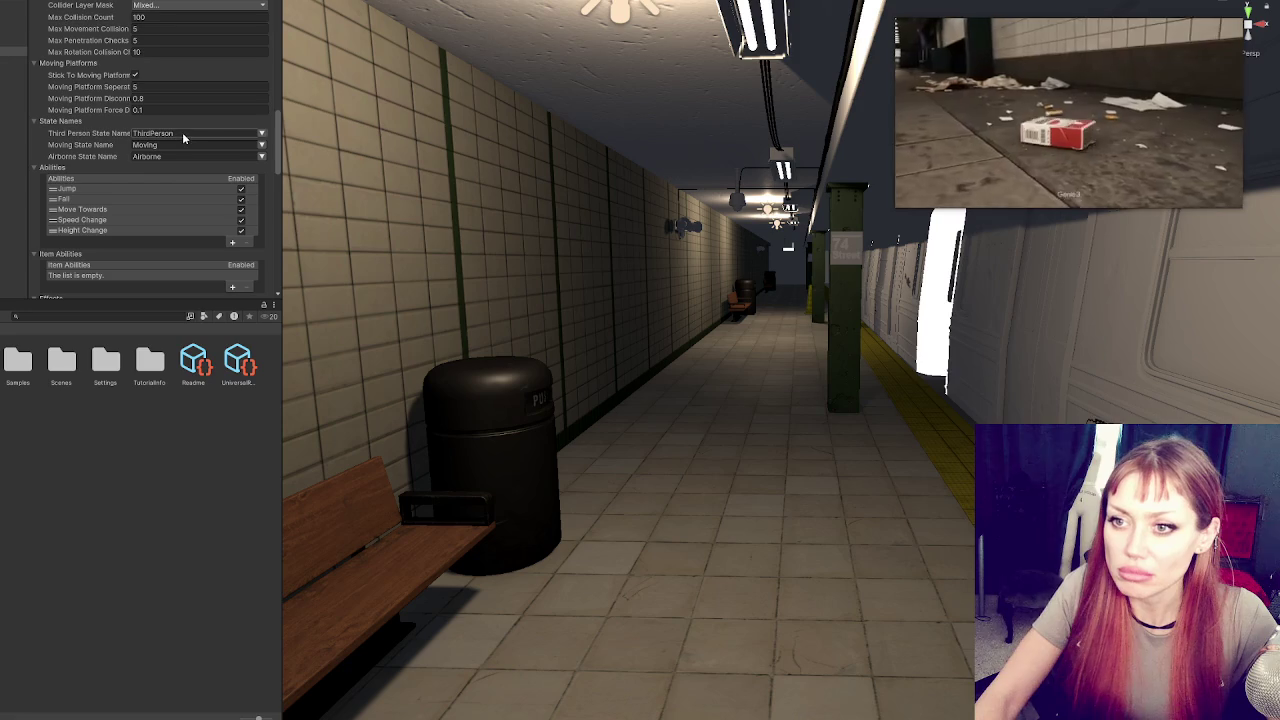
left_click(262, 157)
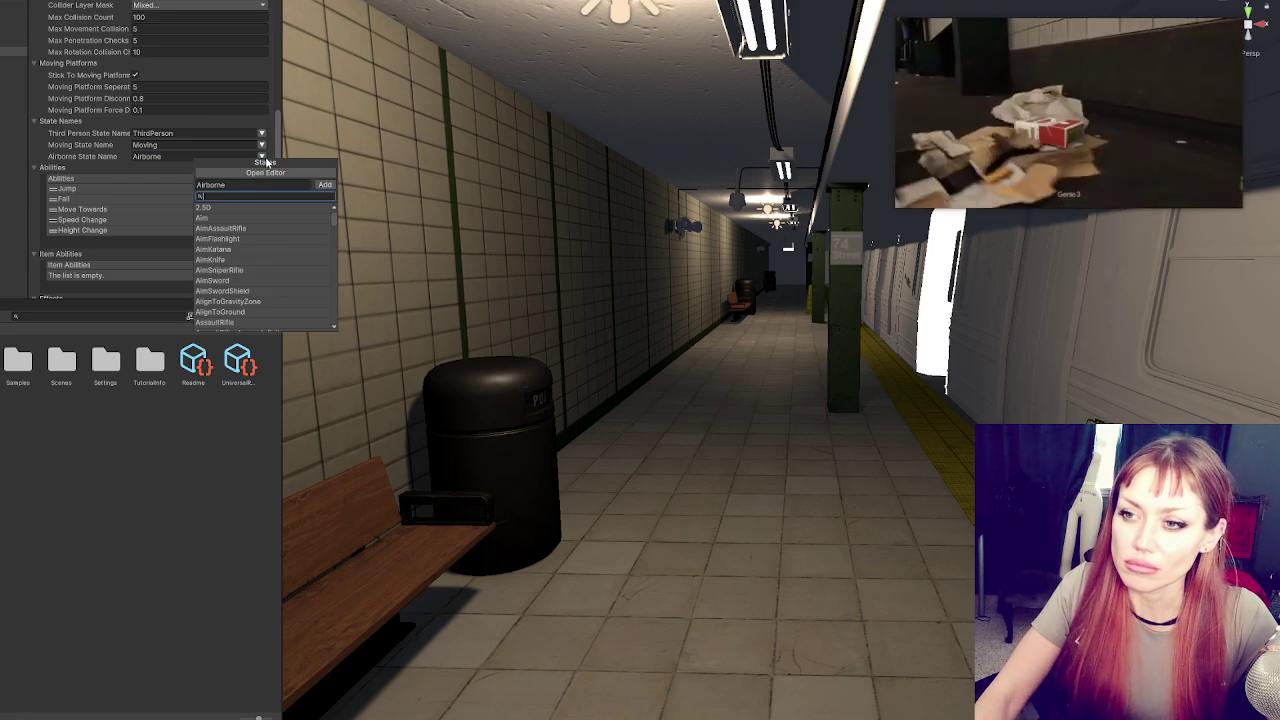
left_click(275, 155)
scroll(245, 140, "up", 3)
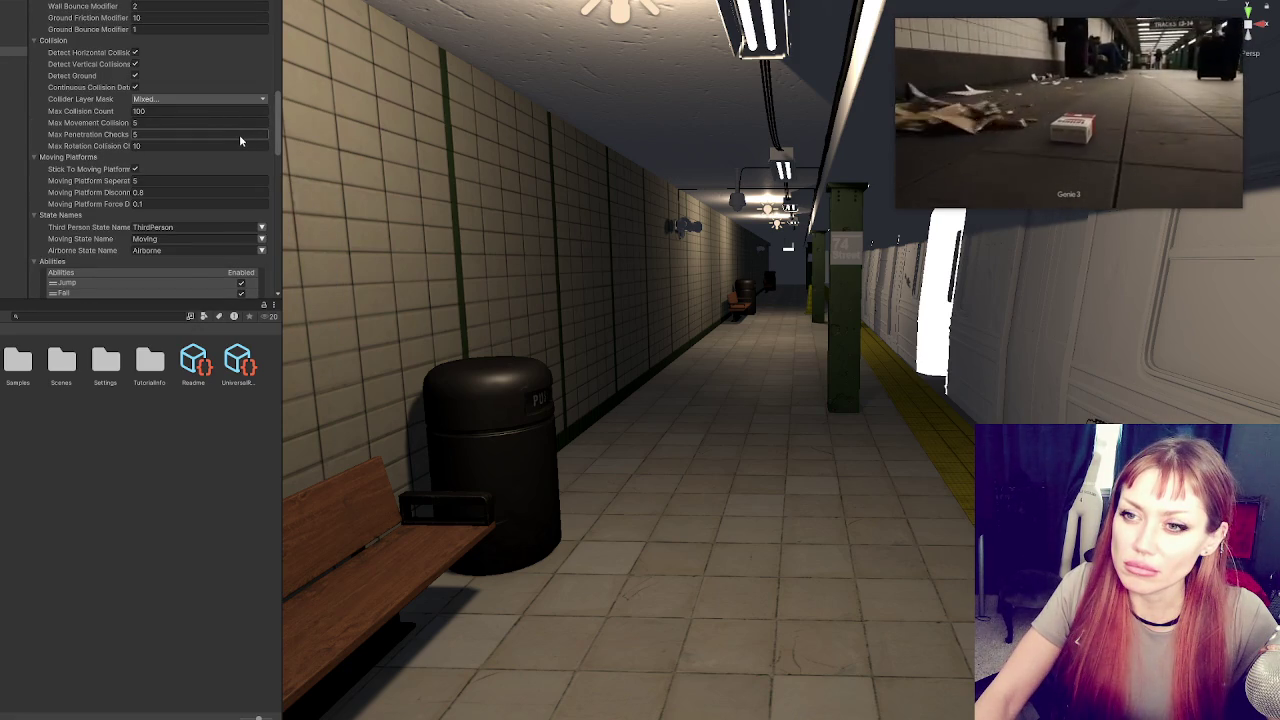
scroll(239, 134, "down", 5)
scroll(239, 145, "up", 6)
scroll(235, 138, "down", 15)
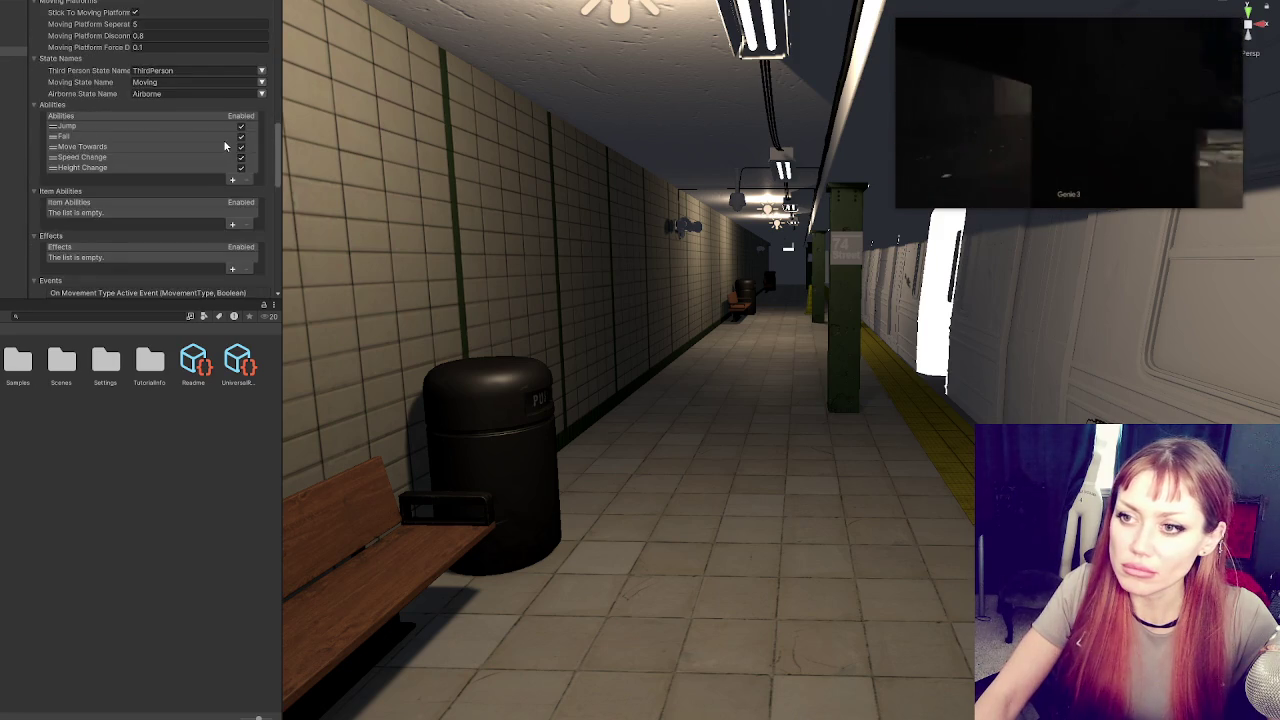
scroll(225, 144, "up", 6)
scroll(223, 145, "down", 6)
scroll(225, 142, "up", 9)
scroll(224, 138, "up", 15)
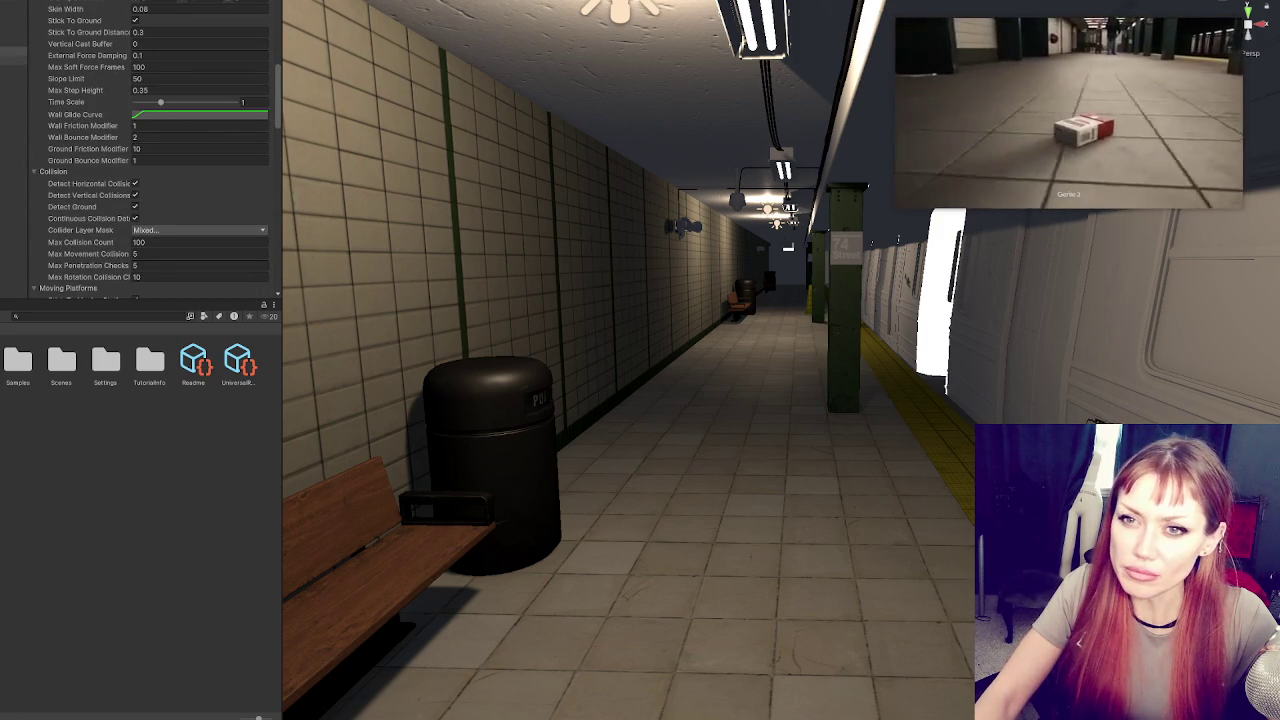
key("Down")
key("Down")
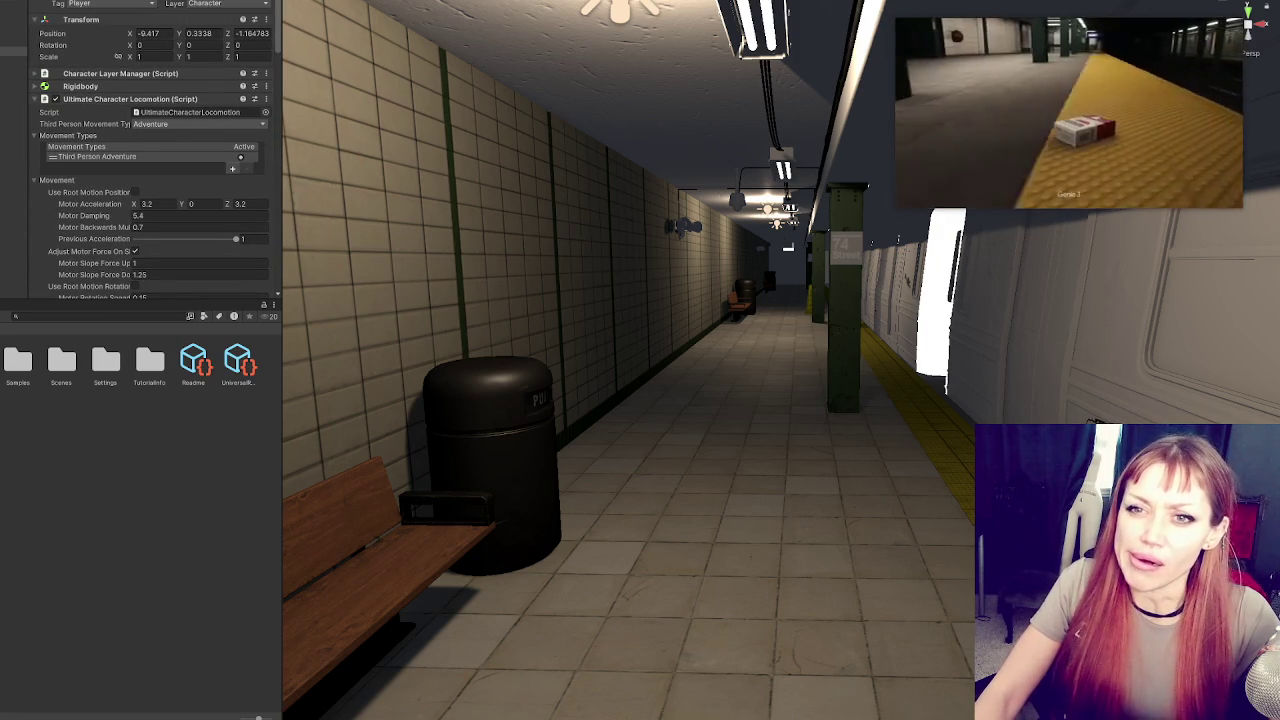
left_click(97, 112)
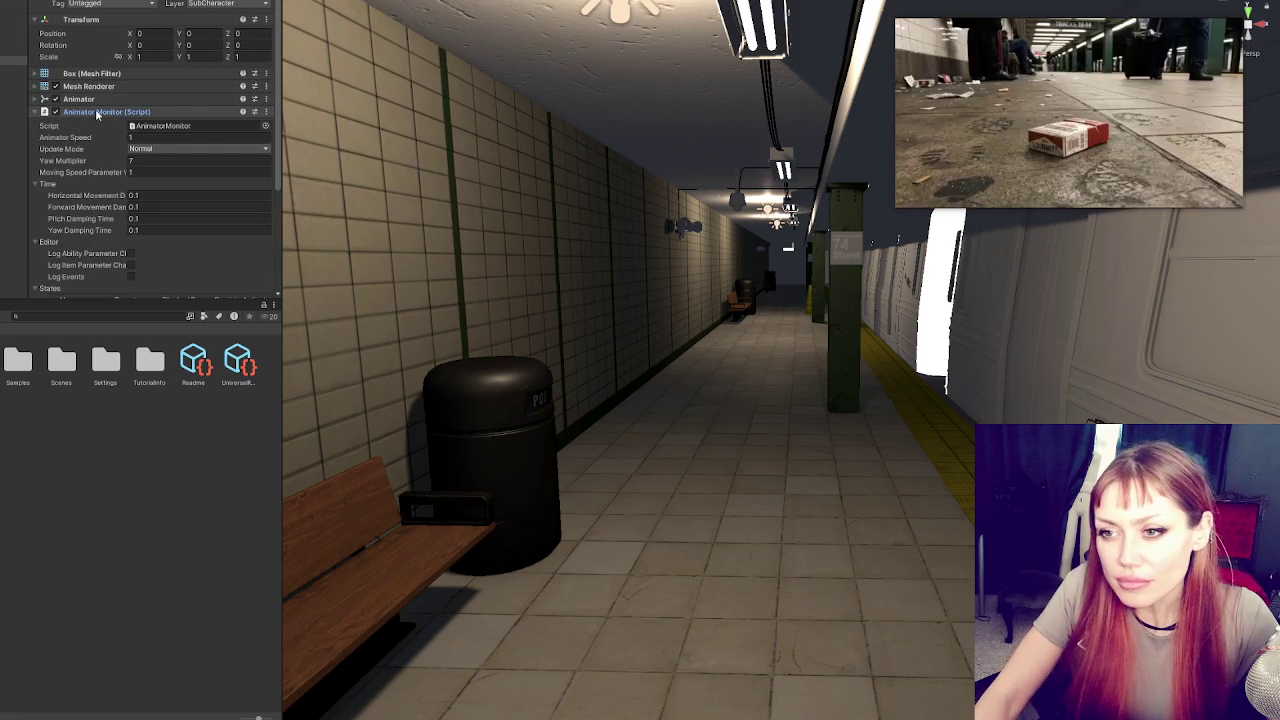
scroll(97, 114, "down", 5)
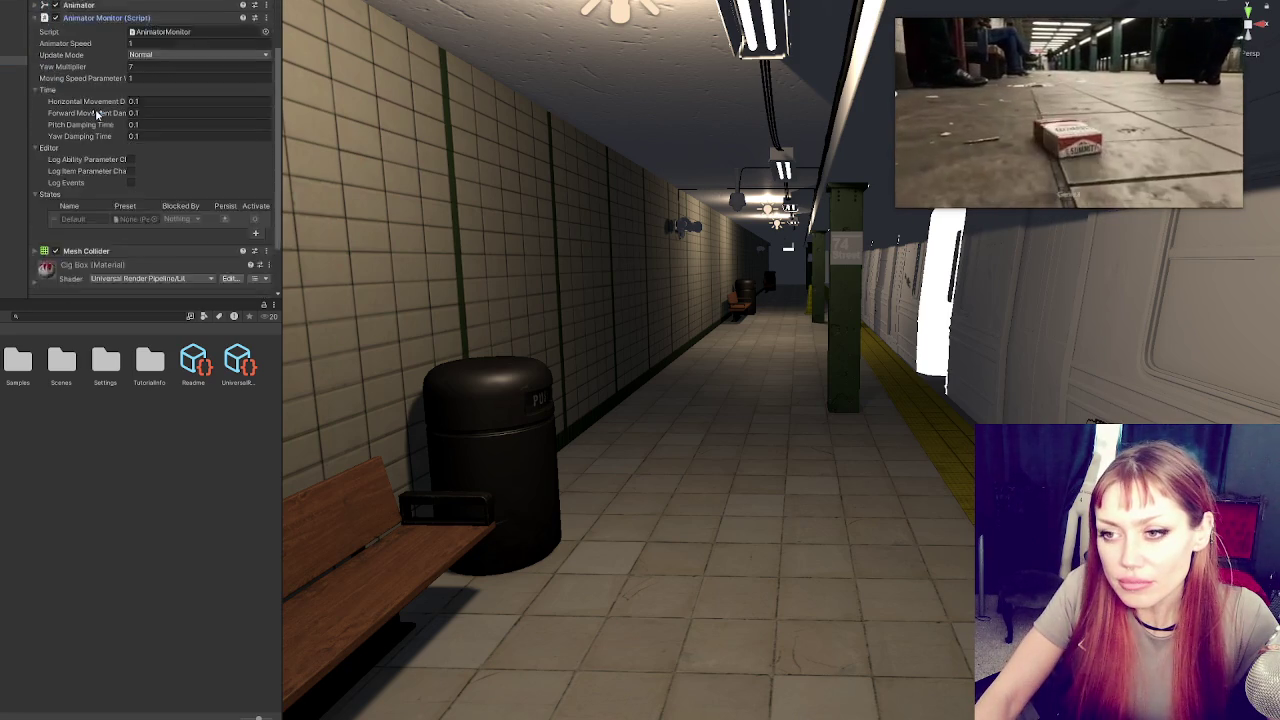
scroll(97, 114, "up", 5)
left_click(98, 109)
left_click(99, 100)
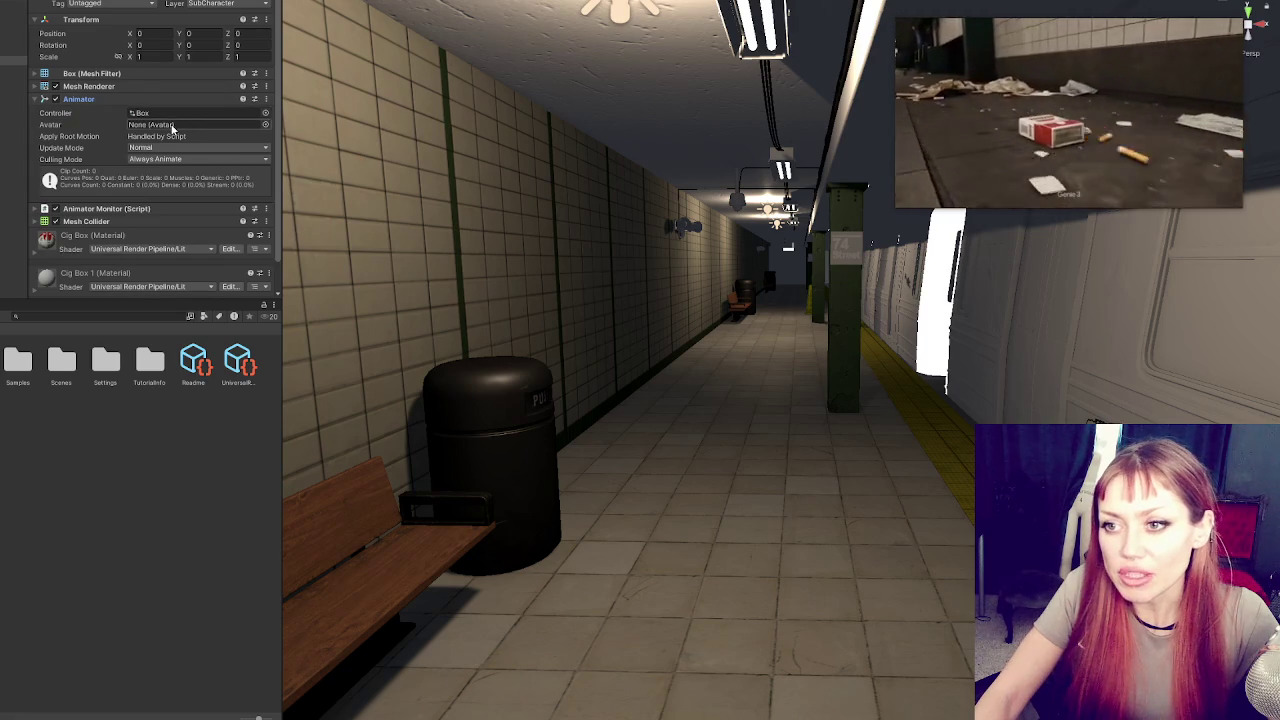
left_click(80, 100)
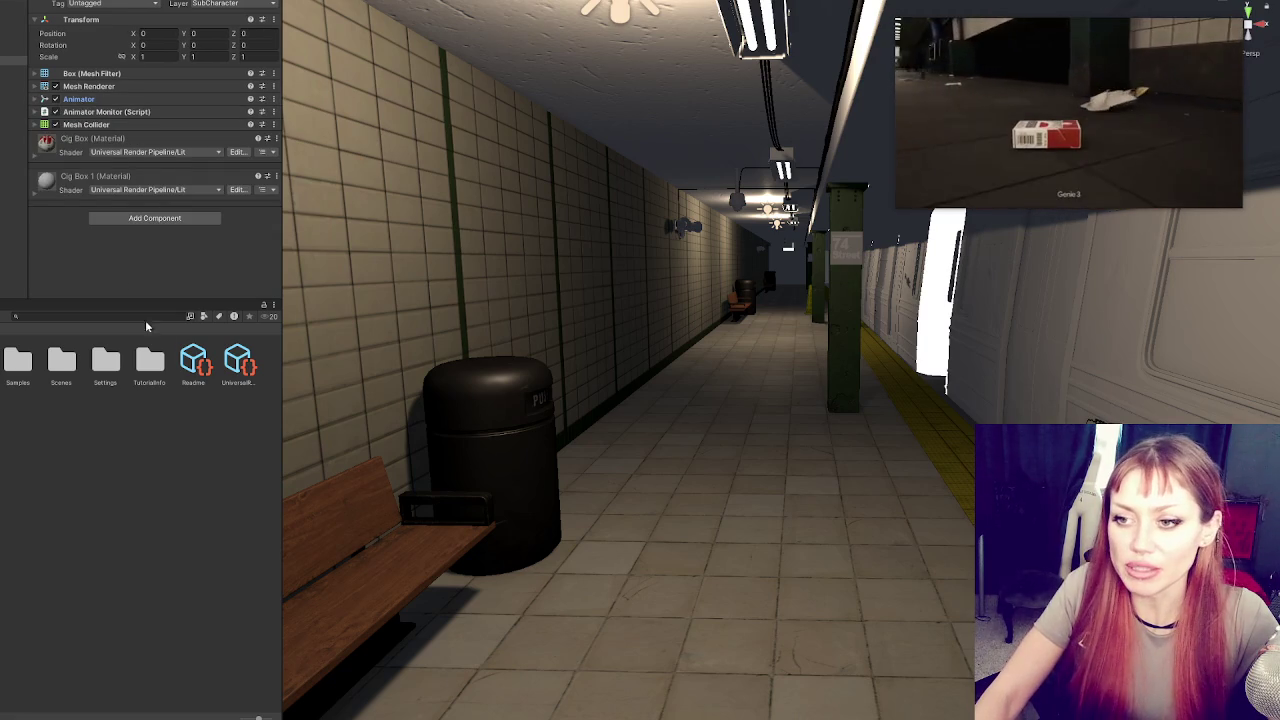
left_click(14, 50)
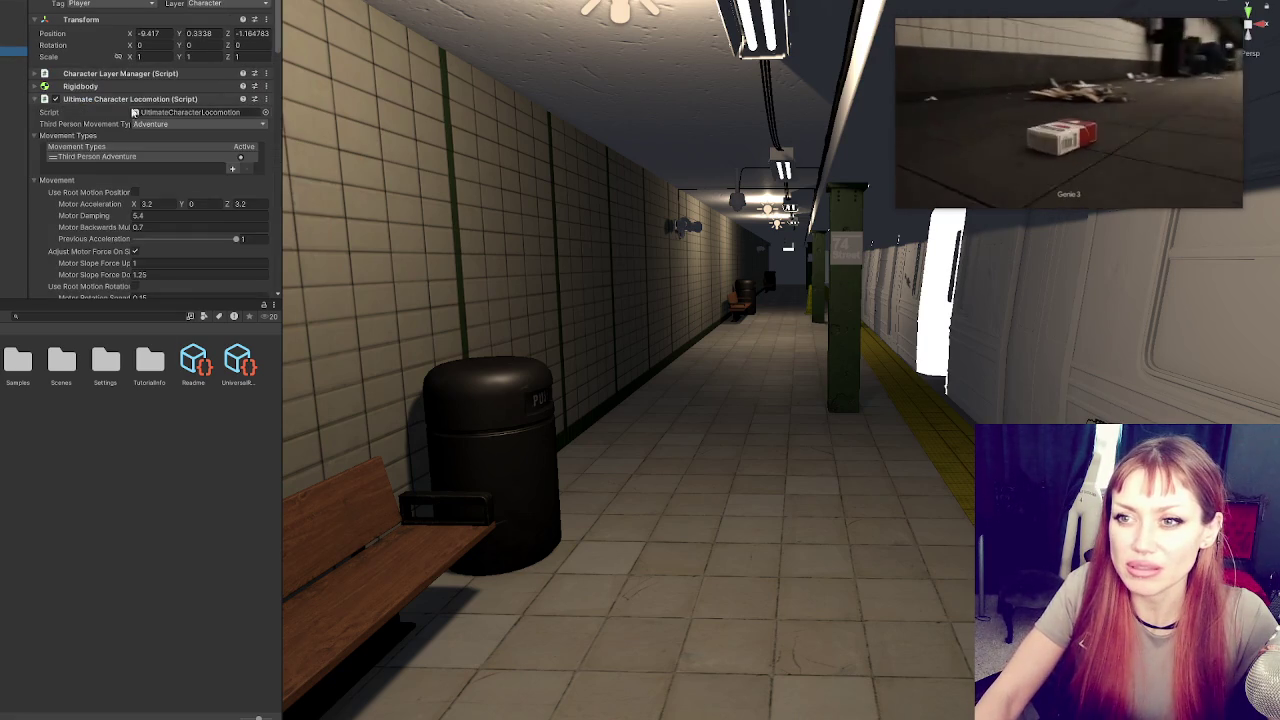
Open UltimateCharacterLocomotion.cs in VS Code with the explorer hidden for a wider code view
double_click(180, 112)
type("jump")
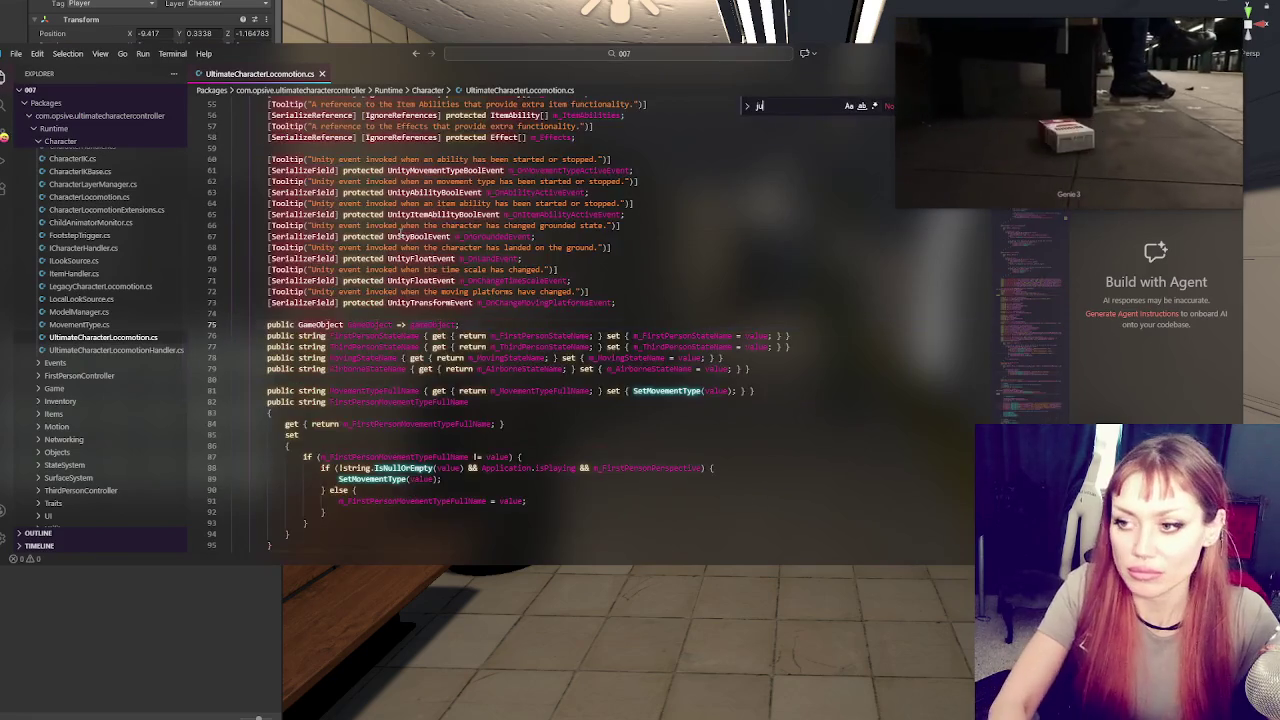
left_click_drag(834, 54, 753, 67)
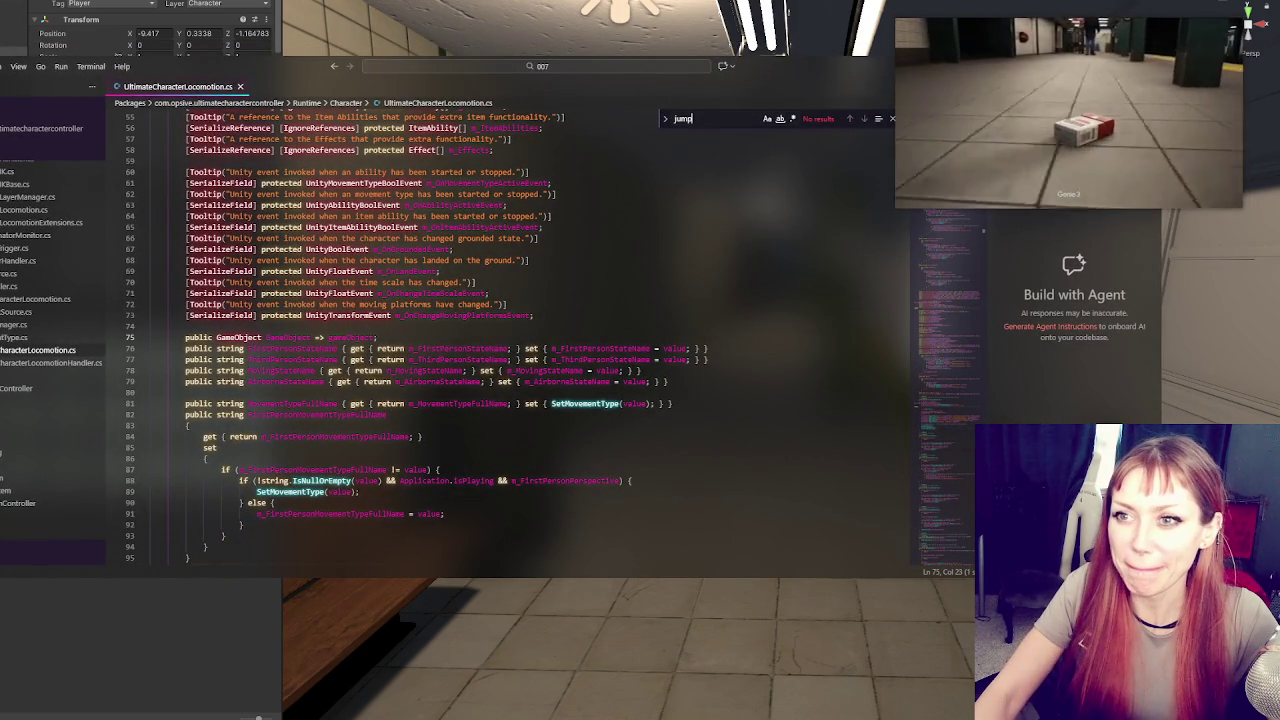
key("ctrl+b")
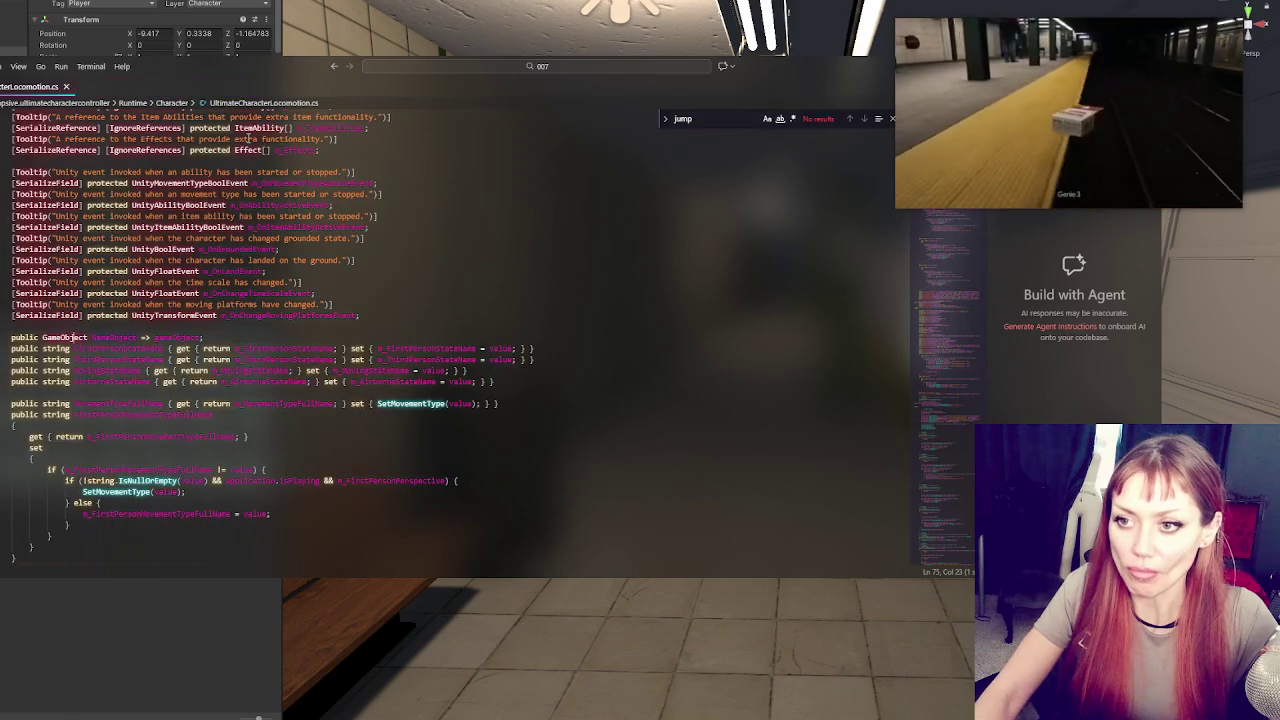
scroll(450, 340, "up", 2)
scroll(410, 284, "up", 10)
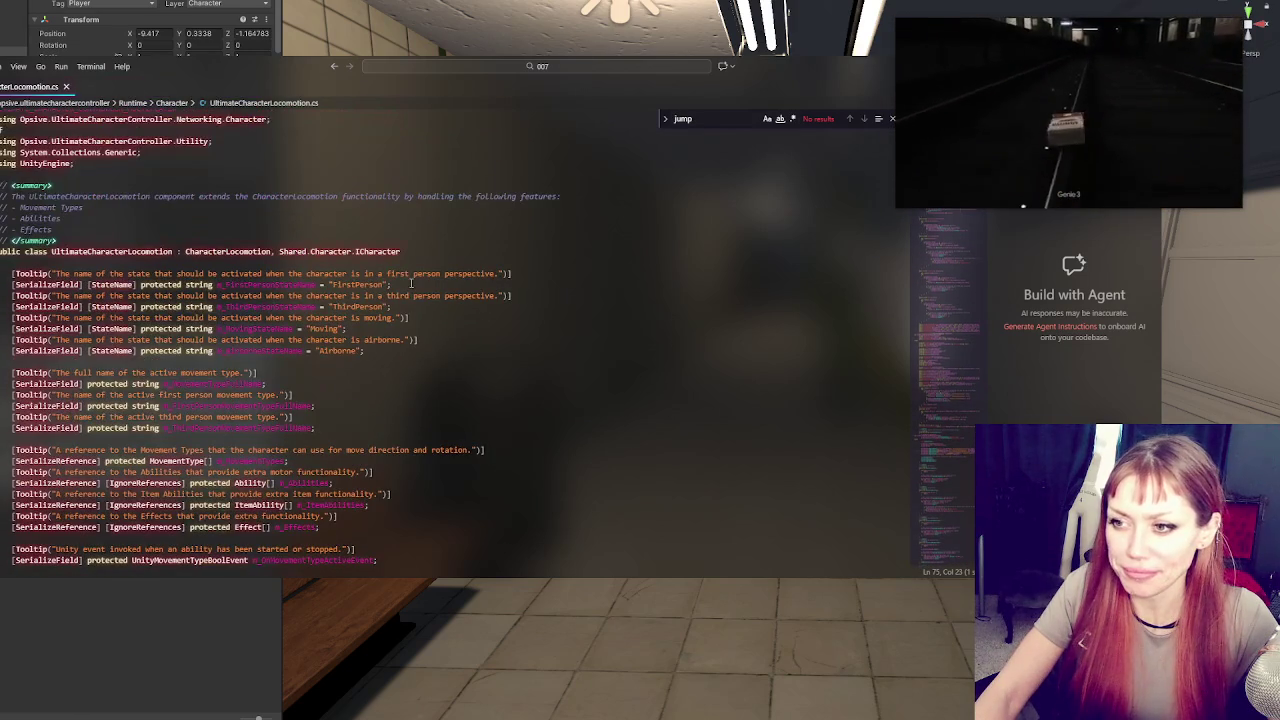
scroll(397, 326, "down", 4)
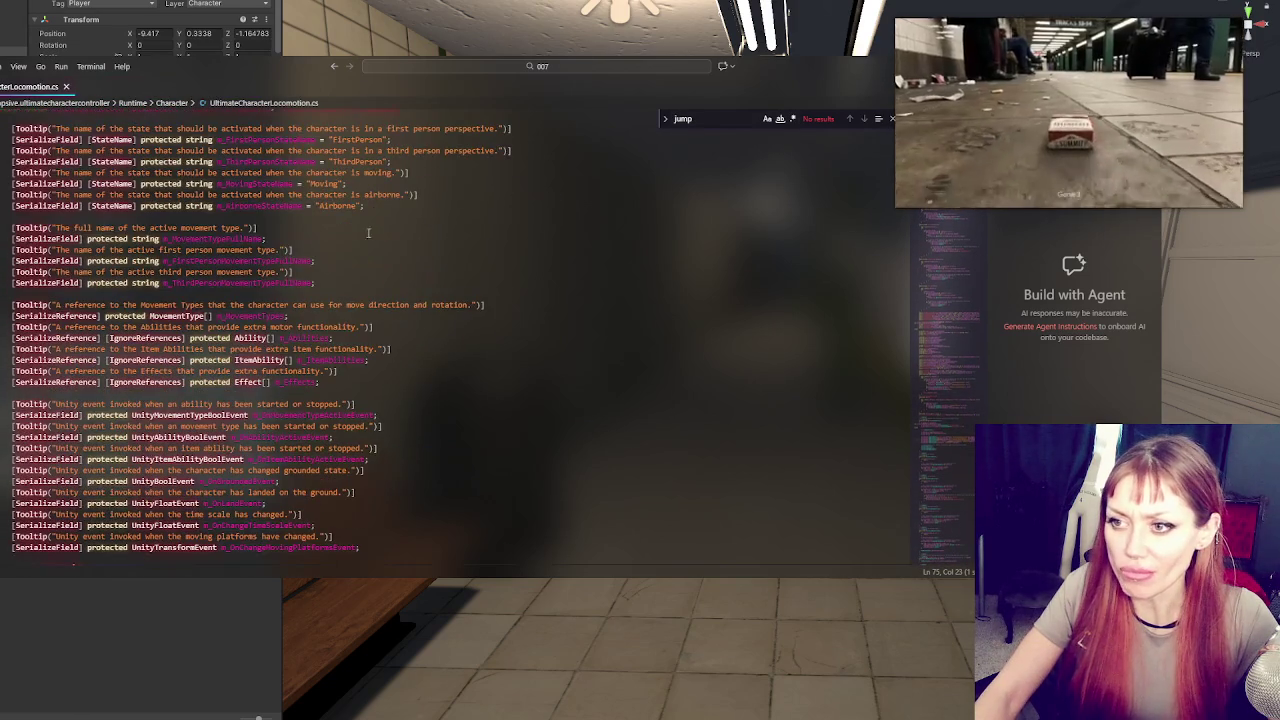
Step through the m_AirborneStateName matches and mark the fall-height calculation line
double_click(266, 206)
key("ctrl+f")
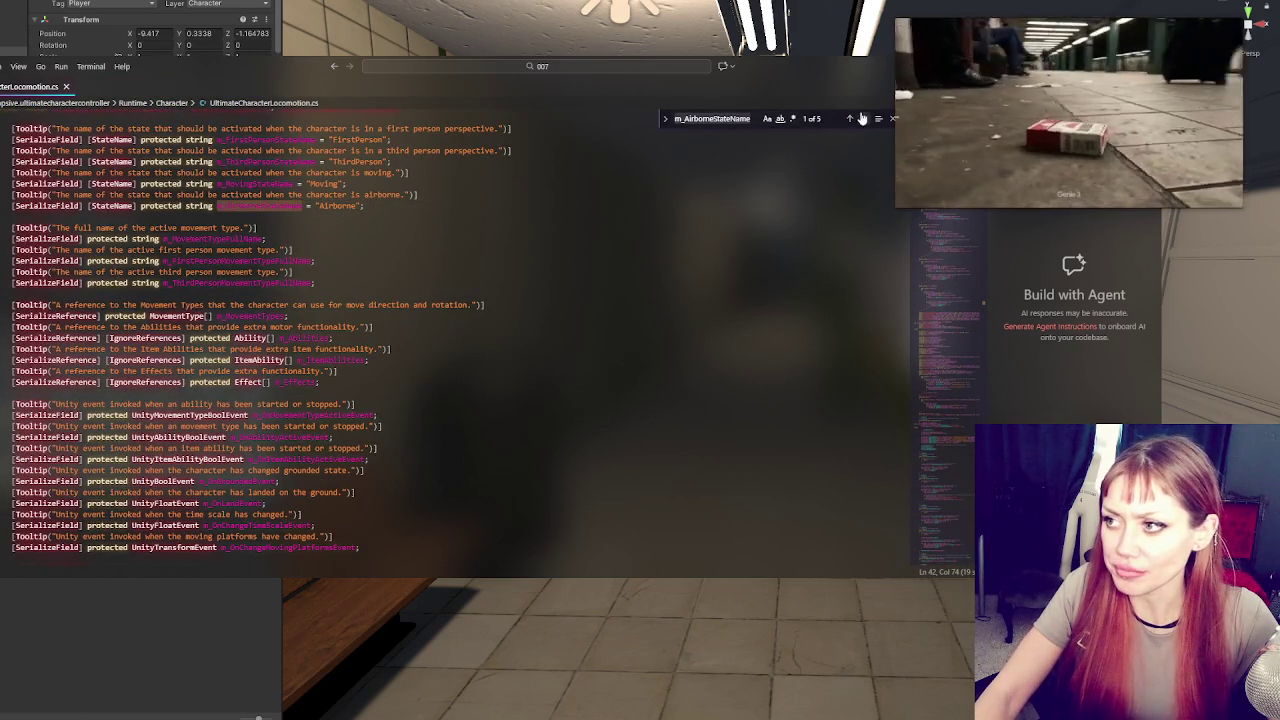
left_click(866, 119)
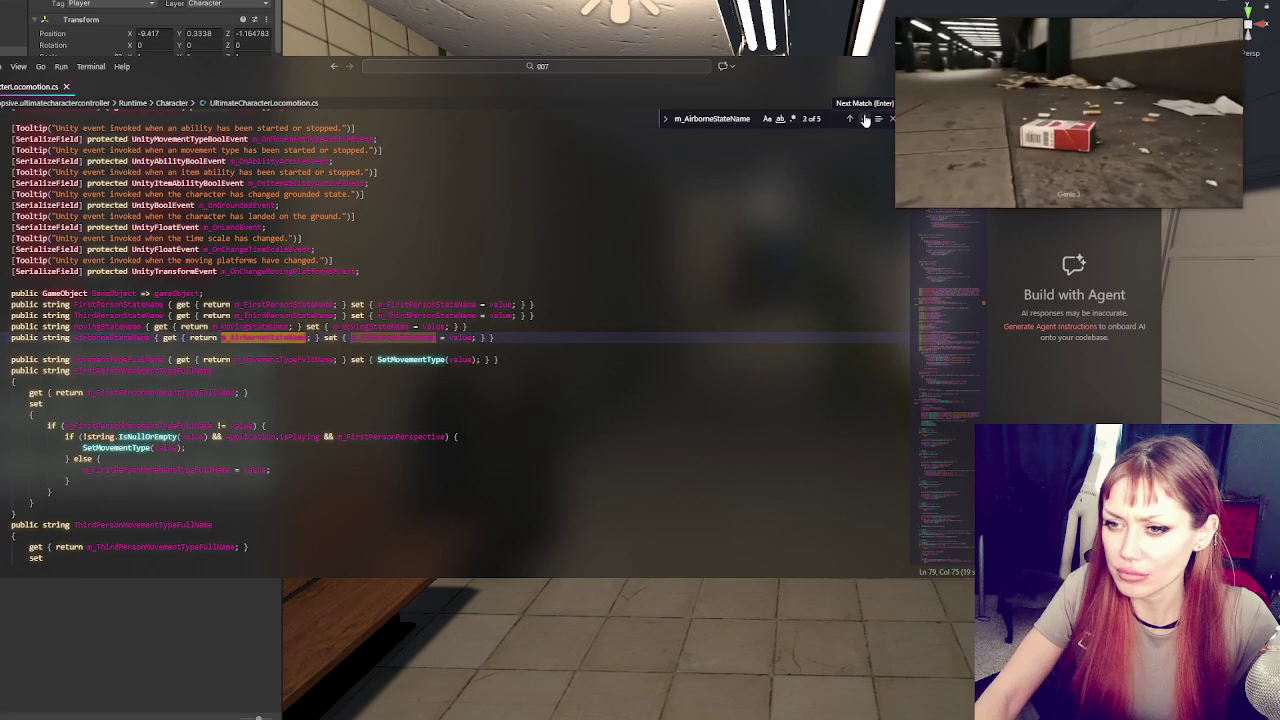
left_click(866, 119)
left_click(866, 119)
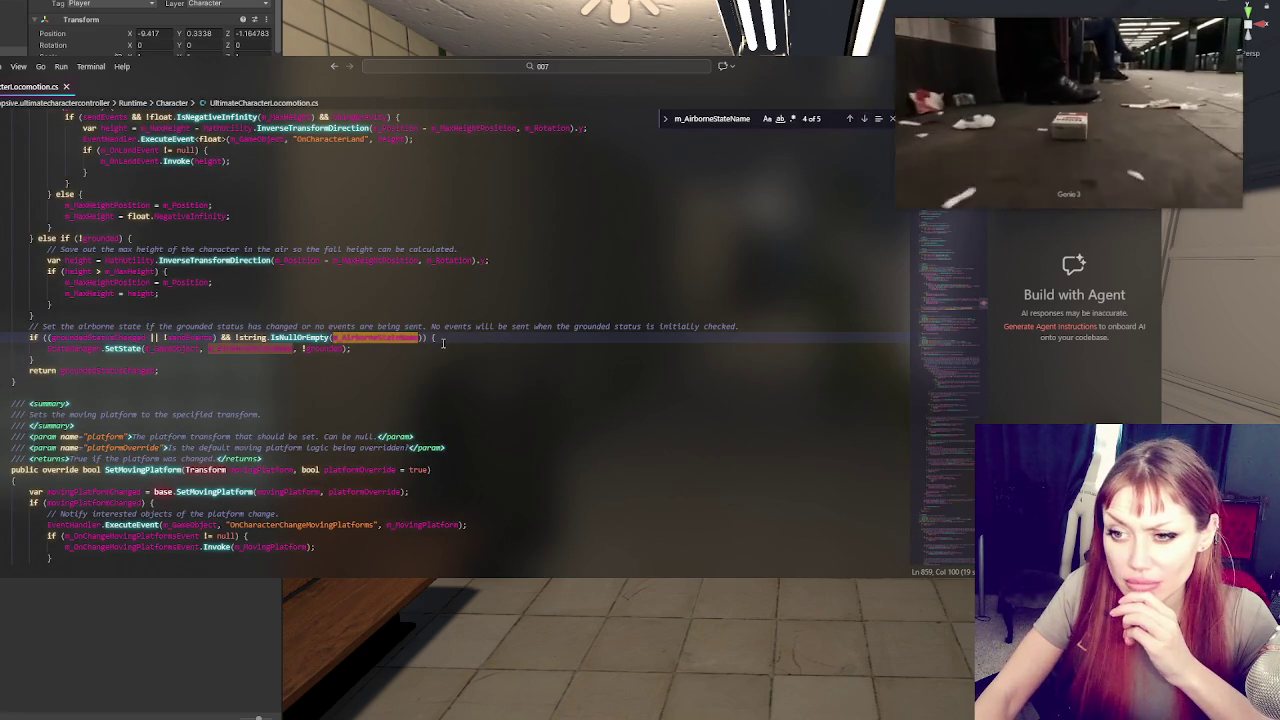
scroll(443, 343, "up", 2)
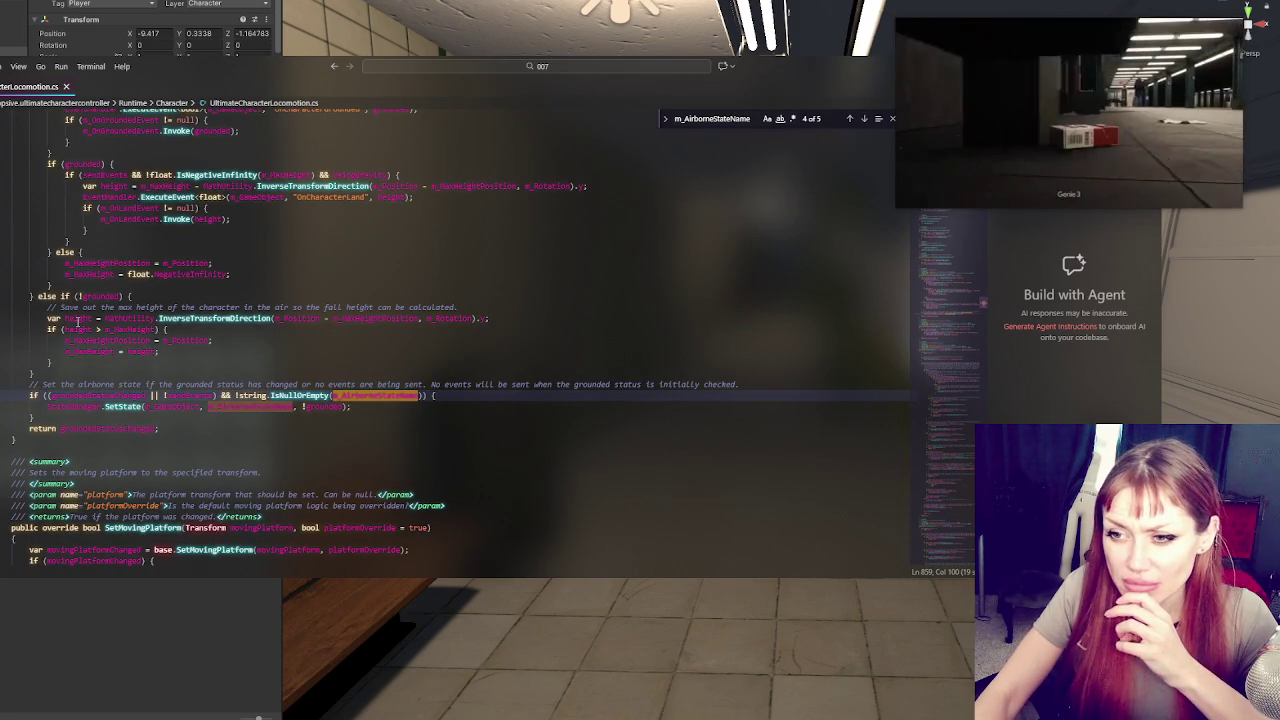
left_click(271, 318)
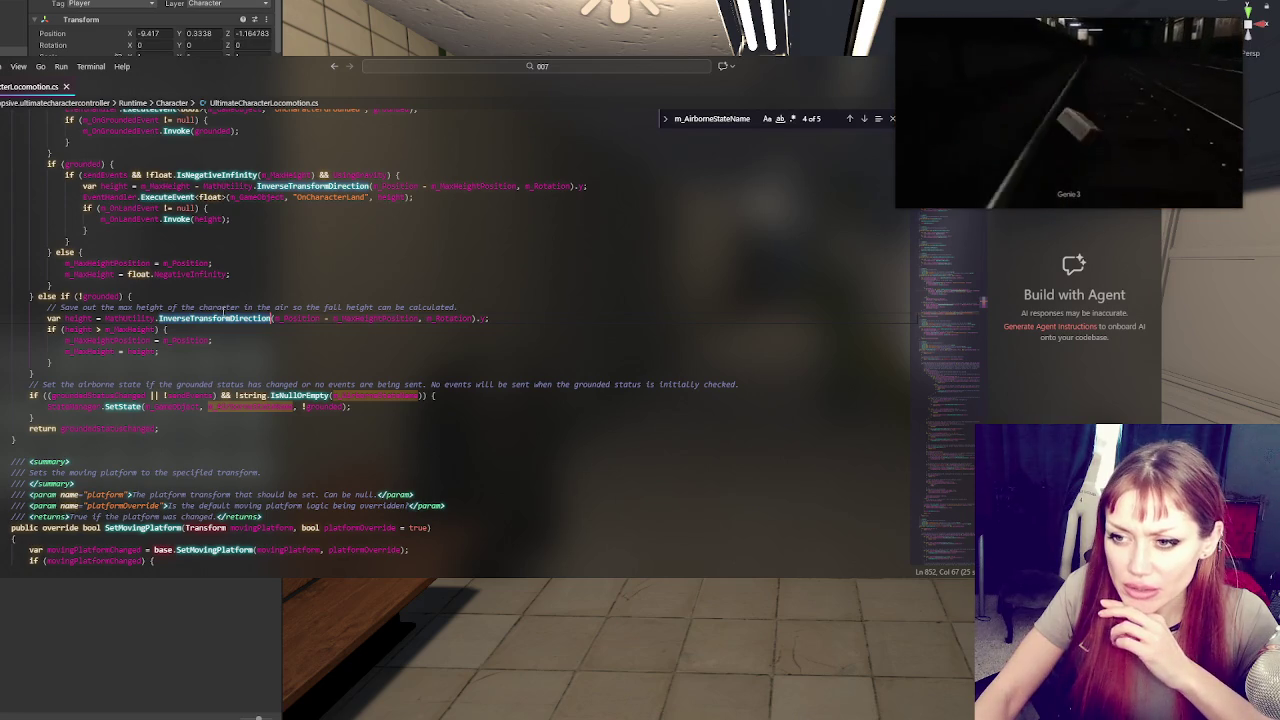
scroll(222, 308, "down", 2)
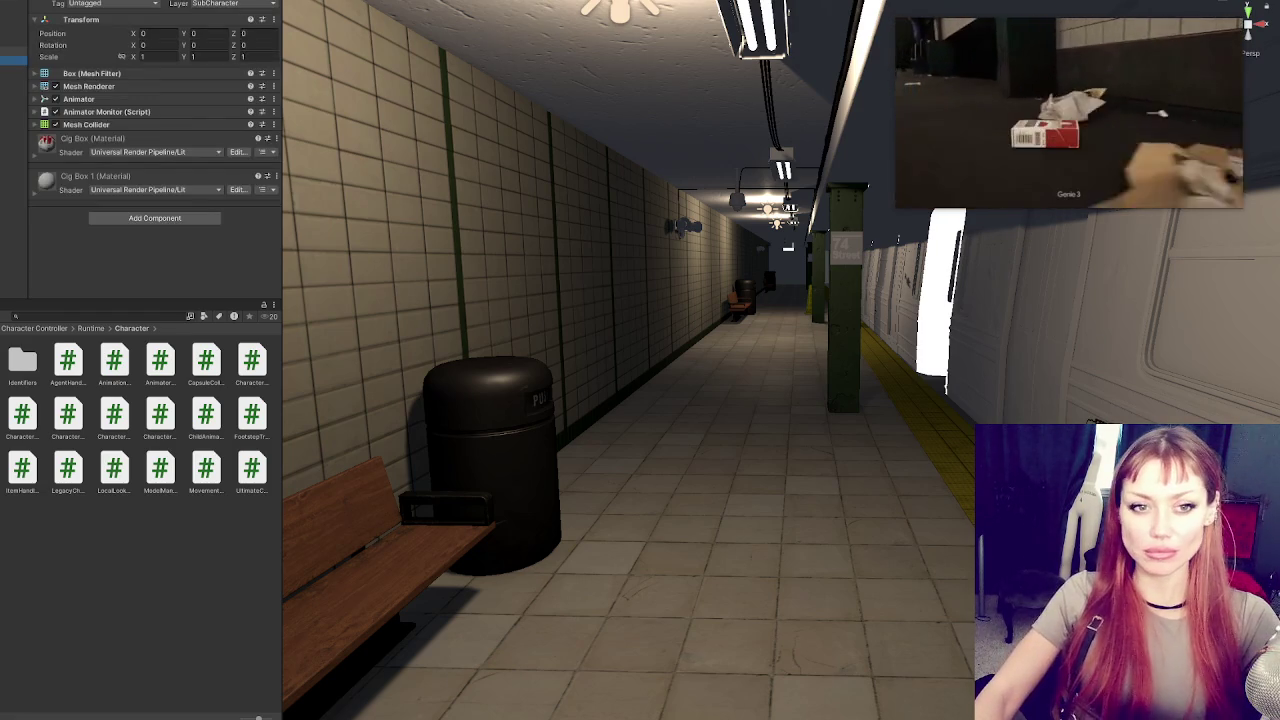
Change the Player's Rigidbody Mass from 80 to 3
left_click(110, 99)
left_click(110, 97)
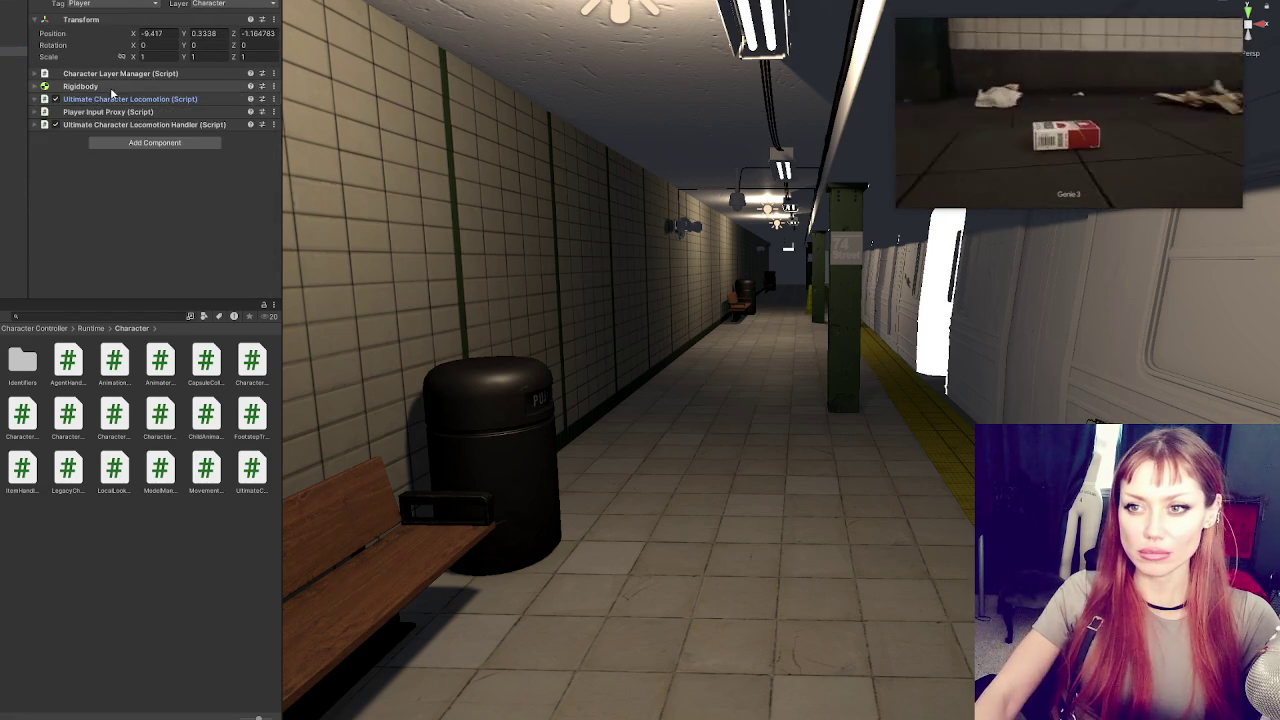
left_click(112, 86)
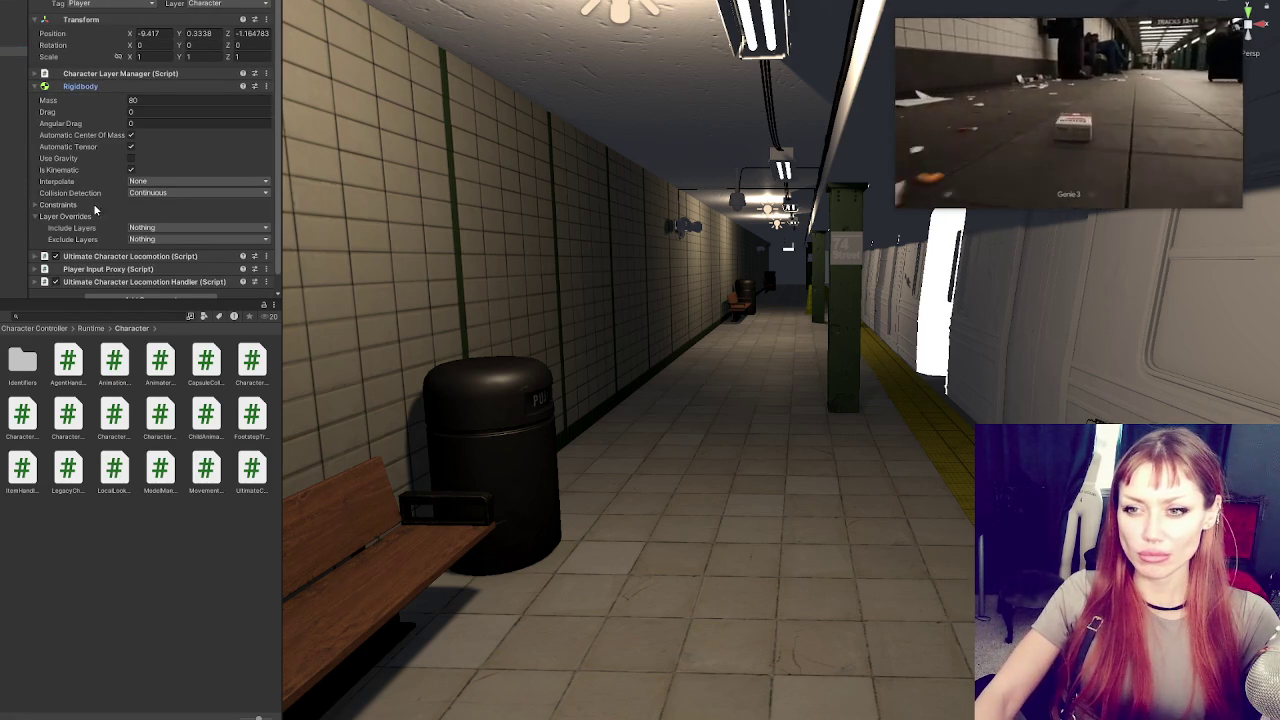
left_click(148, 100)
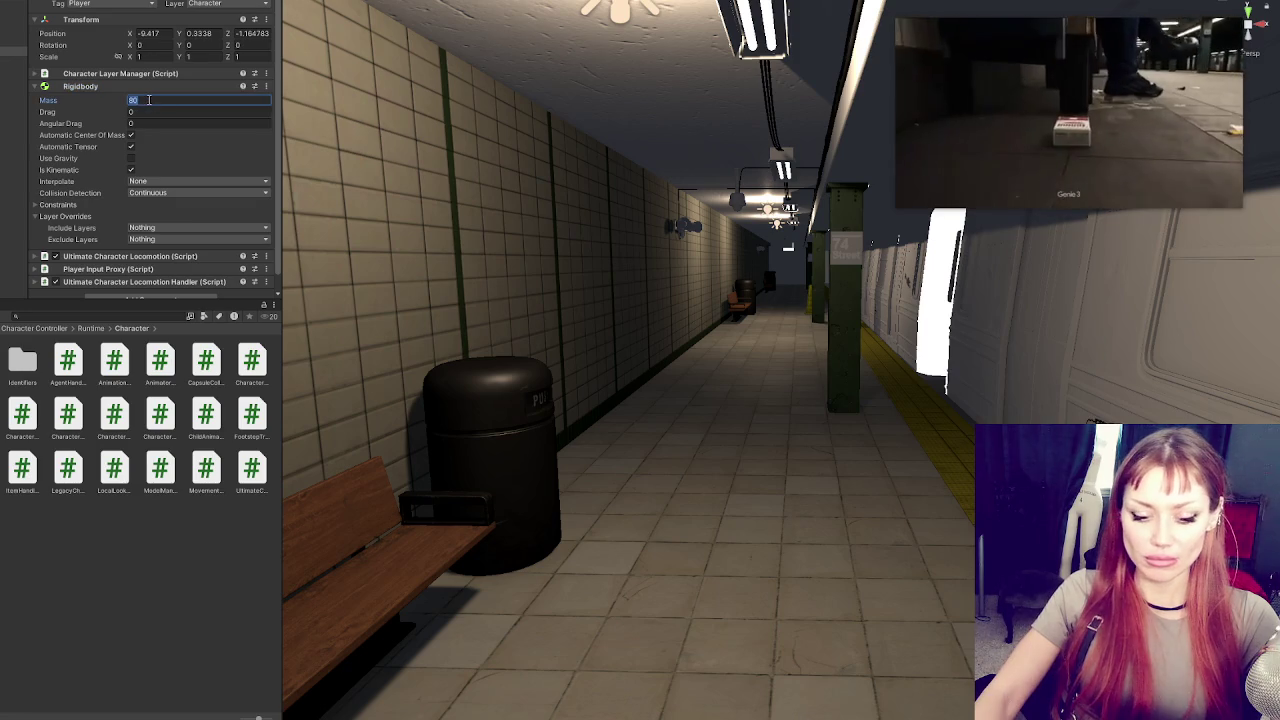
type("3")
key("ctrl+p")
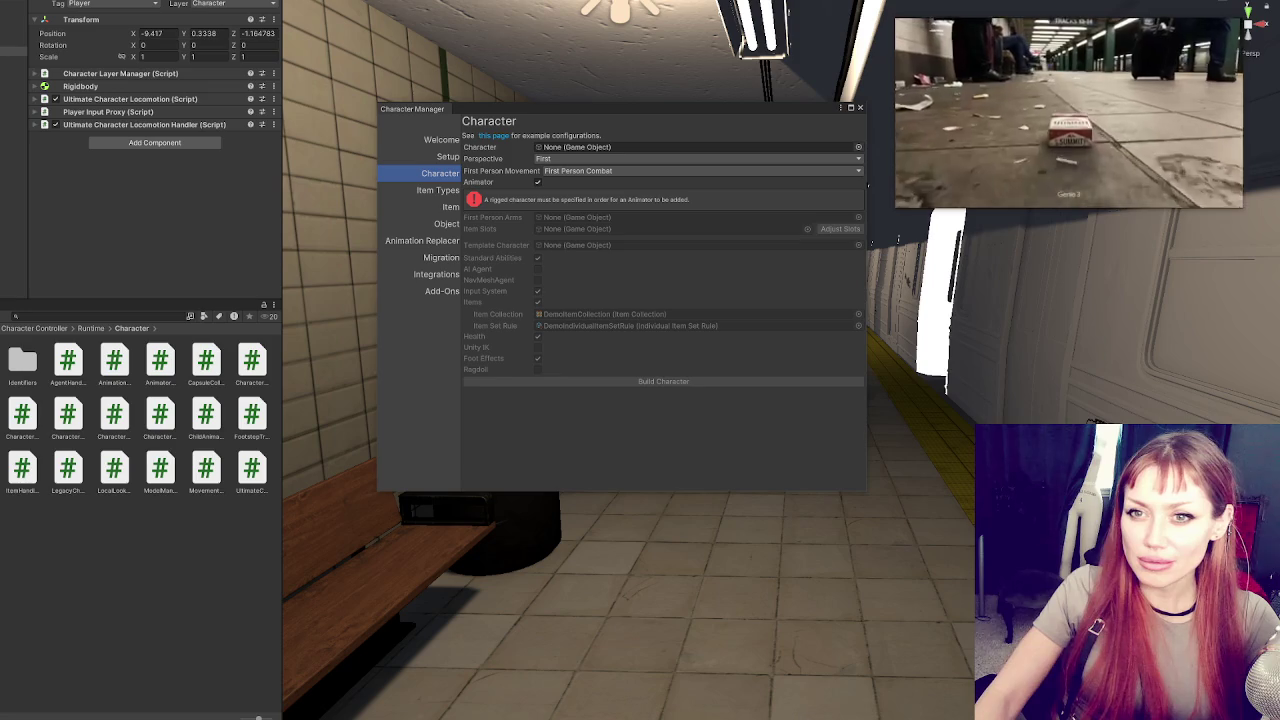
Drop Box (1) into the Character Manager's Character field, then close the window
left_click_drag(10, 55, 578, 148)
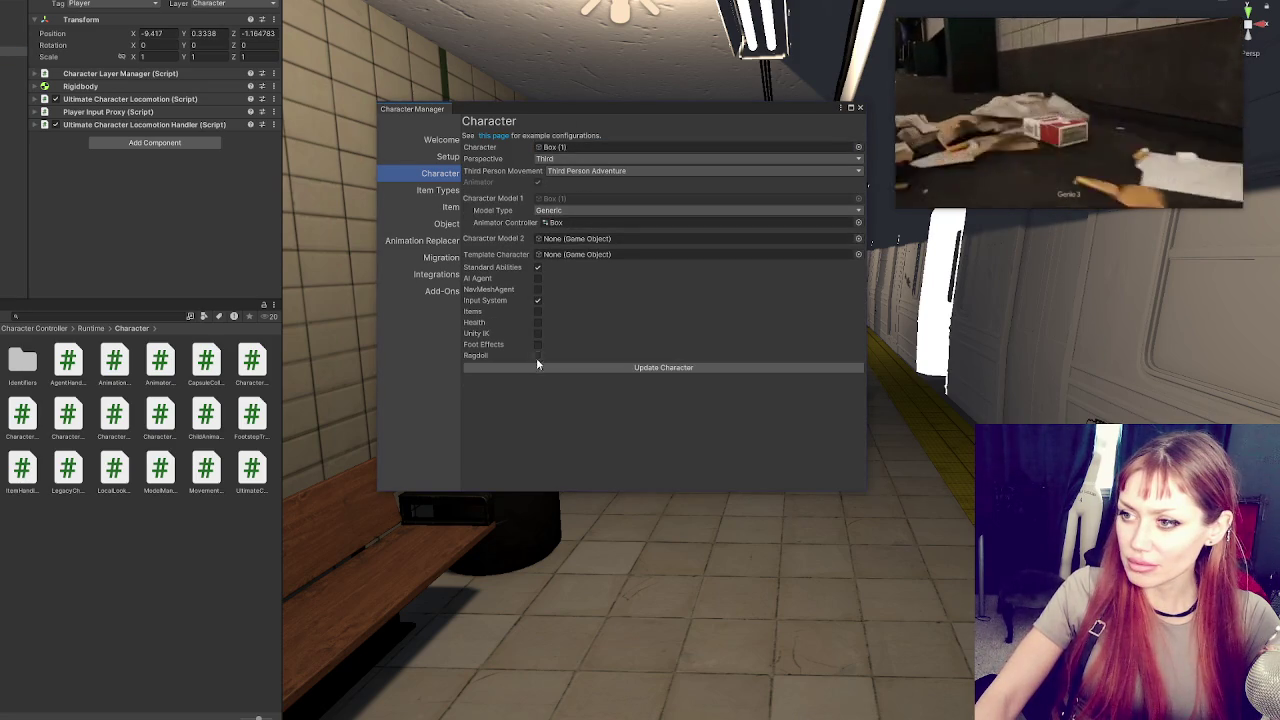
left_click(860, 108)
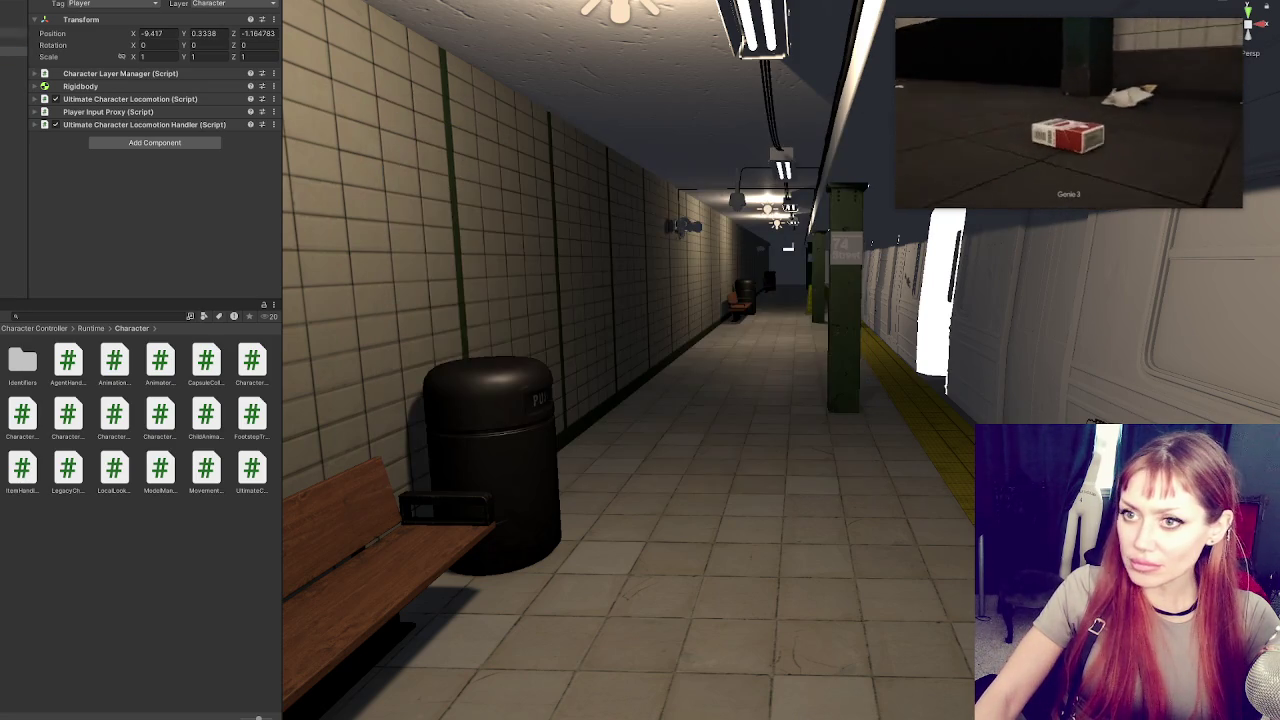
Expand the Player's input and Ultimate Character Locomotion settings down to Physics
left_click(164, 112)
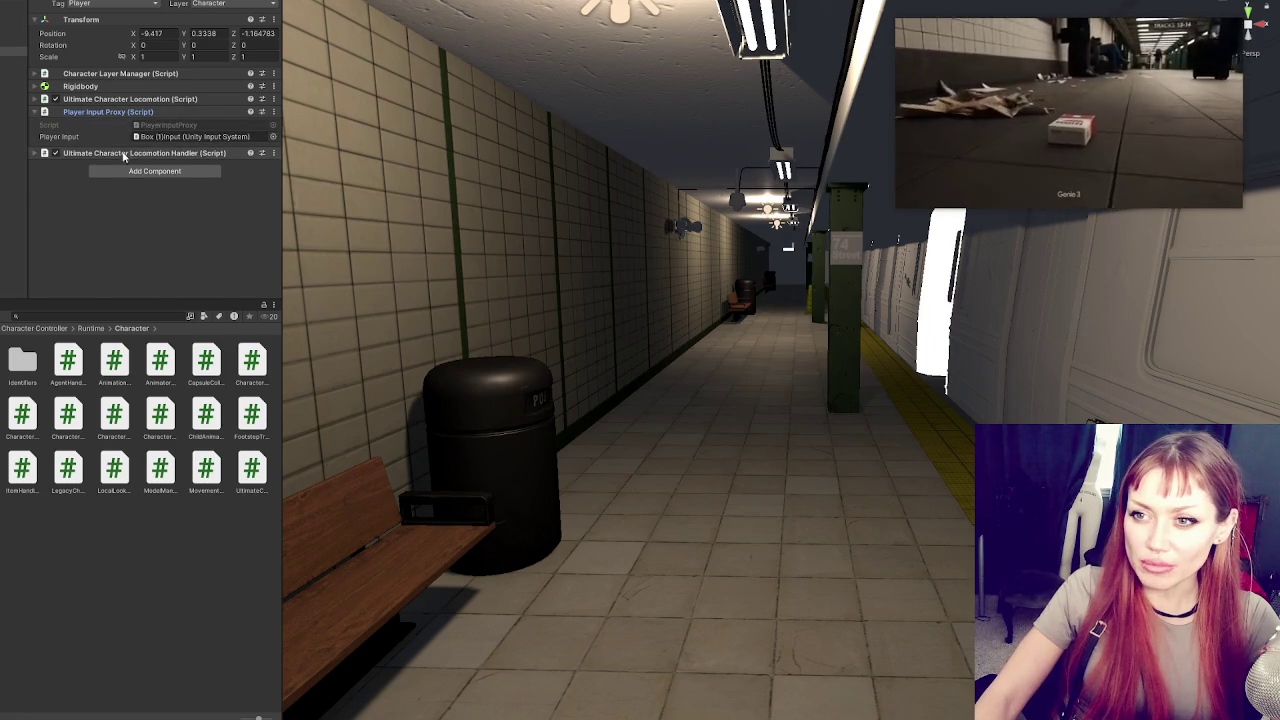
left_click(140, 153)
left_click(121, 99)
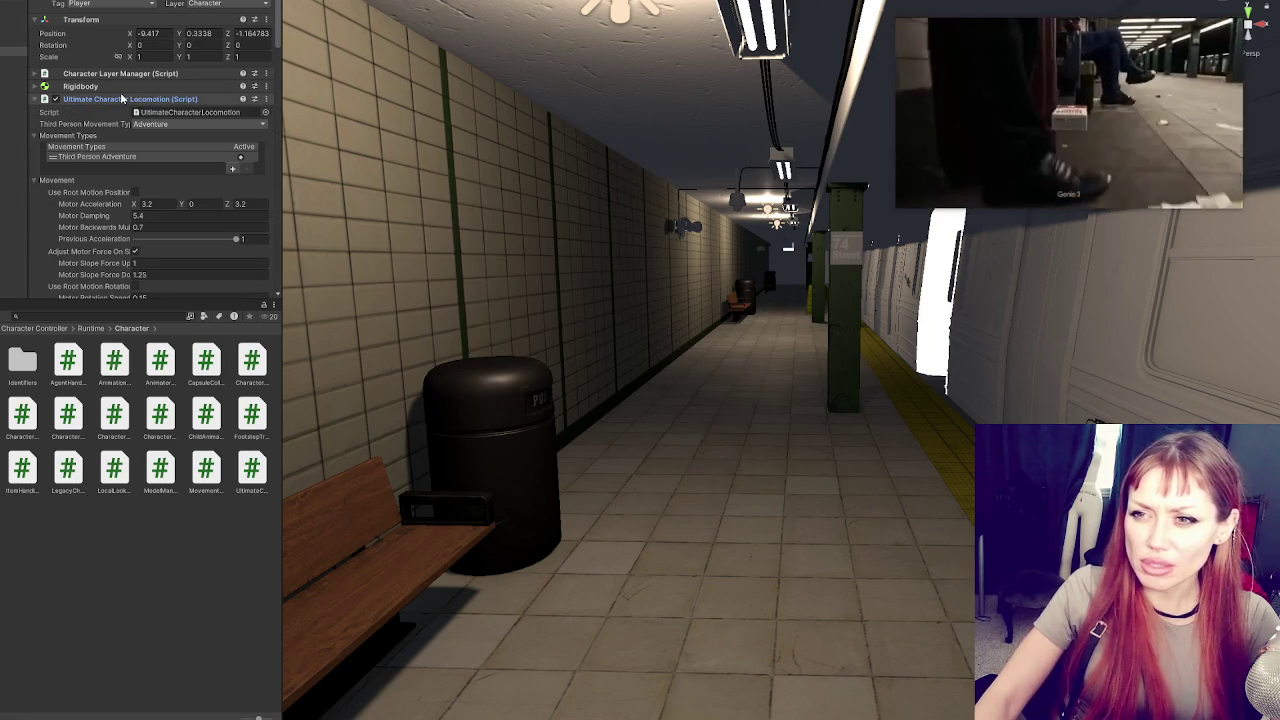
scroll(125, 120, "down", 1)
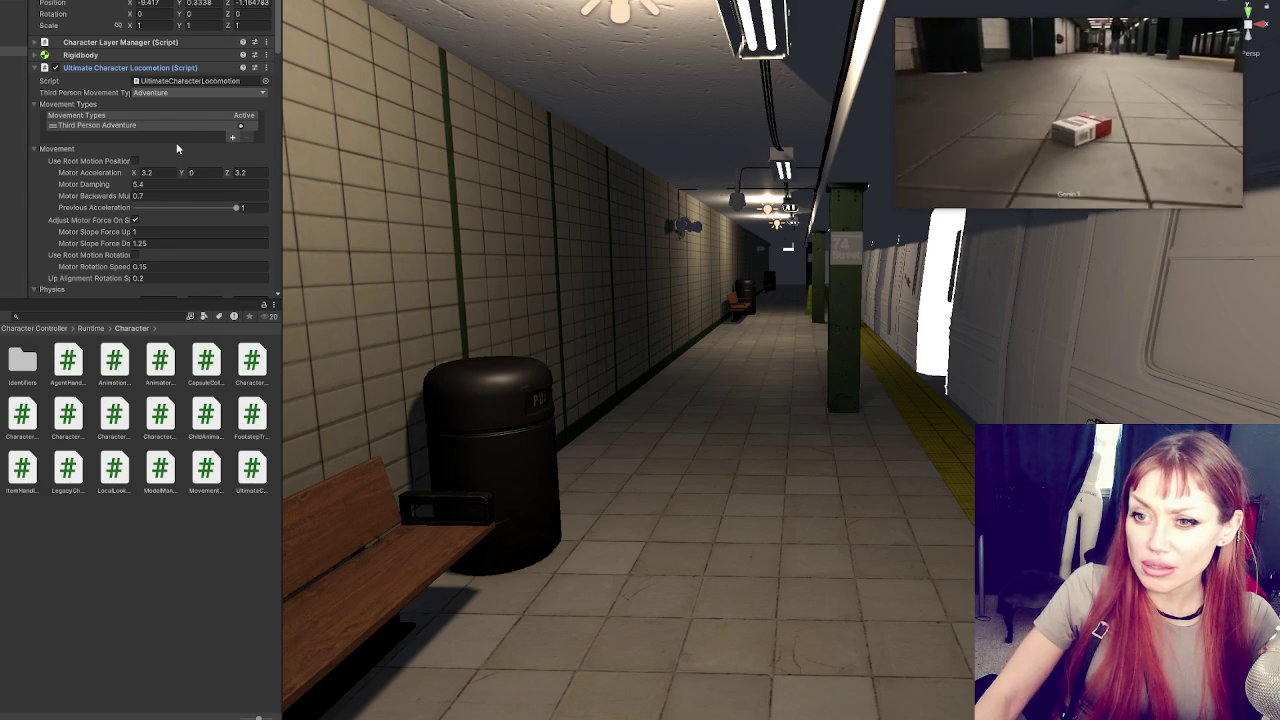
scroll(177, 148, "down", 1)
scroll(177, 148, "down", 1)
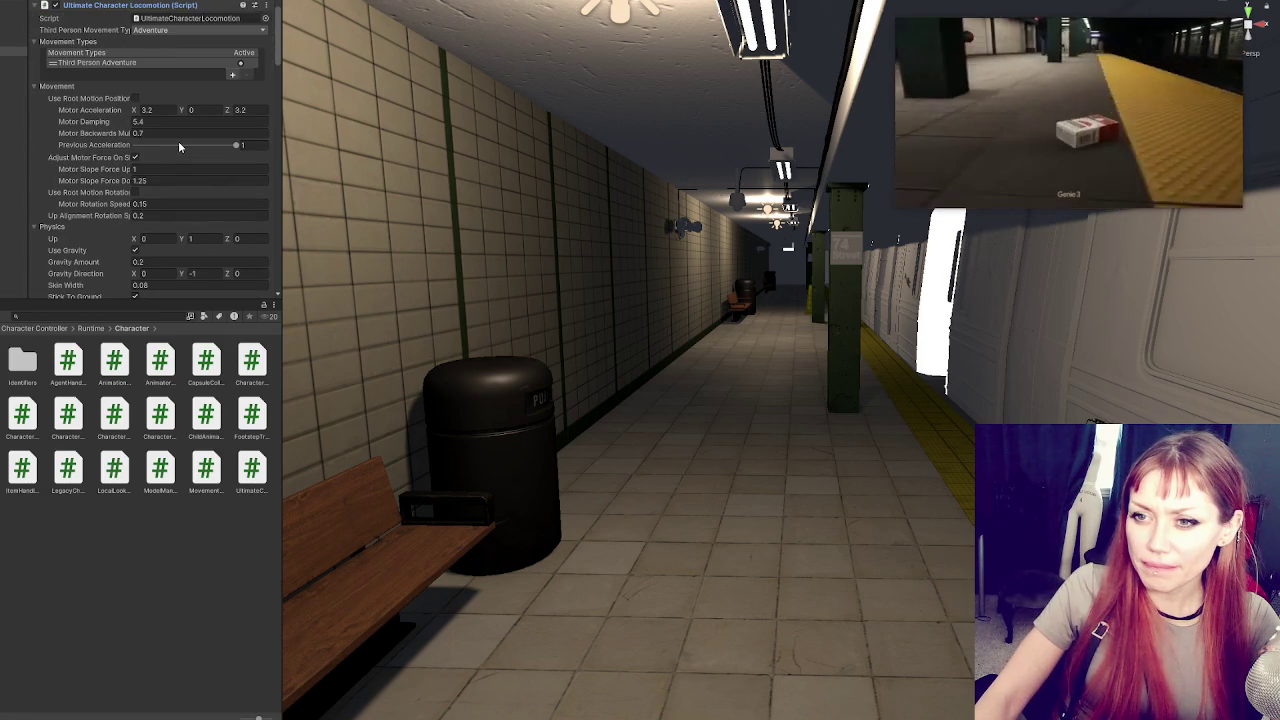
scroll(180, 146, "down", 1)
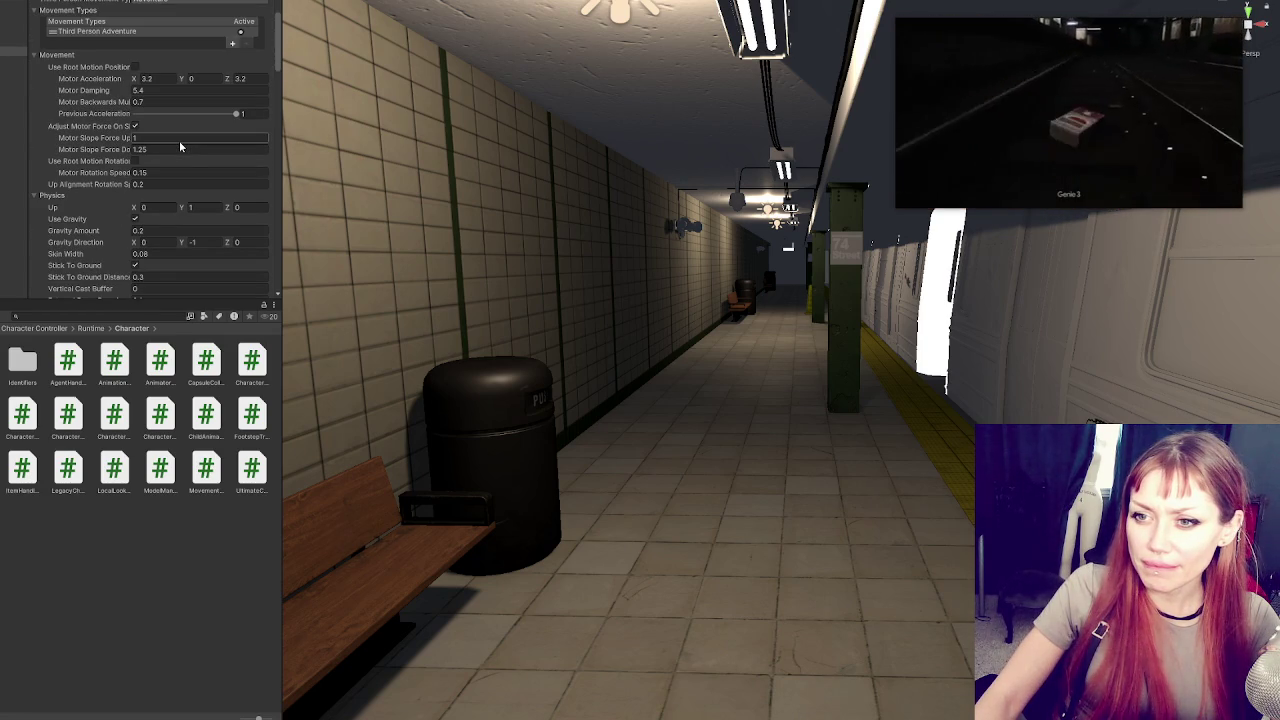
scroll(180, 147, "down", 1)
scroll(180, 146, "down", 1)
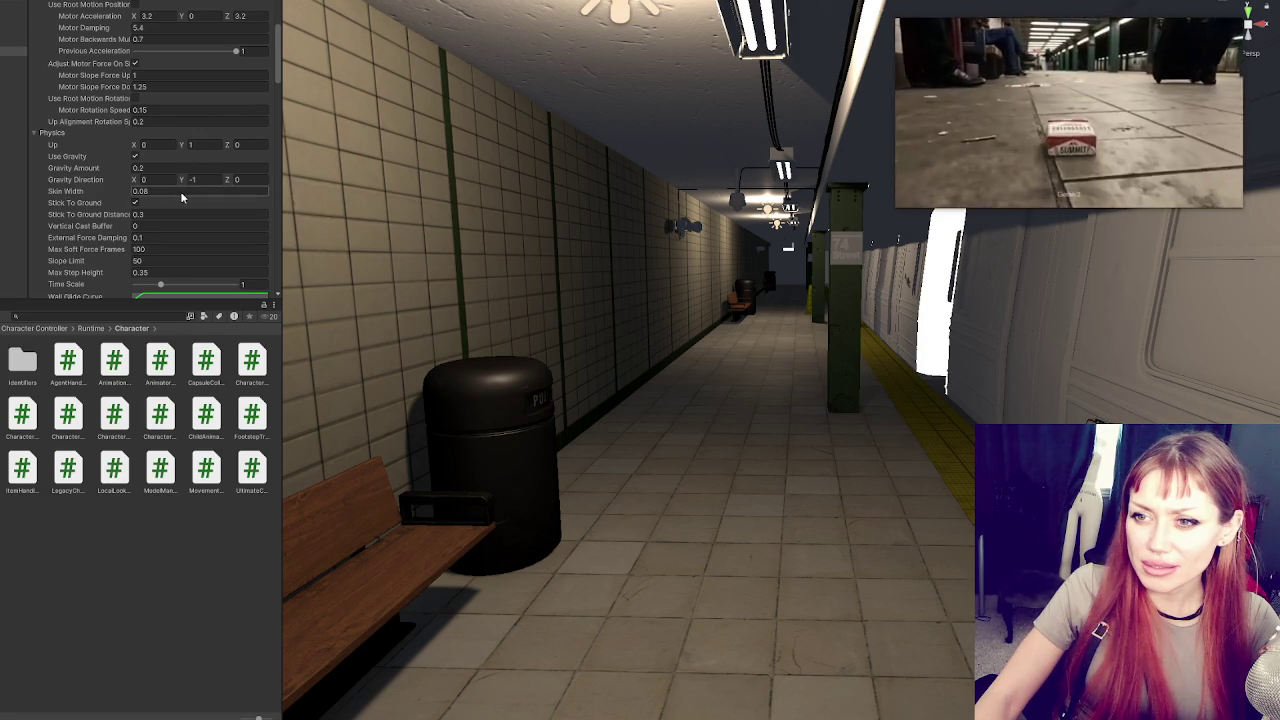
Set Gravity Amount to 0.1 and run Play mode to test the pack
left_click(150, 169)
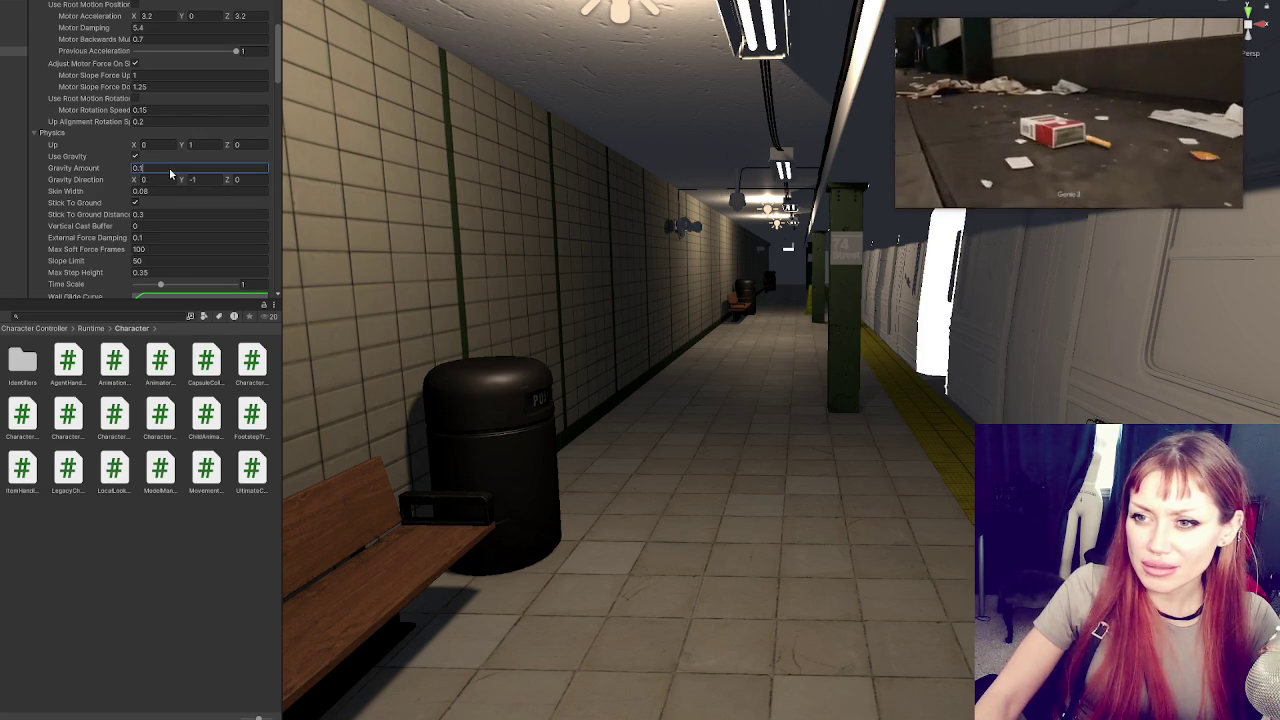
type("0.1")
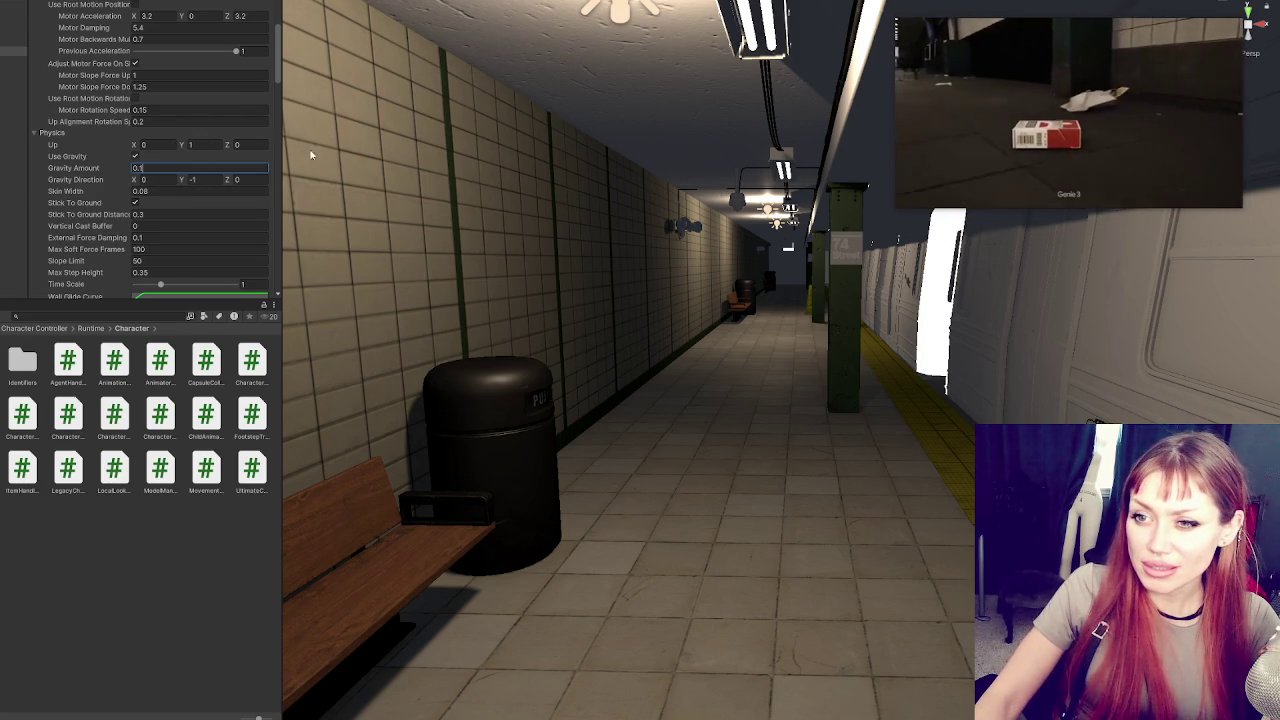
left_click(146, 215)
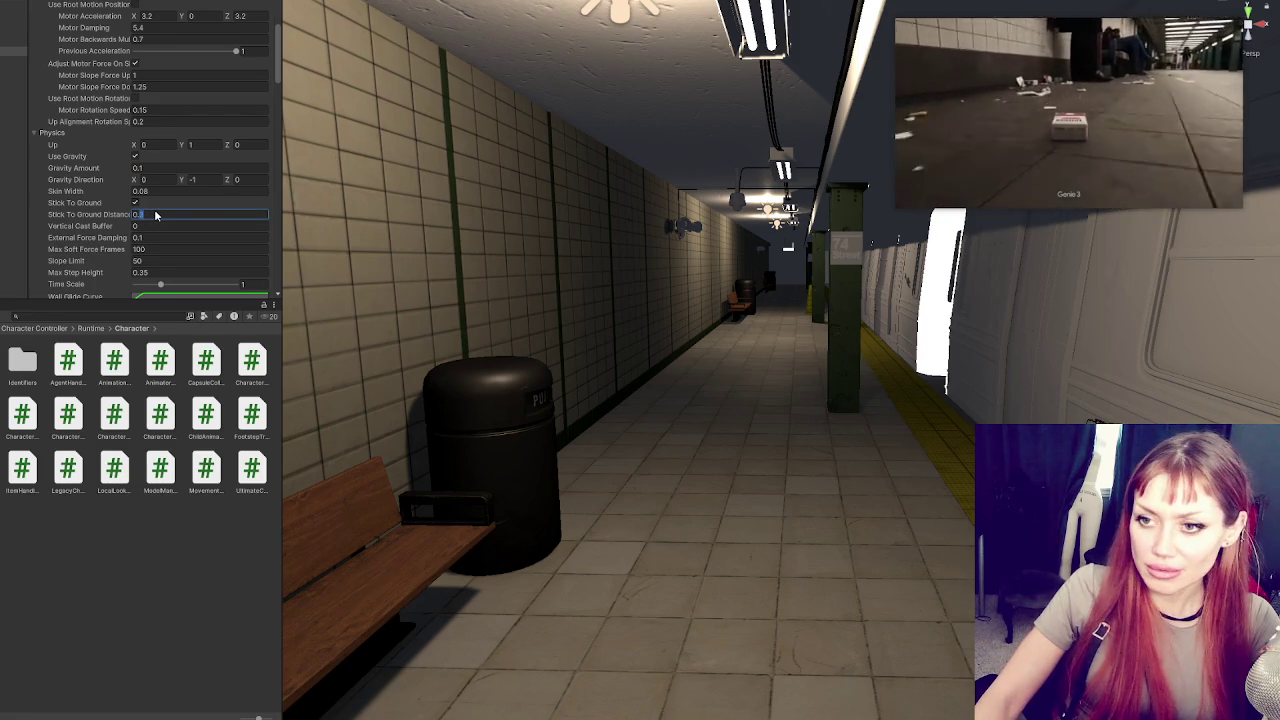
key("Tab")
key("Tab")
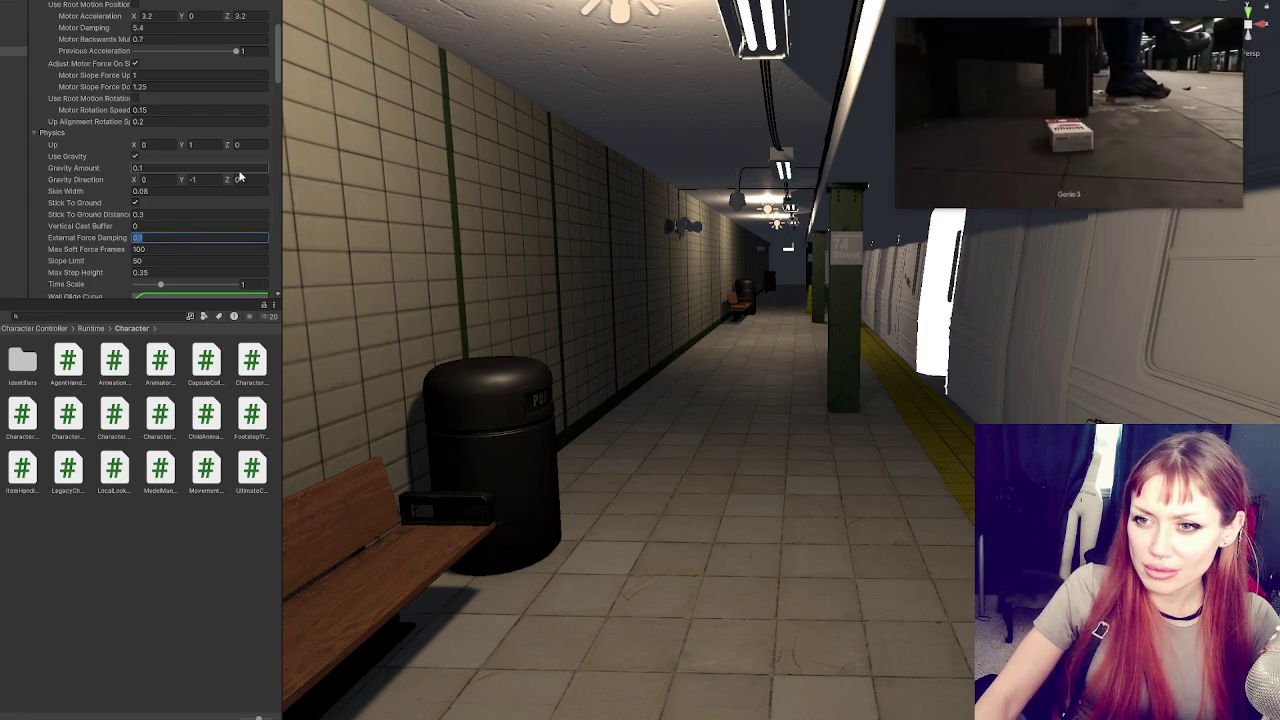
scroll(240, 177, "down", 1)
scroll(148, 180, "down", 2)
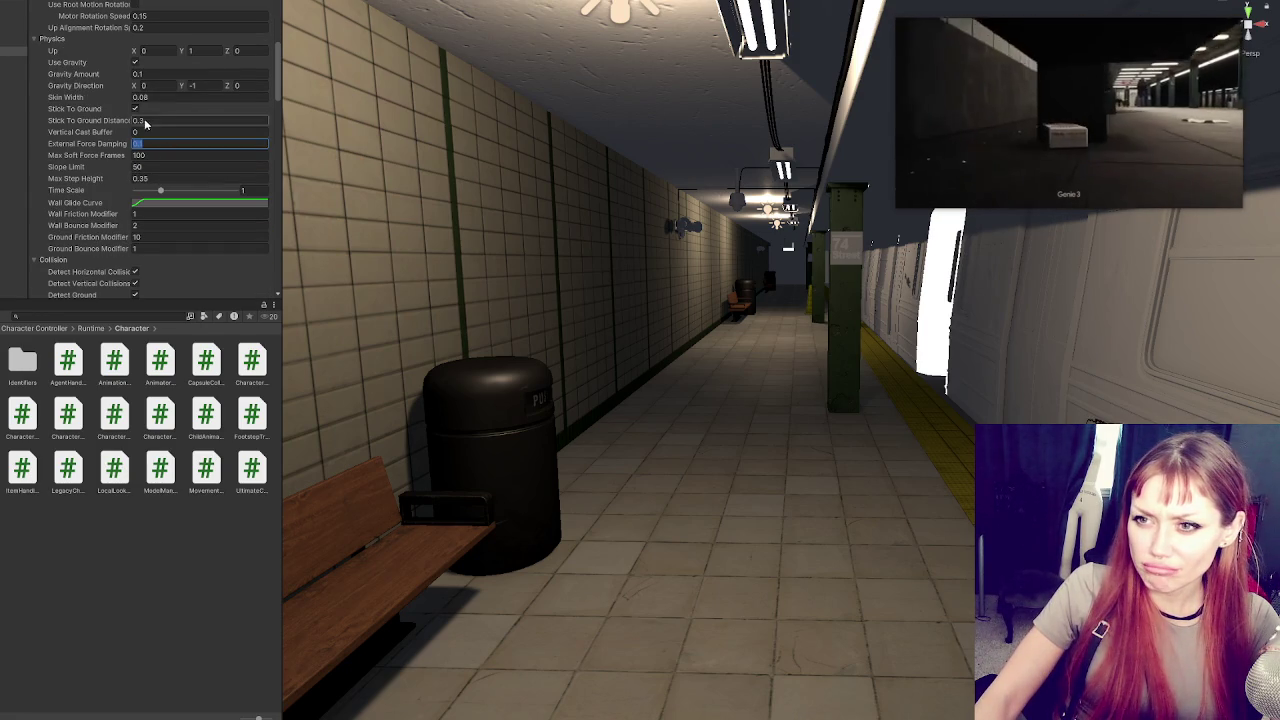
key("ctrl+p")
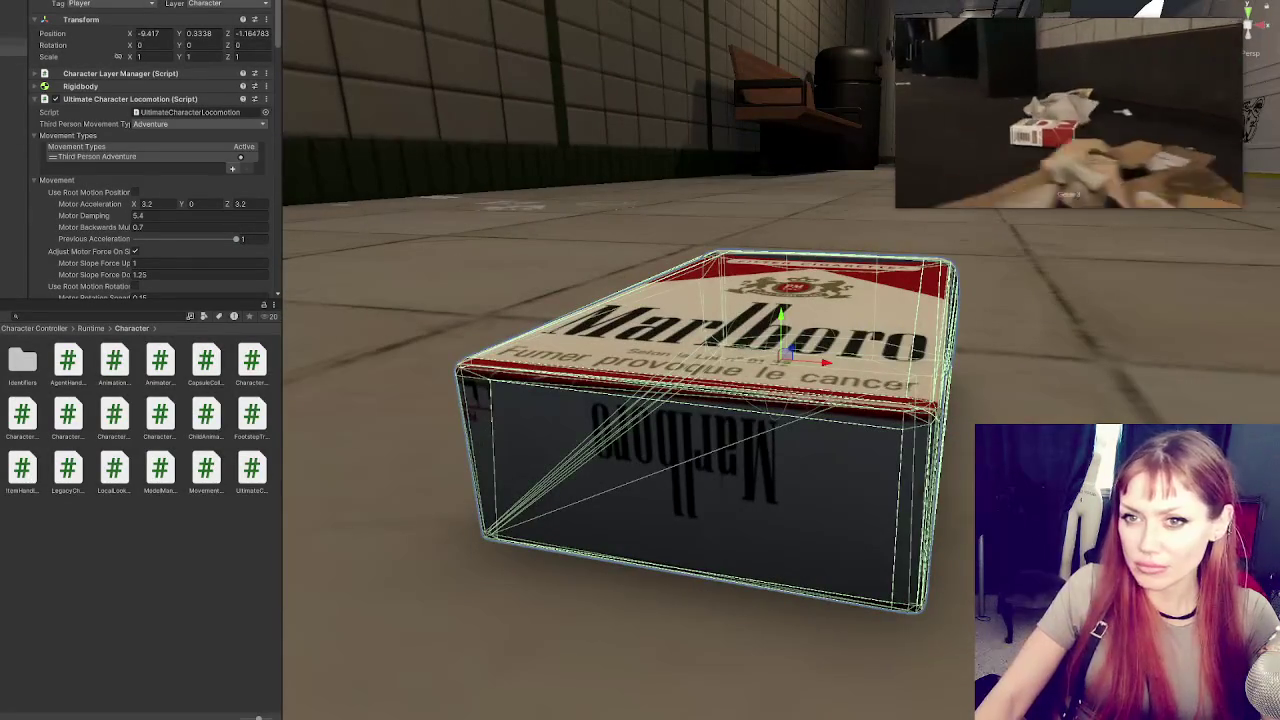
Add a Box Collider to the pack's collider child and remove its Mesh Collider
left_click(14, 89)
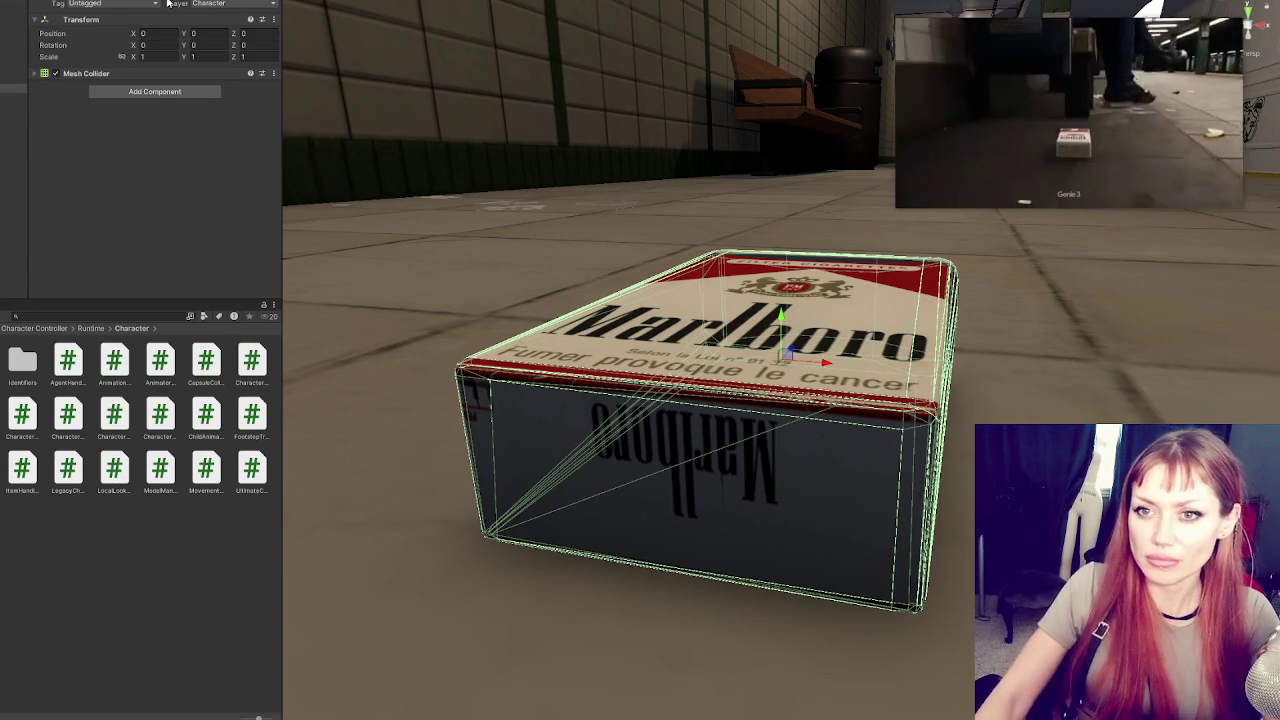
left_click(101, 73)
left_click(101, 73)
left_click(155, 95)
type("box")
key("Return")
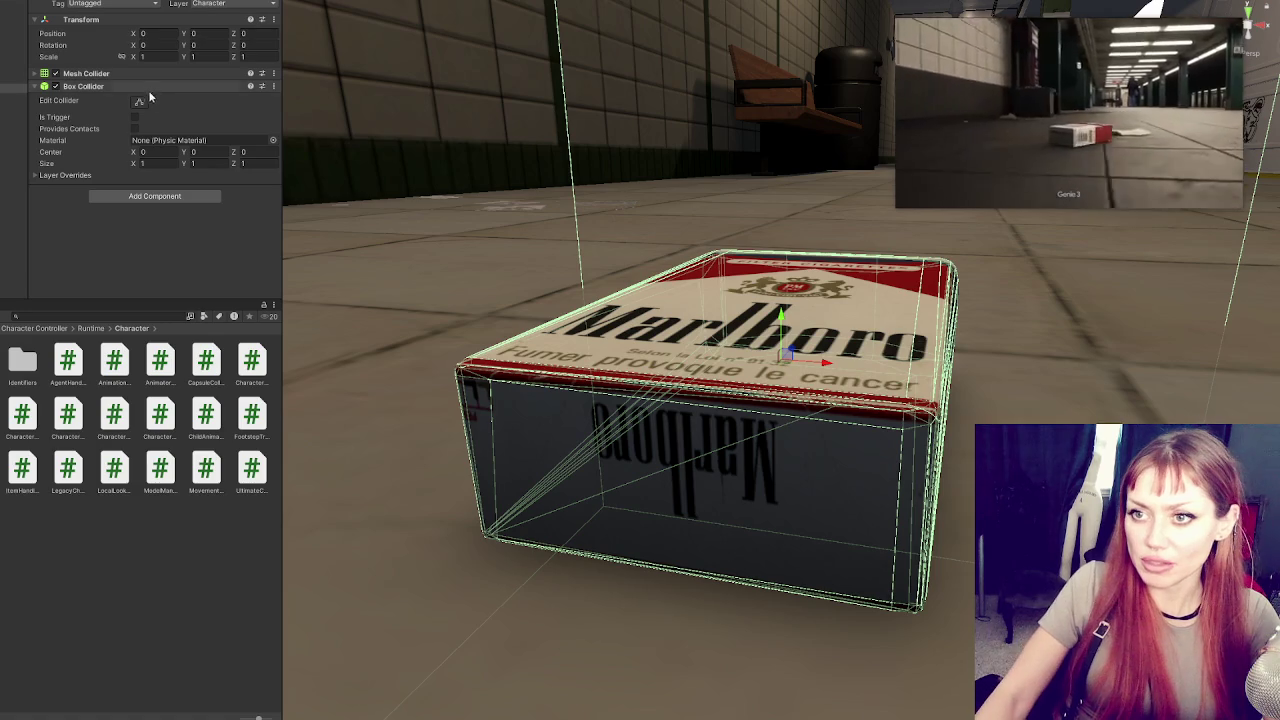
right_click(168, 74)
left_click(200, 96)
Flatten the box collider's bounds to fit the pack, then confirm the Mesh Collider remains
scroll(709, 267, "down", 1)
left_click(166, 139)
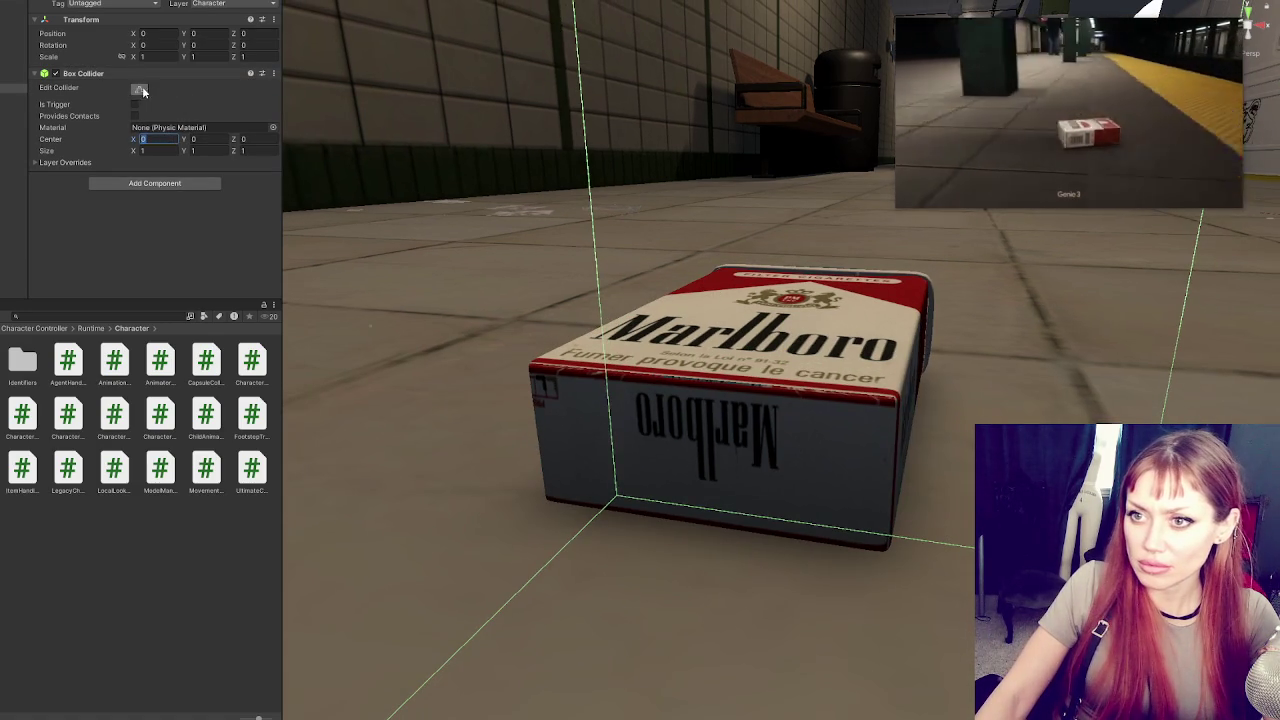
scroll(623, 206, "down", 5)
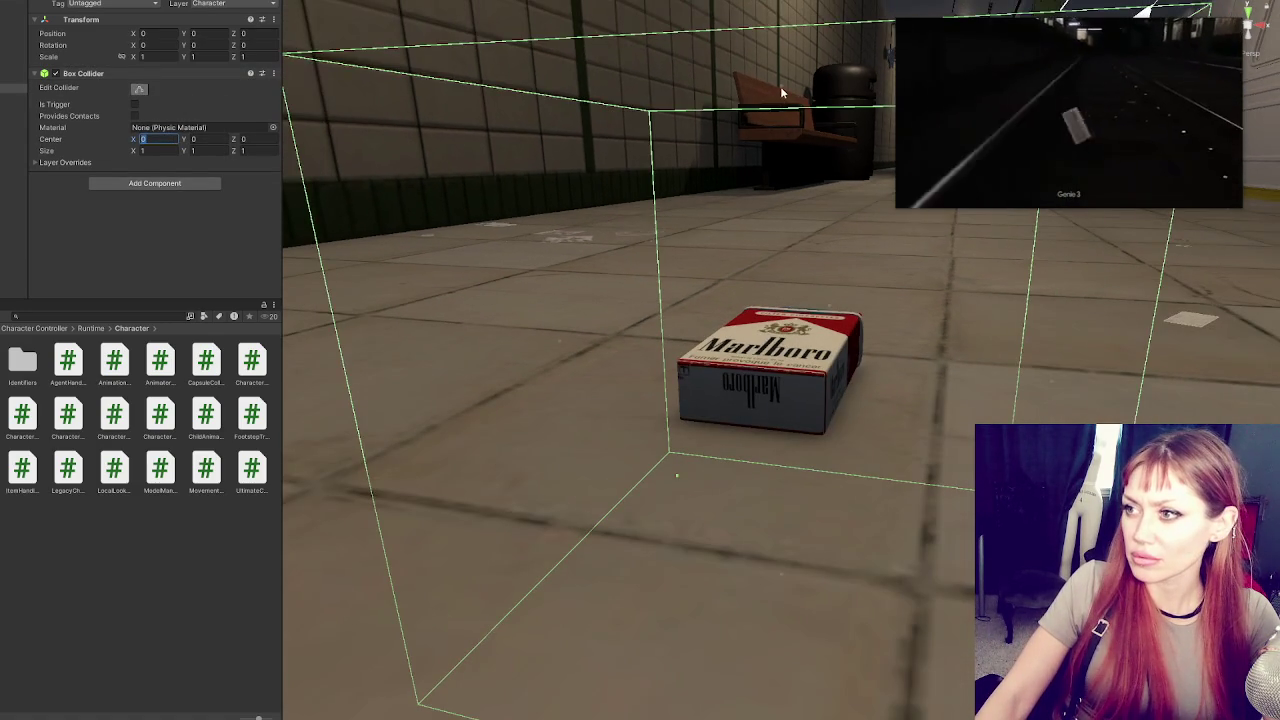
left_click_drag(783, 93, 779, 332)
mouse_move(568, 436)
left_mouse_down()
mouse_move(720, 449)
mouse_move(740, 429)
left_mouse_up()
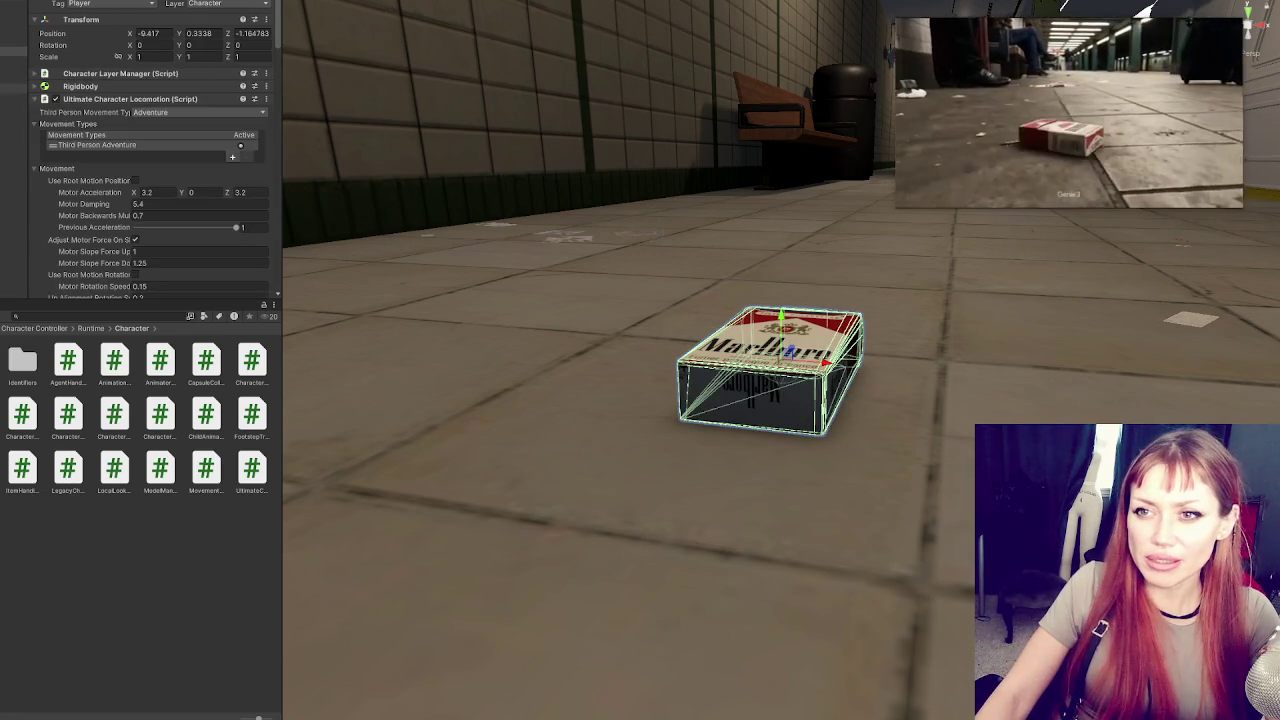
left_click(14, 88)
left_click(90, 74)
left_click(90, 74)
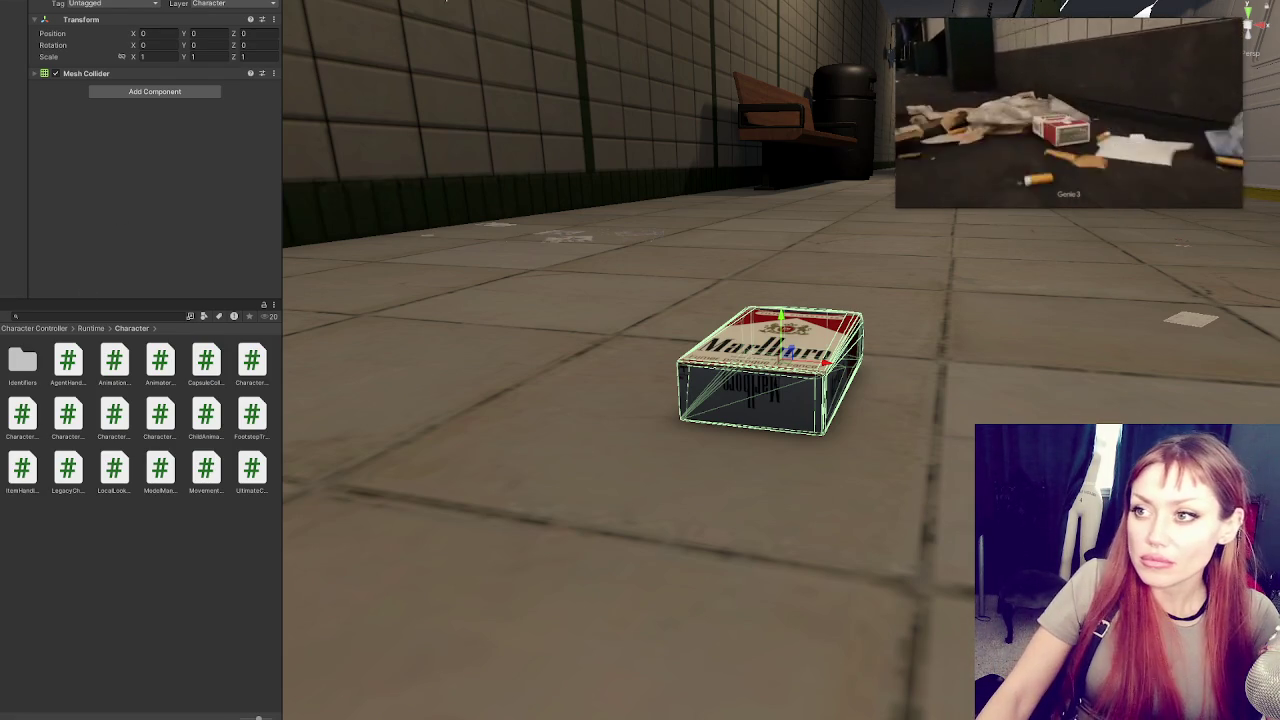
Create a New Animation clip for Box (1) and dock the Animation window below the scene view
key("ctrl+6")
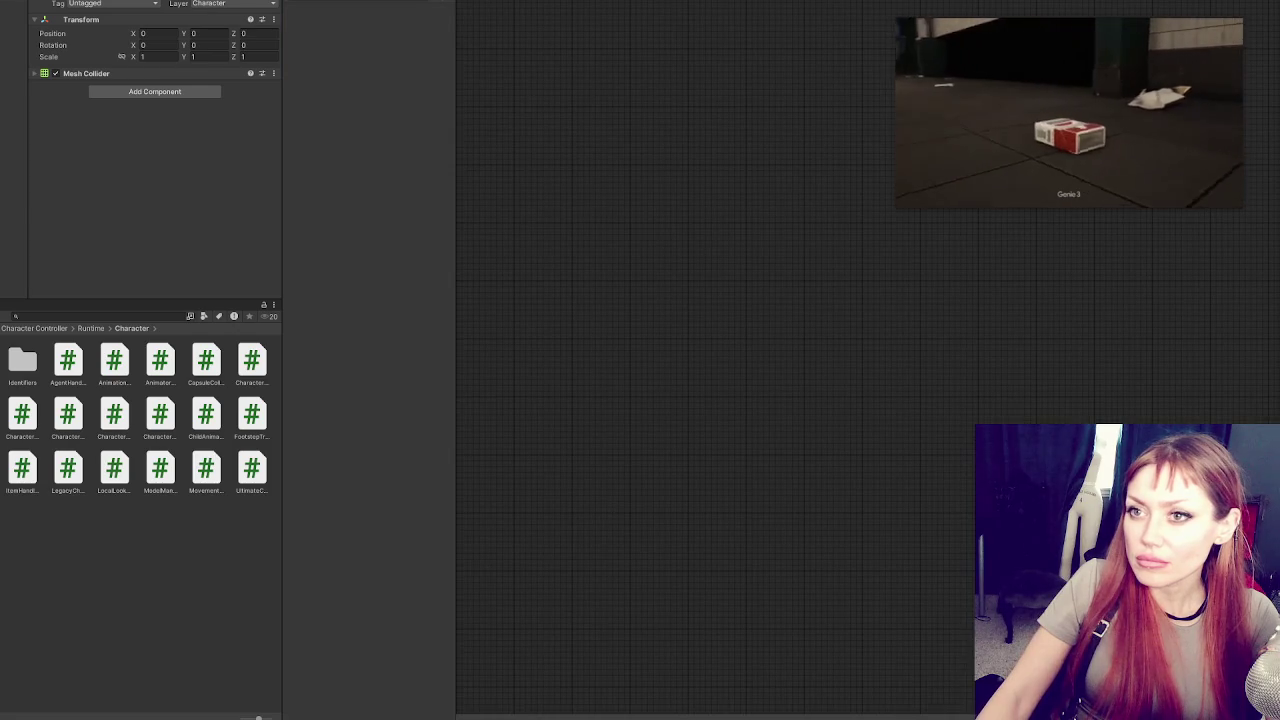
key("alt+w")
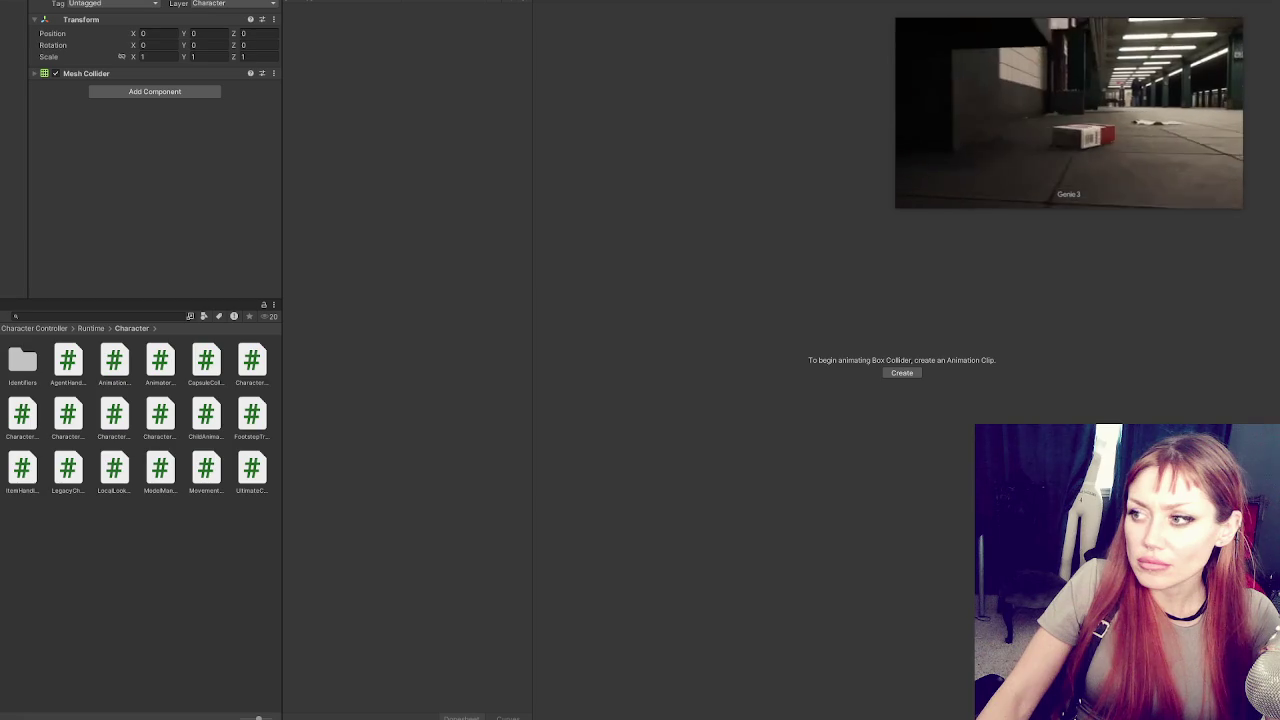
left_click(13, 60)
left_click(13, 49)
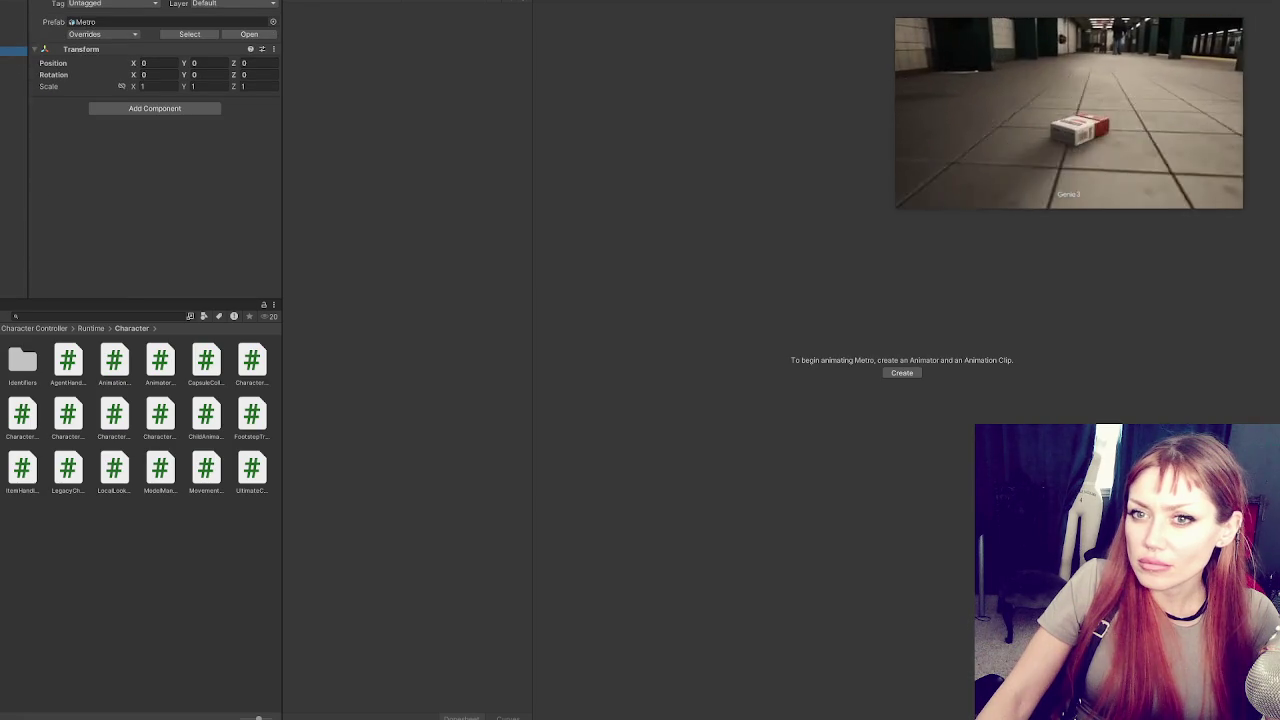
scroll(96, 70, "down", 5)
scroll(96, 70, "up", 4)
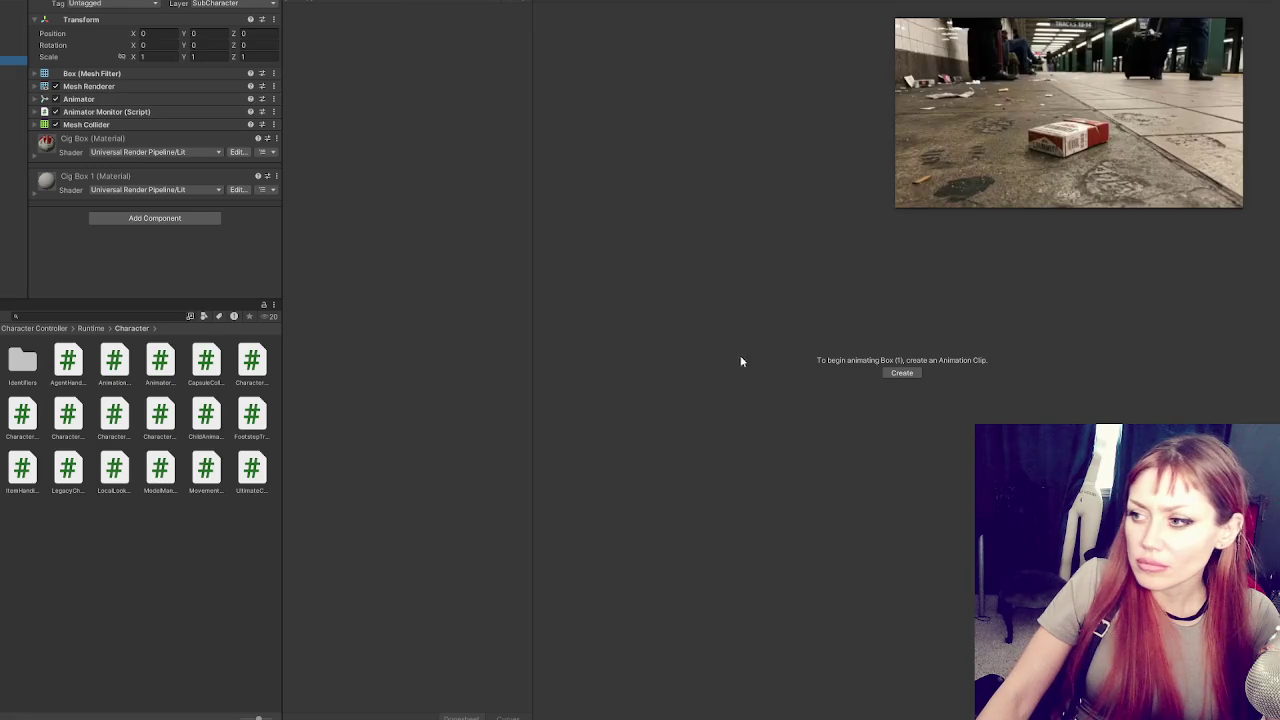
left_click(914, 375)
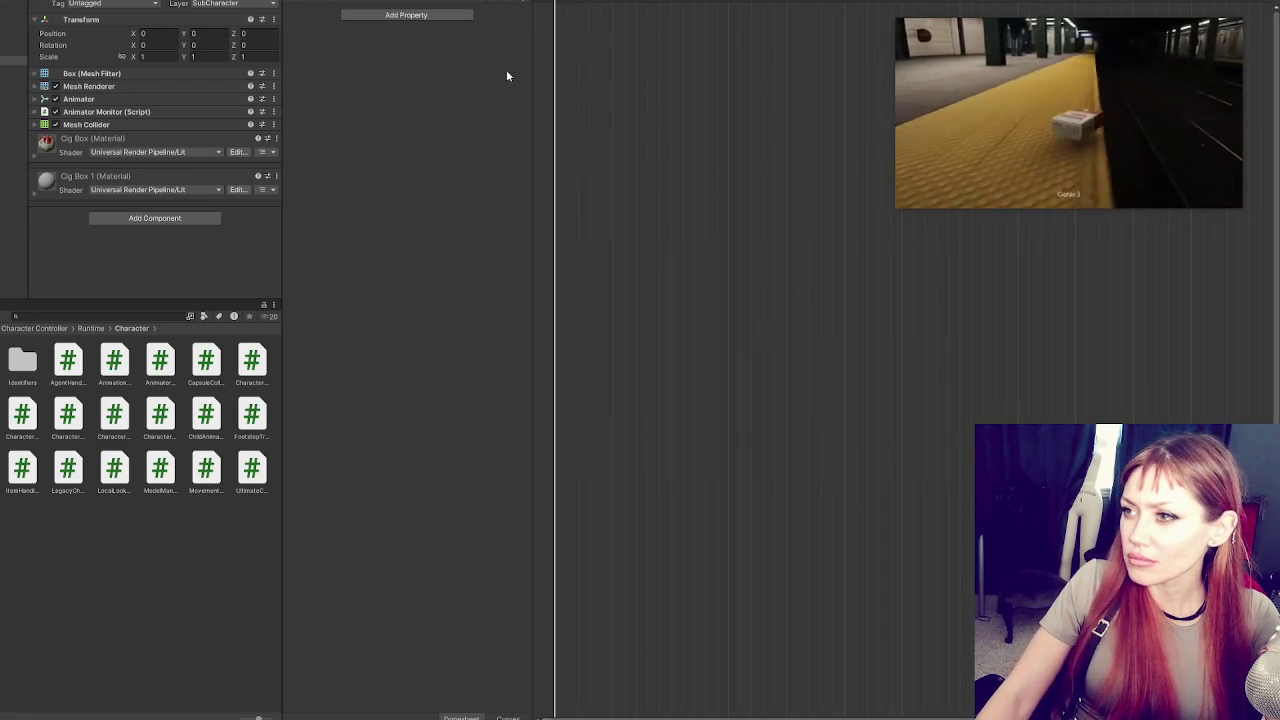
left_click_drag(513, 5, 481, 656)
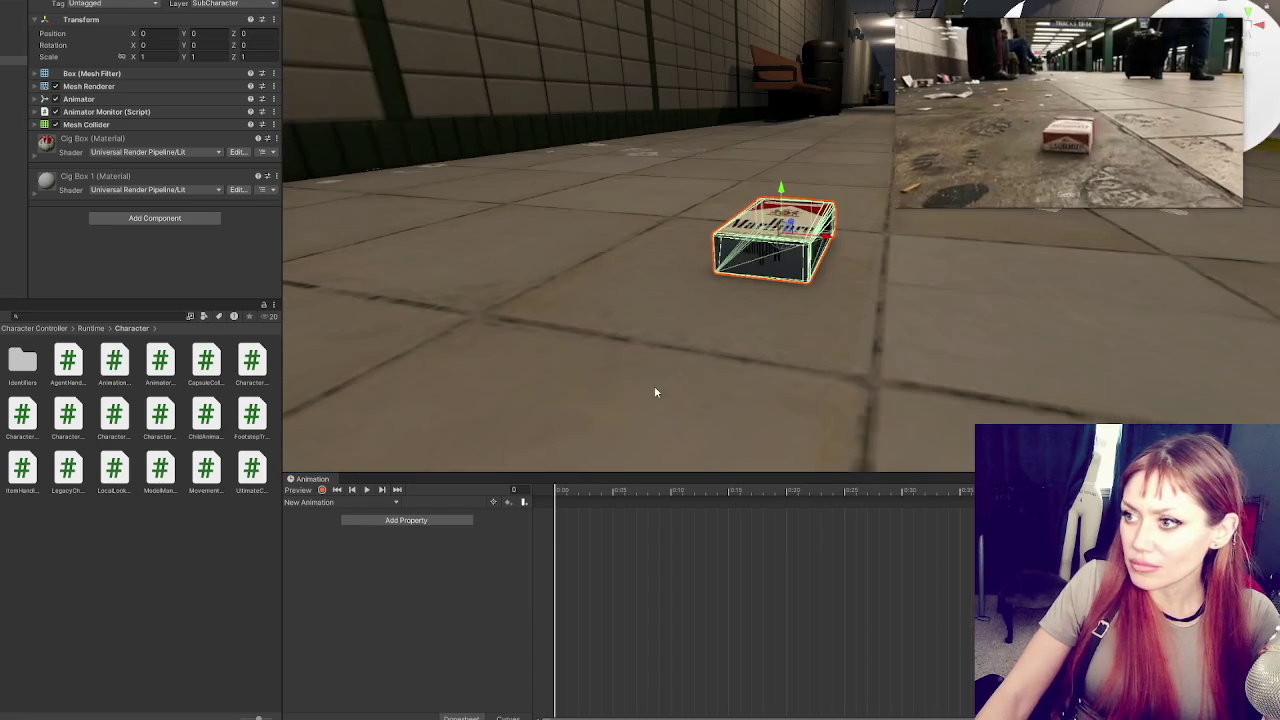
Create a new animation clip named Jump from the clip list
left_click(330, 502)
left_click(320, 532)
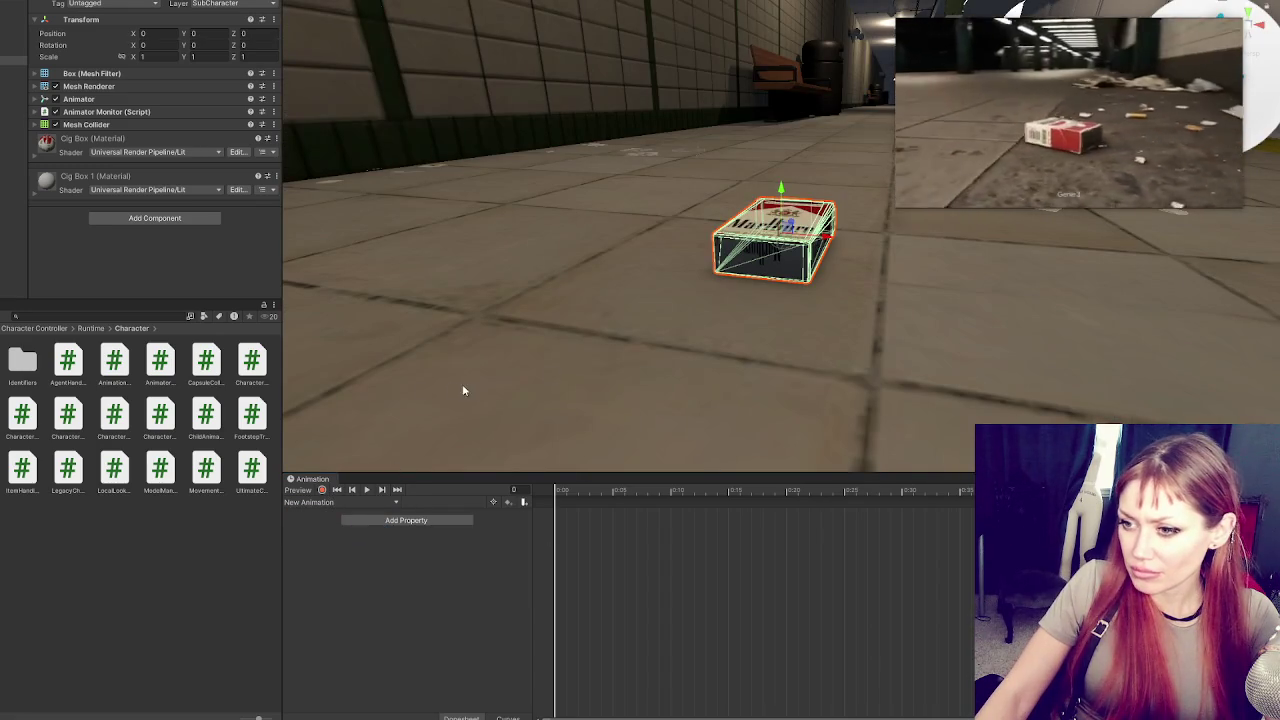
left_click(351, 503)
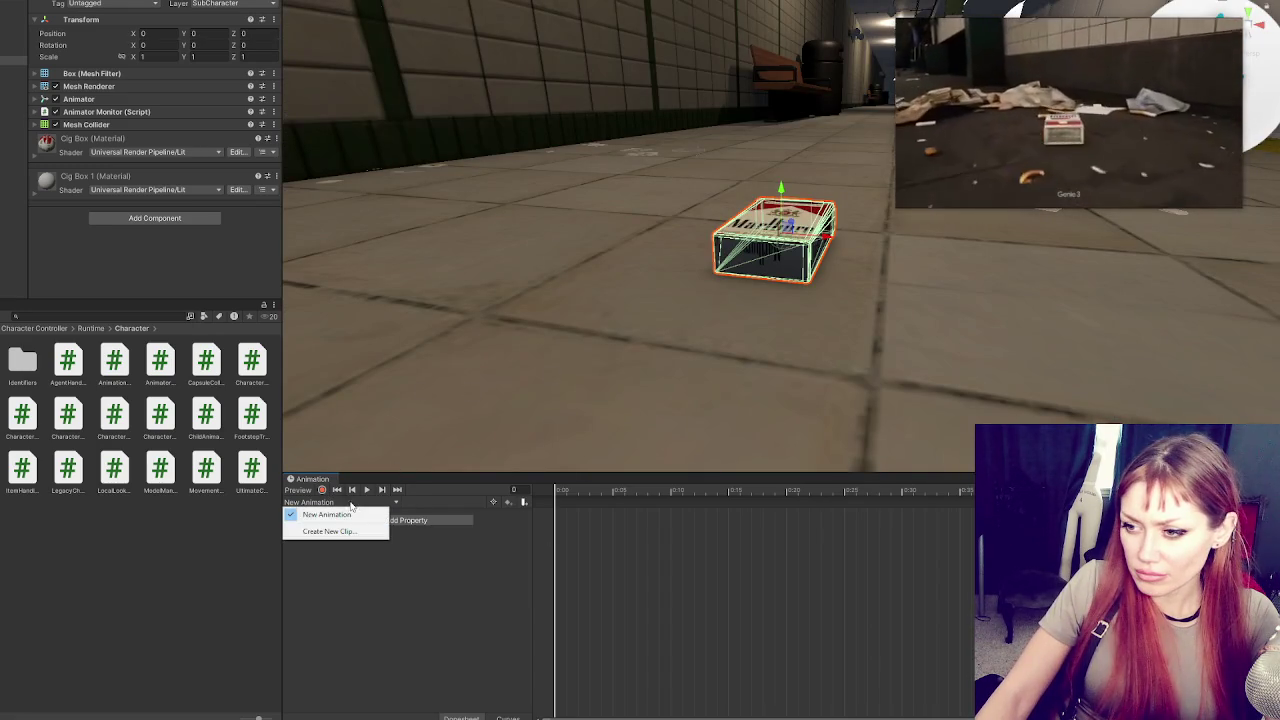
left_click(332, 521)
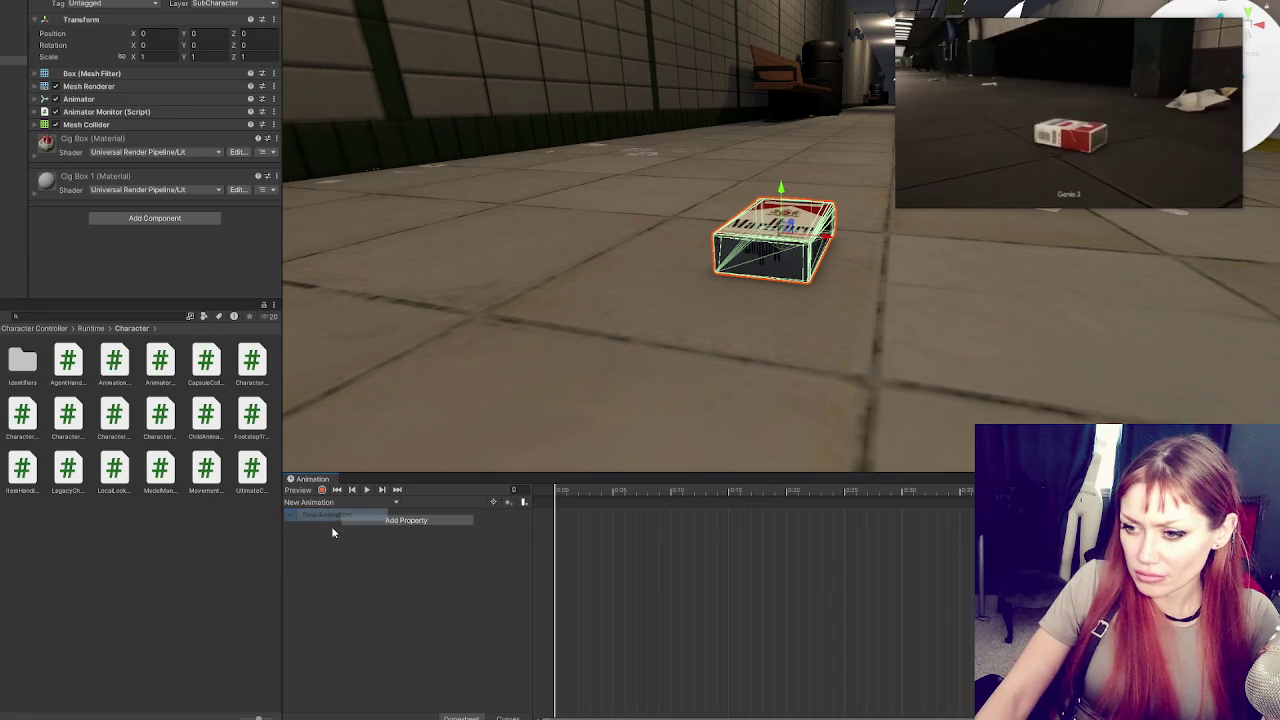
left_click(340, 502)
left_click(359, 533)
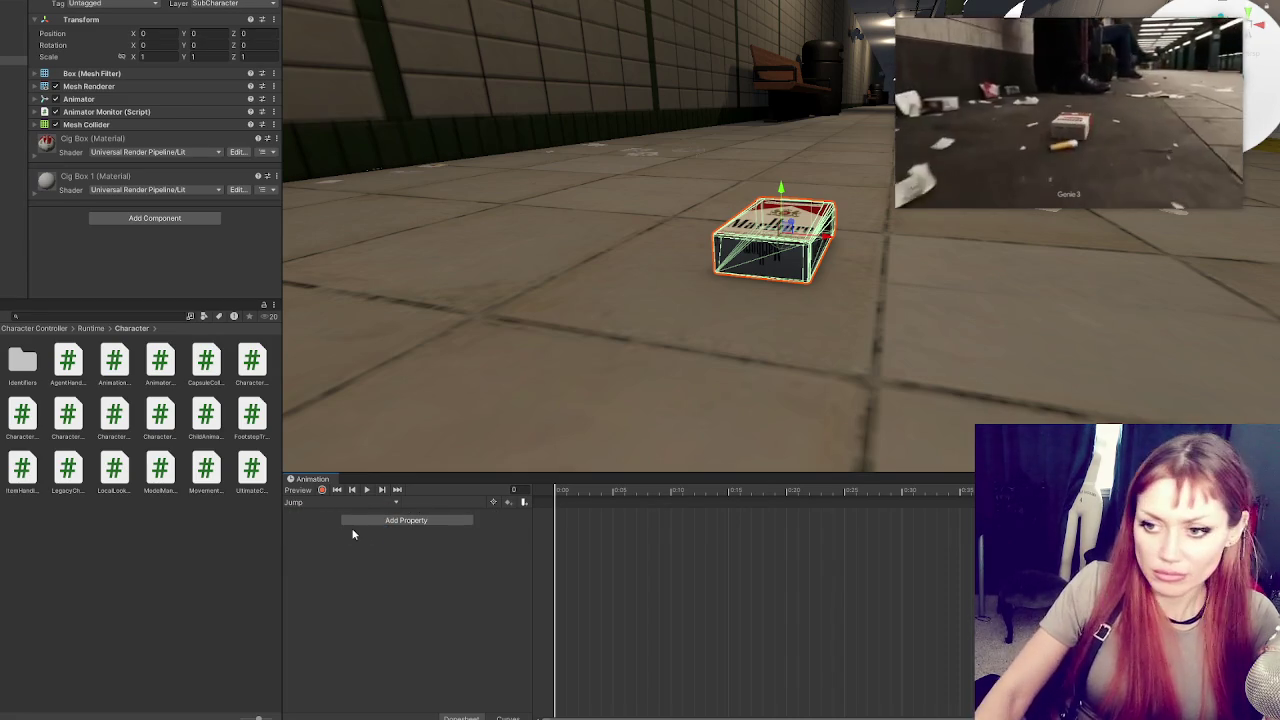
Key Box (1)'s Transform Position raised to Y 0.304 at frame 30, preview, then shift the peak earlier
left_click(369, 518)
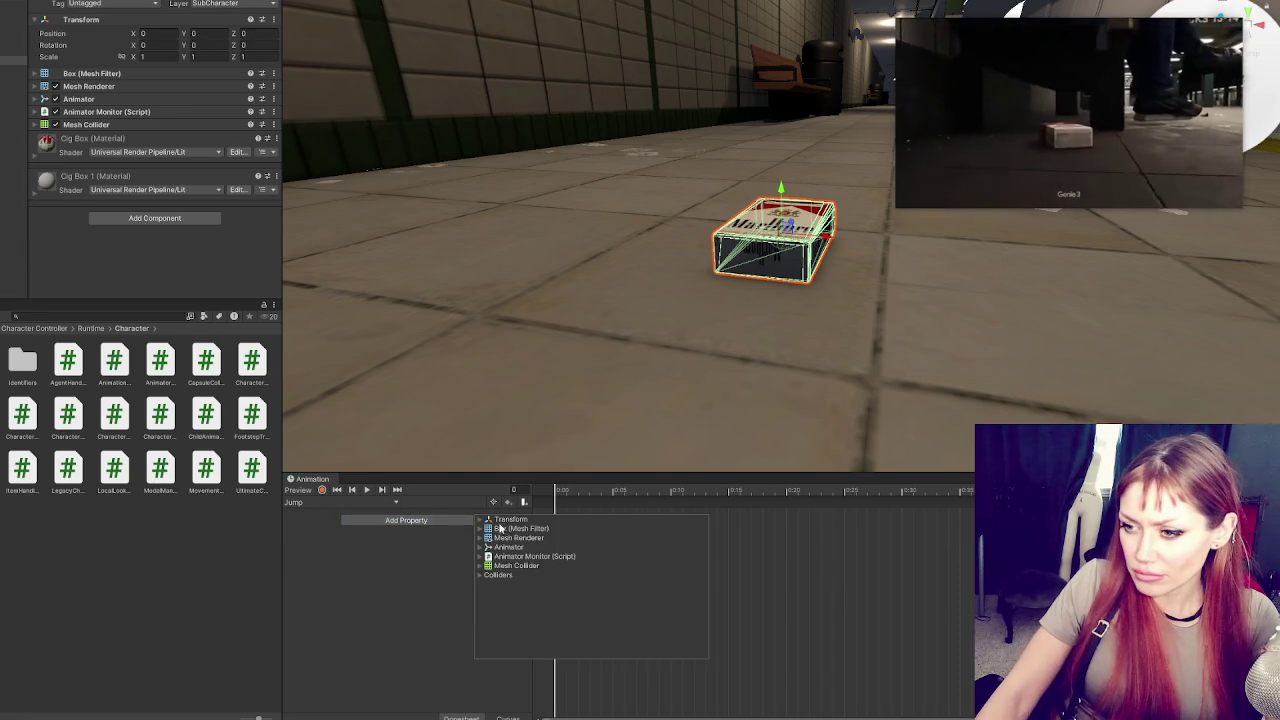
left_click(487, 520)
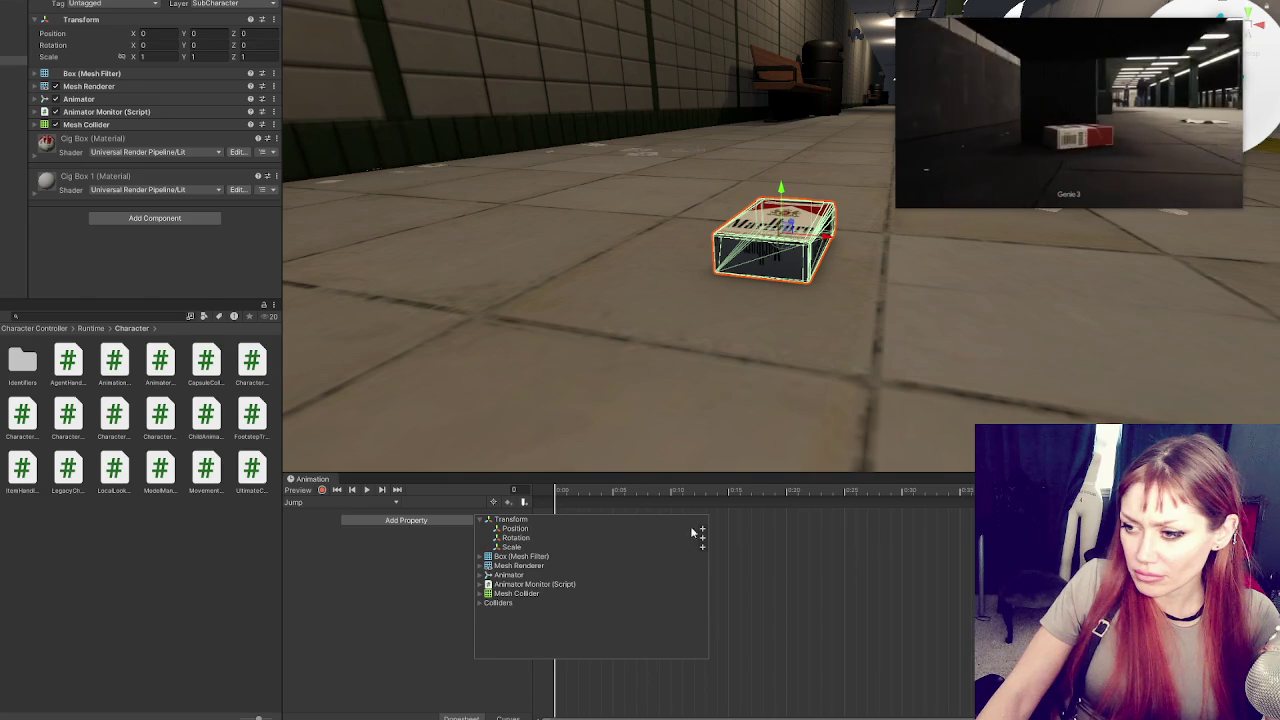
left_click(702, 528)
scroll(941, 540, "down", 5)
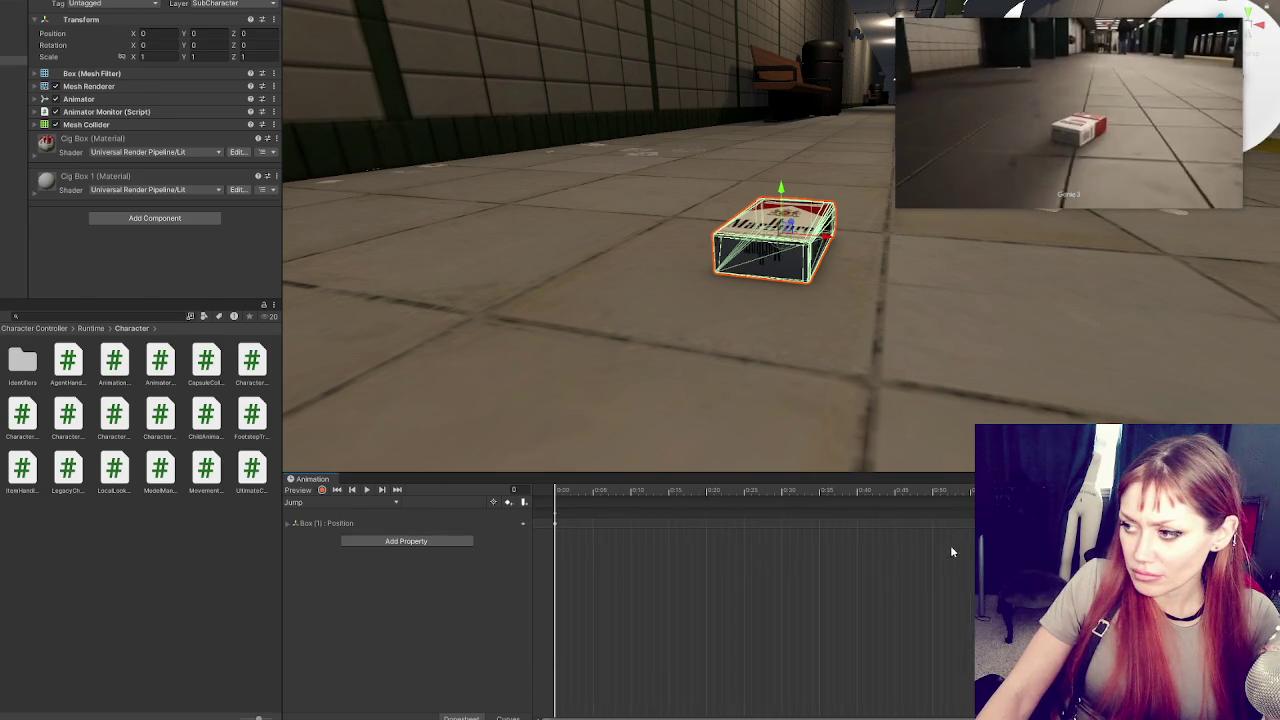
left_click(733, 491)
left_click_drag(784, 175, 784, 130)
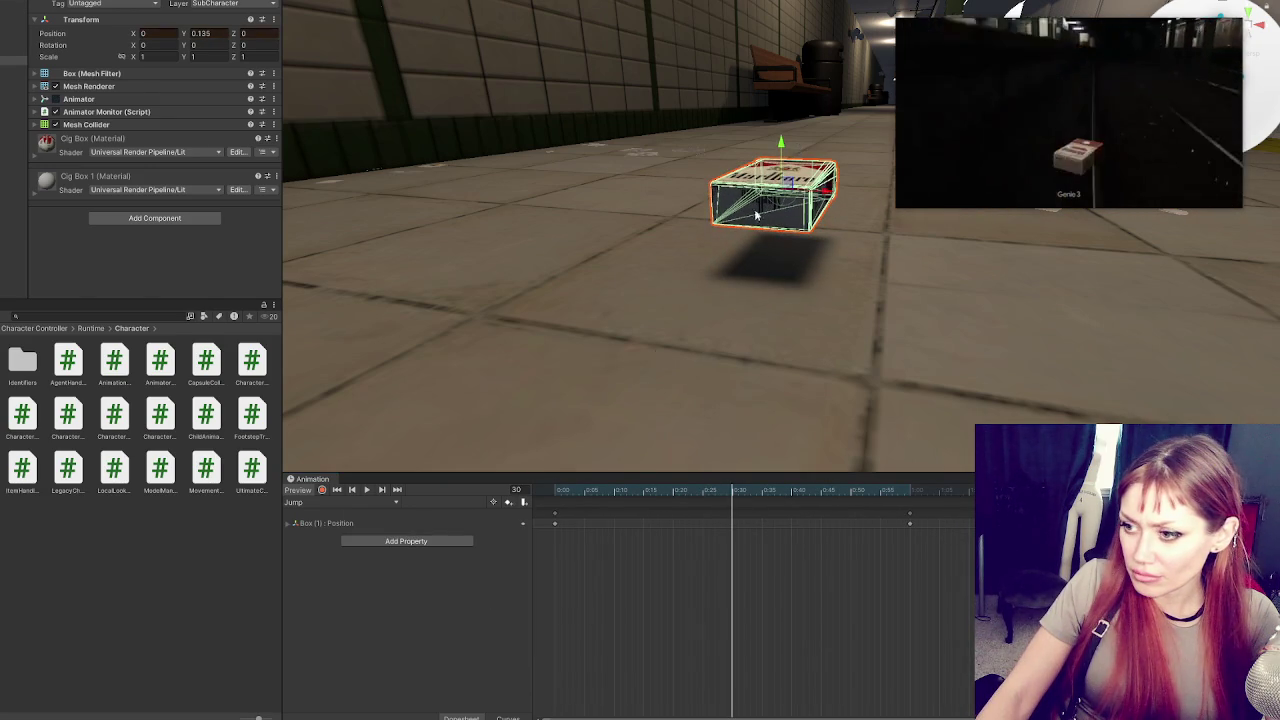
left_click(323, 490)
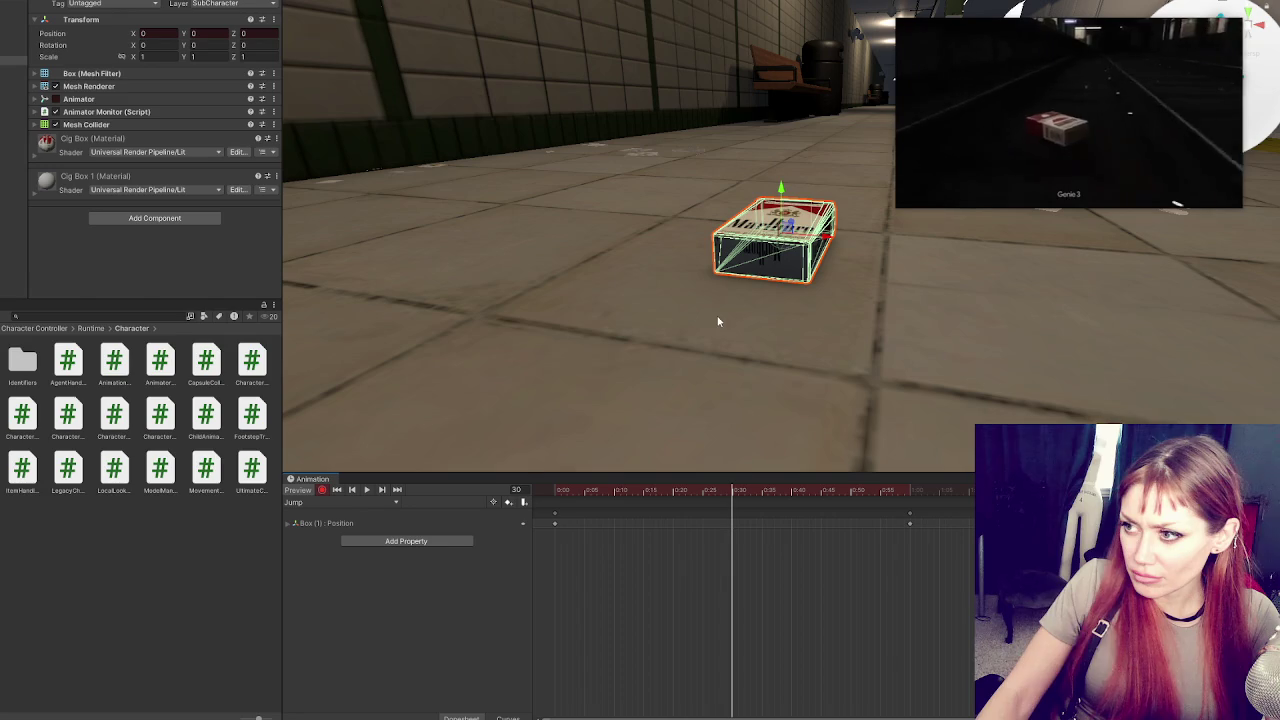
left_click_drag(784, 185, 795, 85)
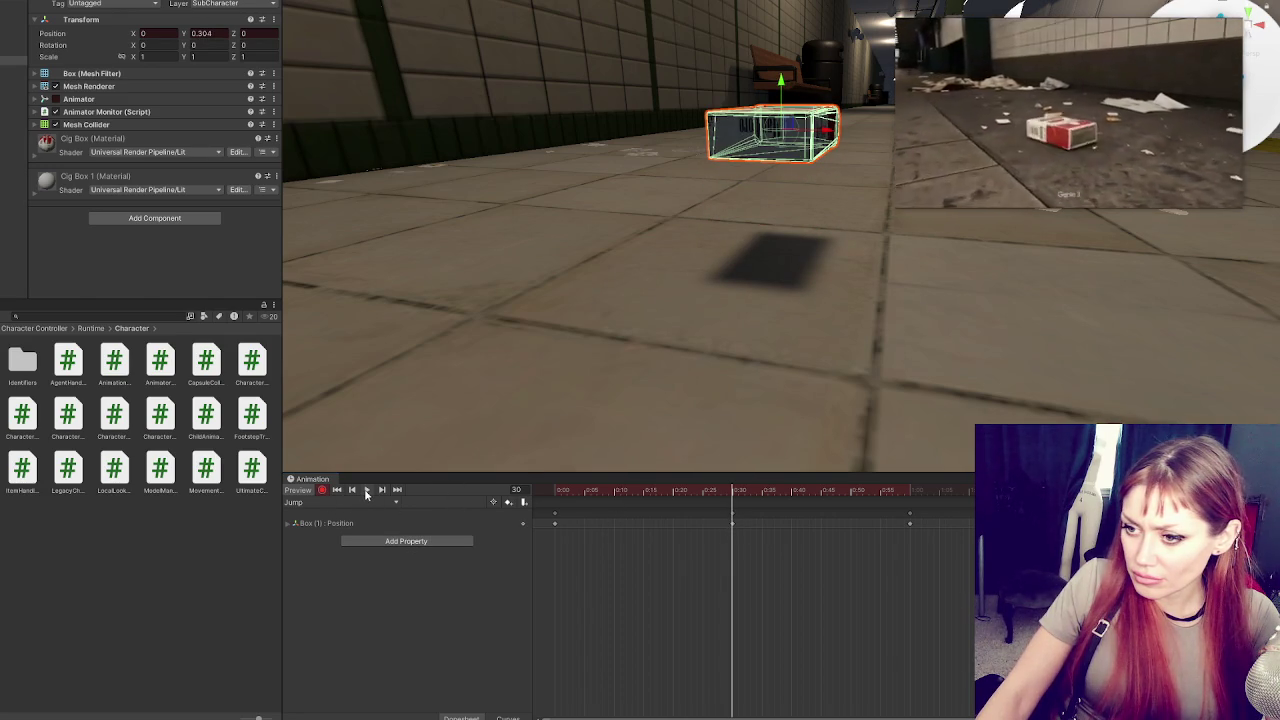
left_click(368, 490)
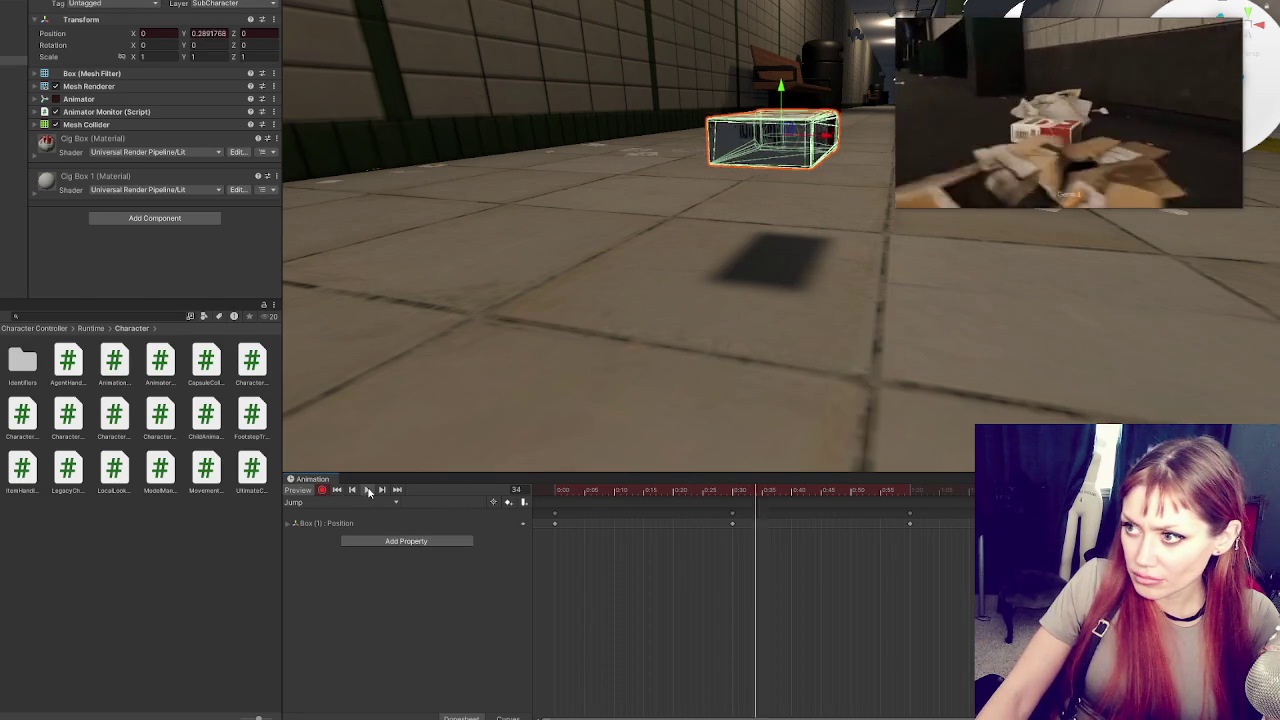
left_click(300, 502)
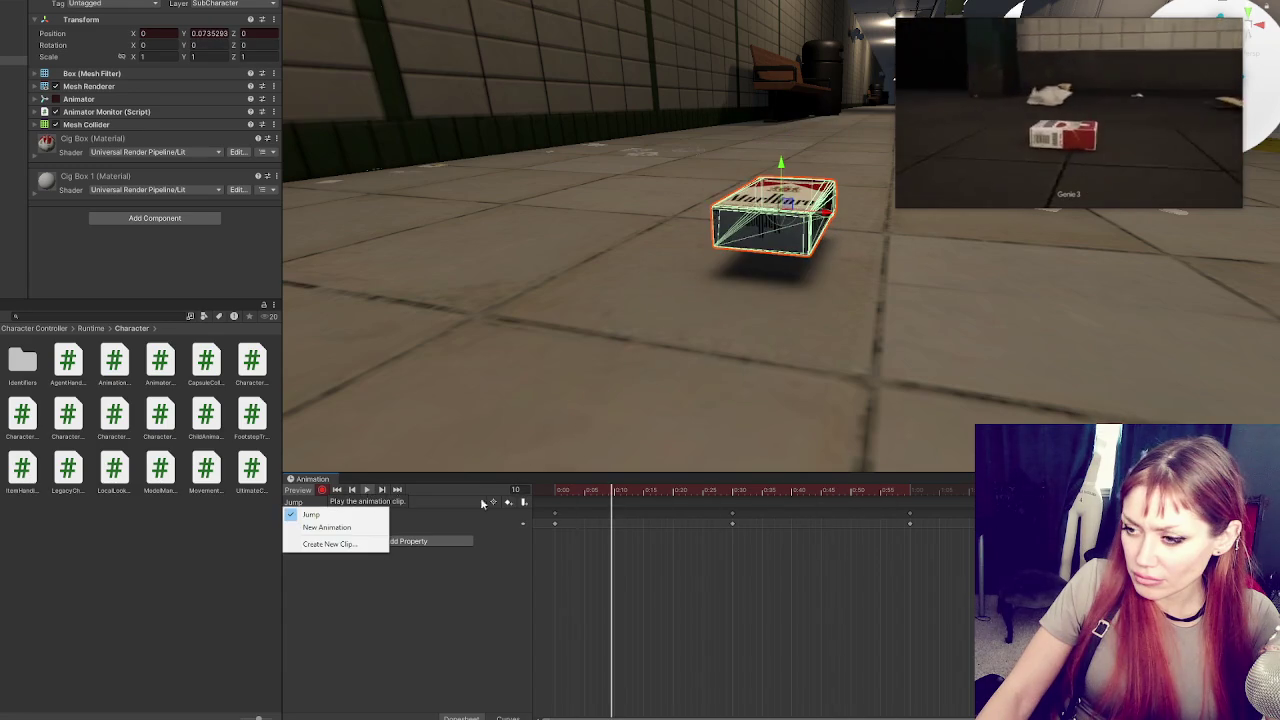
left_click_drag(733, 517, 654, 514)
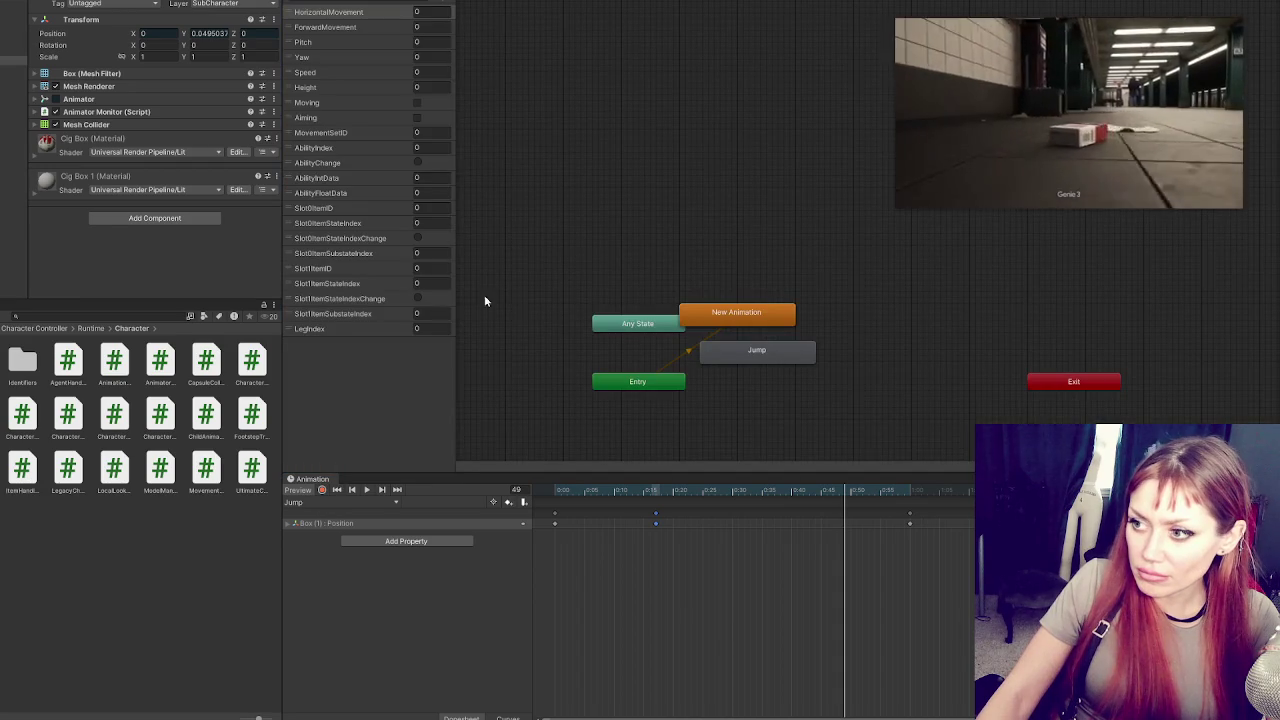
Delete the unused New Animation state from the Animator and reposition Jump
mouse_move(725, 307)
left_mouse_down()
mouse_move(705, 264)
mouse_move(595, 174)
left_mouse_up()
key("Delete")
left_click_drag(770, 360, 825, 347)
right_click(678, 330)
right_click(712, 247)
Add an empty state named Idle and set it as the layer default state
mouse_move(745, 252)
left_click(898, 252)
left_click(818, 252)
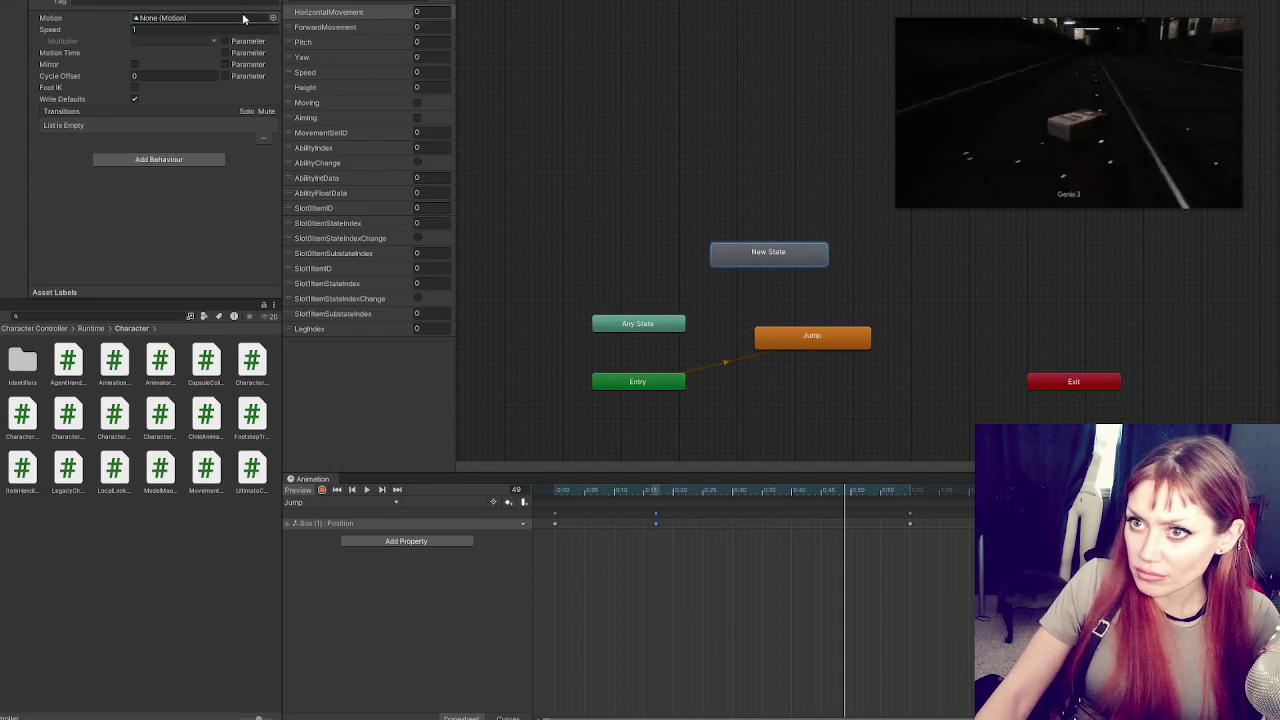
type("Idle")
right_click(773, 259)
left_click(795, 280)
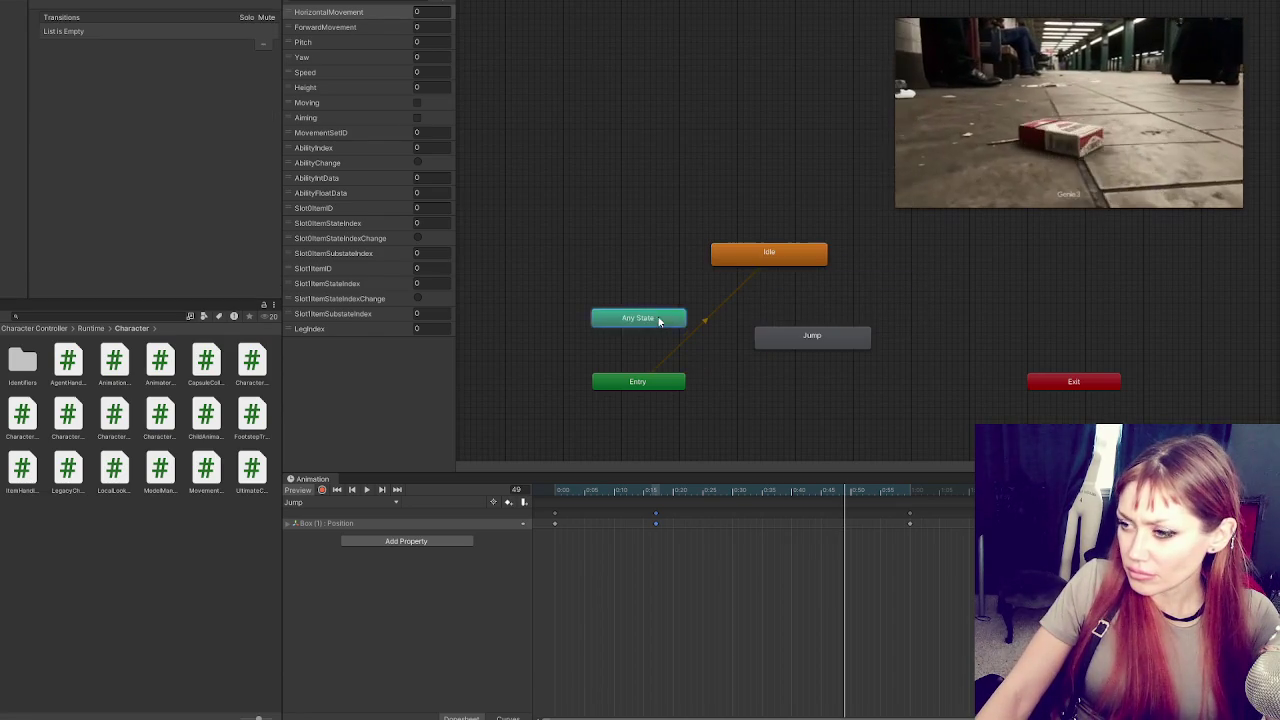
Rearrange the nodes and make transitions from Any State to Idle and to Jump
left_click_drag(657, 316, 733, 409)
left_click_drag(647, 387, 613, 277)
left_click_drag(777, 343, 823, 366)
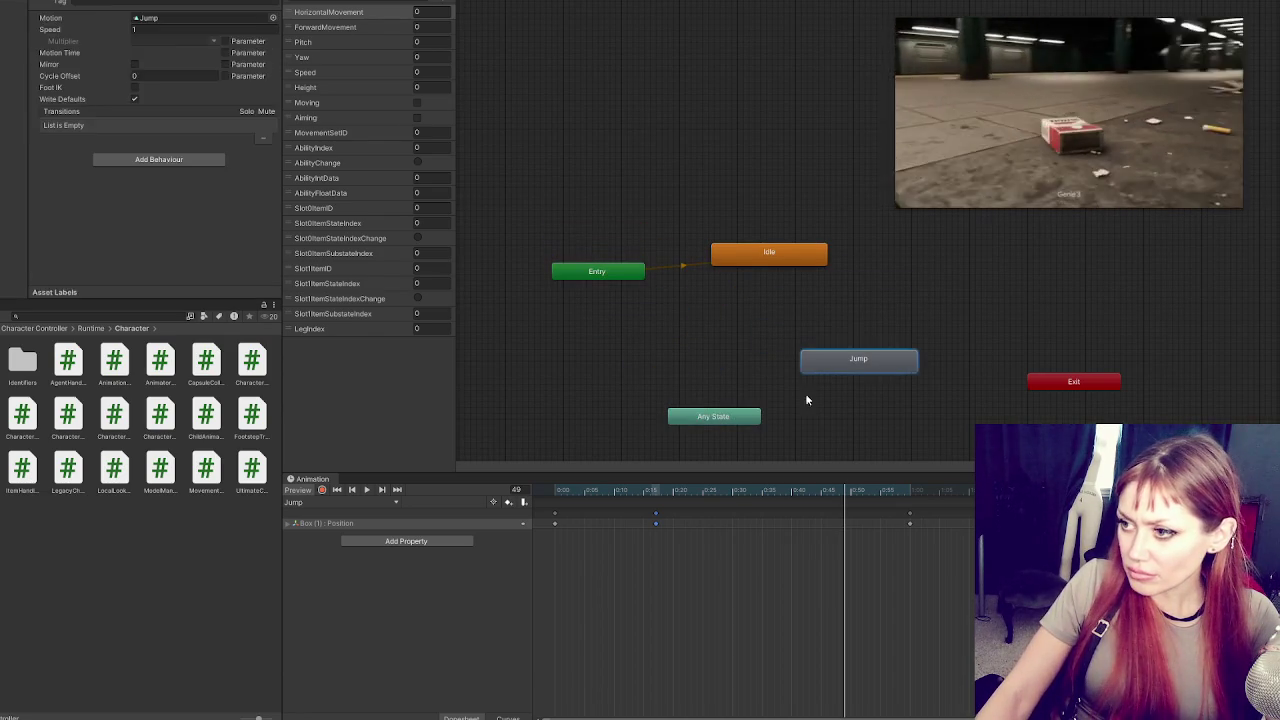
left_click_drag(713, 417, 719, 348)
right_click(720, 345)
left_click(750, 350)
left_click(767, 270)
right_click(735, 346)
left_click(760, 350)
left_click(805, 358)
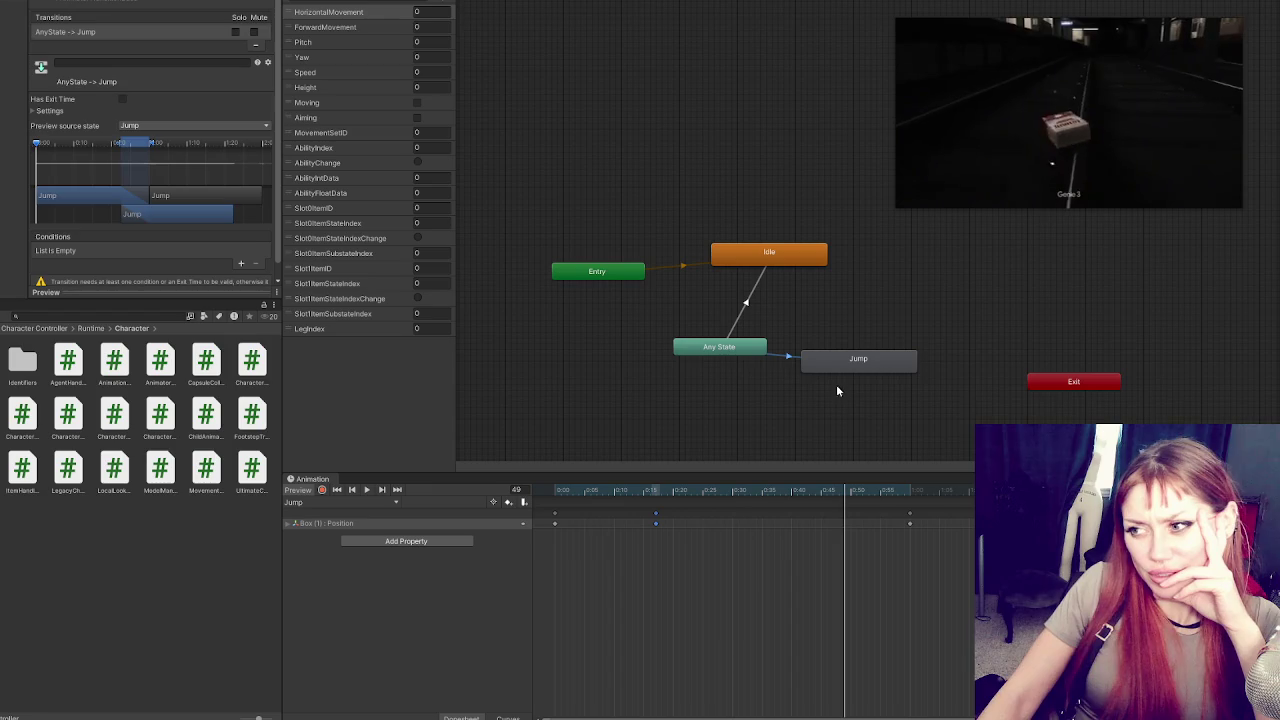
Review the Jump state and its Any State transition, then start Play mode
left_click(859, 358)
left_click(778, 356)
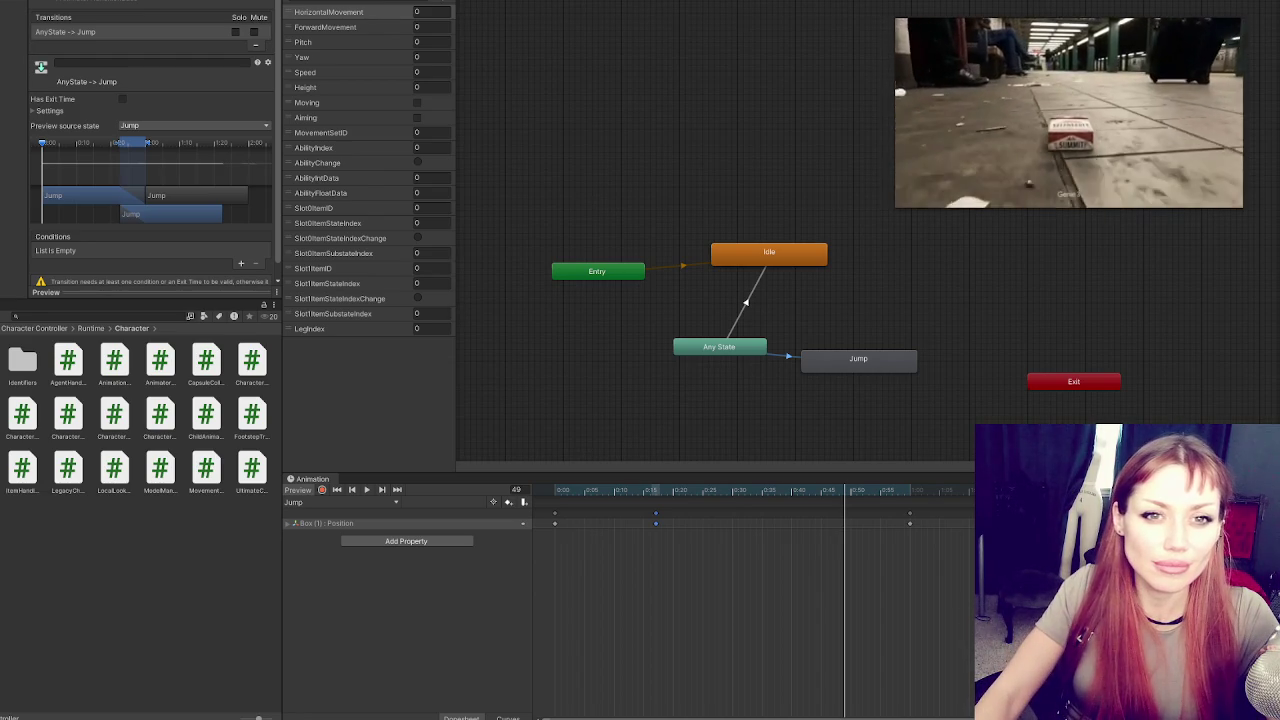
mouse_move(1106, 58)
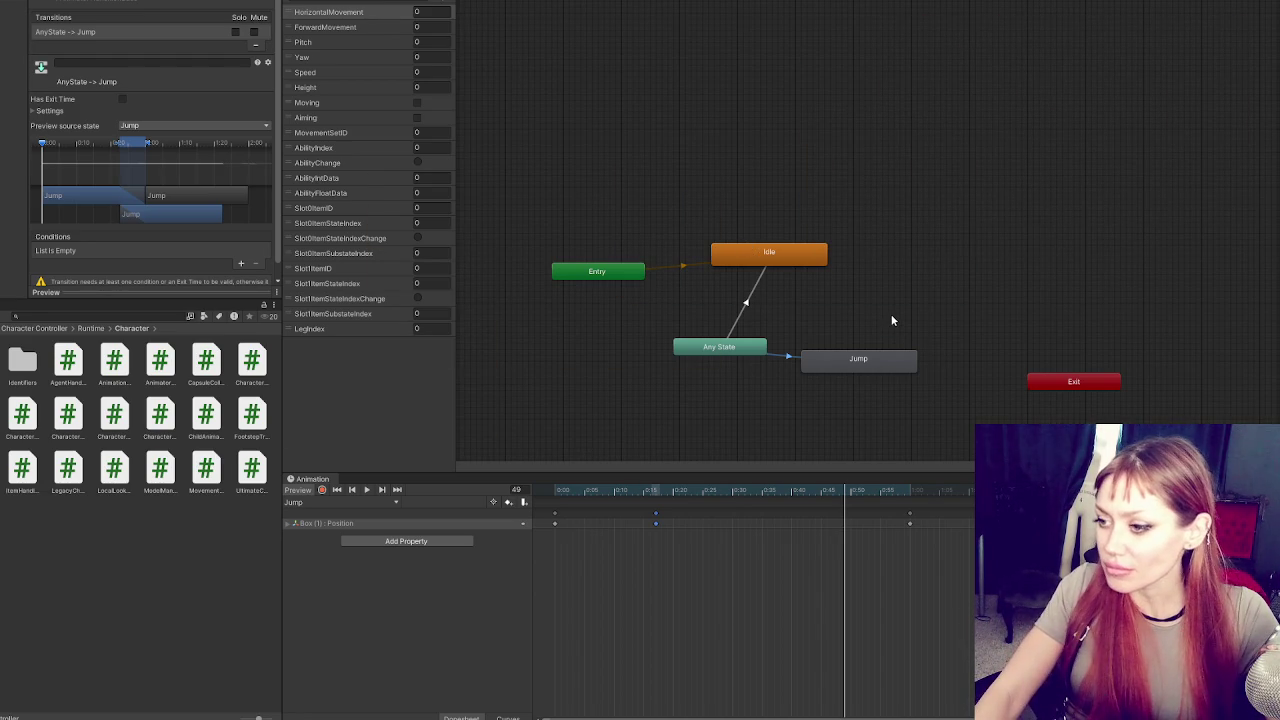
left_click(860, 299)
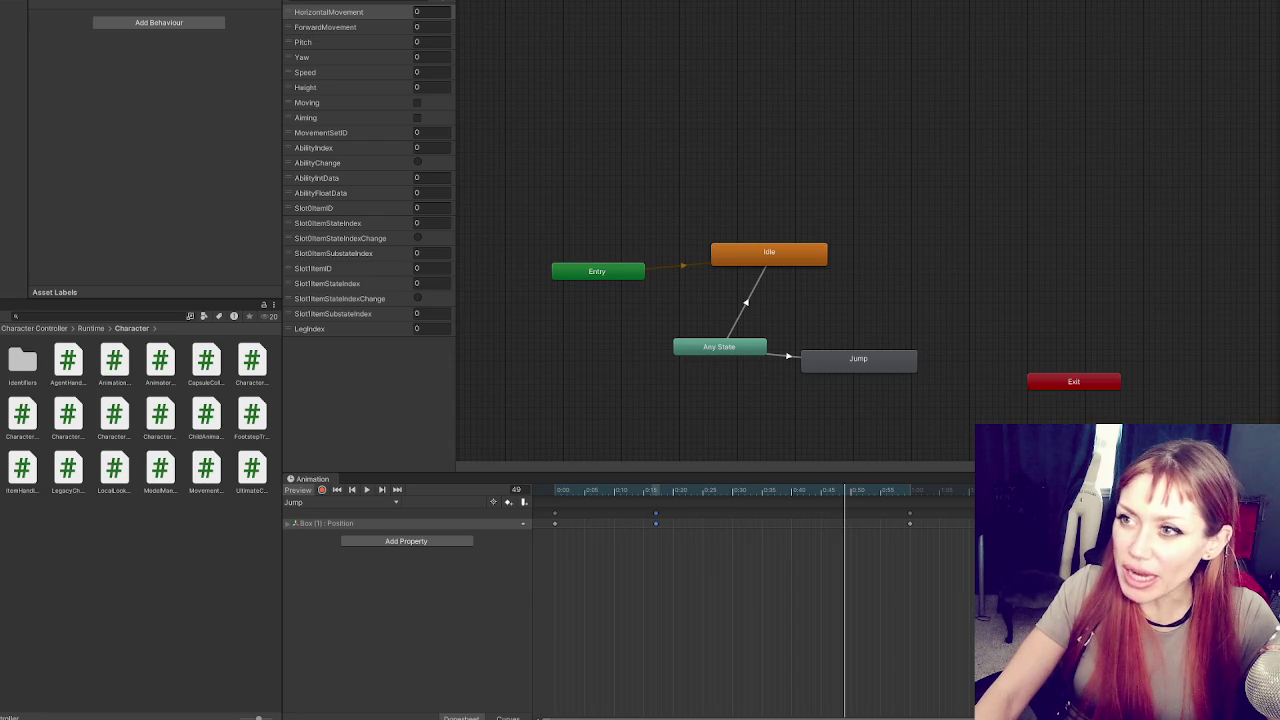
key("ctrl+p")
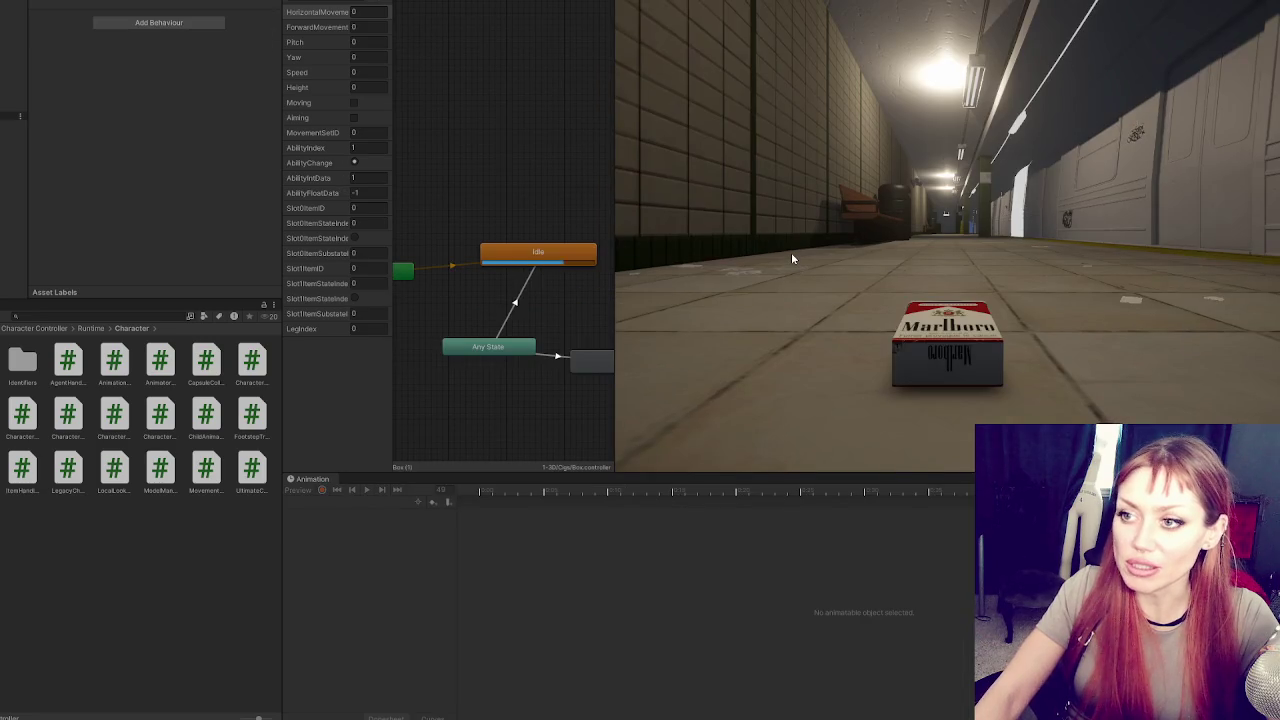
left_click(791, 252)
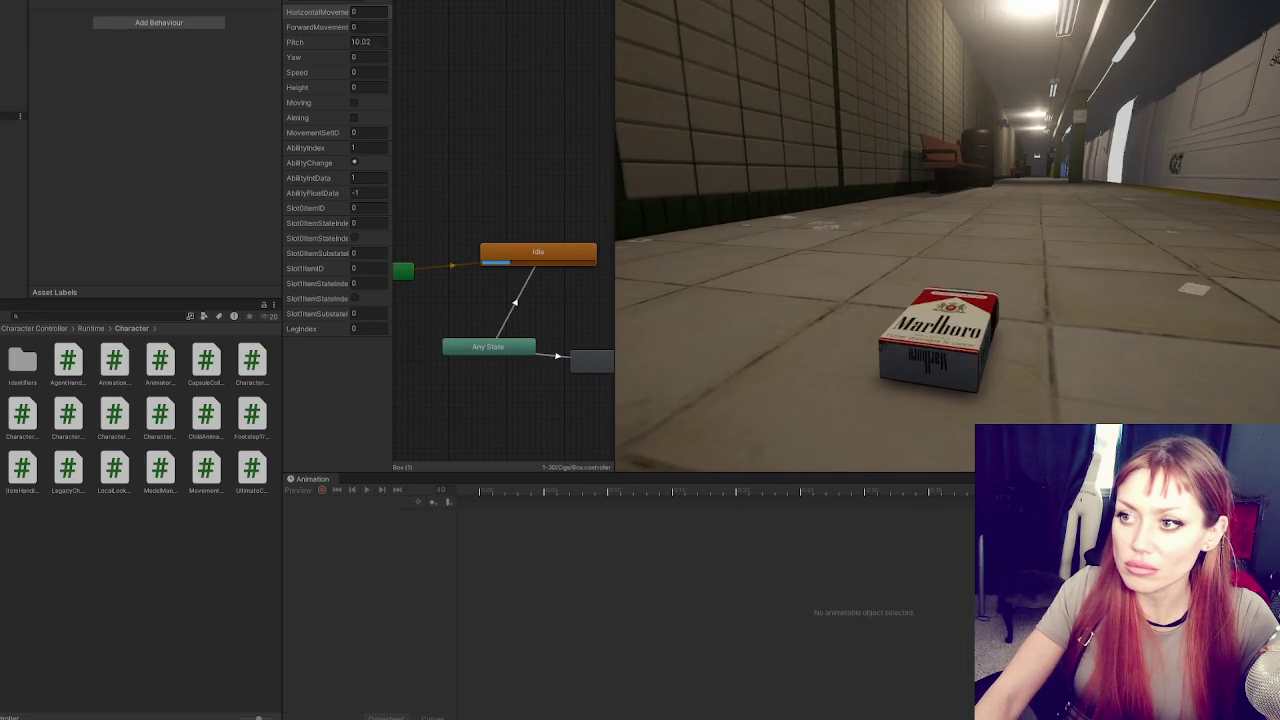
key("w")
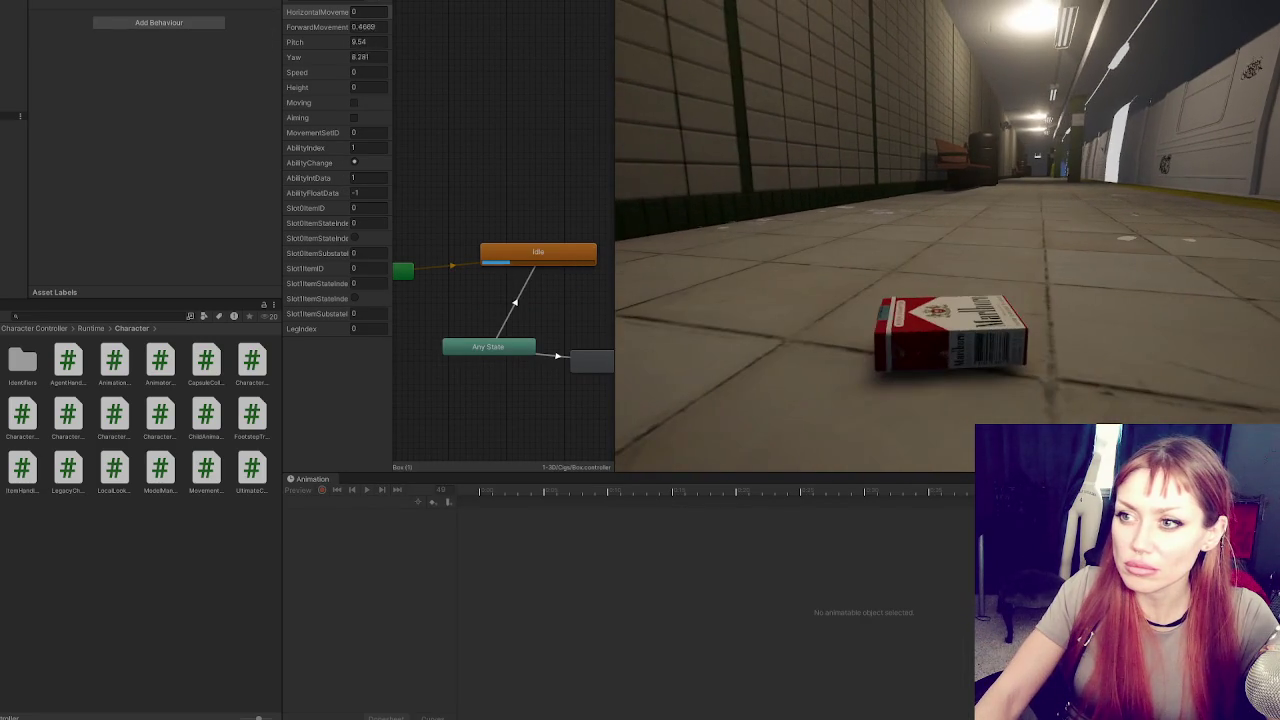
key("w")
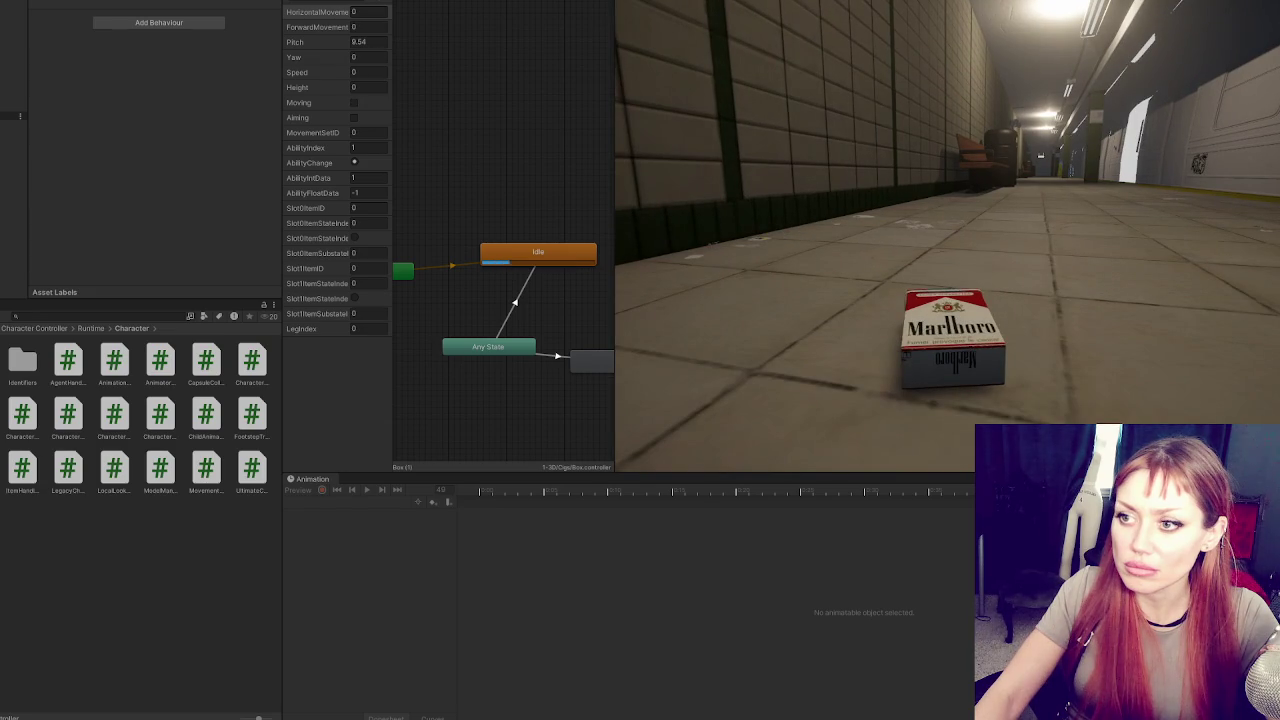
key("w")
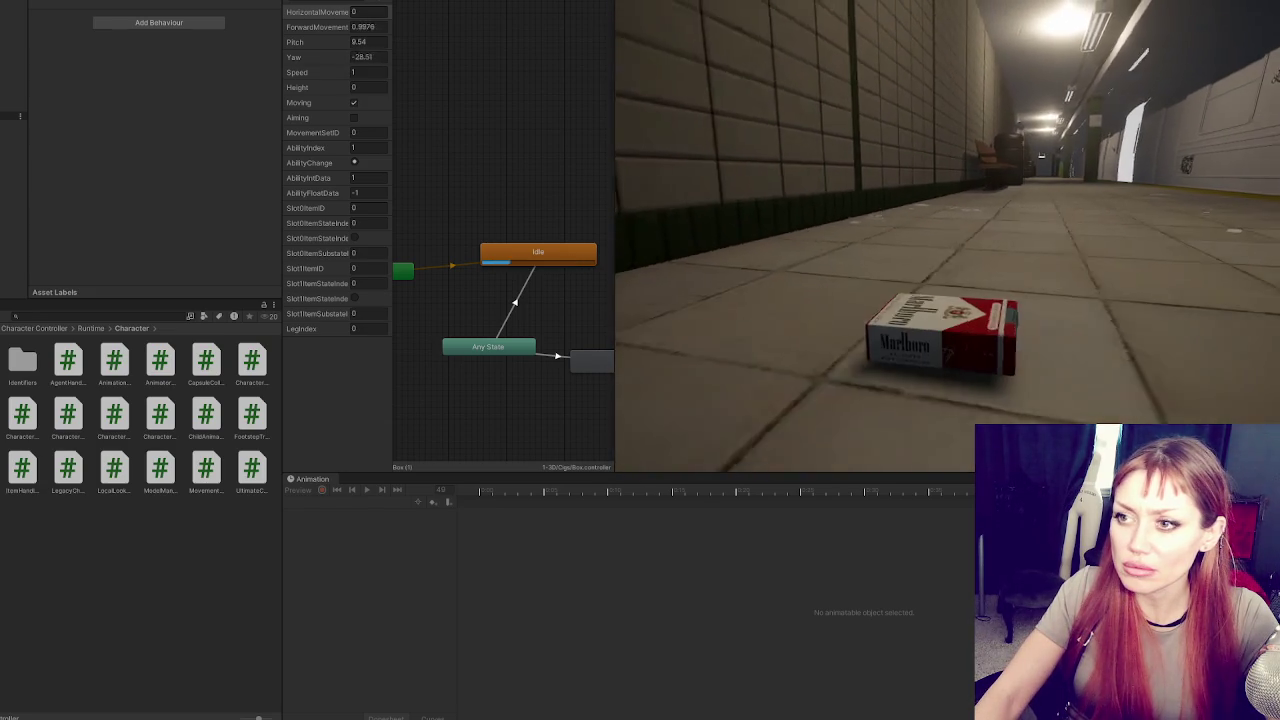
key("w")
key("w")
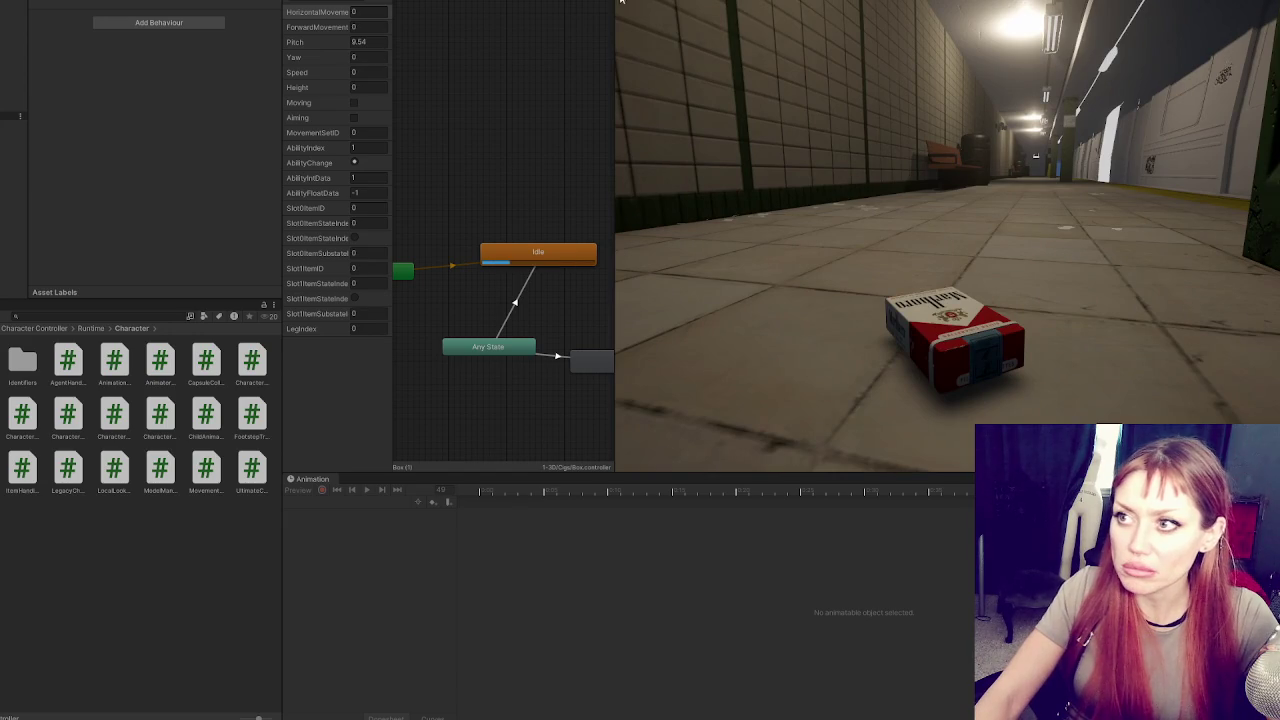
key("ctrl+p")
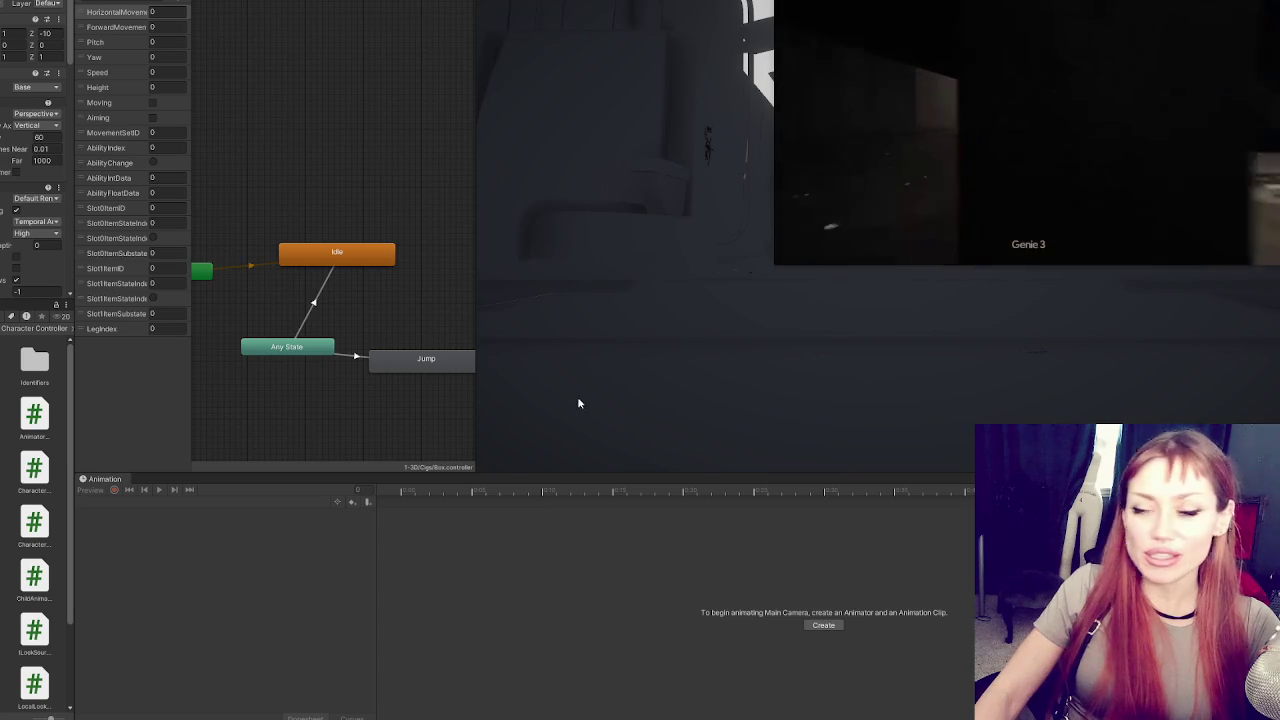
Narrow the Animator, shorten the Animation panel, then widen the Animator until Exit shows
mouse_move(474, 423)
left_mouse_down()
mouse_move(106, 429)
mouse_move(540, 432)
left_mouse_up()
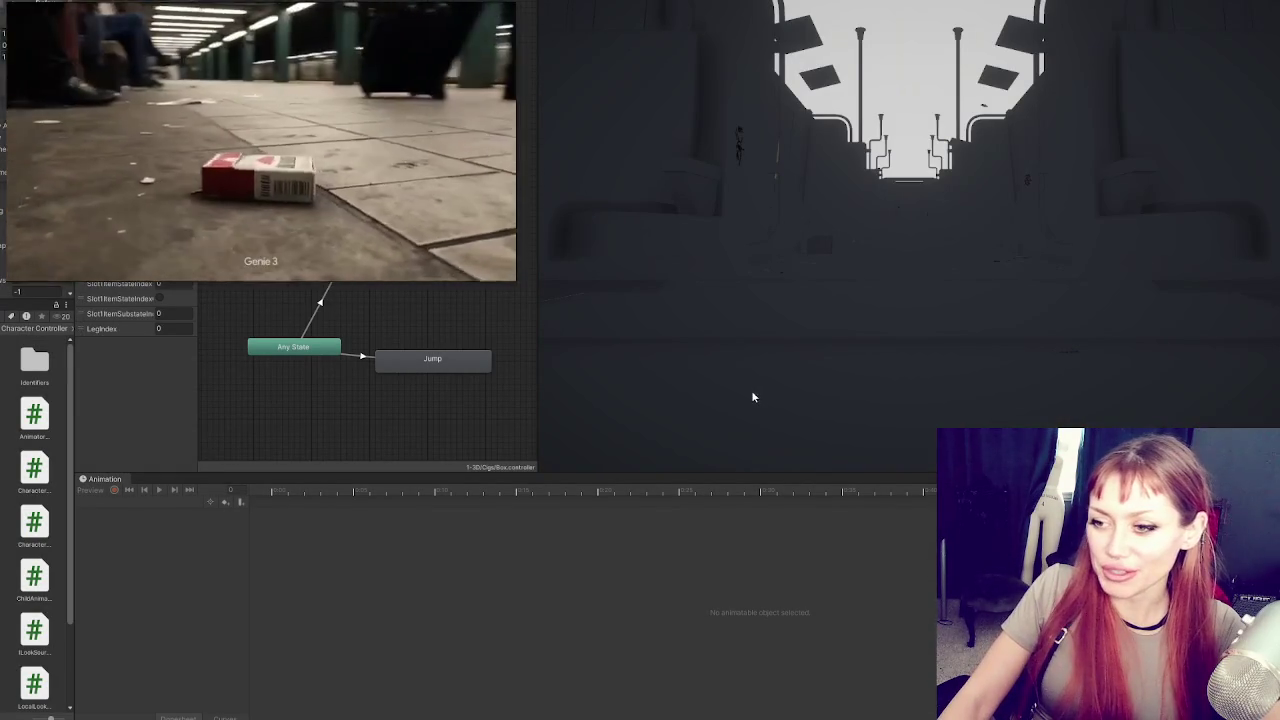
mouse_move(646, 472)
left_mouse_down()
mouse_move(669, 514)
mouse_move(669, 481)
left_mouse_up()
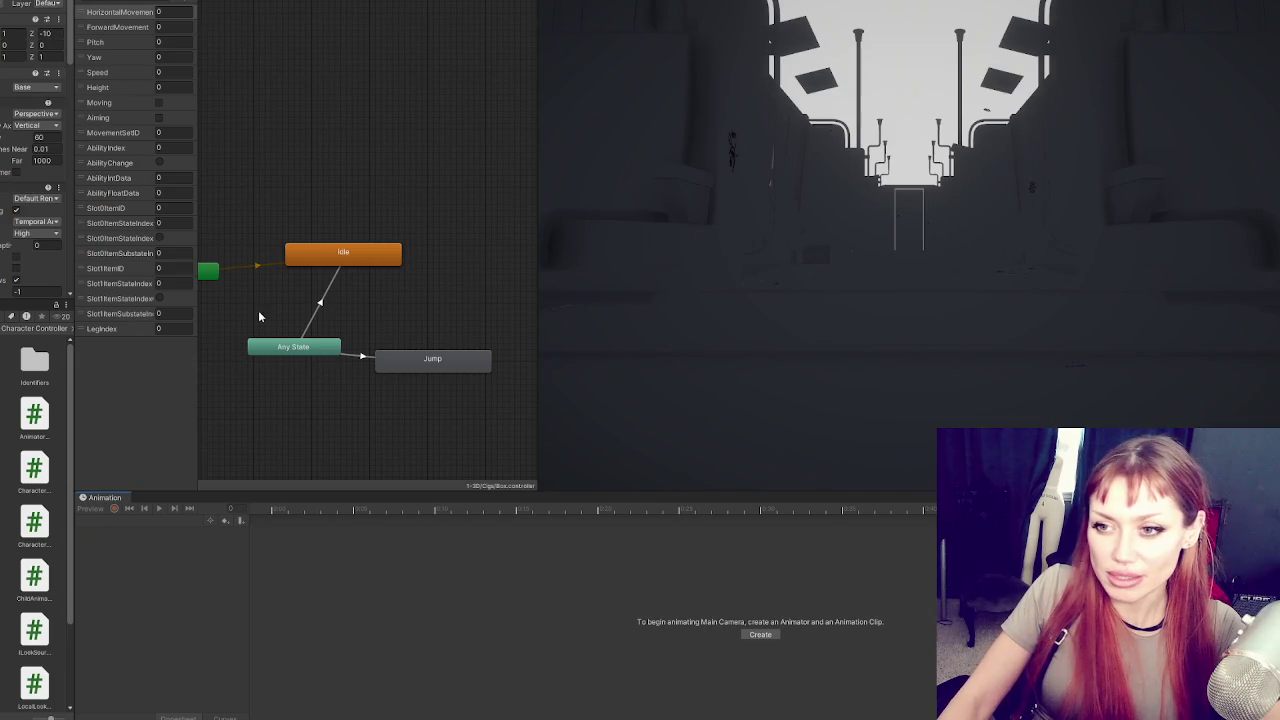
left_click_drag(537, 436, 812, 441)
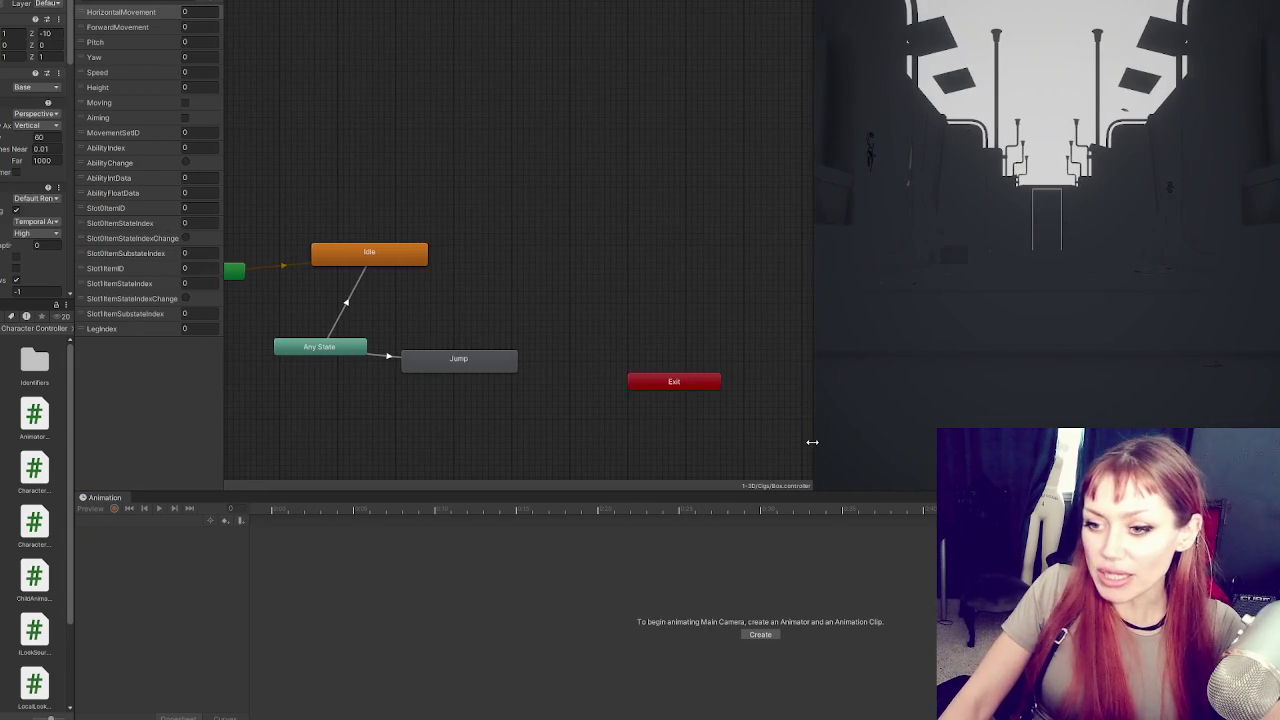
Enlarge the Animation and left panels and collapse the Camera Controller, Handler and Object Fader components
mouse_move(228, 493)
left_mouse_down()
mouse_move(257, 463)
mouse_move(288, 459)
left_mouse_up()
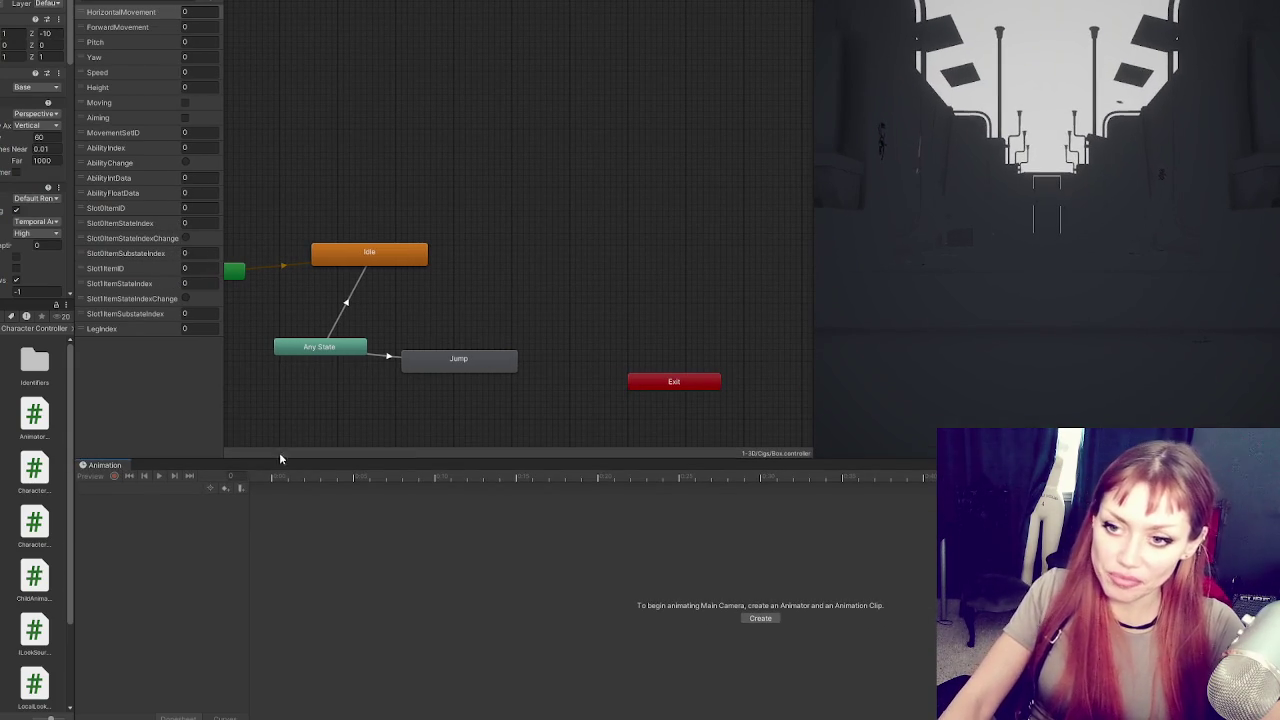
left_click_drag(75, 368, 190, 368)
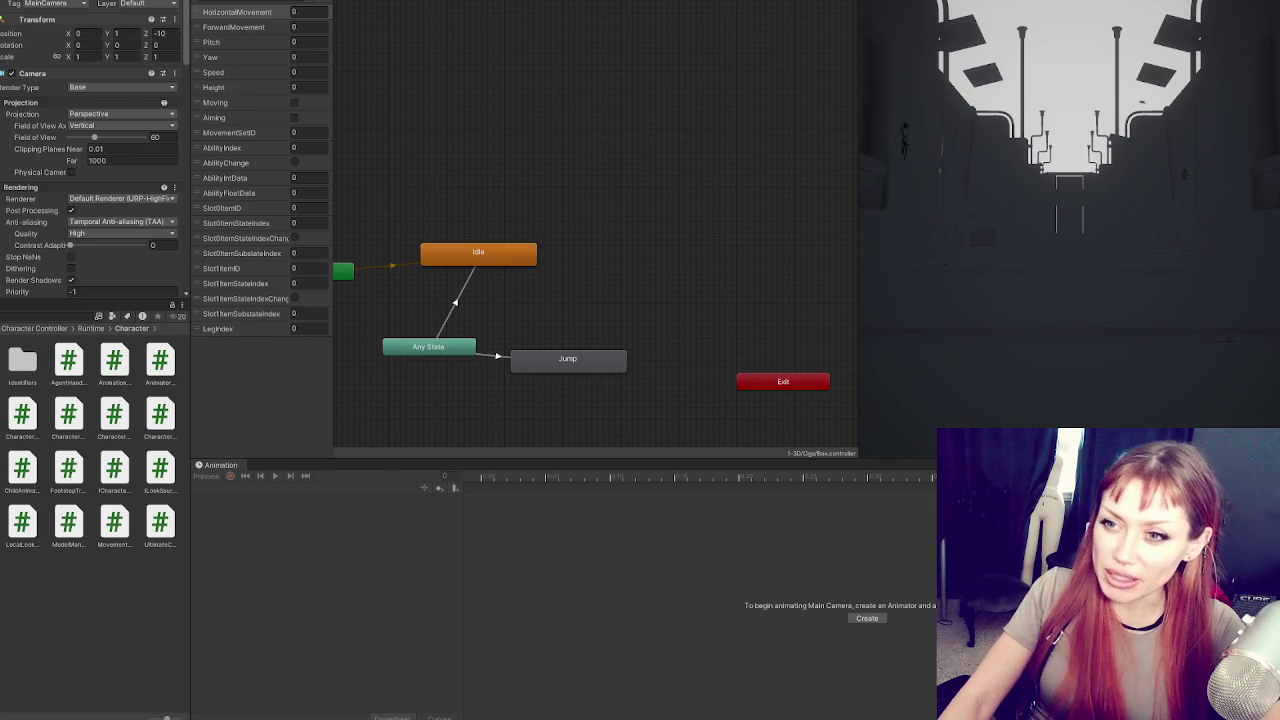
scroll(115, 185, "down", 4)
scroll(84, 212, "down", 4)
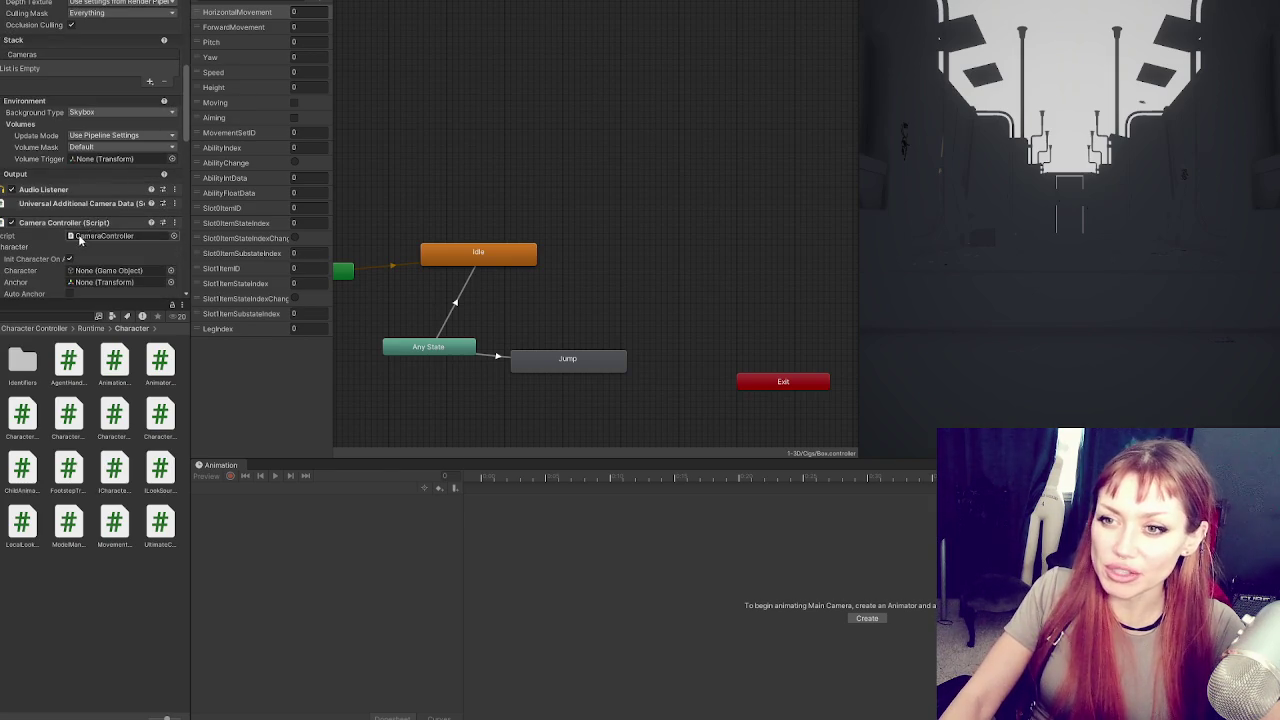
scroll(30, 190, "down", 2)
left_click(42, 131)
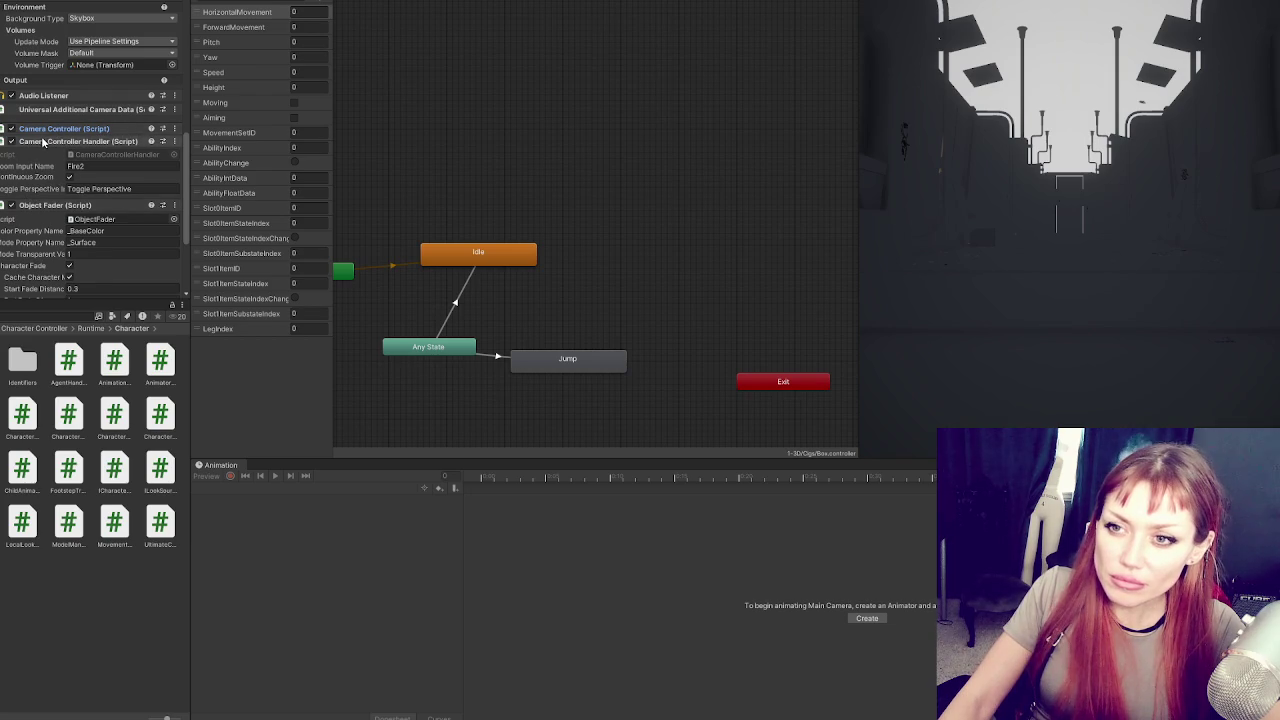
left_click(43, 141)
left_click(43, 154)
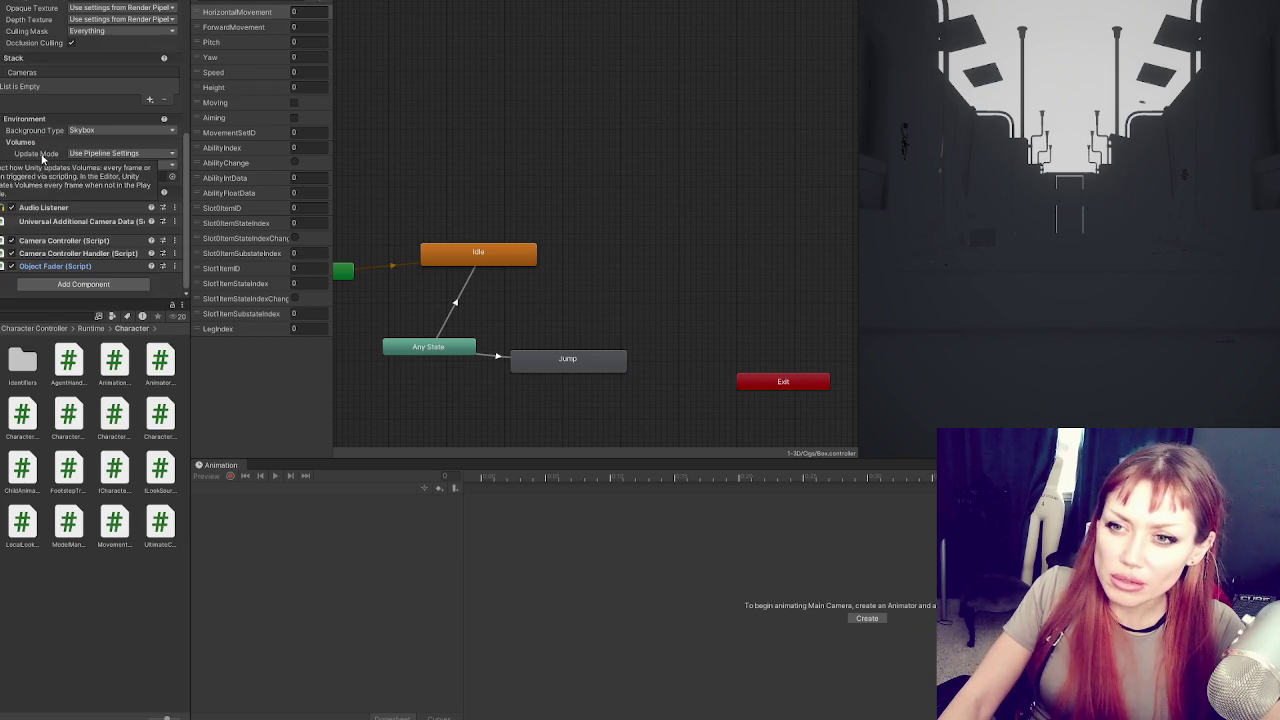
Expand the Camera Controller Handler to check its settings, then collapse it again
left_click(100, 255)
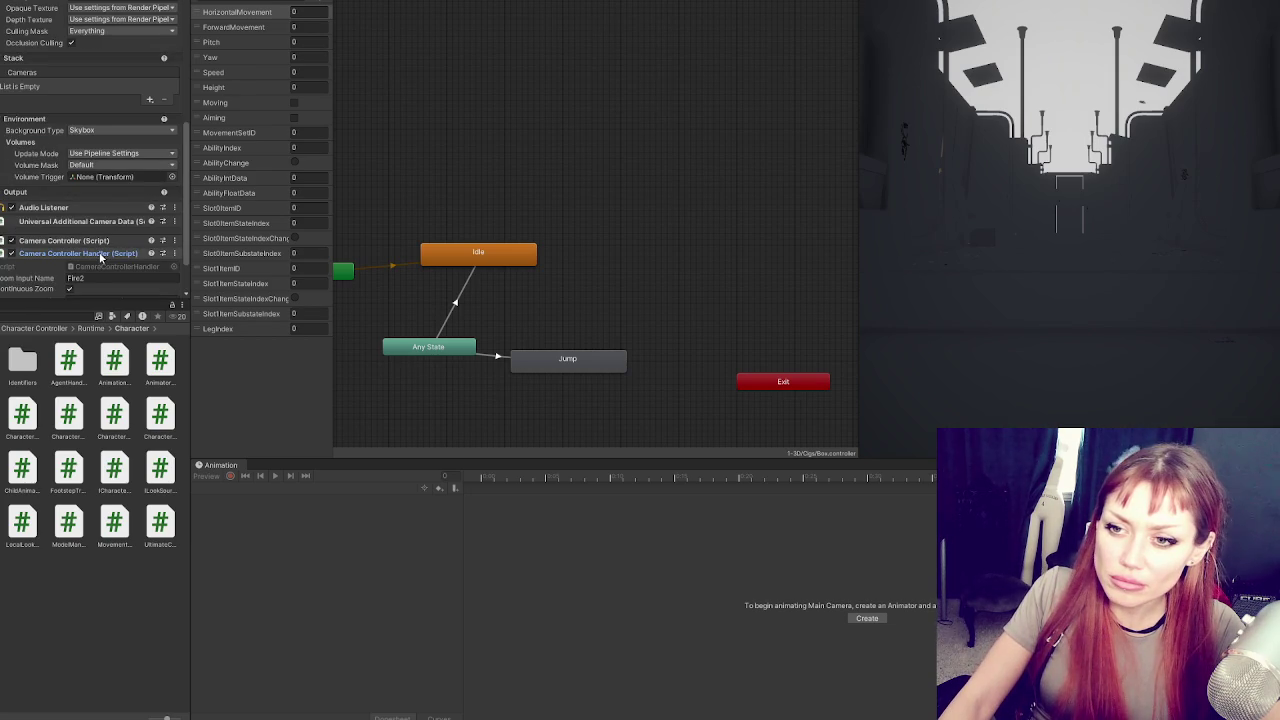
scroll(100, 257, "down", 2)
left_click(62, 202)
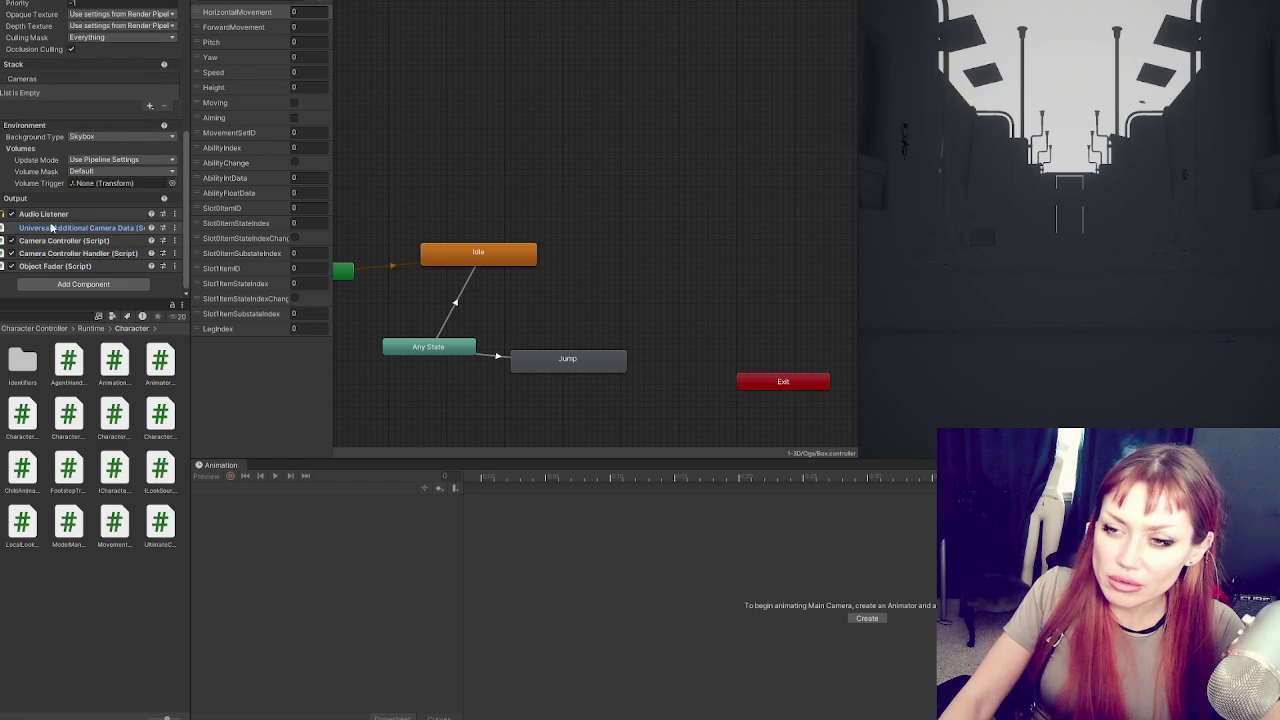
scroll(72, 228, "up", 3)
scroll(72, 227, "up", 3)
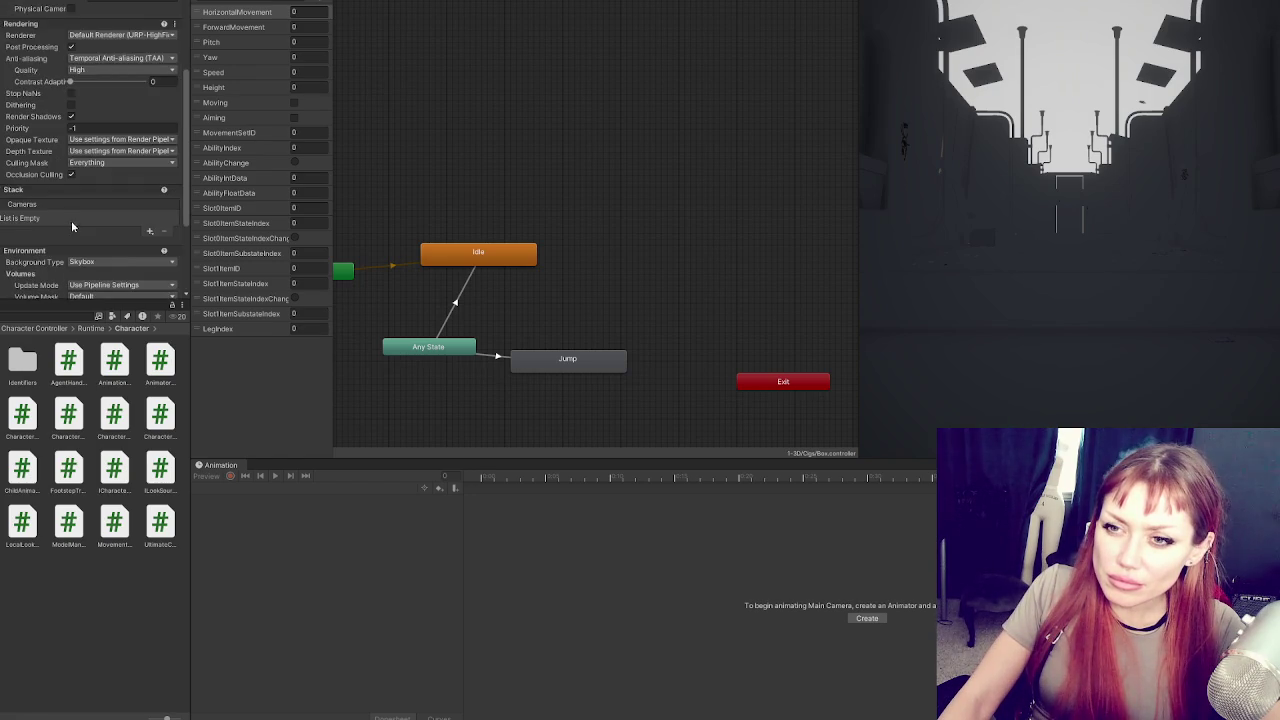
scroll(70, 221, "down", 6)
Set the Main Camera background type to Solid Color with pure black (000000)
left_click(93, 140)
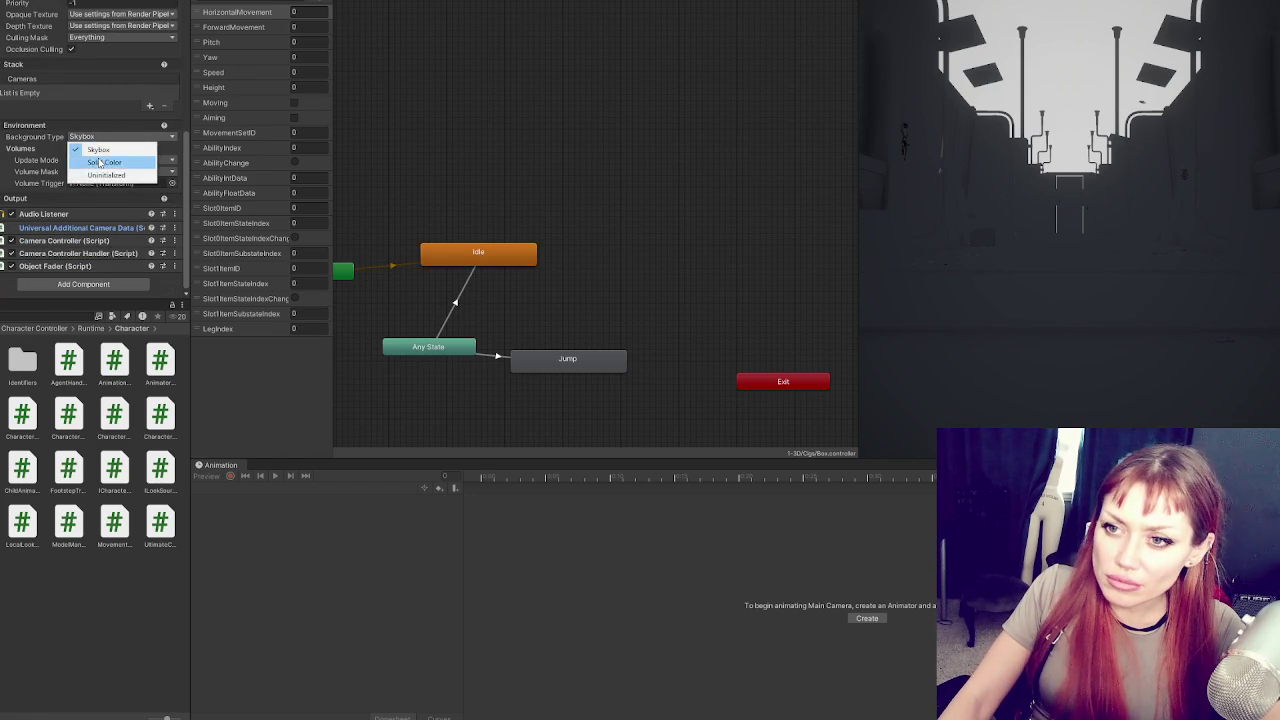
left_click(100, 162)
left_click(105, 148)
left_click_drag(150, 264, 85, 298)
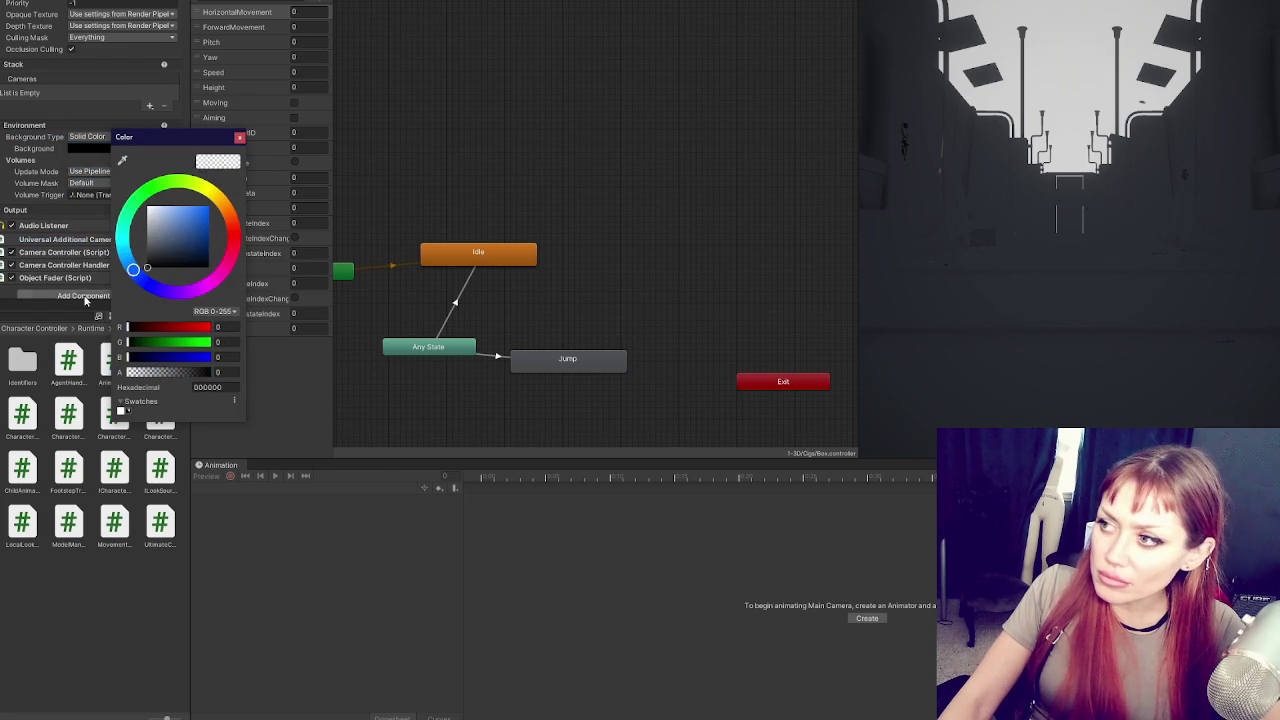
left_click(22, 166)
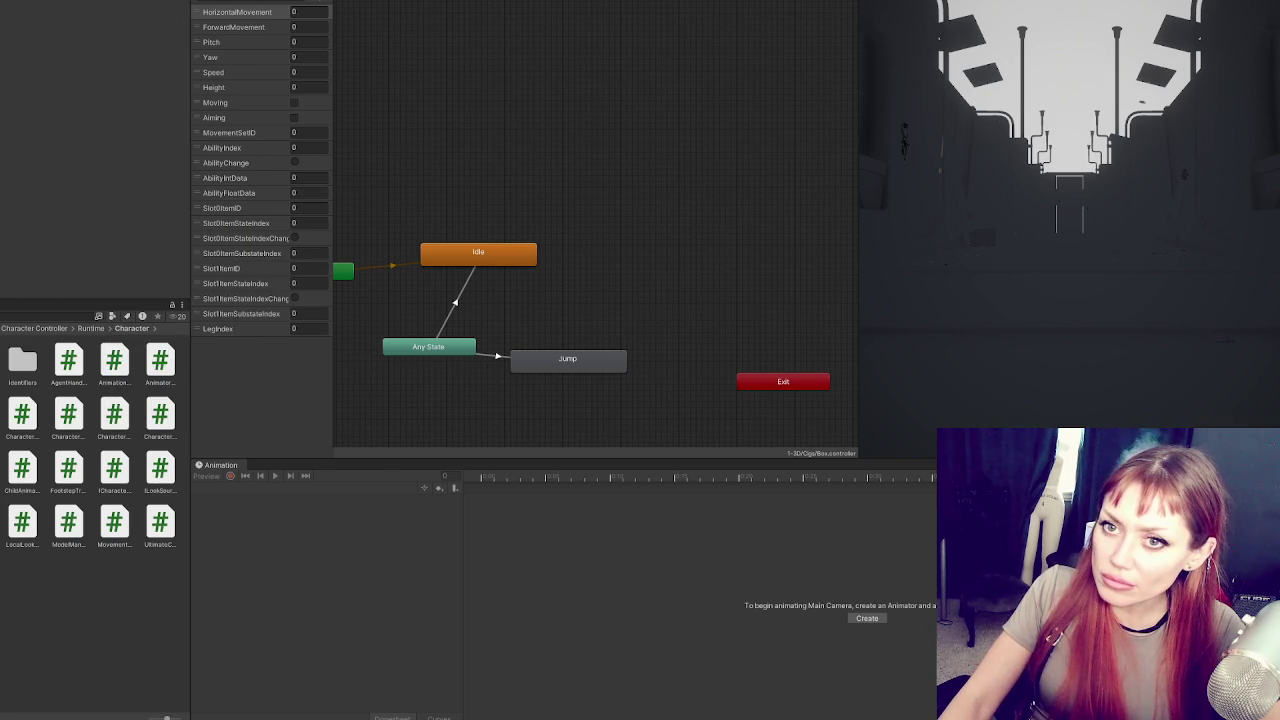
Create a Global Volume with a new profile and add a Bloom post-processing override
right_click(4, 162)
mouse_move(20, 432)
left_click(73, 432)
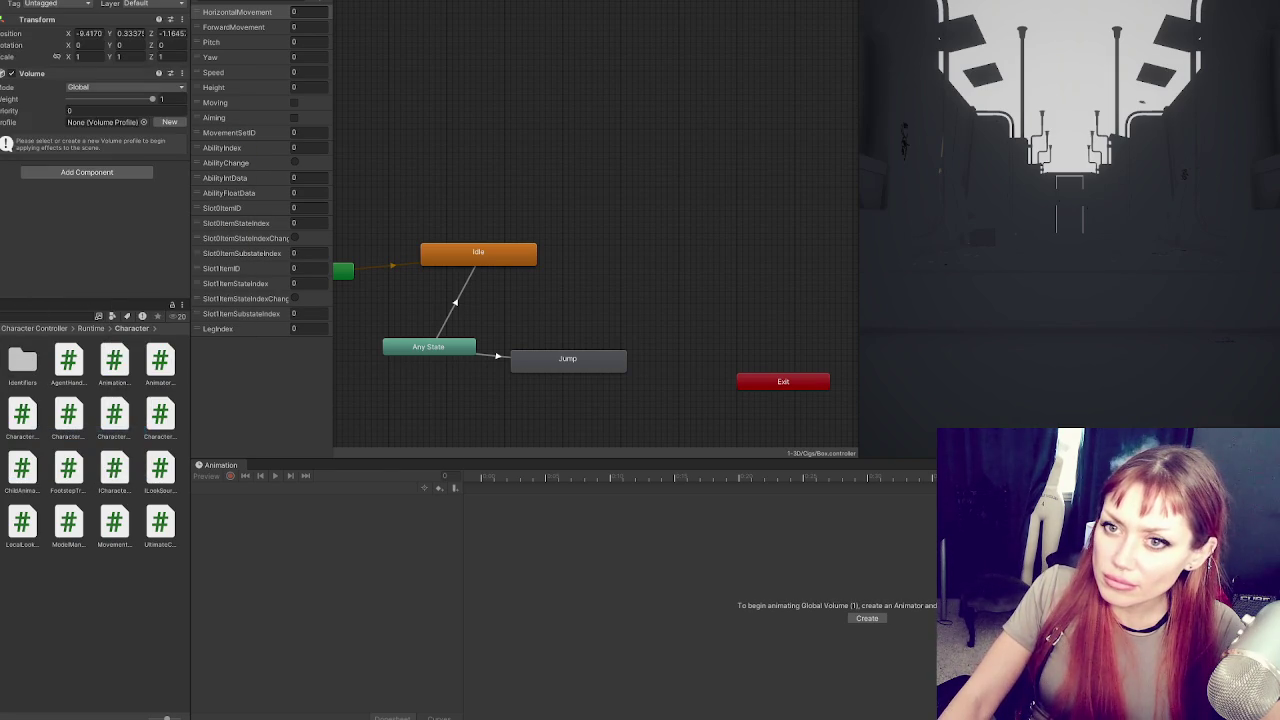
left_click(166, 122)
left_click(100, 166)
left_click(90, 212)
left_click(91, 212)
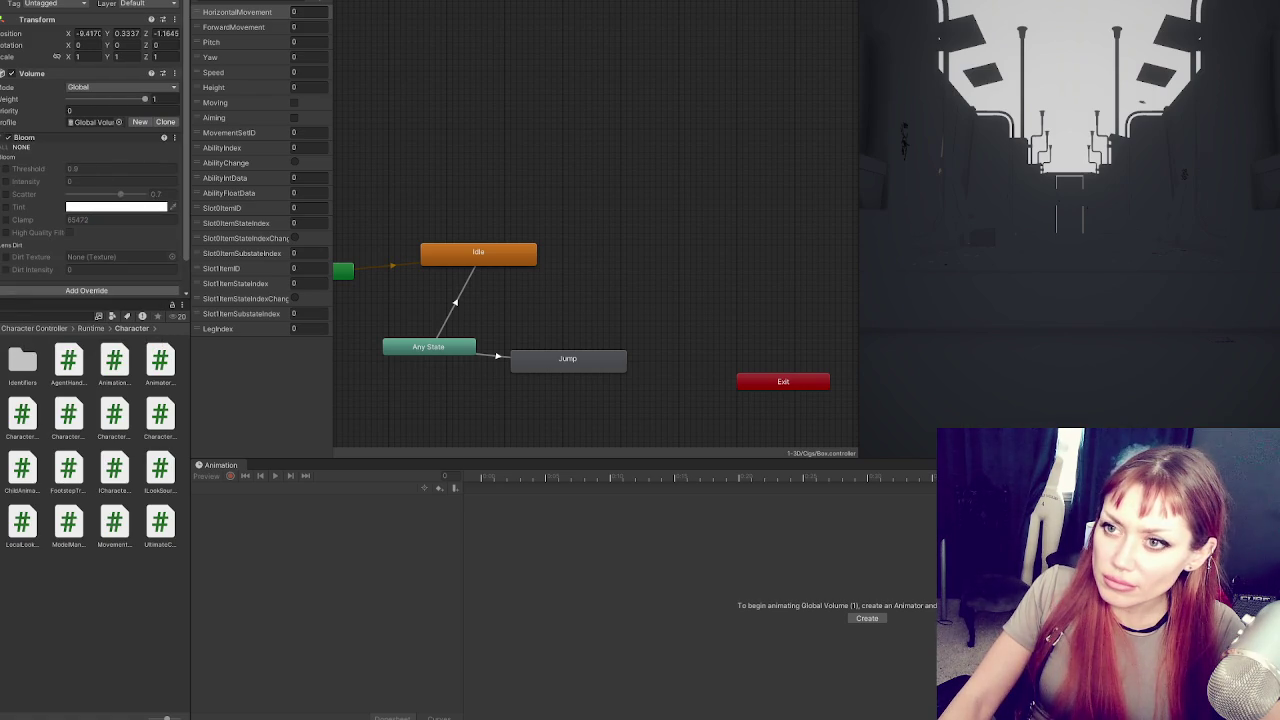
Name user layer 6 'Volume' and put the Global Volume on that layer
left_click(145, 4)
left_click(170, 160)
left_click(105, 127)
type("Volume")
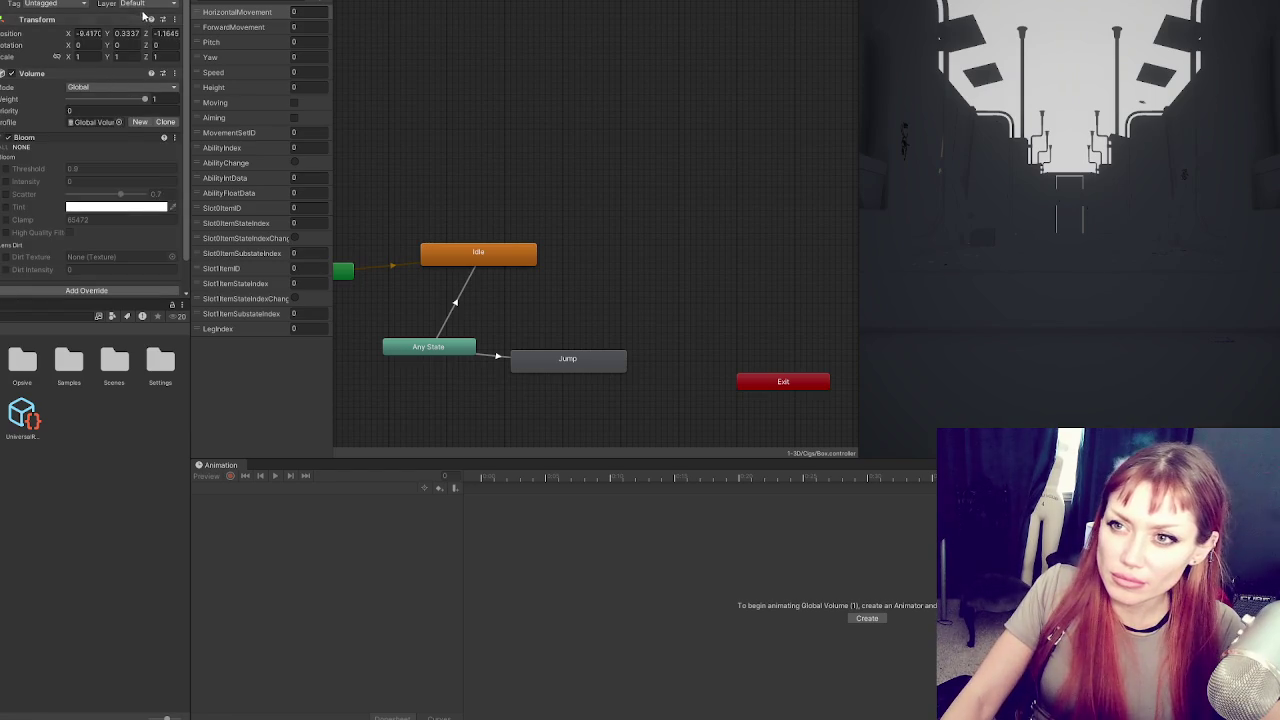
left_click(117, 88)
left_click(158, 4)
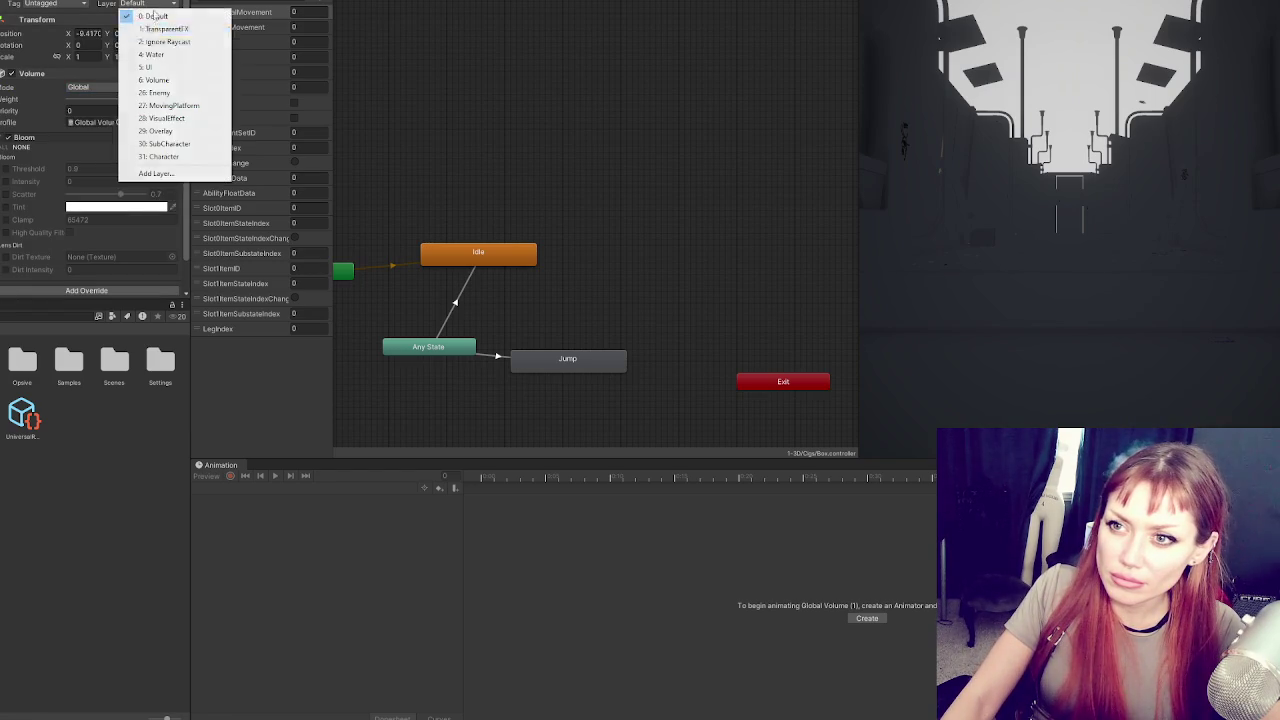
left_click(155, 80)
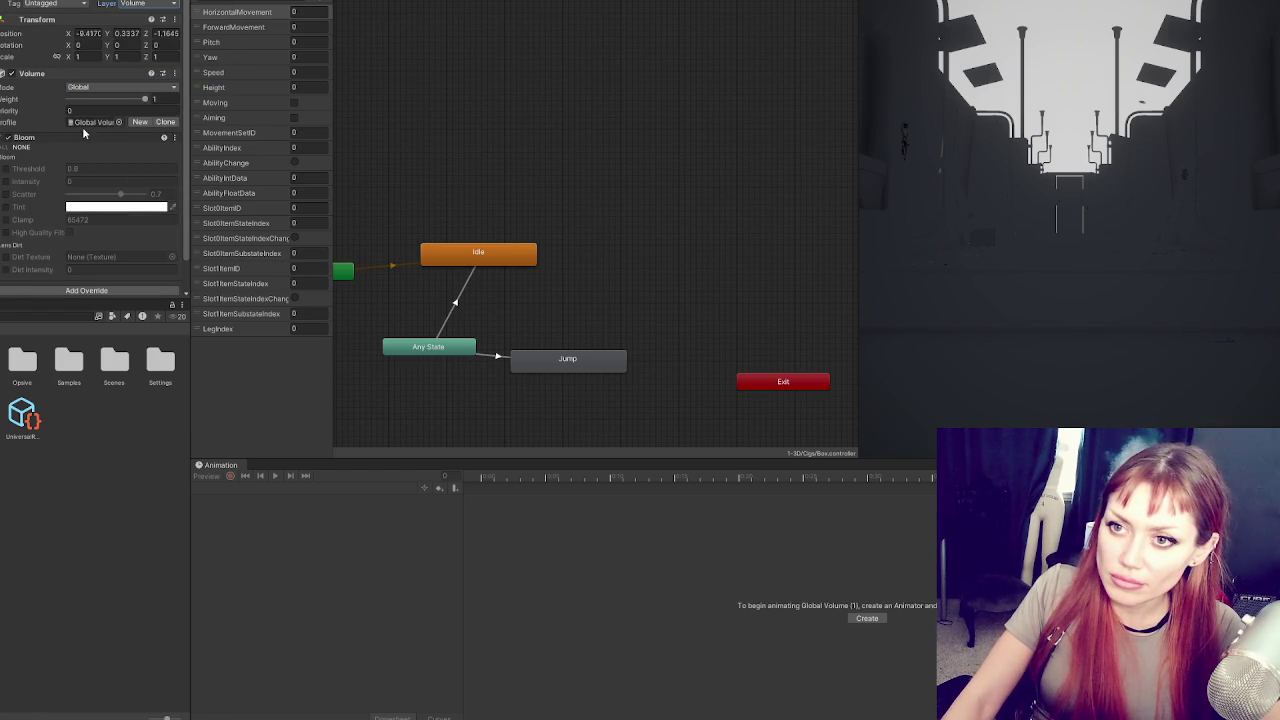
Keep the volume mode Global, review Tags and Layers, and open the PlayerInputProxy script
left_click(152, 88)
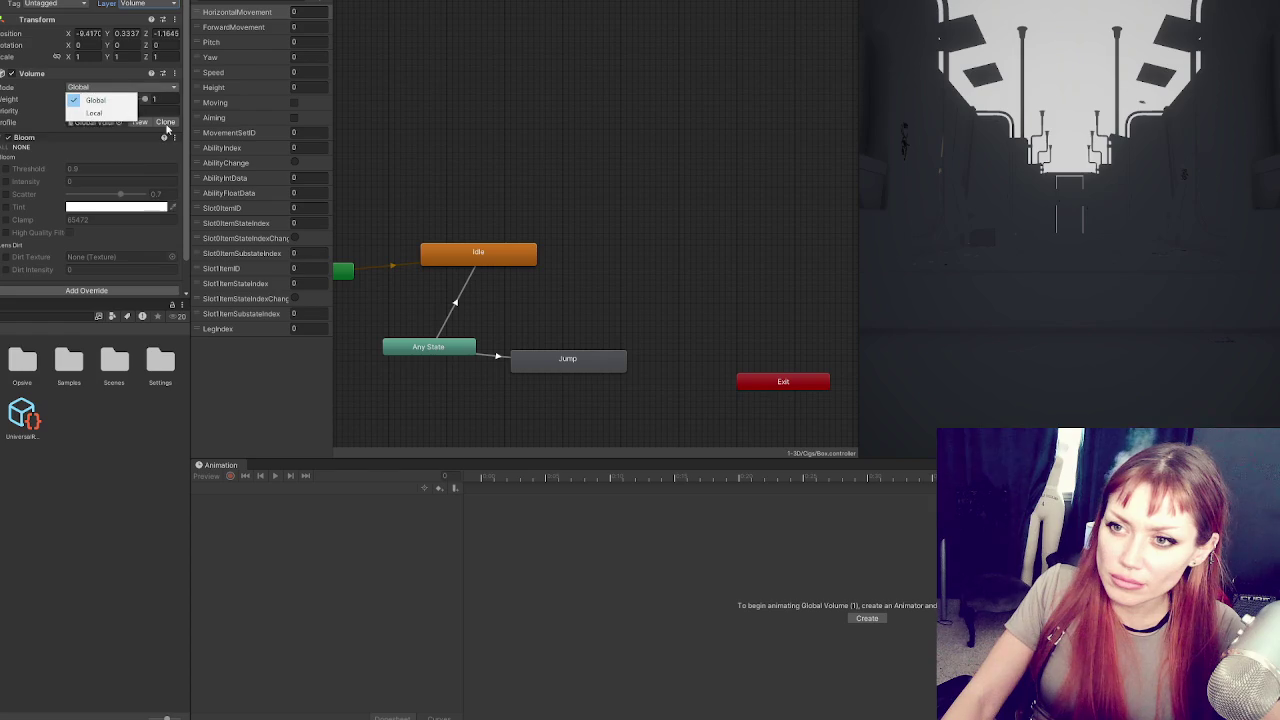
left_click(185, 120)
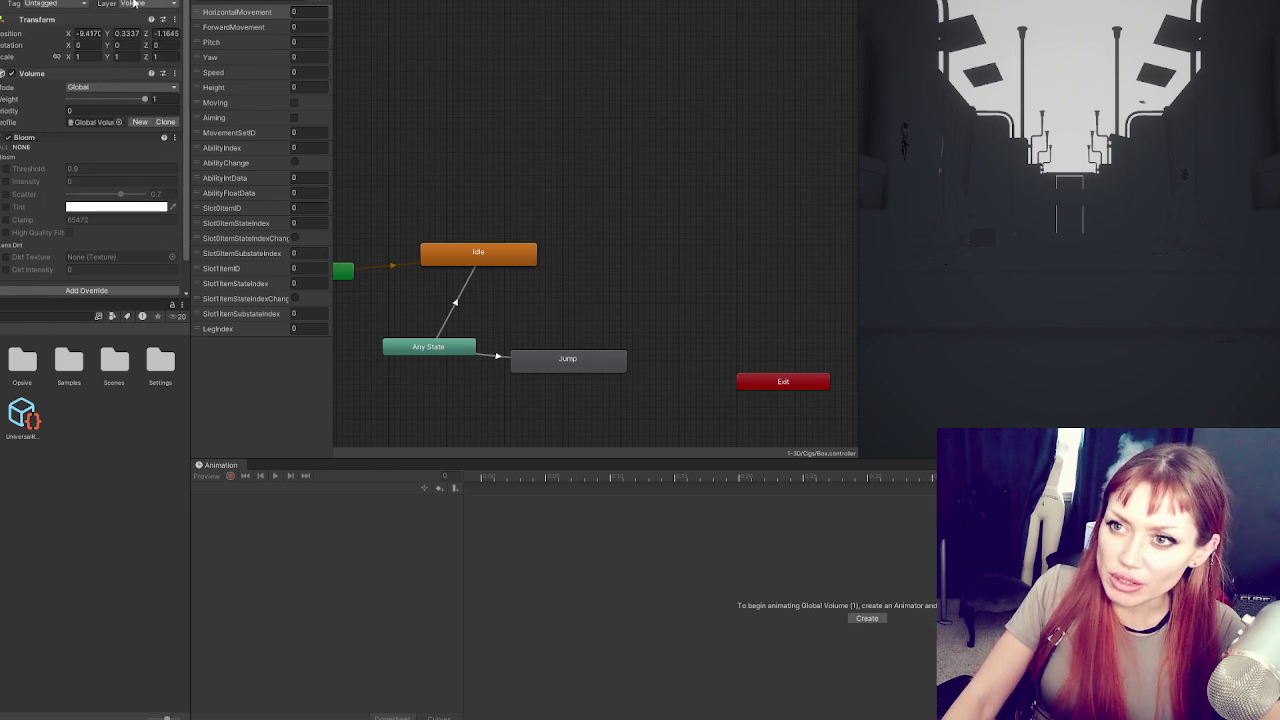
left_click(132, 5)
left_click(155, 174)
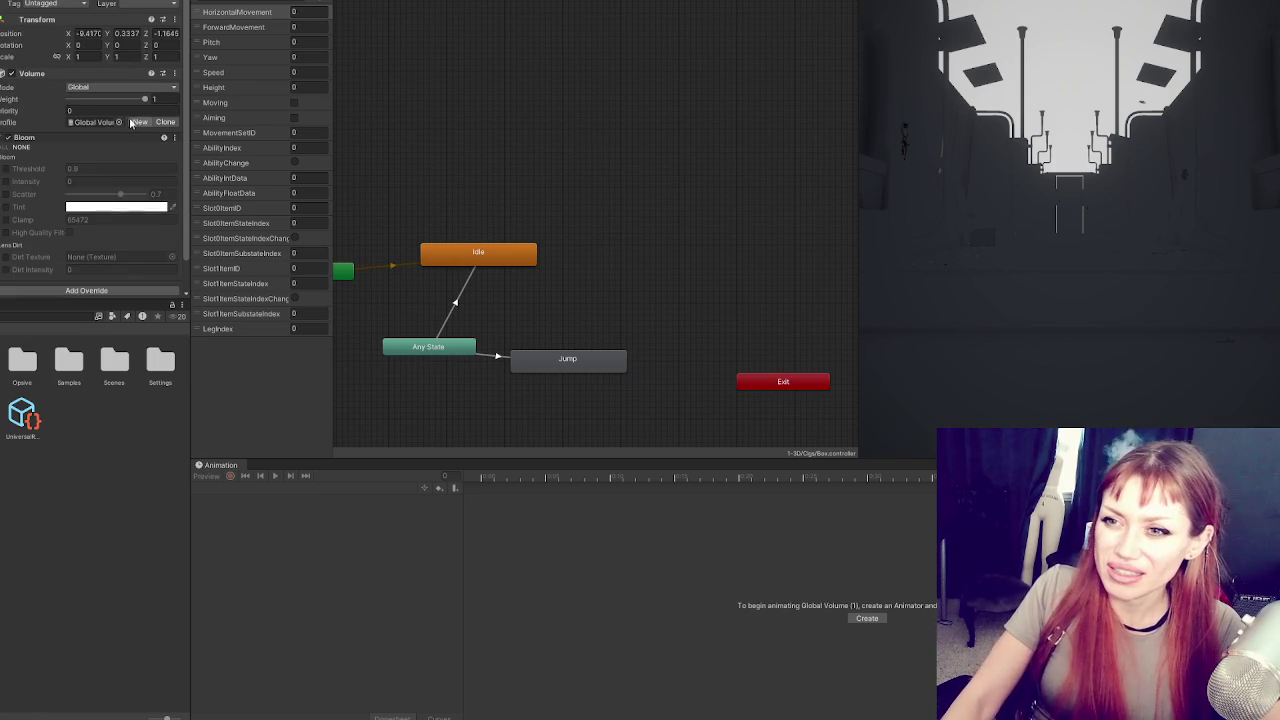
left_click(140, 8)
left_click(150, 17)
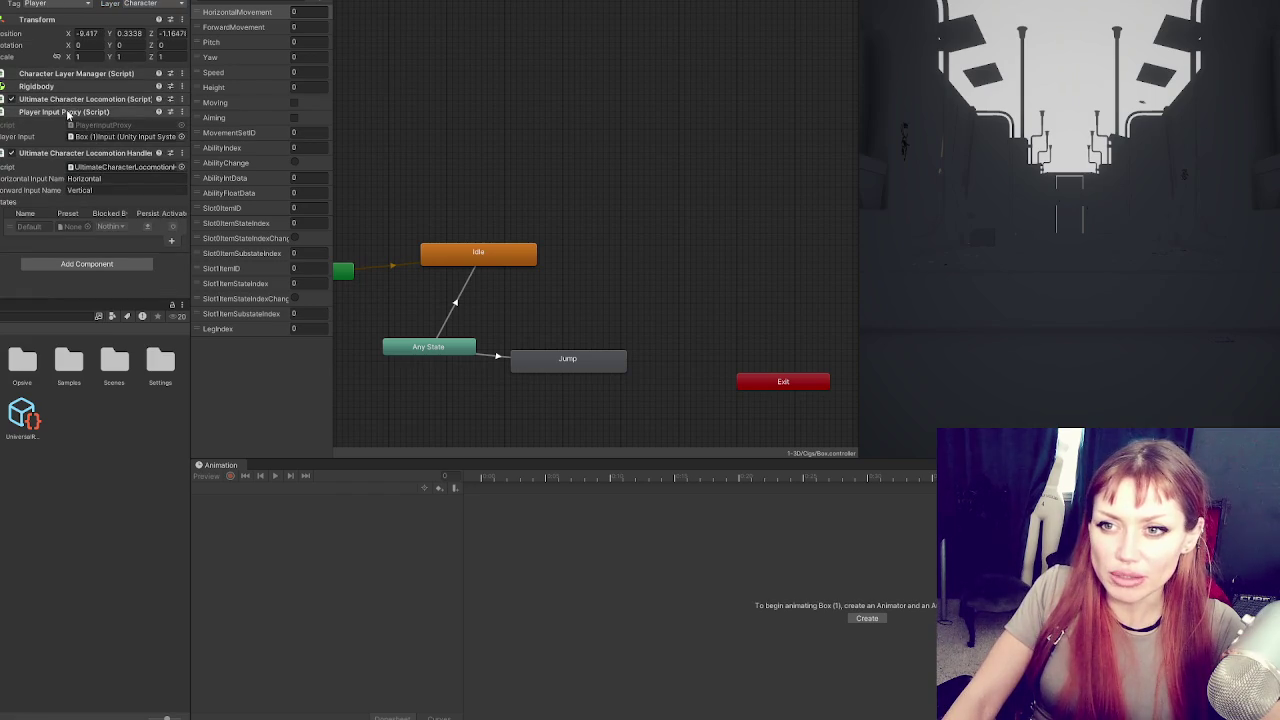
double_click(135, 125)
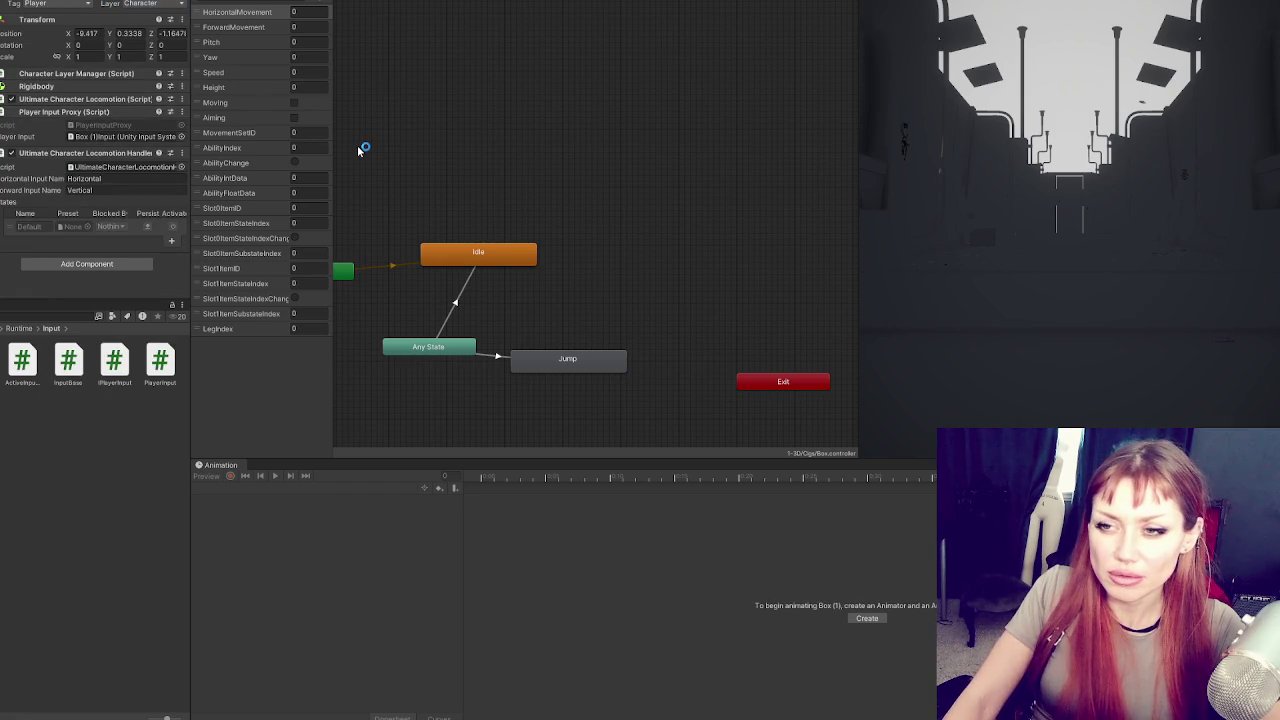
Scroll through PlayerInputProxy.cs to read its Awake() and GetButton methods
scroll(370, 160, "down", 5)
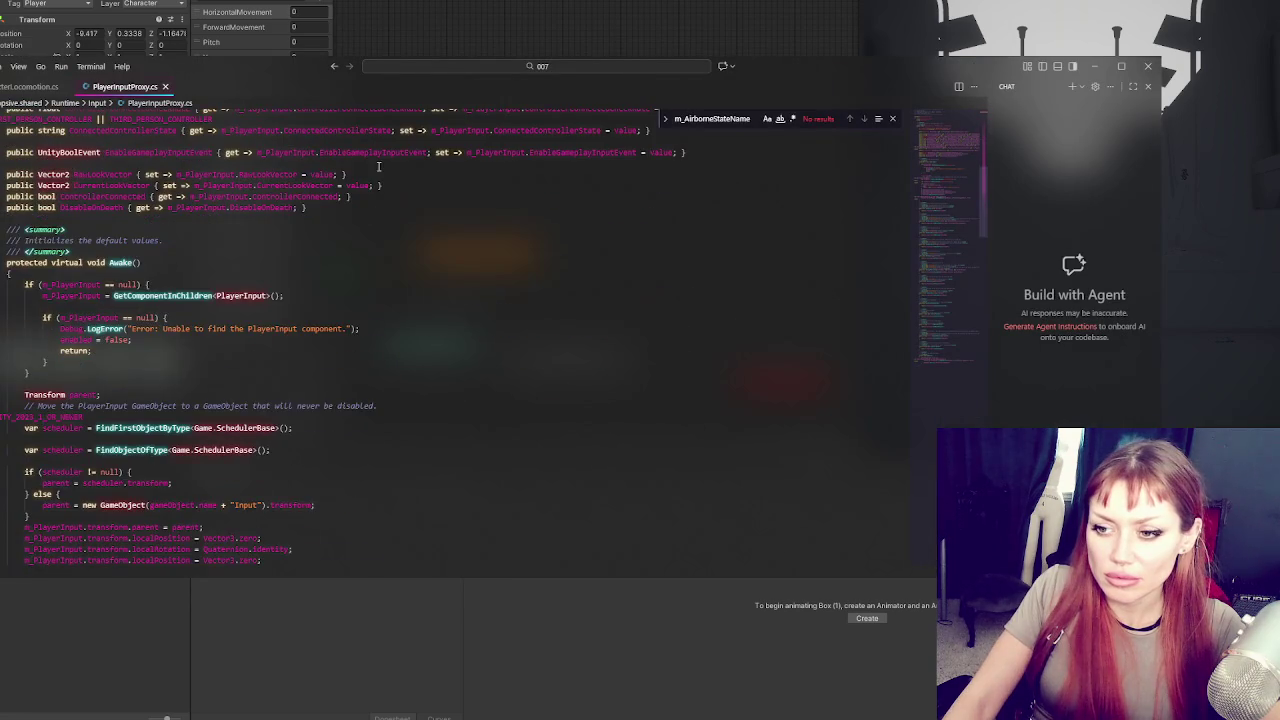
scroll(385, 180, "down", 15)
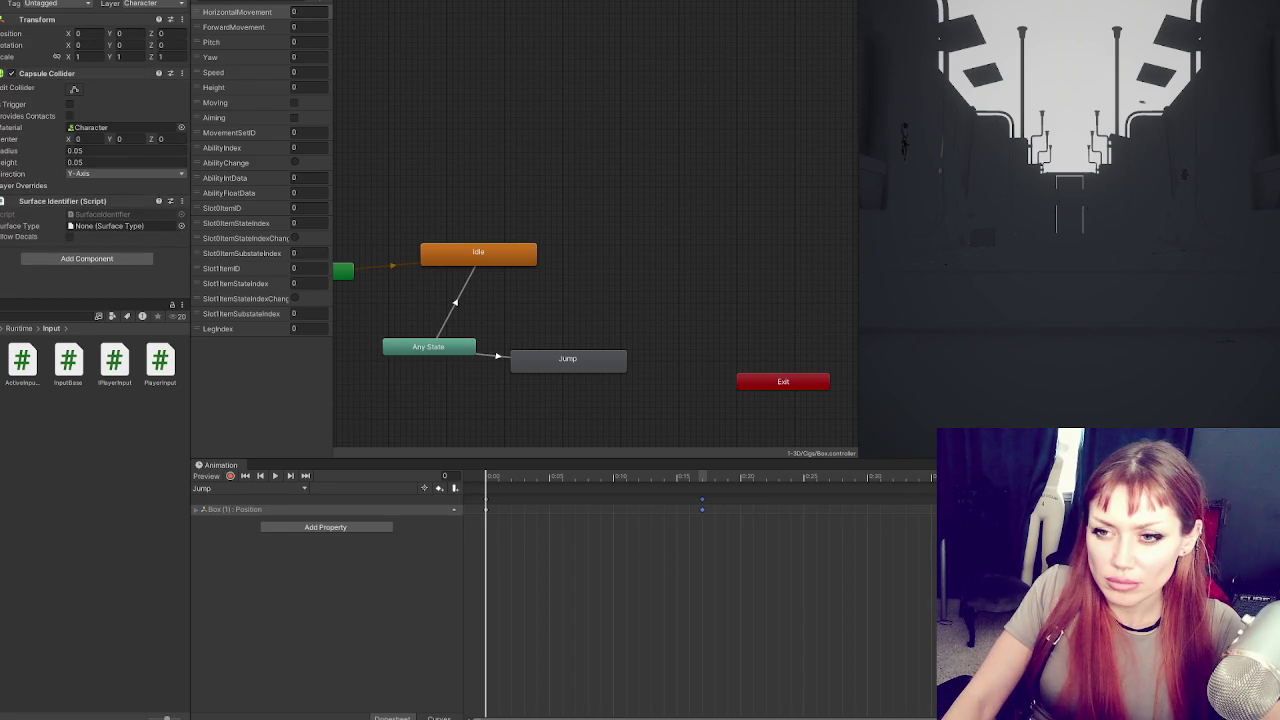
Open the CharacterInput actions asset, inspect the Jump action and its keyboard binding, then close it
left_click(181, 225)
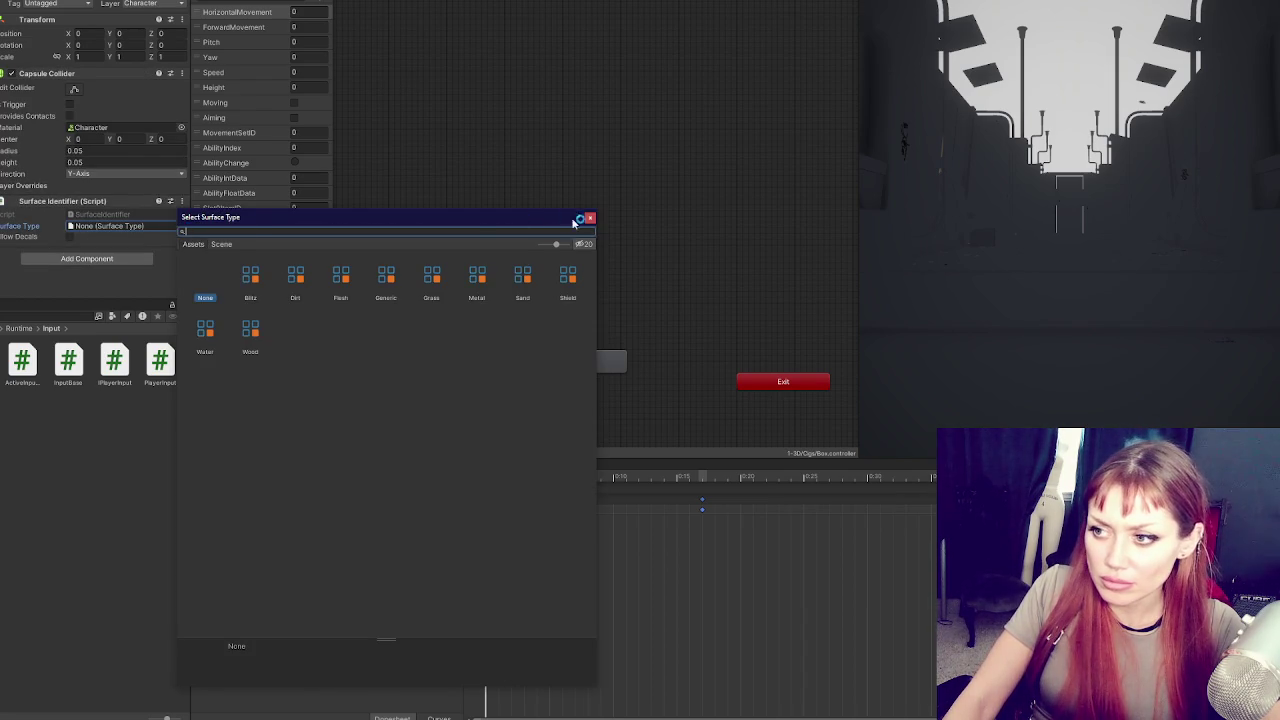
left_click(589, 215)
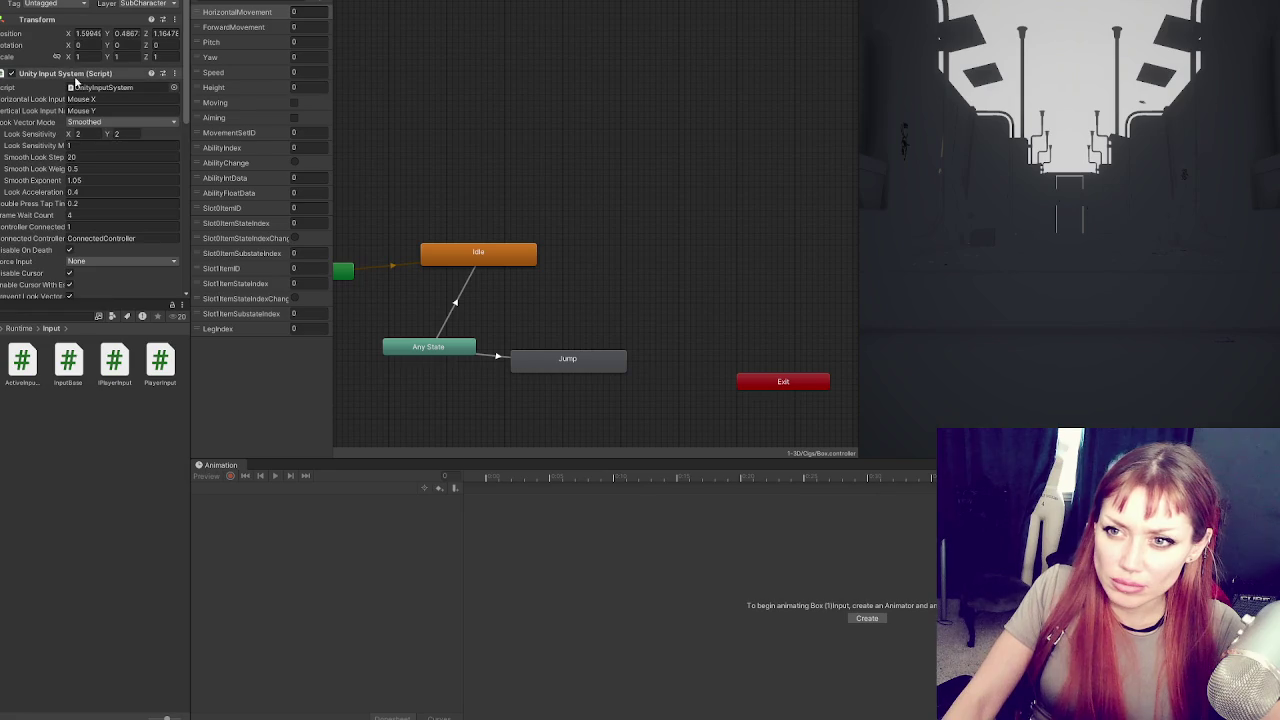
double_click(98, 101)
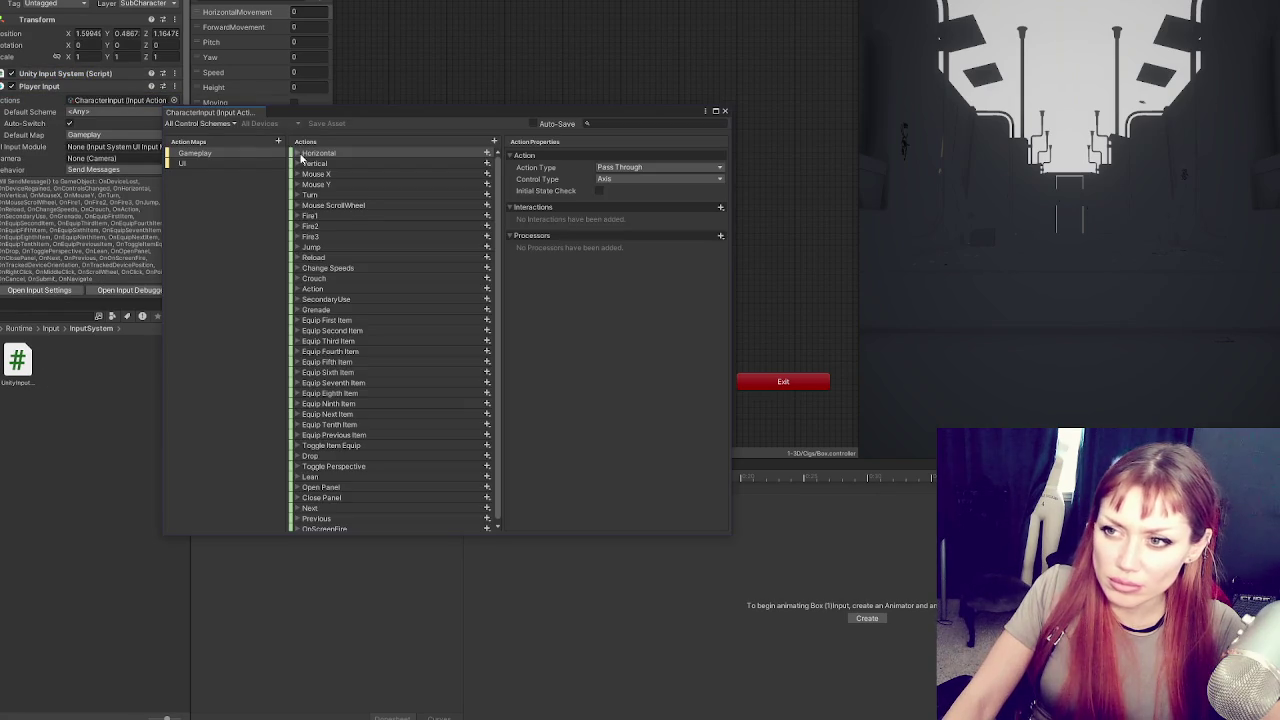
scroll(305, 200, "down", 1)
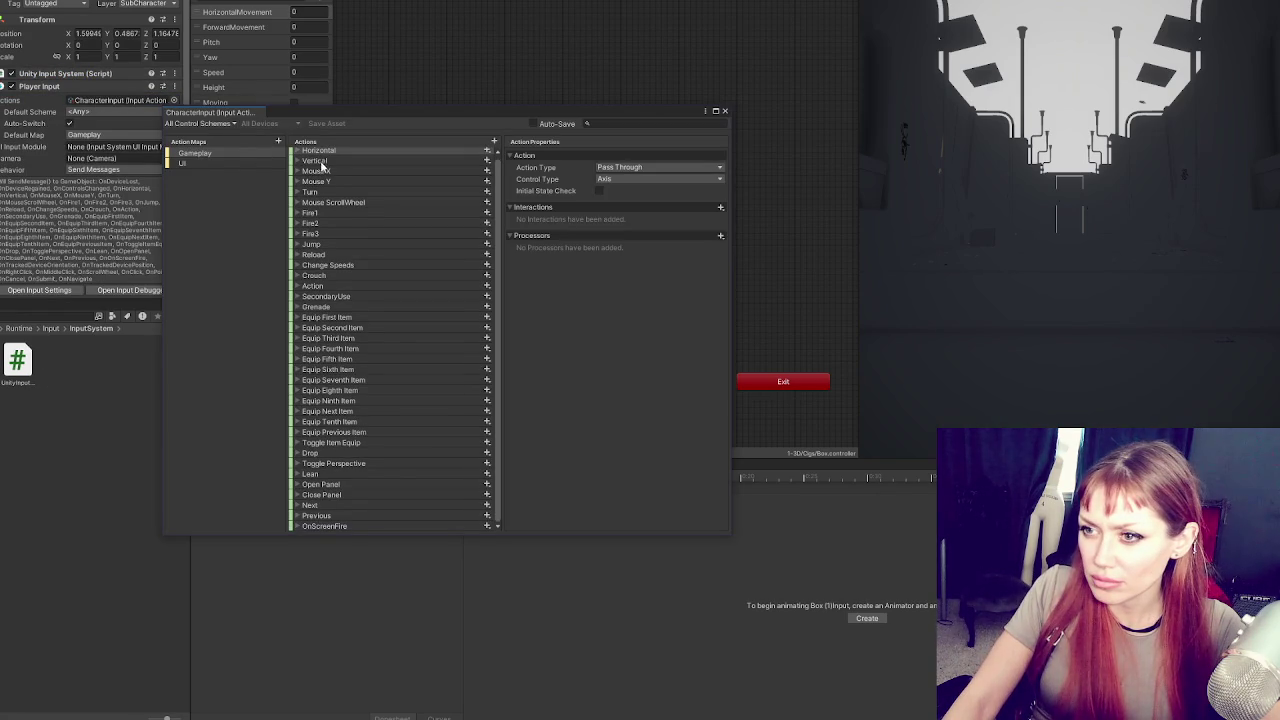
left_click(301, 245)
left_click(301, 245)
left_click(330, 255)
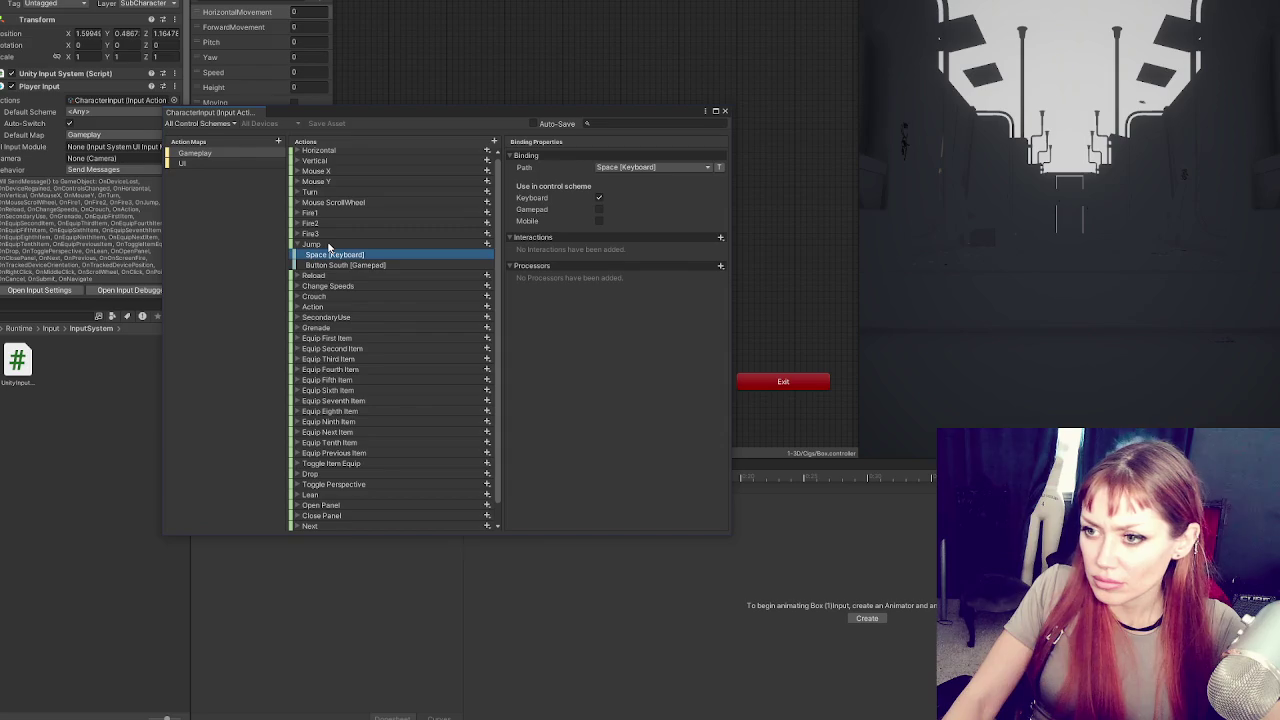
left_click(328, 245)
left_click(724, 110)
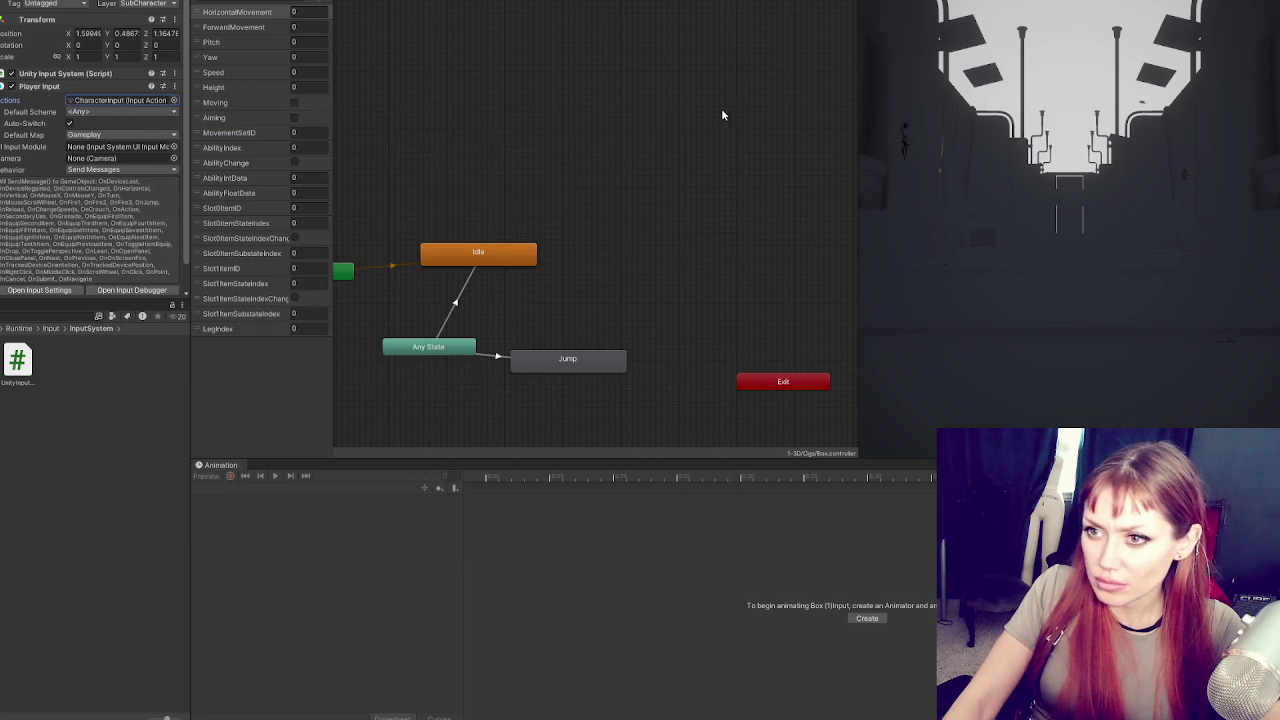
Open the UnityInputSystem script and search it for 'jump', then 'onenable'
left_click(45, 74)
left_click(131, 89)
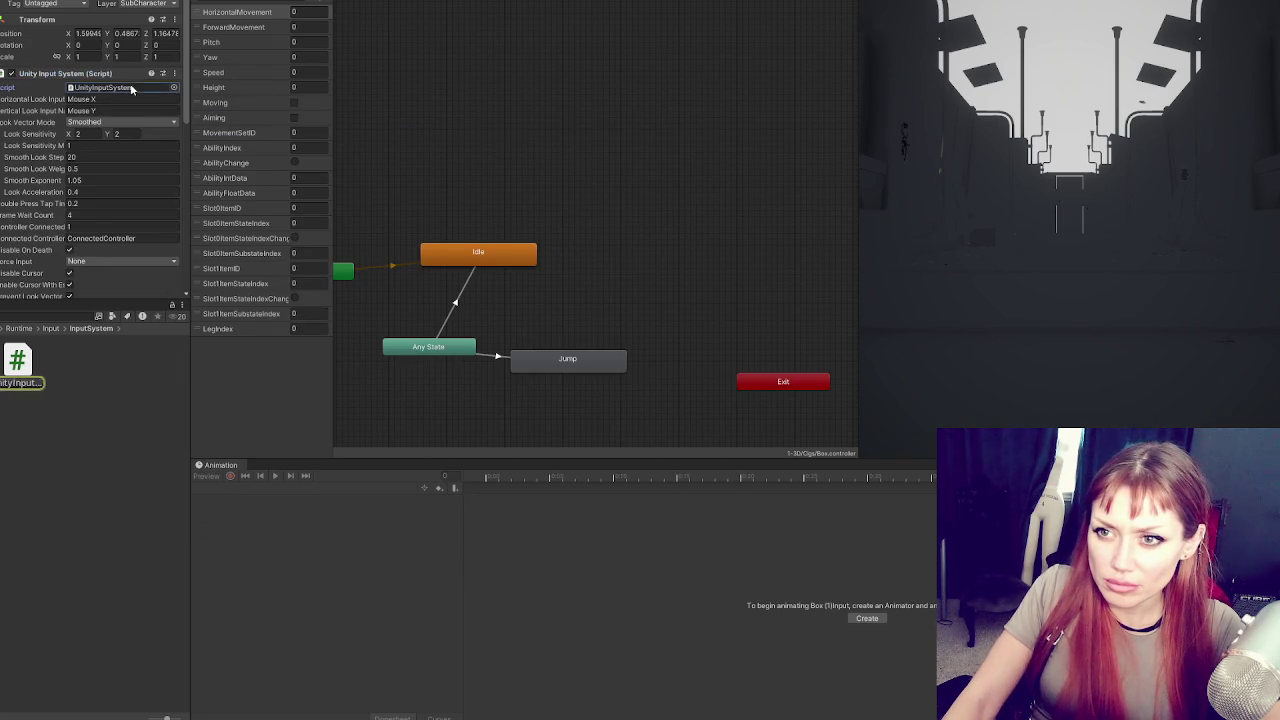
type("jump")
key("BackSpace")
key("BackSpace")
key("BackSpace")
type("onenable")
key("alt+Tab")
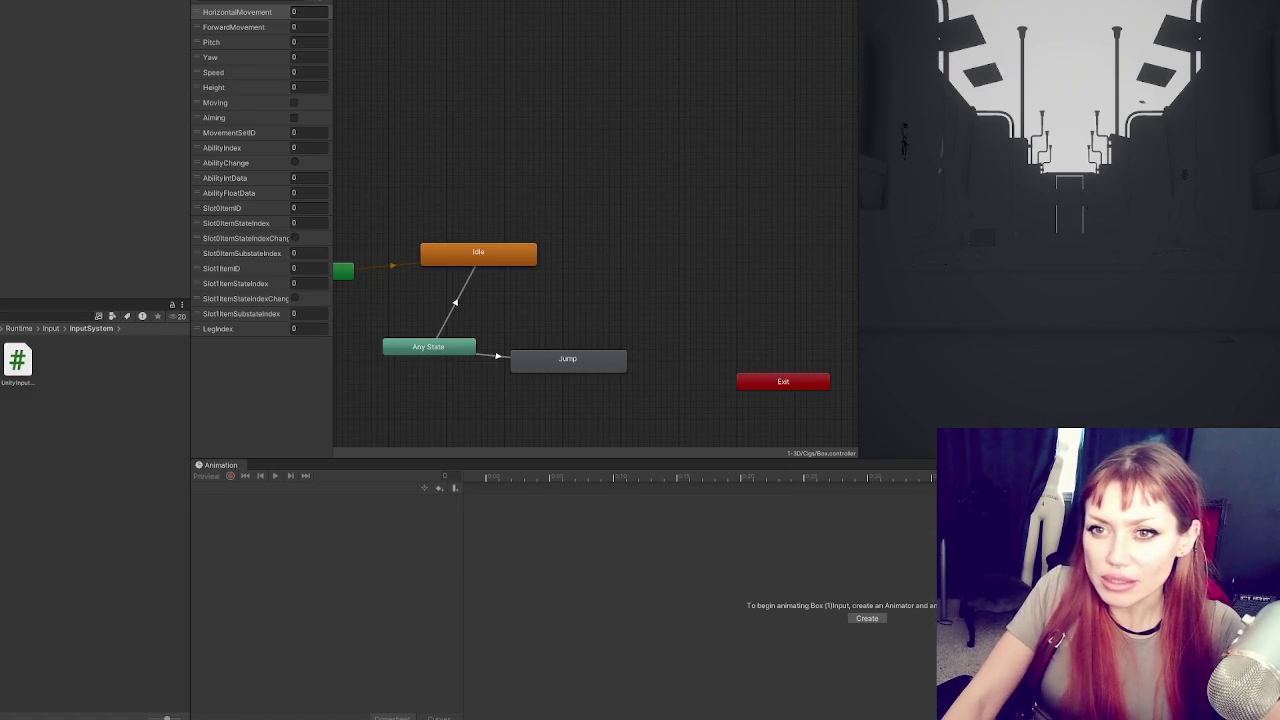
Review the Player Input control schemes and keep the Any scheme
scroll(110, 128, "down", 5)
scroll(110, 128, "down", 5)
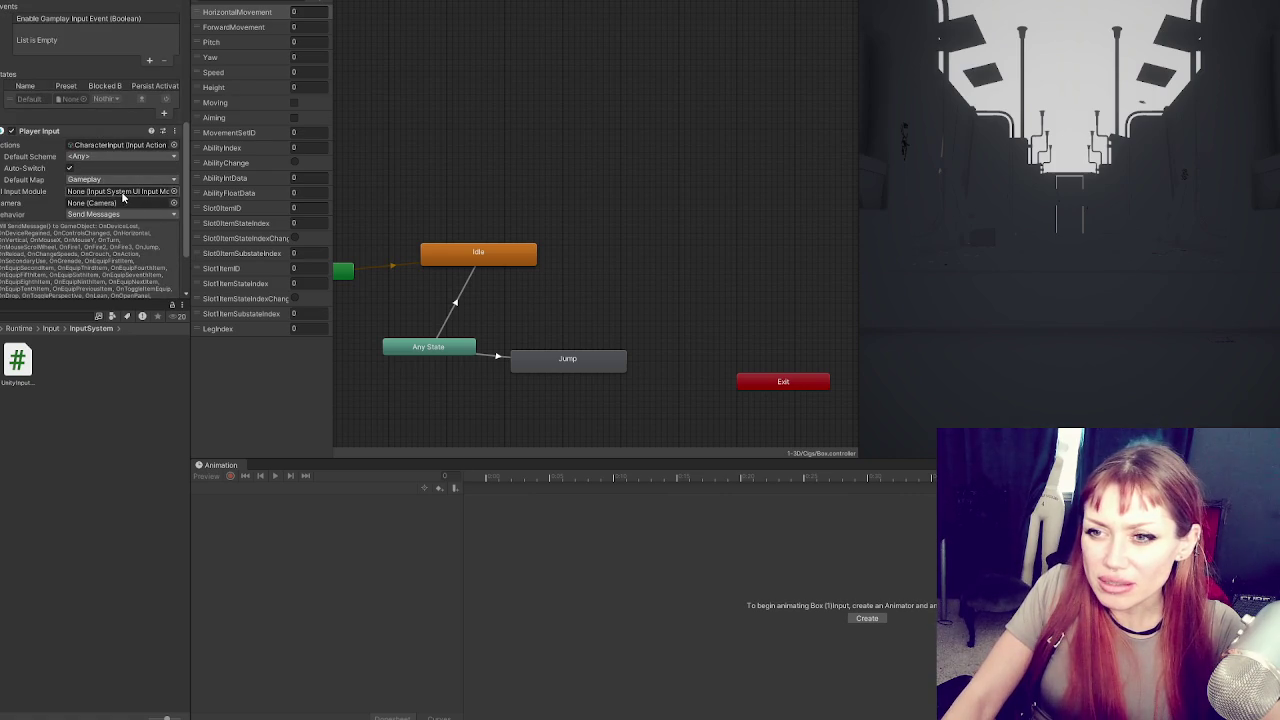
scroll(121, 197, "down", 1)
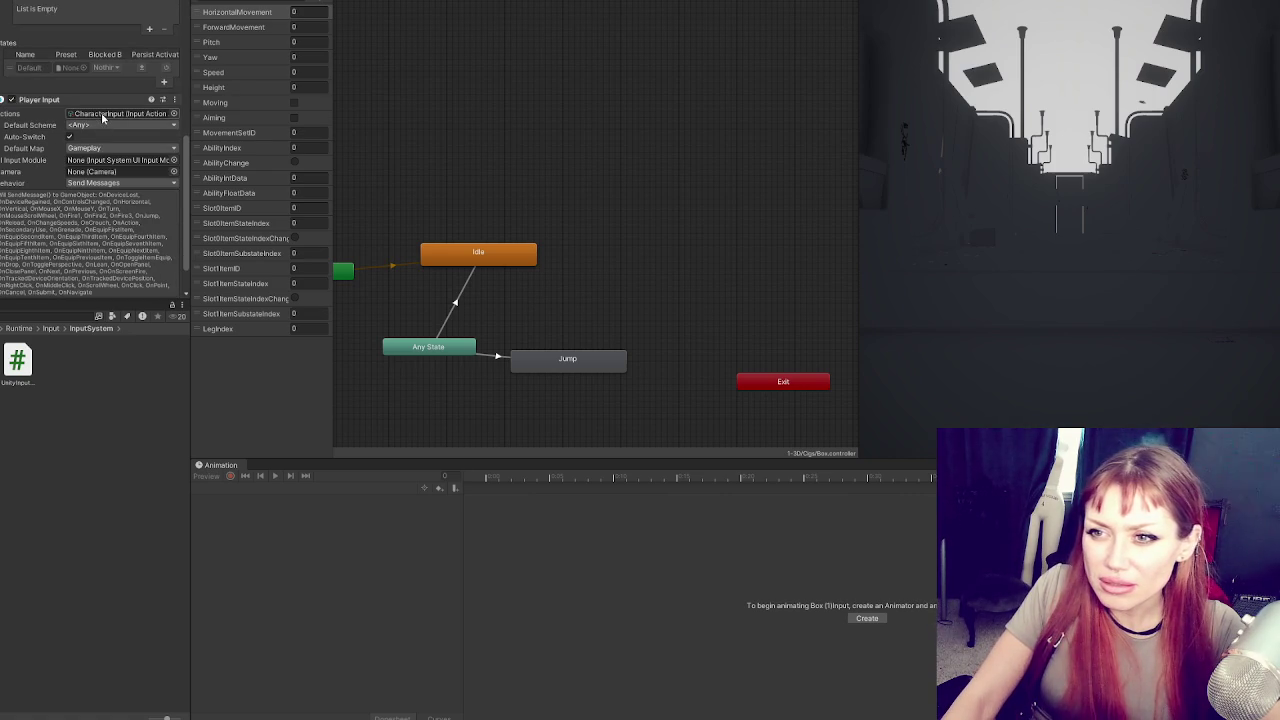
left_click(101, 124)
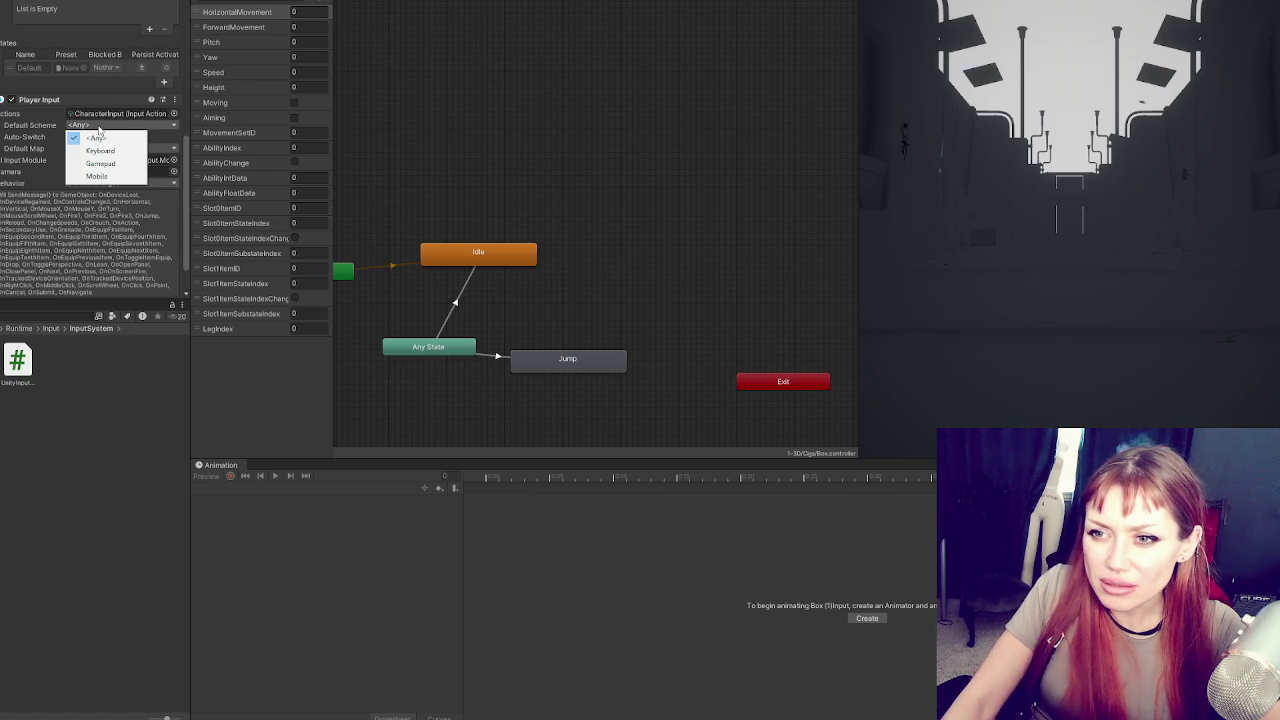
left_click(122, 114)
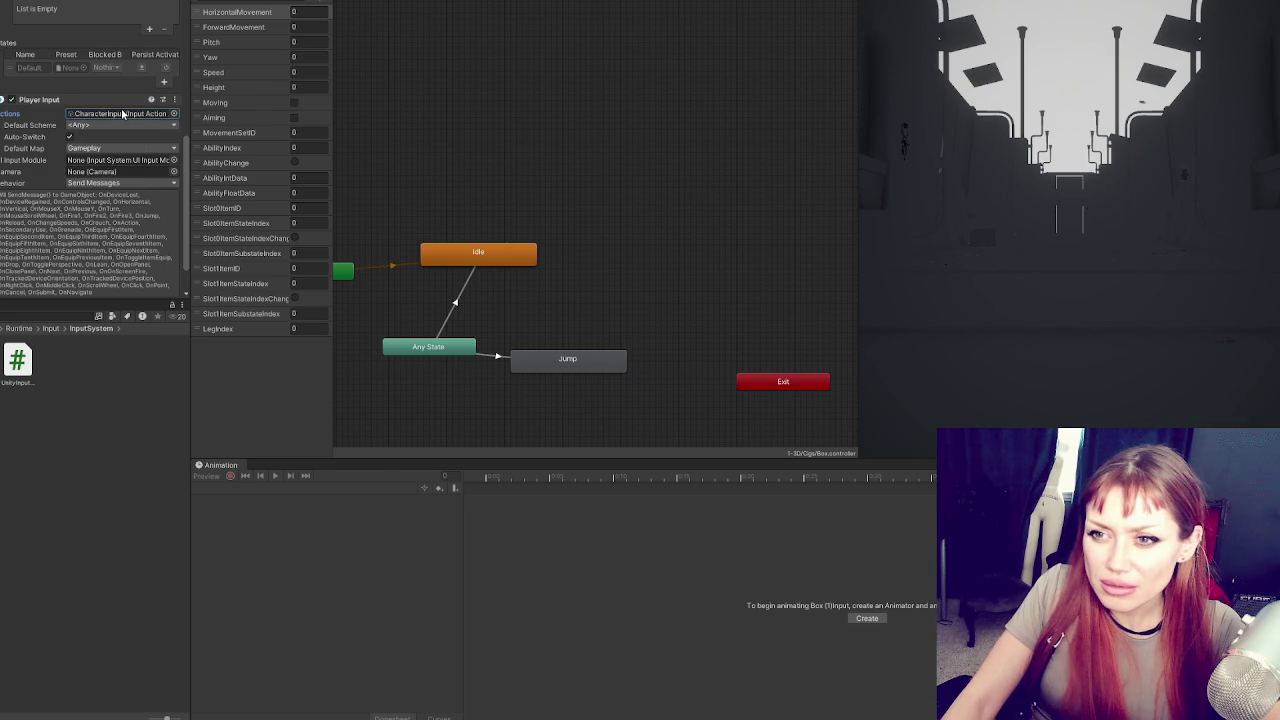
Reopen CharacterInput to confirm Jump is a Button action, then open the UnityInputSystem code
double_click(122, 114)
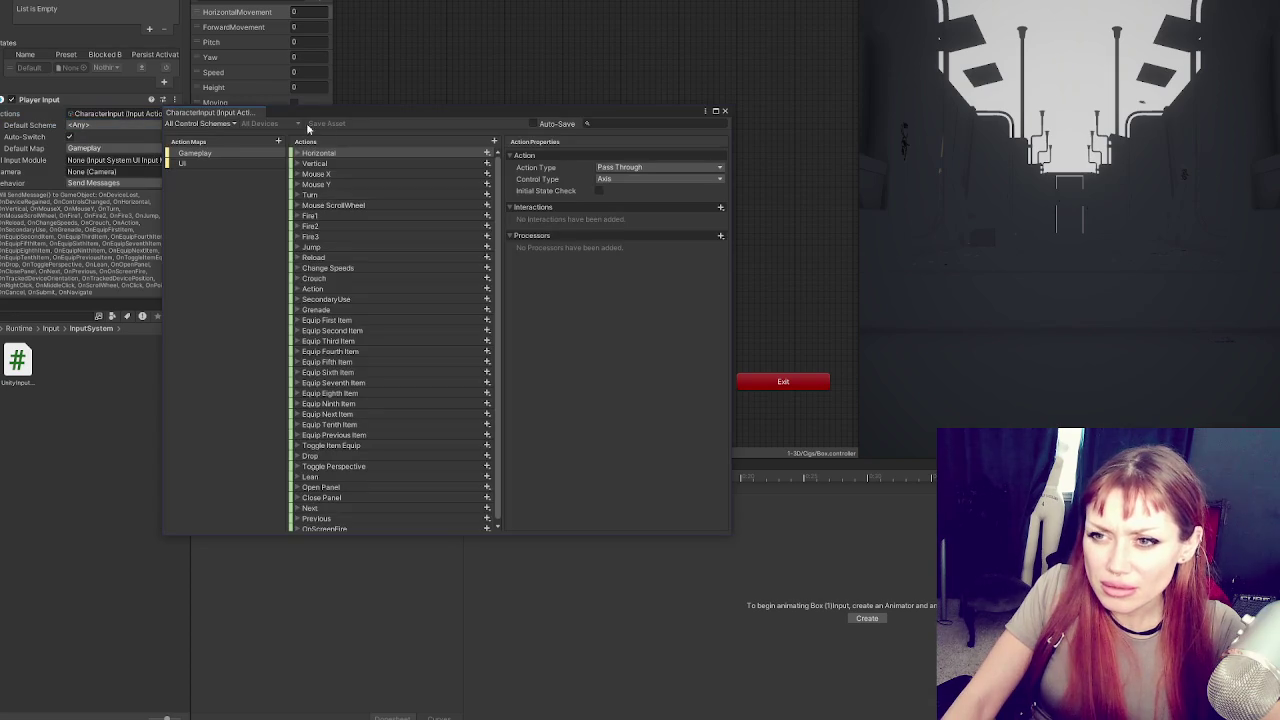
left_click(322, 248)
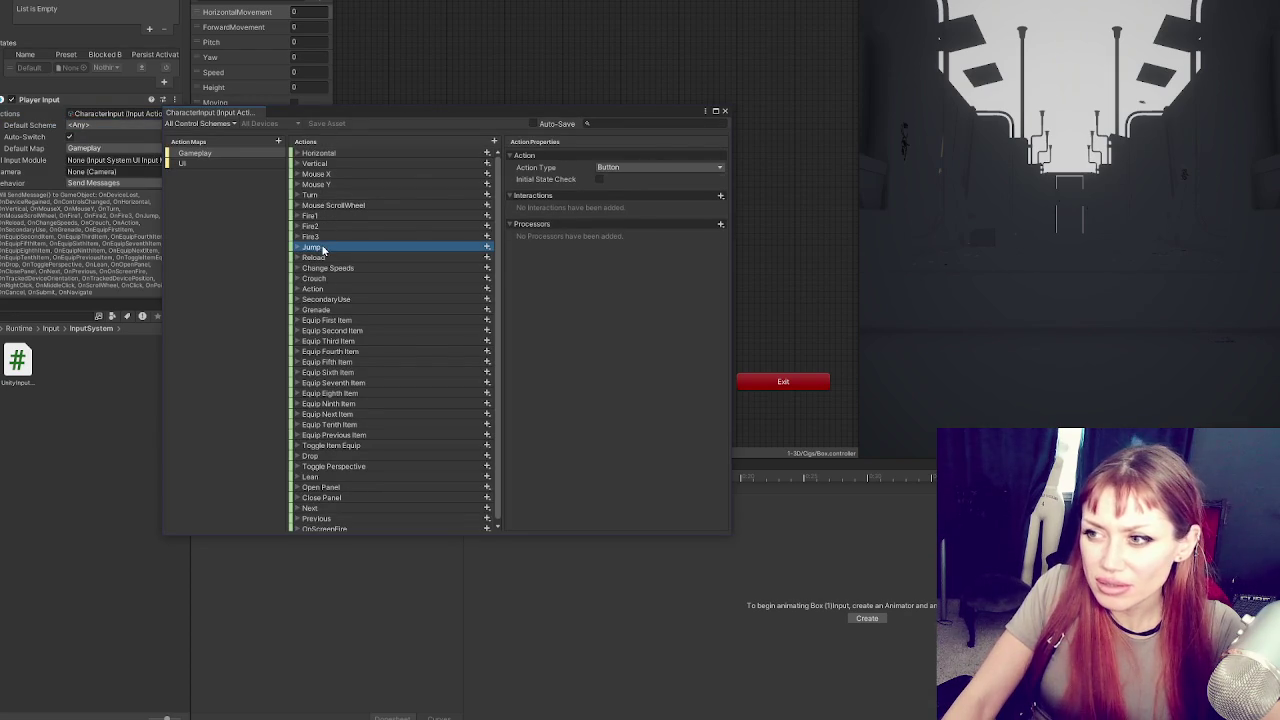
left_click(724, 111)
scroll(90, 137, "down", 2)
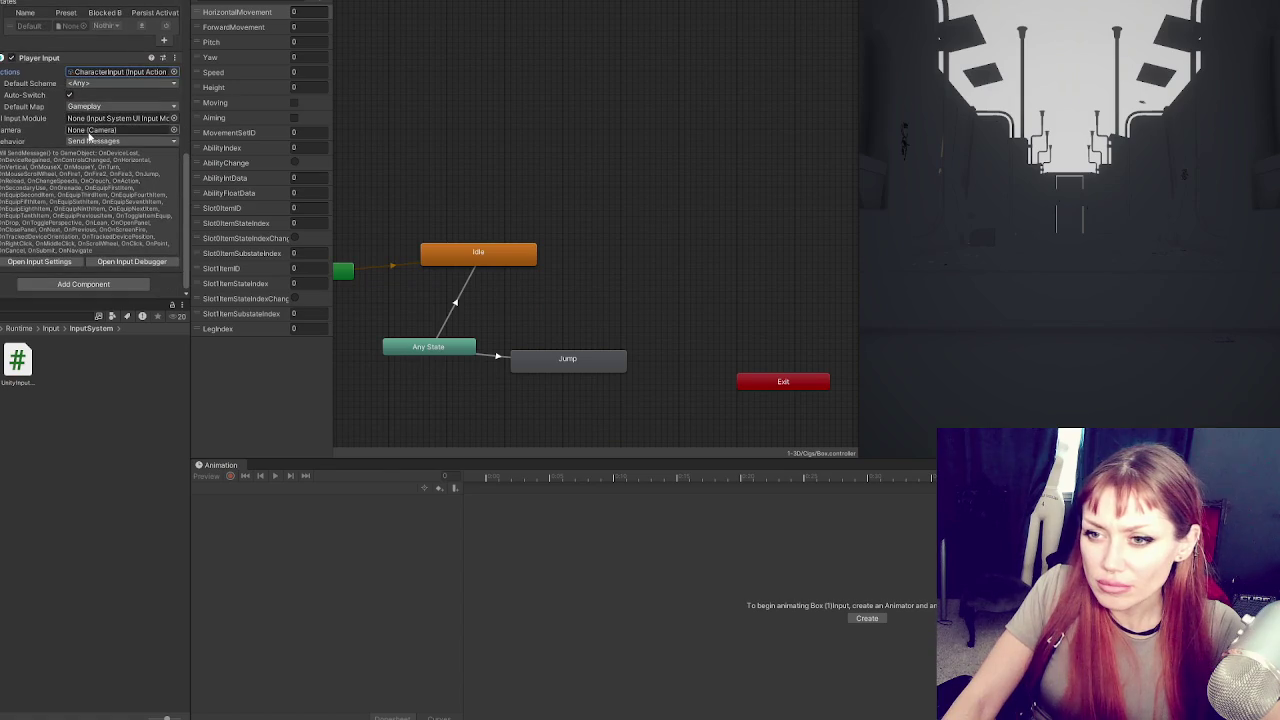
scroll(90, 137, "up", 10)
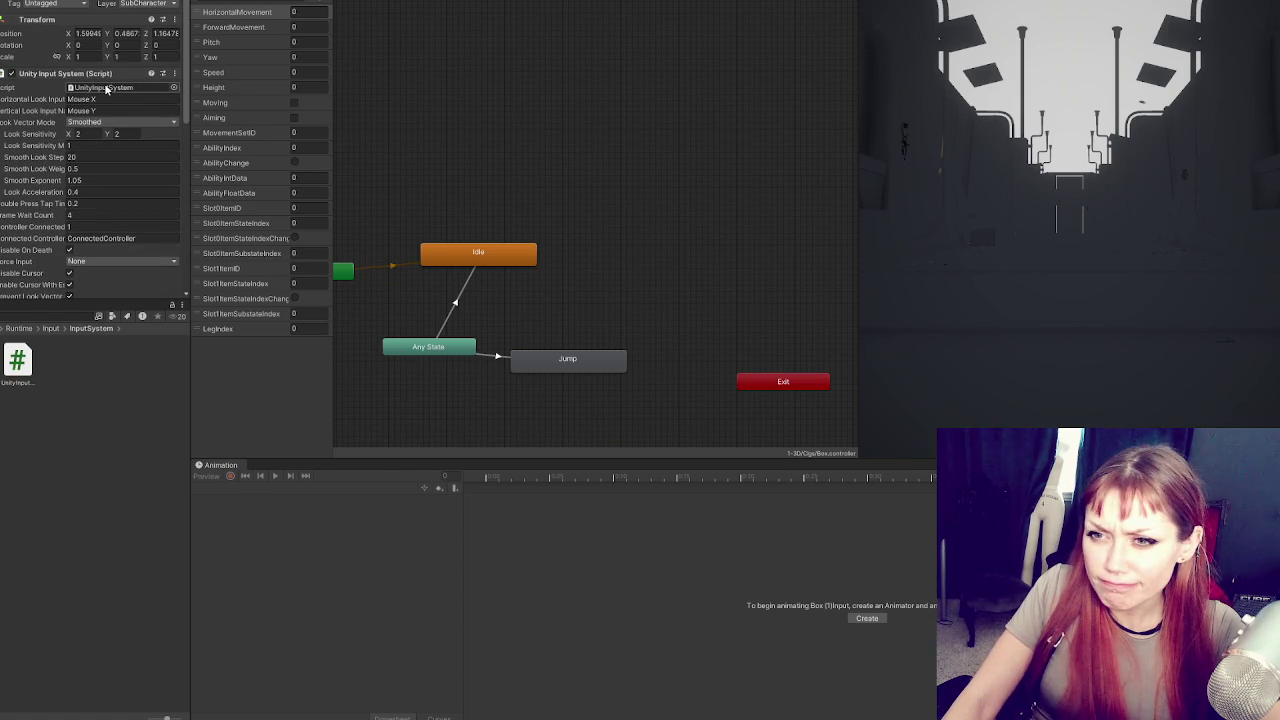
double_click(106, 88)
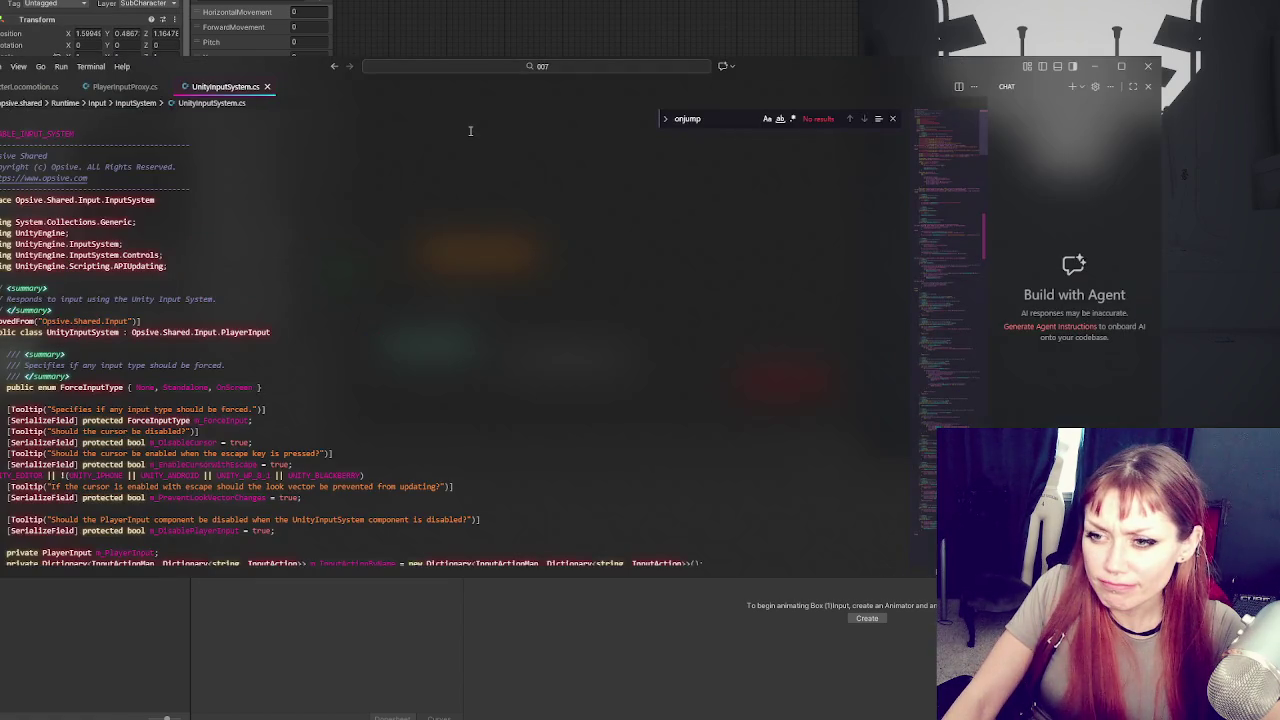
Scroll through UnityInputSystem.cs down to the end of the file
scroll(452, 201, "down", 20)
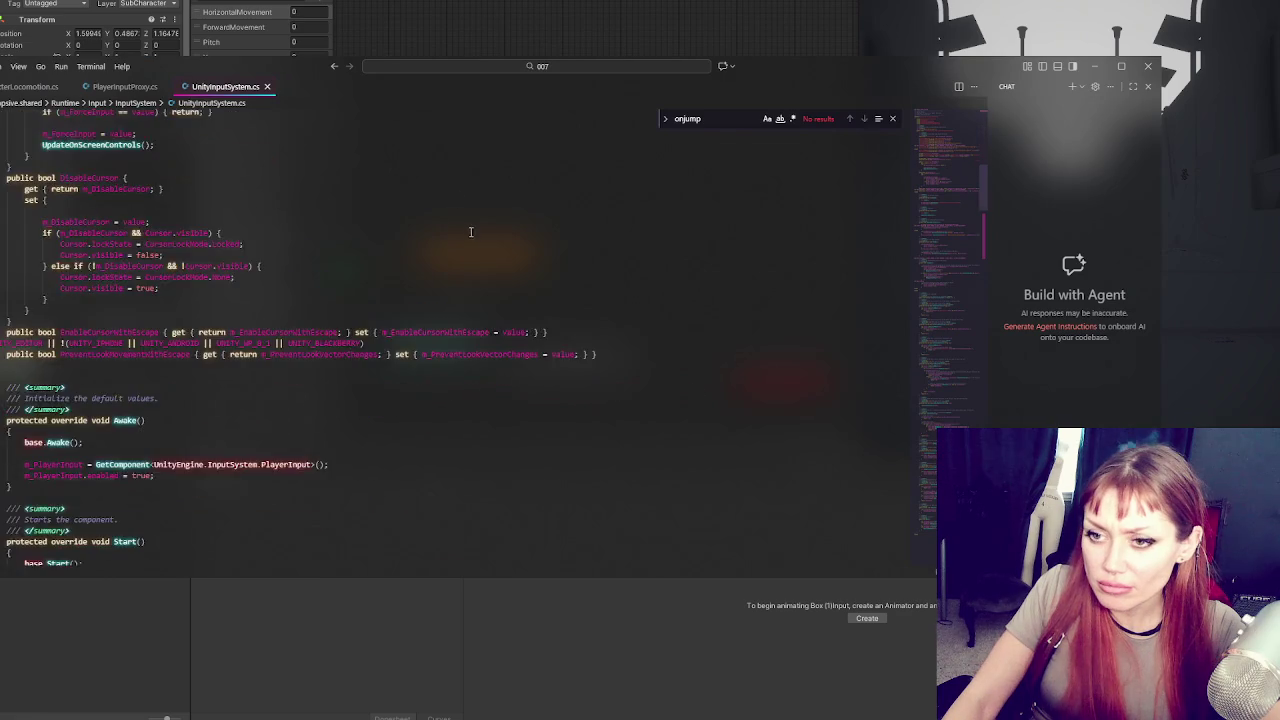
scroll(467, 287, "down", 20)
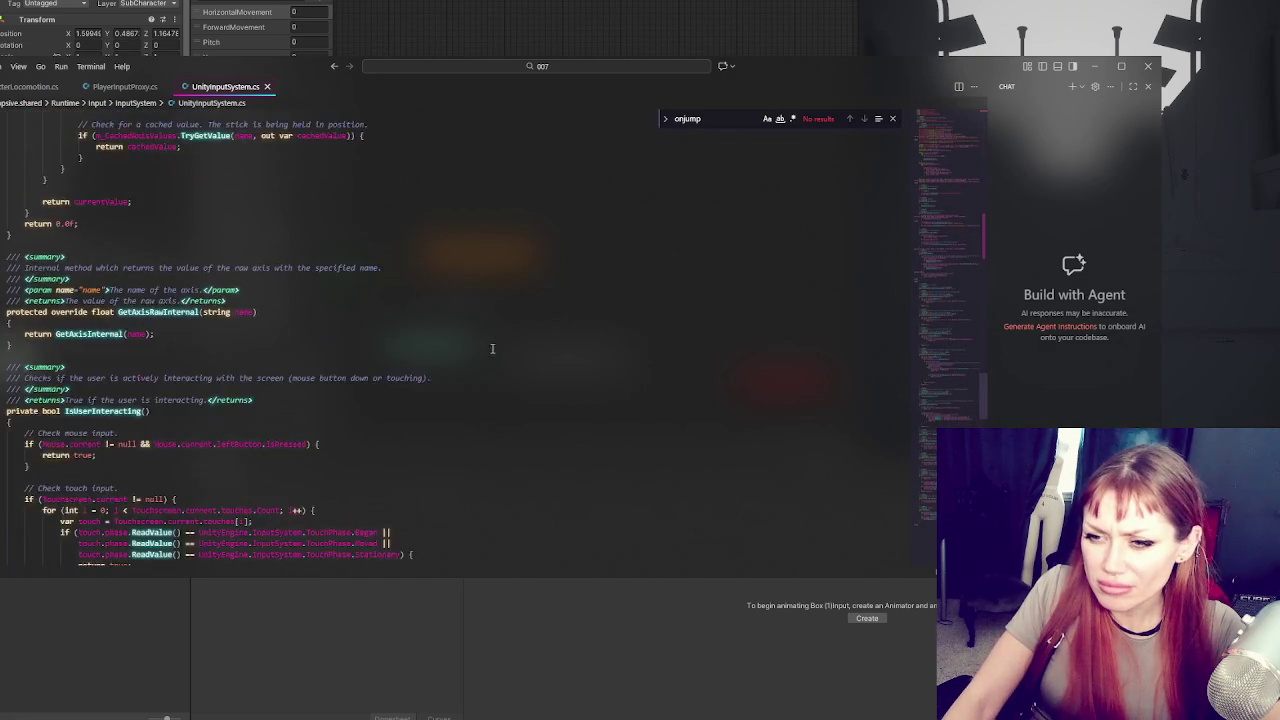
scroll(533, 373, "down", 5)
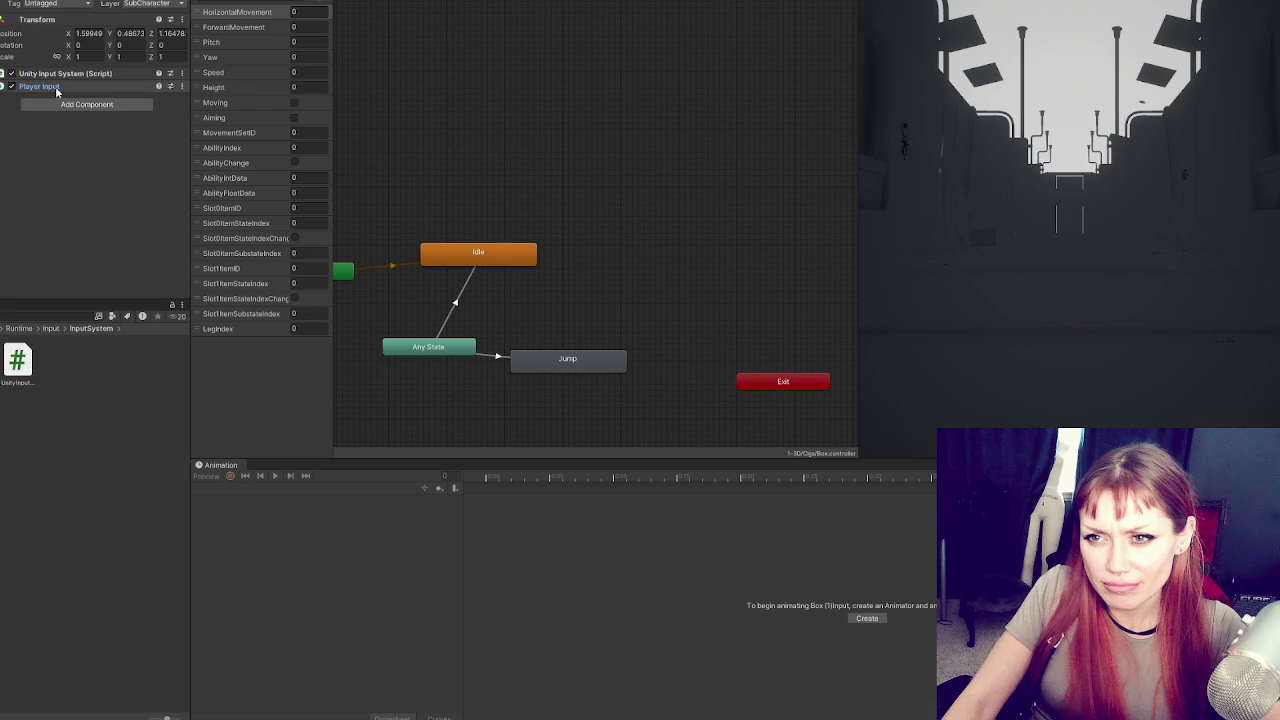
Add a new InputControls script component to the input object below Player Input
left_click(57, 103)
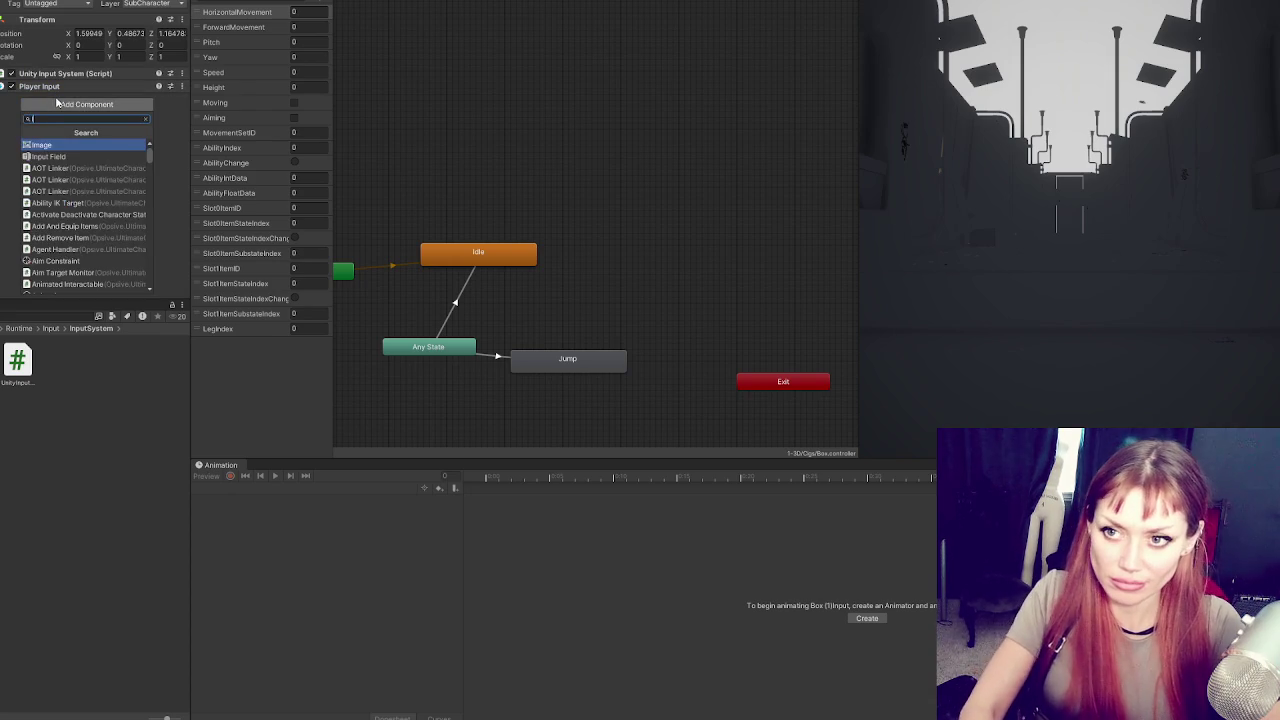
type("inpu")
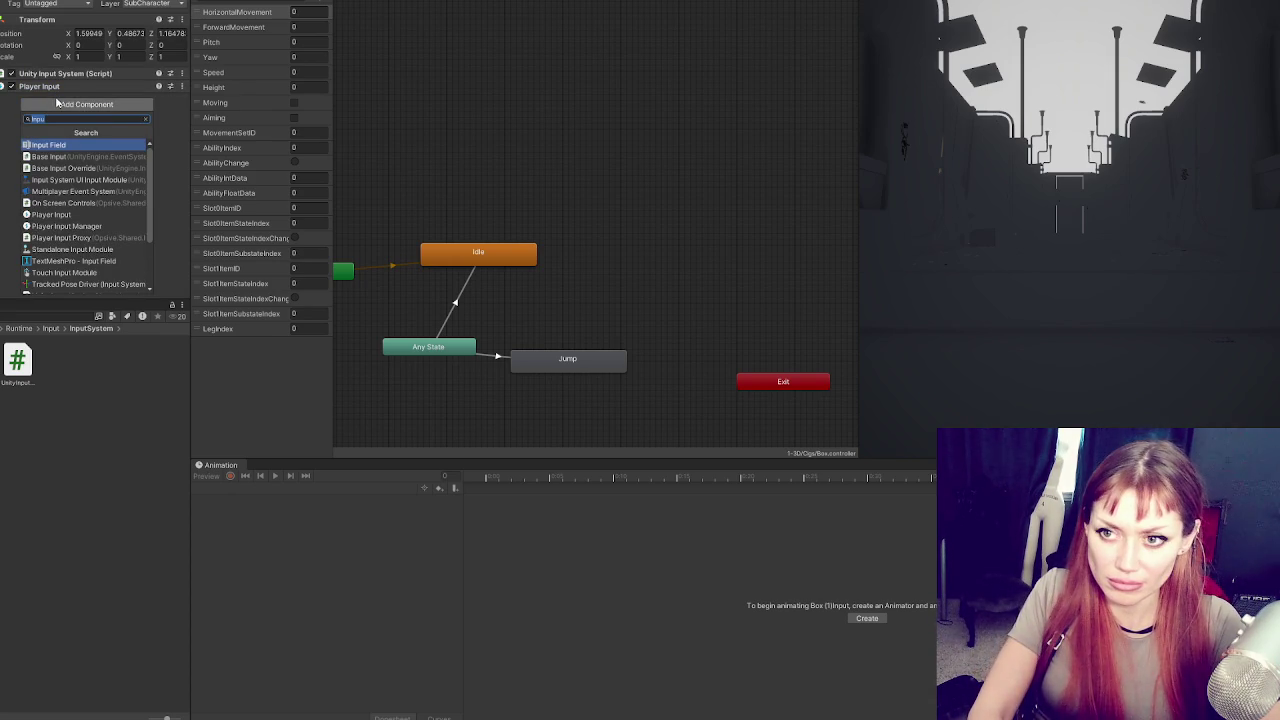
type("tC")
type("ols")
key("Return")
key("Return")
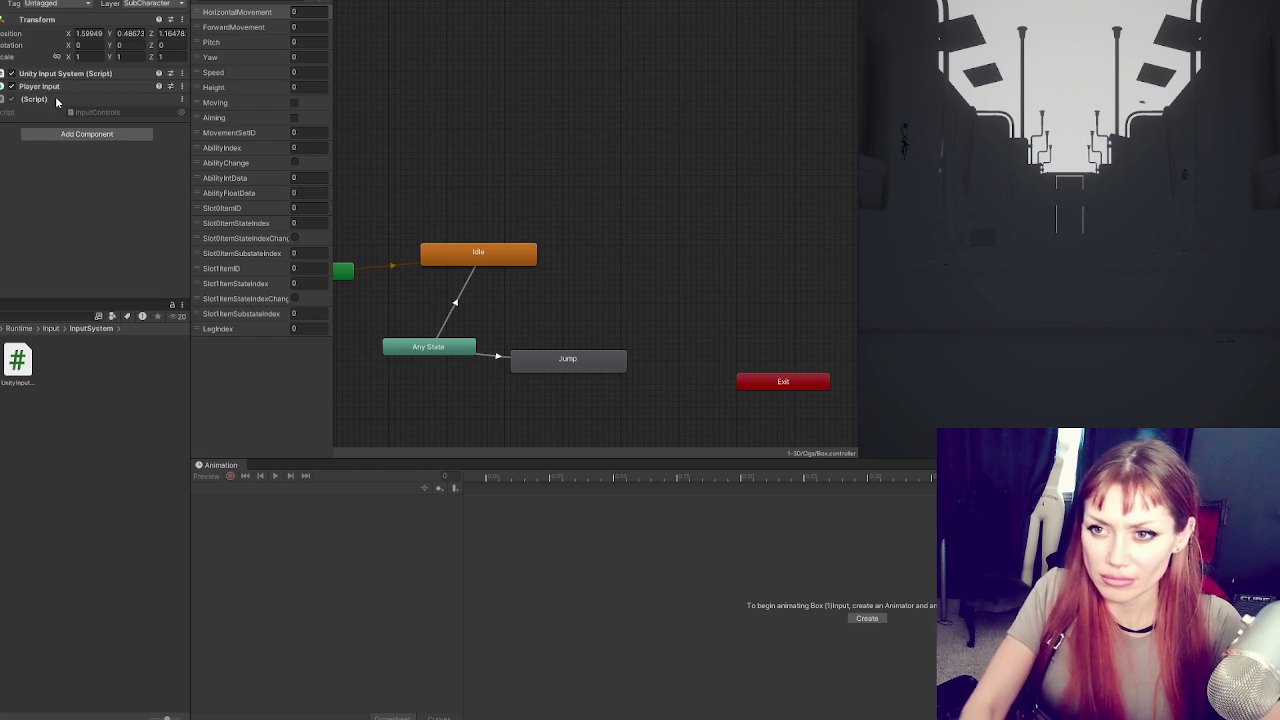
In InputControls.cs, replace Start and Update with void OnJump() calling Debug.Log("Test")
double_click(103, 112)
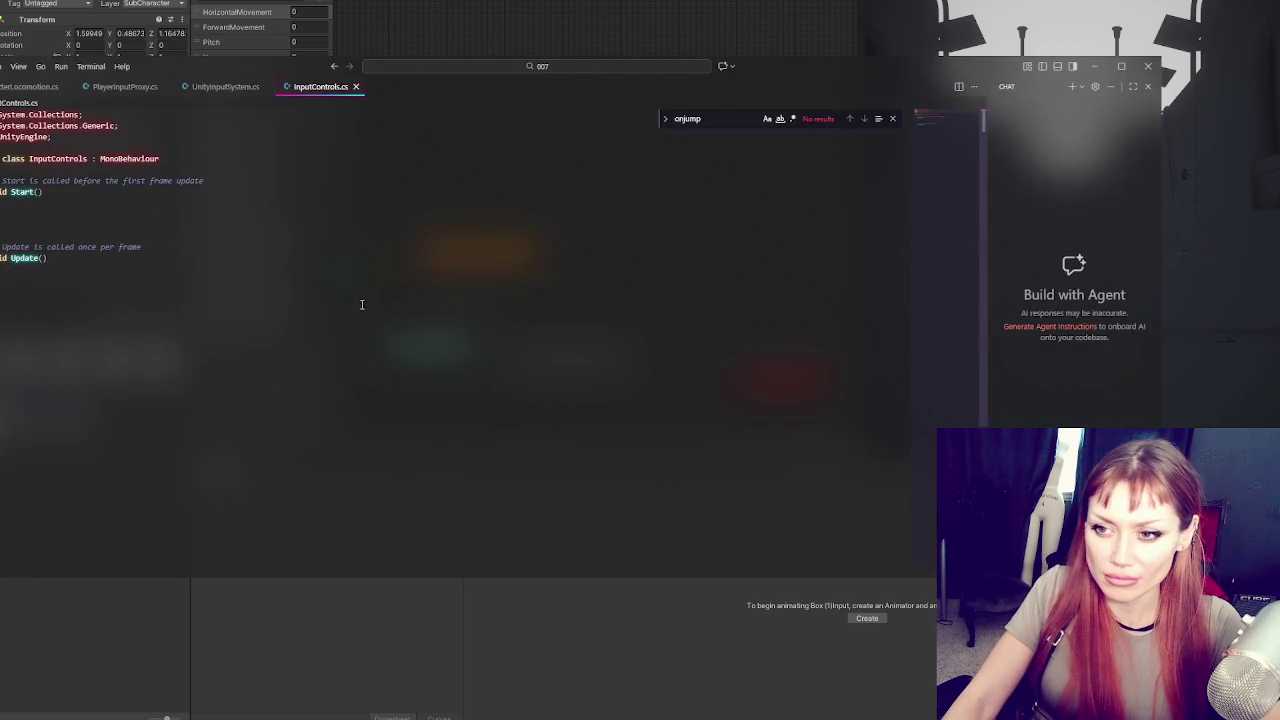
key("shift+Up")
key("shift+Up")
key("shift+Up")
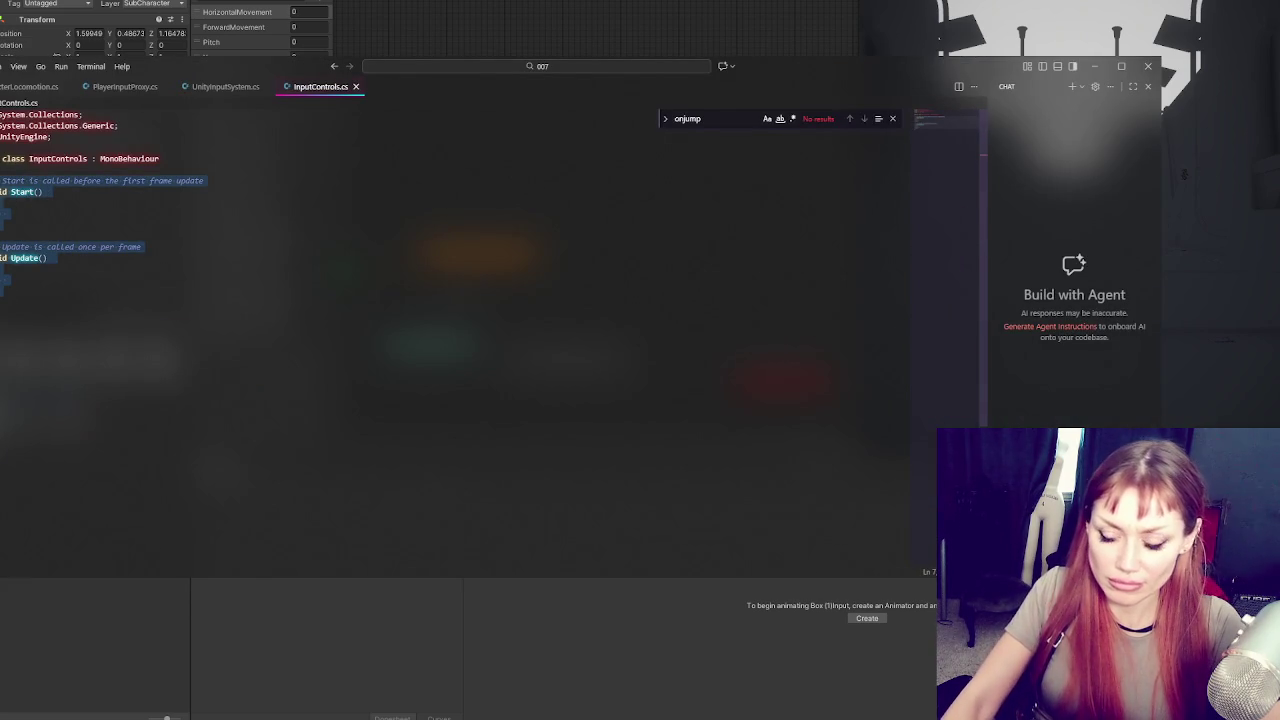
key("Delete")
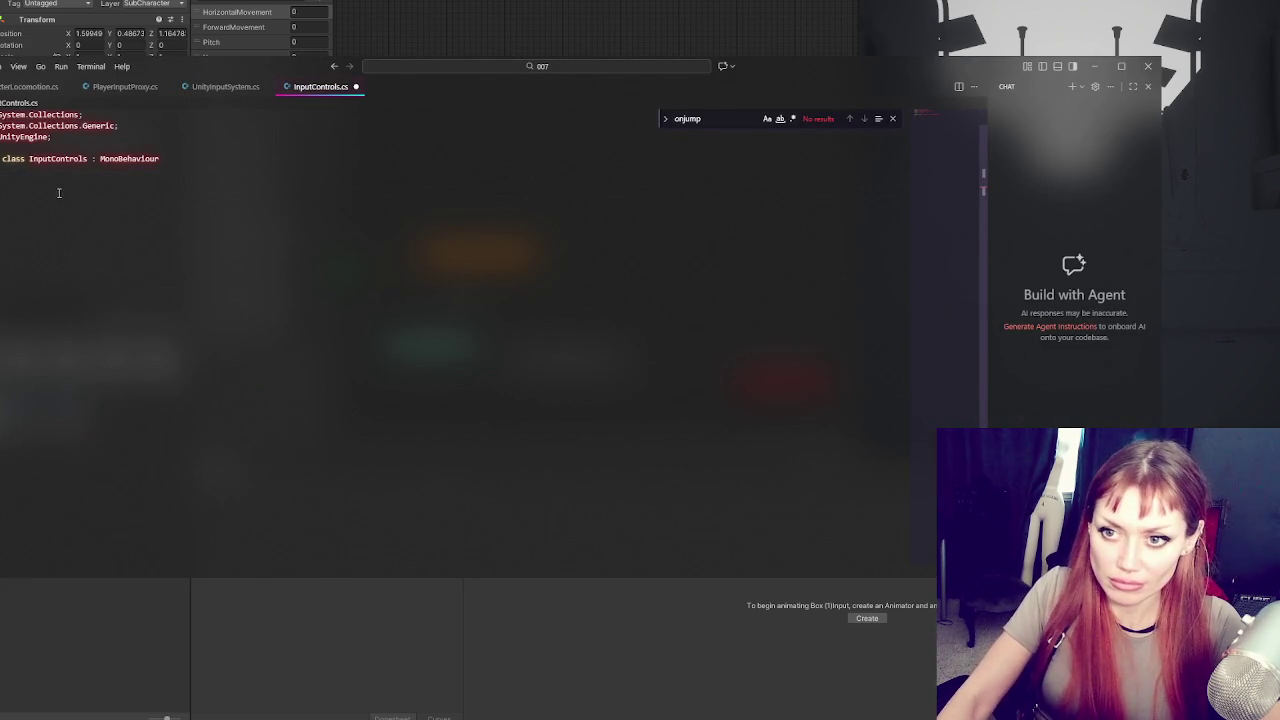
type("void OnJump")
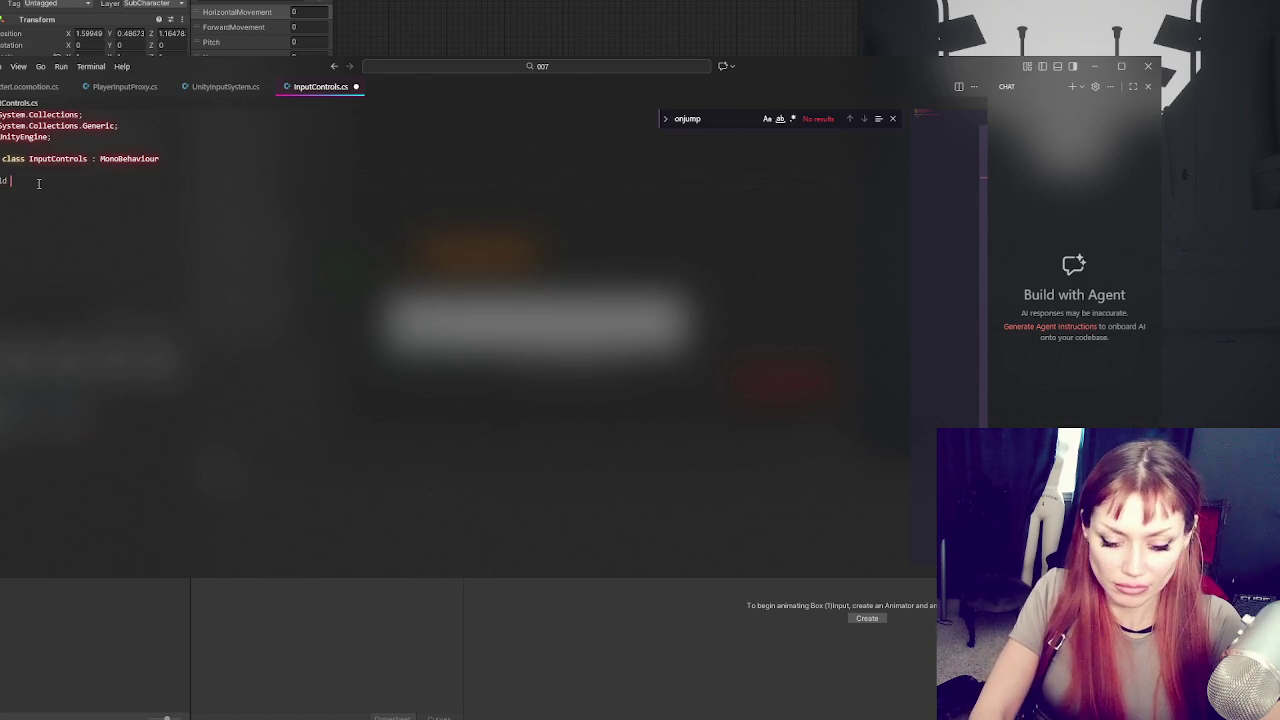
type("(){")
key("Return")
type("Debug.Log(\"Test\")")
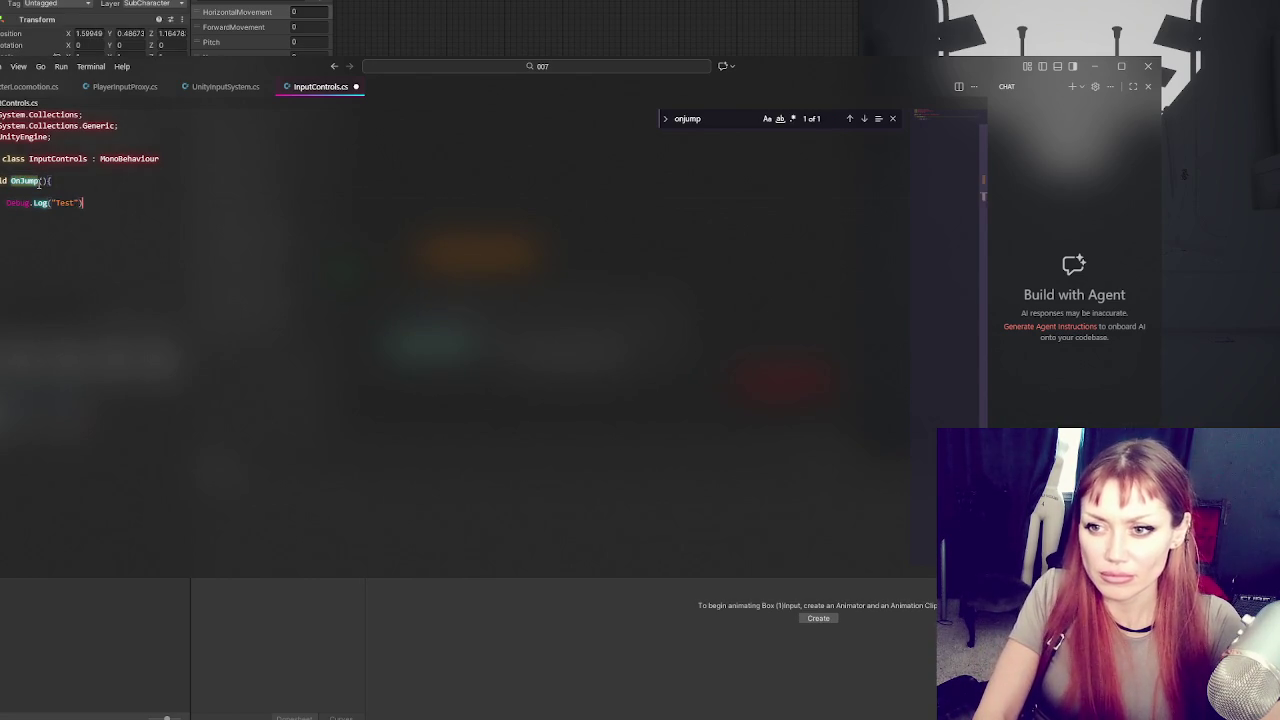
type(";")
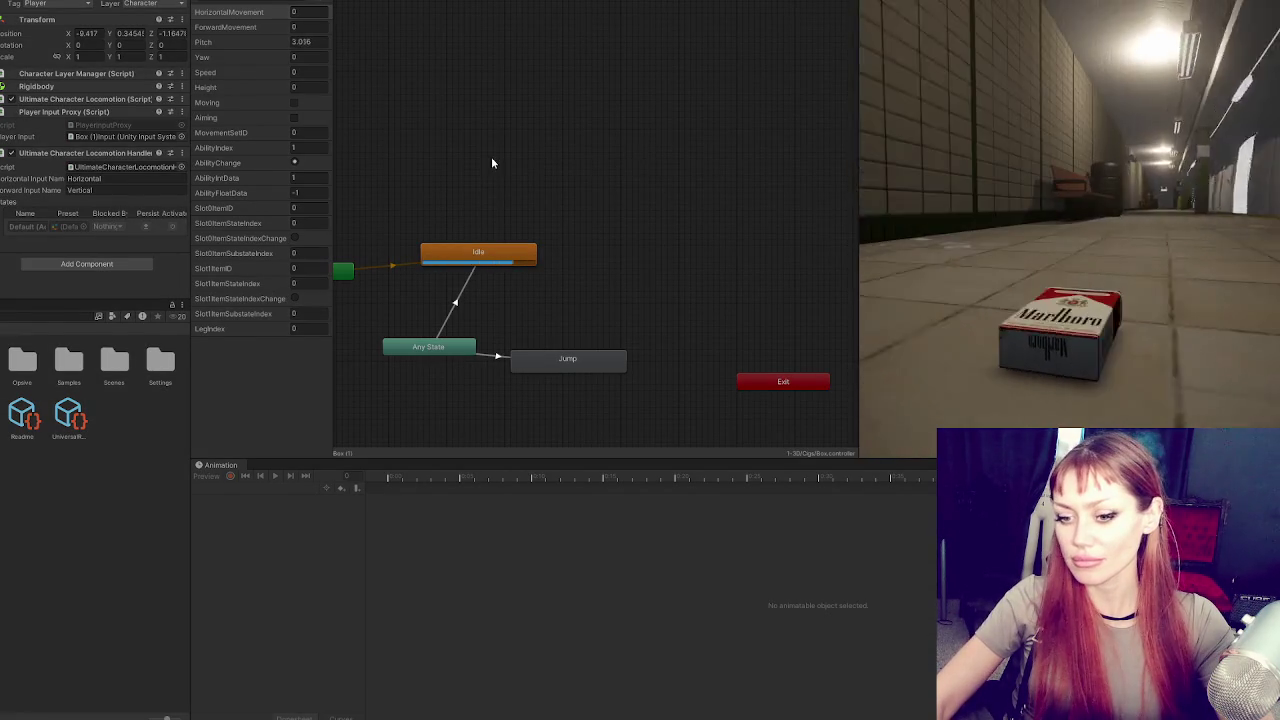
Exit Play mode and add a Trigger parameter named Jump to the Animator
key("ctrl+p")
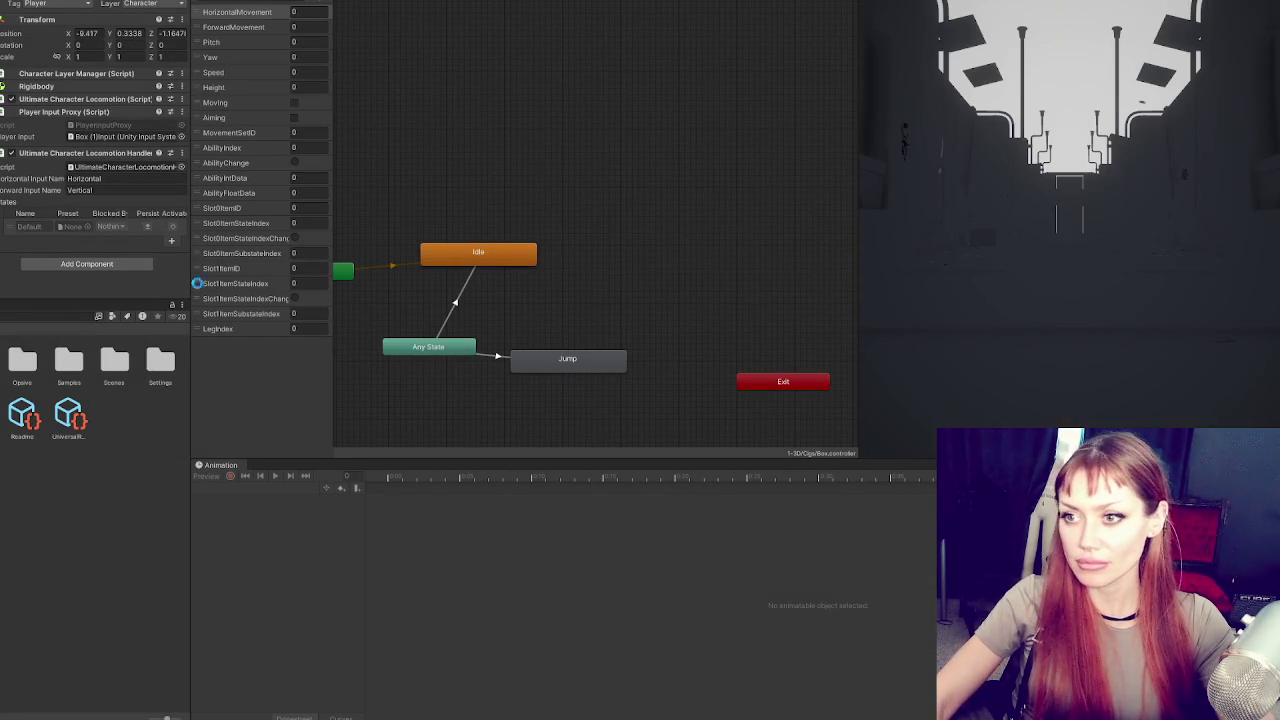
left_click(322, 3)
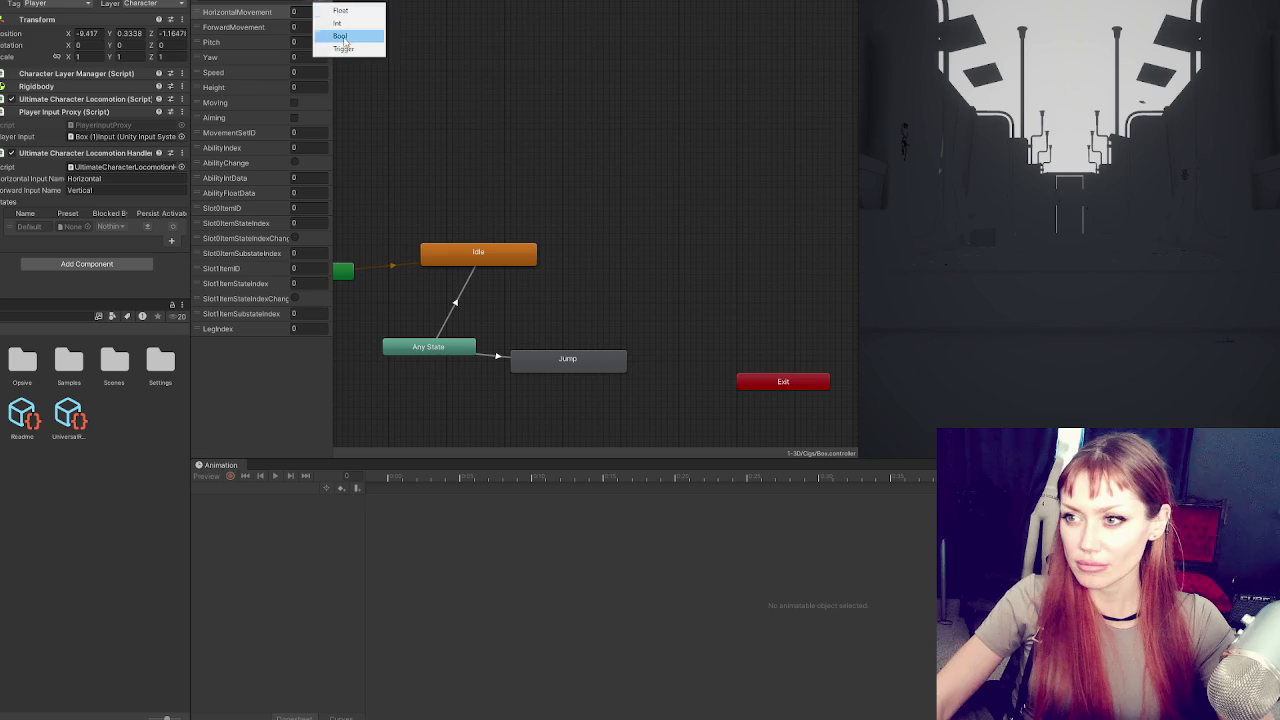
left_click(349, 48)
type("Jump")
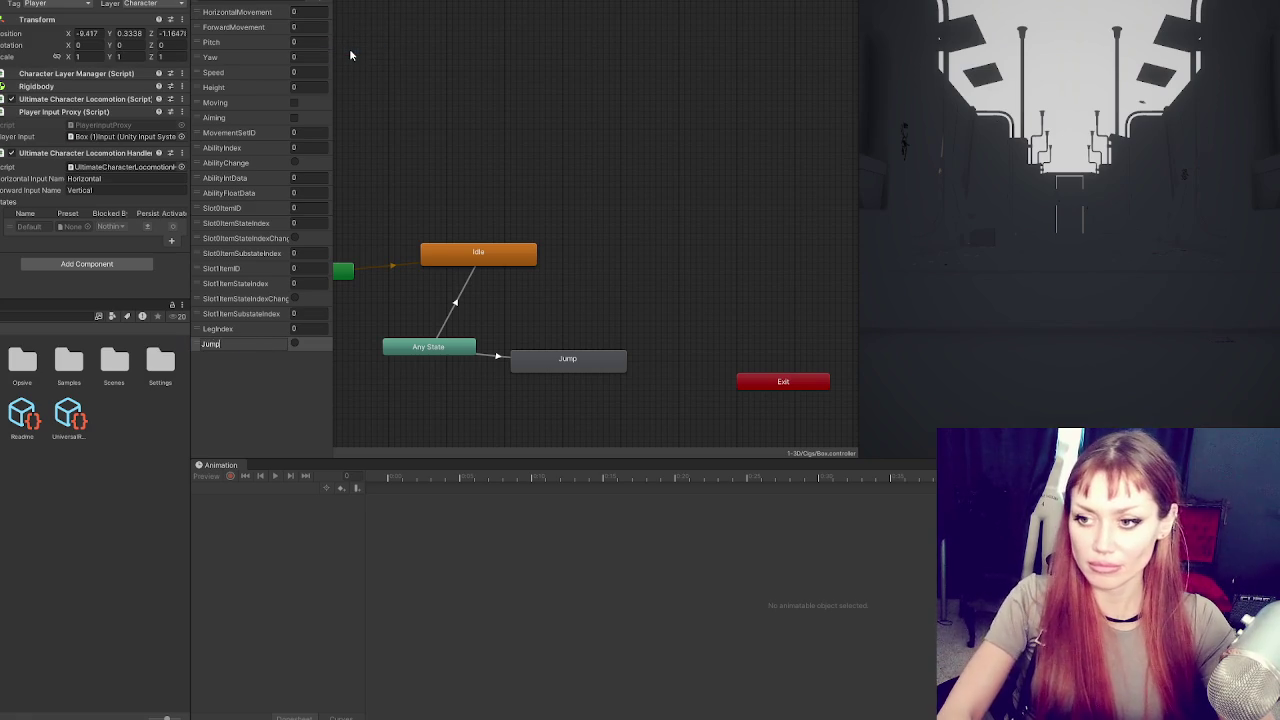
key("Return")
Add a Jump condition to the Any State to Jump transition
left_click(500, 357)
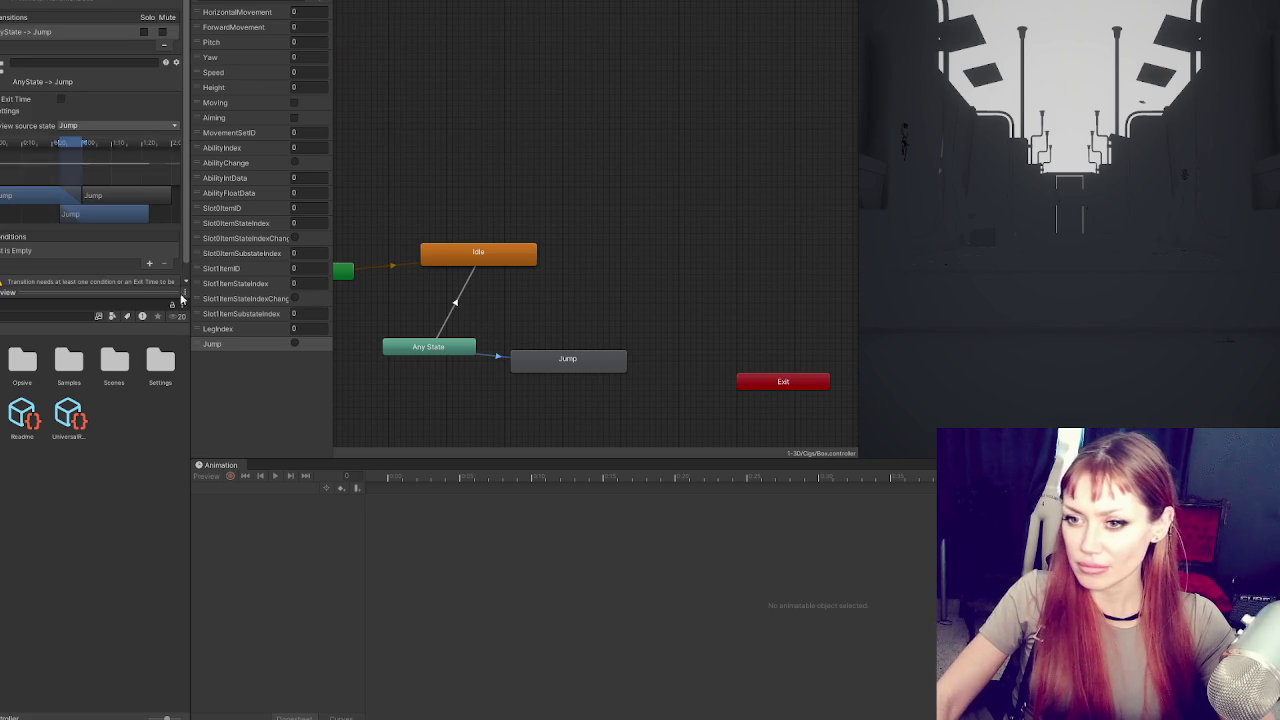
left_click(156, 264)
left_click(70, 250)
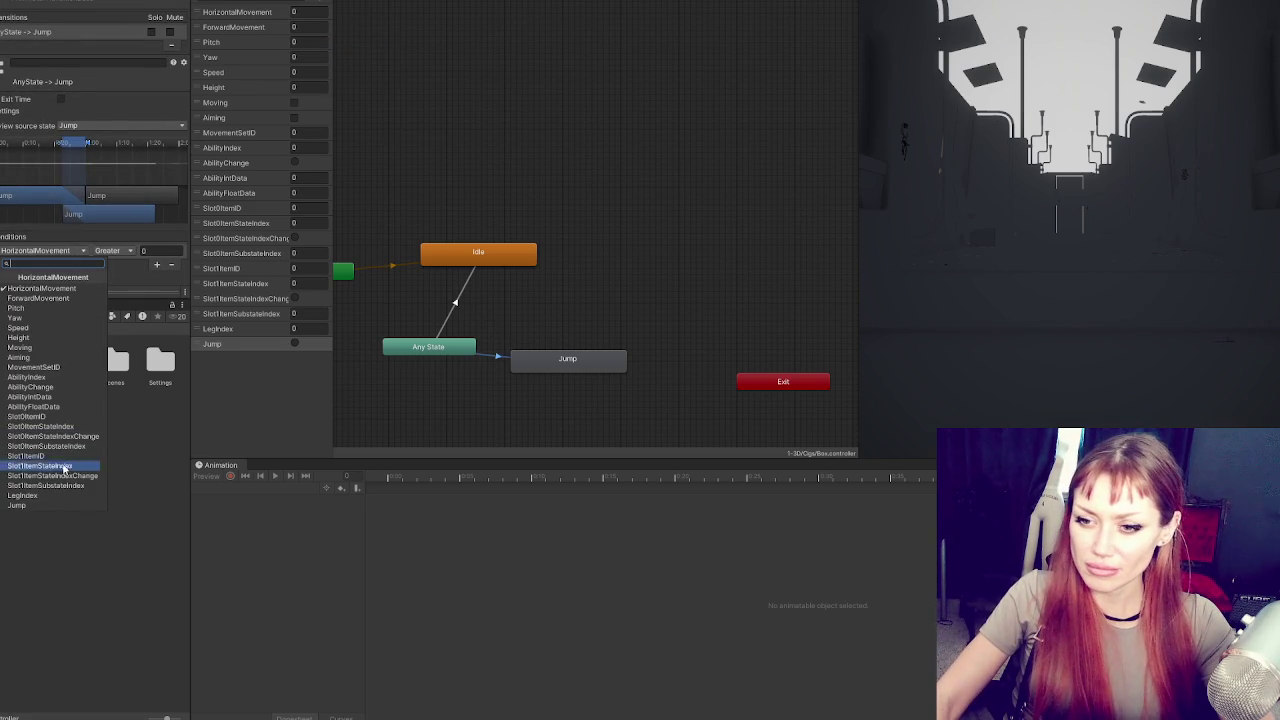
left_click(57, 505)
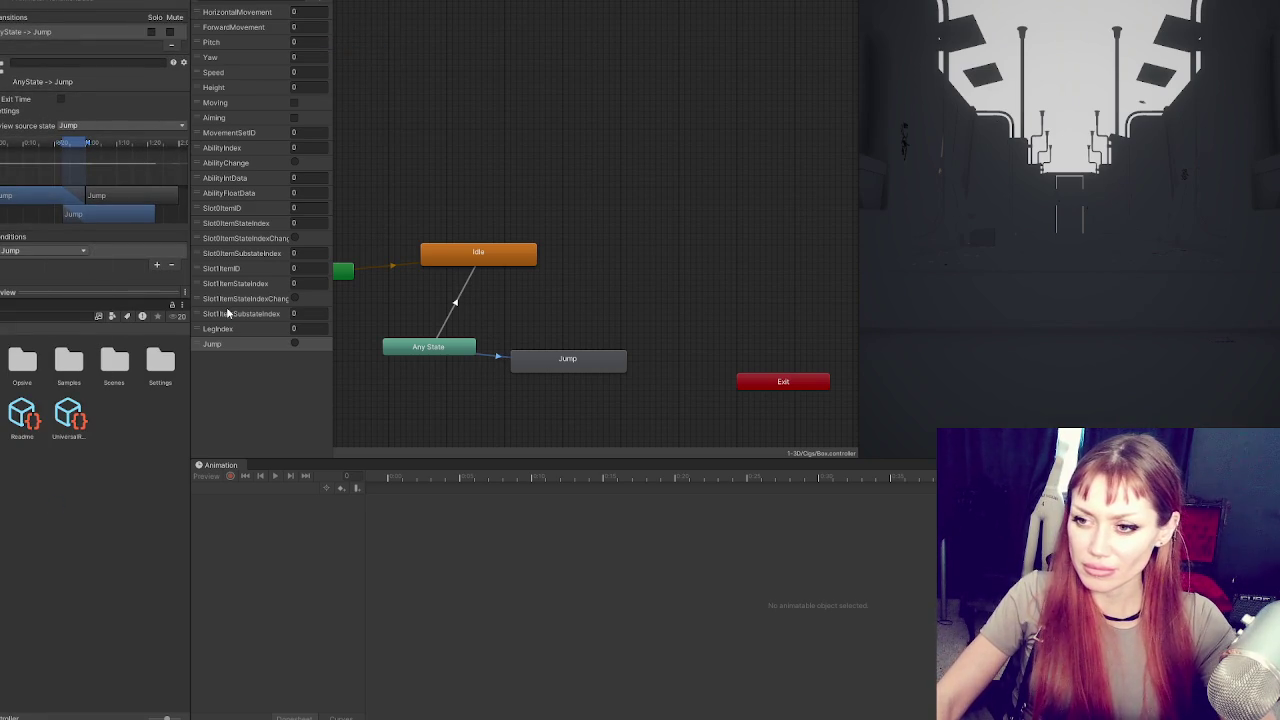
key("alt+Tab")
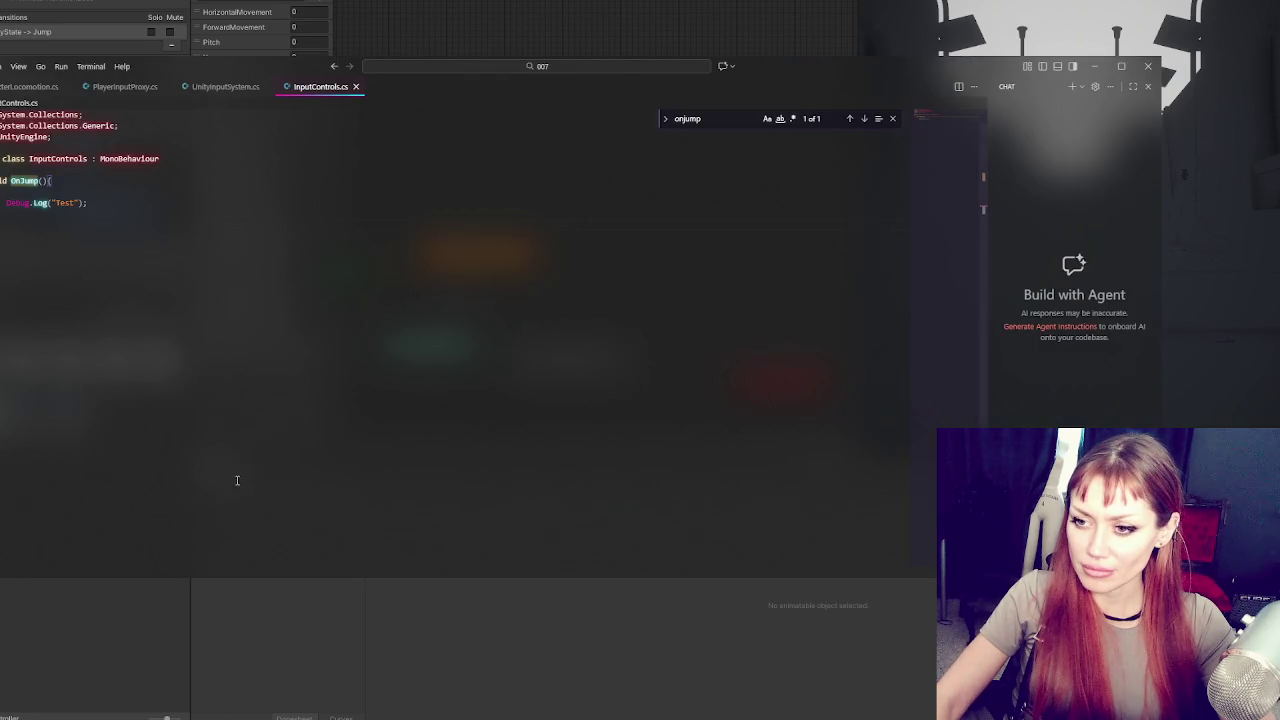
Replace the test log with a [SerializeField] Animator field and anim.SetTrigger("Jump"), then save
key("ctrl+x")
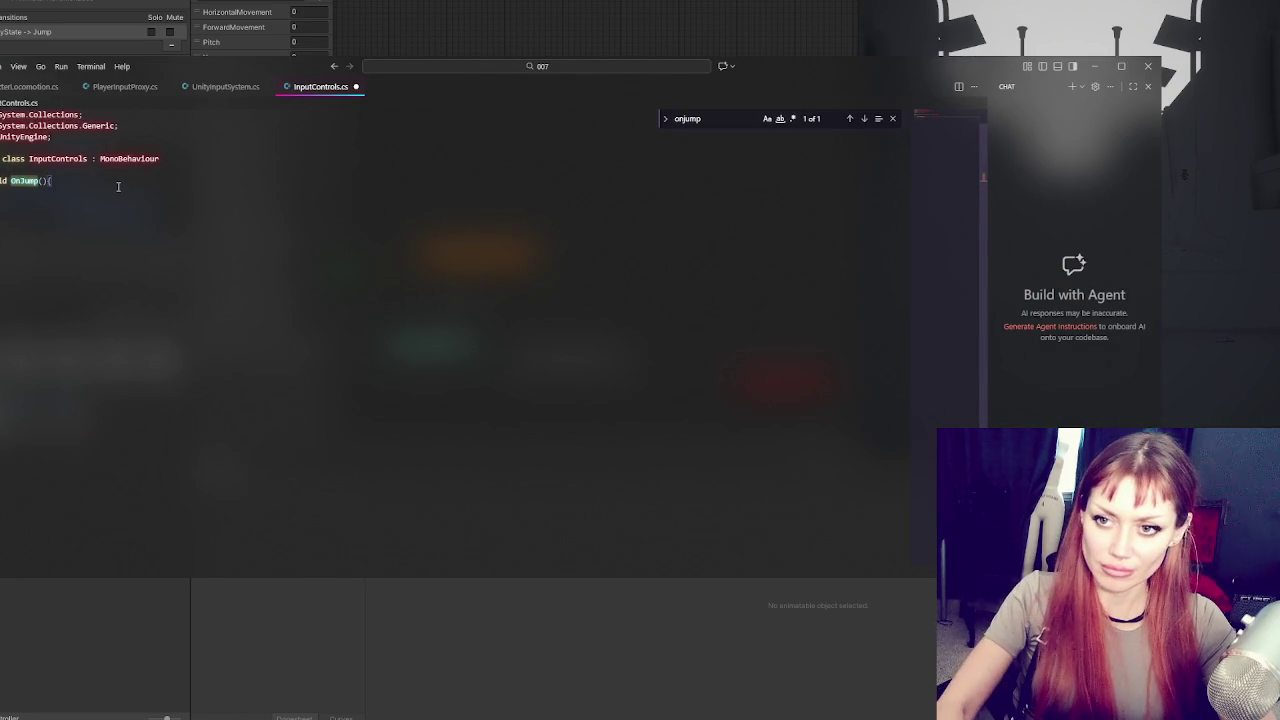
key("Return")
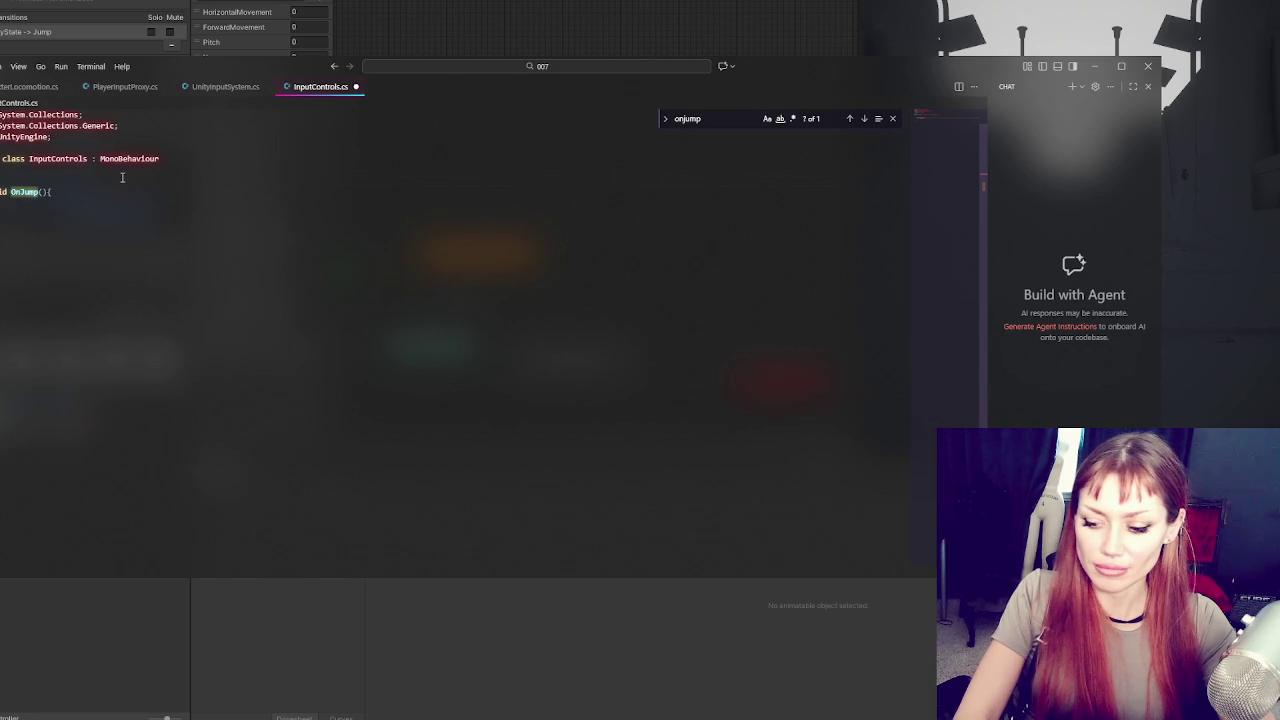
type("[SerializeField] Animator")
key("Return")
type("anim")
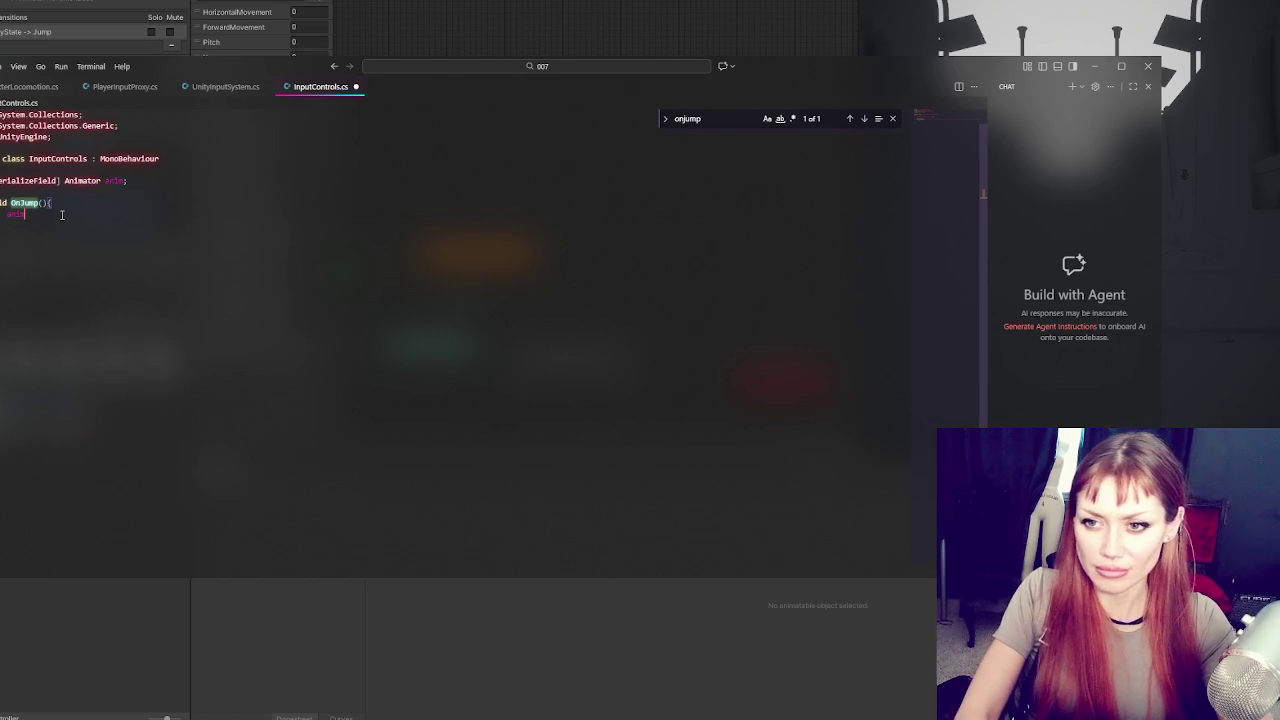
type(".SetTrigger")
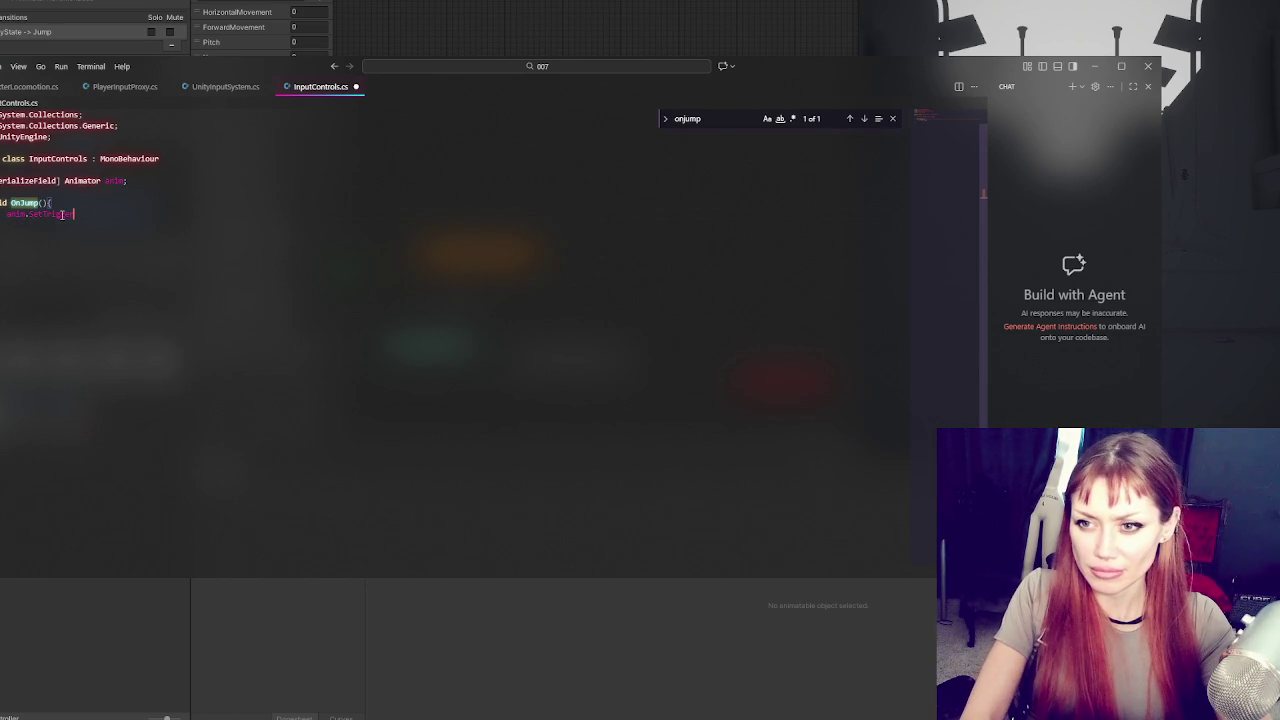
type("(\"Jum")
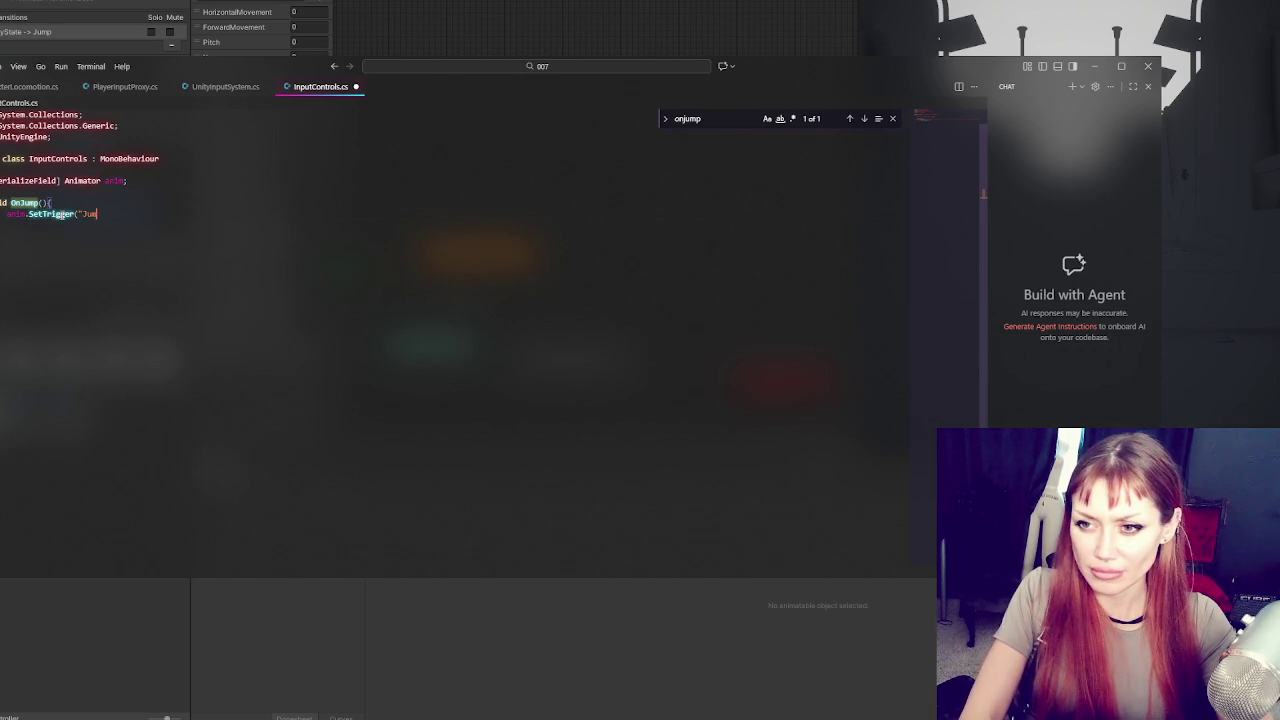
type("p\");")
key("ctrl+s")
key("alt+Tab")
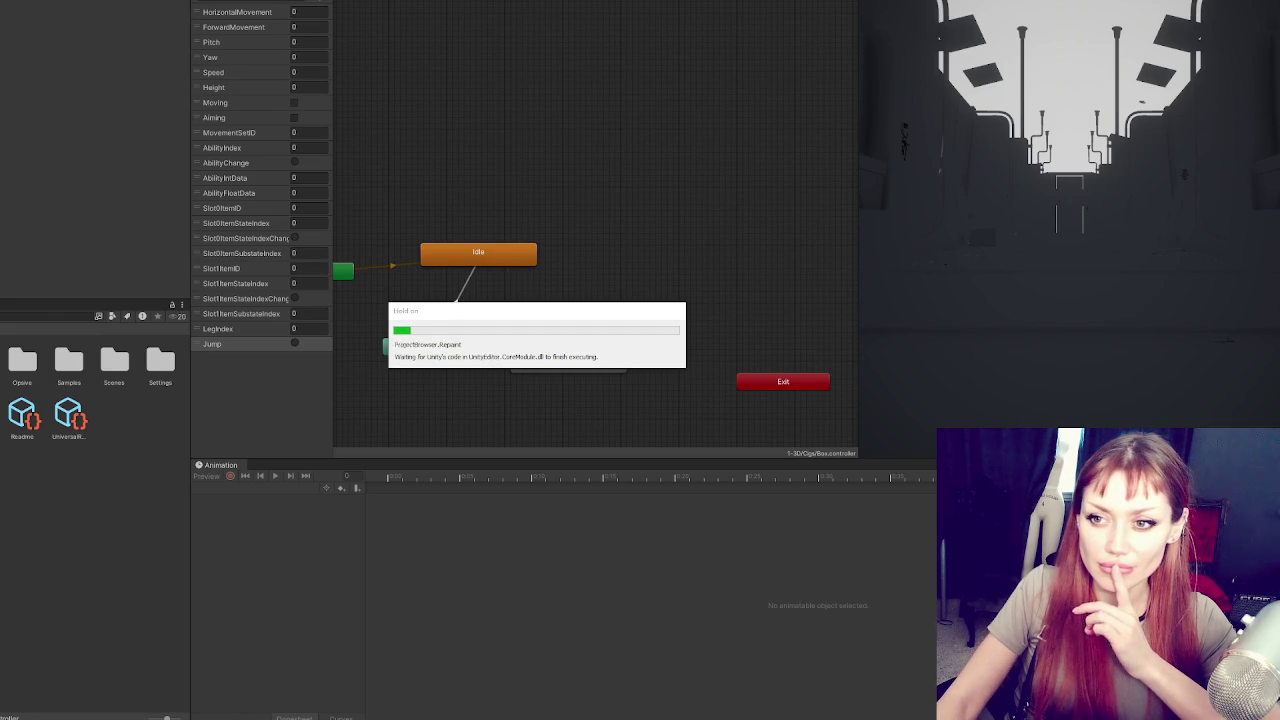
Make the Any State to Jump transition start immediately and test the jump in Play mode
left_click_drag(82, 150, 5, 148)
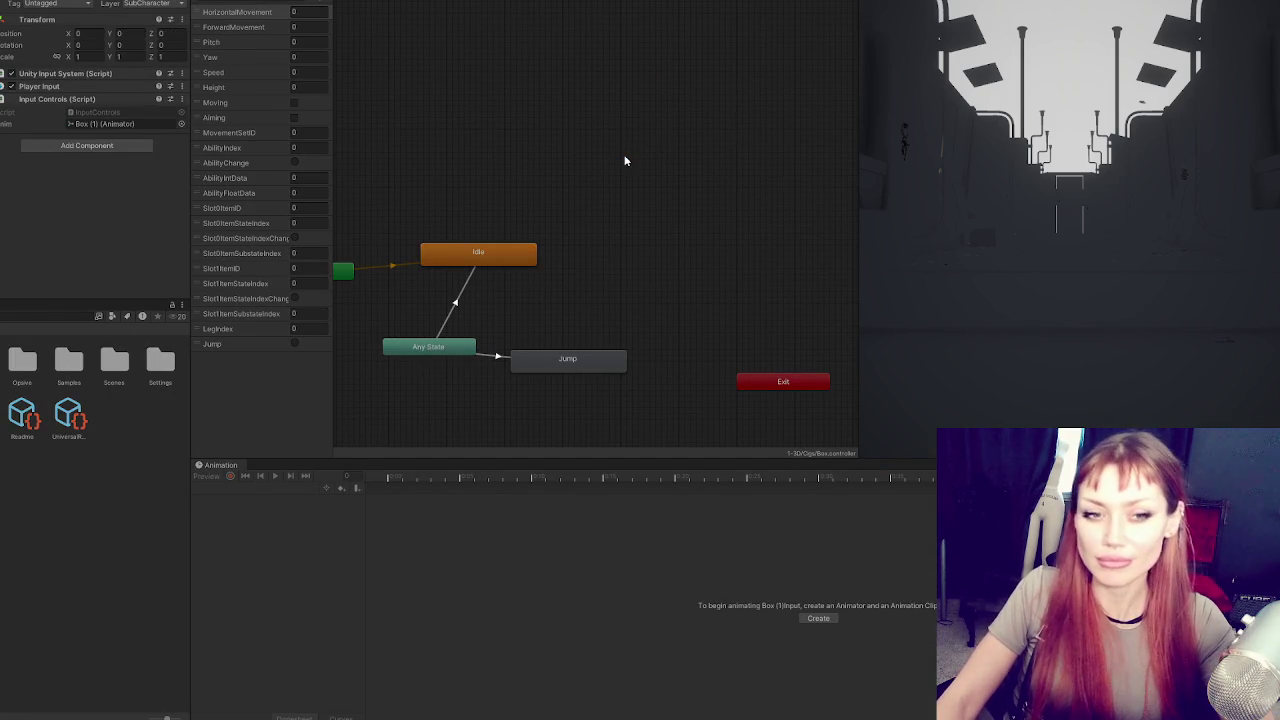
key("space")
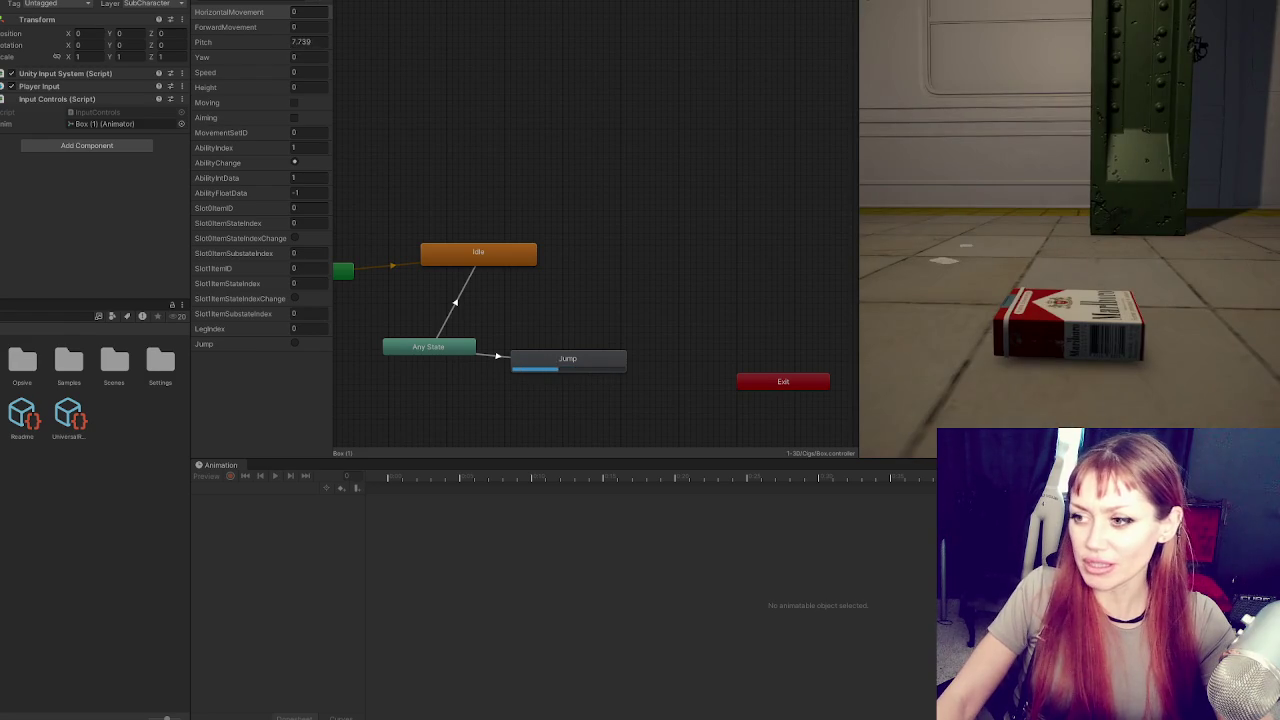
key("ctrl+p")
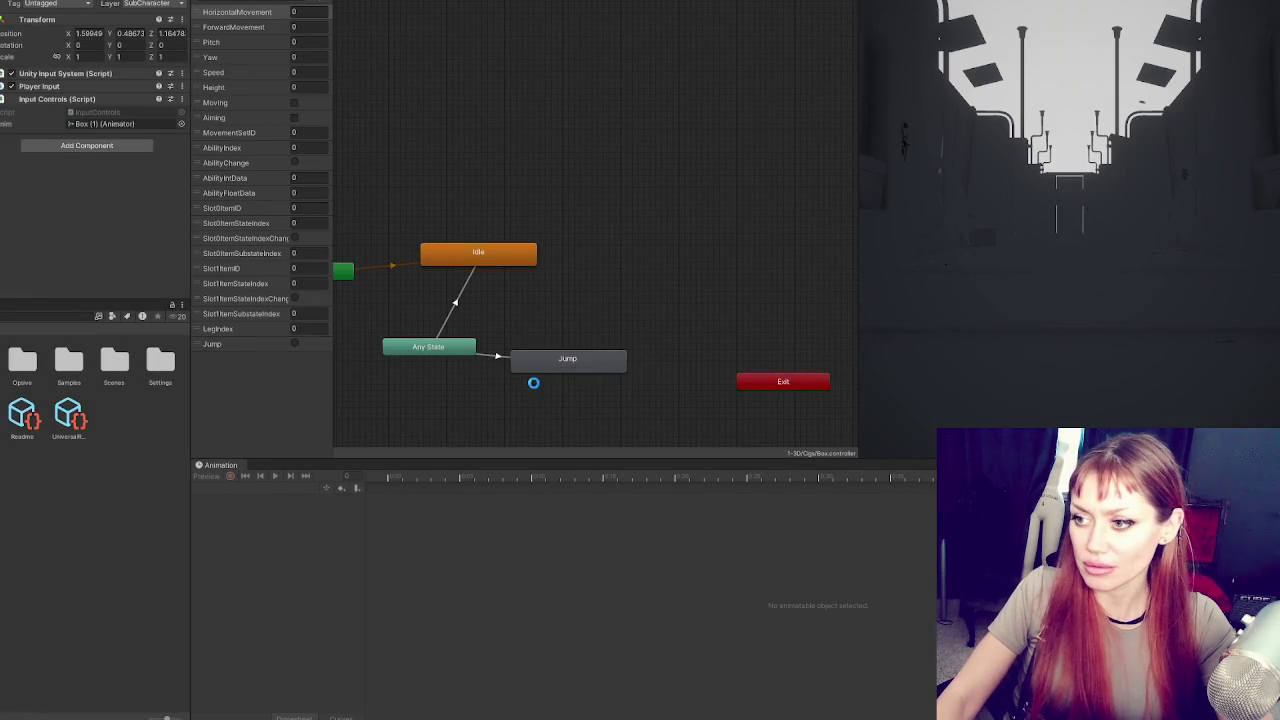
Open the Jump state's clip and preview its Box (1) Position animation
left_click(553, 373)
double_click(553, 373)
key("space")
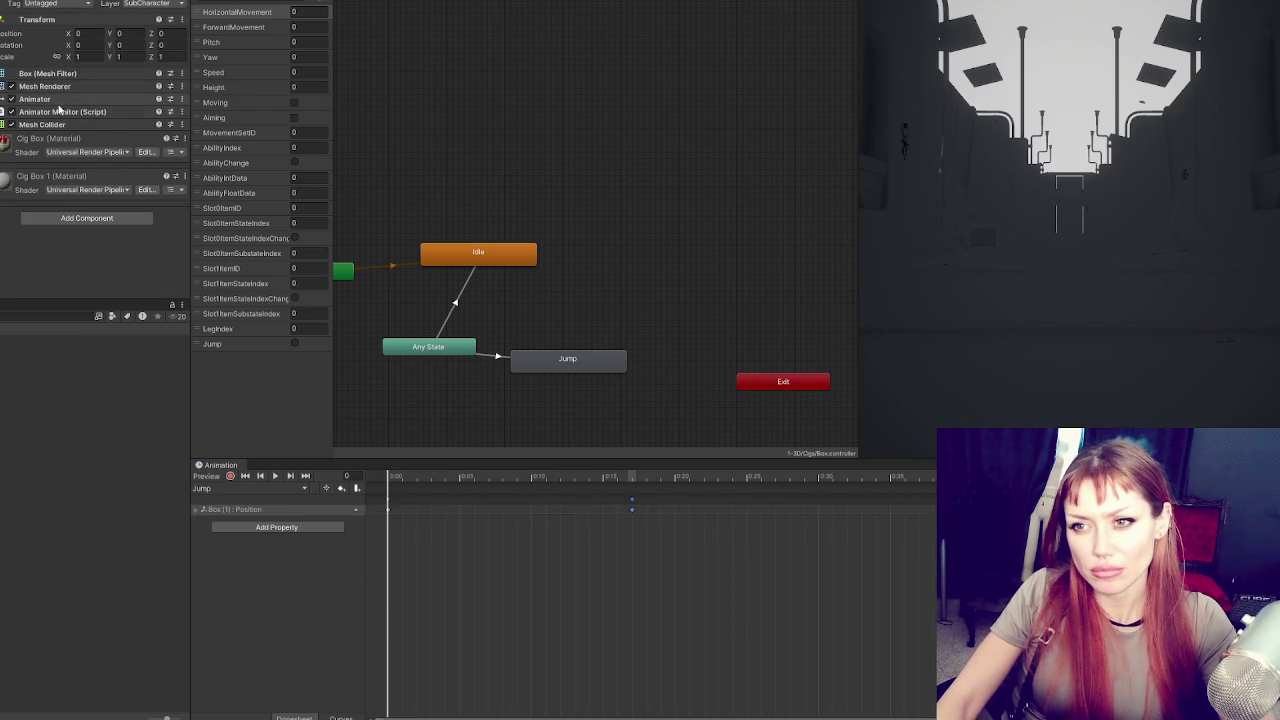
Preview the Jump clip on the cigarette box model, turned to a lower side view
left_click(65, 101)
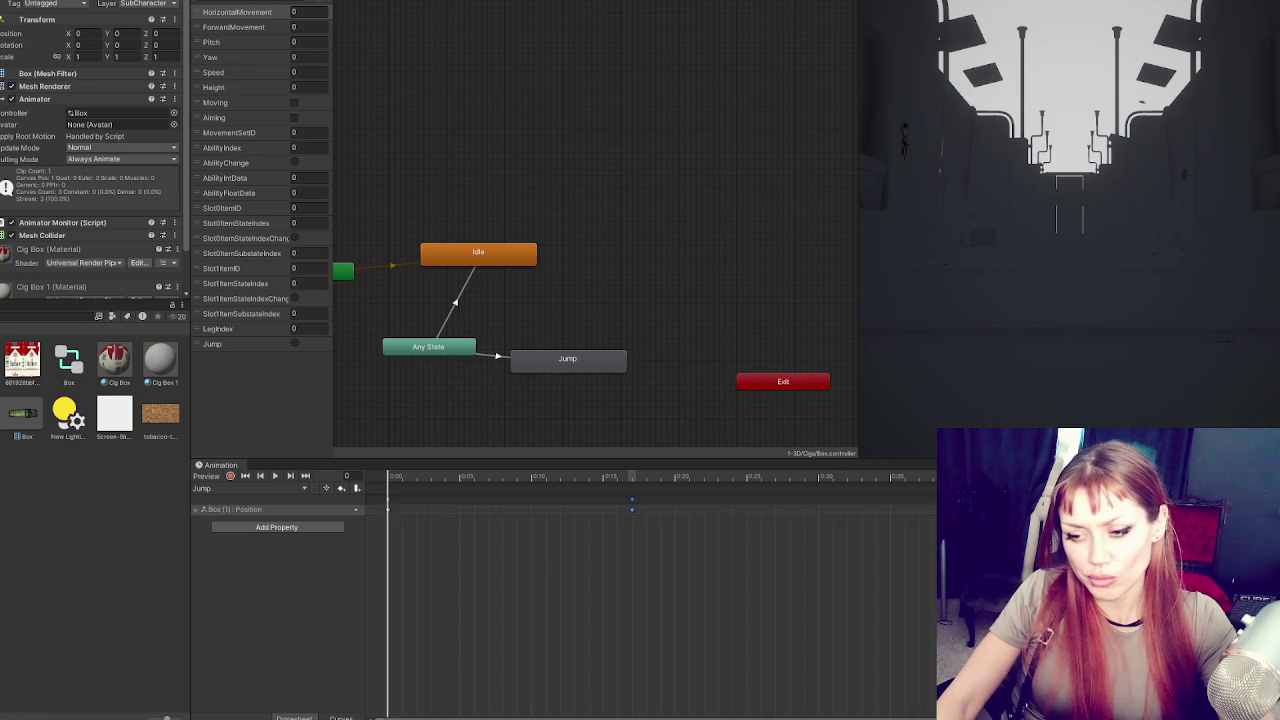
double_click(576, 361)
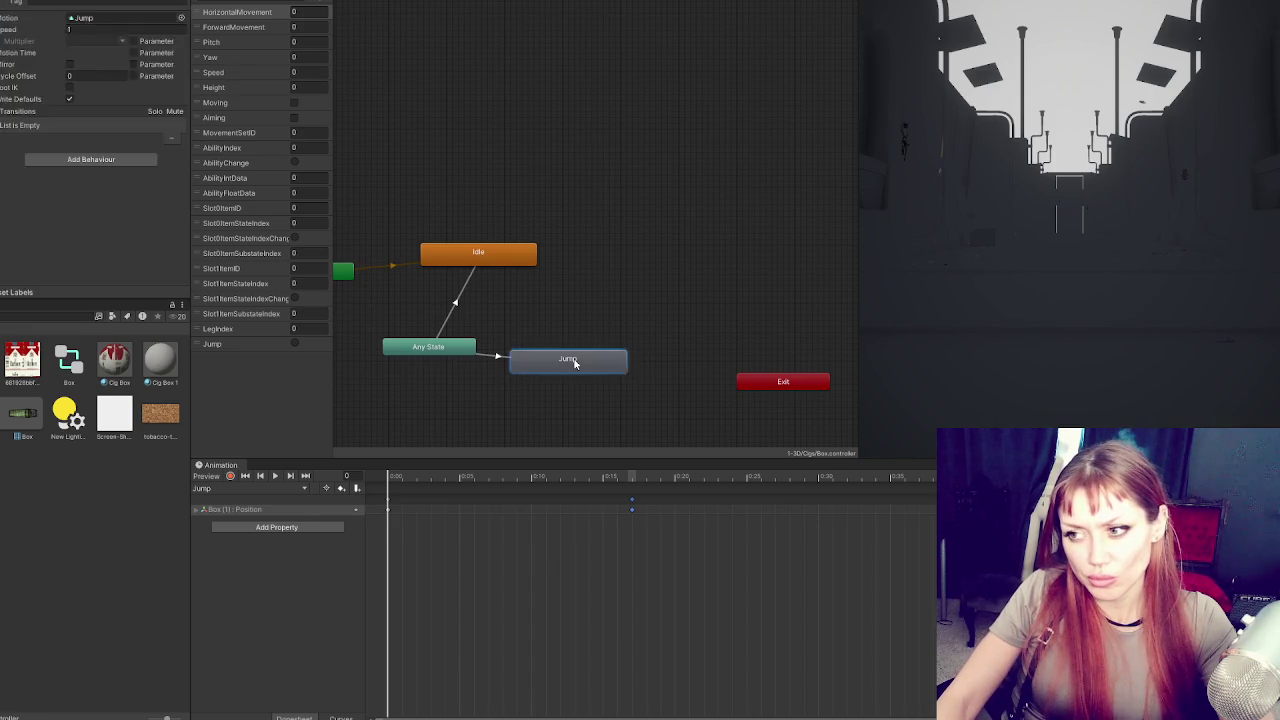
left_click(77, 288)
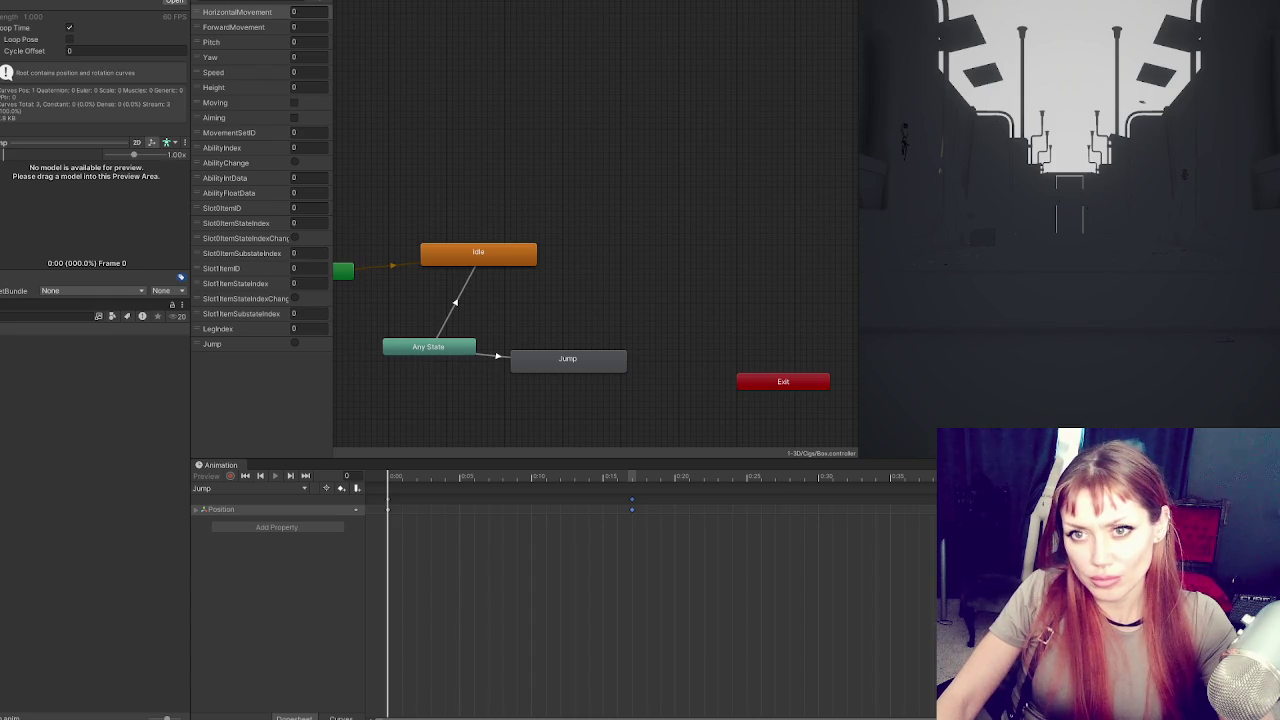
left_click_drag(2, 225, 60, 228)
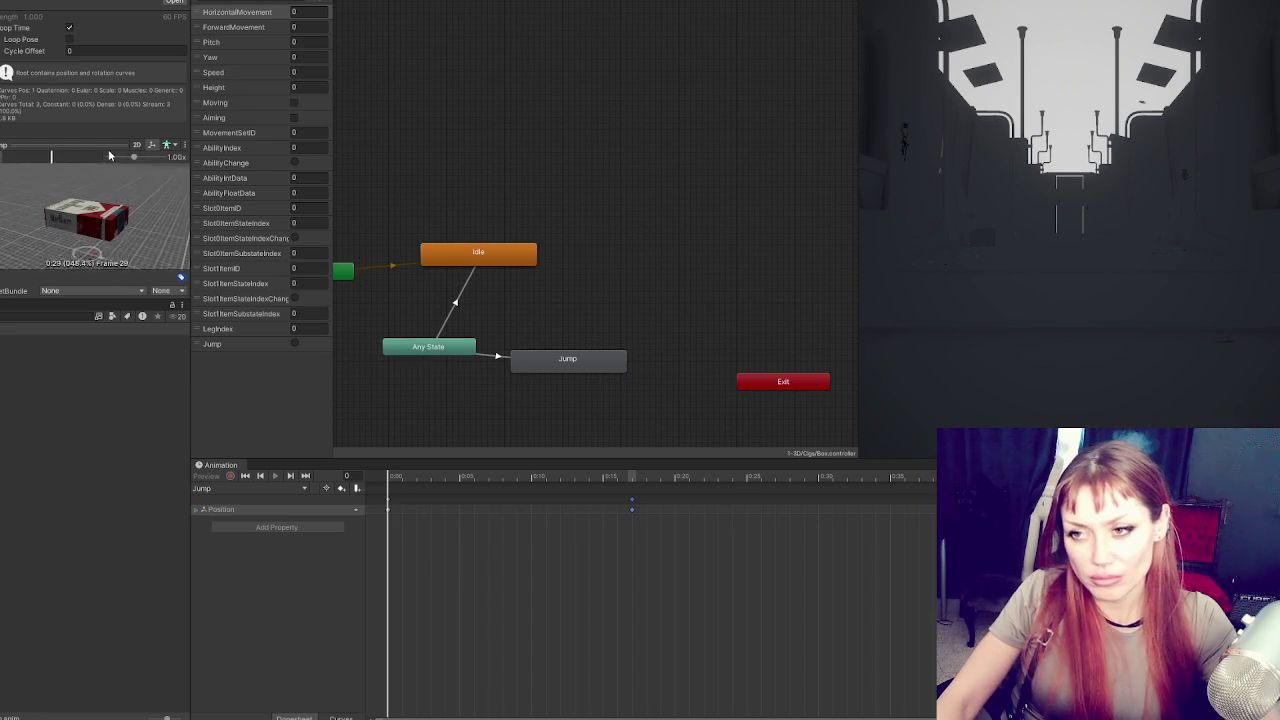
left_click(548, 360)
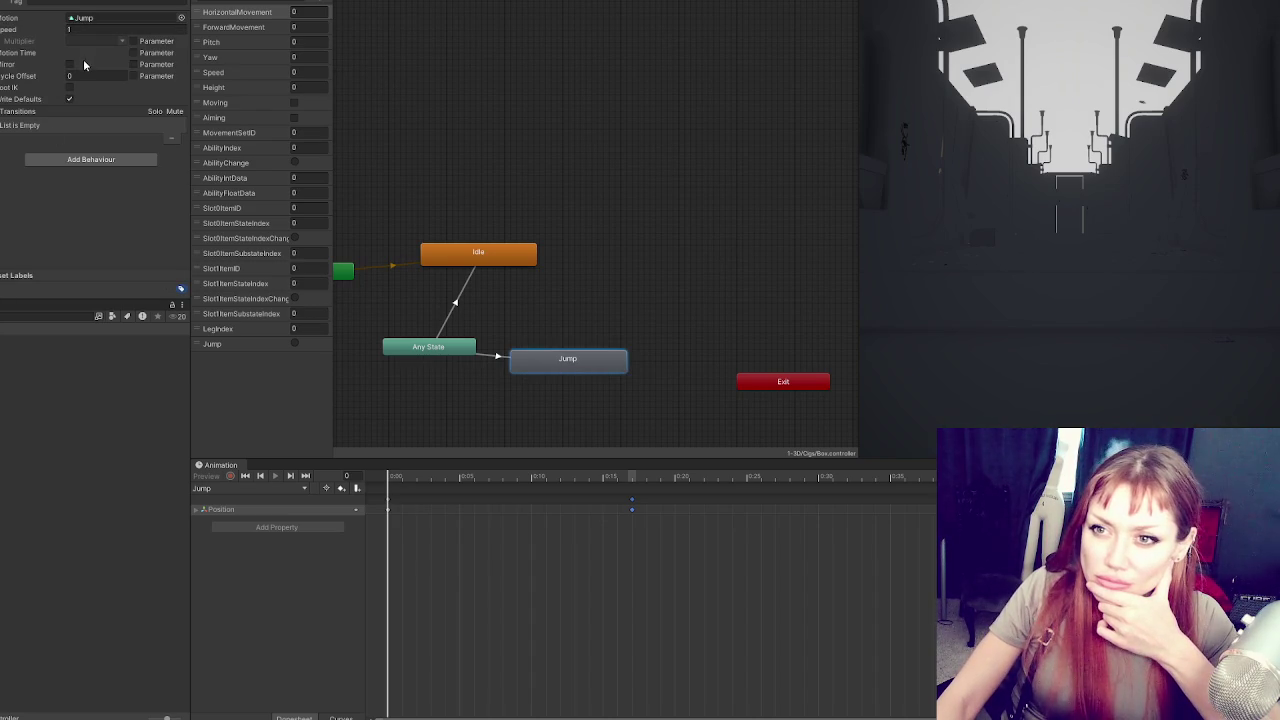
double_click(545, 358)
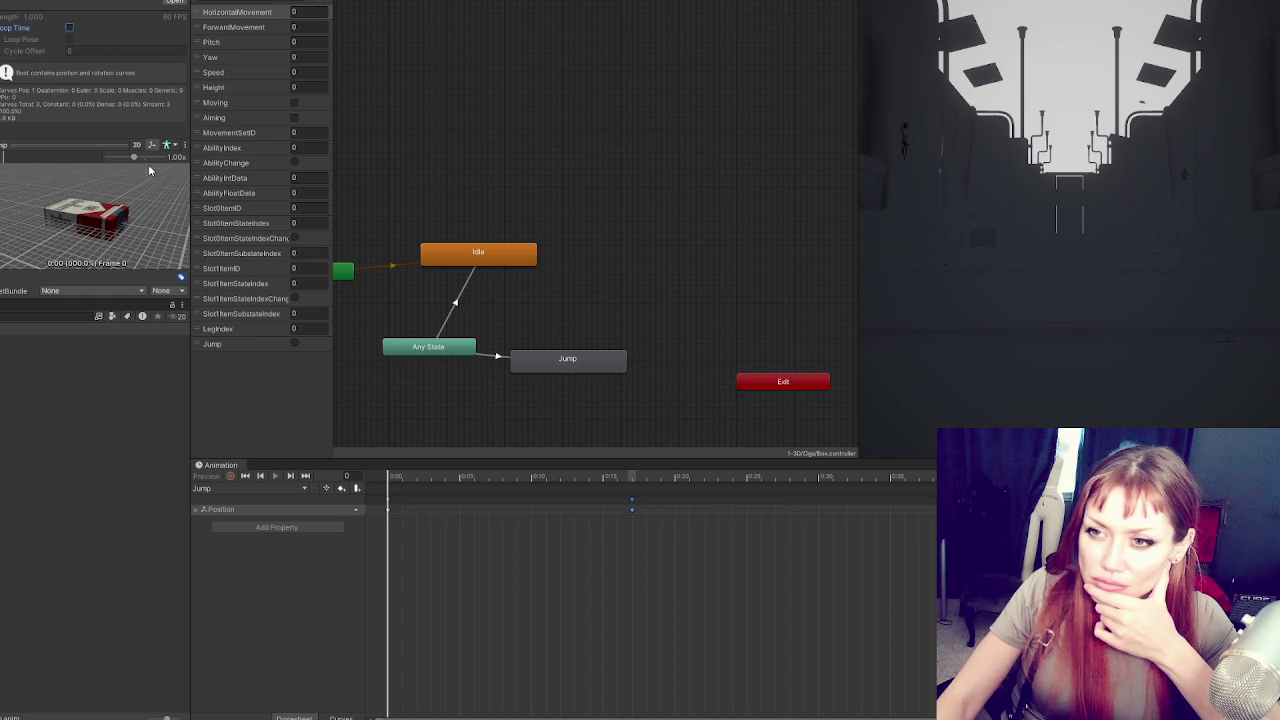
left_click_drag(150, 168, 124, 121)
Check the Any State to Jump transition's timing, then move the Jump parameter to the top
left_click(494, 359)
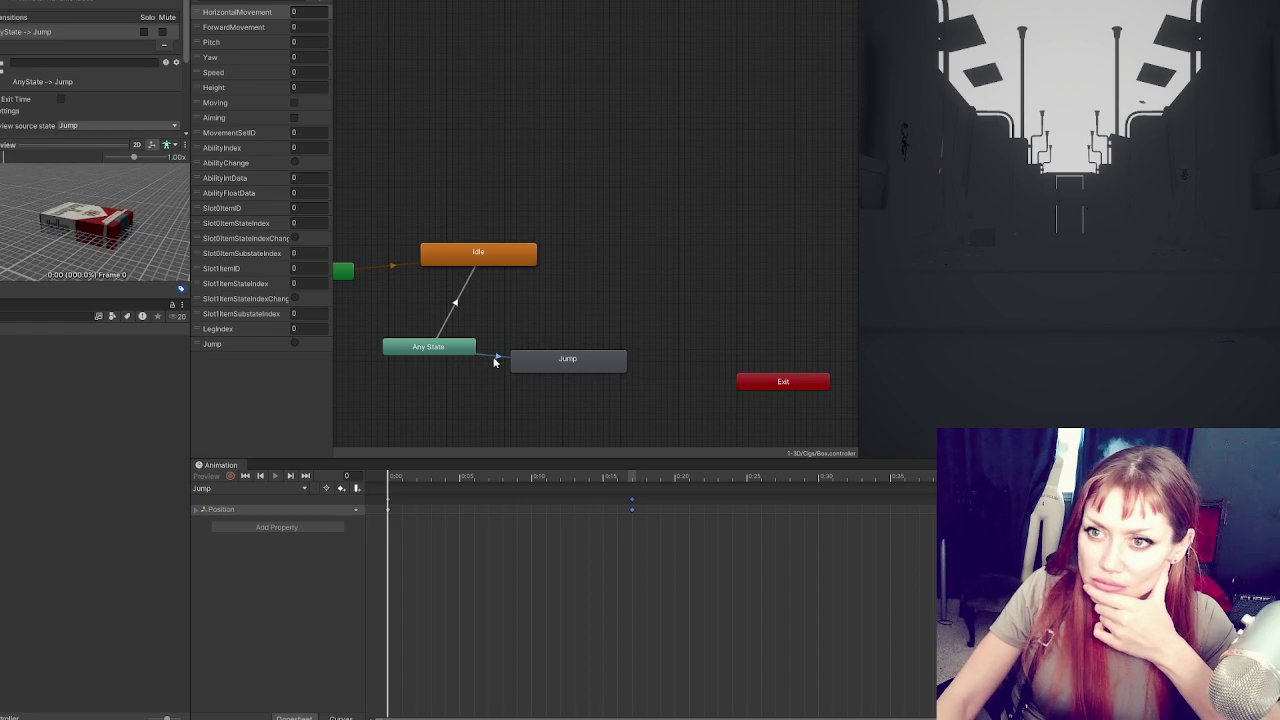
scroll(105, 78, "down", 1)
left_click(12, 80)
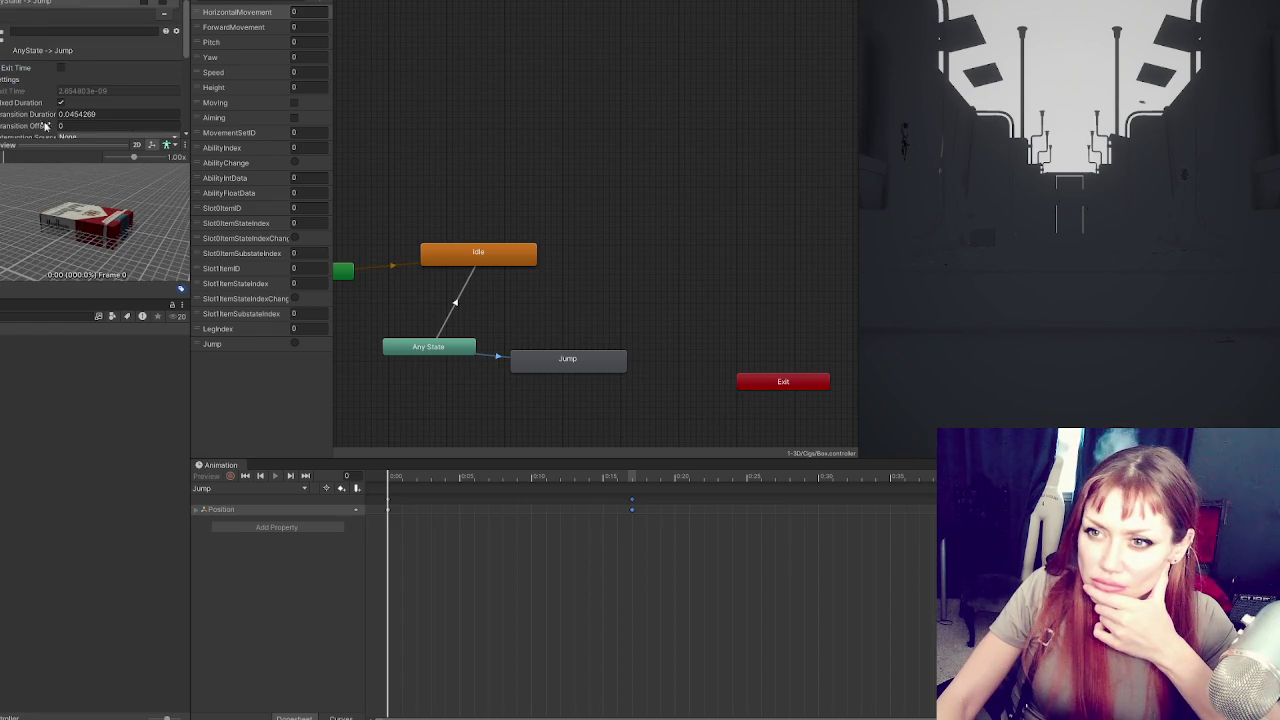
left_click(77, 152)
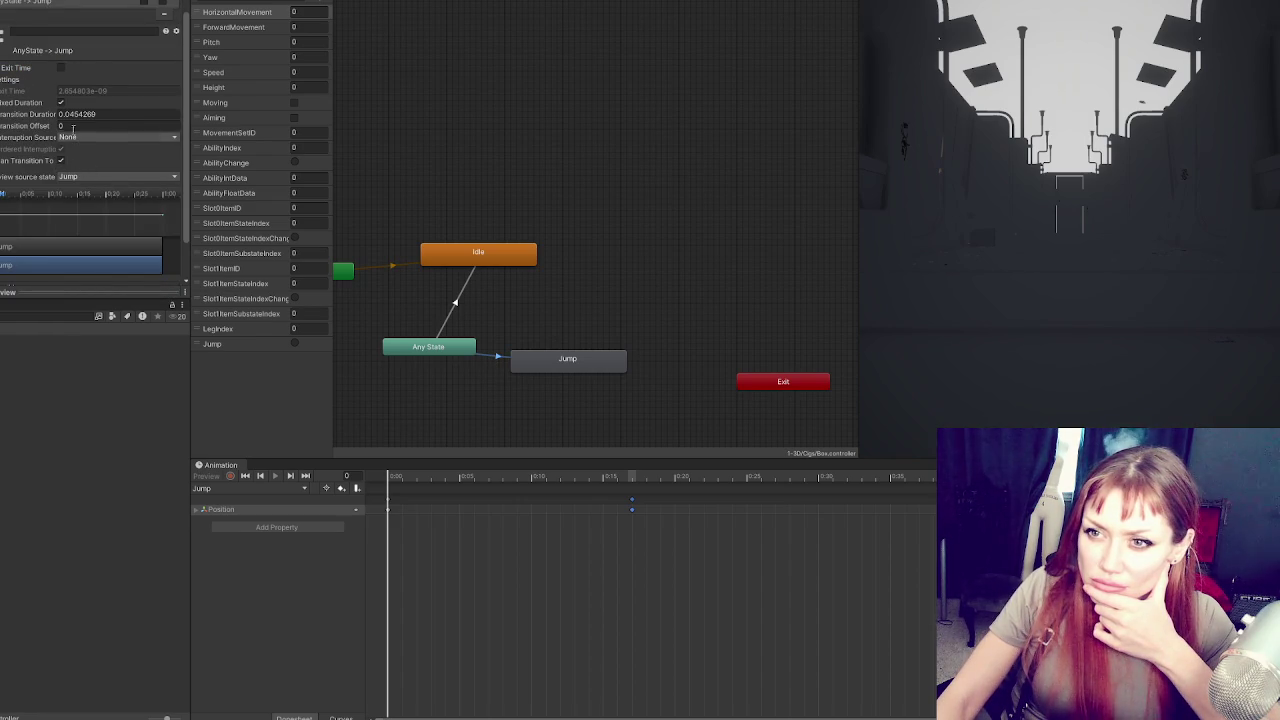
scroll(87, 52, "up", 1)
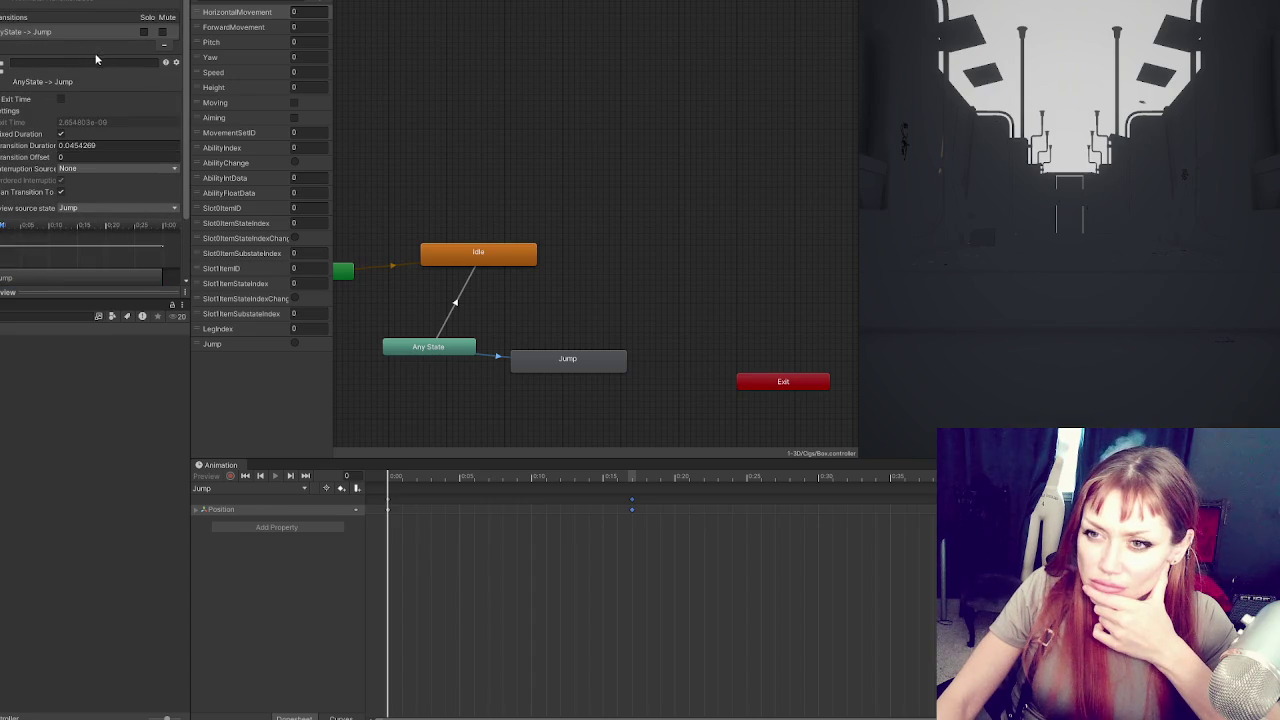
left_click_drag(196, 344, 205, 20)
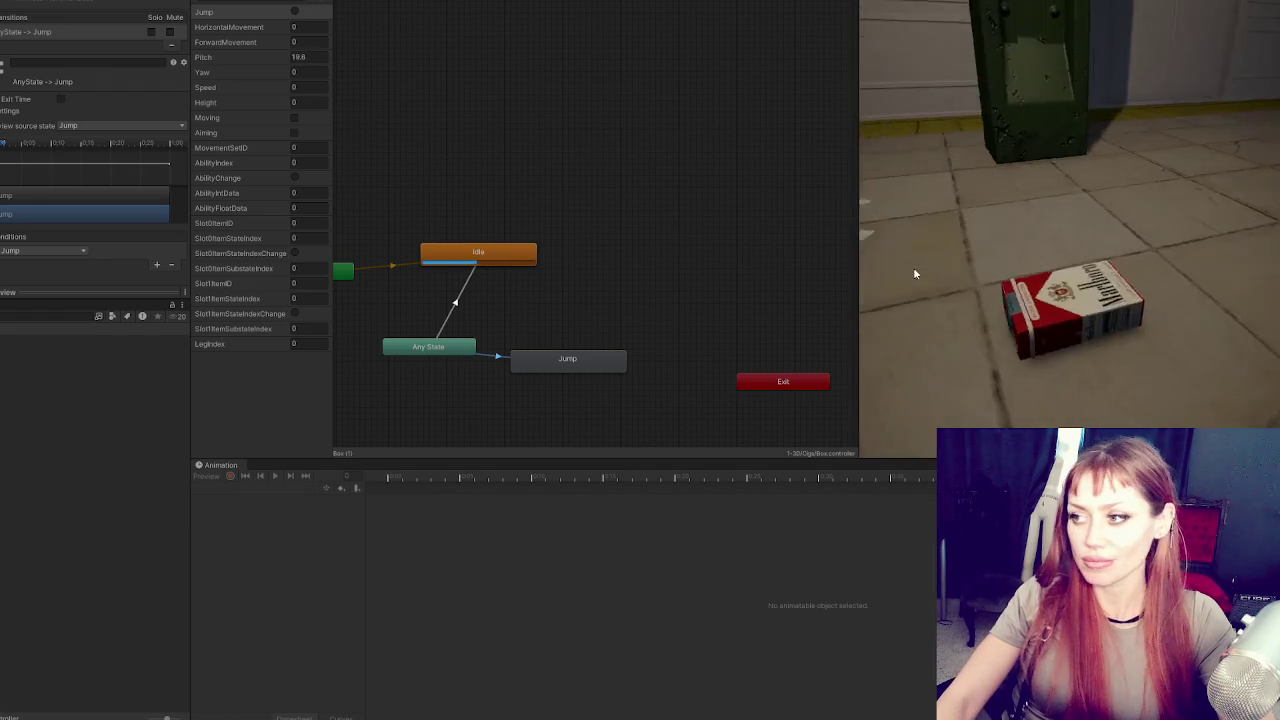
Test the jump, then add a transition from the Jump state back to Idle
key("space")
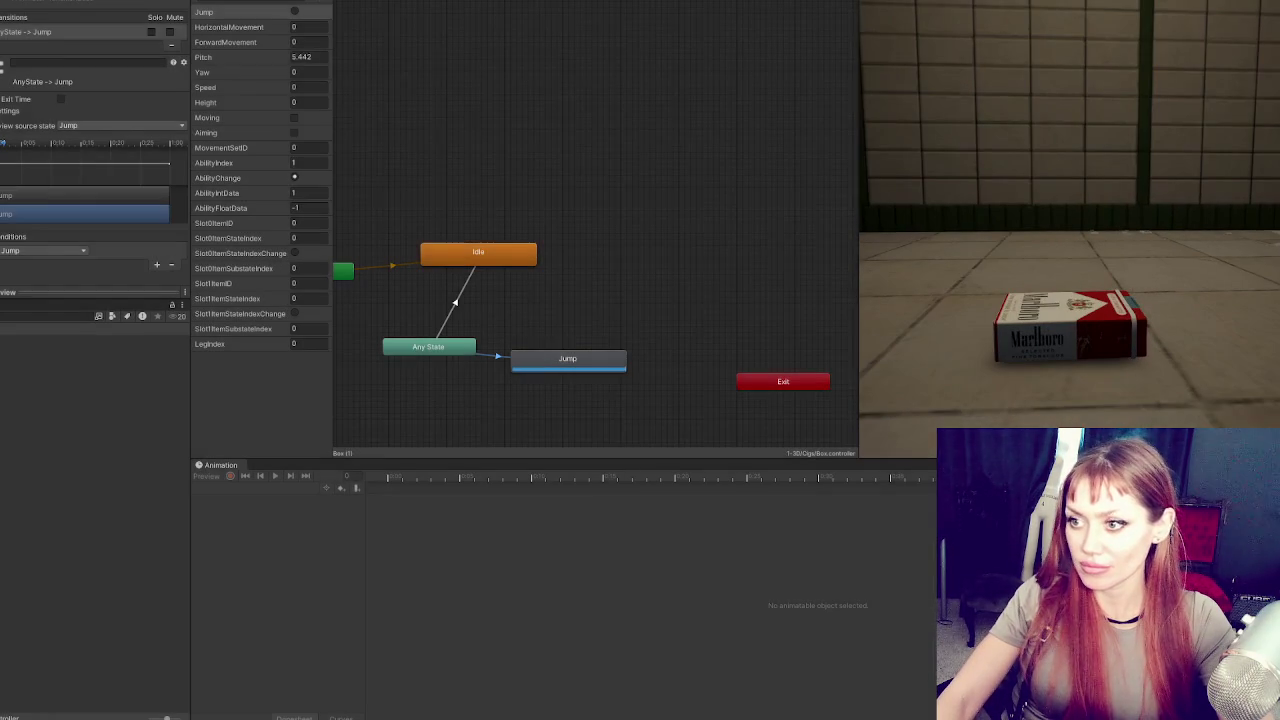
key("ctrl+p")
right_click(551, 360)
left_click(598, 366)
left_click(498, 258)
left_click_drag(529, 371, 552, 335)
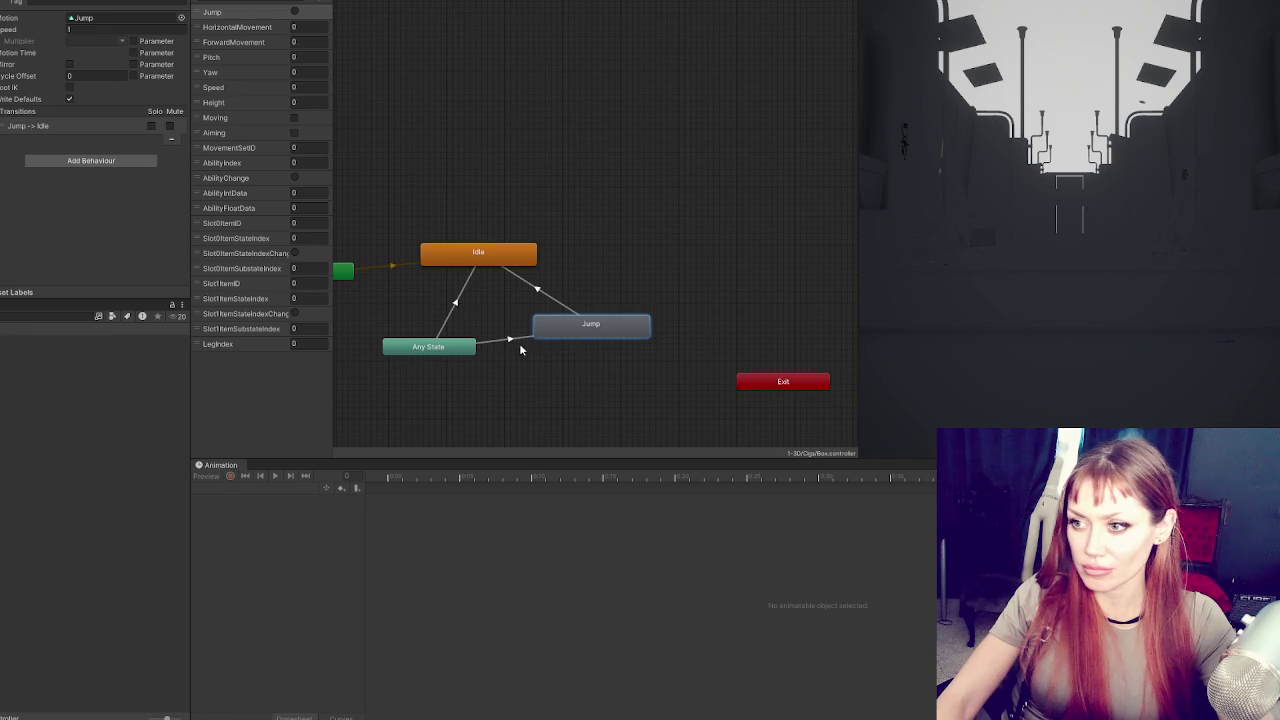
Enable Has Exit Time on the Any State to Jump transition and retest in play mode
left_click(516, 341)
left_click(61, 98)
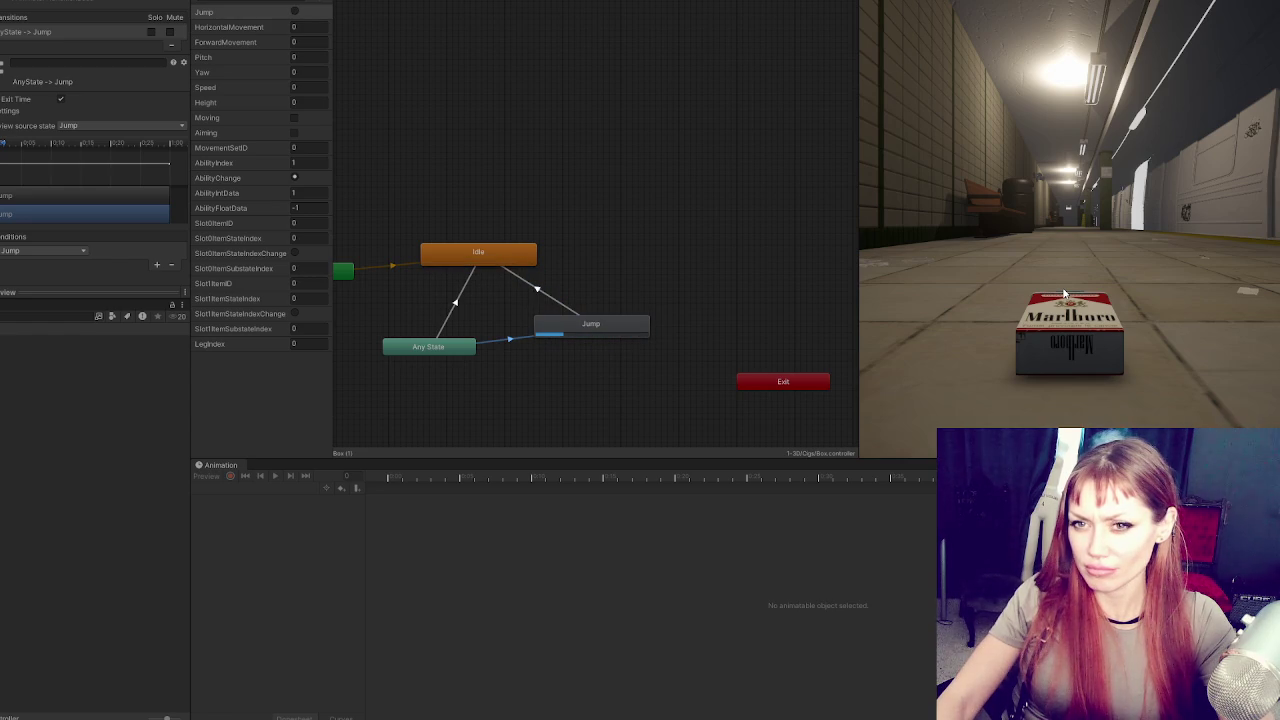
key("ctrl+p")
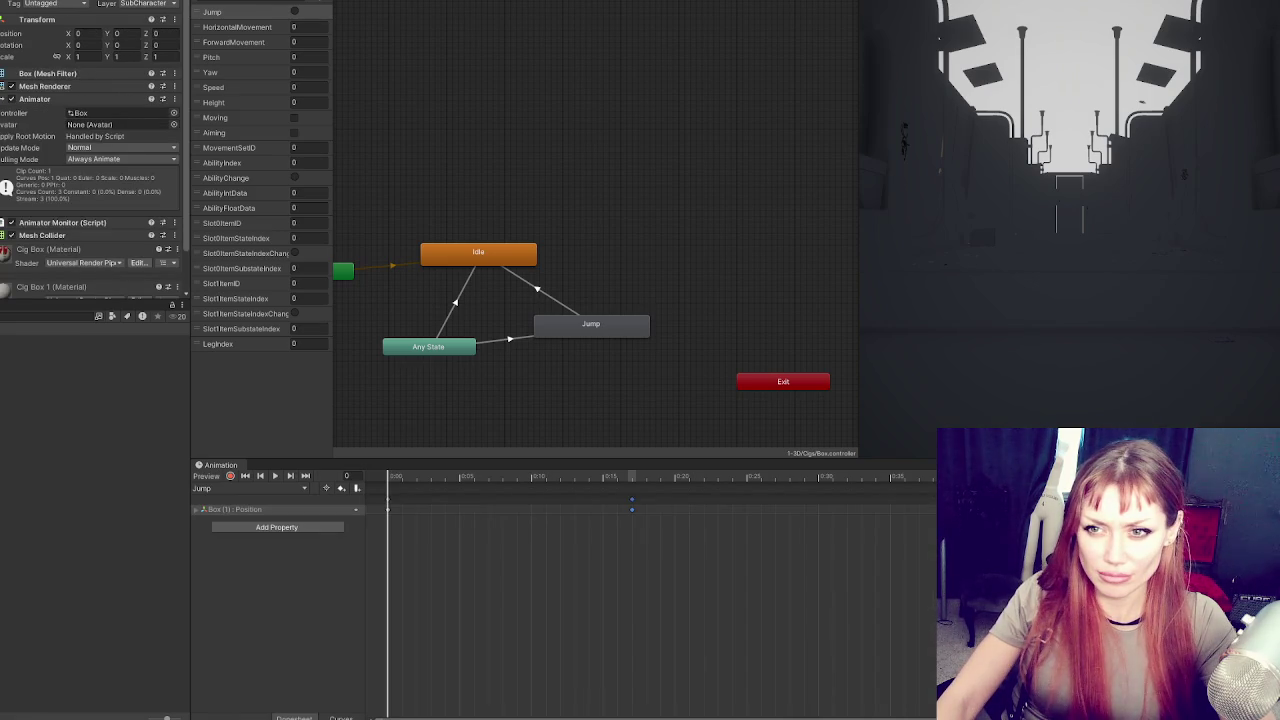
Expand Animator Monitor (Script) and locate the AnimatorMonitor script in the Project, then re-expand the Animator
left_click(60, 99)
left_click(60, 111)
left_click(136, 126)
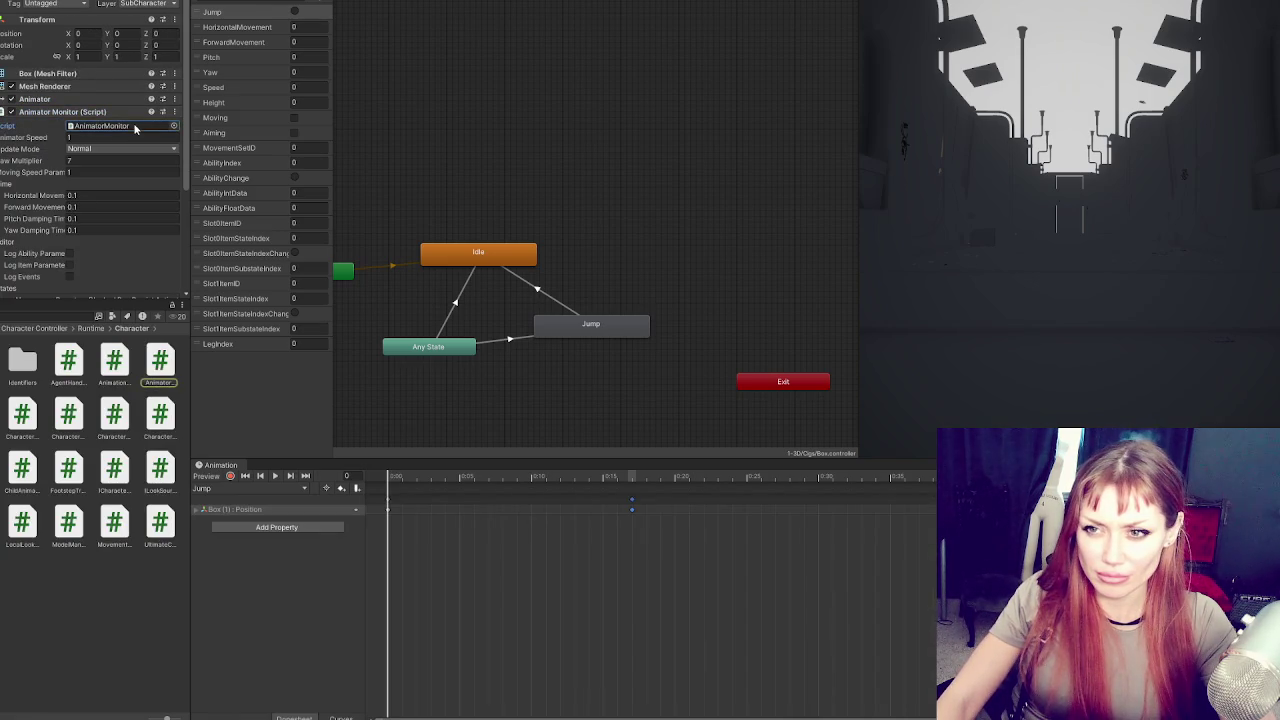
scroll(117, 133, "down", 3)
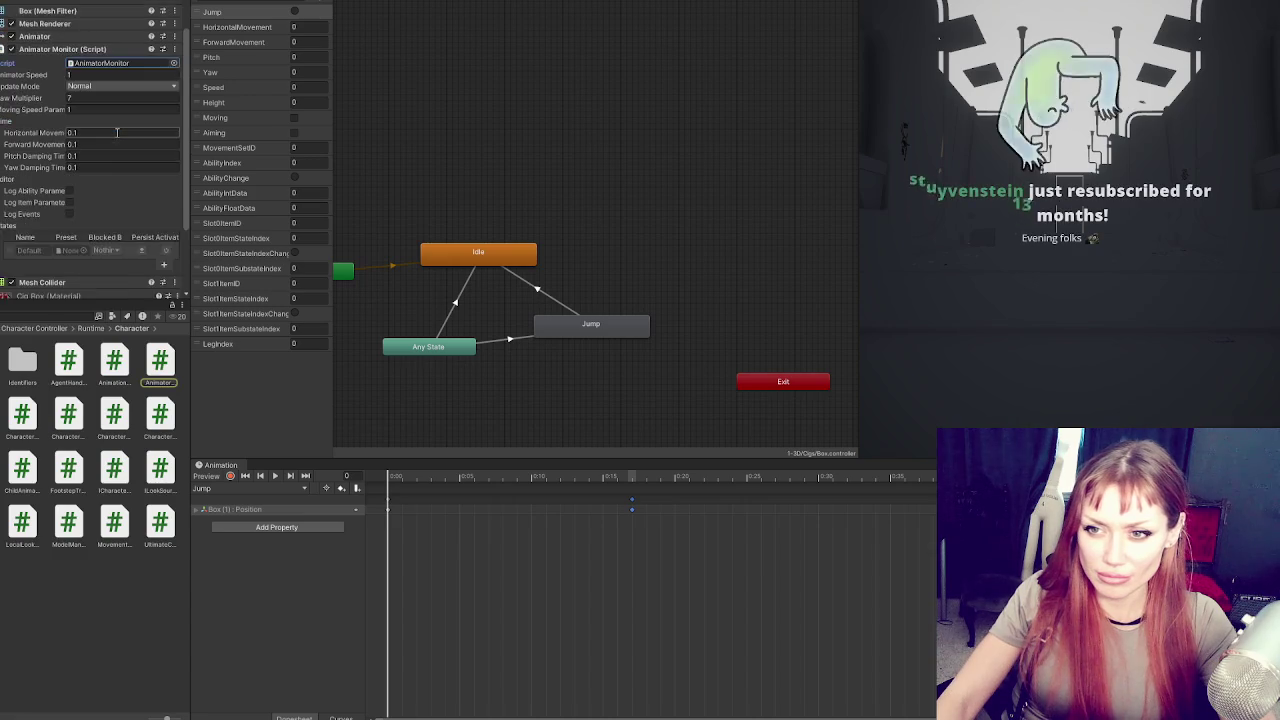
scroll(117, 133, "down", 2)
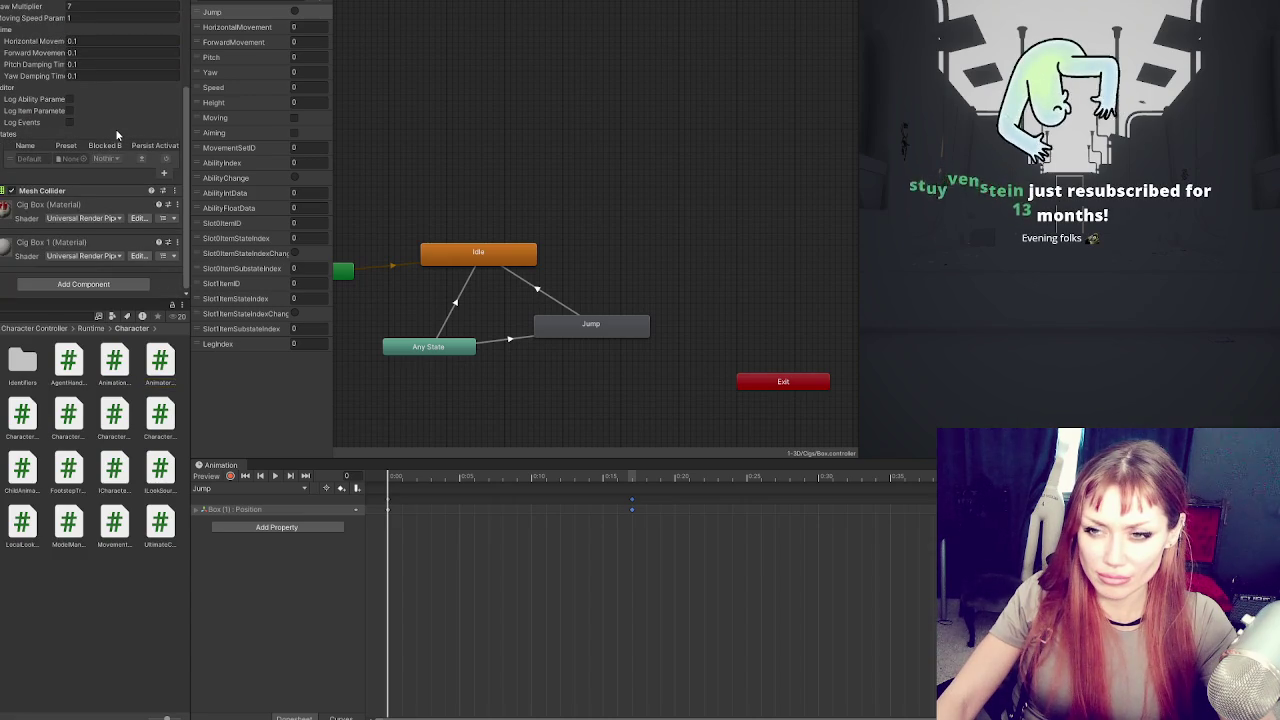
scroll(117, 133, "up", 5)
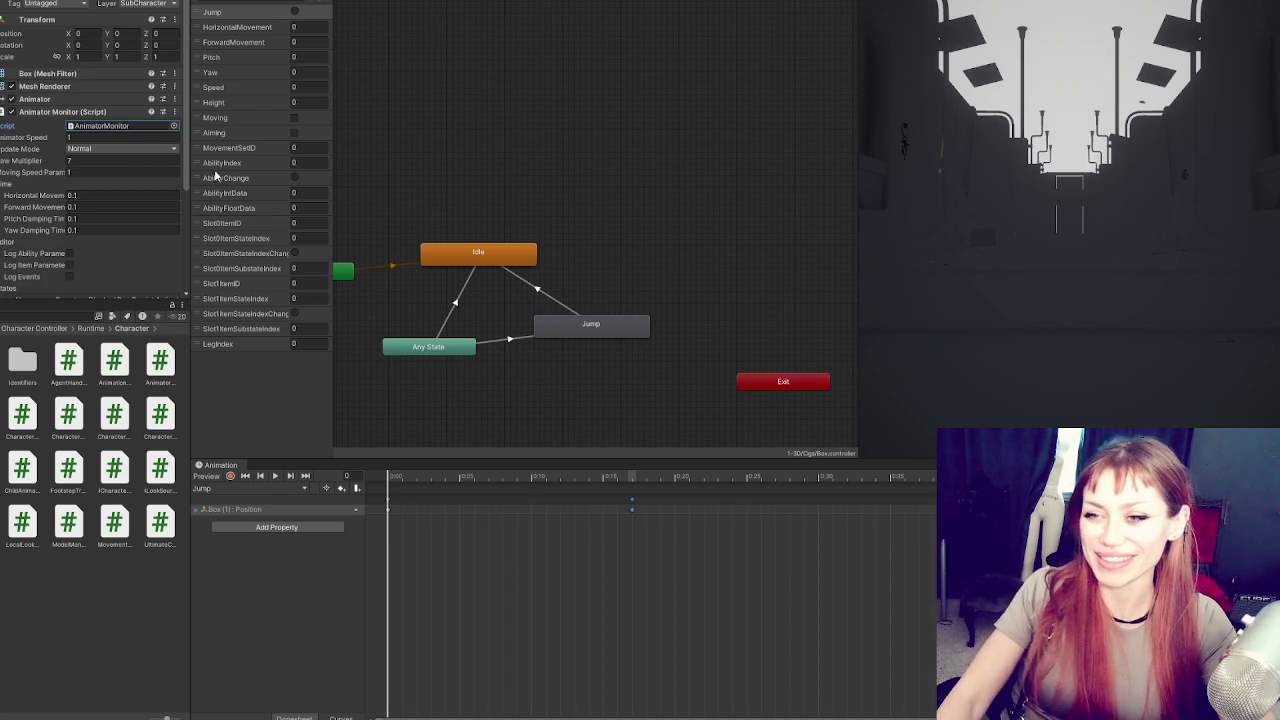
scroll(128, 171, "down", 2)
scroll(78, 115, "up", 2)
left_click(40, 99)
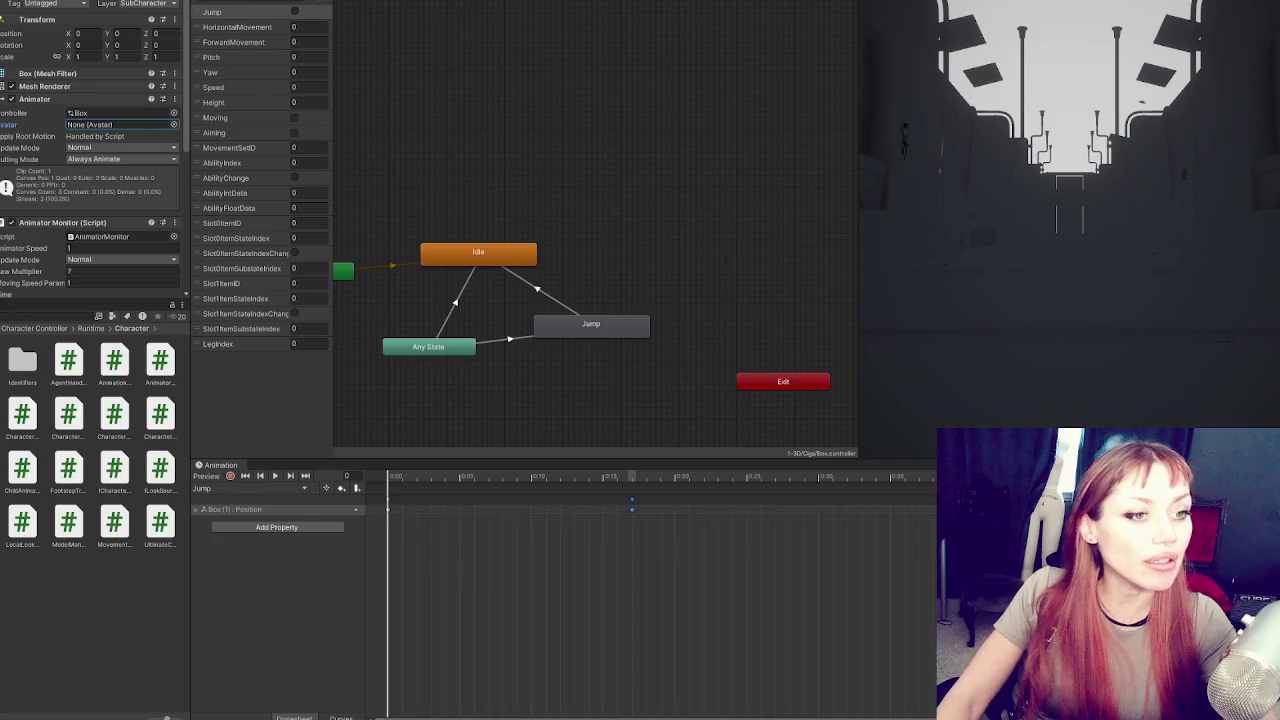
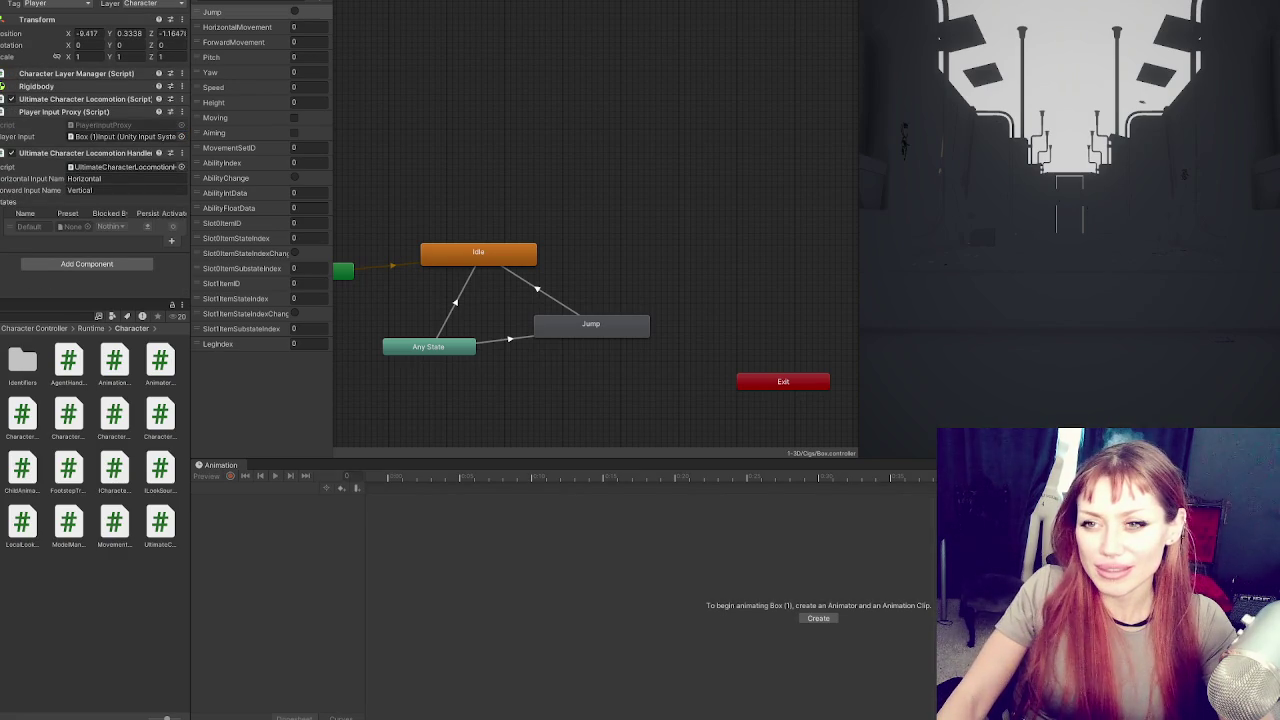
Turn off Is Kinematic on the player's Rigidbody and walk the pack forward in Play mode
left_click(52, 88)
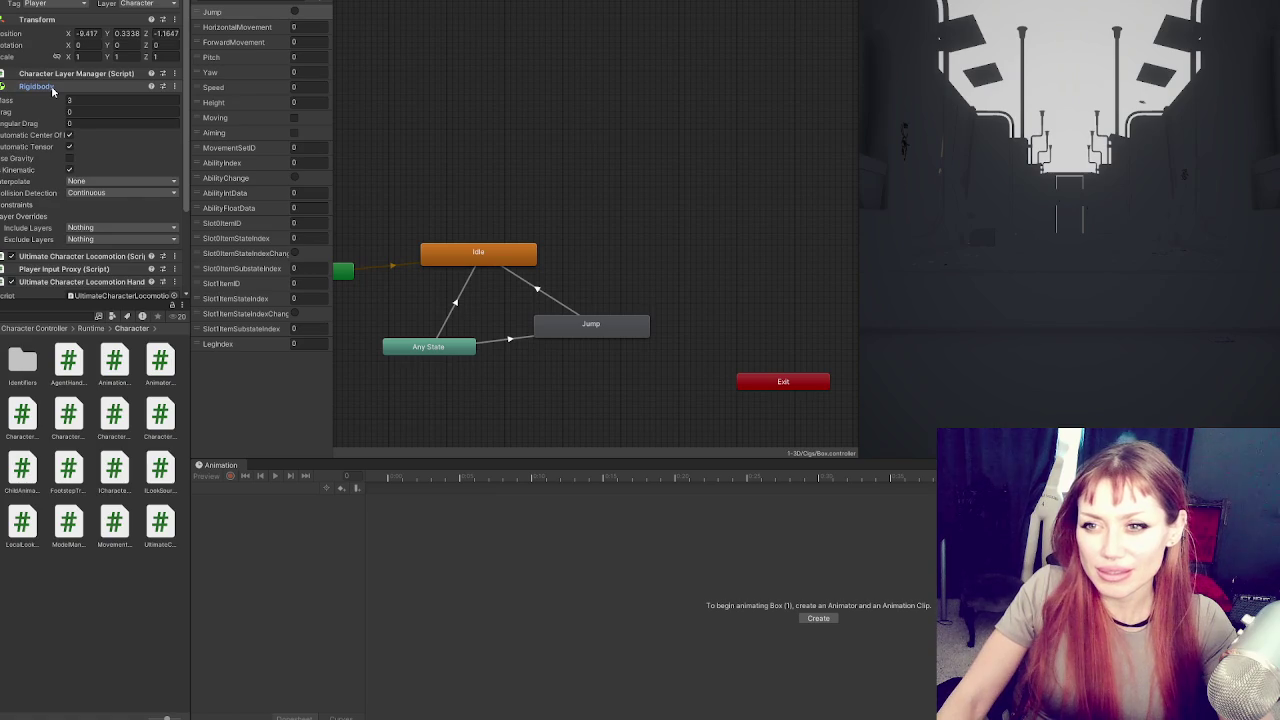
left_click(69, 169)
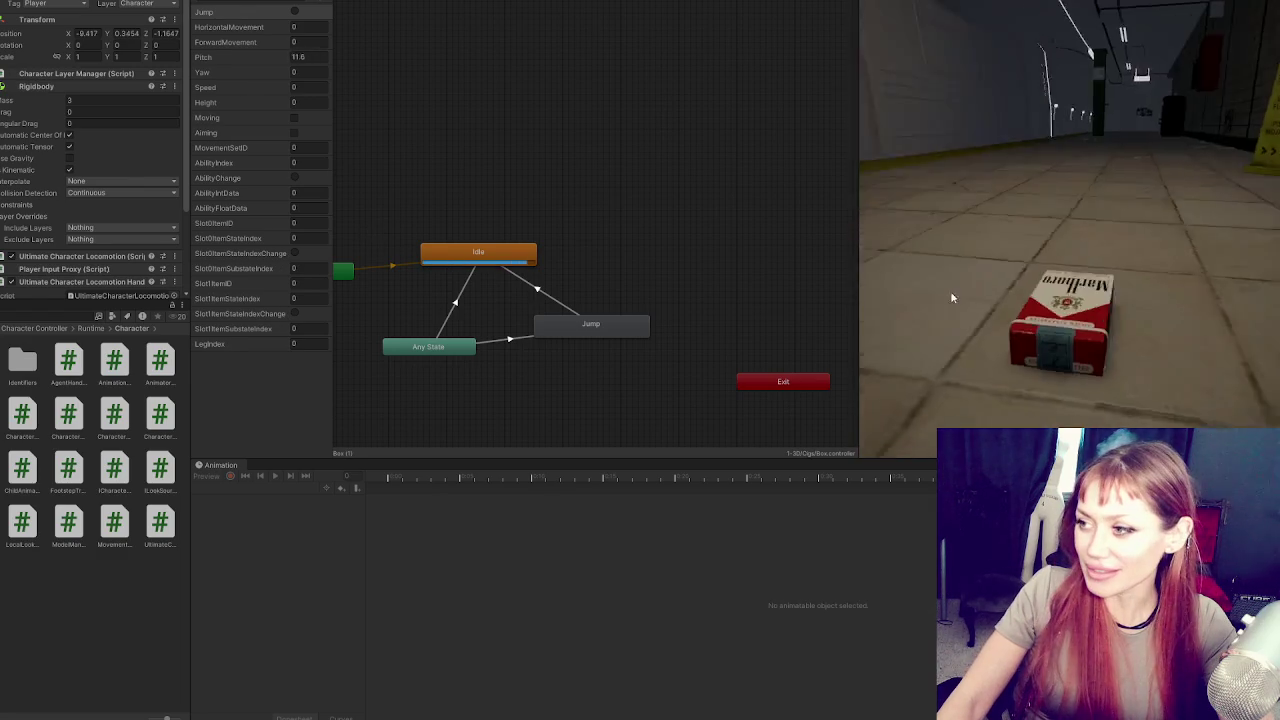
key("w")
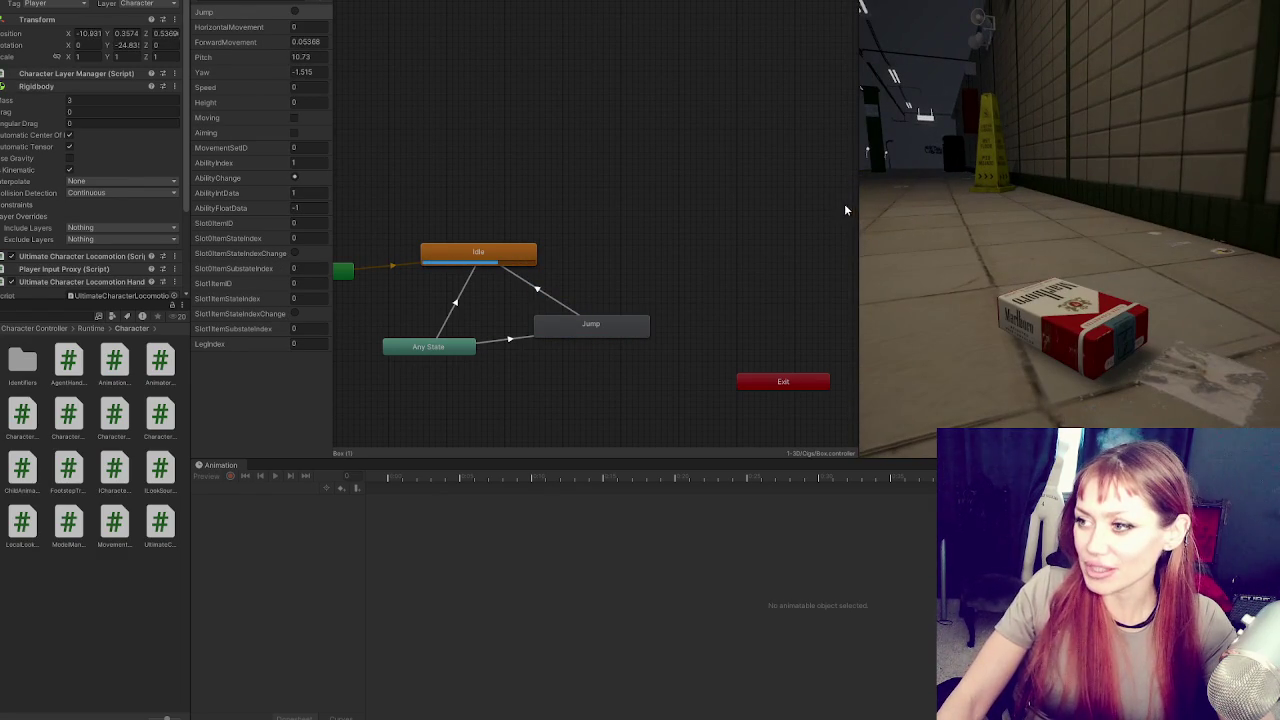
left_click_drag(857, 207, 248, 207)
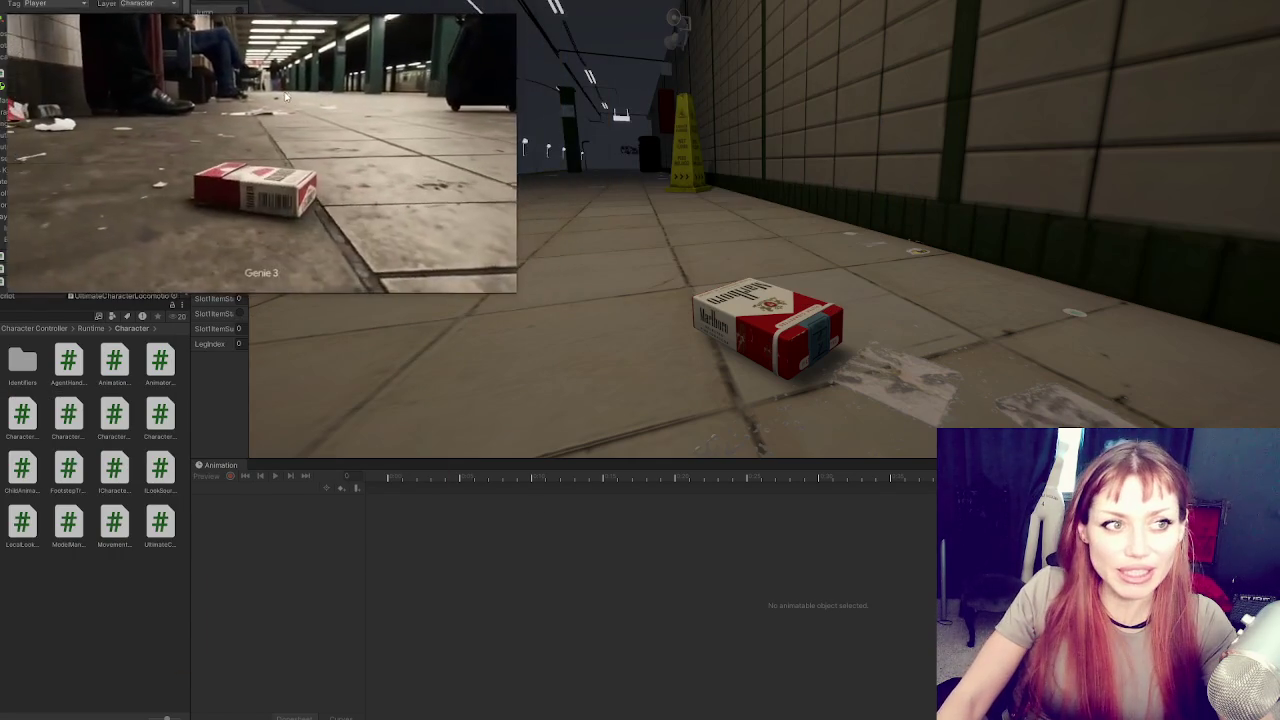
Steer the pack character around the subway platform, then stop the play test
left_click_drag(250, 430, 524, 430)
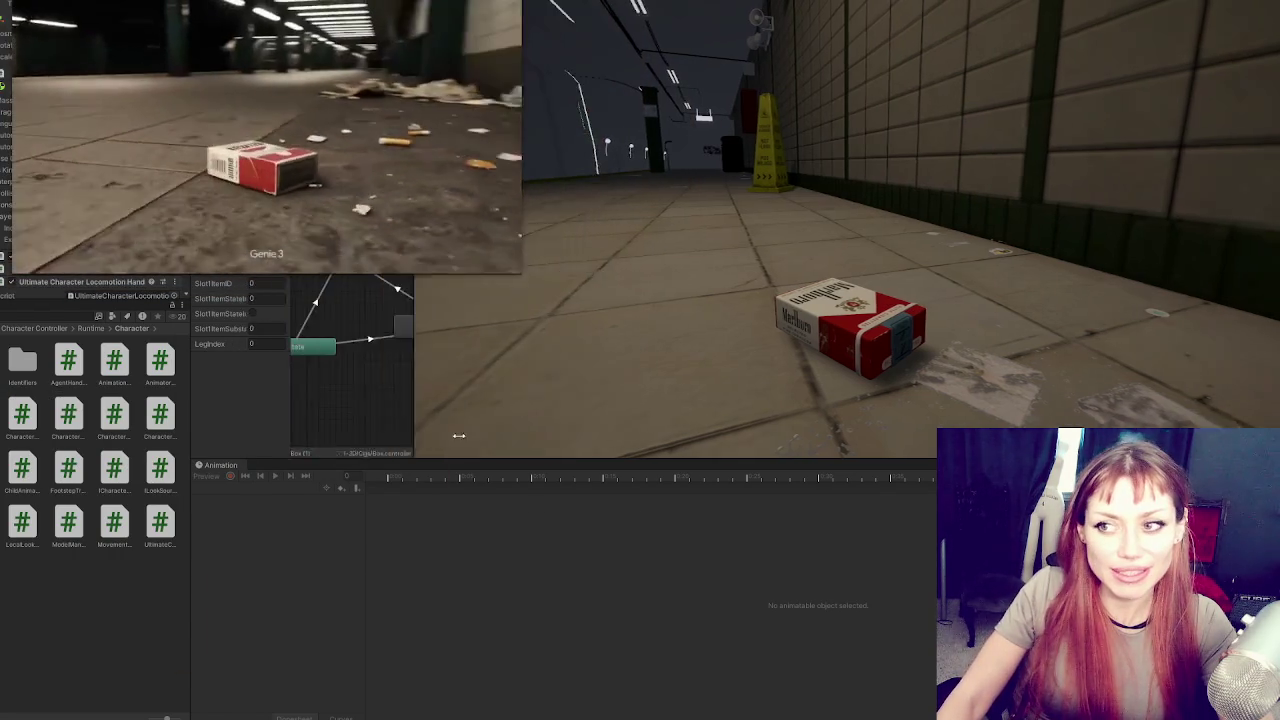
left_click(674, 195)
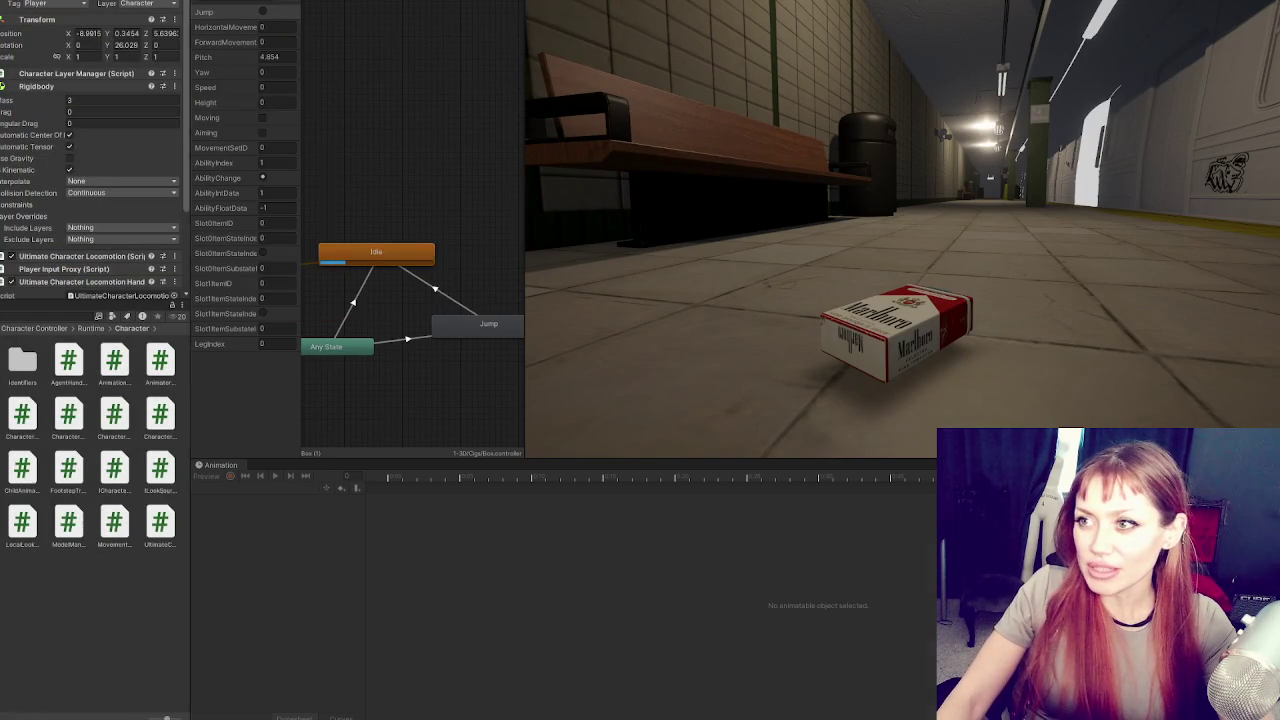
key("ctrl+p")
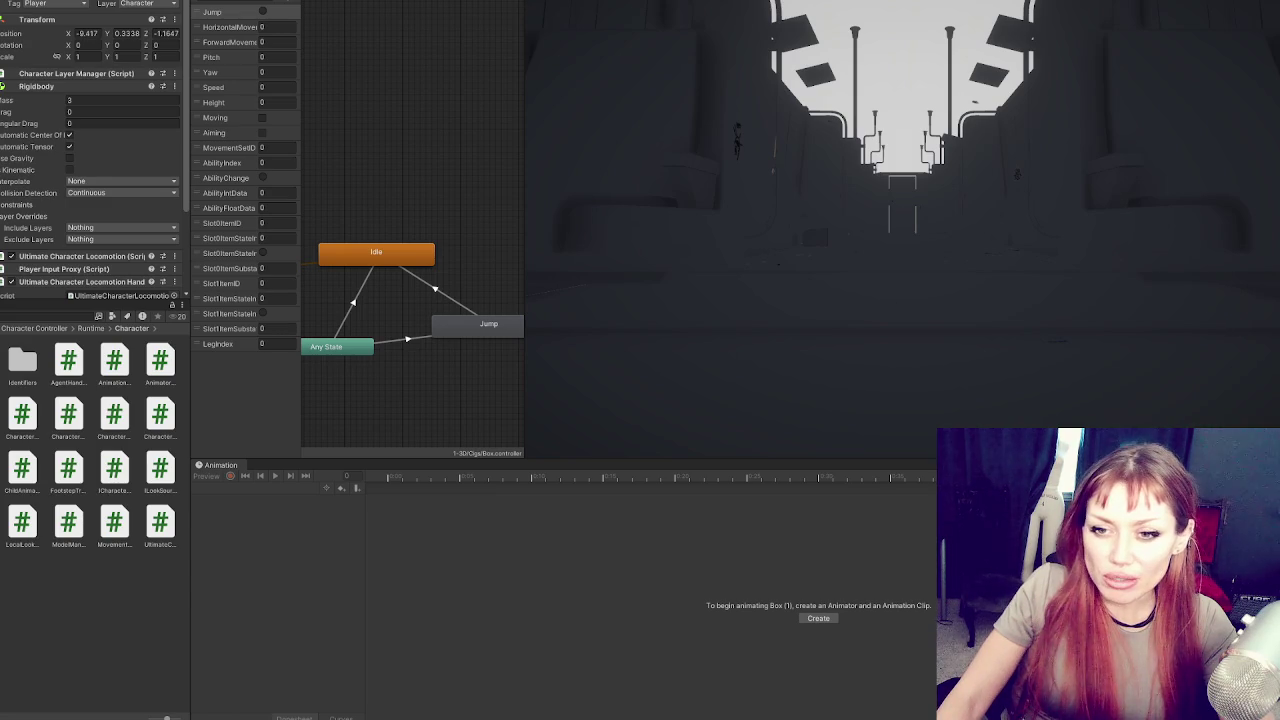
Frame Box (1) and slide it along X to -9.478 onto the subway floor
left_click(3, 372)
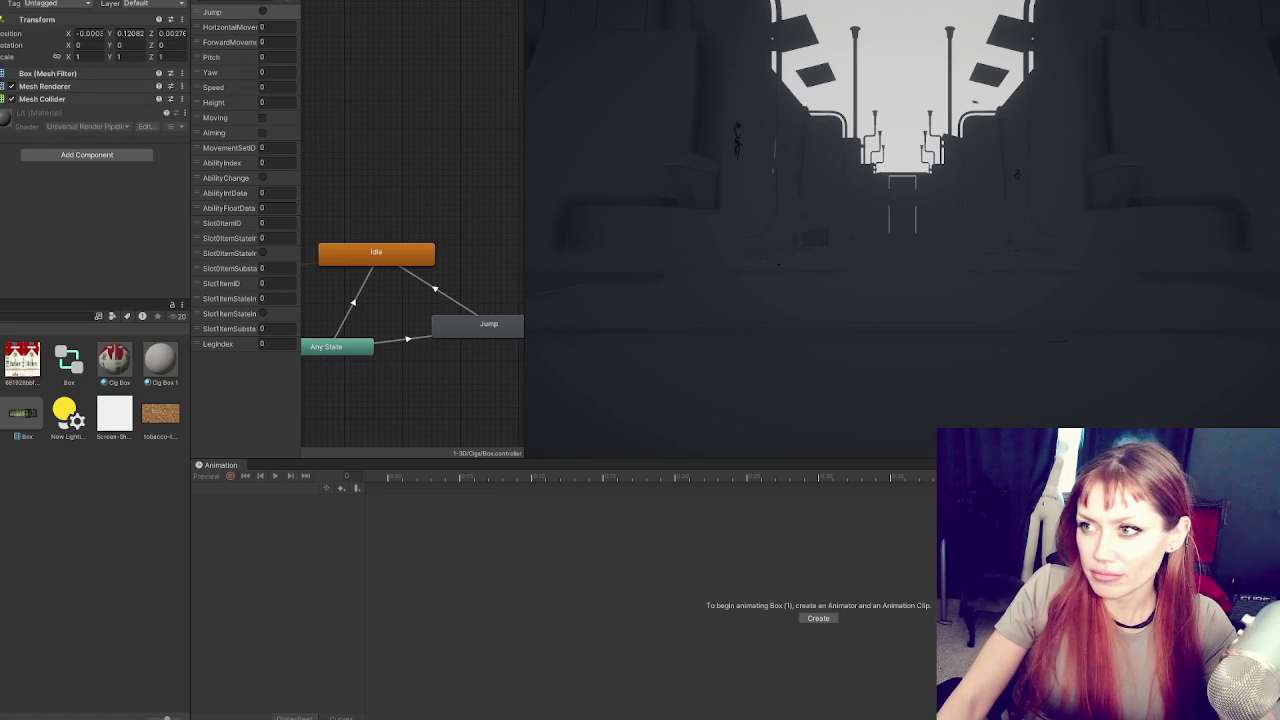
key("f")
scroll(912, 168, "down", 2)
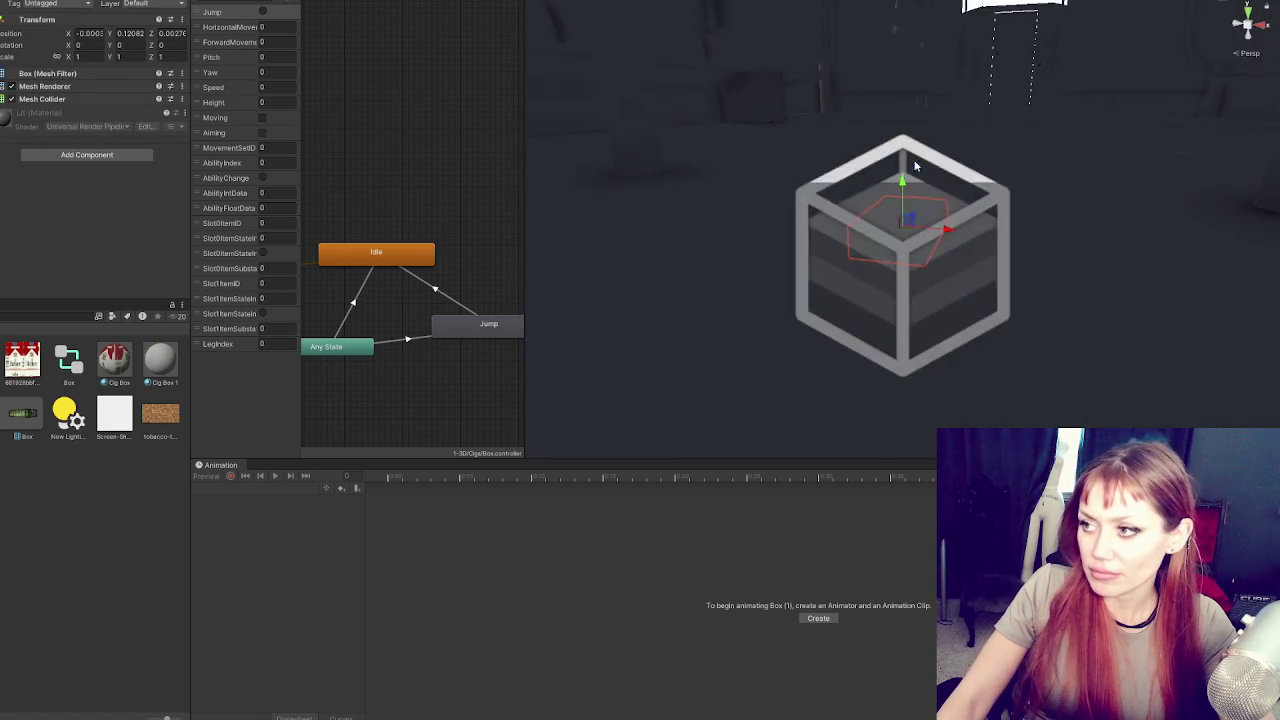
scroll(912, 168, "down", 3)
mouse_move(943, 230)
left_mouse_down()
mouse_move(823, 222)
mouse_move(913, 208)
mouse_move(868, 158)
mouse_move(868, 180)
mouse_move(757, 214)
left_mouse_up()
key("f")
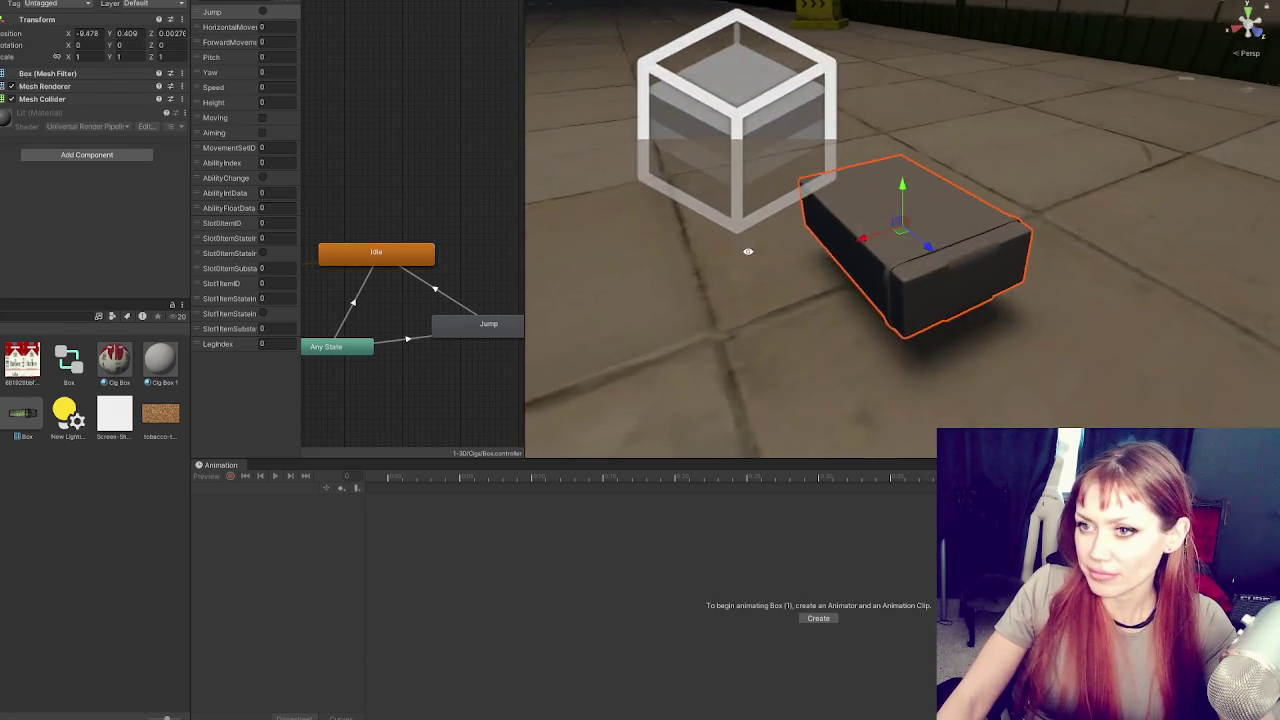
scroll(848, 245, "up", 2)
left_click(48, 154)
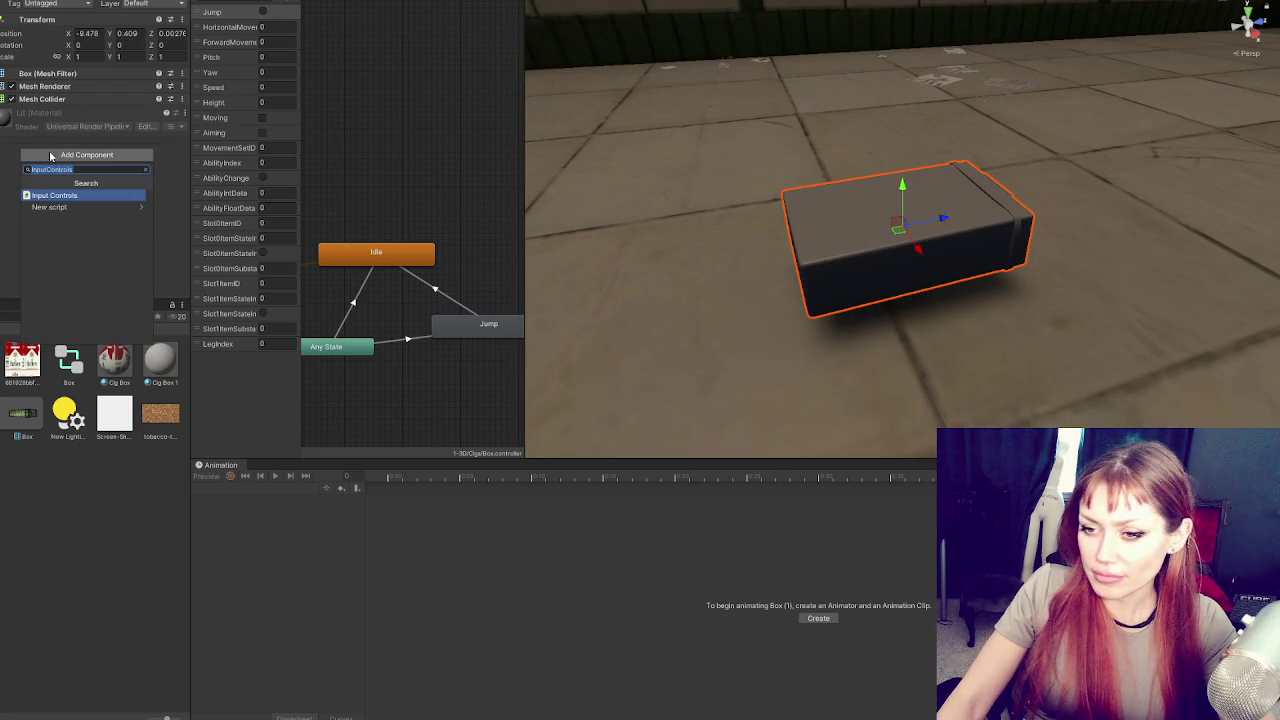
Build Box (1) as a Third-perspective character with Items unchecked in the Character Manager
left_click(68, 367)
left_click_drag(68, 360, 900, 240)
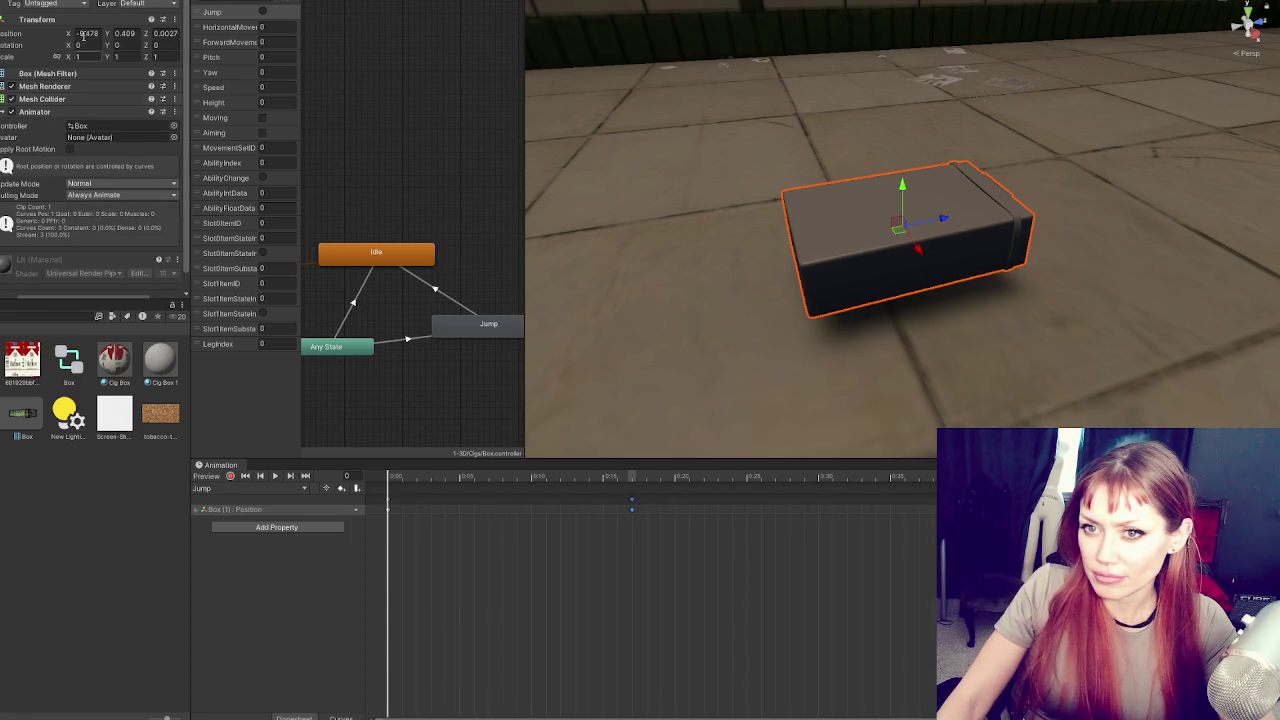
key("alt+w")
key("Escape")
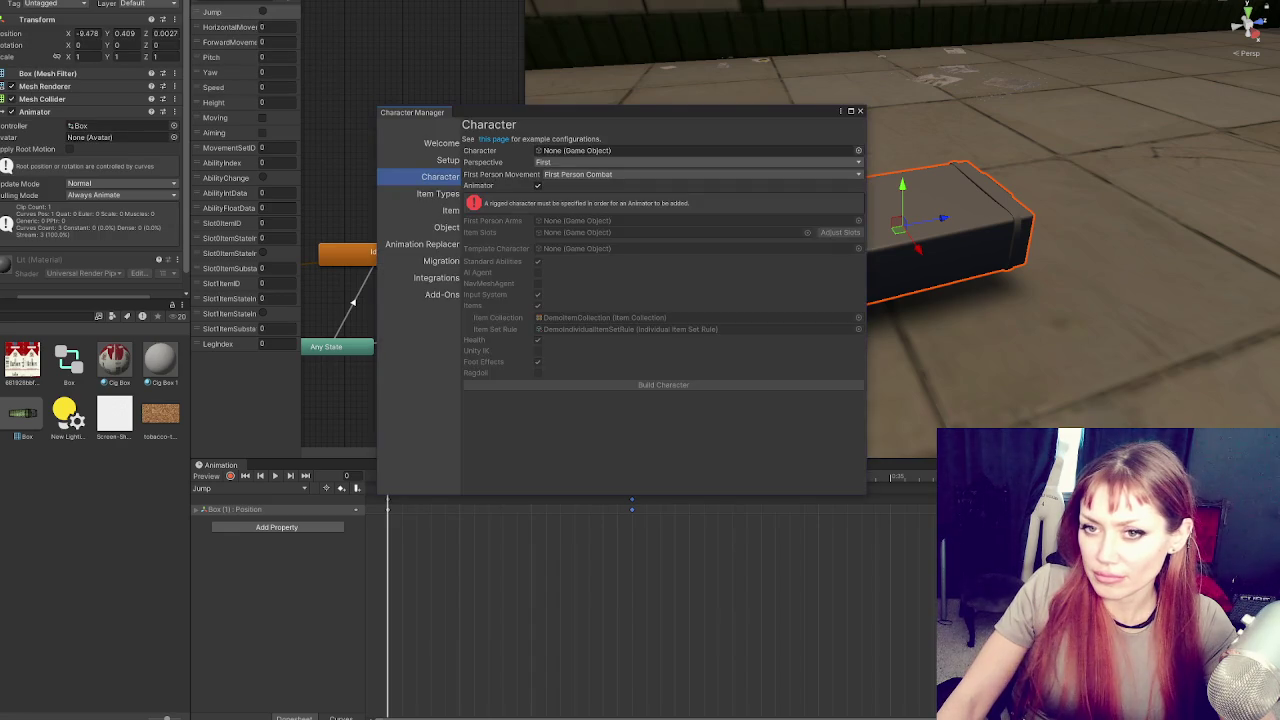
left_click(563, 162)
left_click(560, 187)
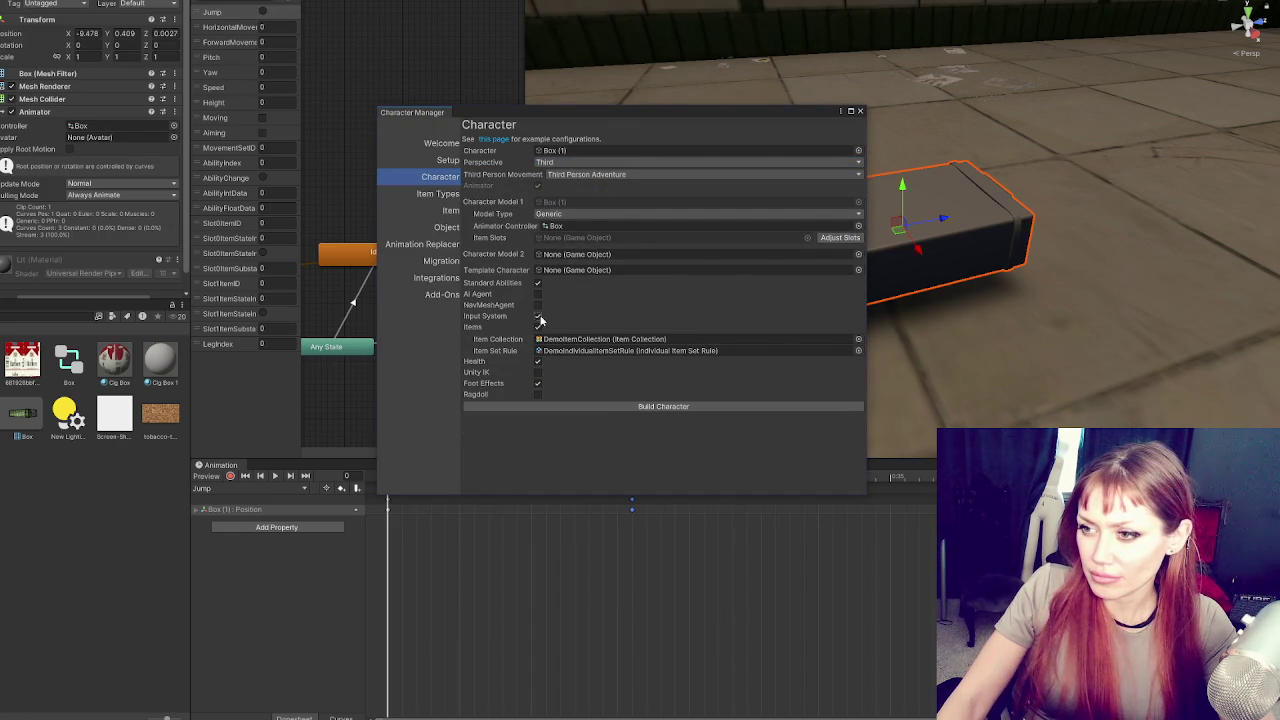
left_click(538, 327)
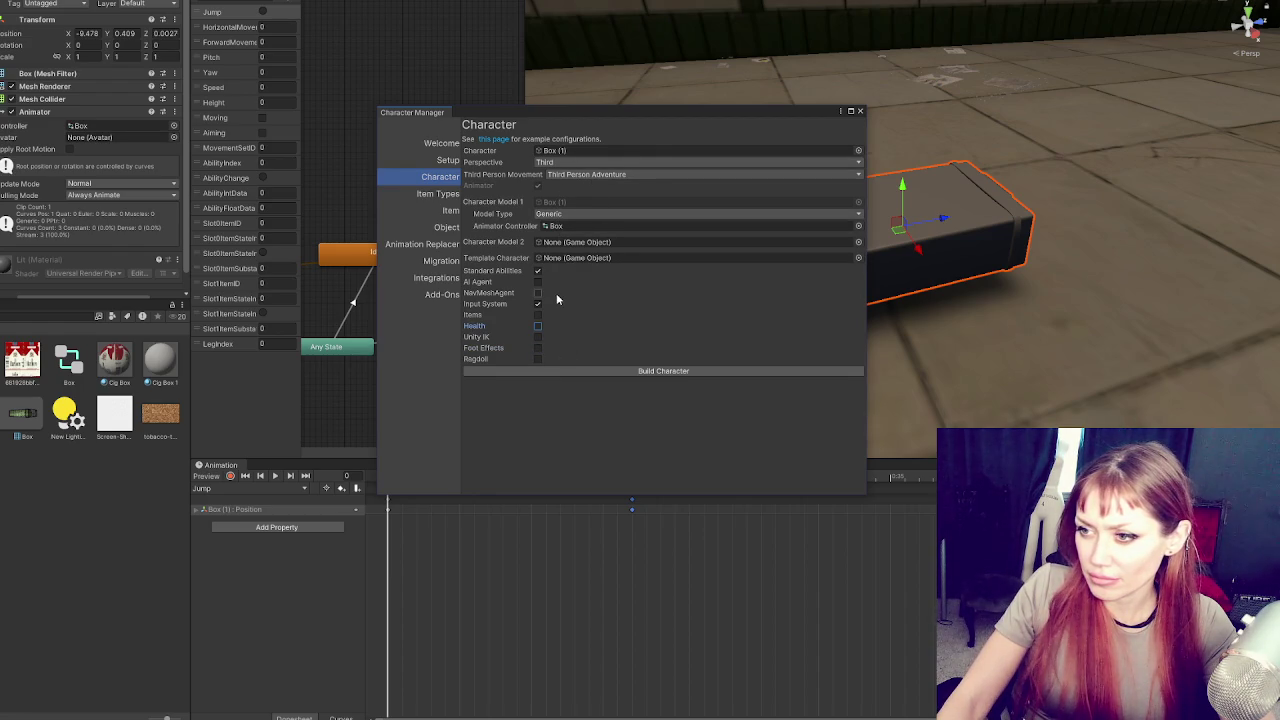
left_click(568, 372)
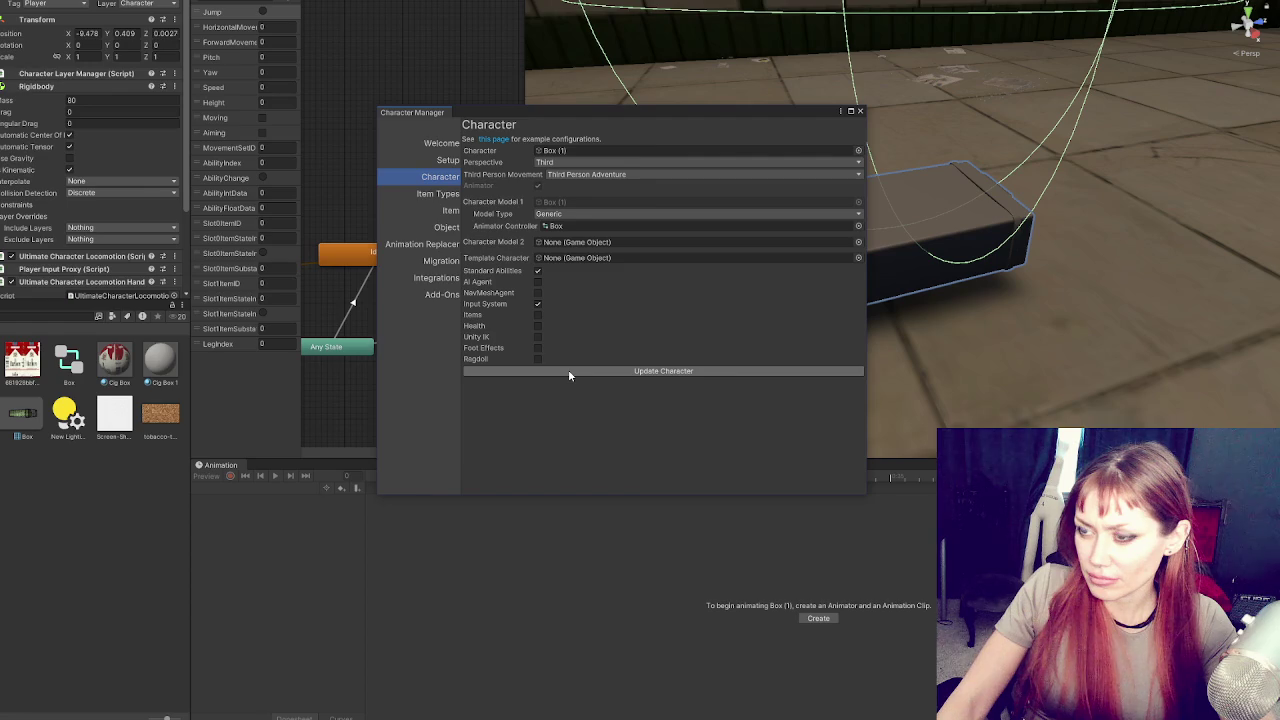
left_click(860, 111)
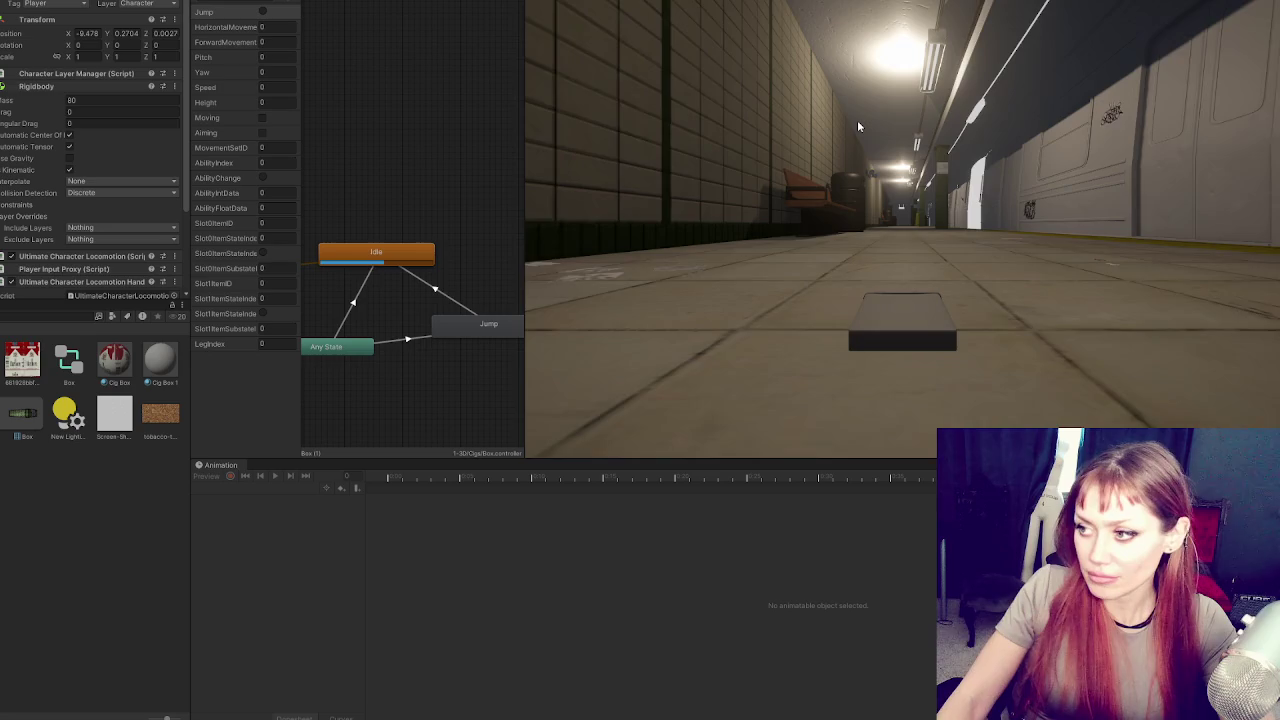
Walk and turn the box character with W and D, stop Play mode, then delete the box
key("w")
key("w")
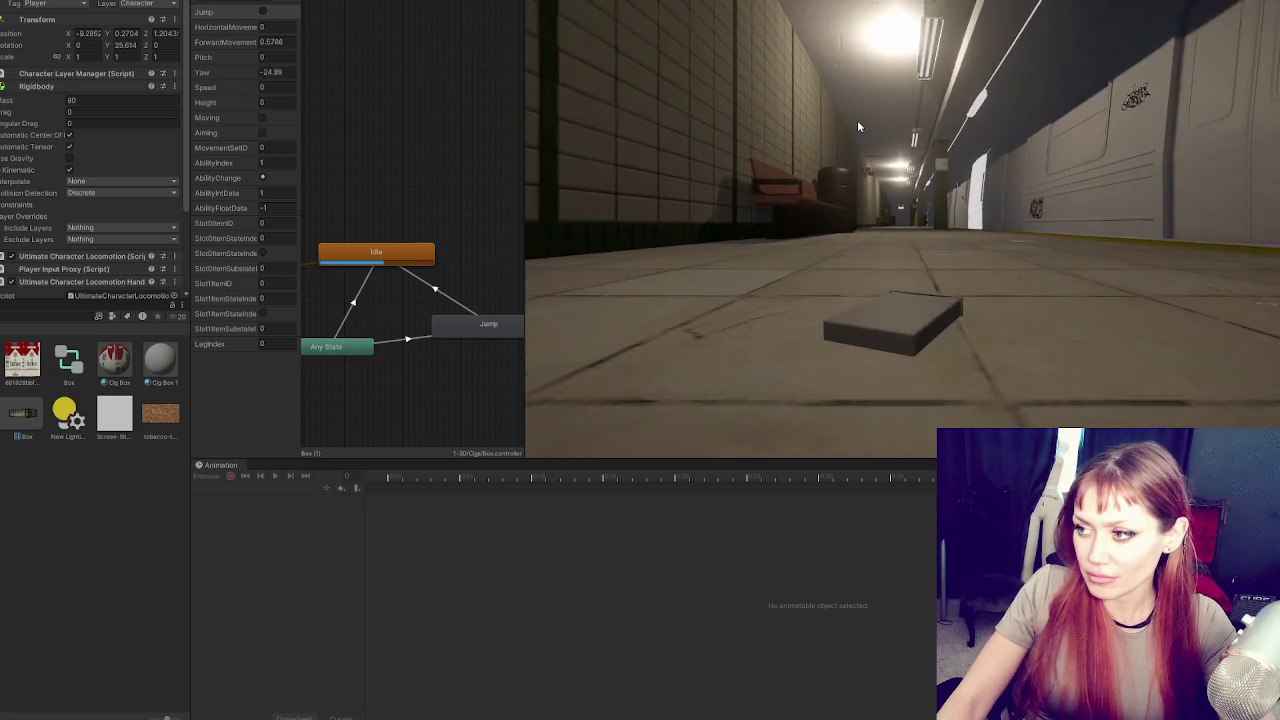
key("d")
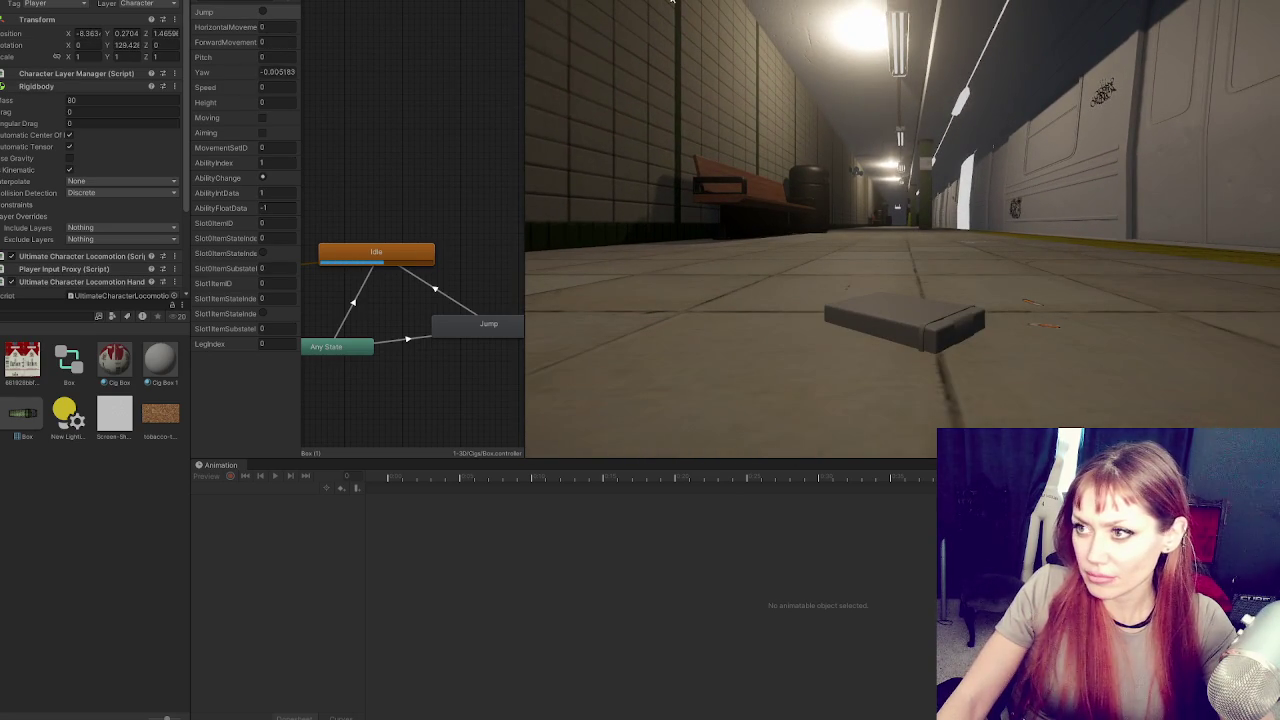
key("ctrl+p")
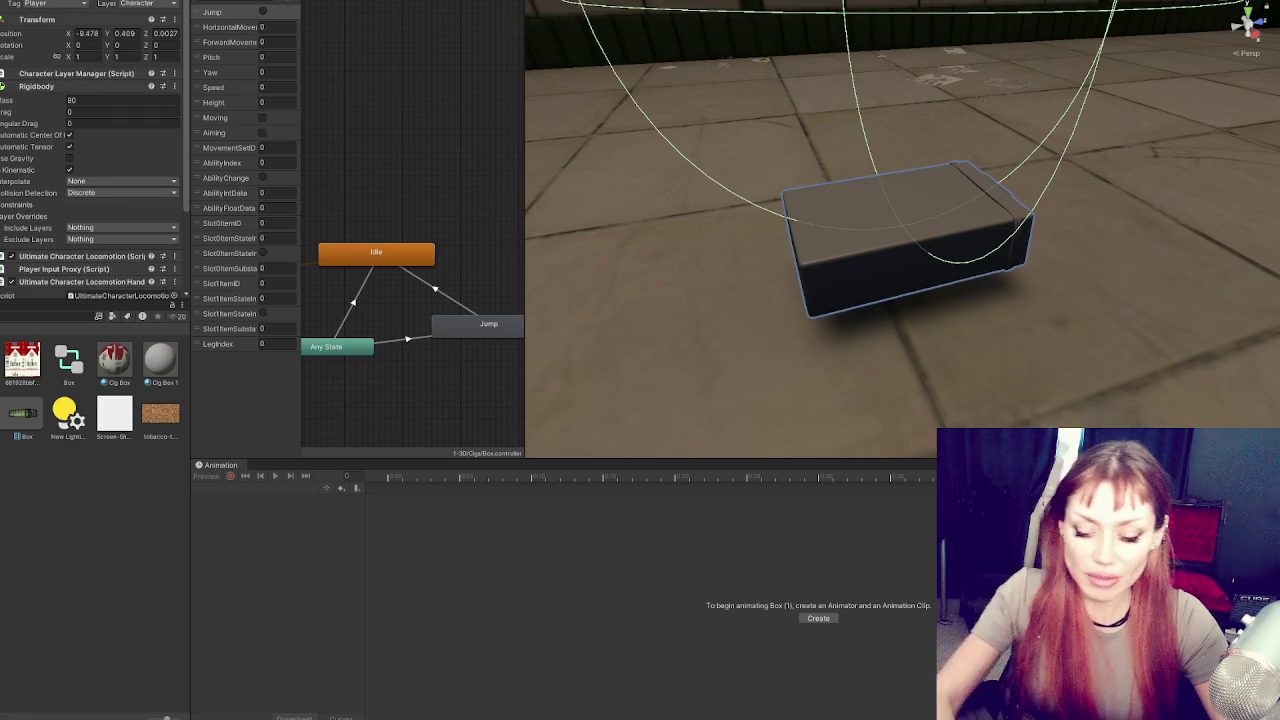
key("Delete")
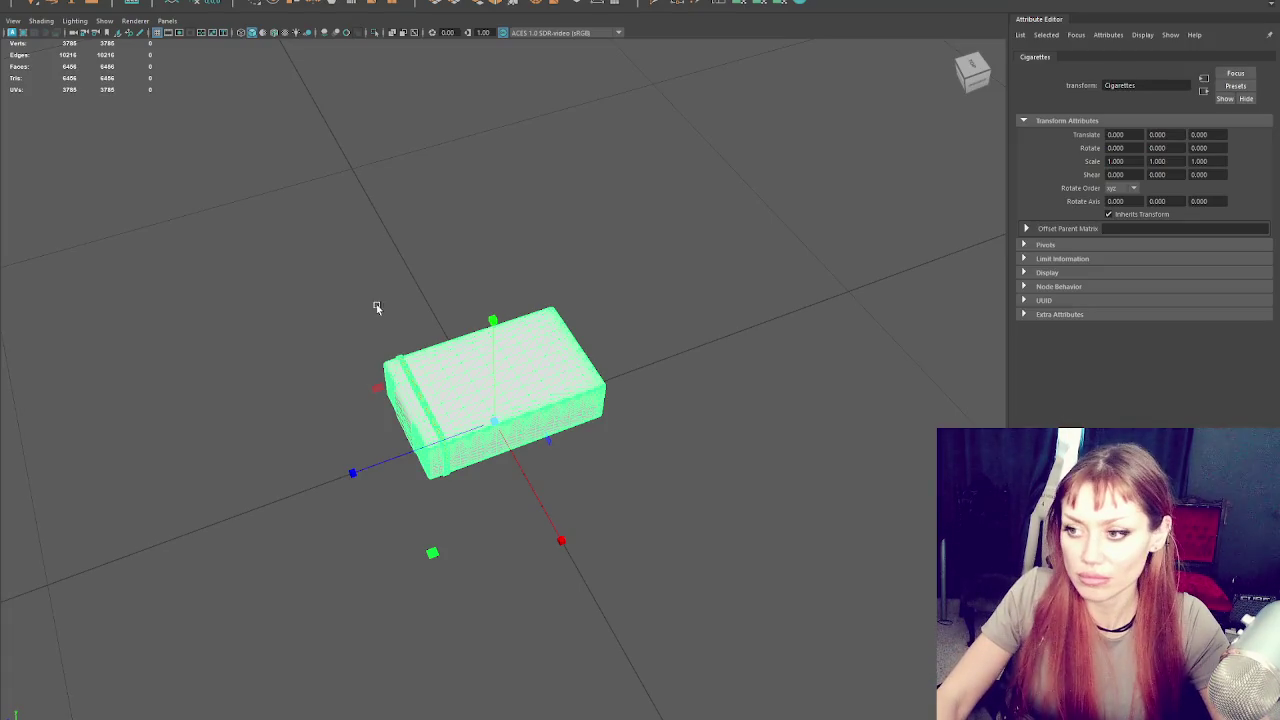
Place a joint at the cigarette pack's centre and nudge it to X 0 in the top view
mouse_move(558, 245)
left_mouse_down("alt")
mouse_move(457, 260)
mouse_move(550, 270)
left_mouse_up("alt")
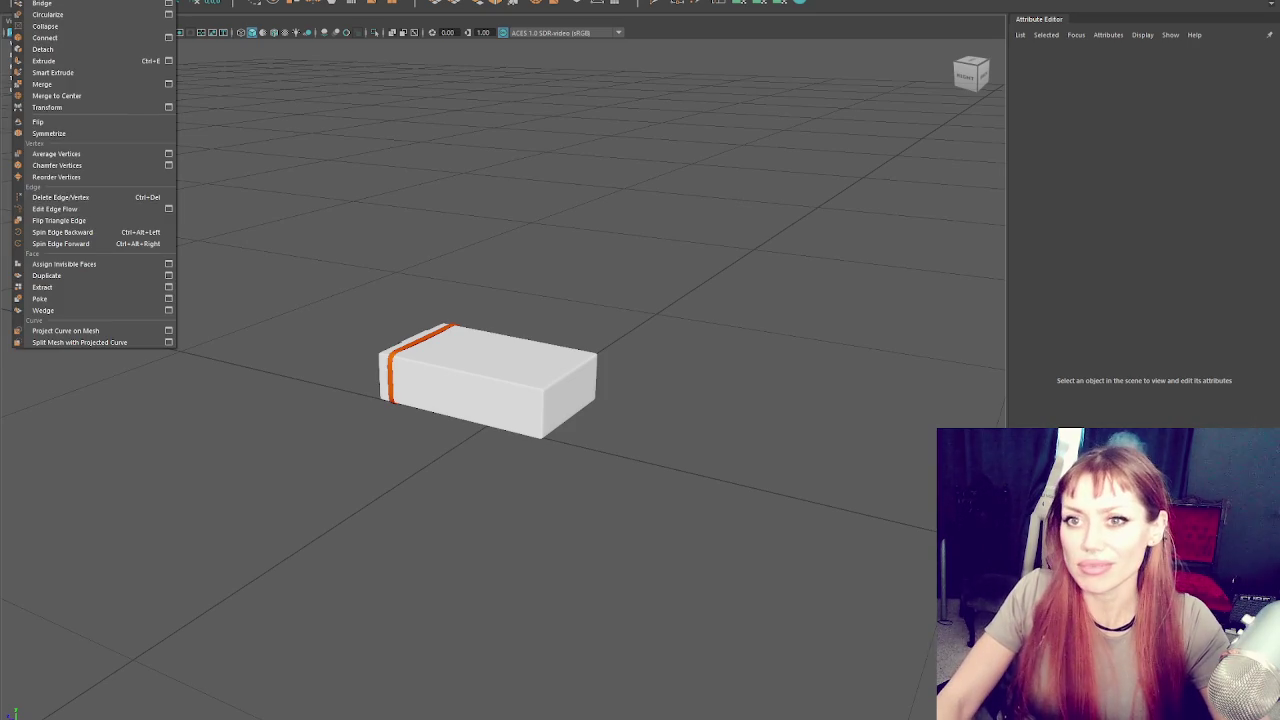
key("Escape")
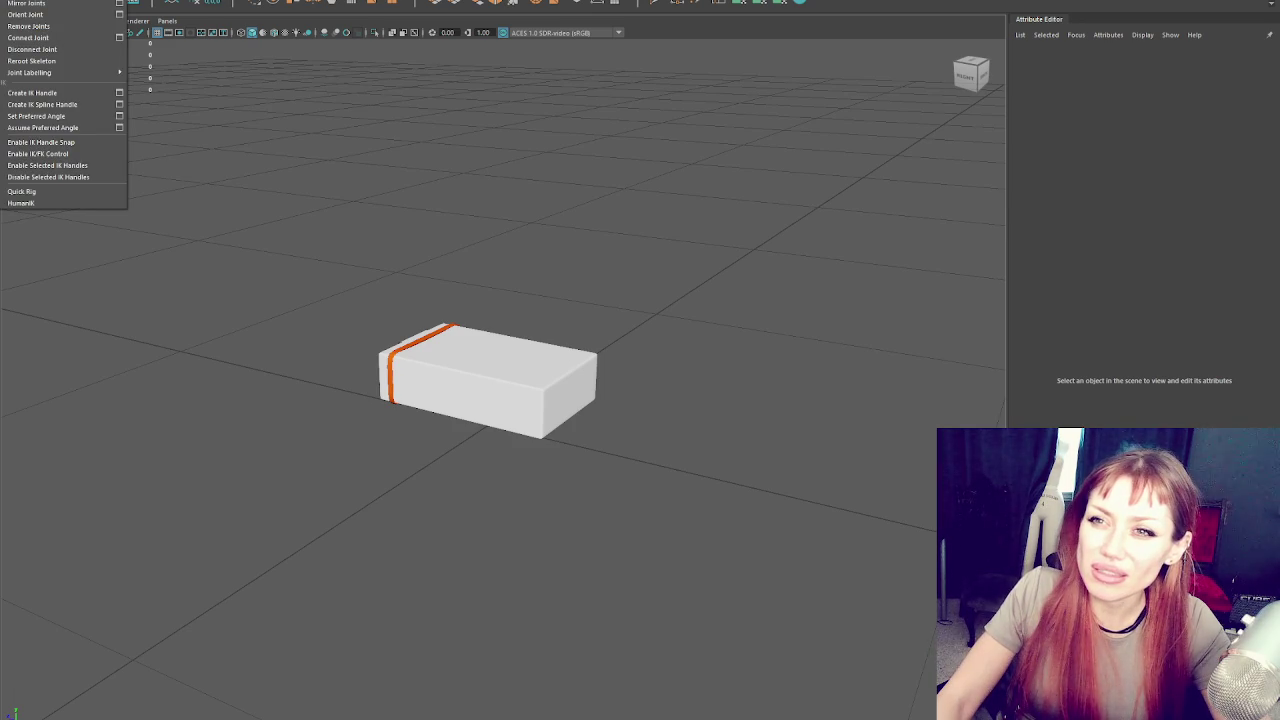
key("Escape")
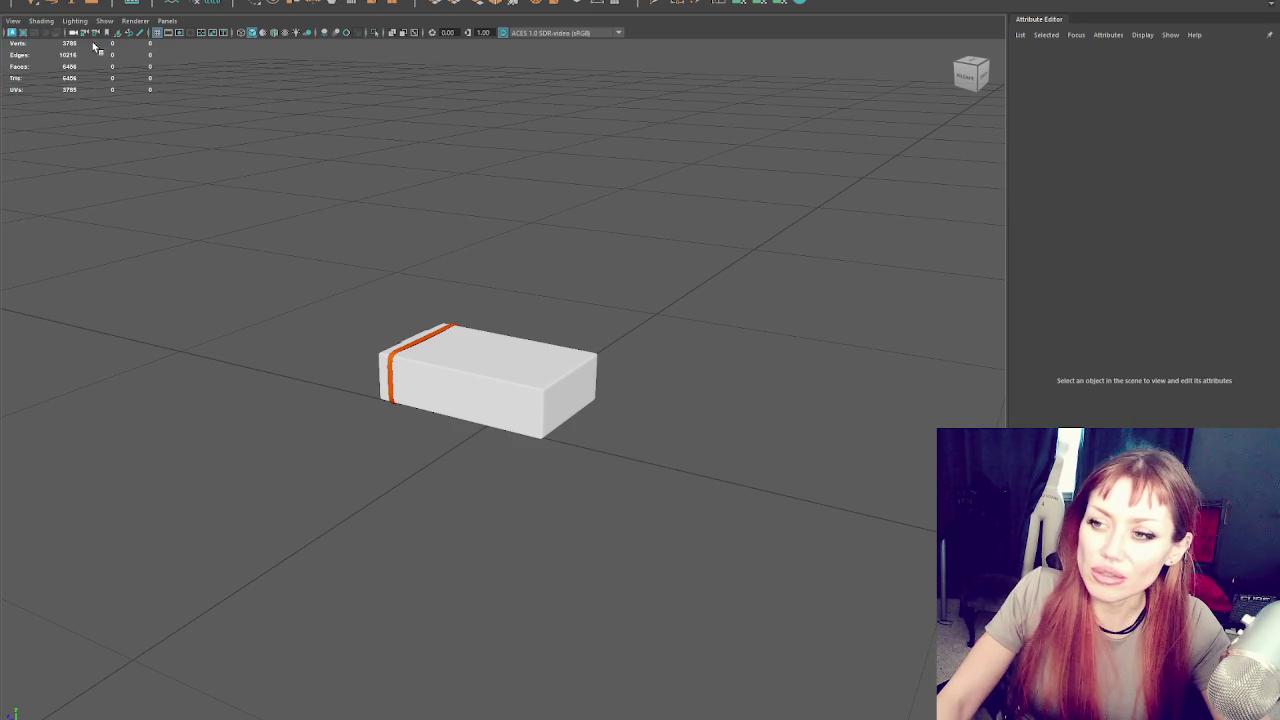
key("space")
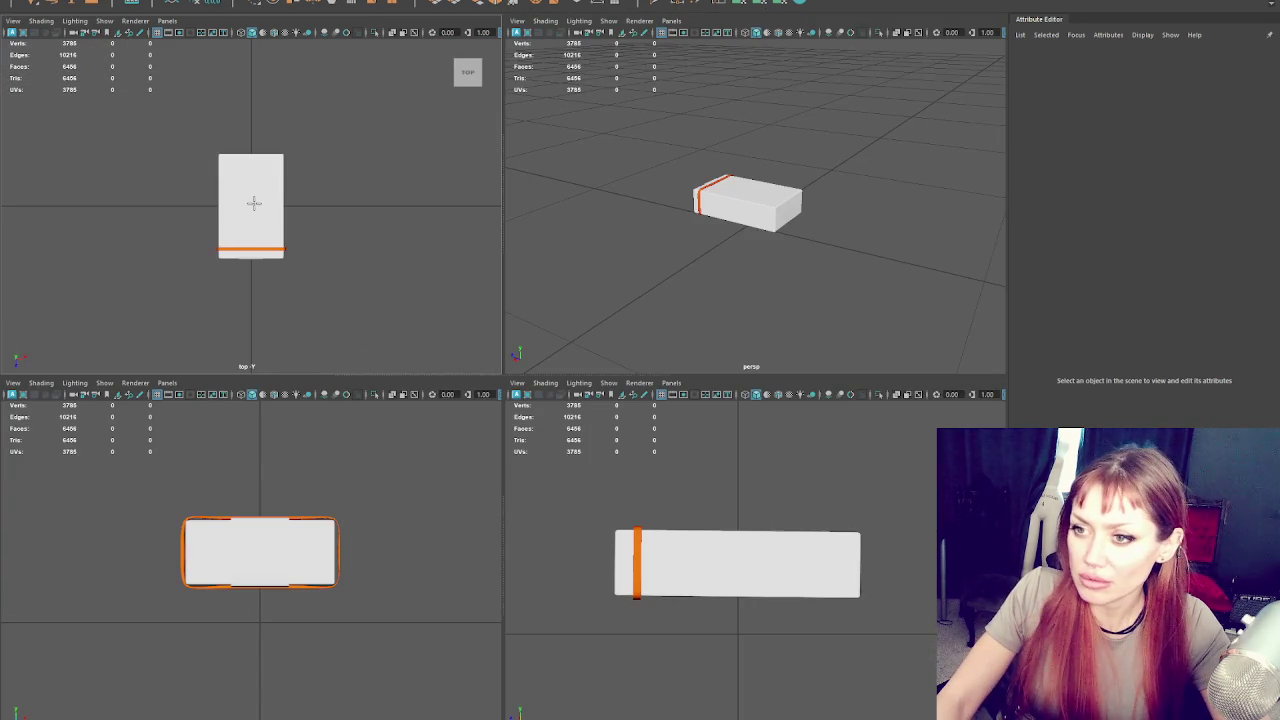
left_click(249, 204)
key("4")
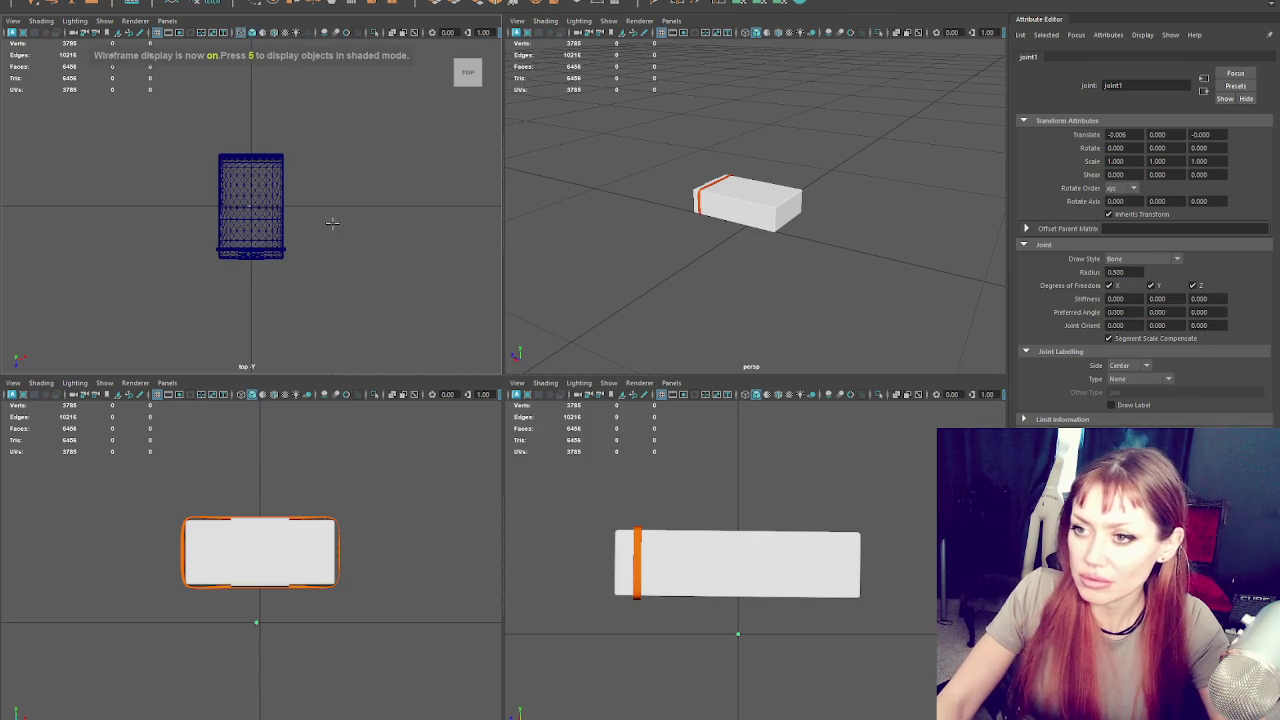
scroll(300, 215, "up", 5)
key("w")
left_click_drag(260, 211, 268, 211)
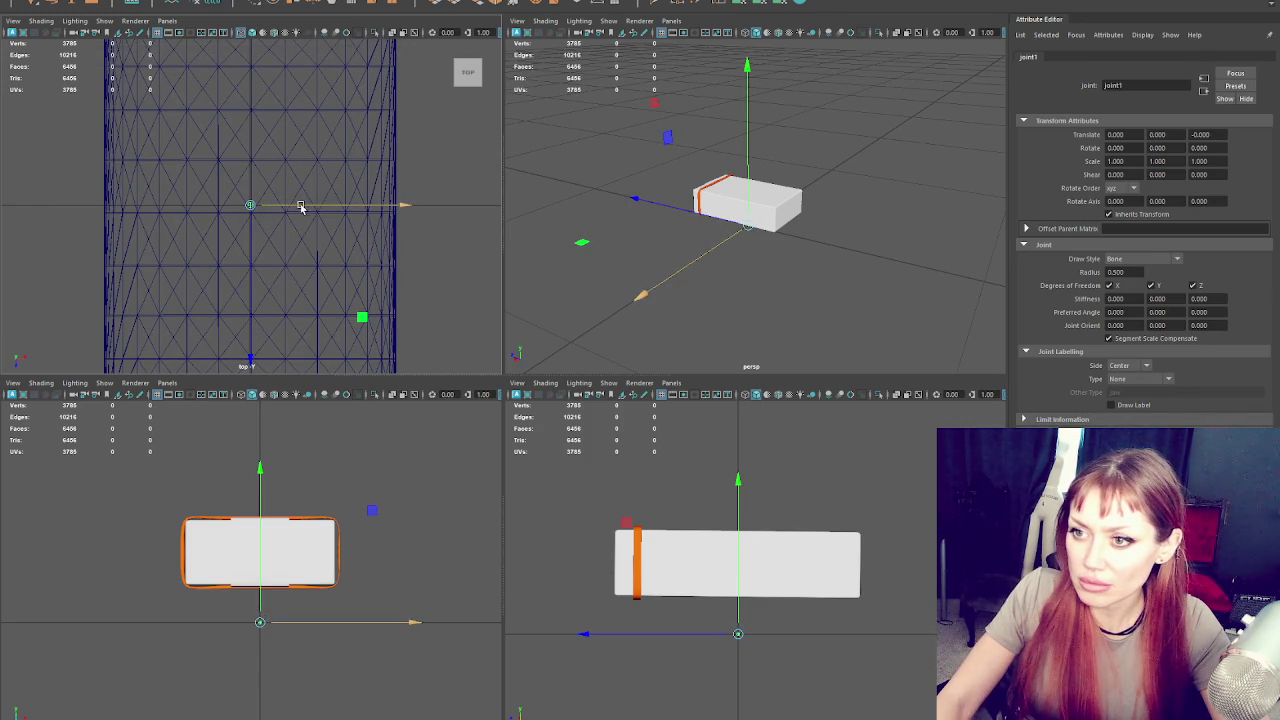
left_click(744, 224)
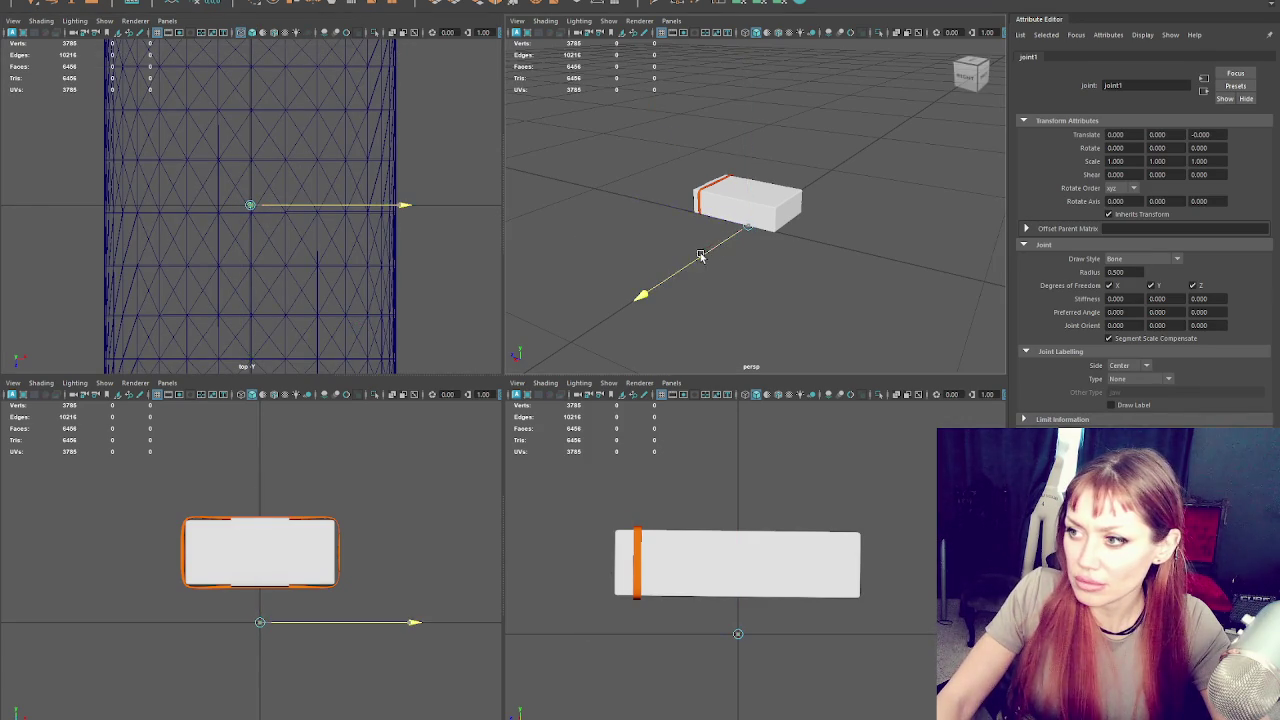
key("space")
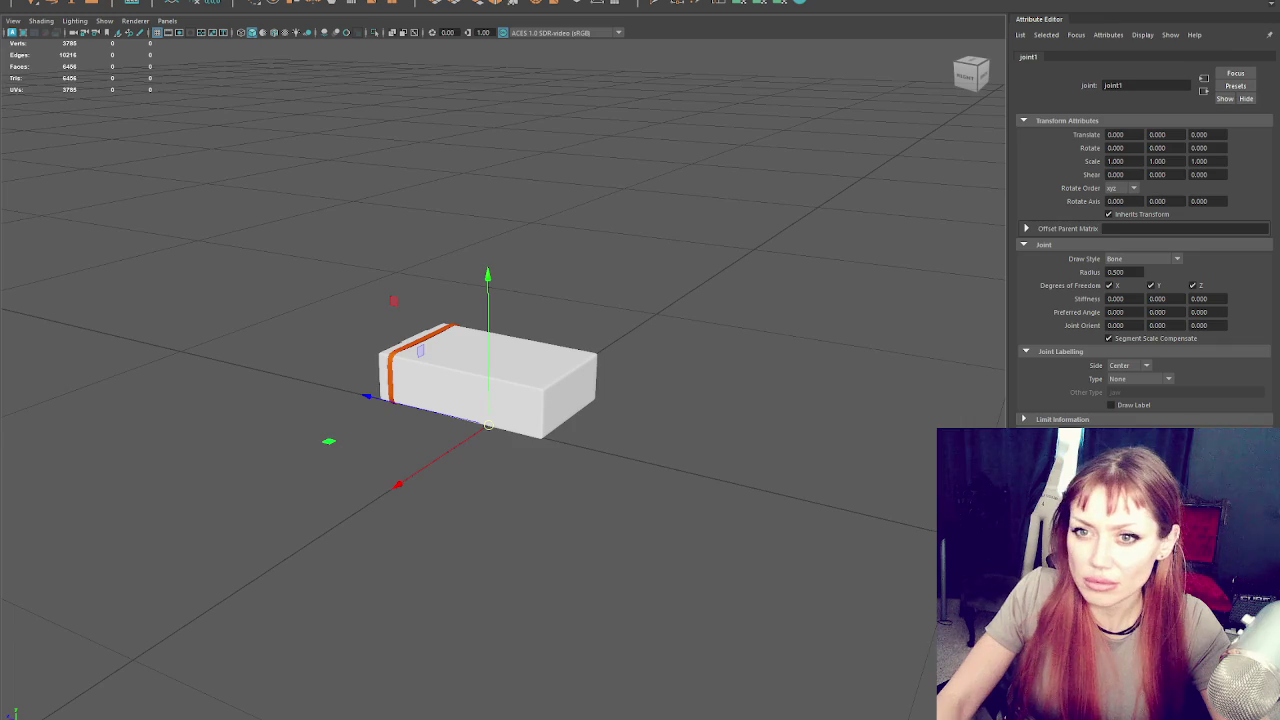
Group the joint and rename the new group to 'Rig'
key("ctrl+g")
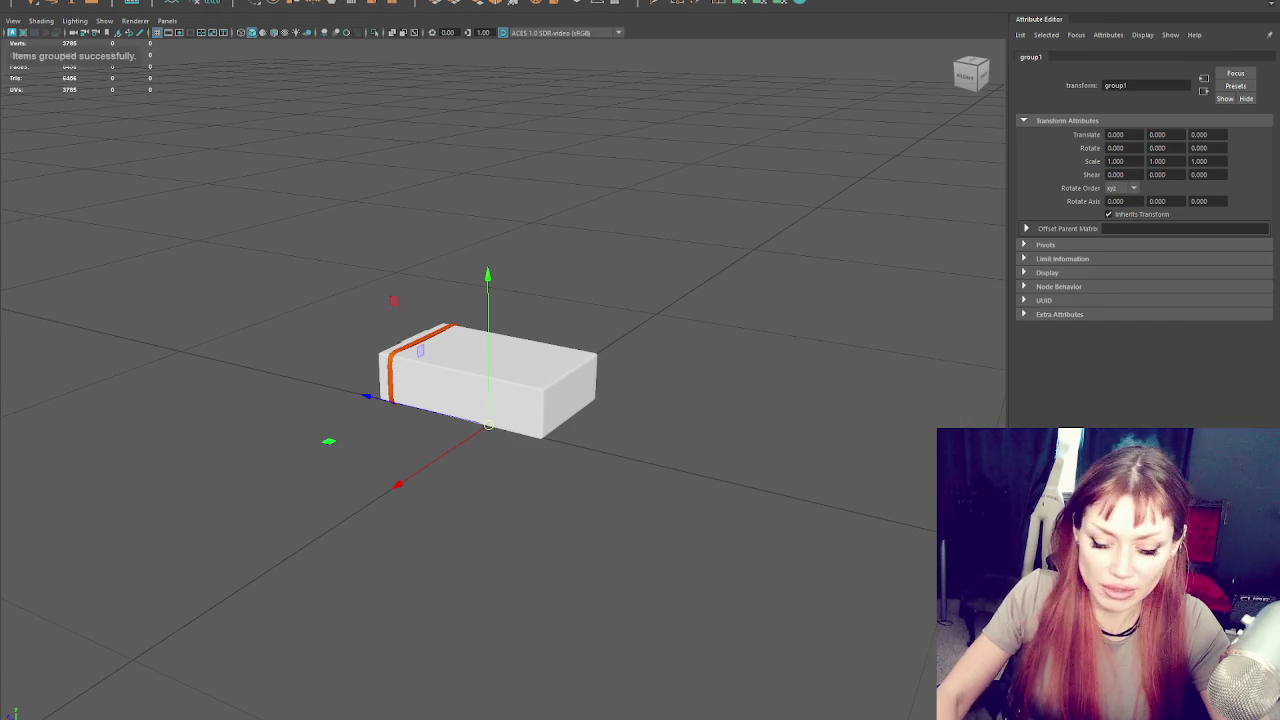
left_click(1147, 85)
type("Rig")
key("Return")
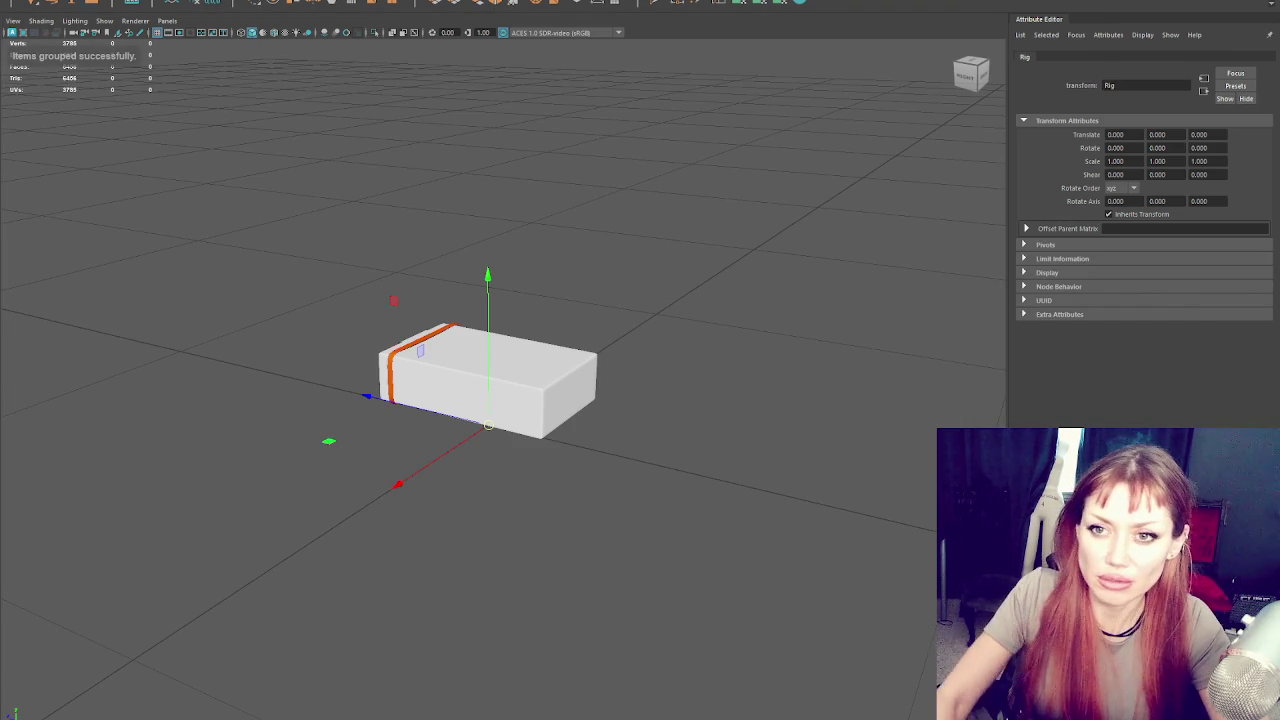
Bind the Cigarettes mesh to the root joint, reselect Cigarettes, and return to Unity
left_click(540, 390)
left_click(487, 425, "shift")
left_click(60, 2)
key("Escape")
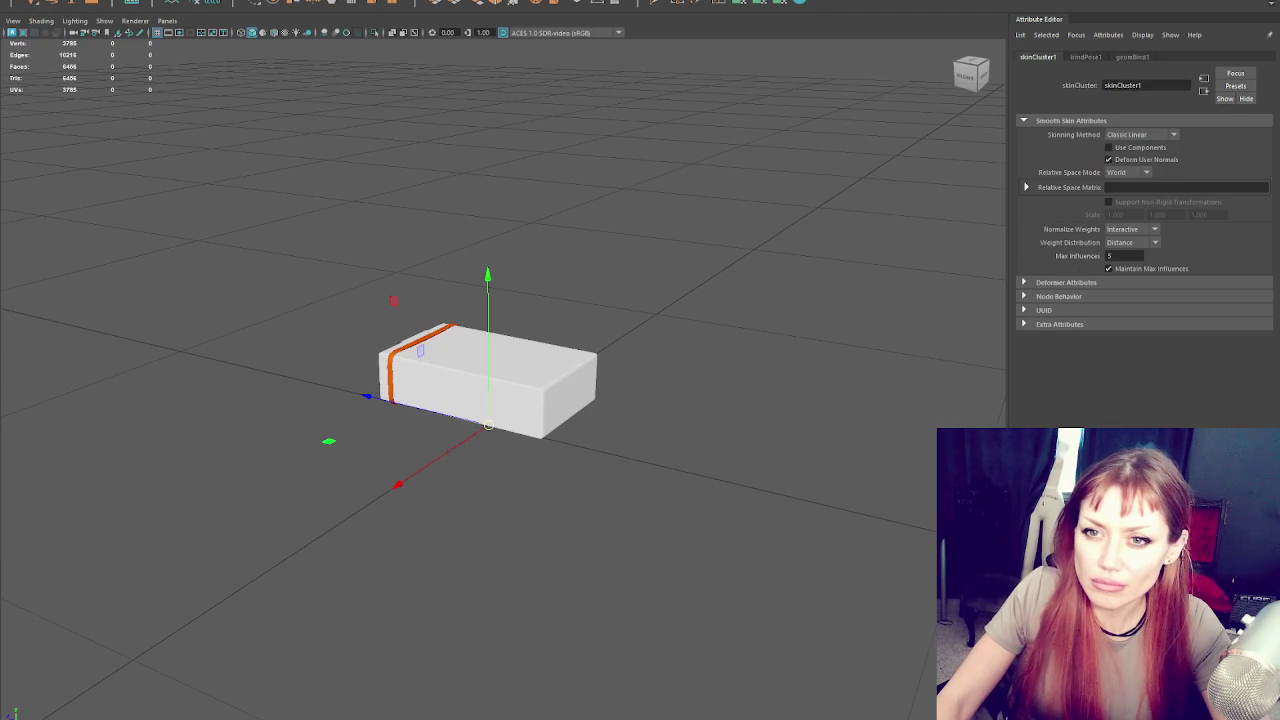
key("Up")
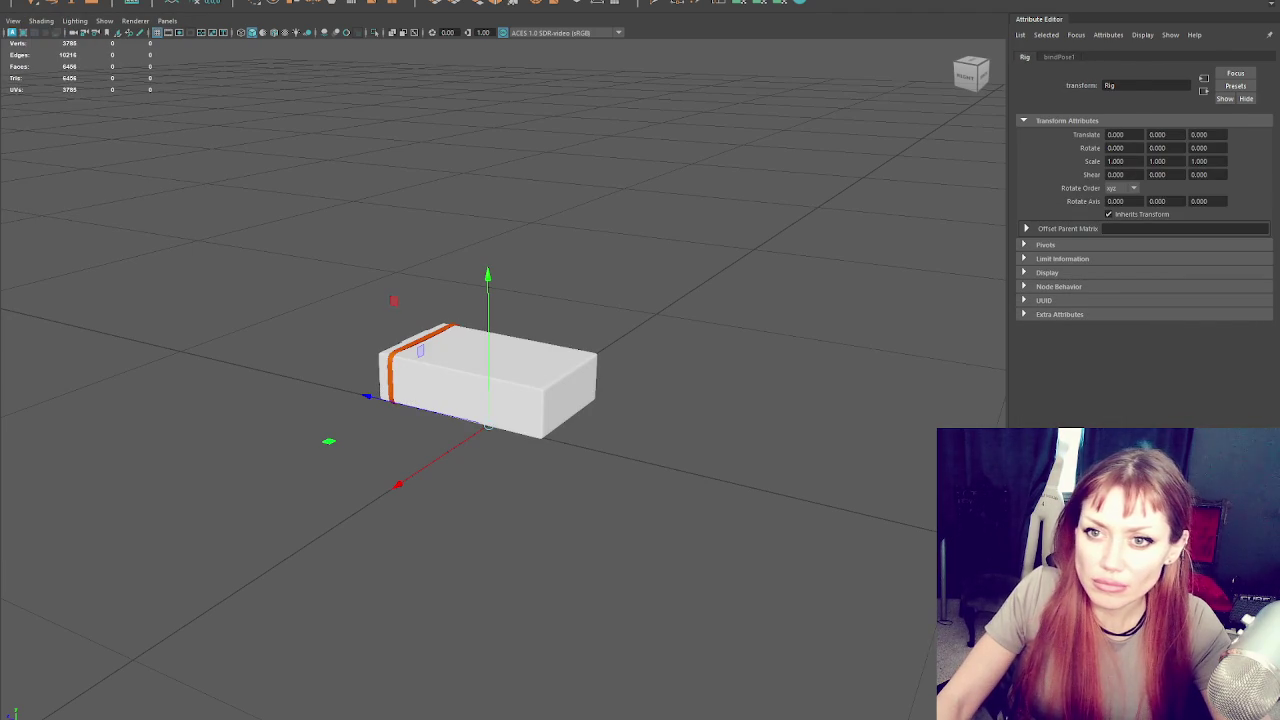
key("Down")
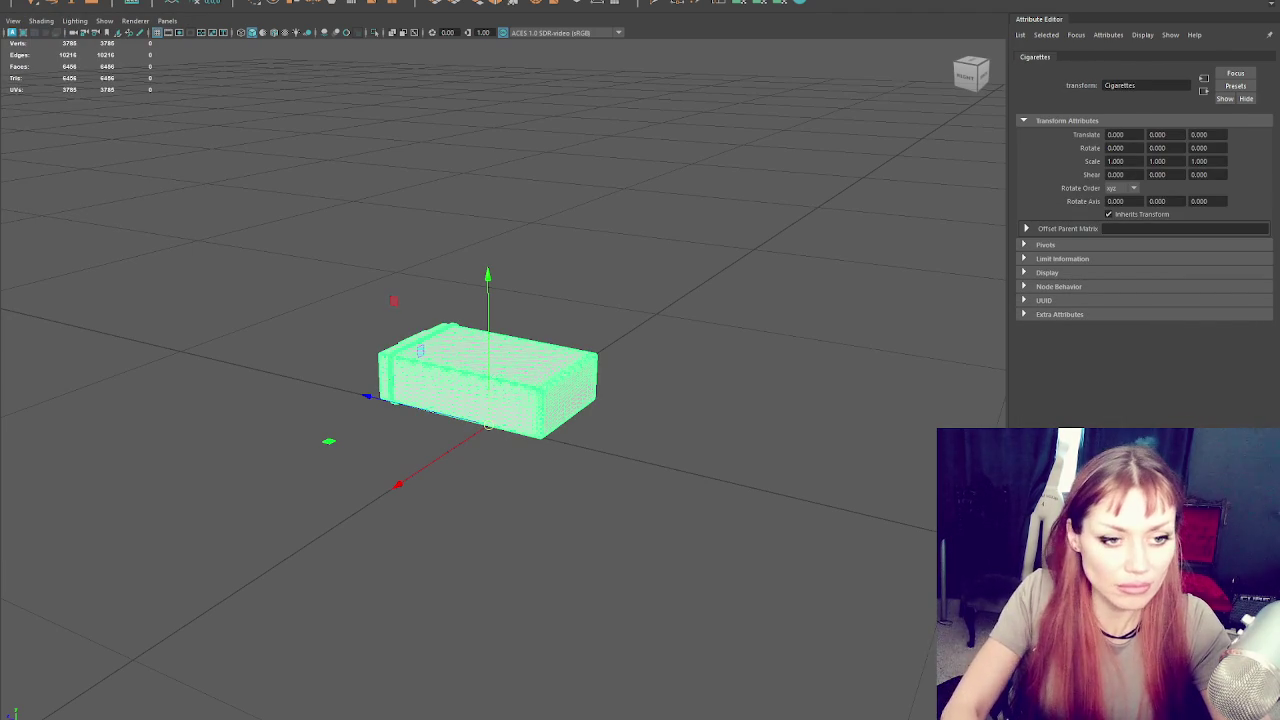
key("alt+Tab")
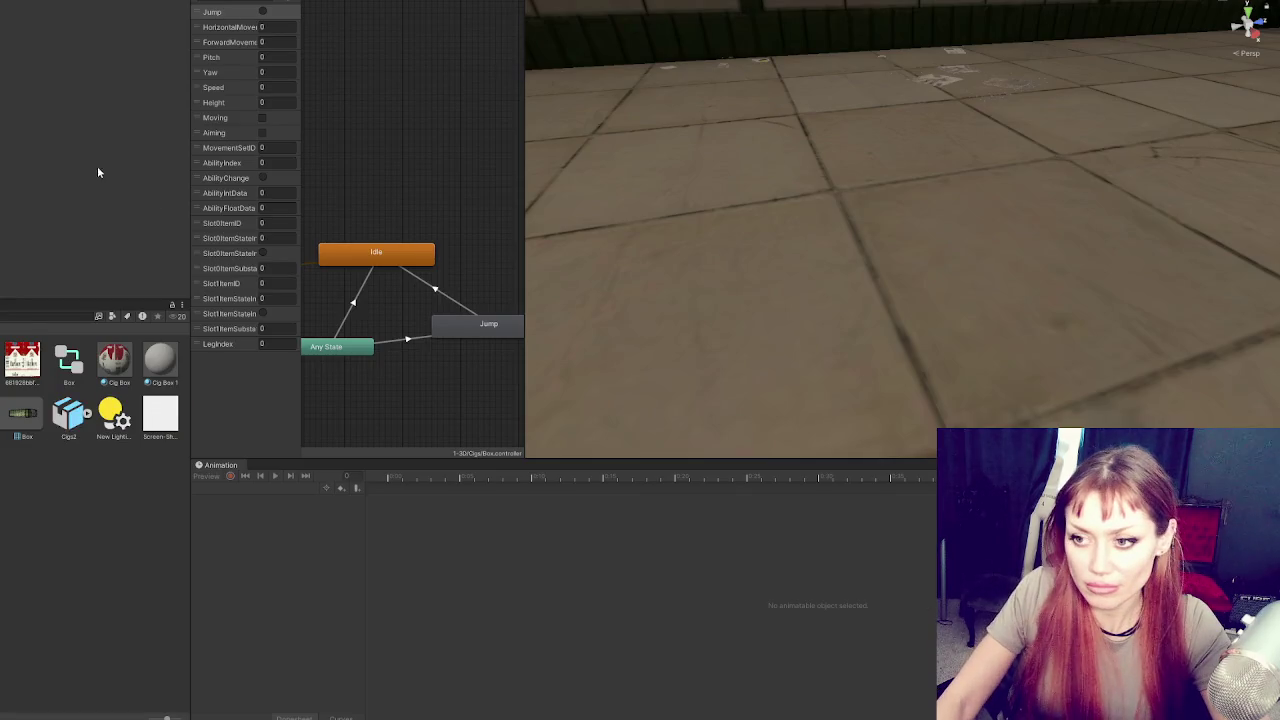
Turn off Import Animation for the Cigs2 model and apply the Rig settings
left_click(71, 422)
left_click(127, 21)
left_click(92, 22)
left_click(68, 51)
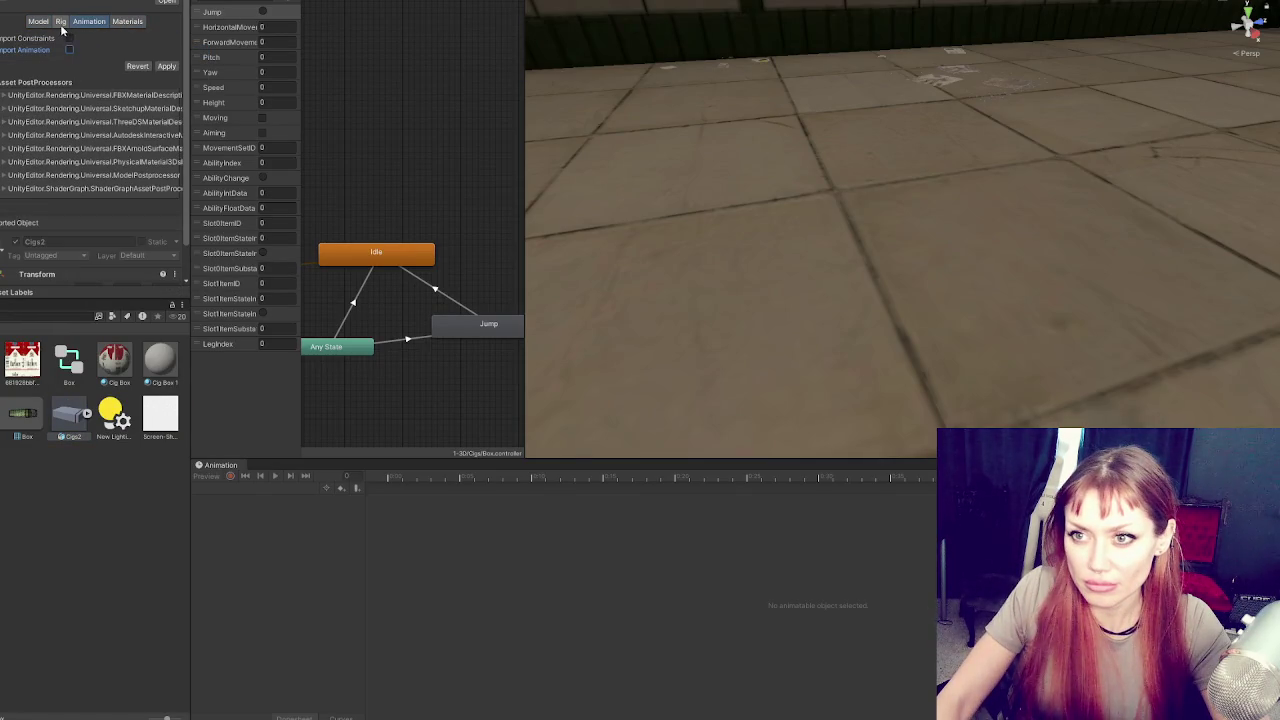
left_click(61, 22)
left_click(166, 94)
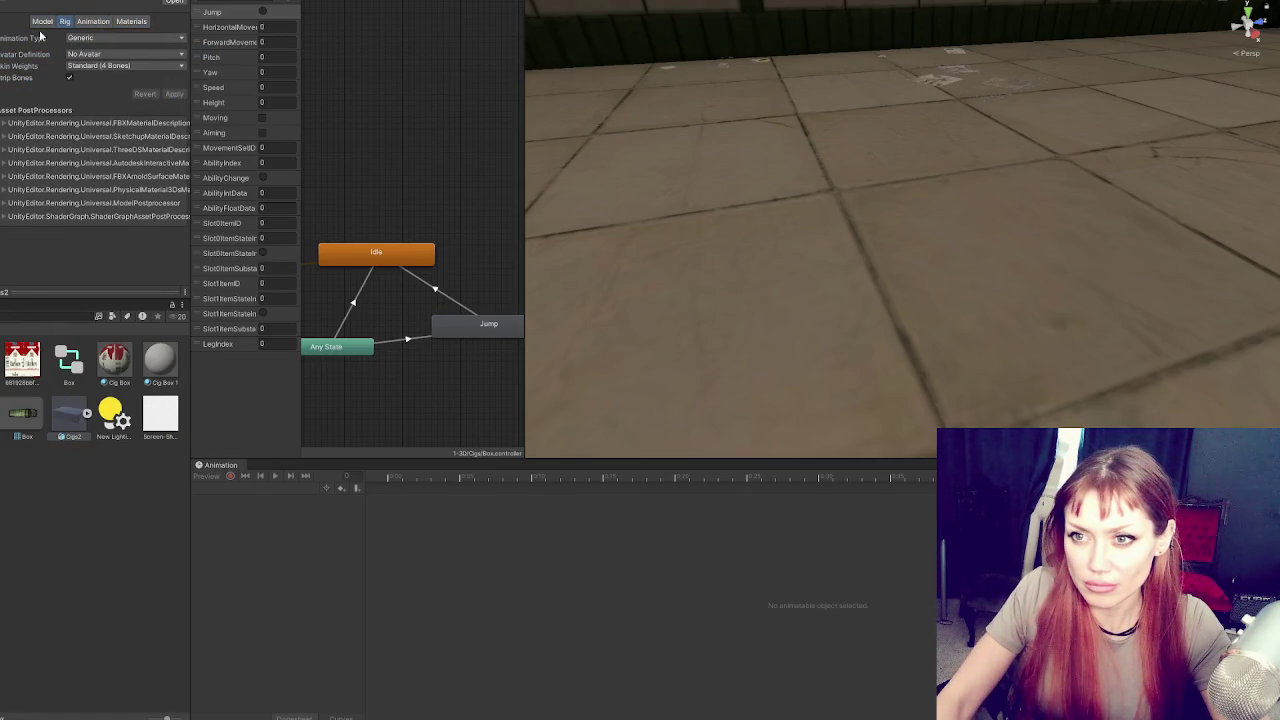
Disable unit conversion, blend shapes, visibility, cameras, lights, hierarchy options; enable Read/Write and Generate Colliders; apply
left_click(39, 21)
left_click(70, 60)
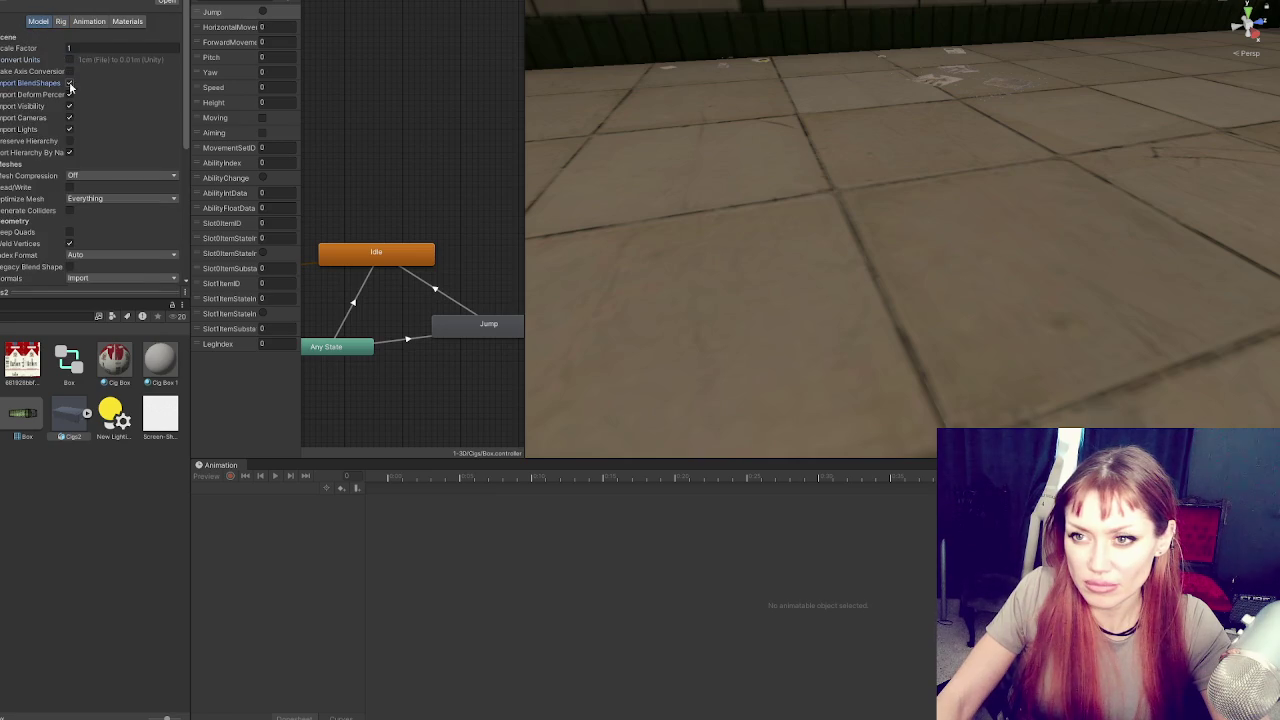
left_click(70, 82)
left_click(70, 94)
left_click(70, 106)
left_click(70, 118)
left_click(70, 129)
left_click(70, 141)
left_click(70, 175)
left_click(70, 198)
scroll(74, 211, "down", 3)
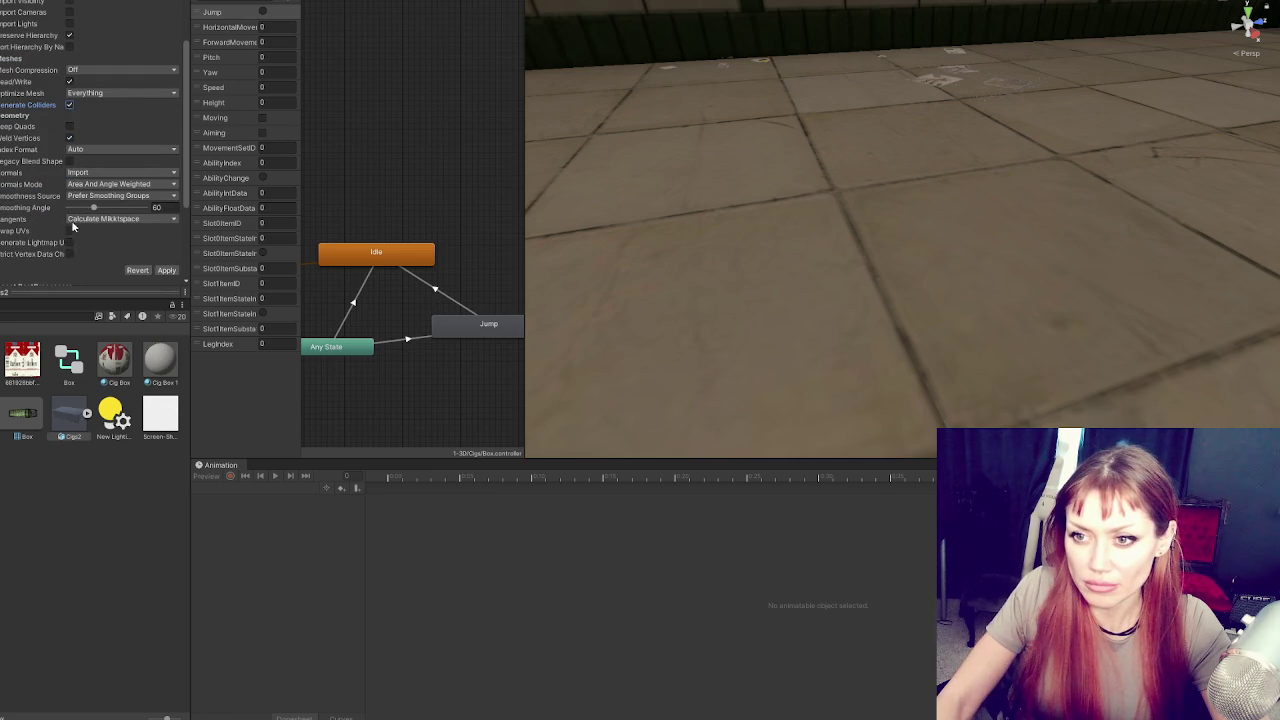
left_click(166, 283)
Move the Cigs2 box onto the subway platform near the bench and inspect its parts
left_click(879, 293)
key("f")
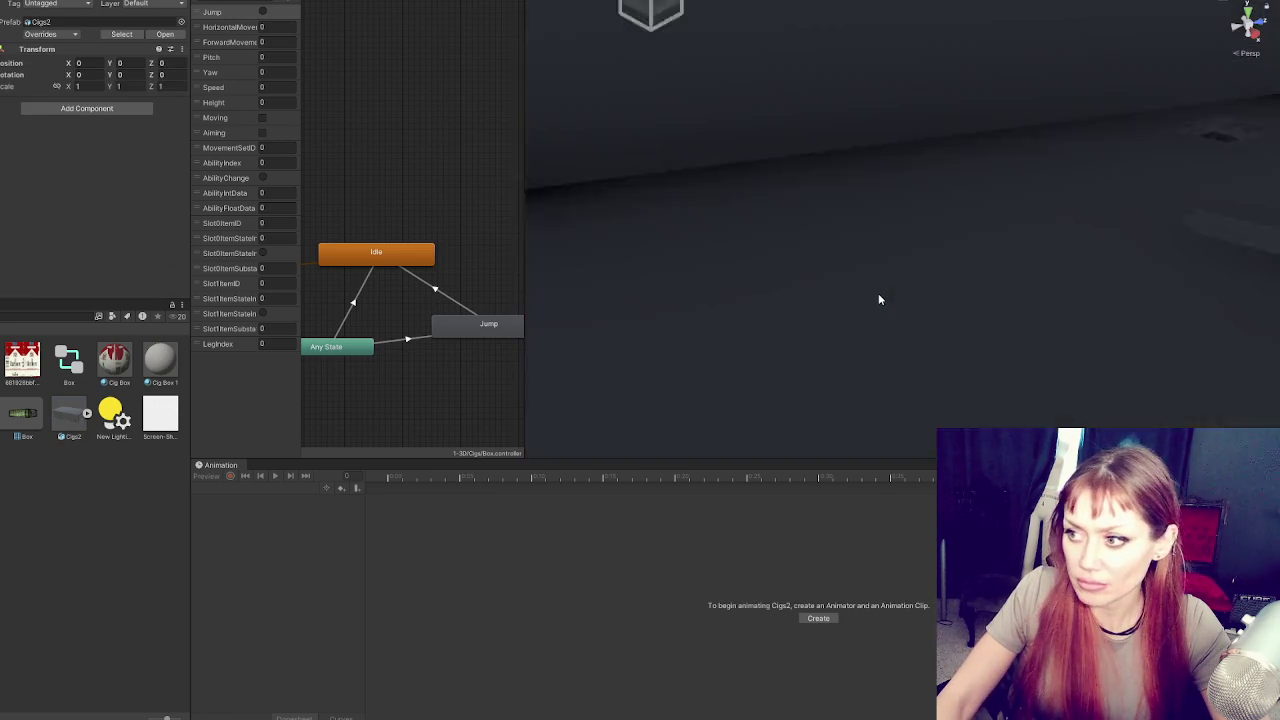
mouse_move(920, 195)
left_mouse_down()
mouse_move(846, 194)
mouse_move(1050, 122)
left_mouse_up()
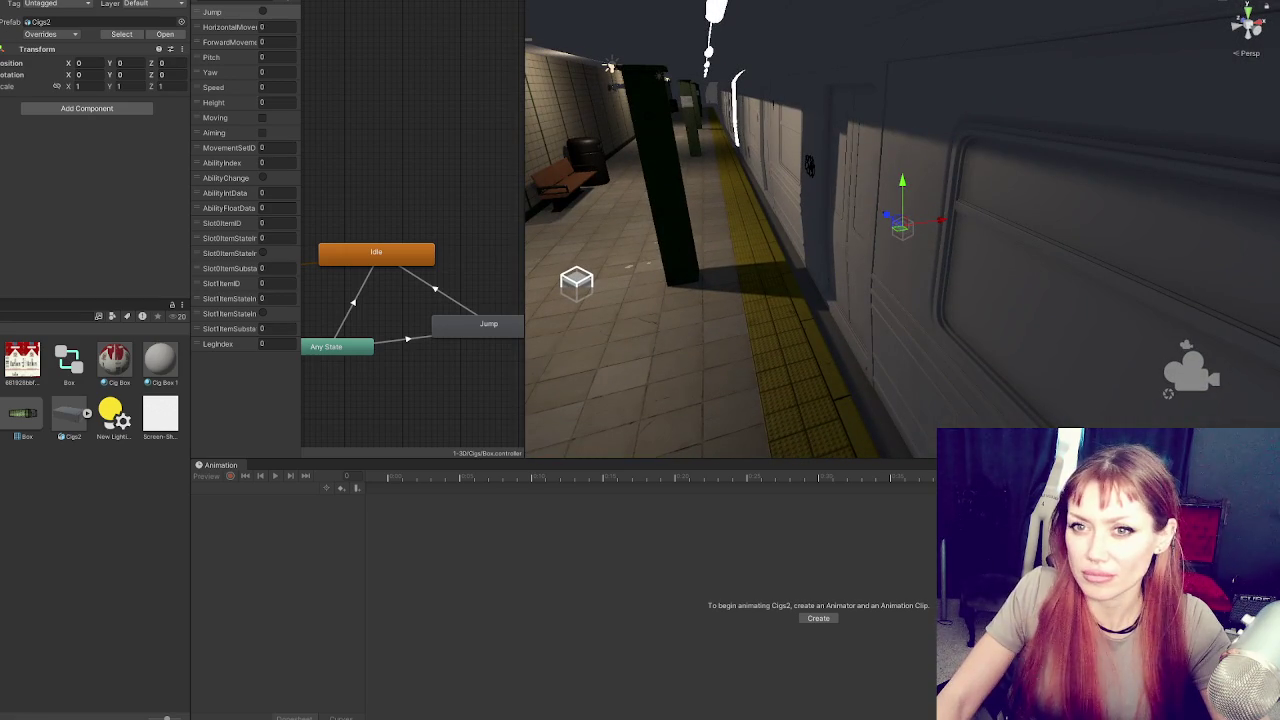
mouse_move(902, 226)
left_mouse_down()
mouse_move(580, 268)
mouse_move(557, 210)
mouse_move(558, 226)
left_mouse_up()
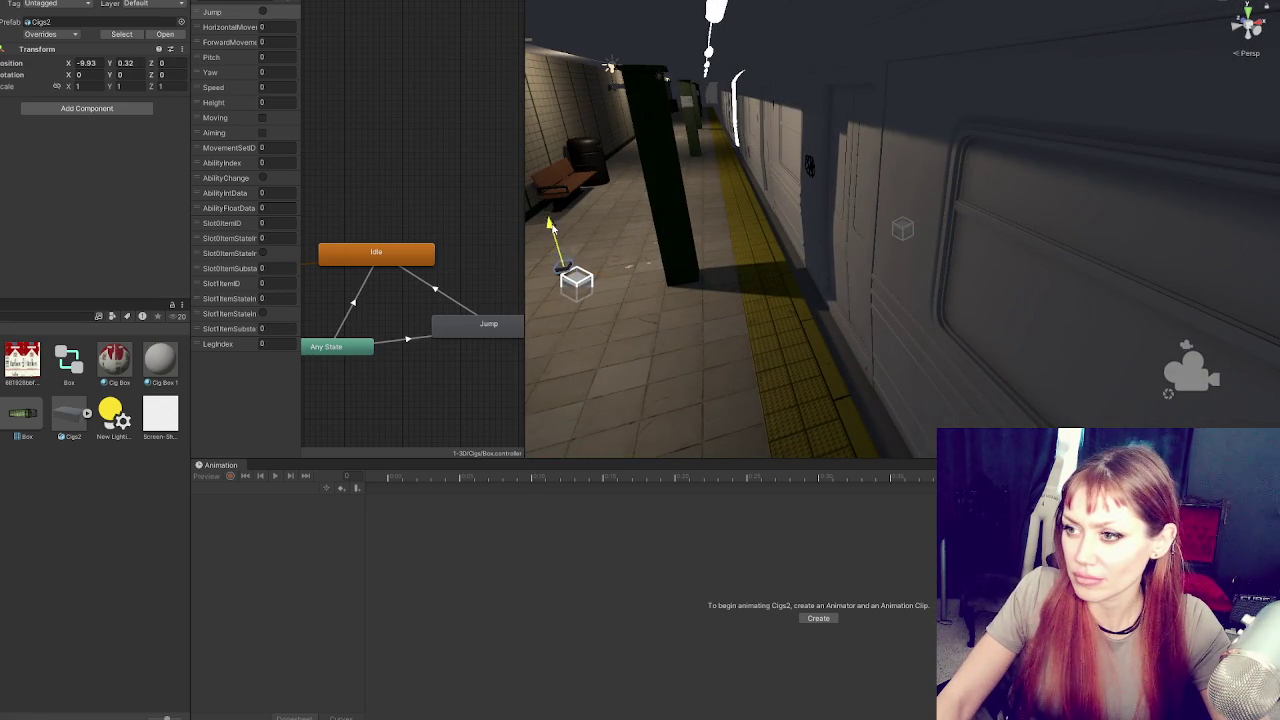
key("f")
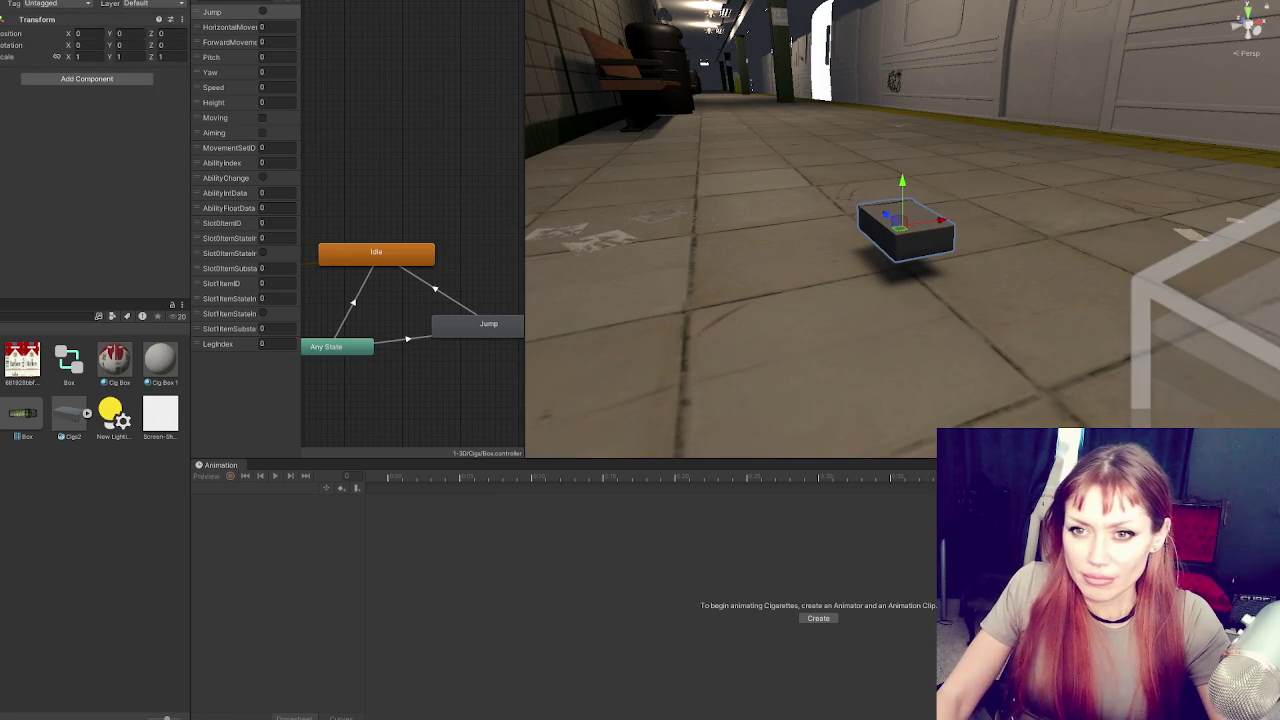
left_click(905, 232)
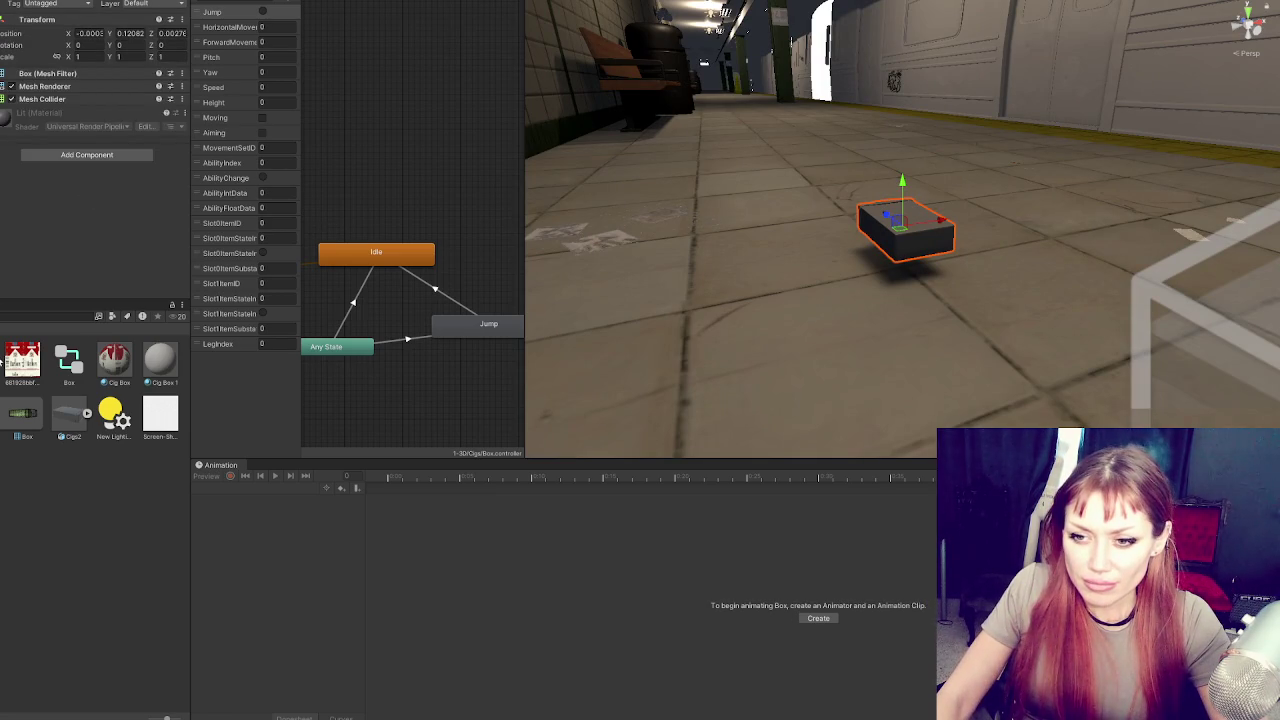
left_click(88, 414)
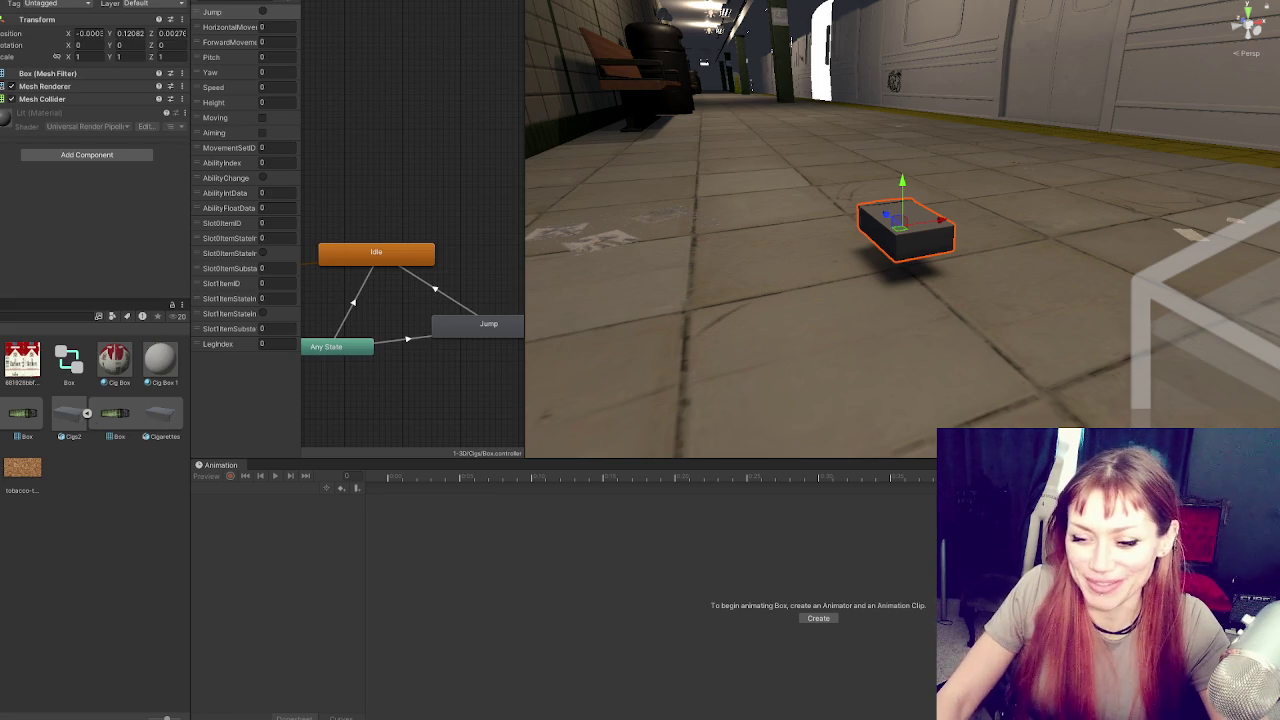
Check the Rig group in Maya, then reopen Cigs2's Rig import settings in Unity
key("alt+Tab")
left_click(284, 153)
left_click(488, 380)
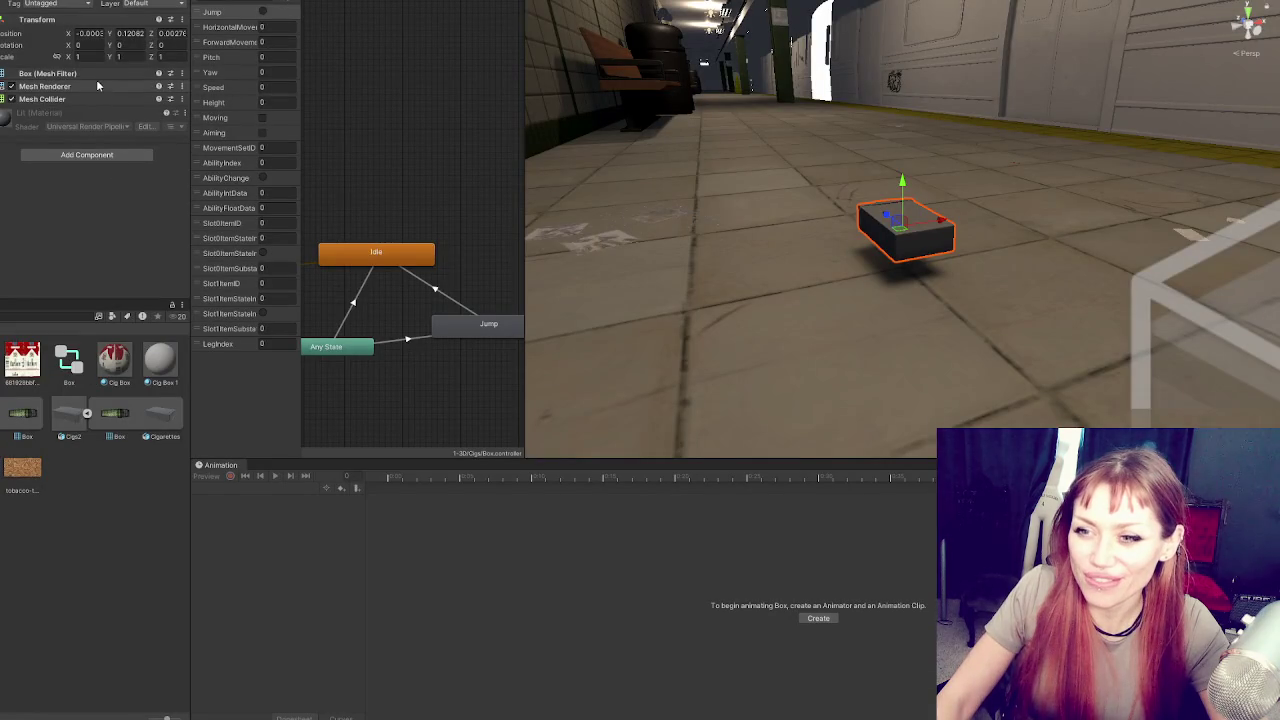
left_click(70, 413)
left_click(60, 21)
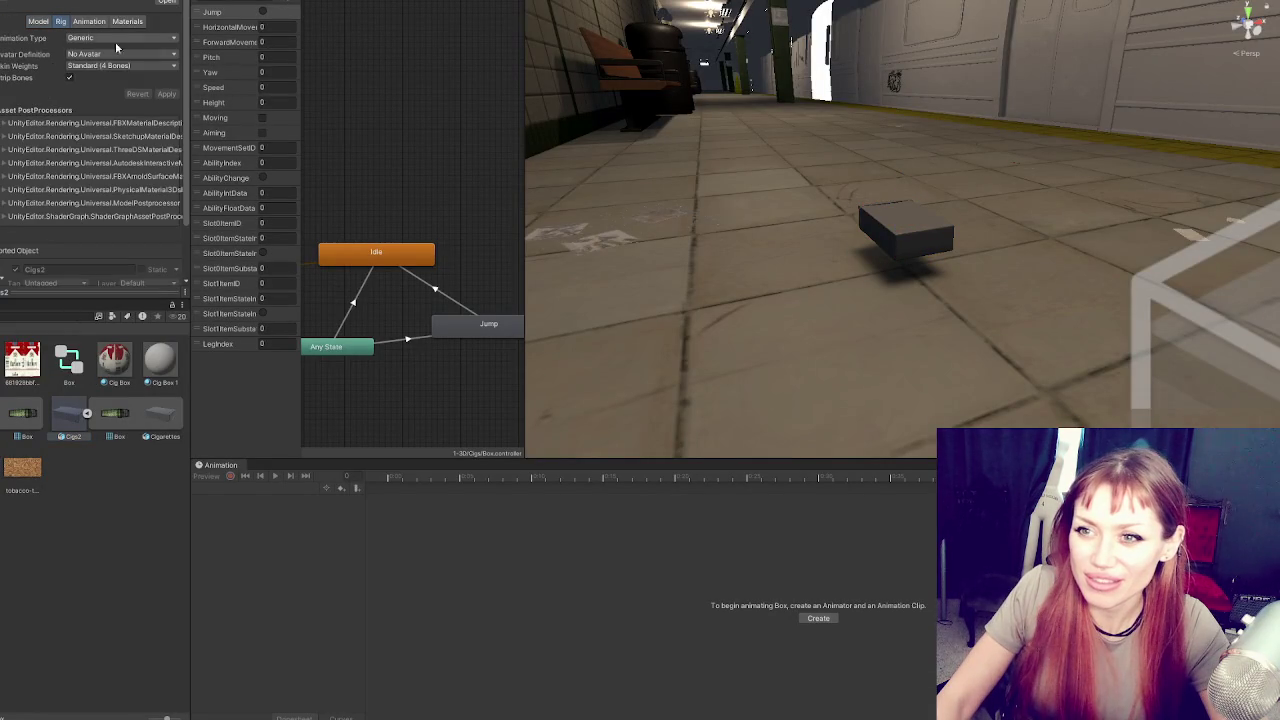
Set Avatar Definition to Create From This Model with root node Cigarettes, apply, and select the box
left_click(110, 56)
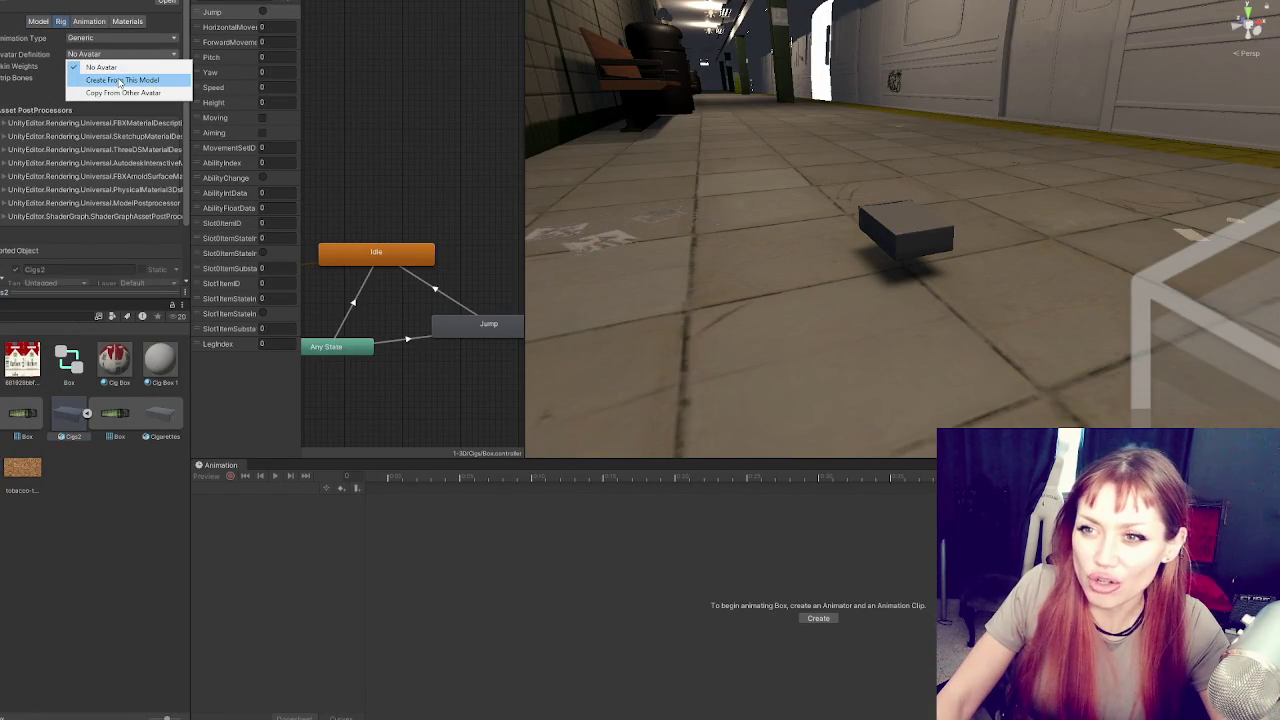
left_click(120, 82)
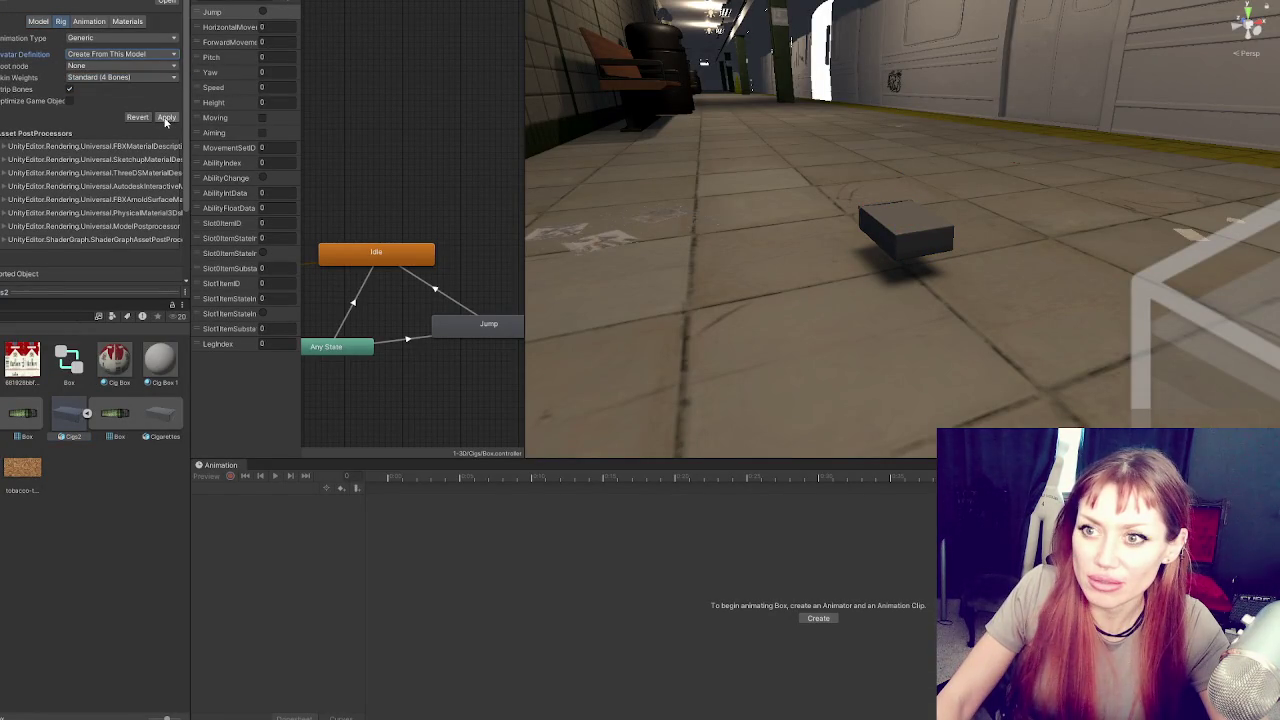
left_click(140, 65)
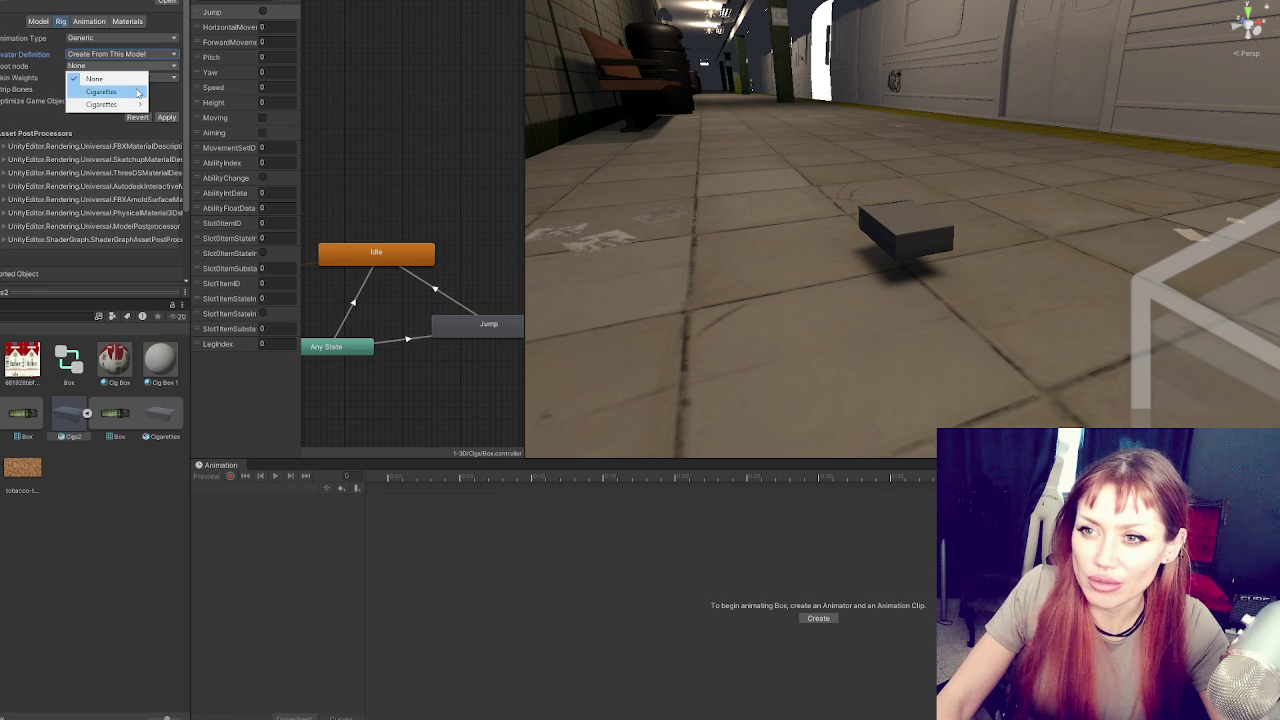
left_click(100, 92)
left_click(164, 118)
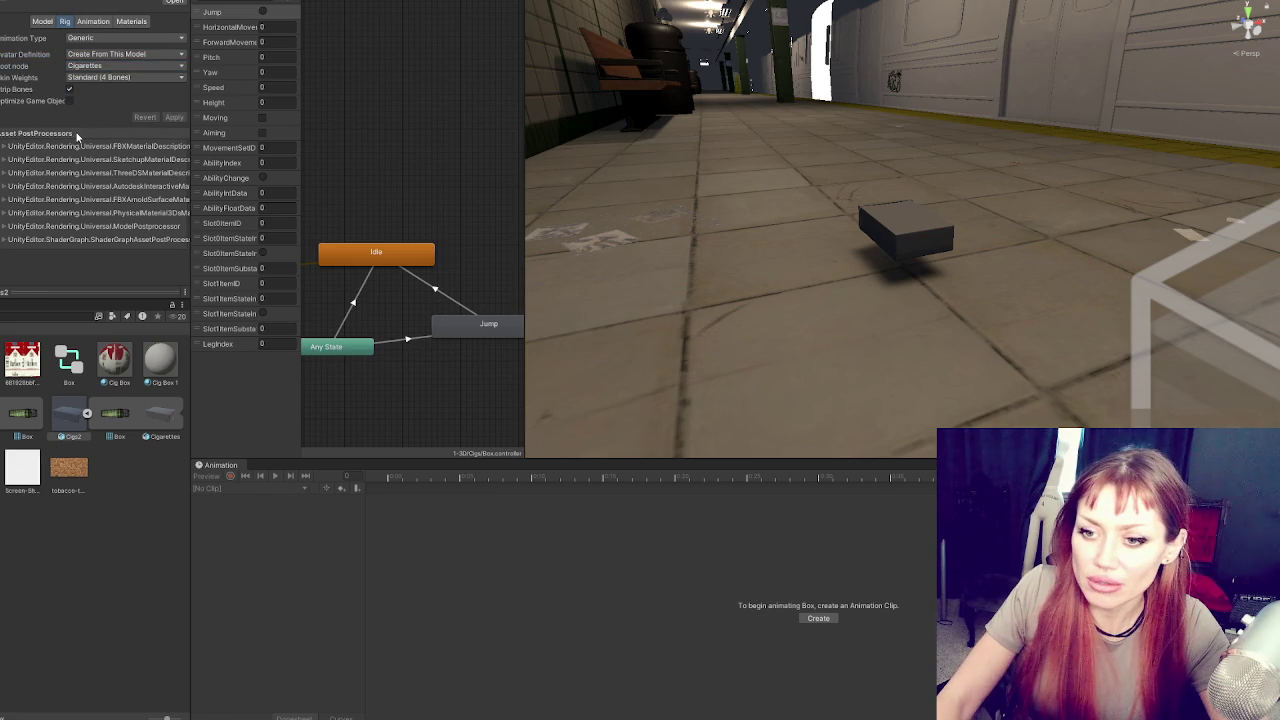
left_click(905, 230)
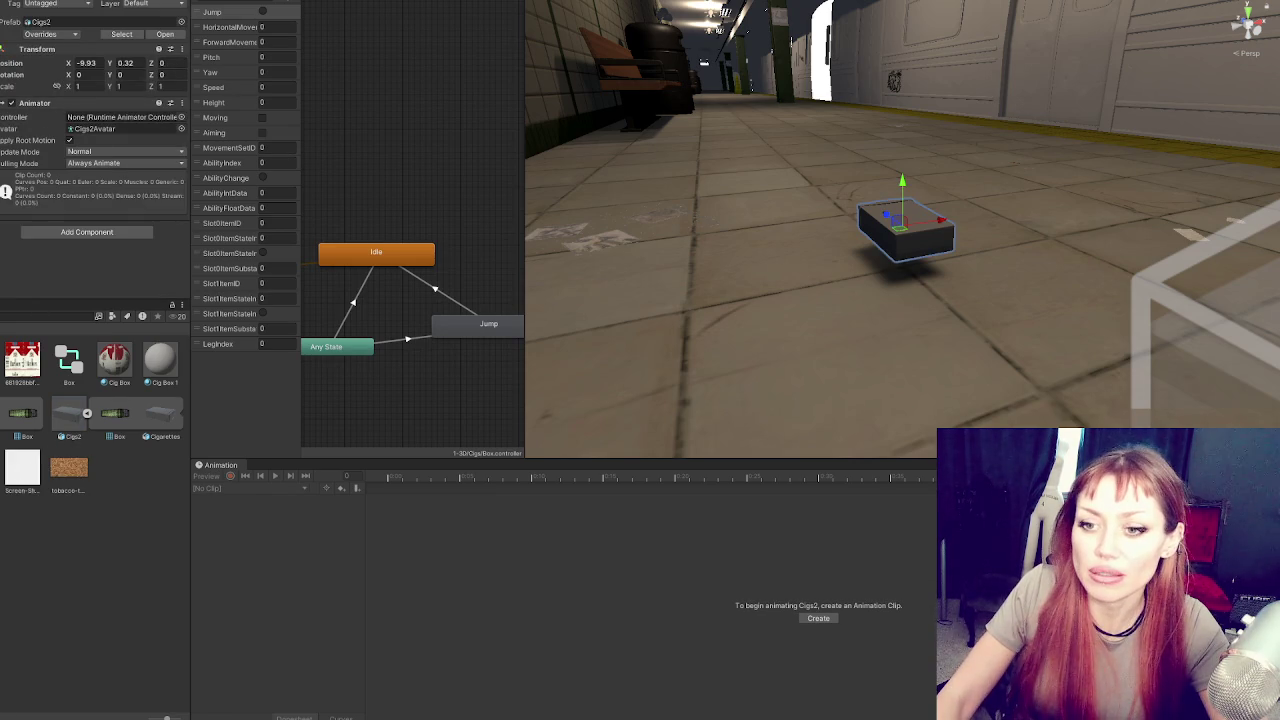
Assign the Box controller to the box's Animator, duplicate the box, and reset the copy's transform
left_click_drag(70, 362, 110, 117)
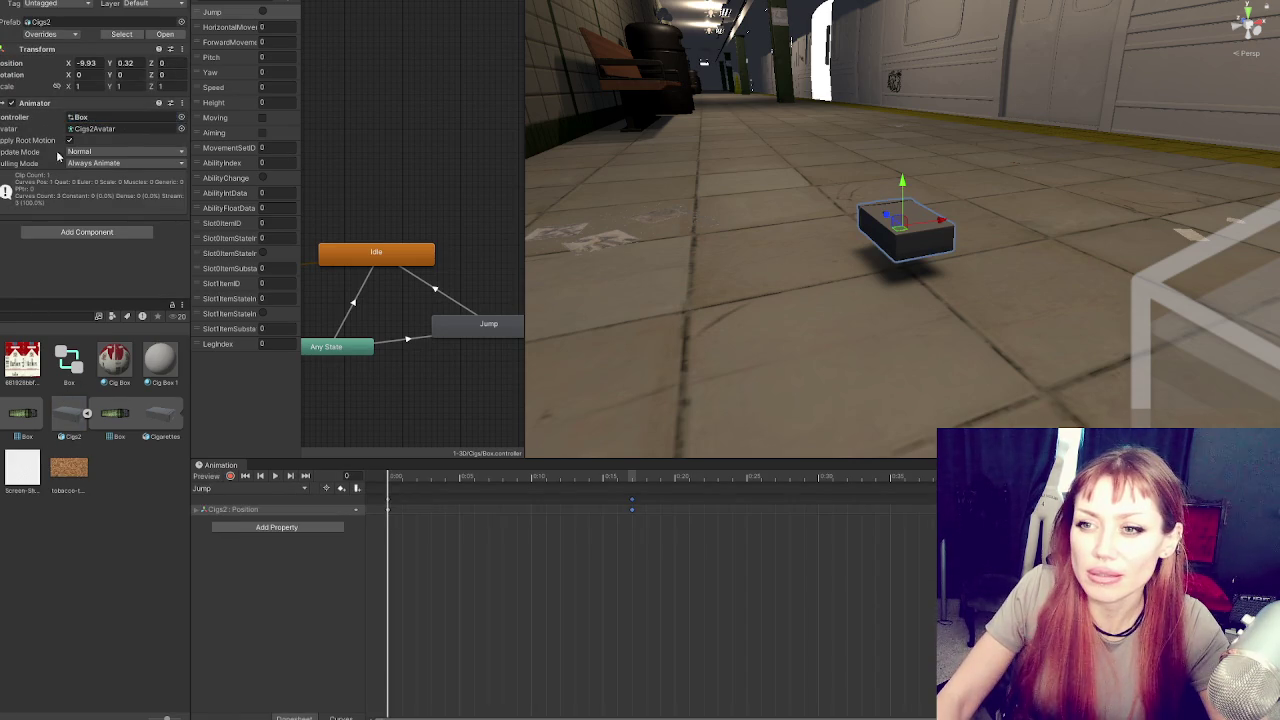
key("ctrl+d")
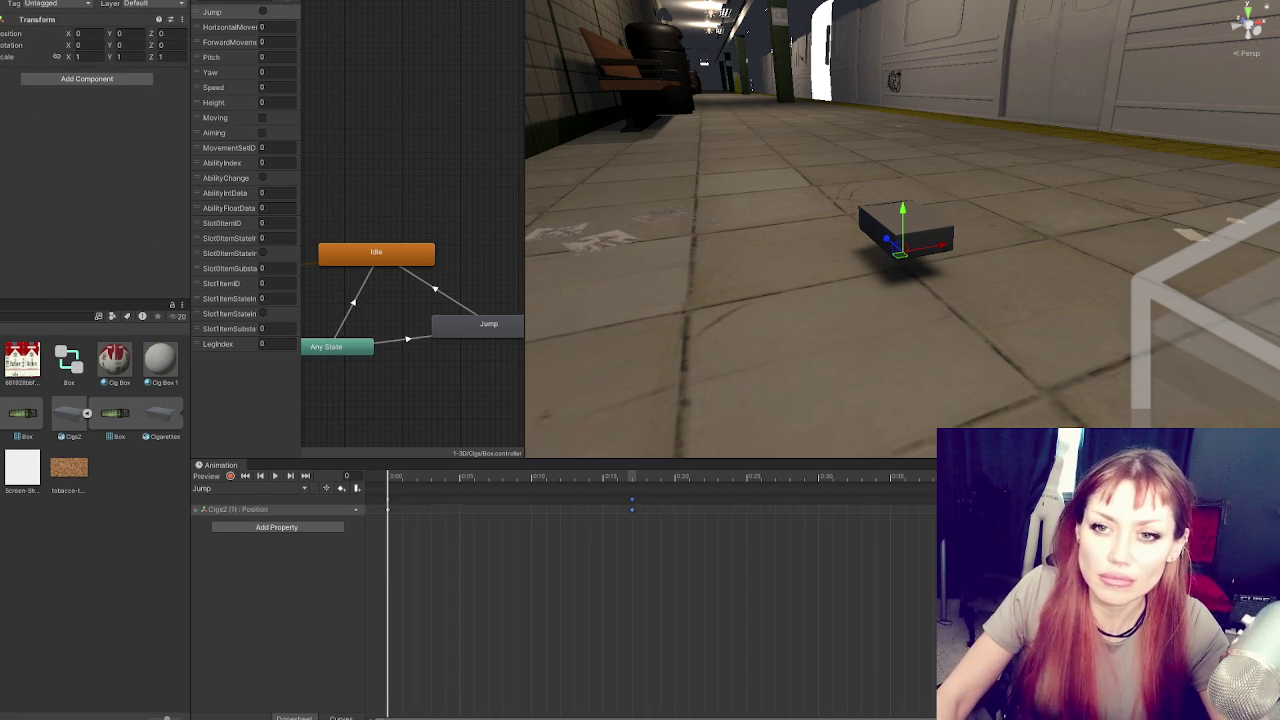
left_click(24, 161)
mouse_move(24, 309)
left_click(110, 404)
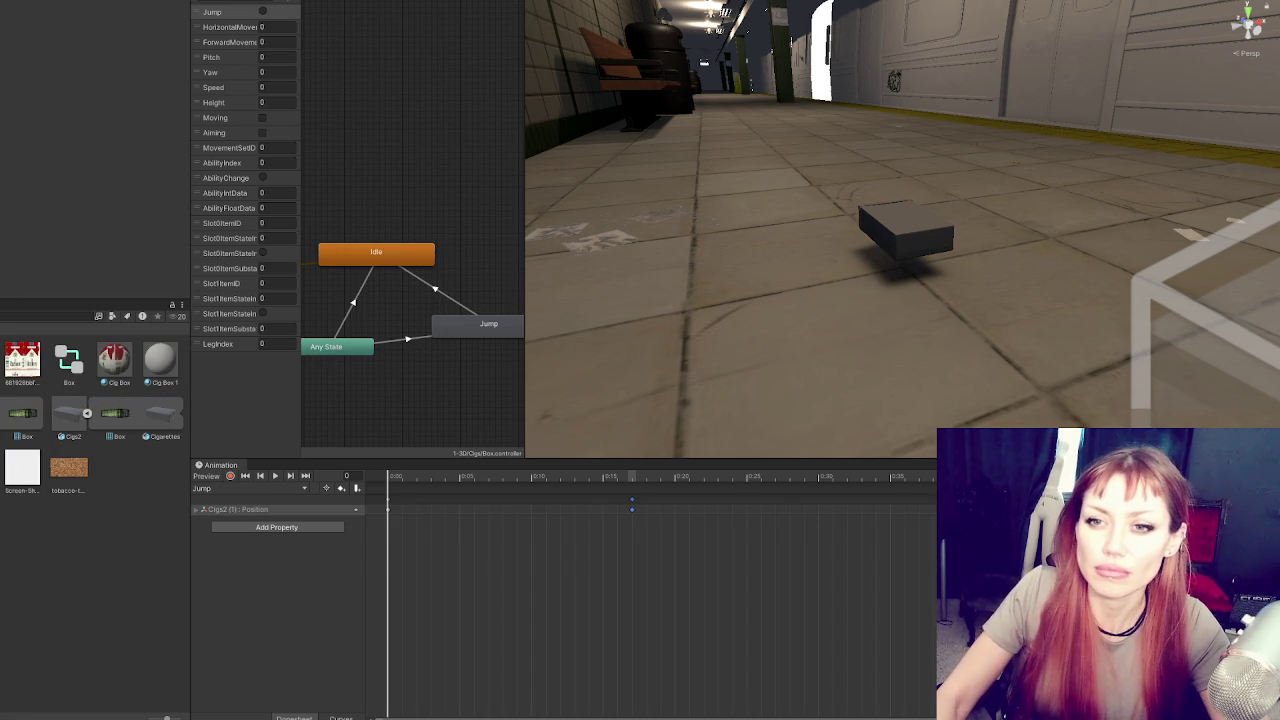
left_click(905, 230)
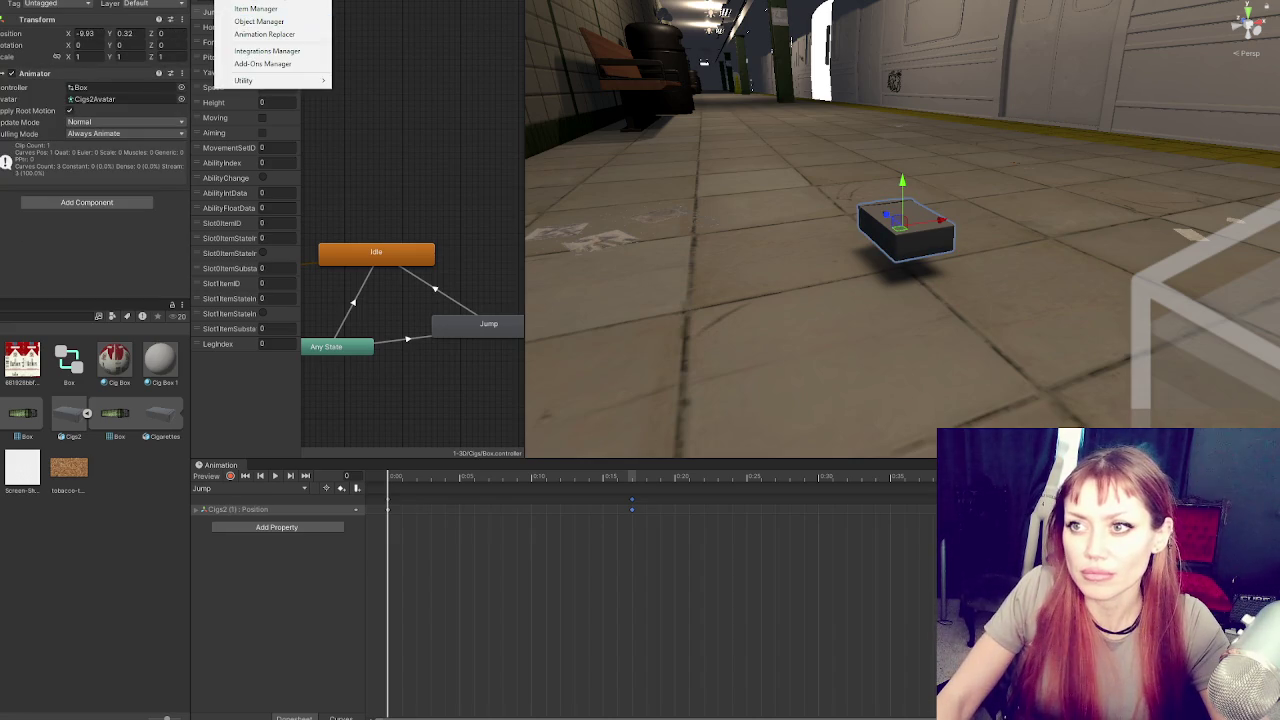
left_click(256, 1)
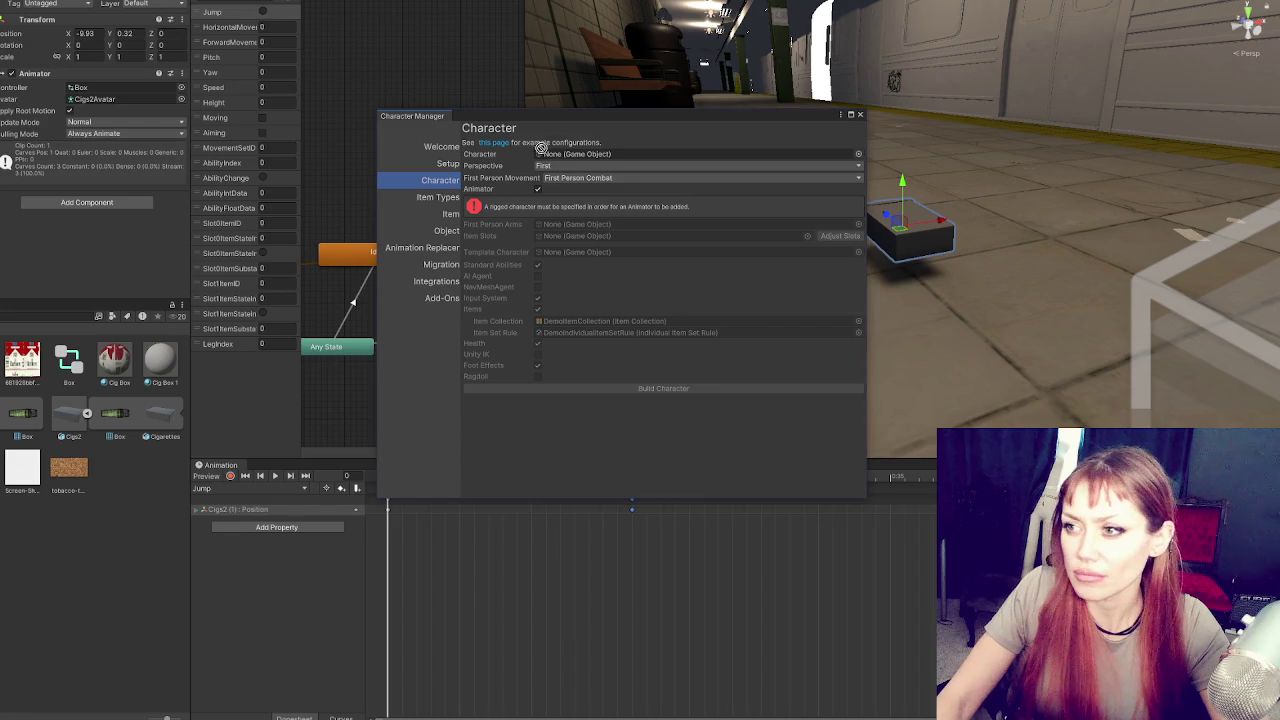
Build Cigs2 (1) as a Third-perspective character without items, then close the Character Manager
left_click(565, 166)
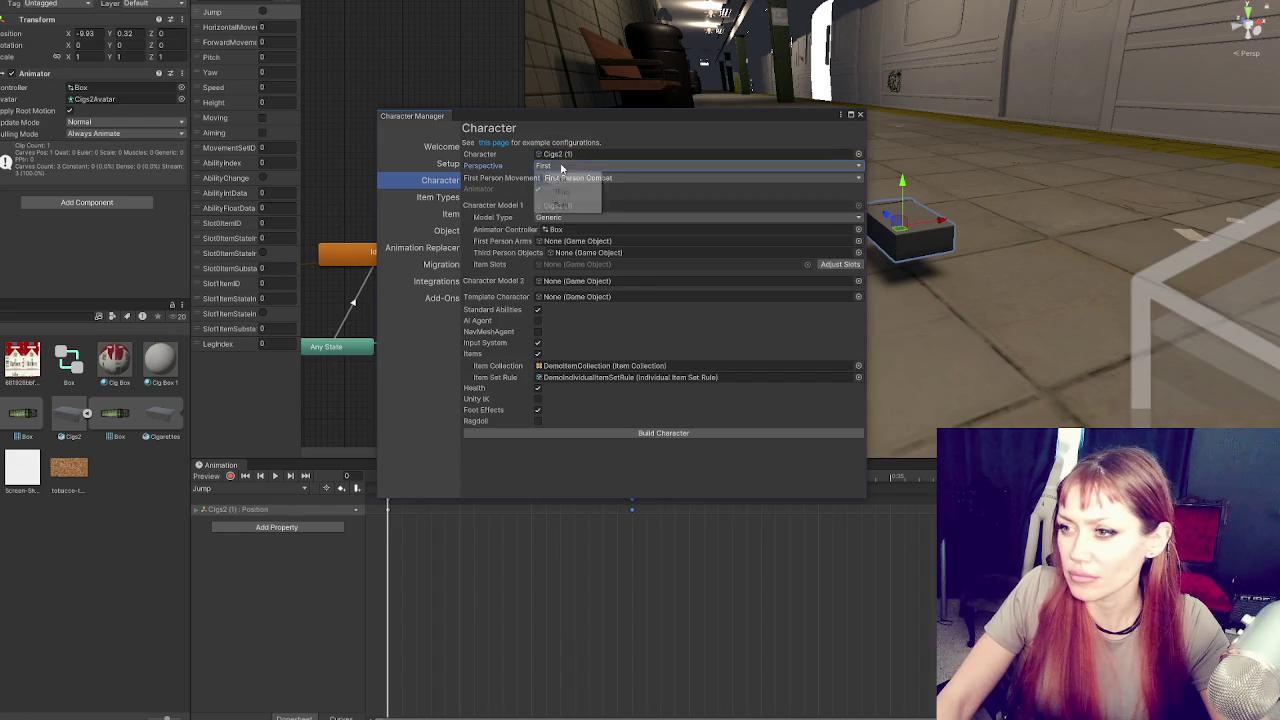
left_click(575, 187)
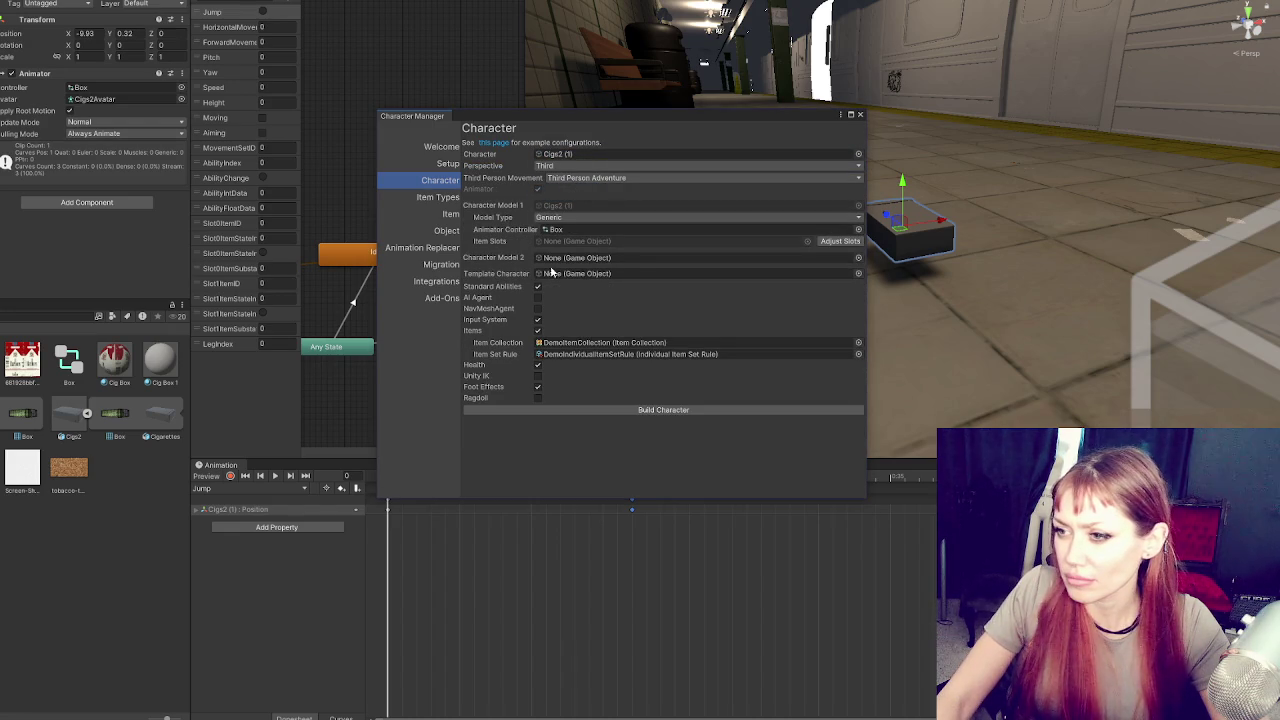
left_click(538, 330)
left_click(538, 351)
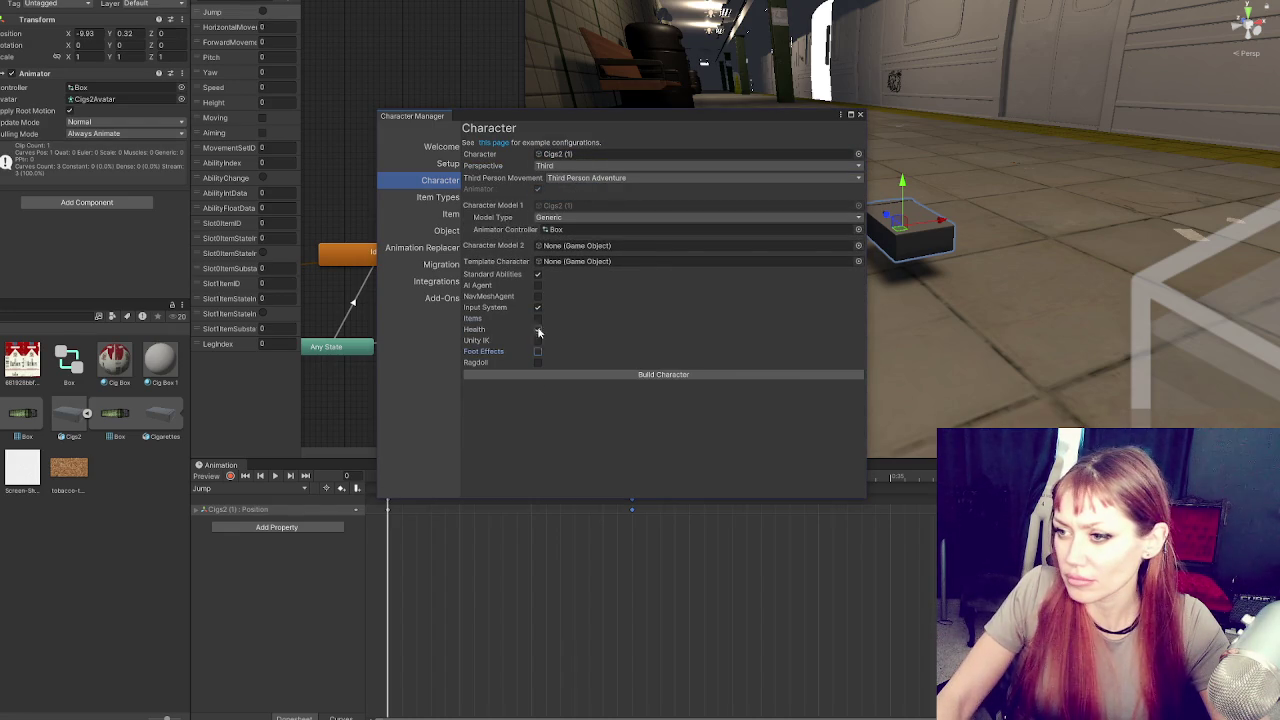
left_click(538, 330)
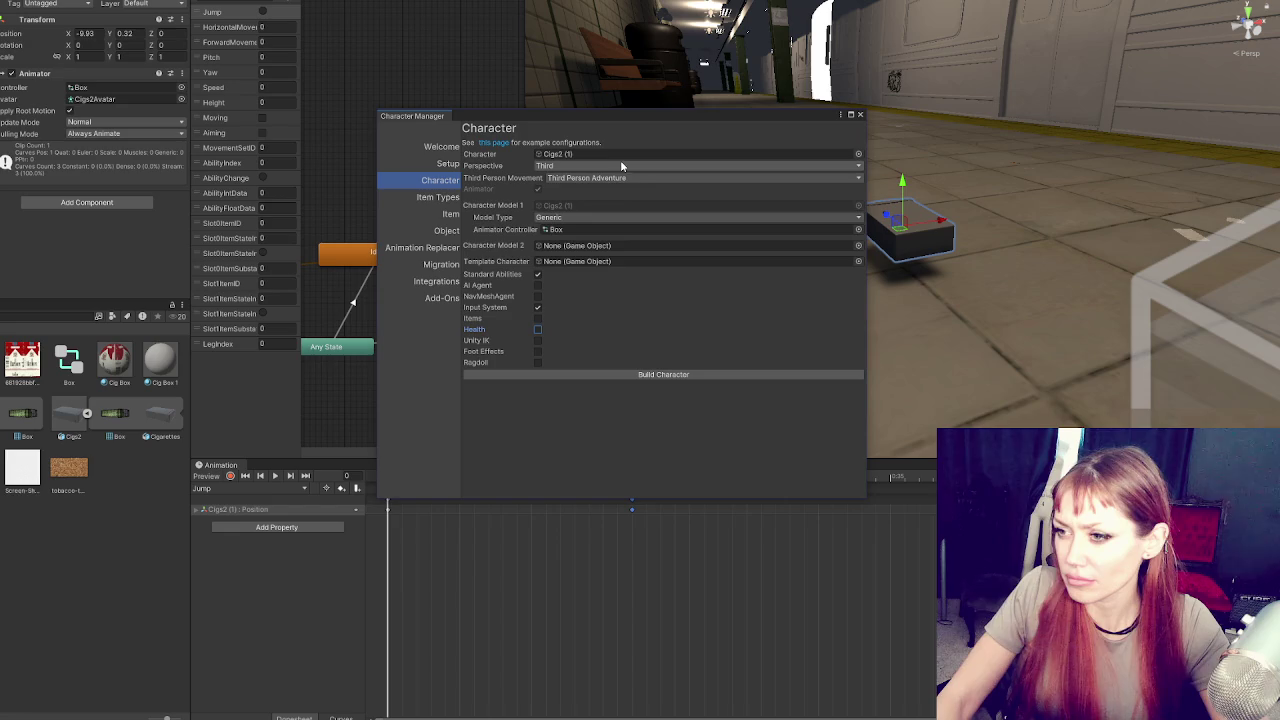
left_click(646, 374)
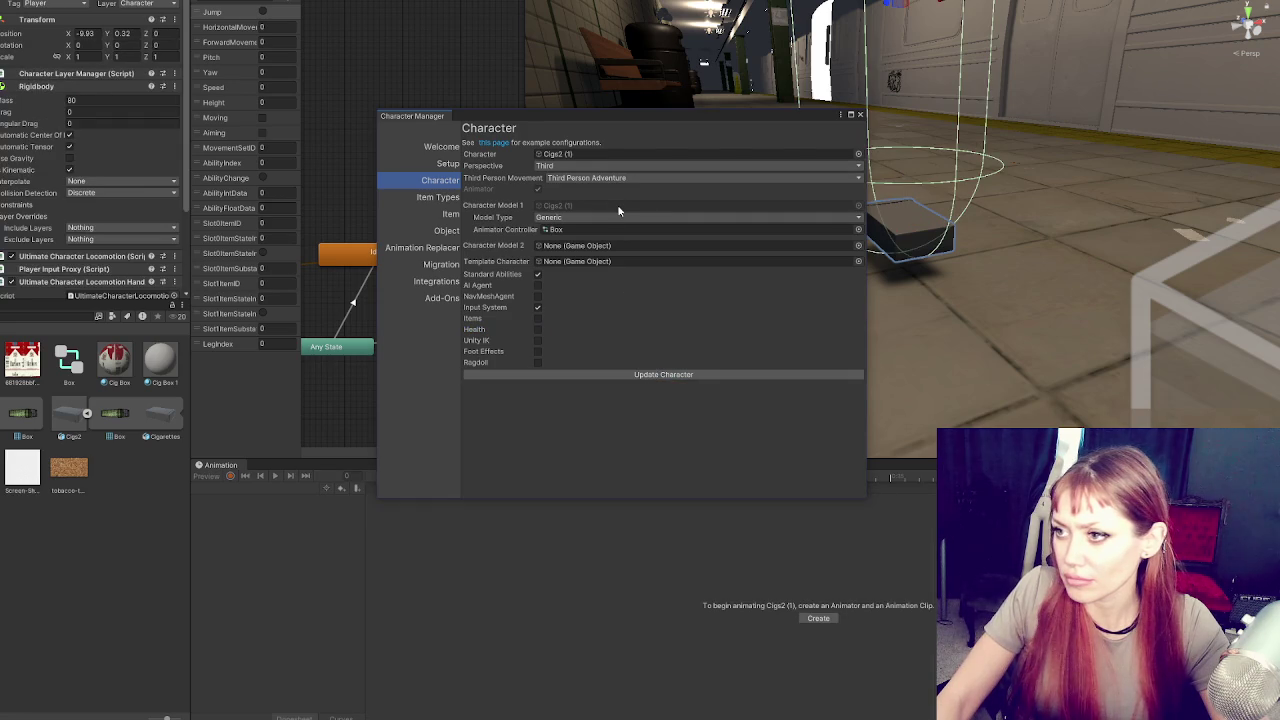
left_click(861, 116)
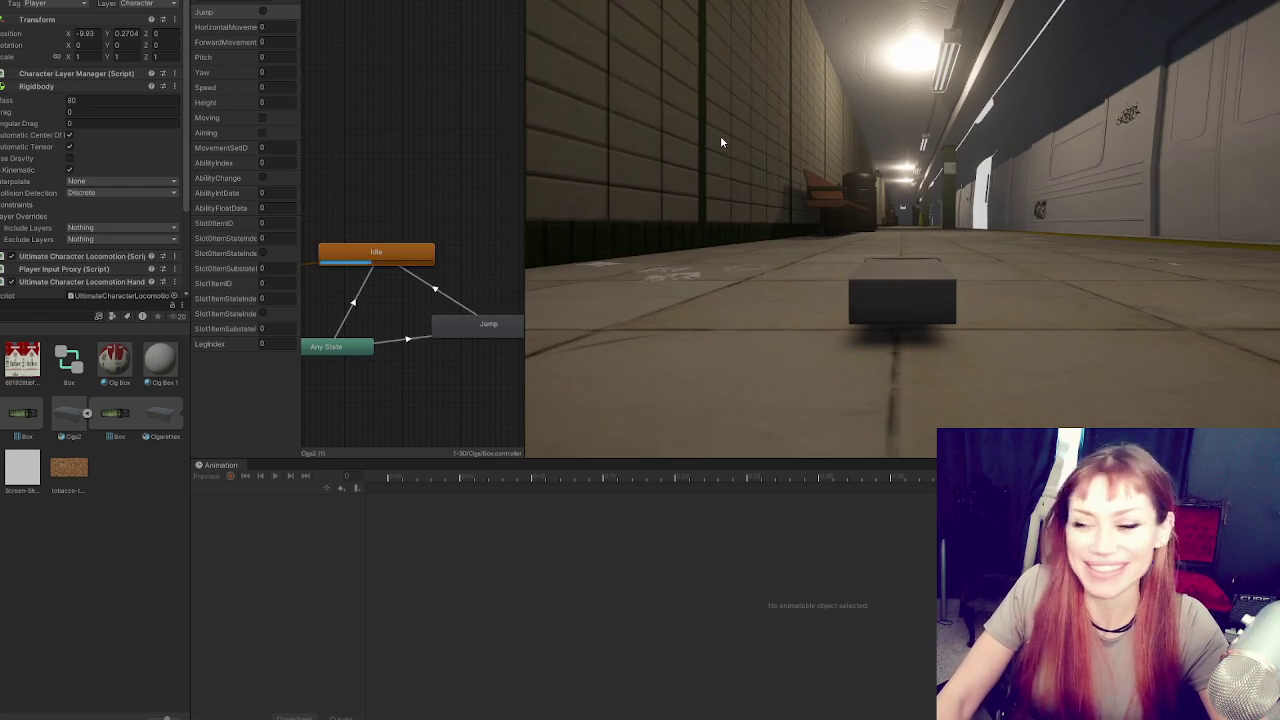
Test-drive the box character down the subway corridor with W and Shift+W, then stop Play mode
key("w")
key("shift+w")
key("w")
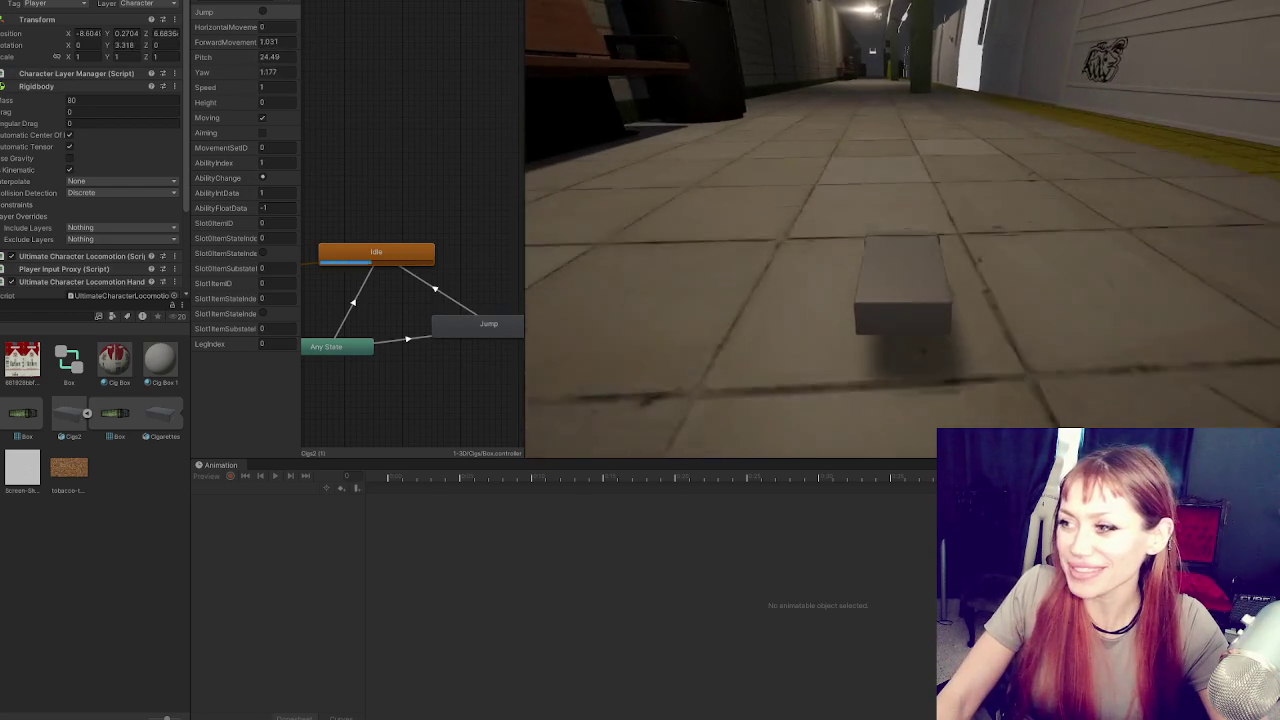
key("w")
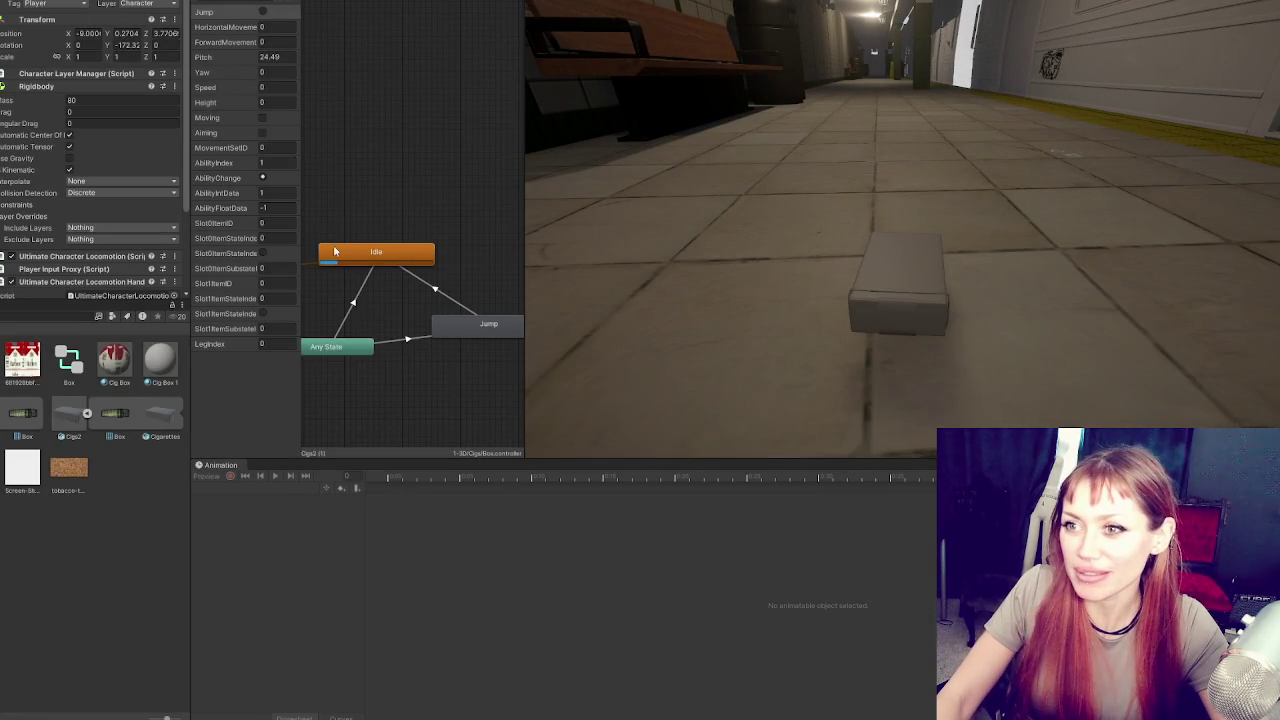
key("ctrl+p")
Delete the Jump parameter from the animator controller
right_click(241, 14)
left_click(265, 25)
left_click(570, 360)
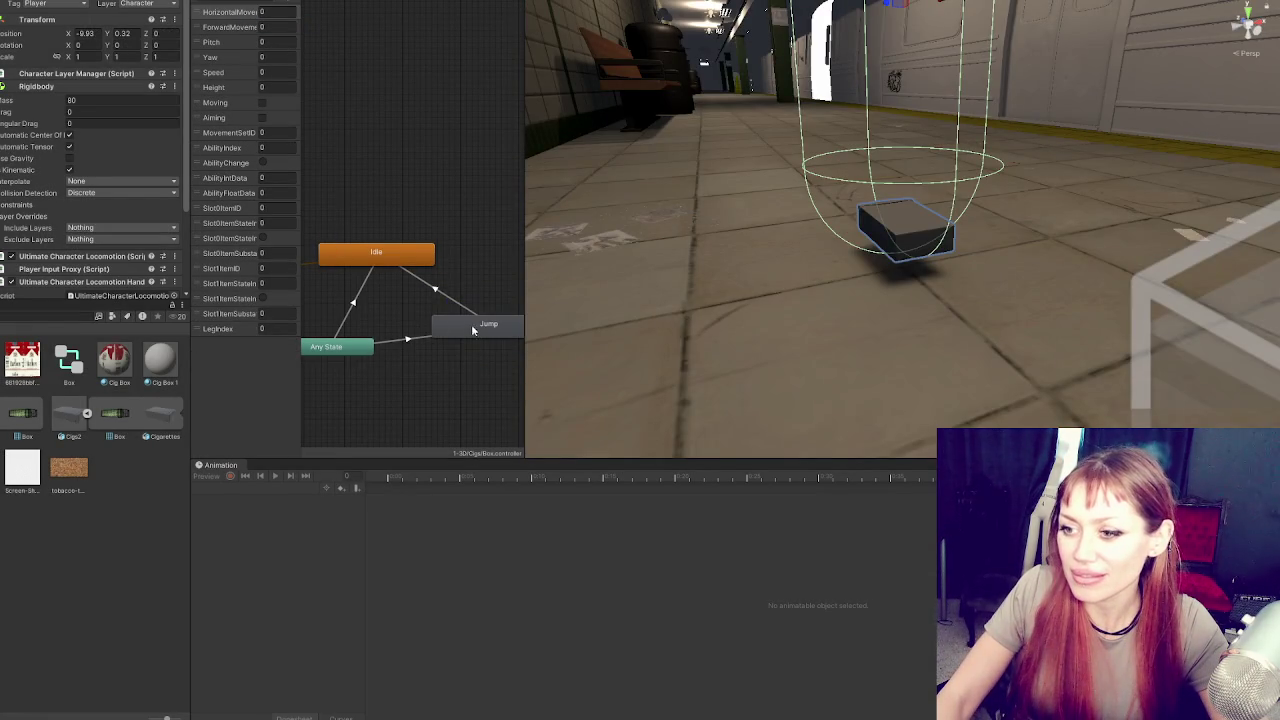
Remove the broken condition from the Any State→Jump transition that pointed to the deleted Jump parameter
scroll(477, 325, "down", 5)
scroll(455, 305, "up", 4)
left_click(395, 338)
left_click(180, 252)
left_click(171, 264)
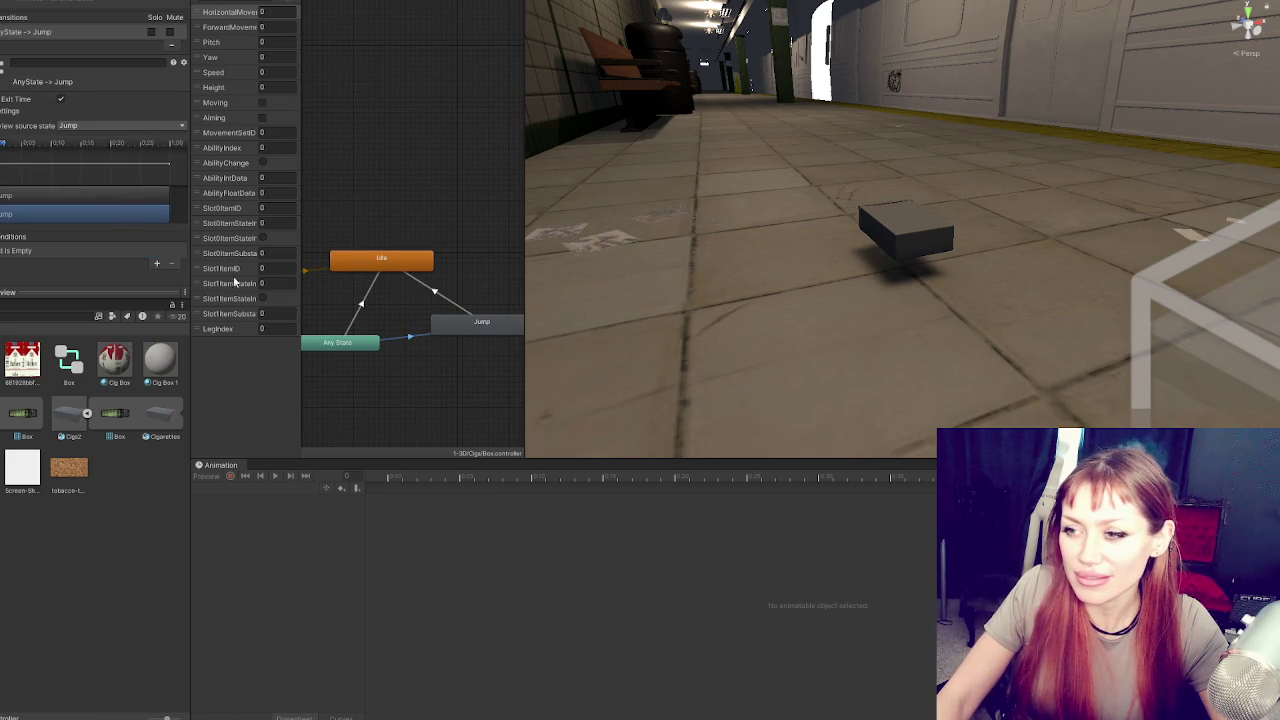
Review the Jump→Idle and Any State→Idle transitions, then add a condition to the Any State→Jump transition
left_click(440, 295)
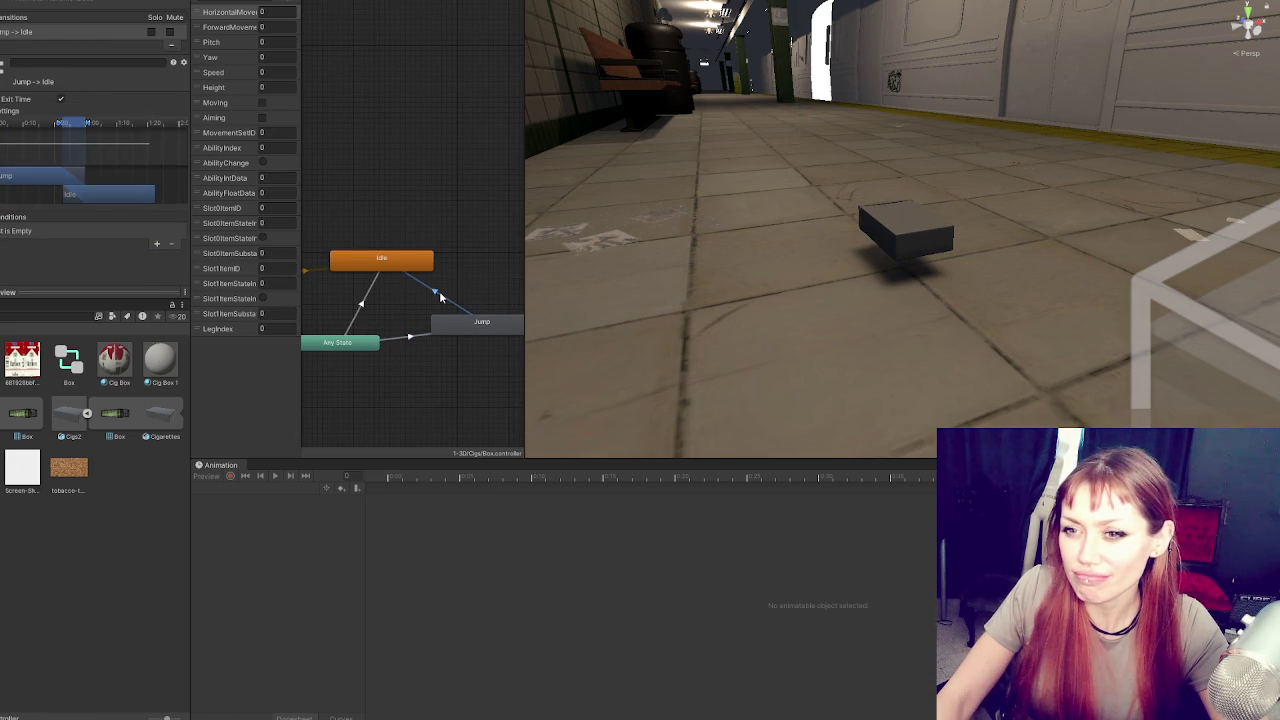
left_click(363, 308)
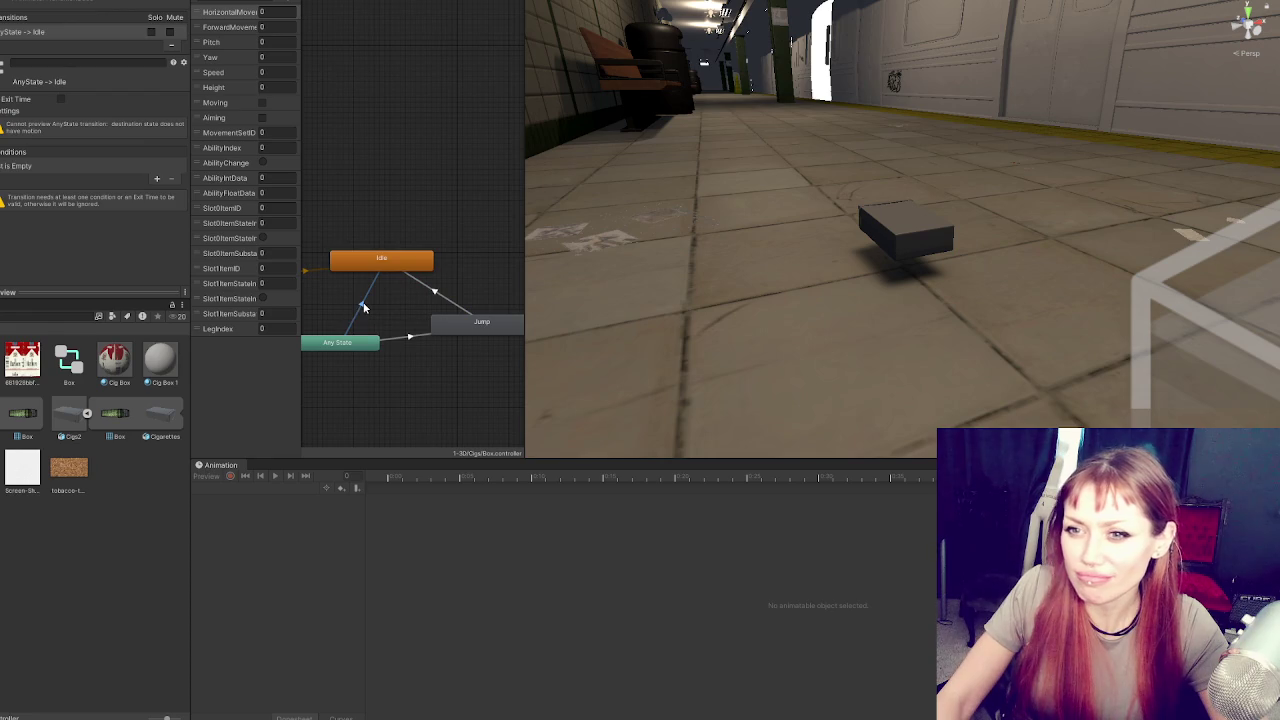
scroll(370, 220, "down", 2)
scroll(370, 220, "up", 1)
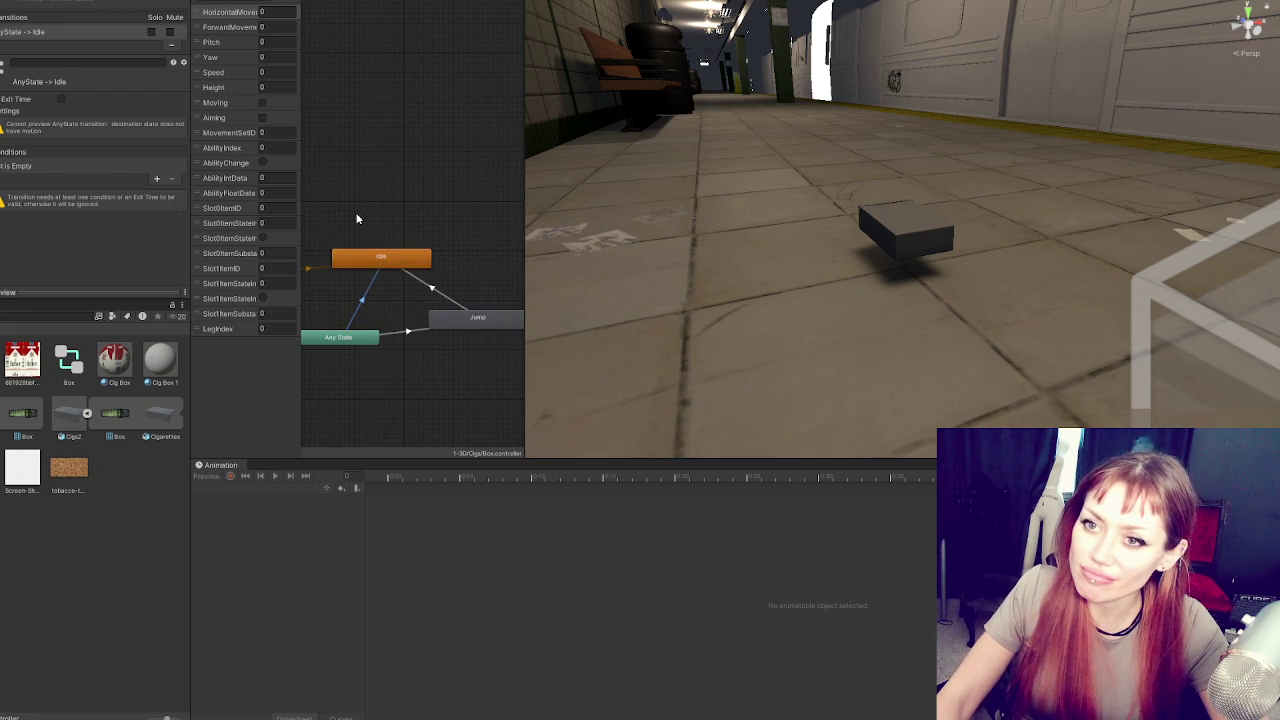
right_click(364, 306)
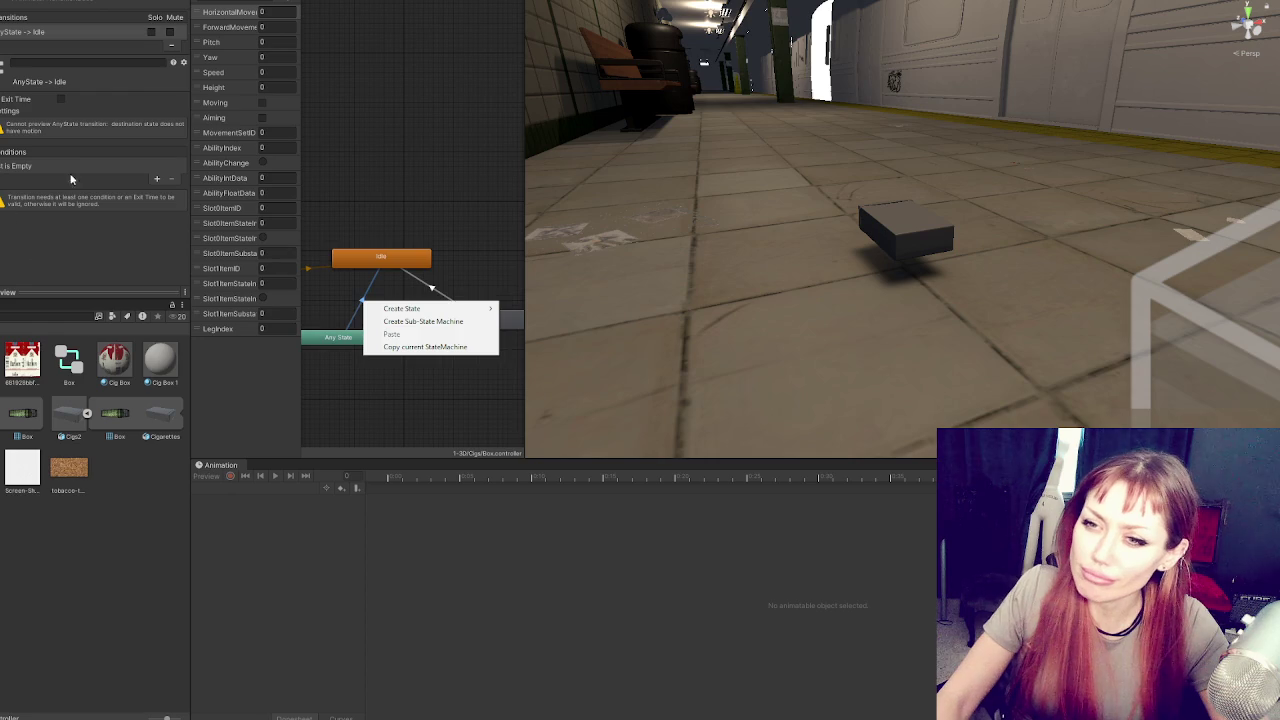
left_click(175, 178)
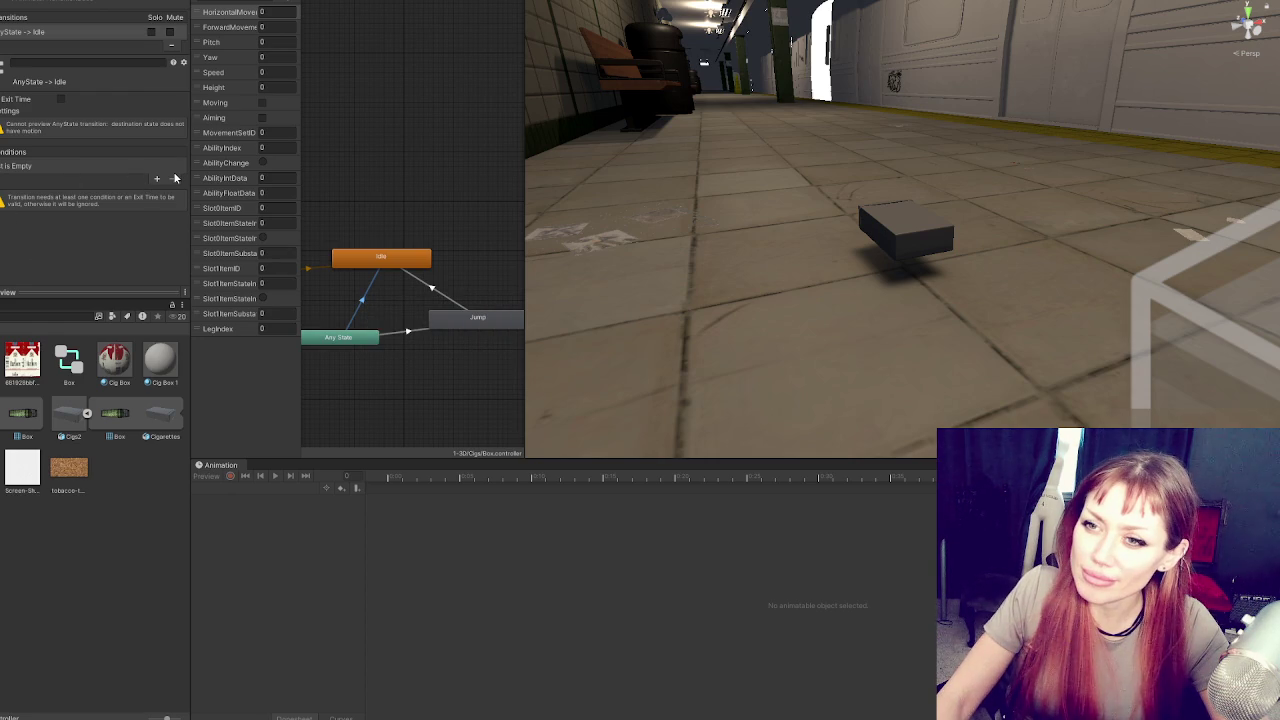
left_click(412, 331)
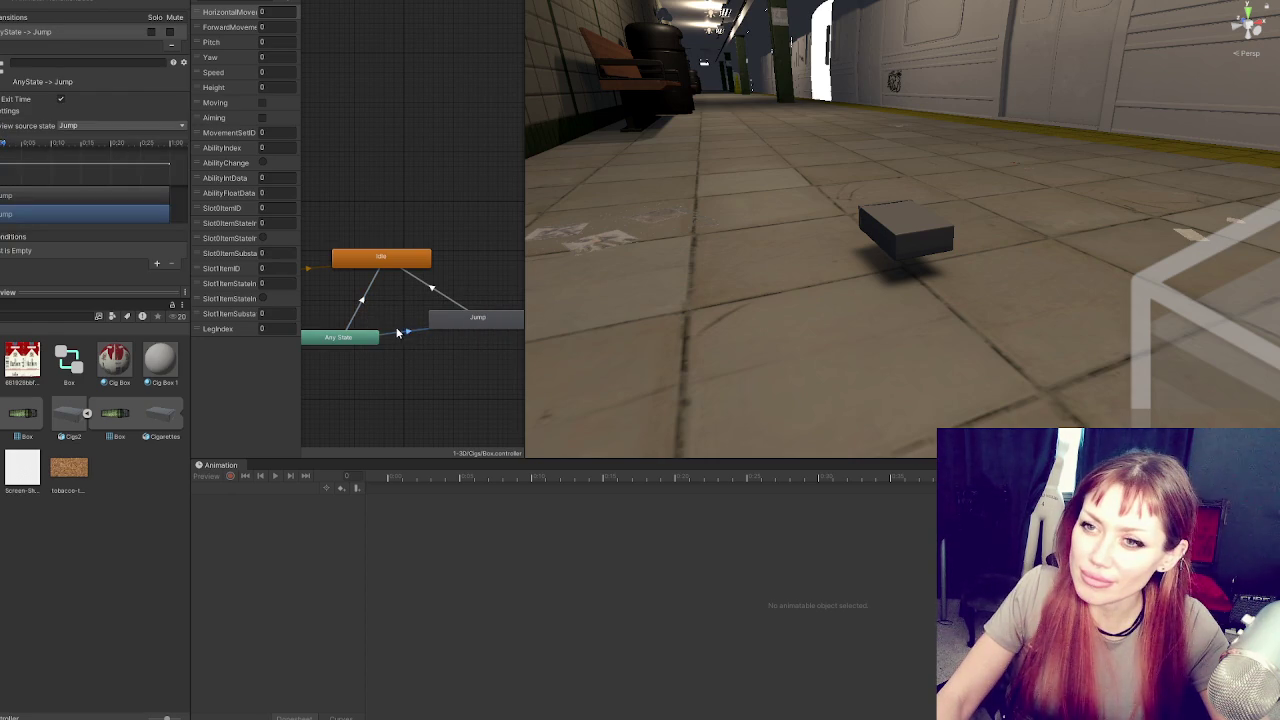
left_click(156, 266)
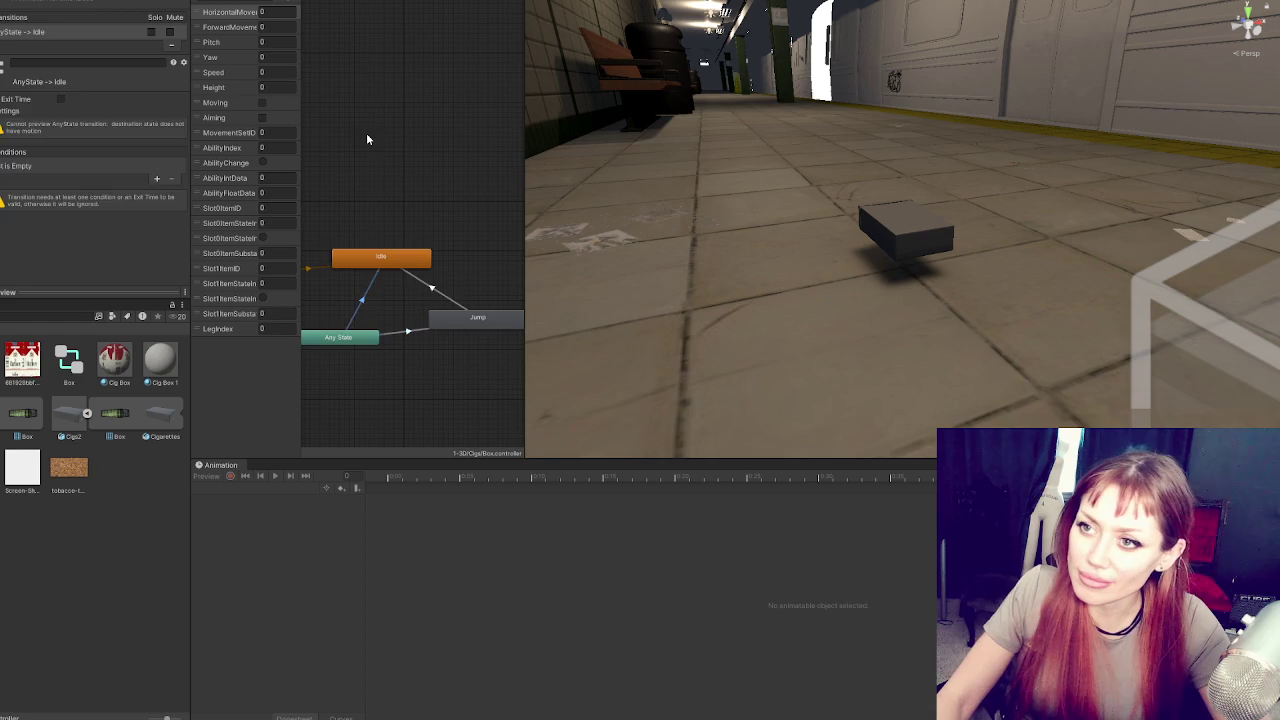
left_click(367, 133)
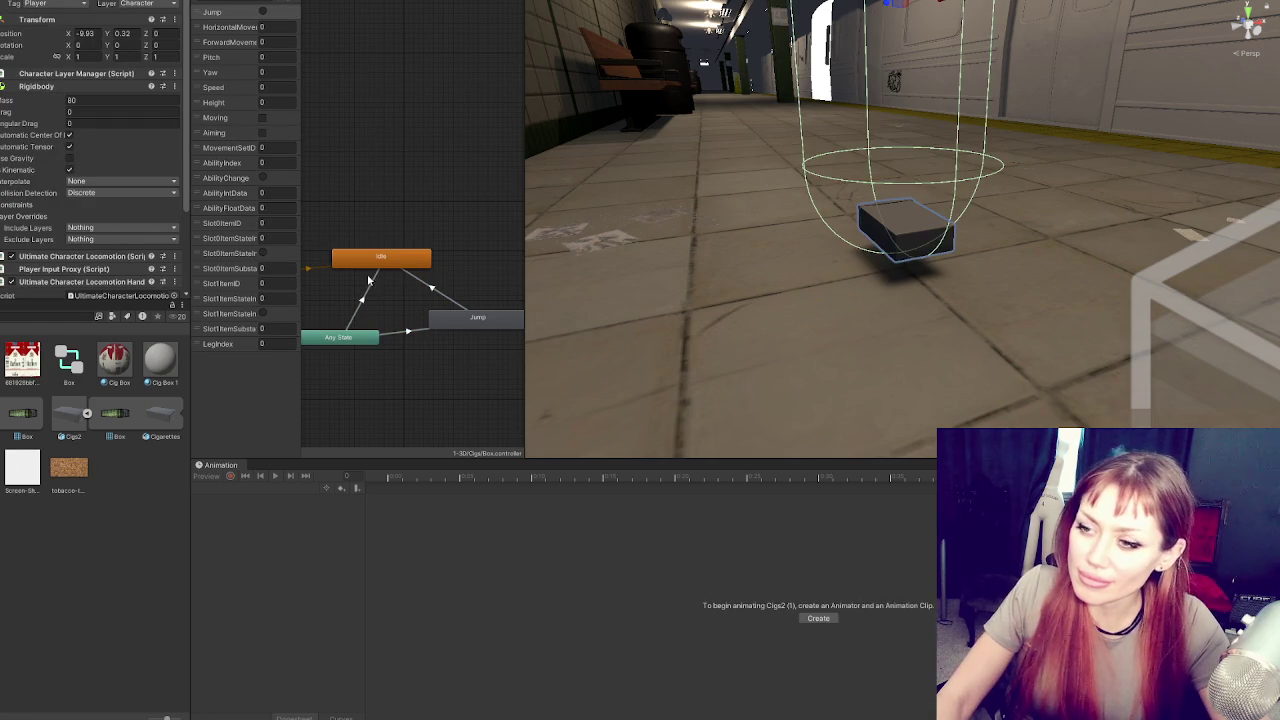
Add a trigger parameter named Idle and make it the Any State→Idle transition's condition
left_click(290, 4)
left_click(300, 47)
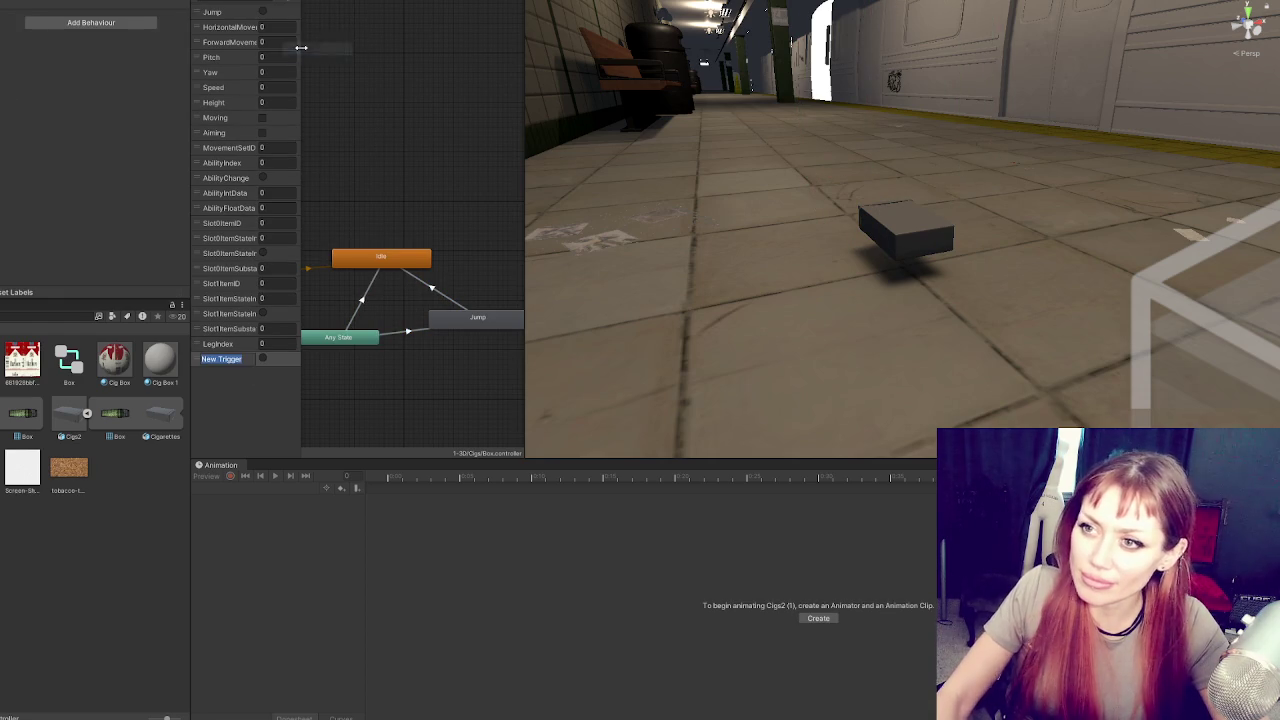
type("Idle")
left_click(363, 300)
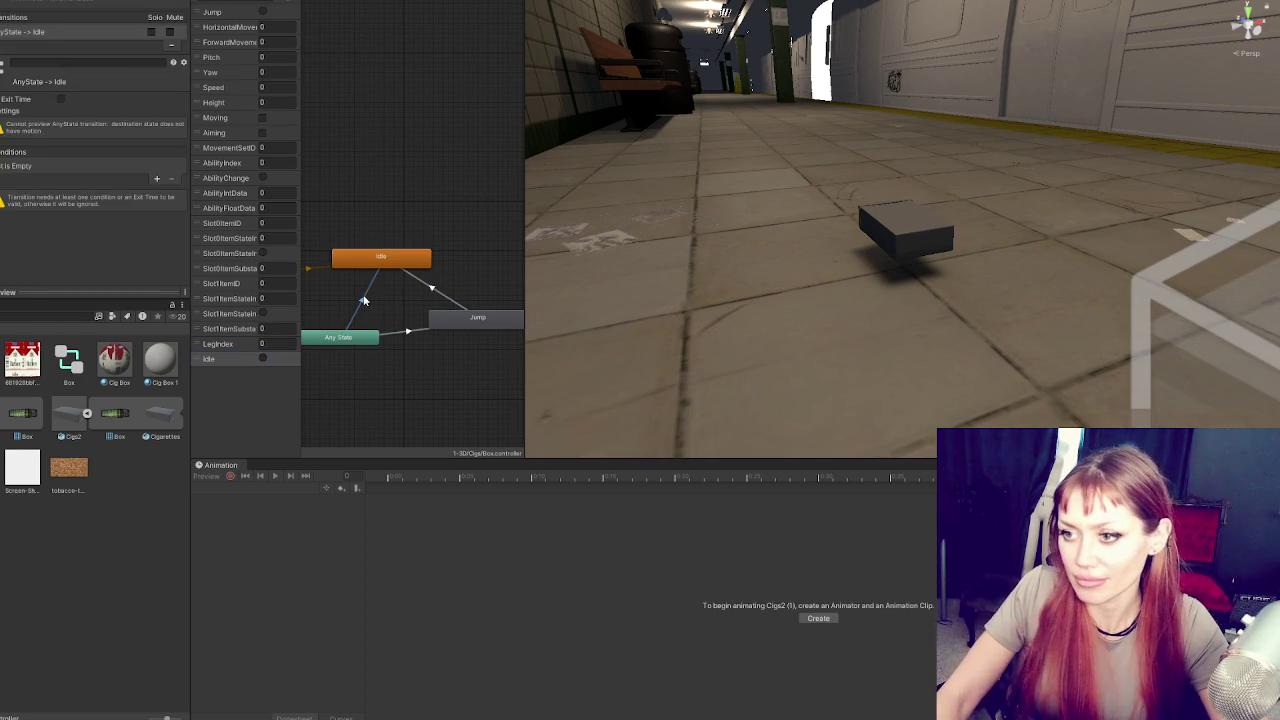
left_click(156, 178)
left_click(45, 165)
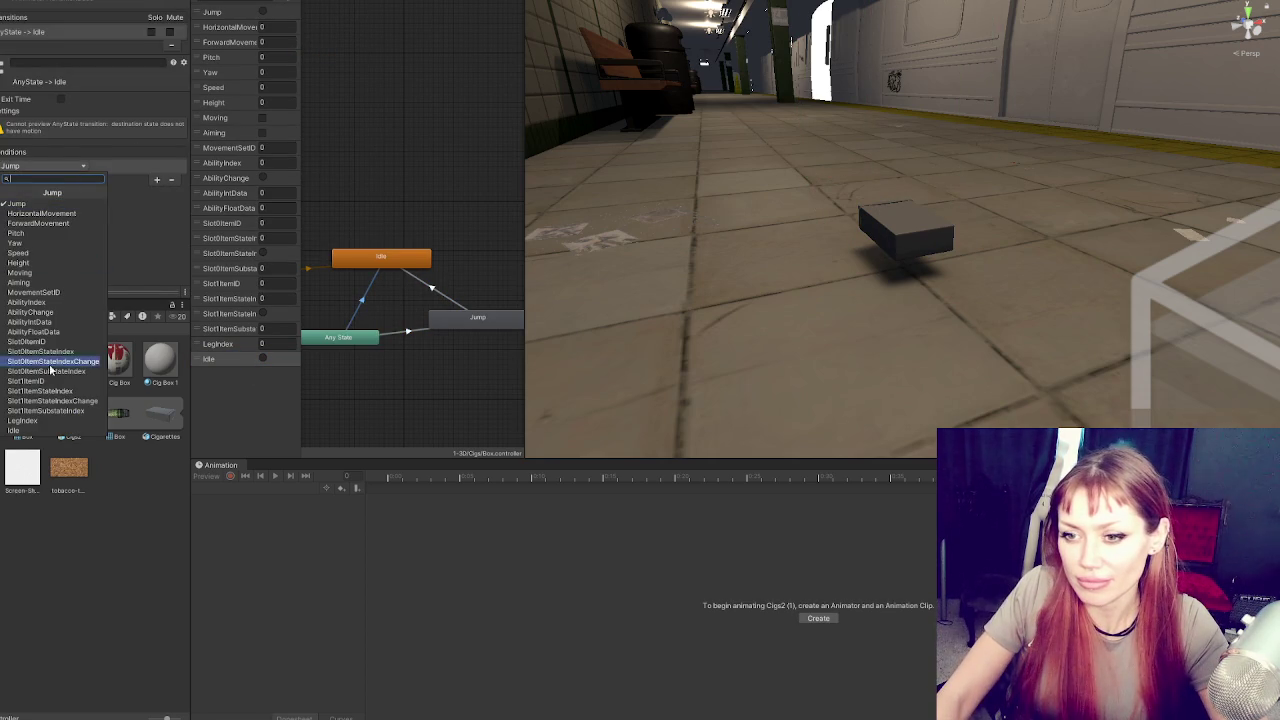
left_click(45, 430)
left_click(410, 333)
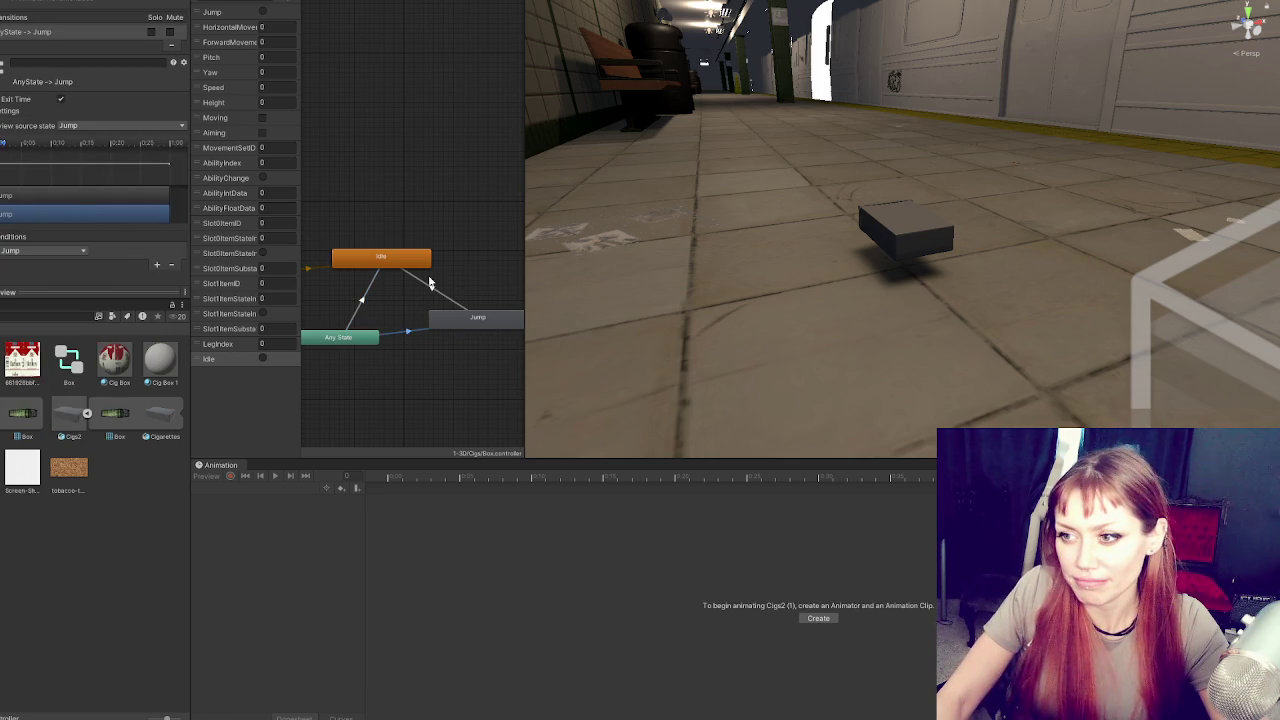
left_click(433, 291)
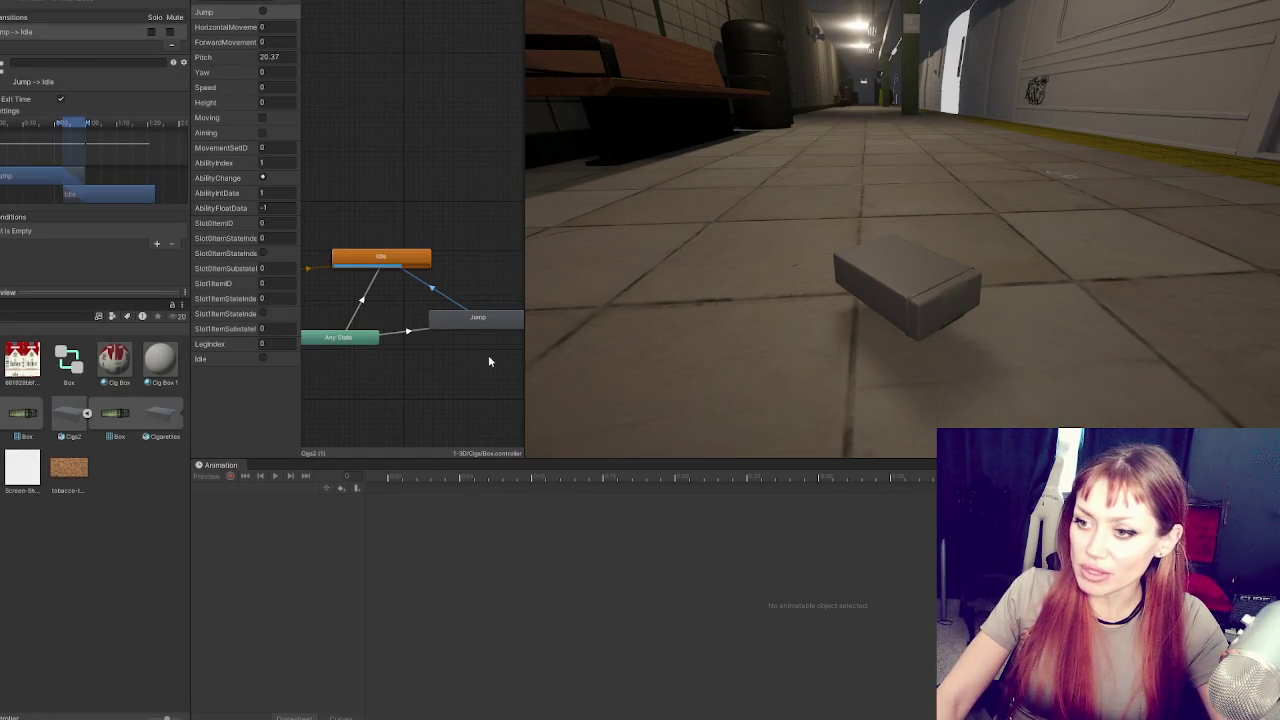
Compare the timing Settings of the Any State→Idle and Any State→Jump transitions, then expand Box (1)'s Animator
left_click(407, 331)
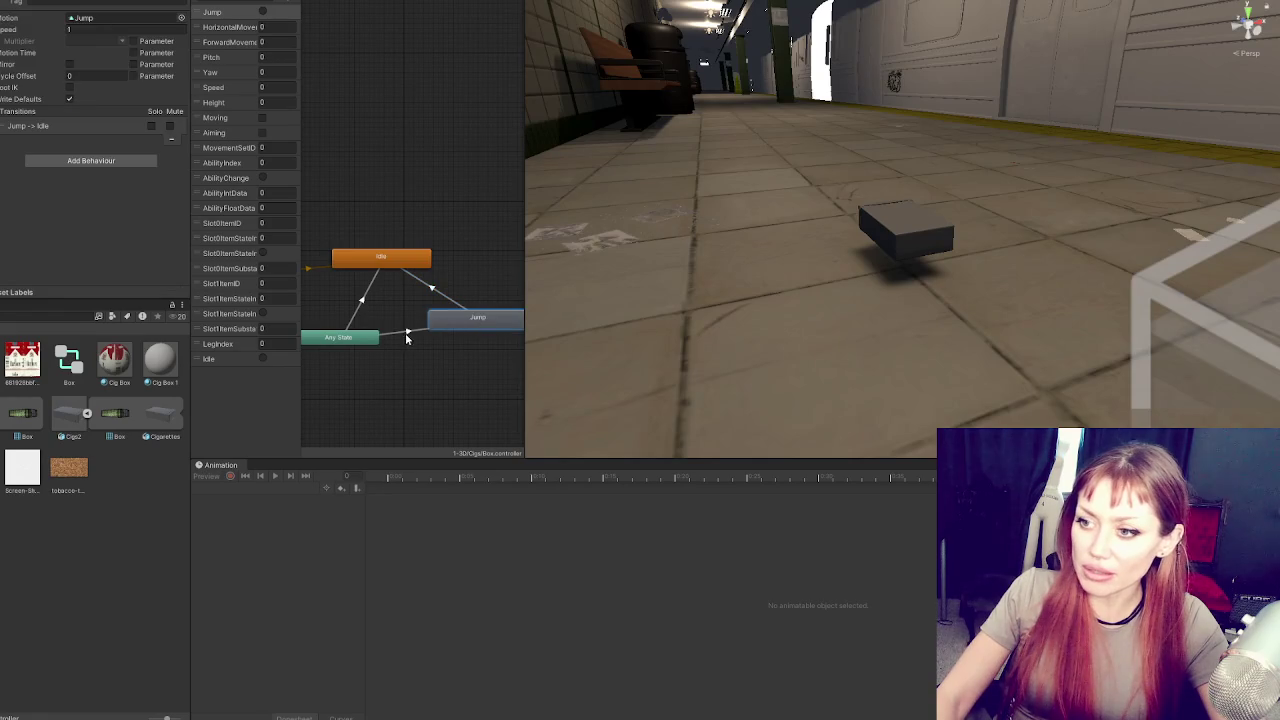
left_click(445, 323)
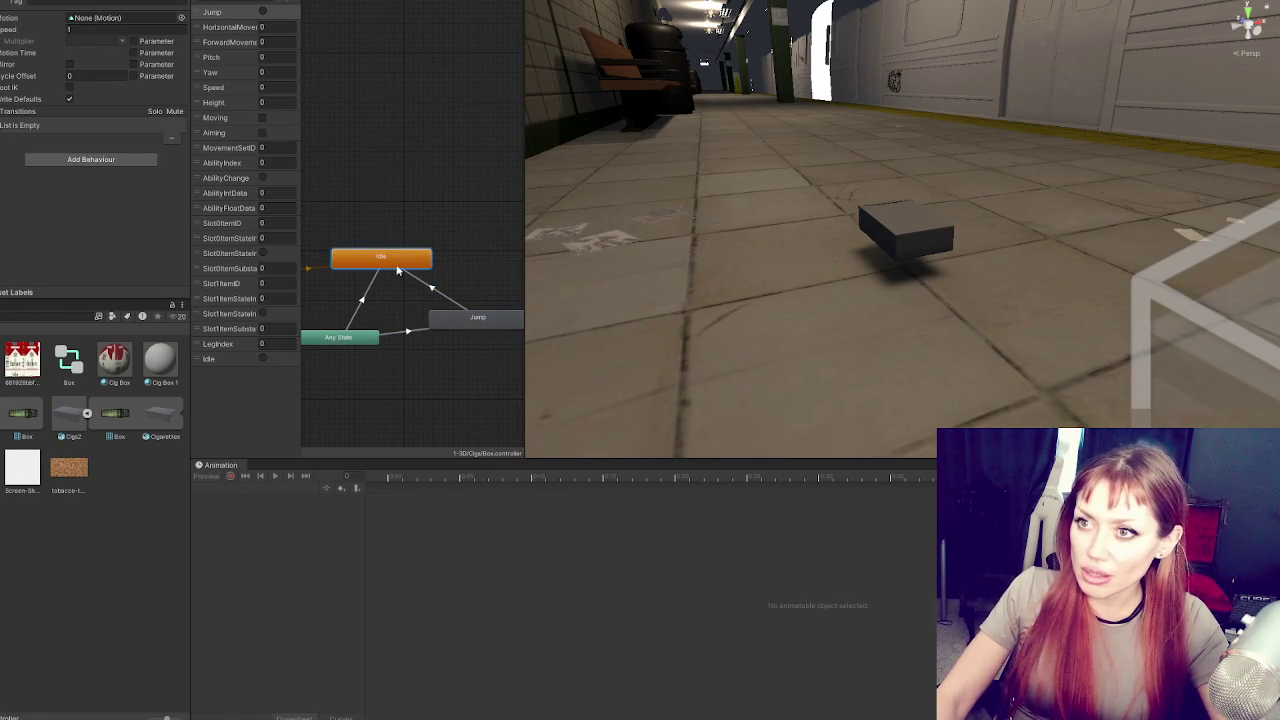
left_click(409, 335)
left_click(364, 314)
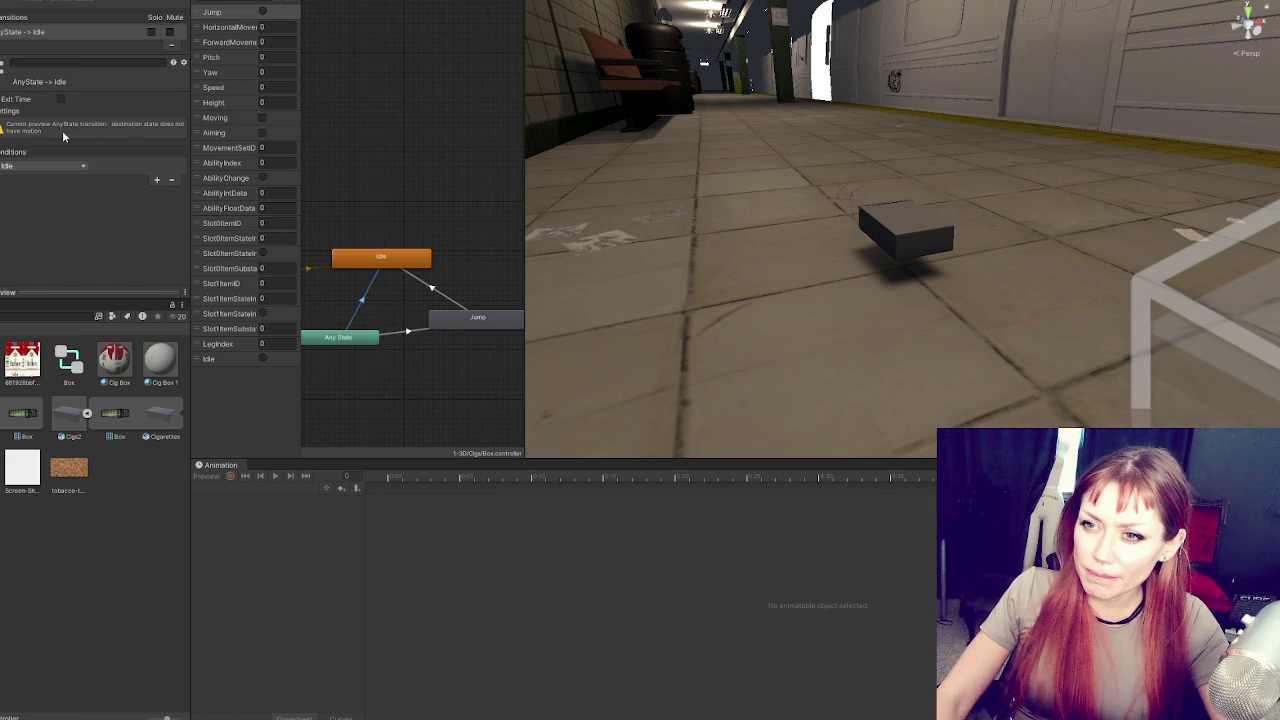
left_click(17, 113)
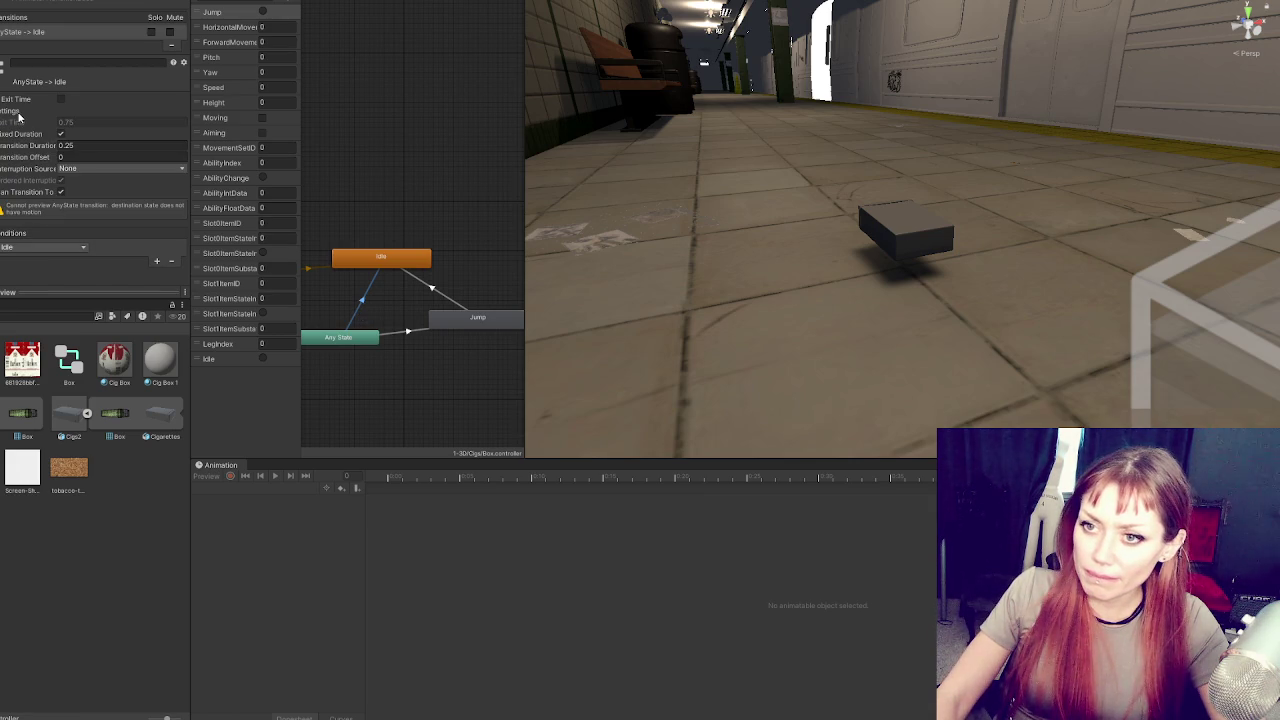
left_click(456, 317)
left_click(409, 333)
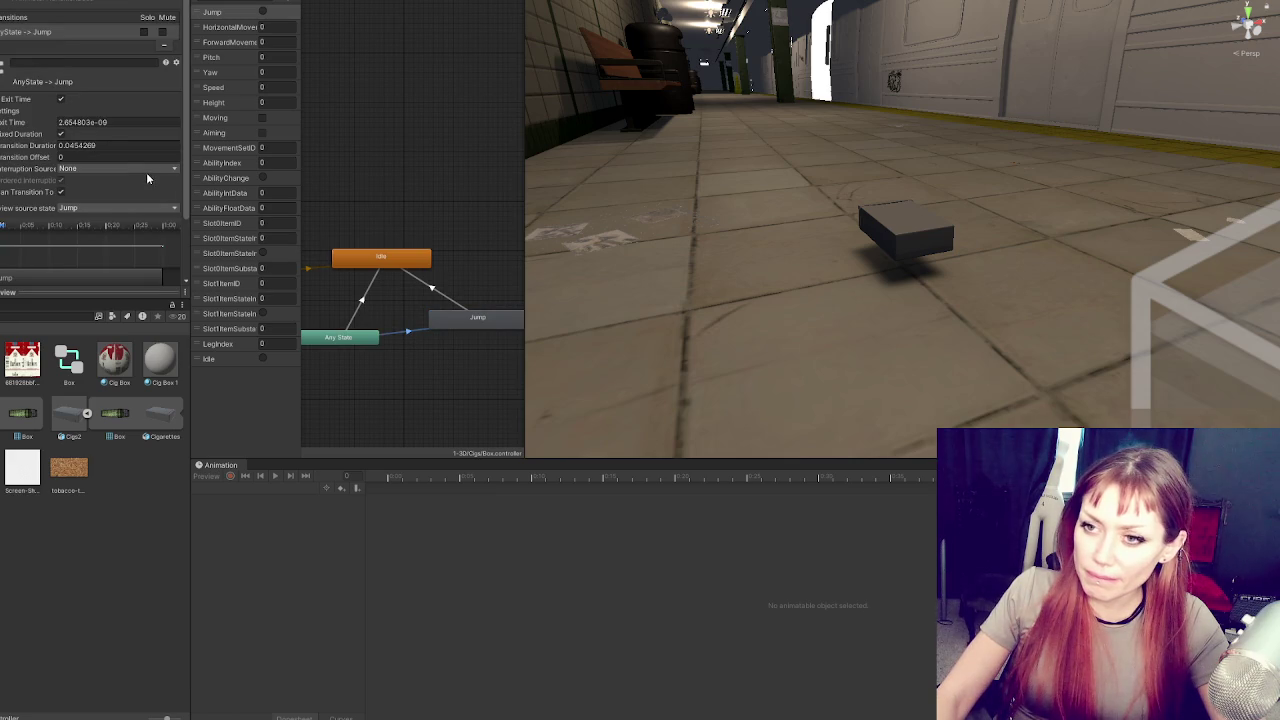
left_click(364, 298)
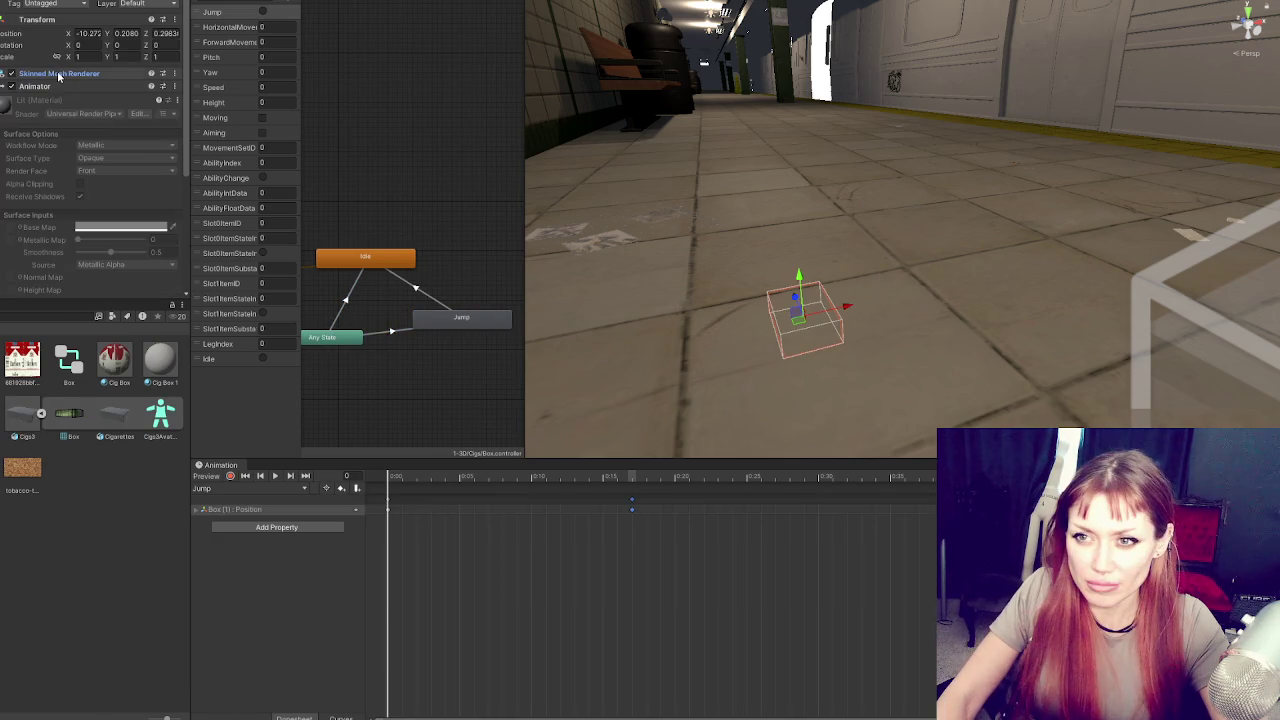
left_click(52, 89)
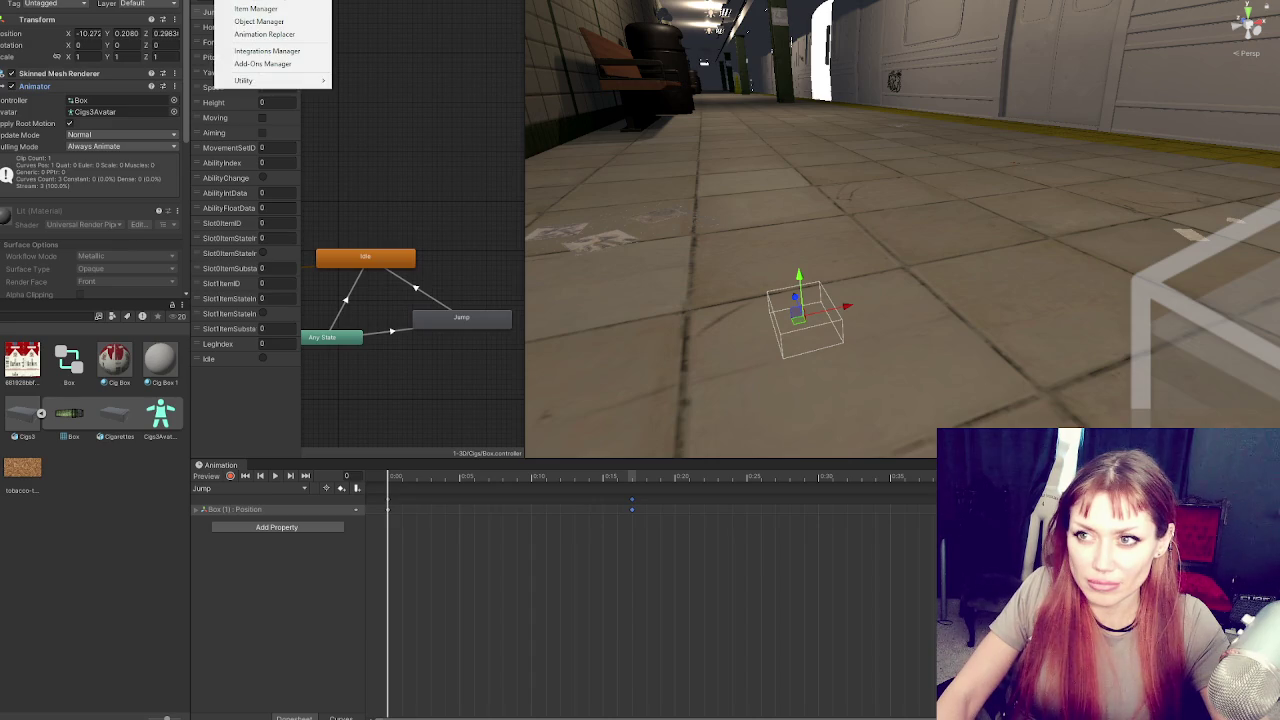
In Character Manager, set Perspective to Third, turn off Items, and choose Humanoid as the model type
key("Escape")
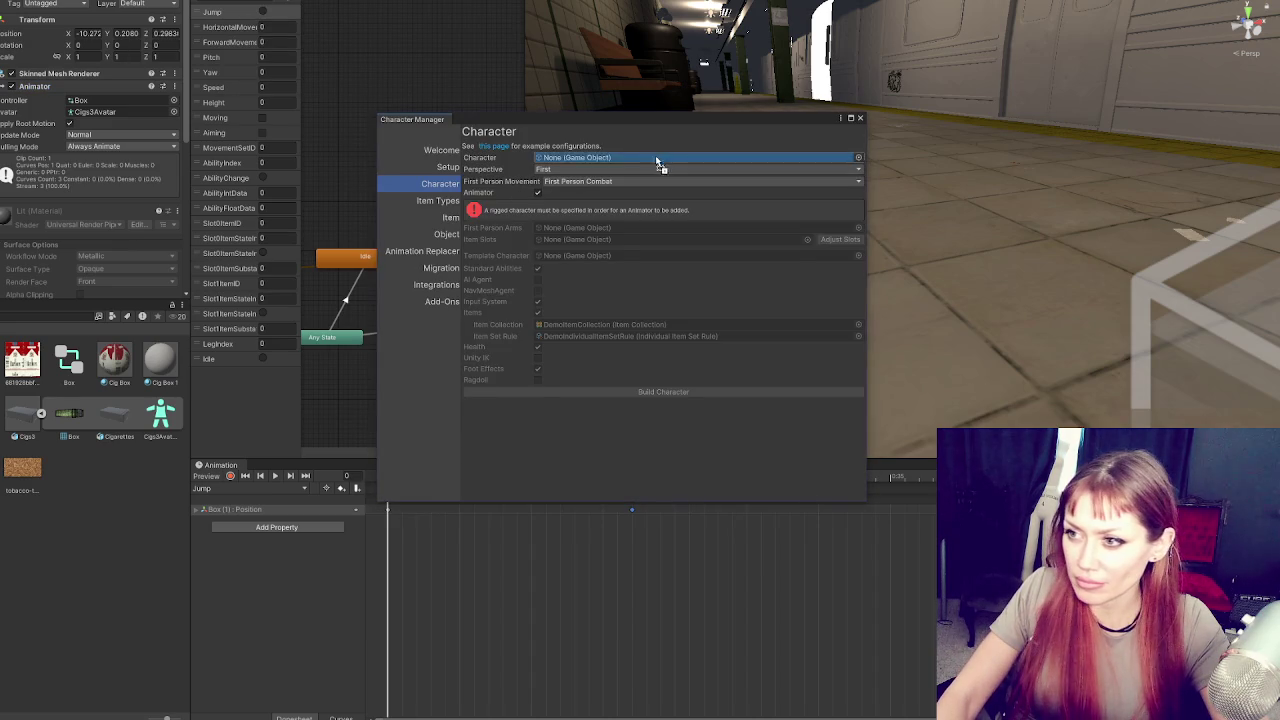
left_click(563, 169)
left_click(563, 194)
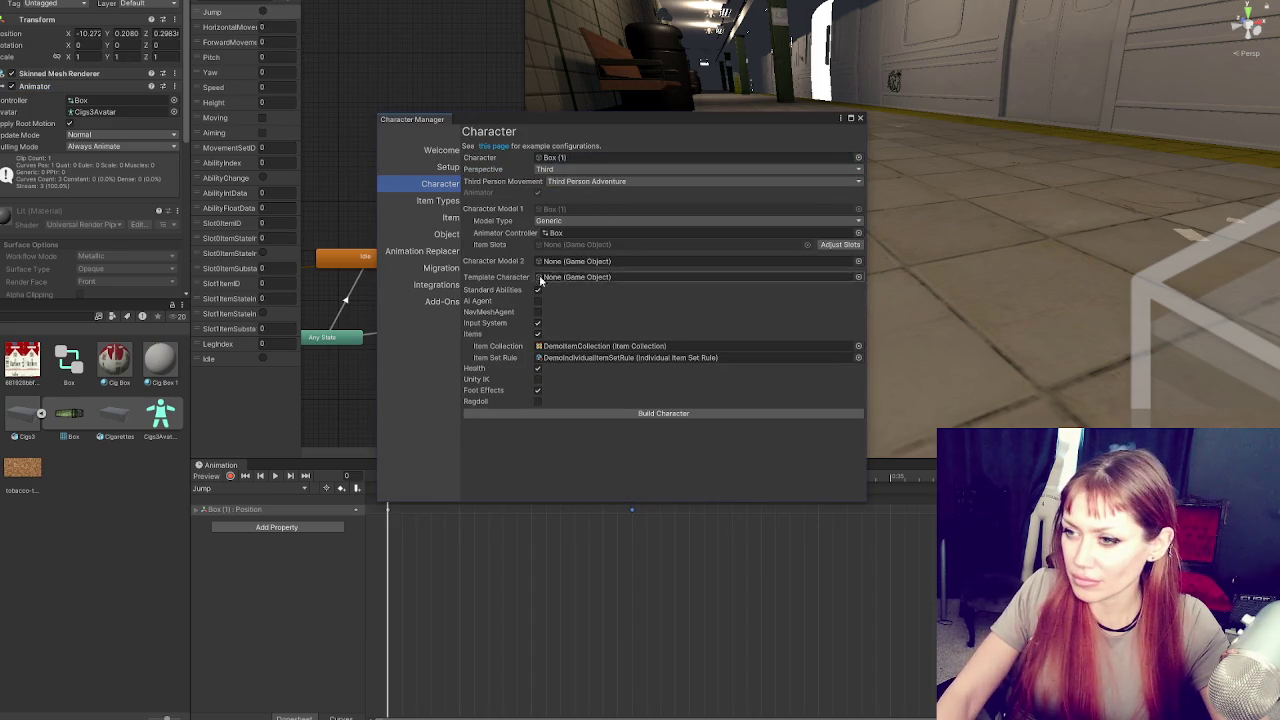
left_click(537, 331)
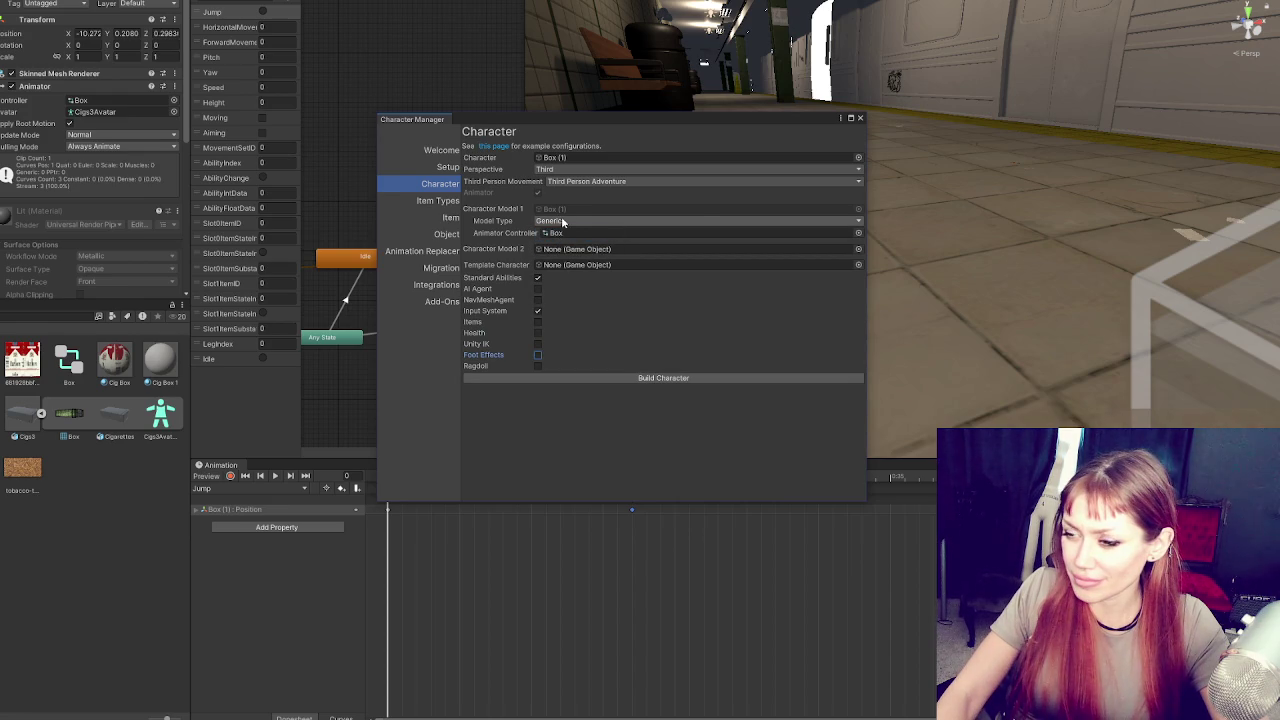
left_click(700, 215)
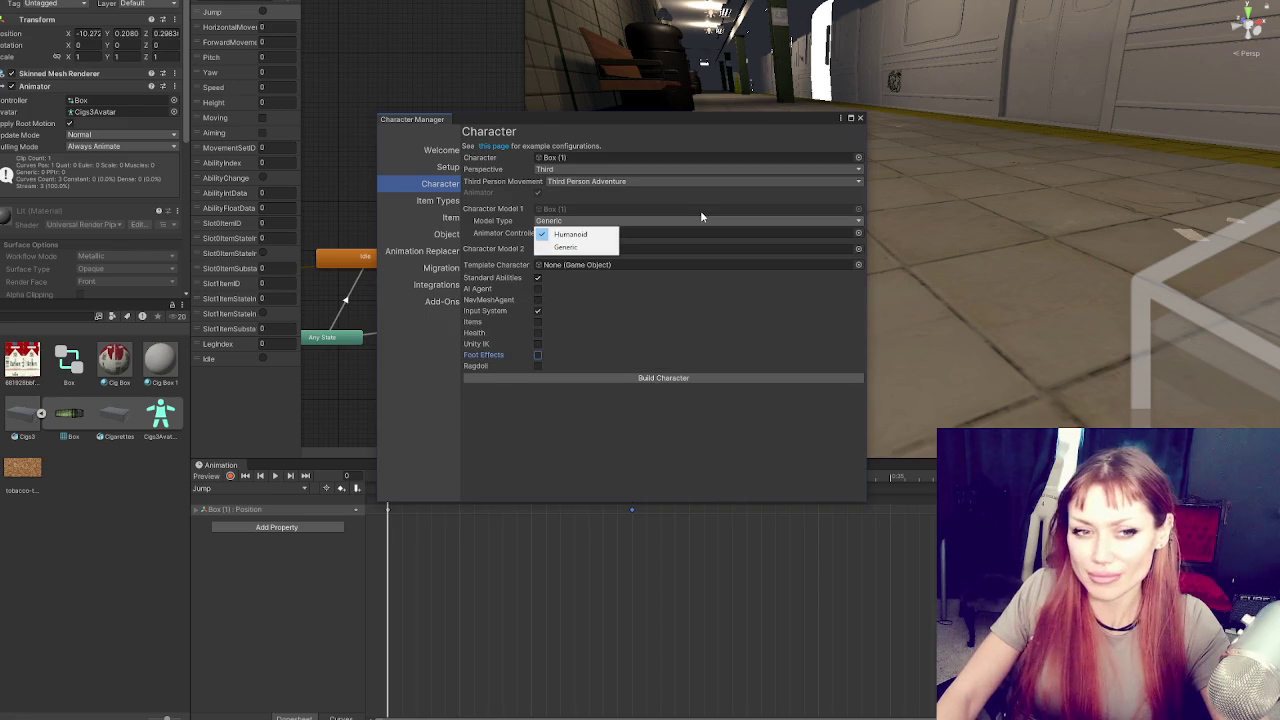
left_click(596, 240)
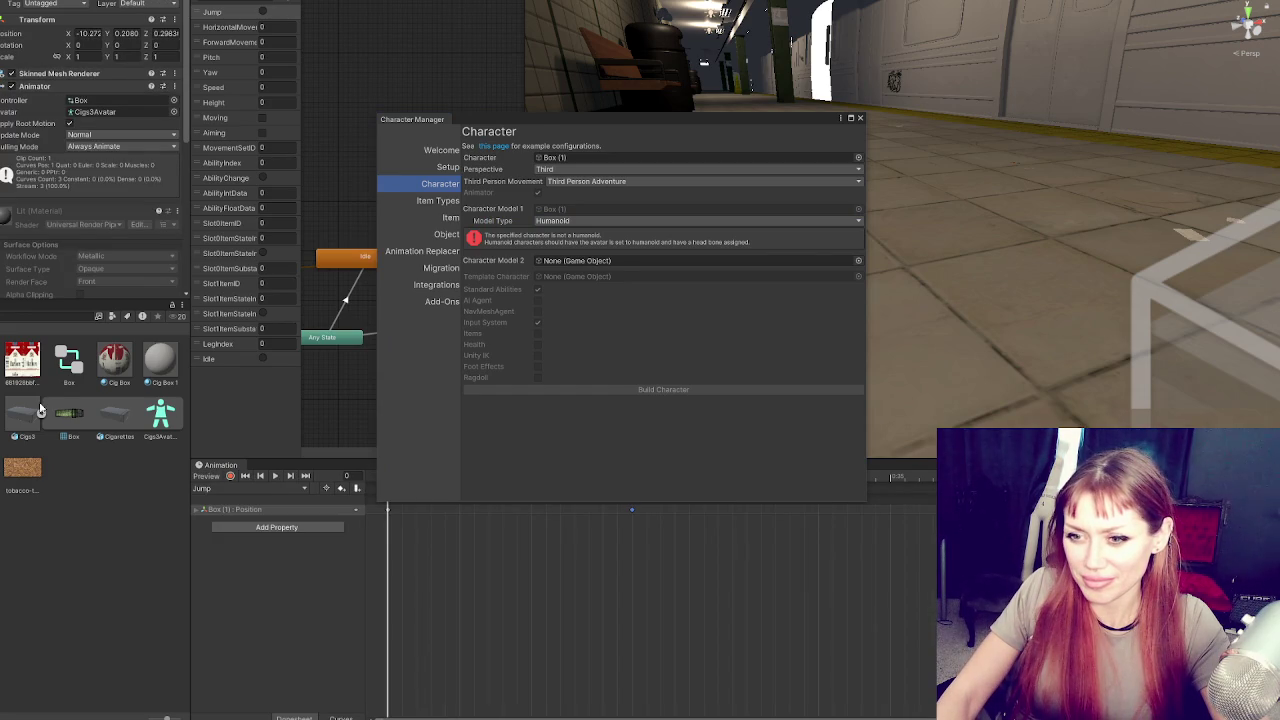
left_click(38, 412)
Open Configure Avatar in Cigs3's Rig tab, check the bone mapping down to the toes, then click Done and Apply
left_click(61, 21)
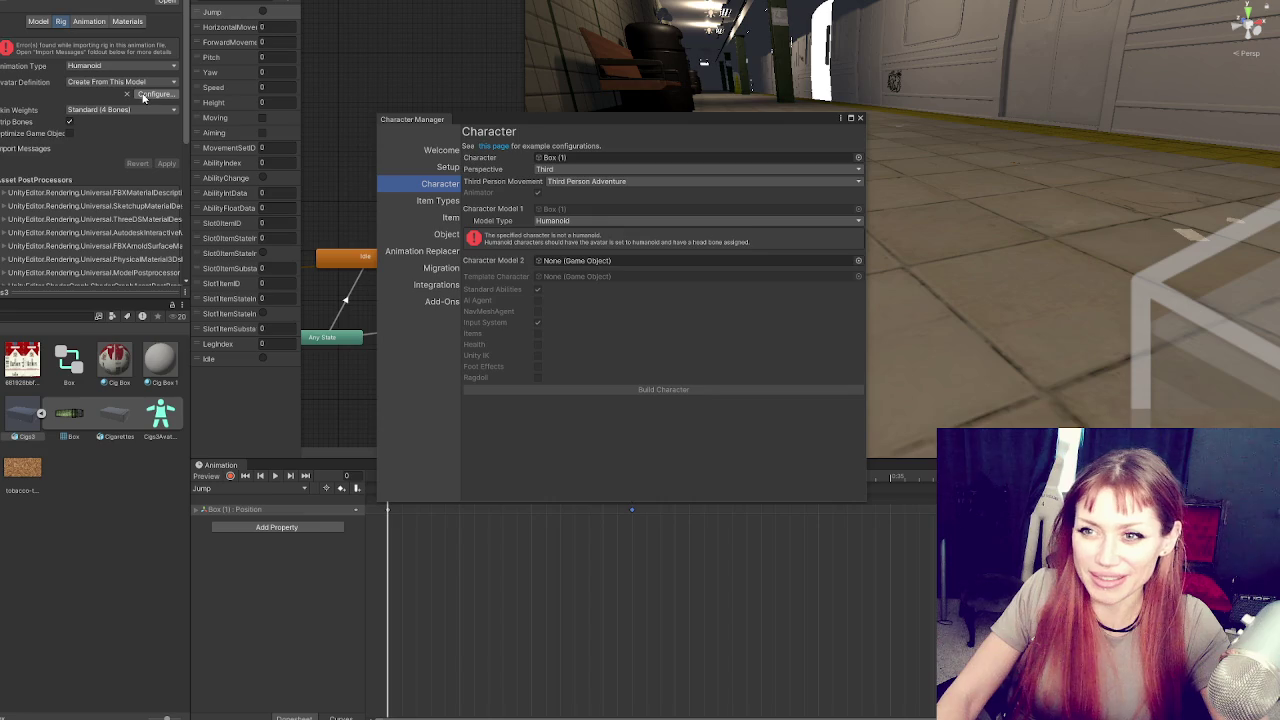
left_click(140, 82)
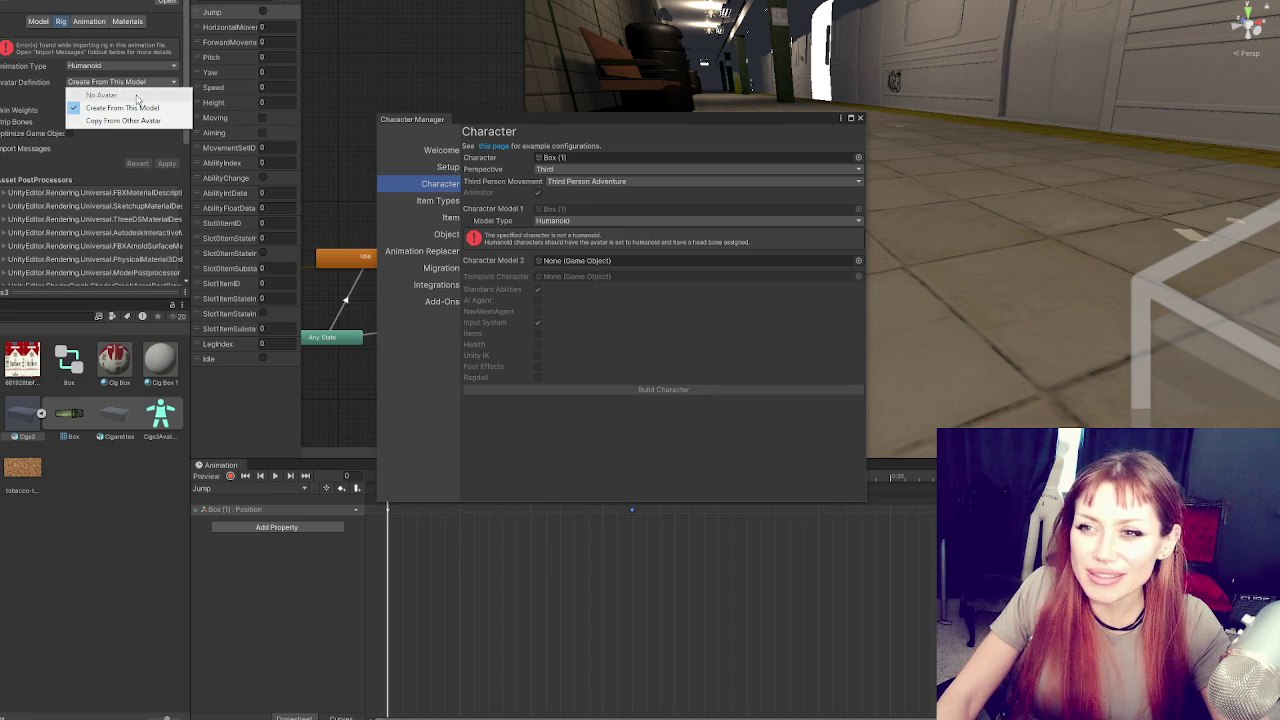
left_click(125, 107)
left_click(165, 97)
scroll(165, 200, "down", 3)
left_click(148, 242)
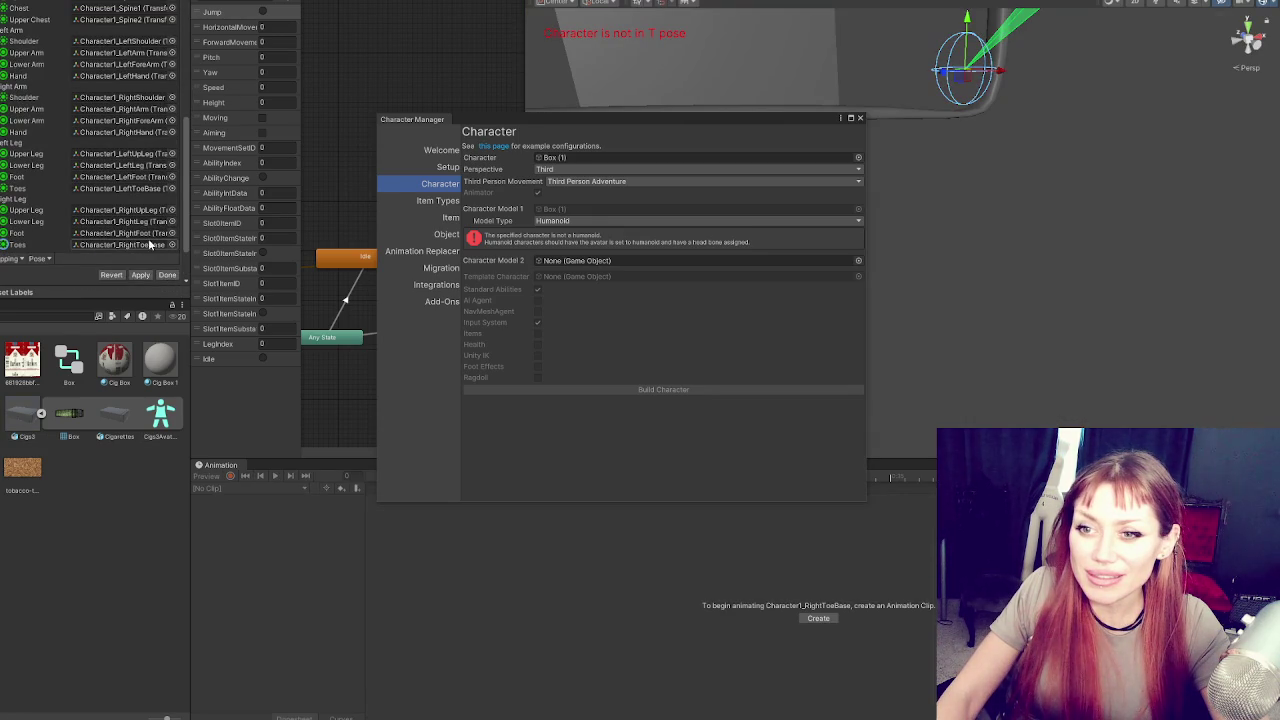
scroll(64, 194, "up", 3)
scroll(14, 155, "down", 5)
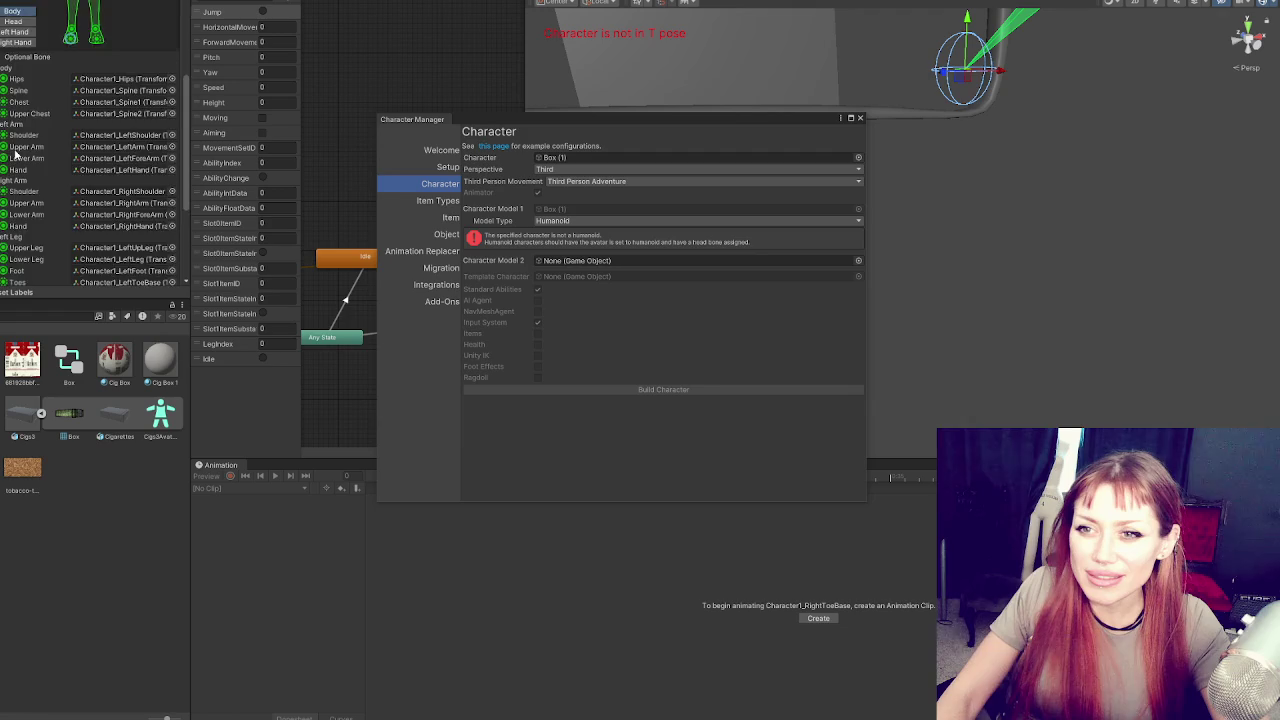
scroll(140, 238, "up", 5)
scroll(152, 238, "down", 5)
left_click(167, 244)
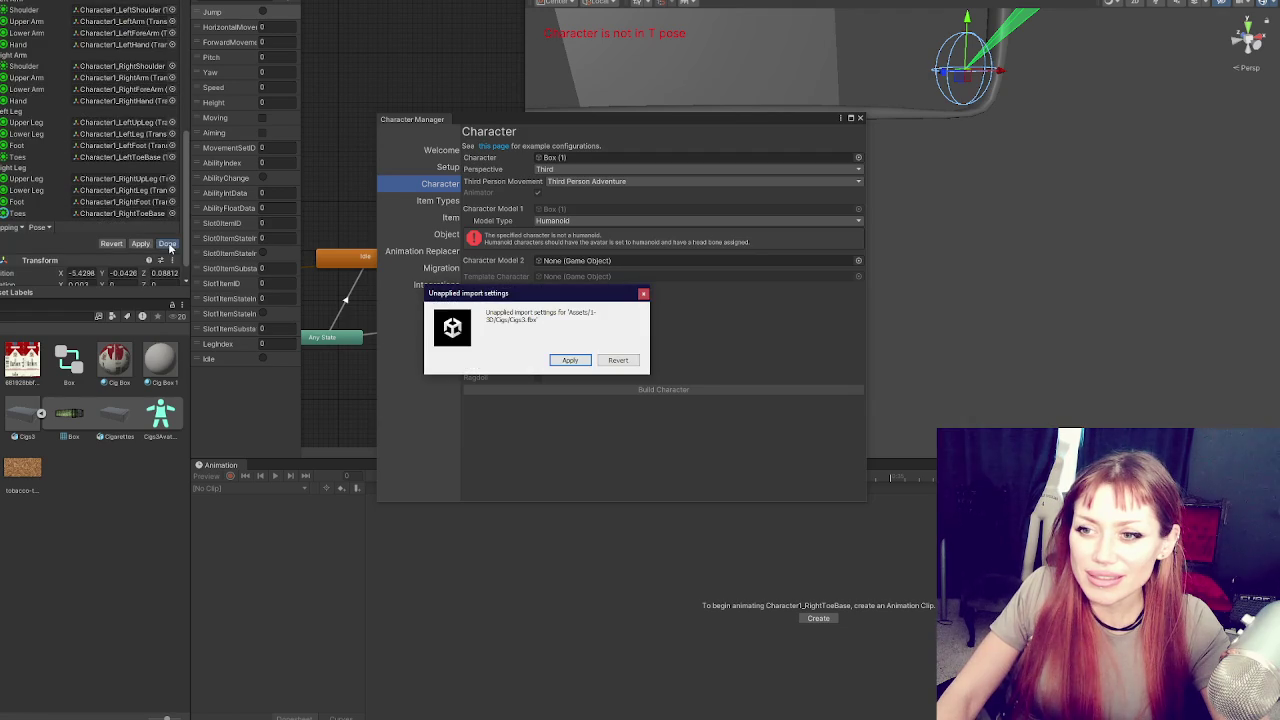
left_click(569, 360)
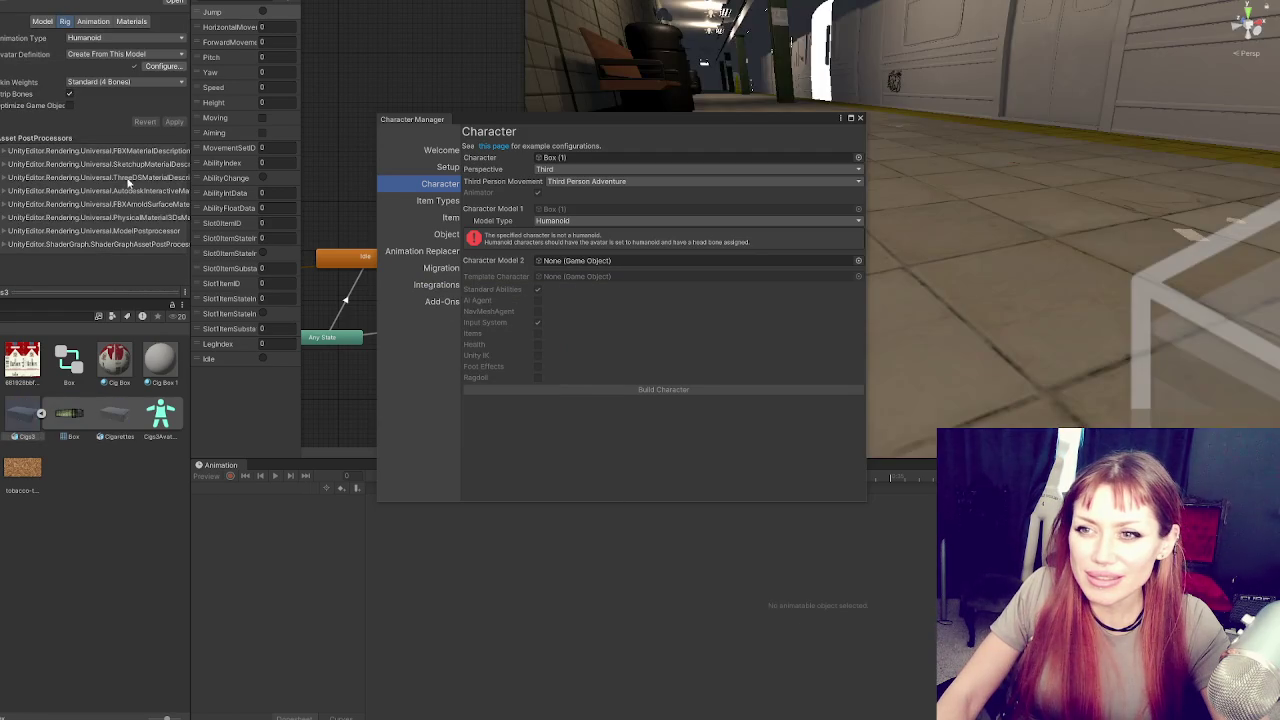
left_click(549, 221)
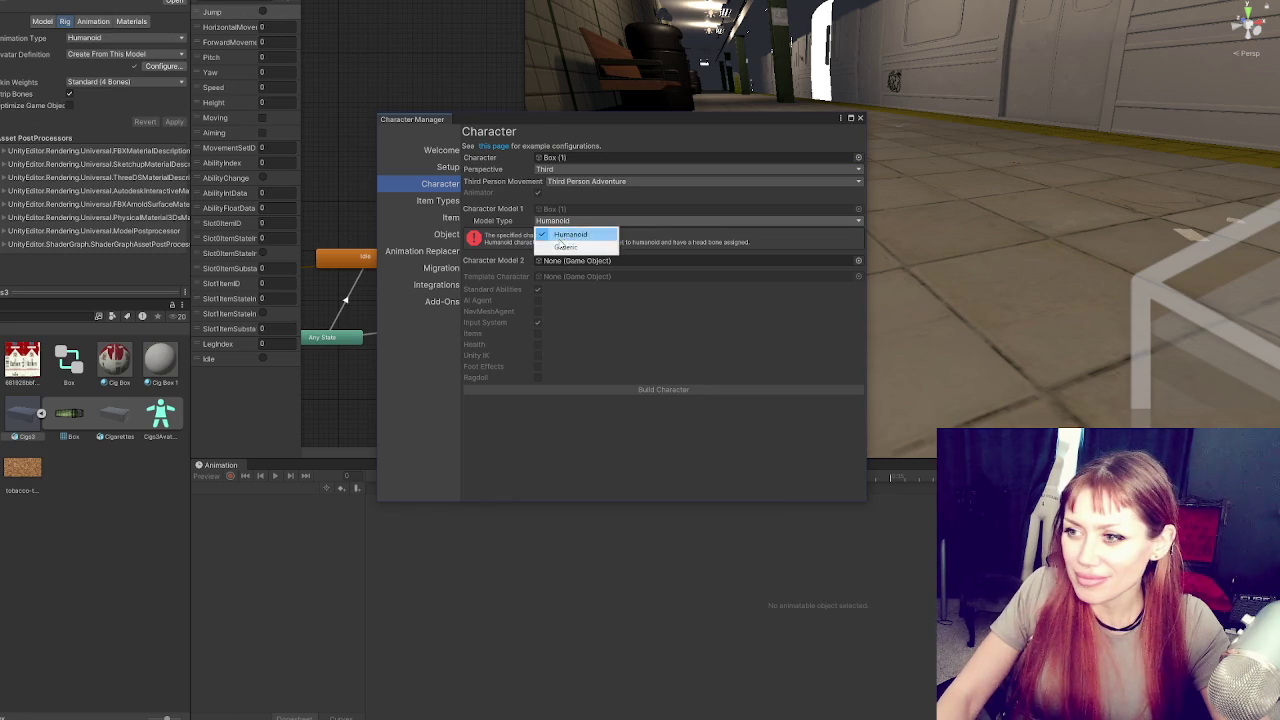
Keep the Character Manager's model type set to Humanoid
left_click(552, 233)
left_click(549, 221)
left_click(543, 250)
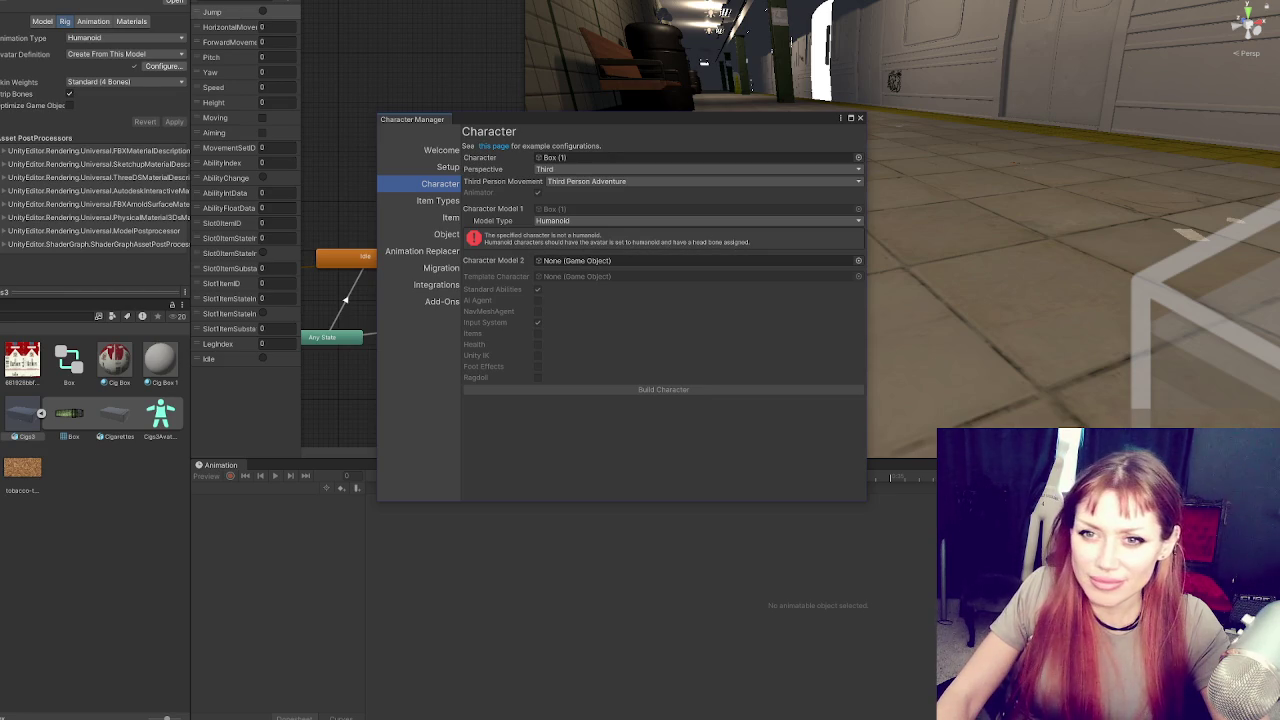
Check Box (1)'s Cigs3Avatar bone mapping, then drag Box (1) into the Character Model 2 slot
double_click(553, 157)
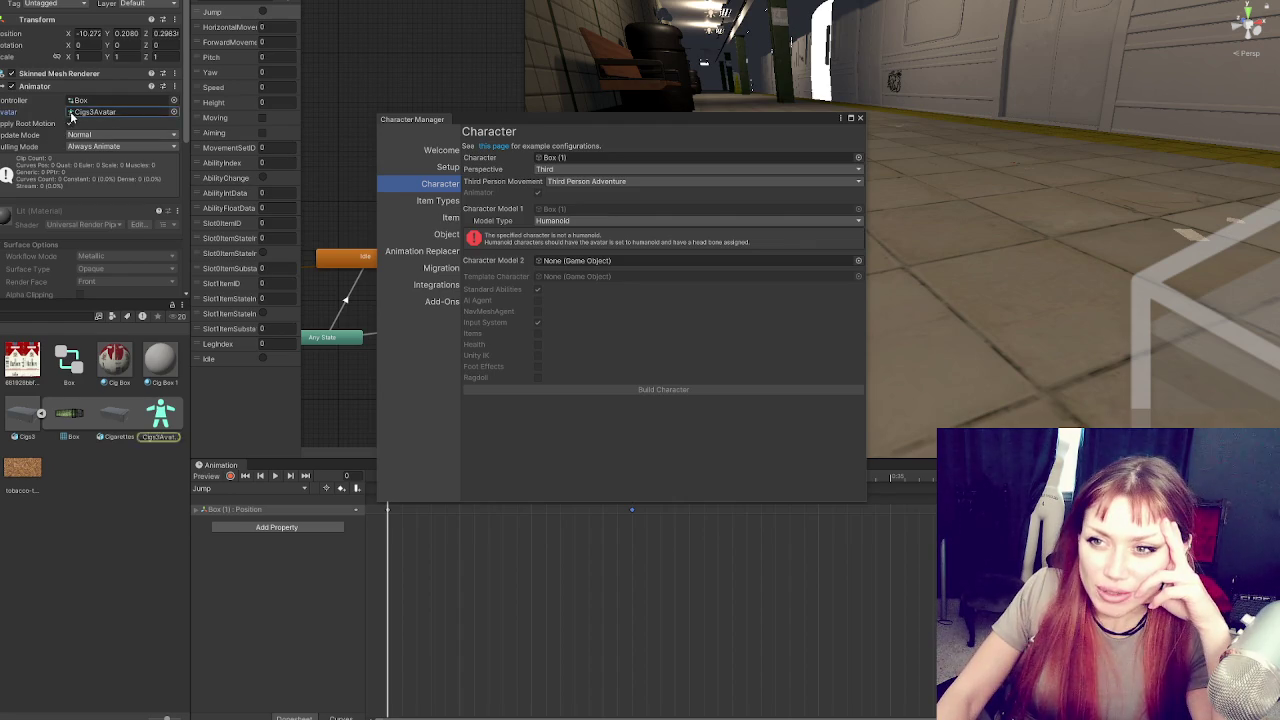
left_click(95, 112)
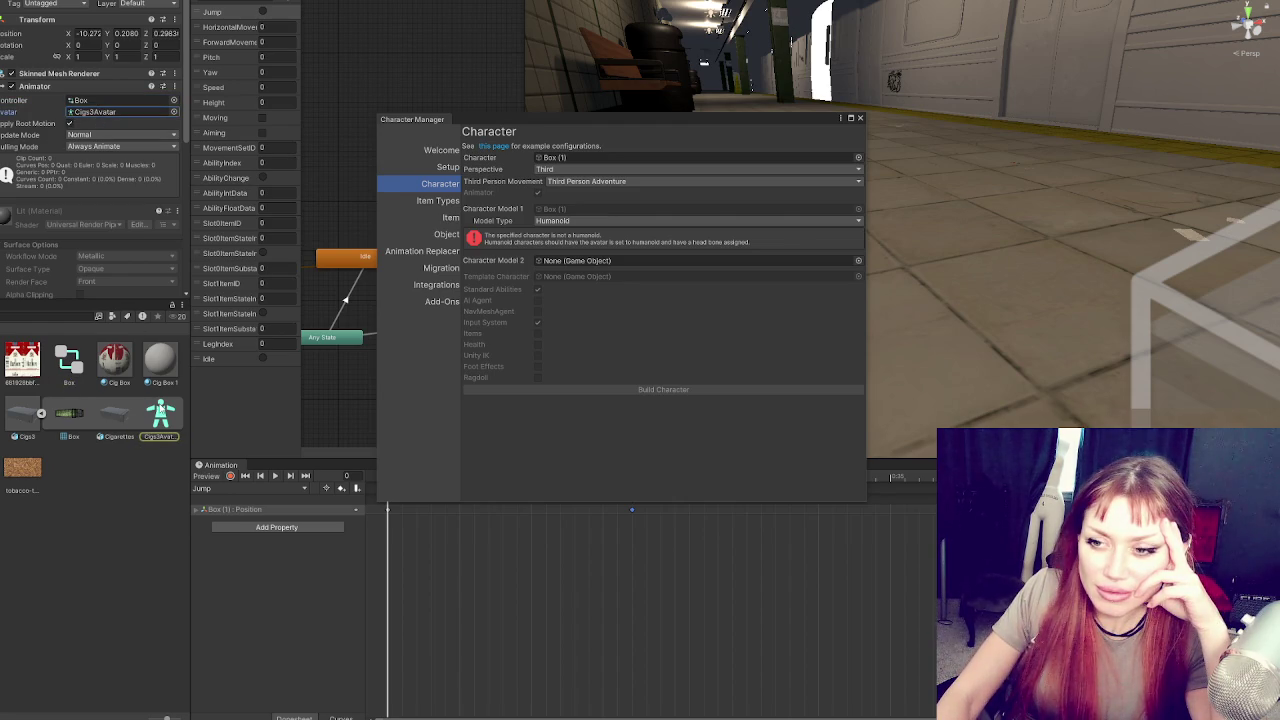
left_click(150, 420)
left_click(127, 88)
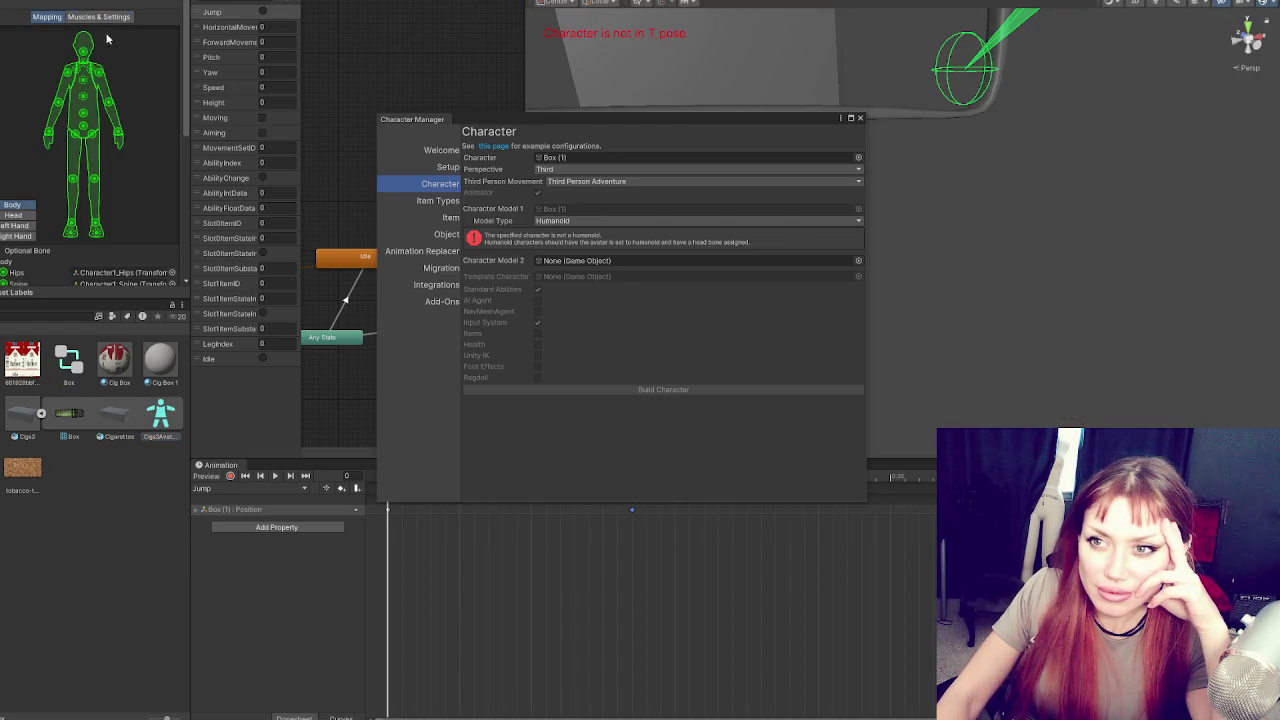
left_click(82, 55)
scroll(97, 124, "down", 5)
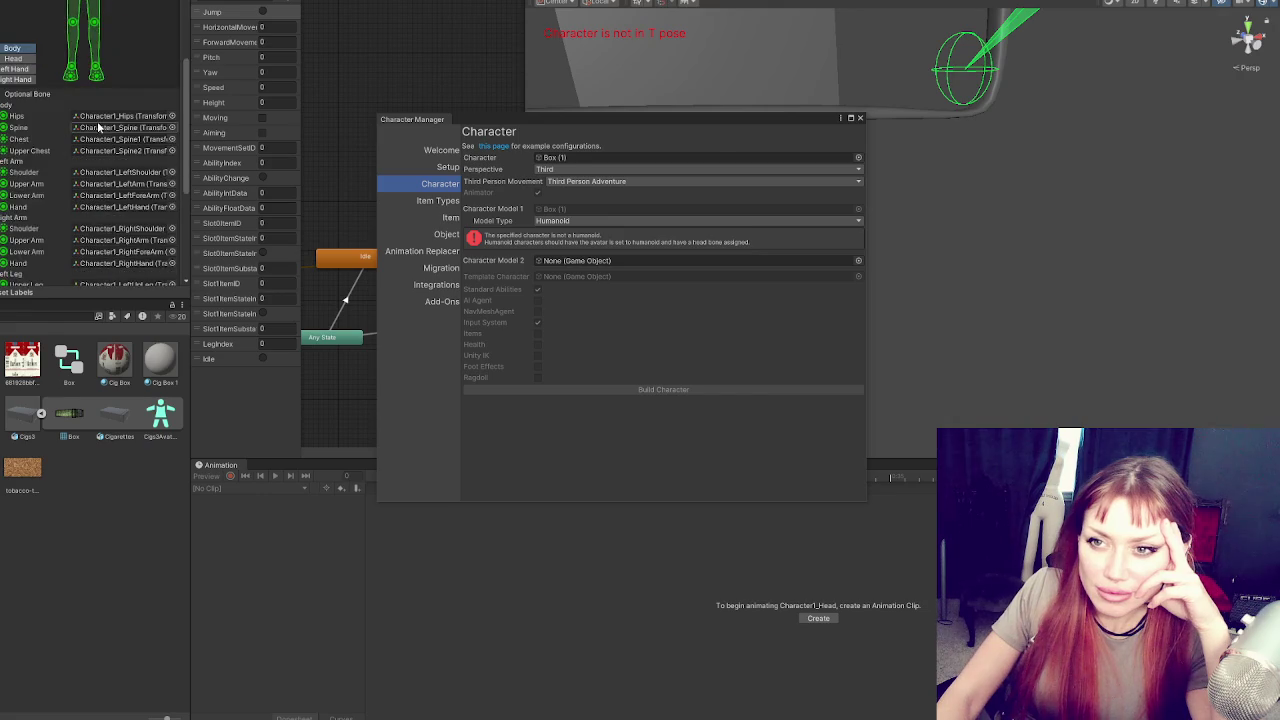
left_click(167, 222)
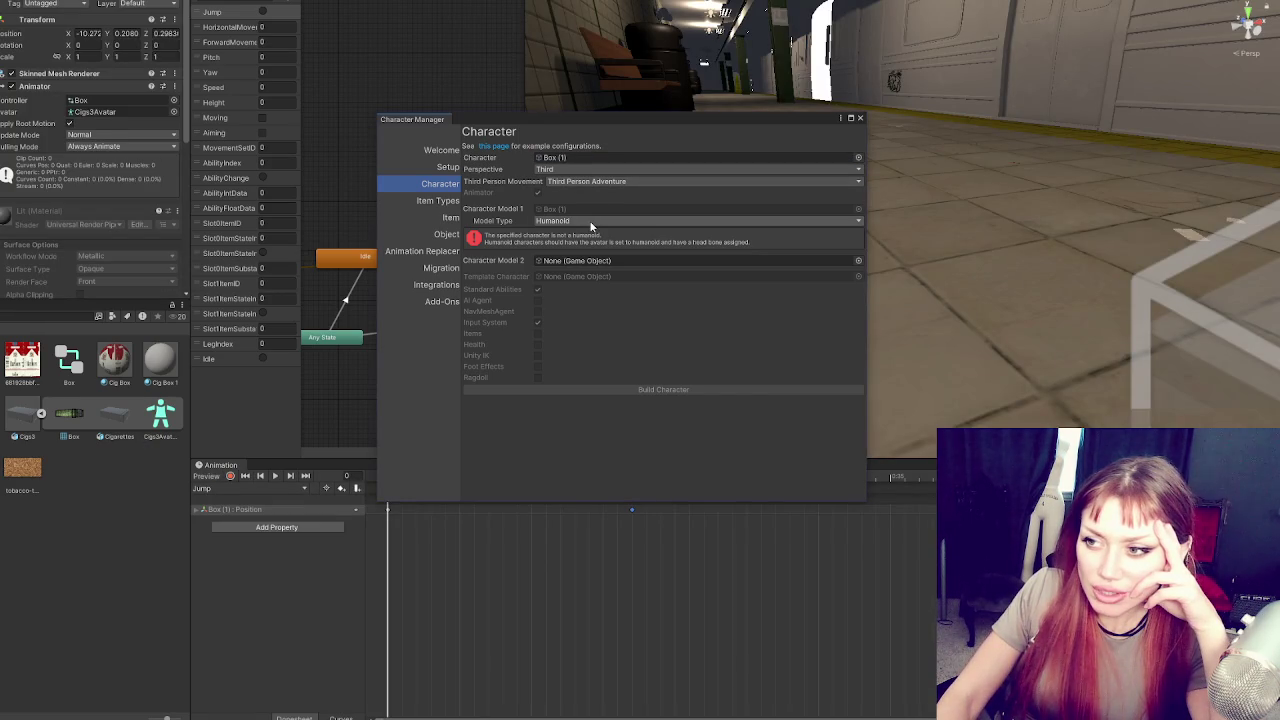
mouse_move(69, 217)
left_mouse_down()
mouse_move(580, 266)
mouse_move(660, 261)
left_mouse_up()
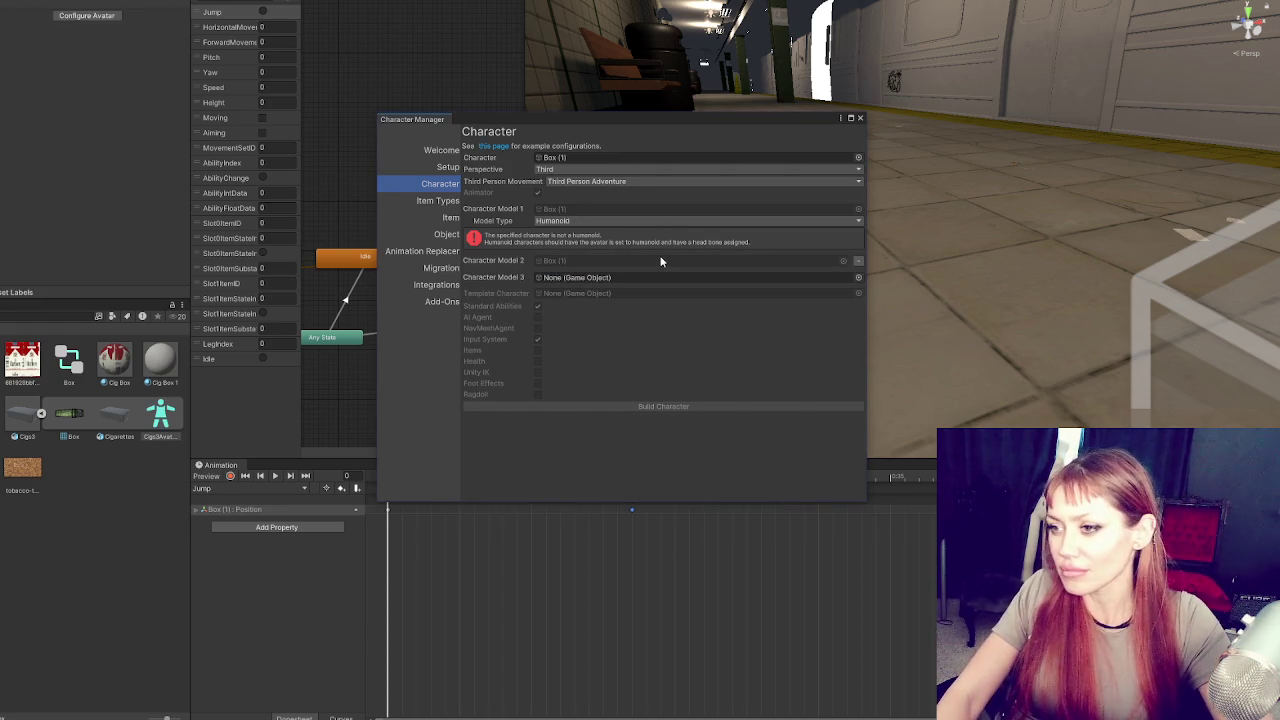
left_click(860, 118)
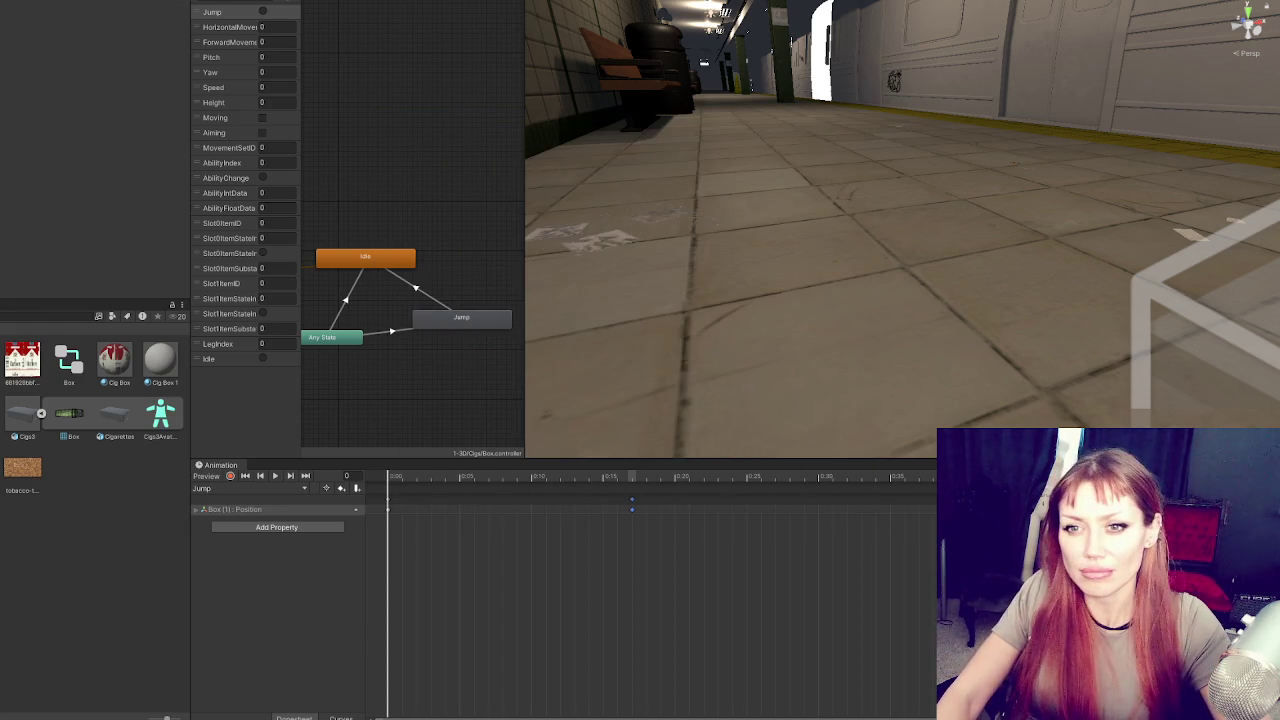
Reopen Opsive's Character Manager, set Perspective to Third and Model Type to Humanoid, then close it
right_click(30, 10)
key("Escape")
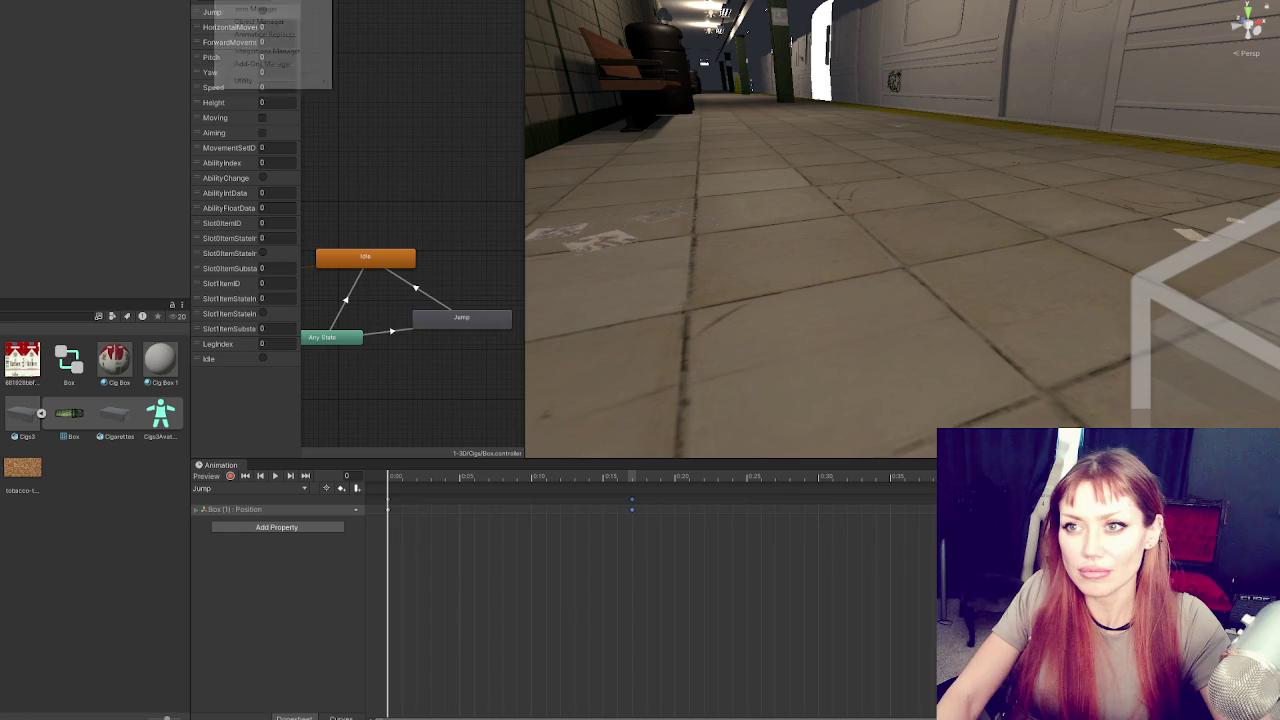
left_click(256, 1)
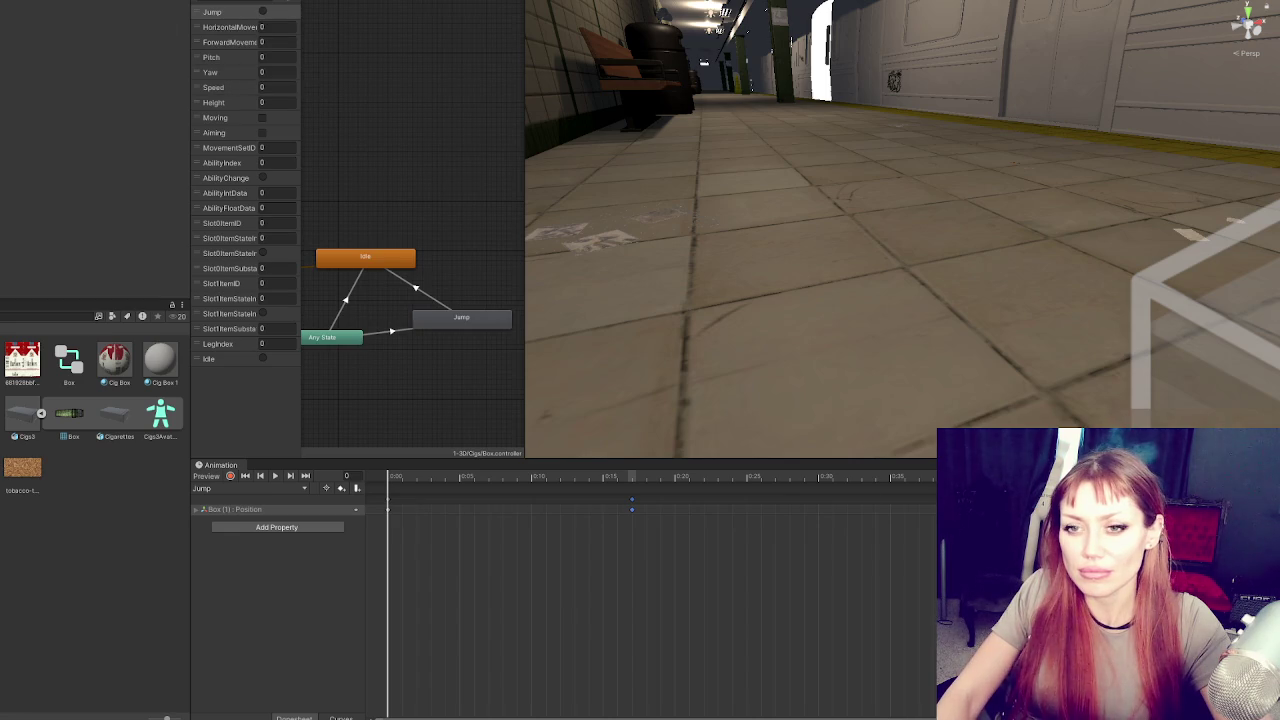
left_click(548, 172)
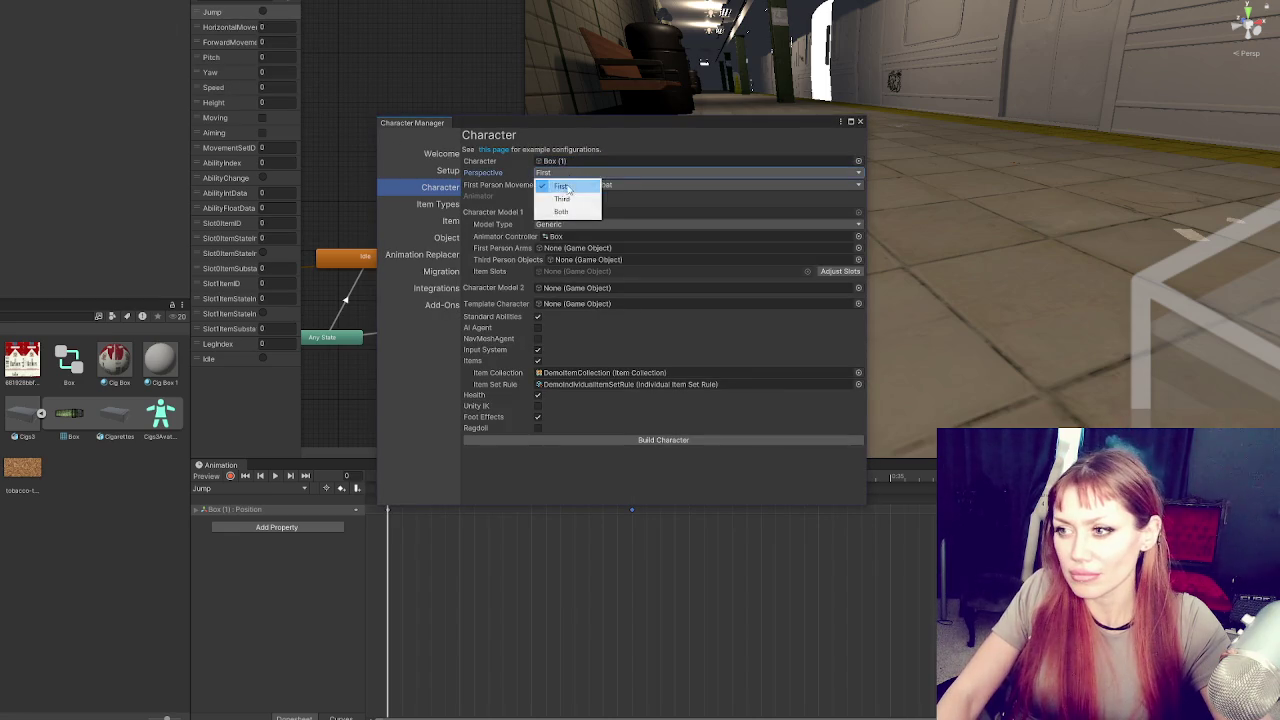
left_click(560, 191)
left_click(560, 224)
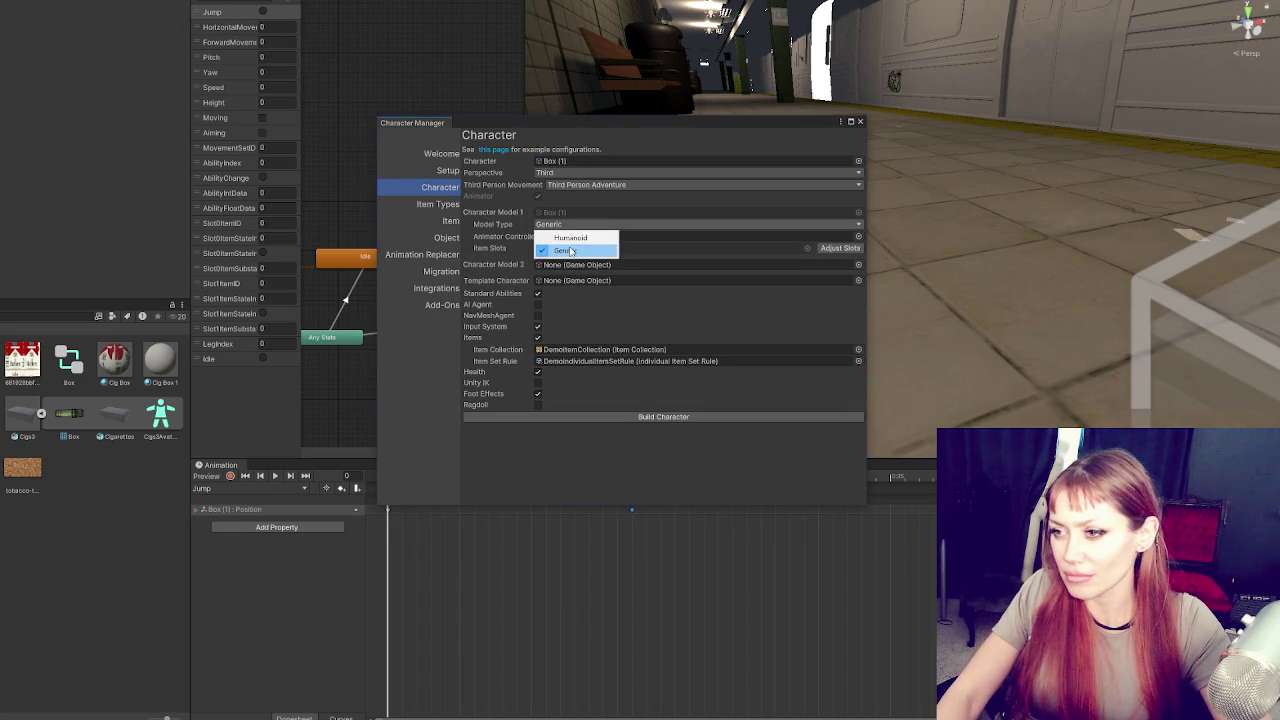
left_click(572, 245)
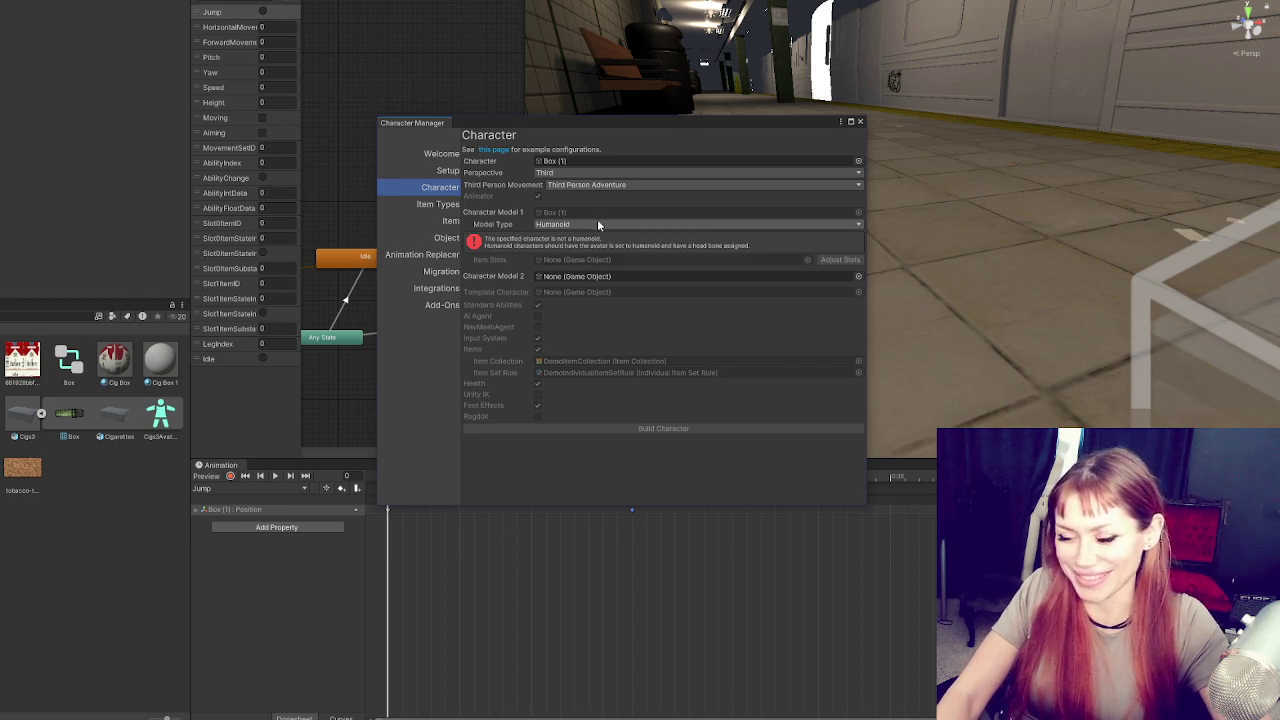
left_click(859, 122)
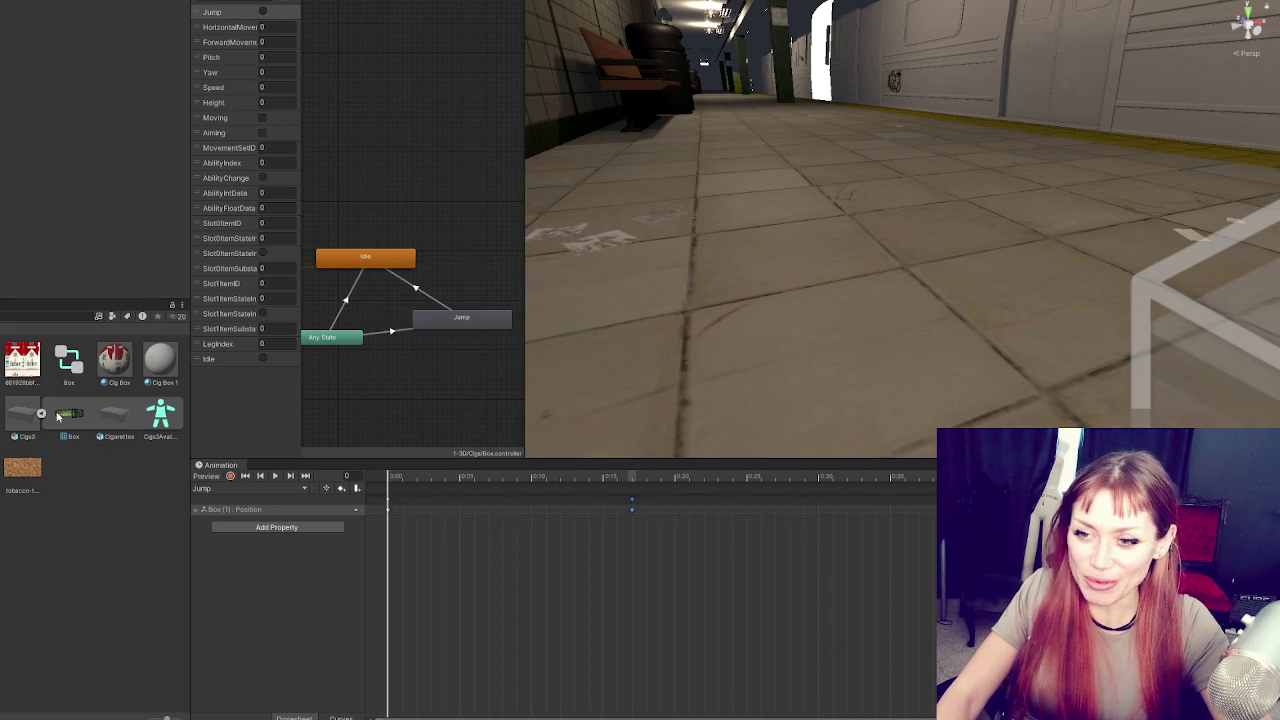
left_click(24, 418)
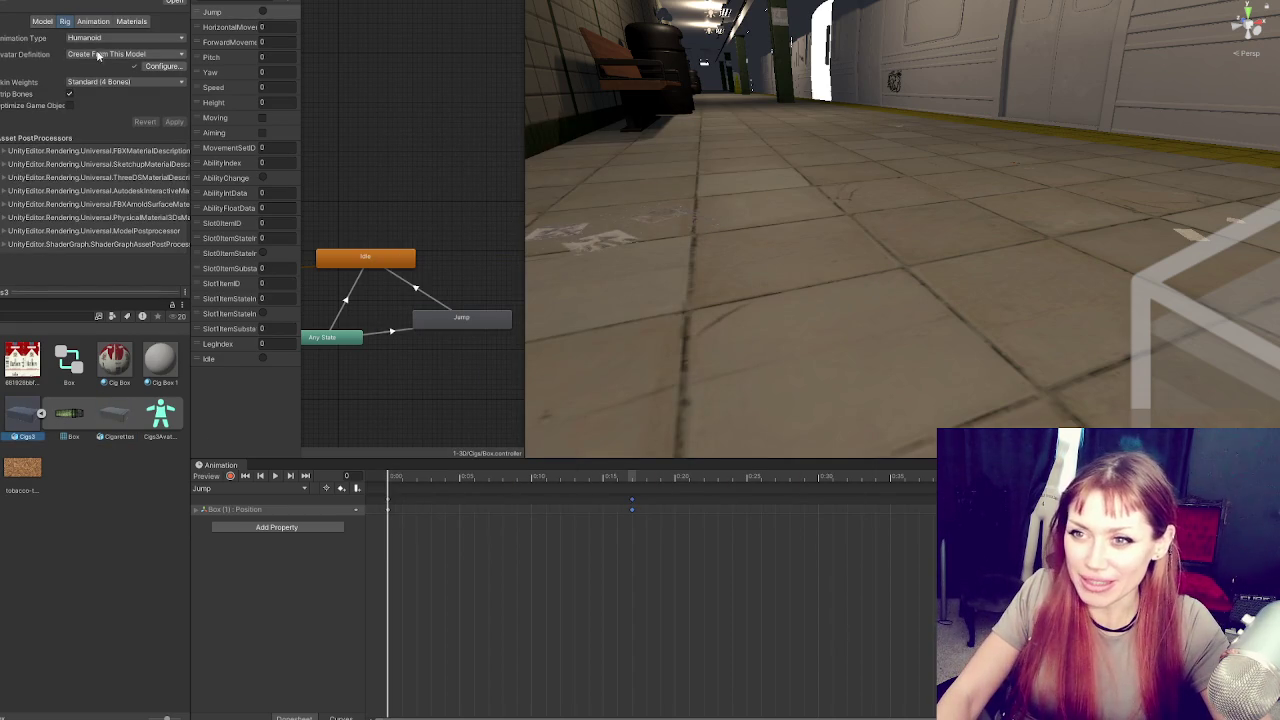
Try Custom skin weights on Cigs3's rig, revert to Standard (4 Bones), and locate the Cigs3Avatar asset
left_click(95, 81)
left_click(90, 100)
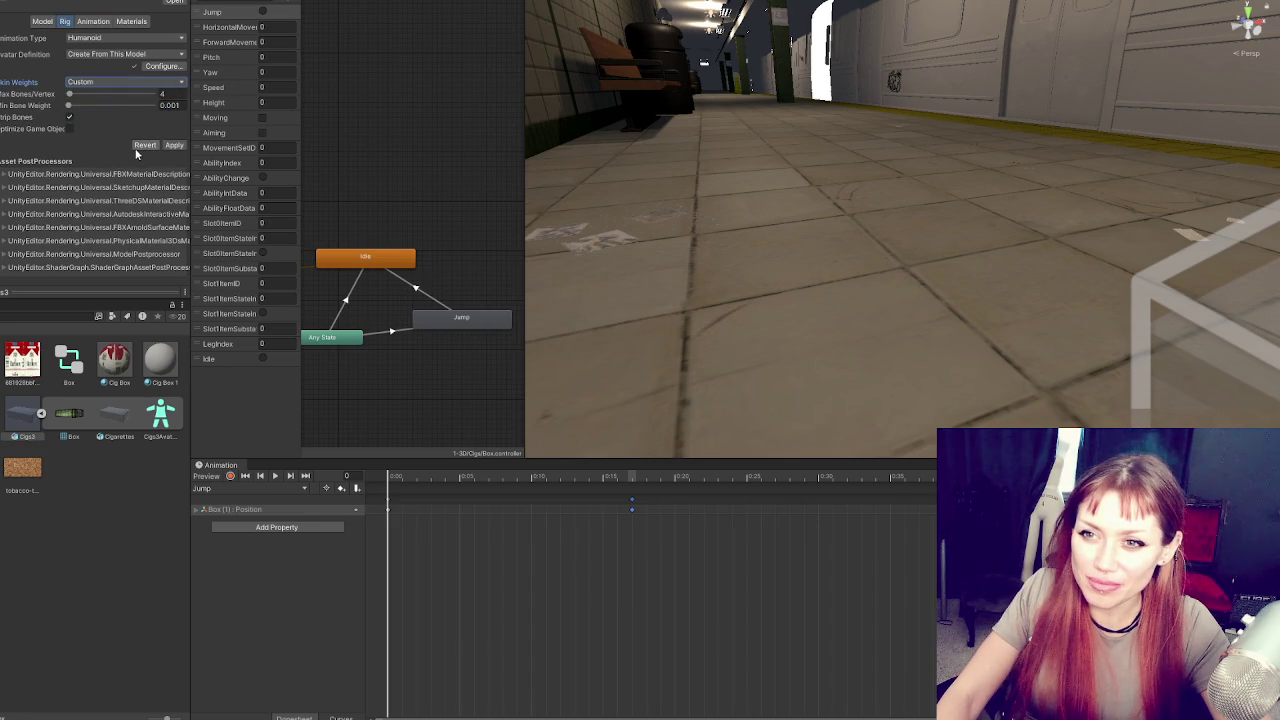
left_click(100, 82)
left_click(100, 93)
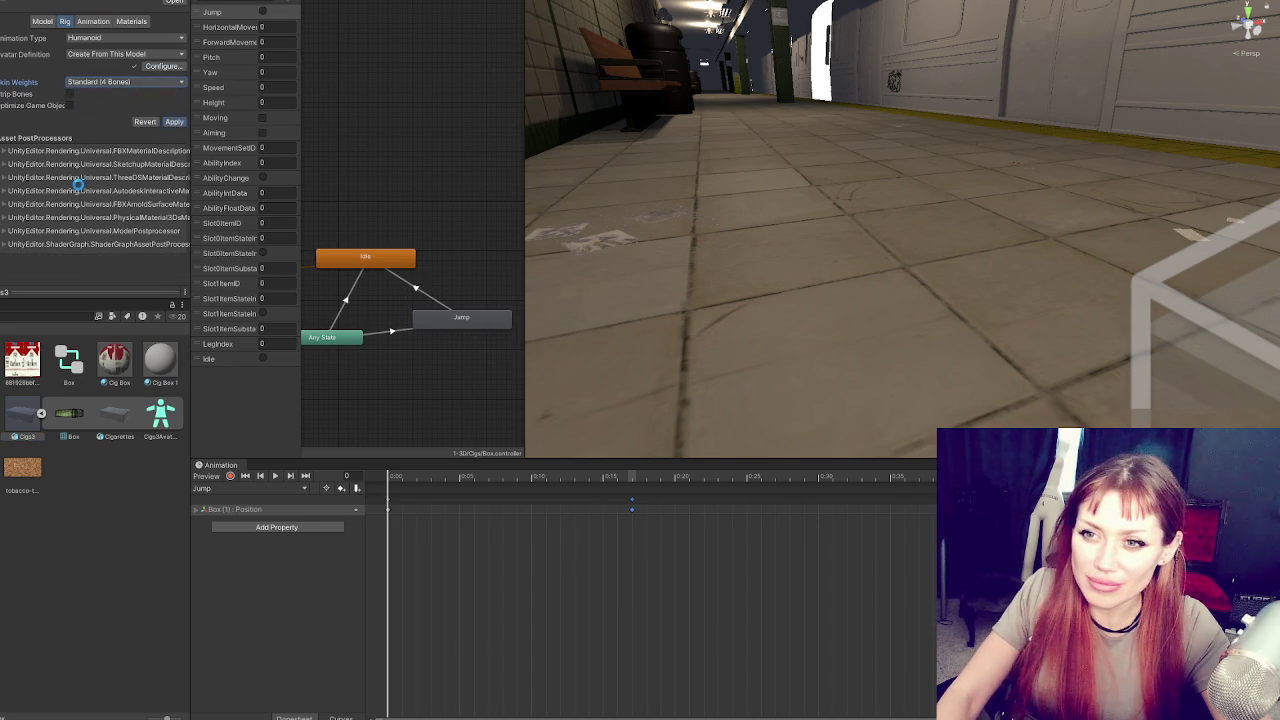
left_click(805, 318)
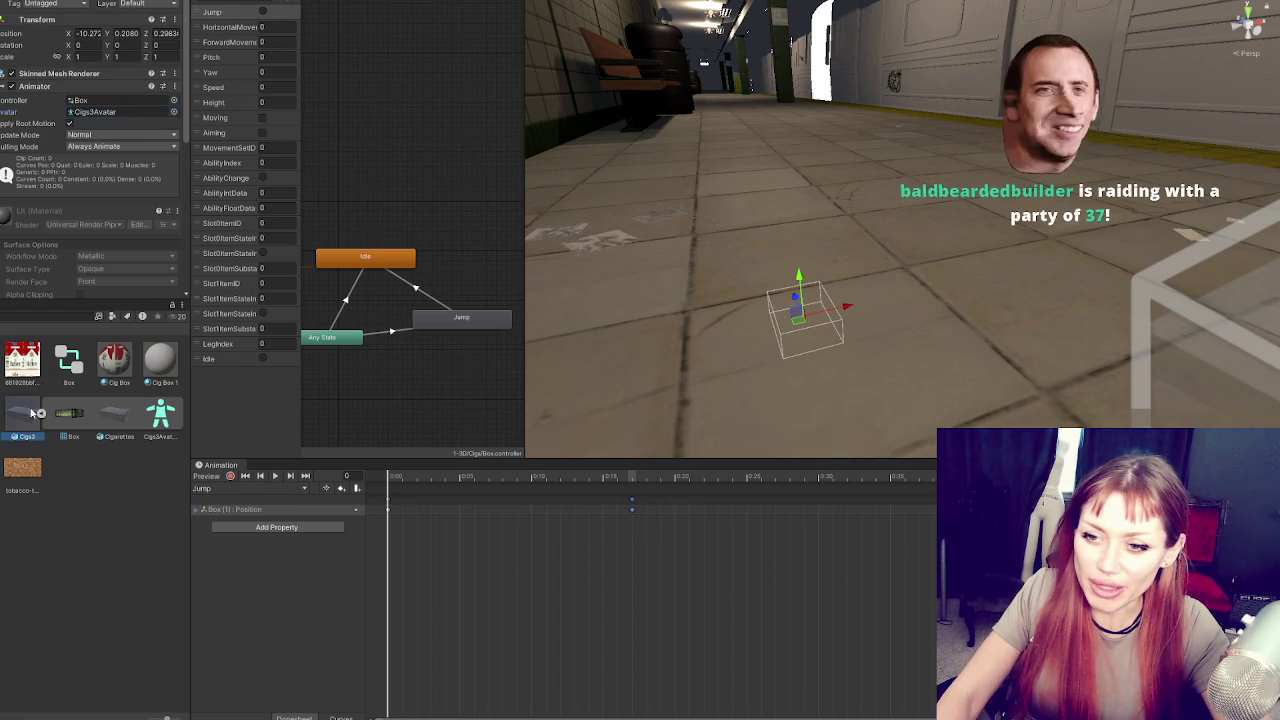
left_click(147, 428)
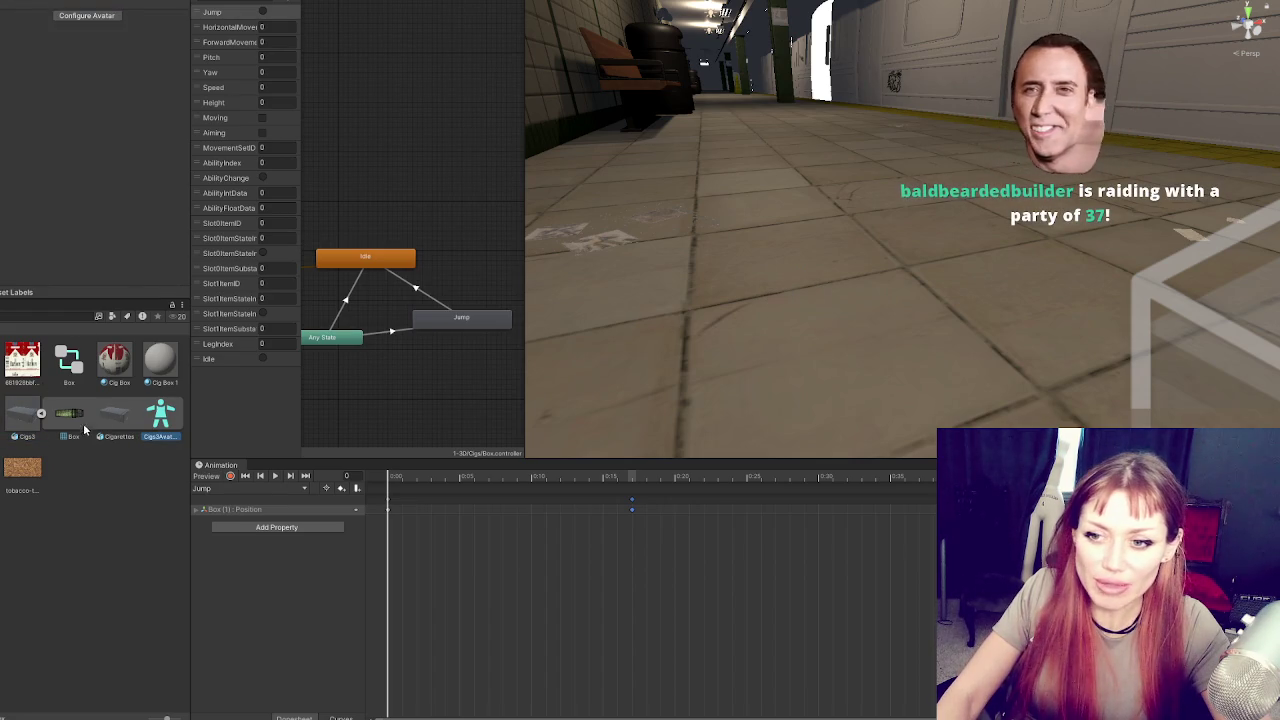
left_click(20, 416)
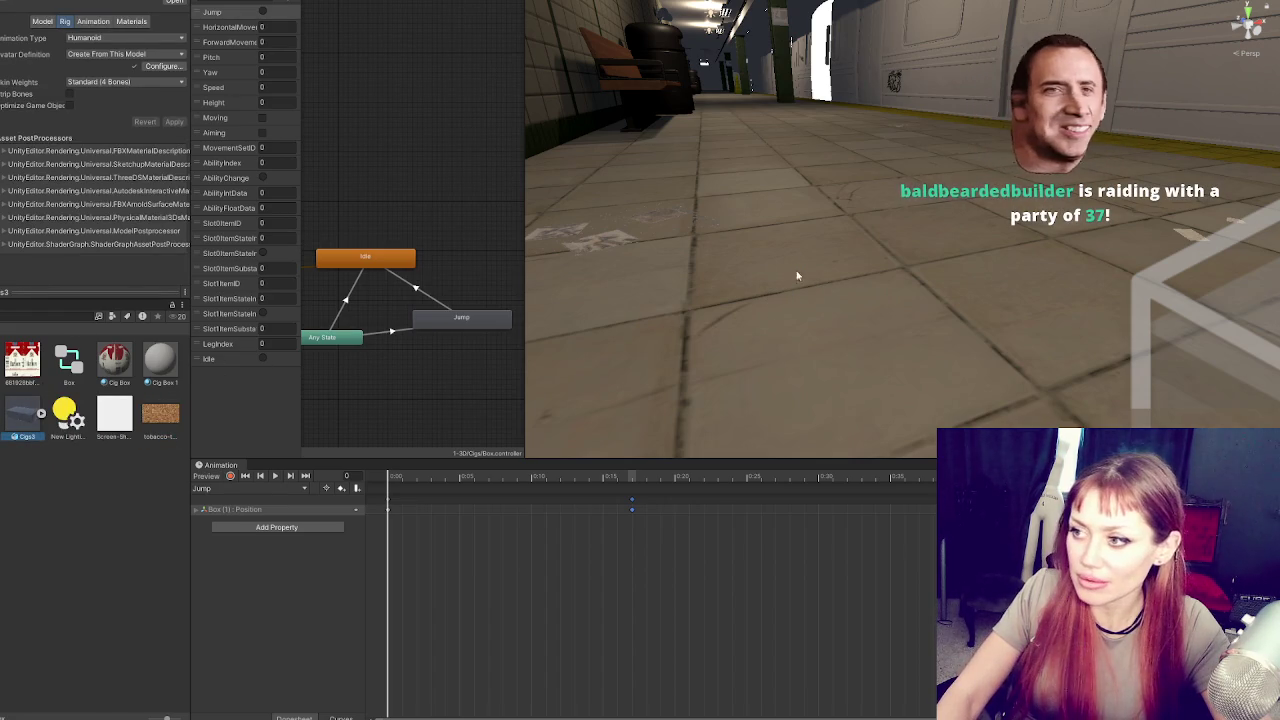
Raise the box in the scene, enable Strip Bones and apply, then place Cigs3 into the subway scene
left_click(800, 337)
left_click_drag(791, 300, 786, 140)
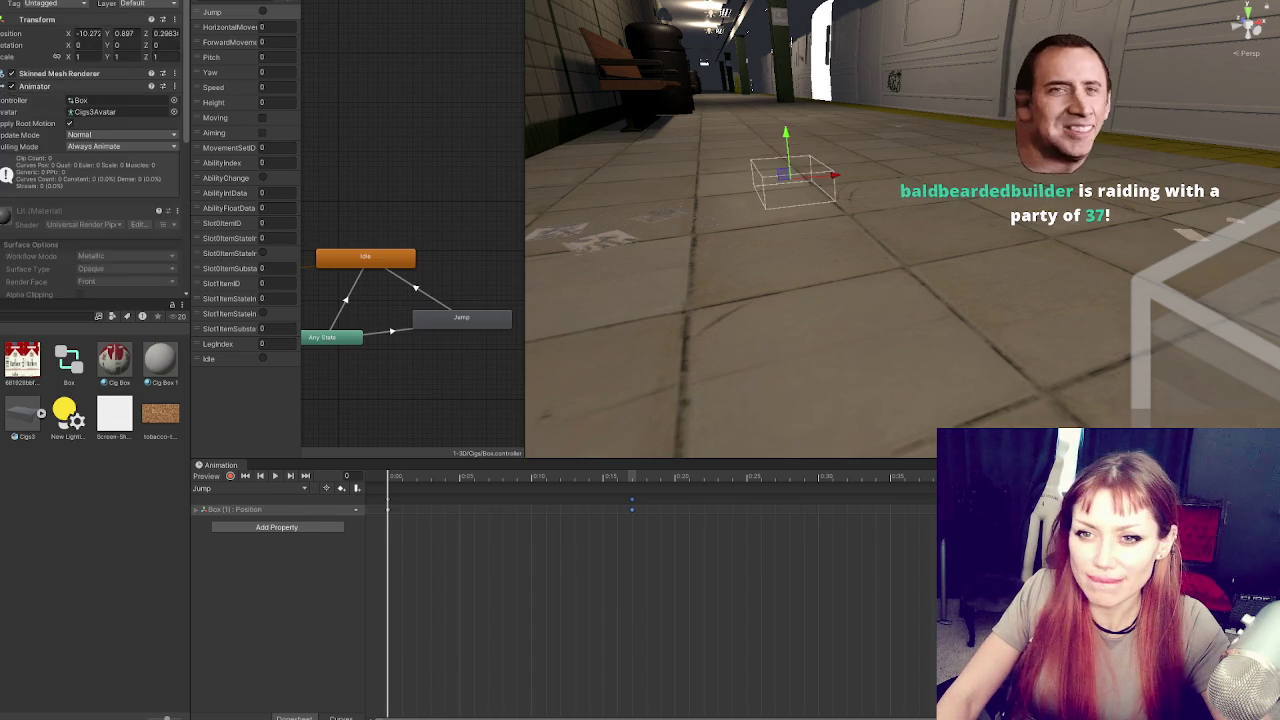
left_click(20, 416)
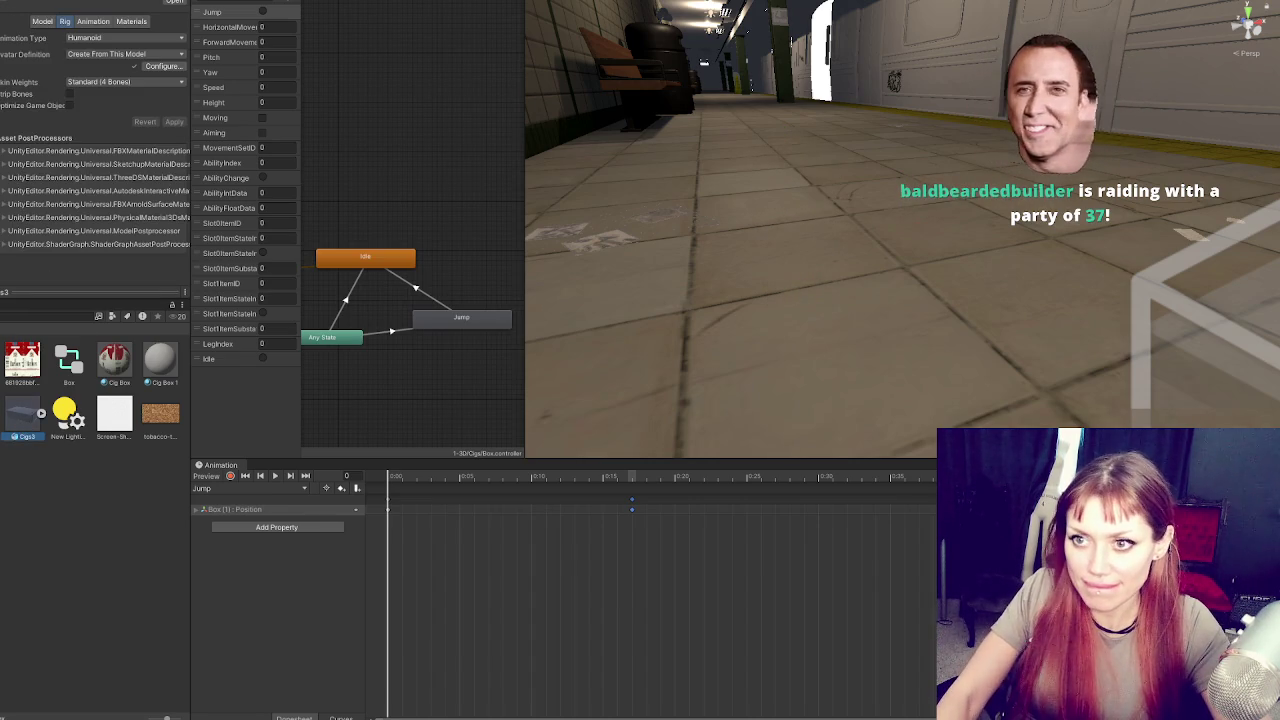
left_click(69, 94)
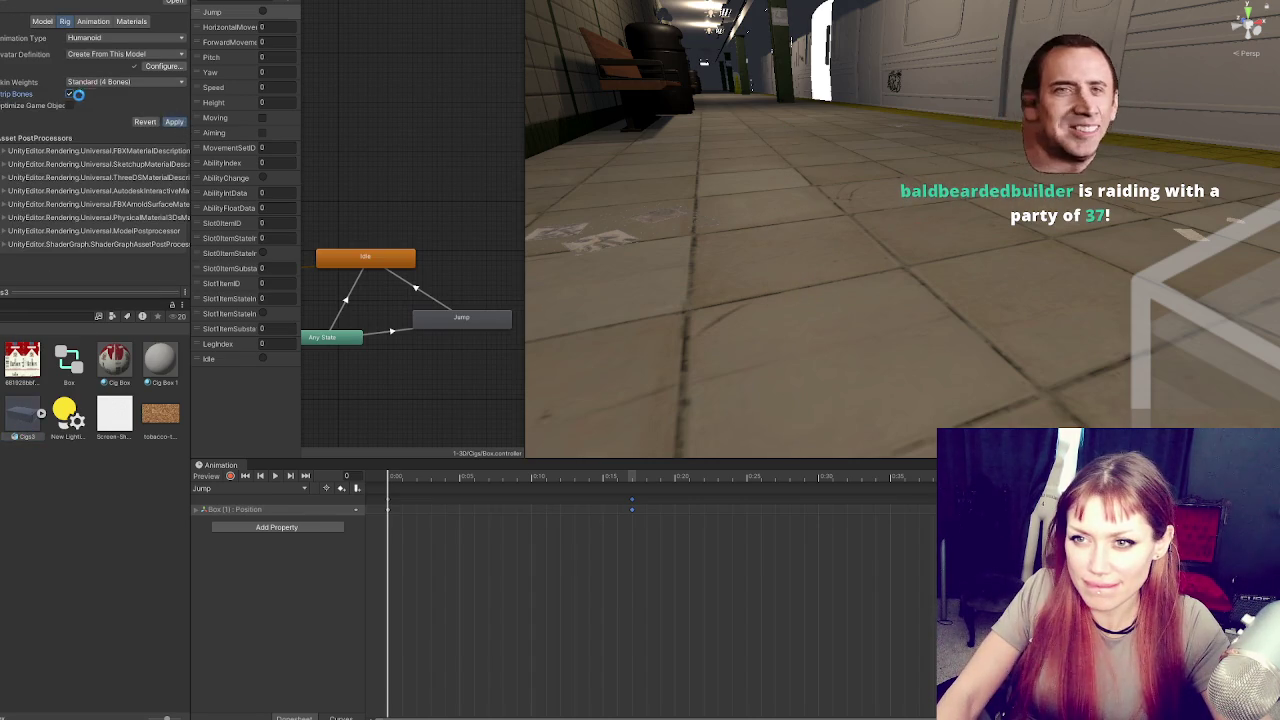
left_click(20, 416)
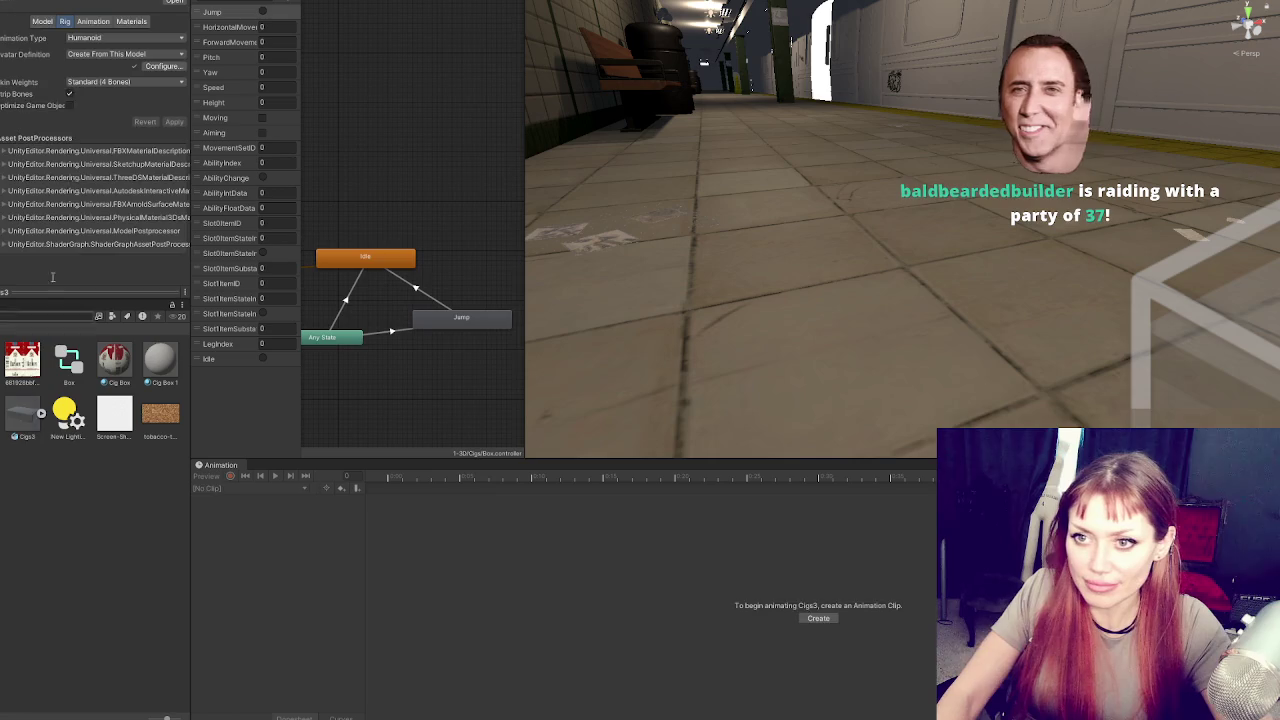
left_click(174, 121)
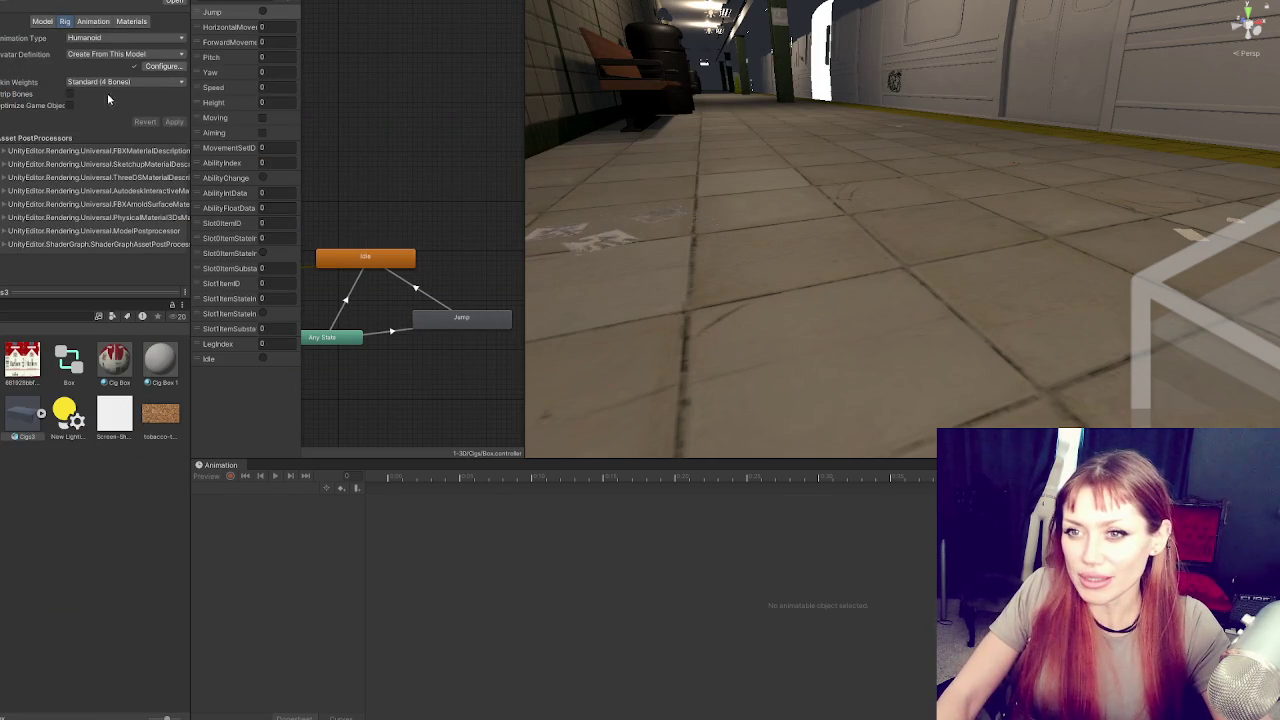
left_click_drag(40, 428, 852, 252)
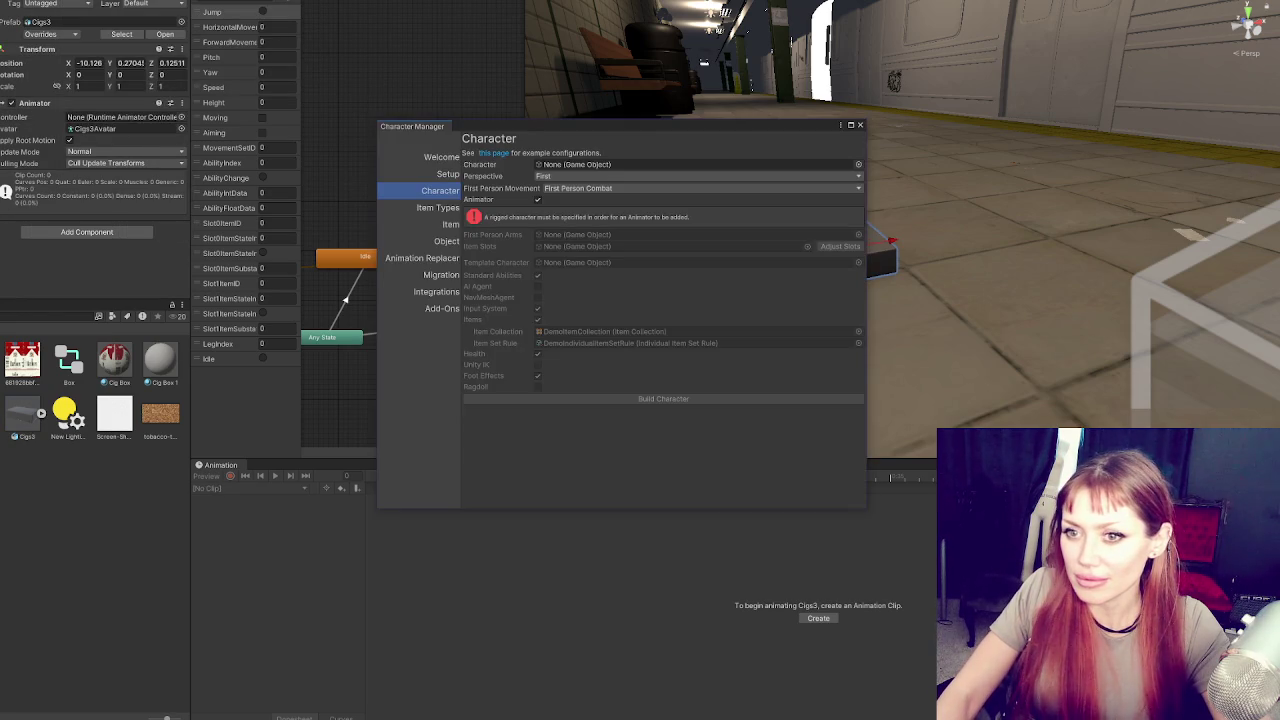
Assign Cigs3 as the character, set Third perspective and Humanoid, disable Items and Health, keep Input System on
left_click_drag(22, 416, 575, 164)
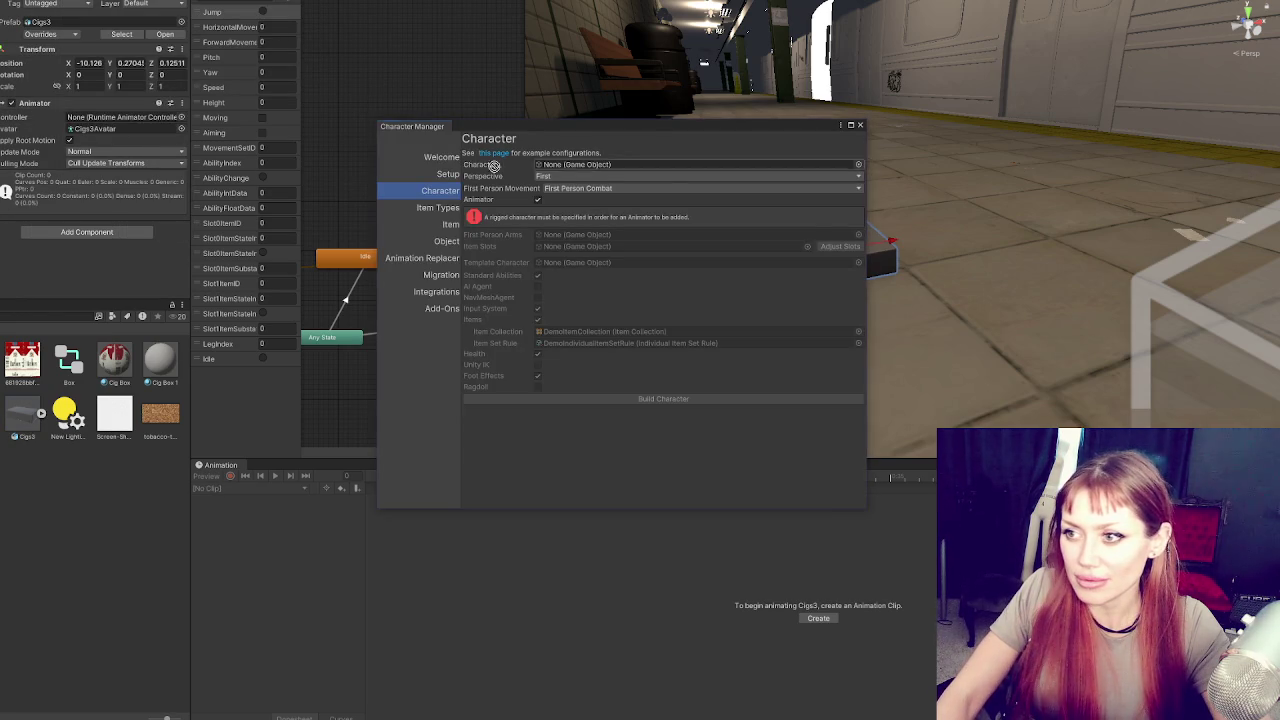
left_click(565, 176)
left_click(552, 203)
left_click(556, 228)
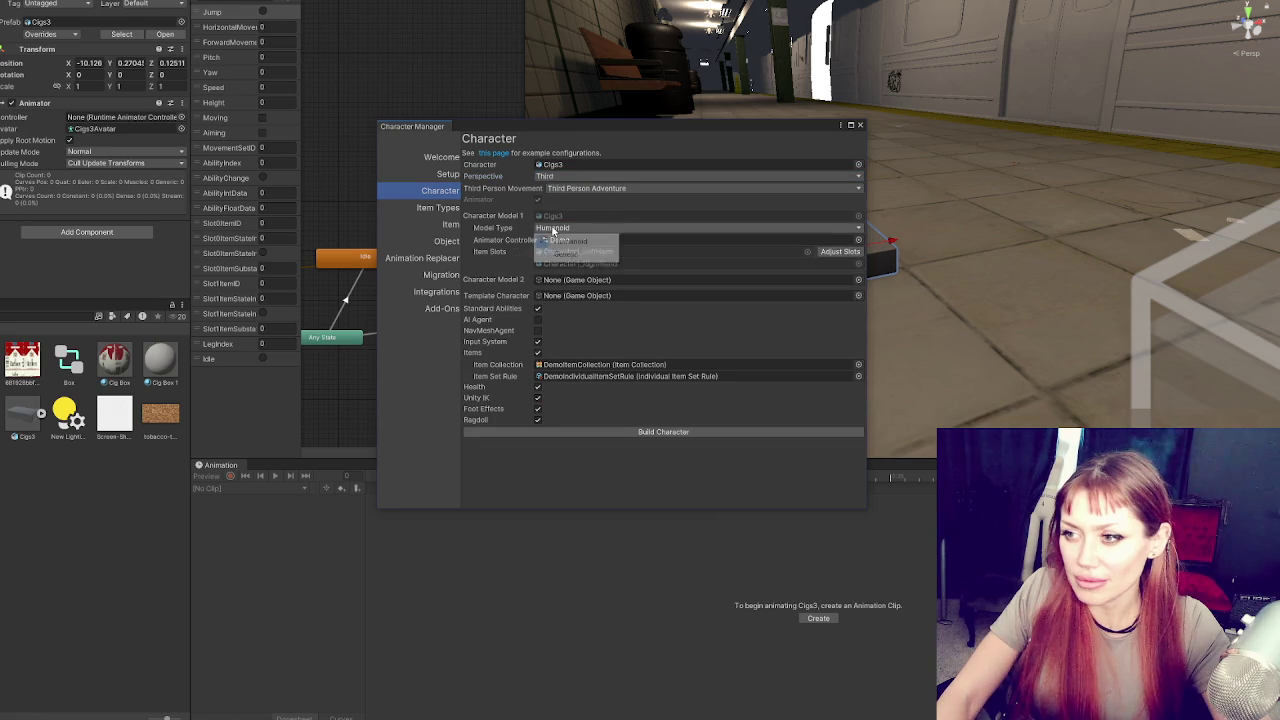
left_click(609, 199)
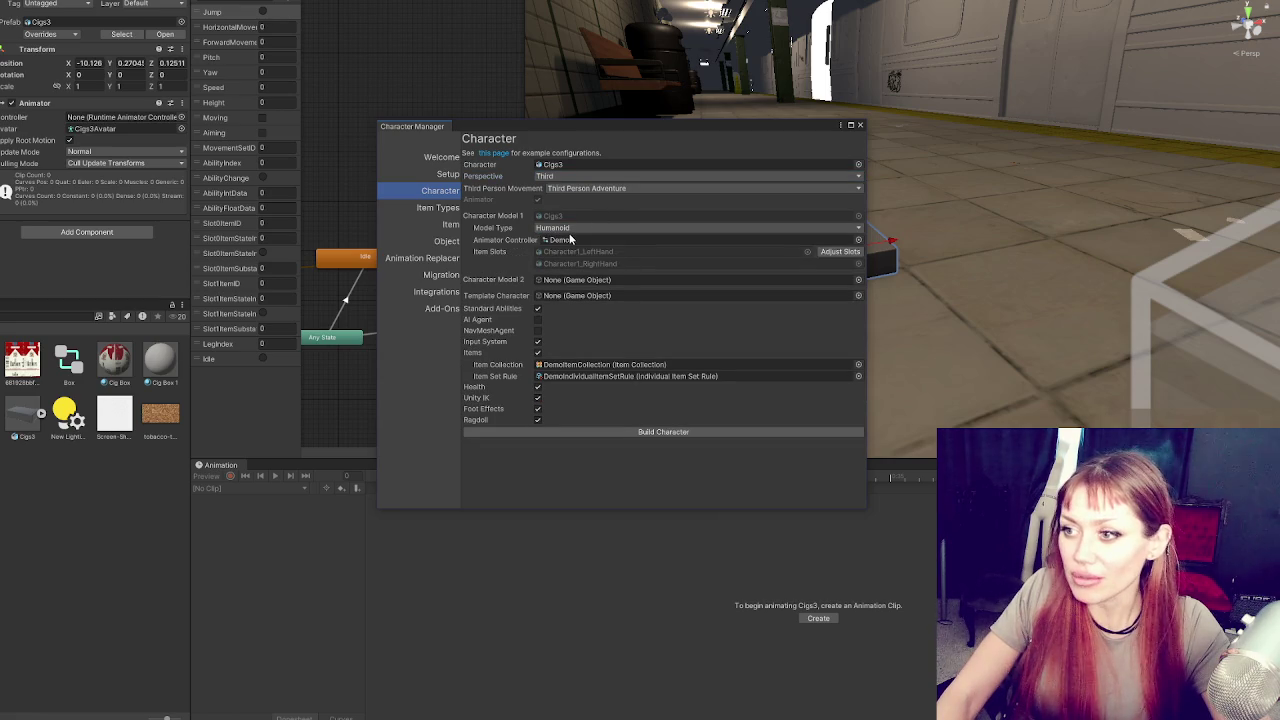
left_click(538, 341)
left_click(538, 352)
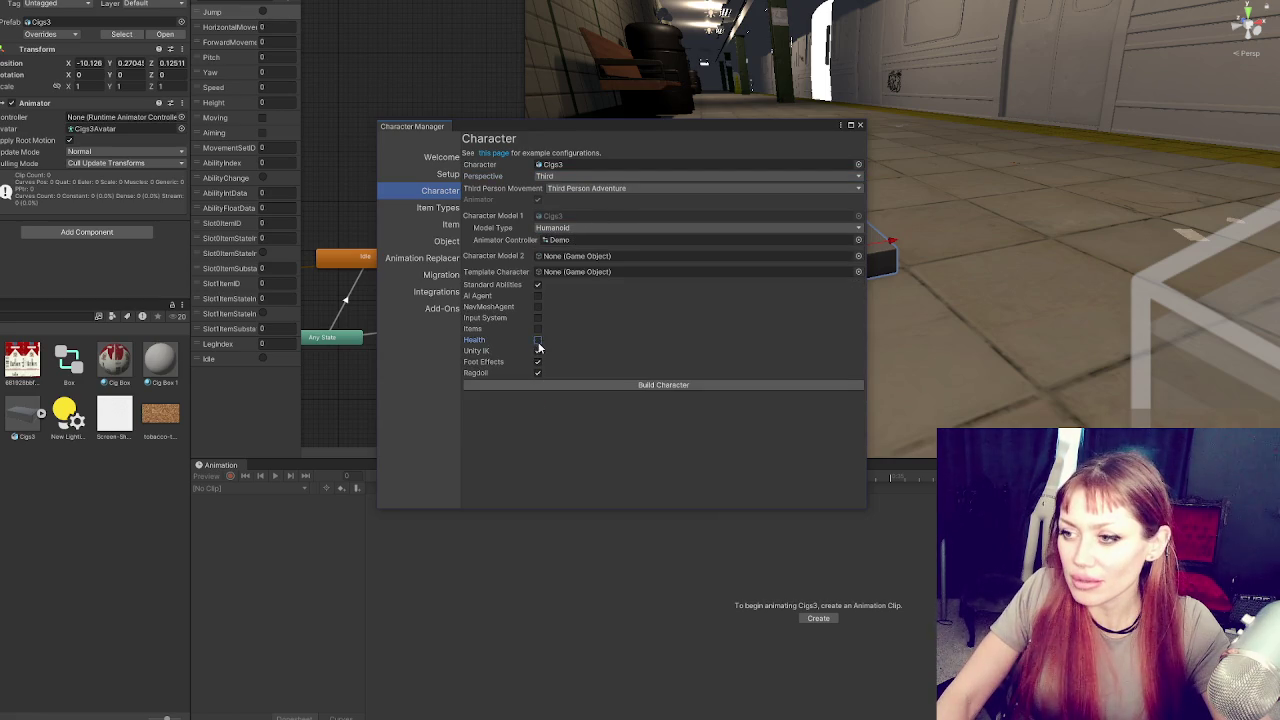
left_click(538, 318)
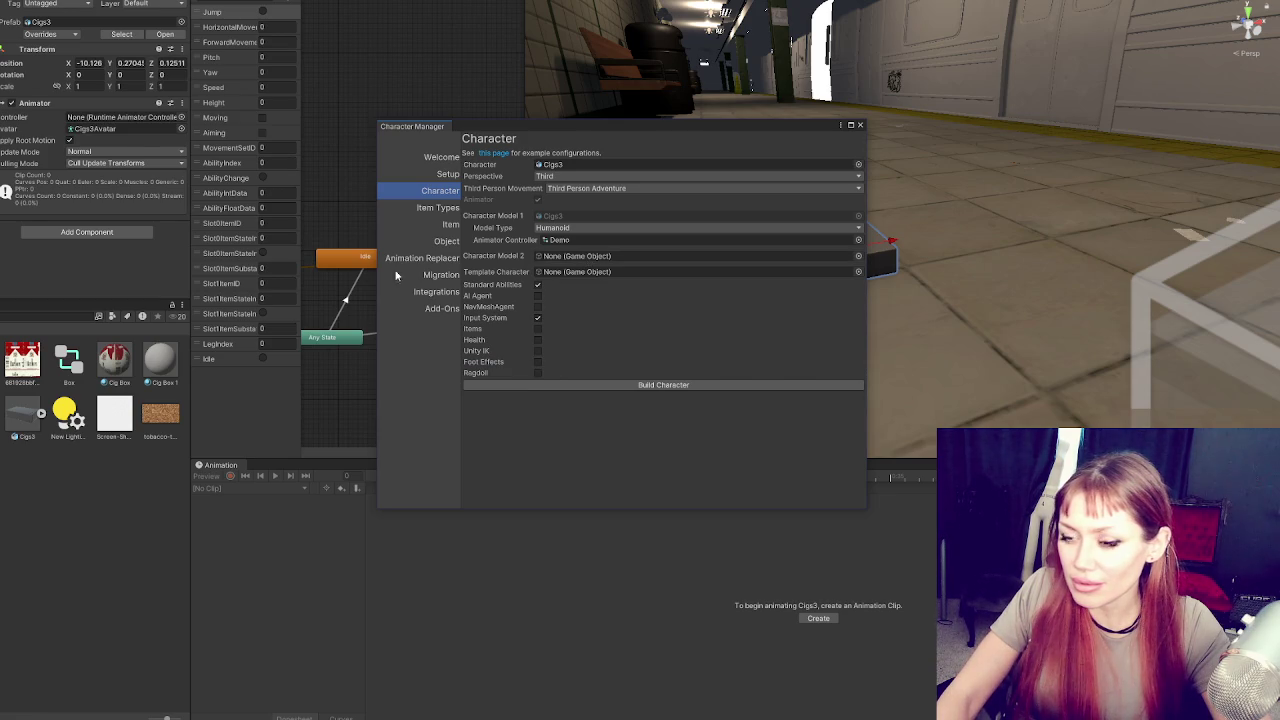
Clear the model's animator controller, then build the character and close the setup window
left_click_drag(68, 360, 120, 117)
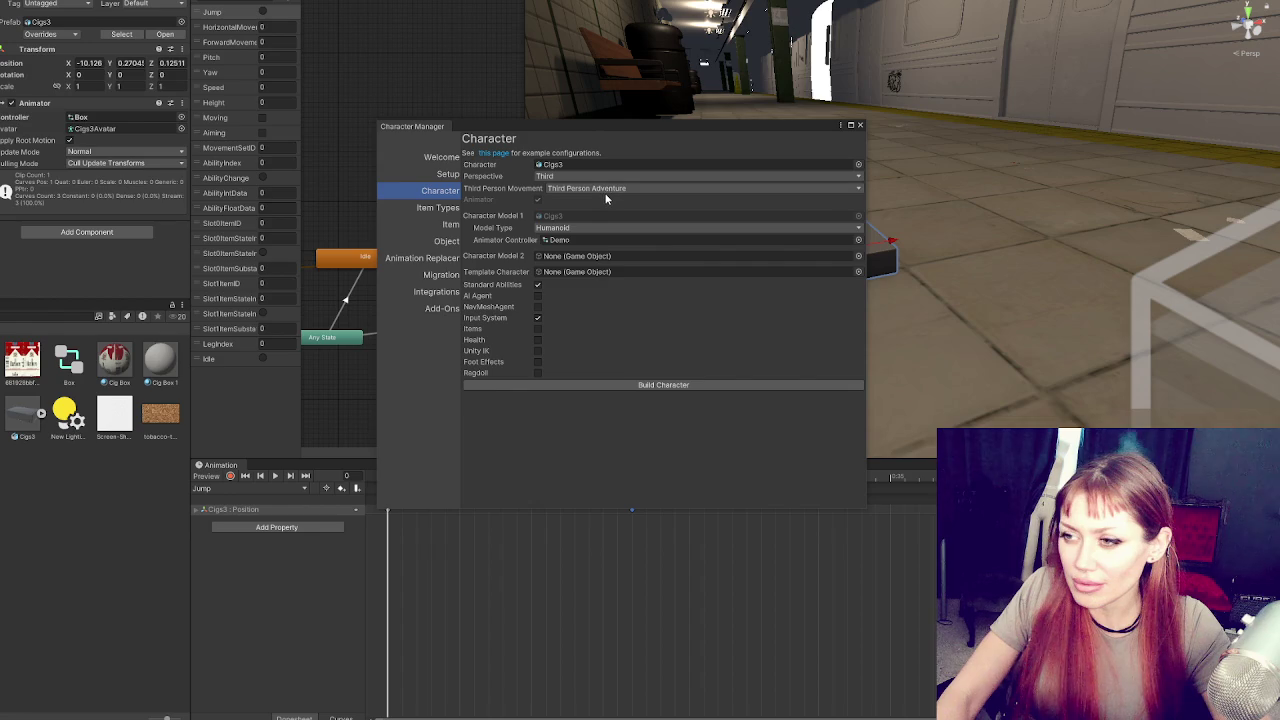
left_click(83, 118)
key("Delete")
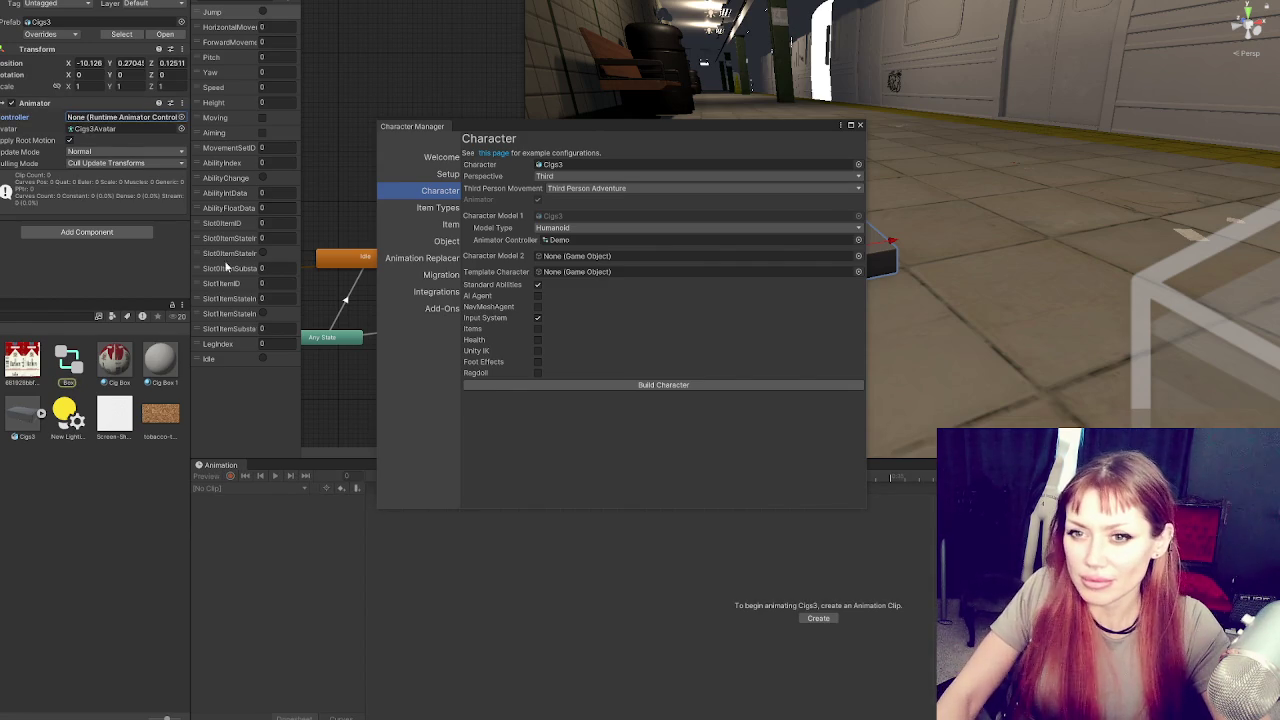
left_click(566, 385)
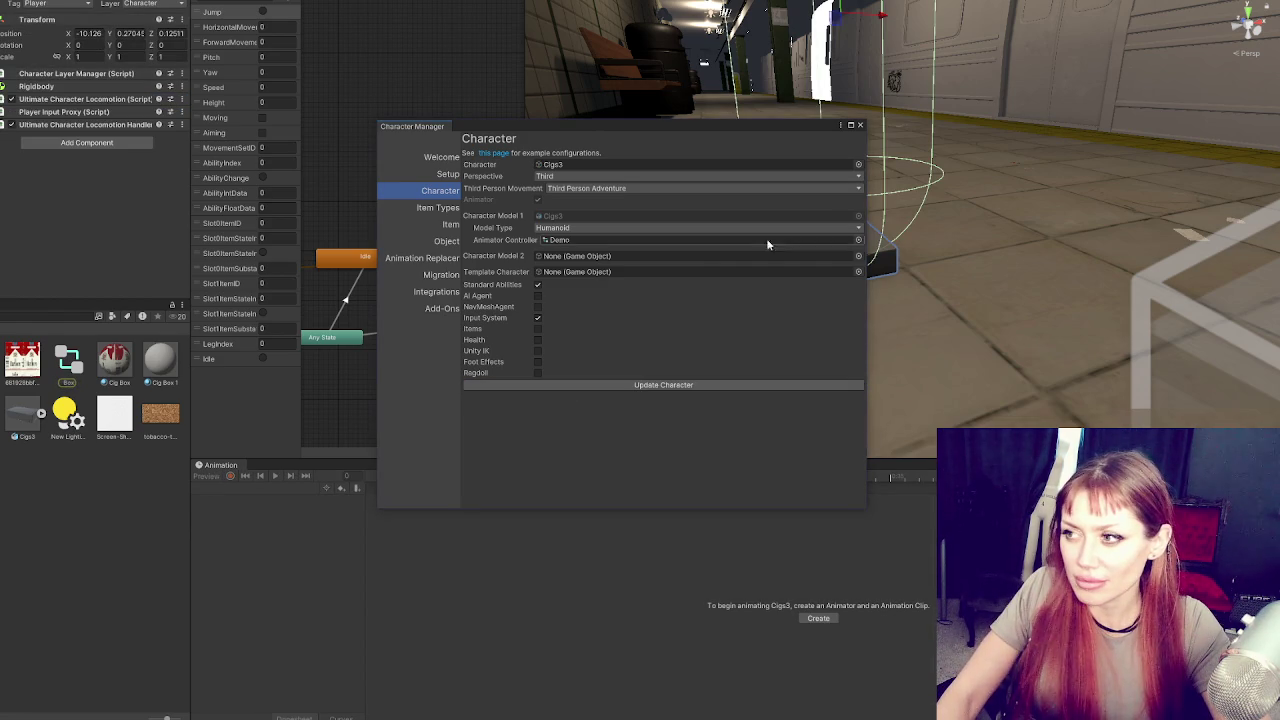
left_click(859, 125)
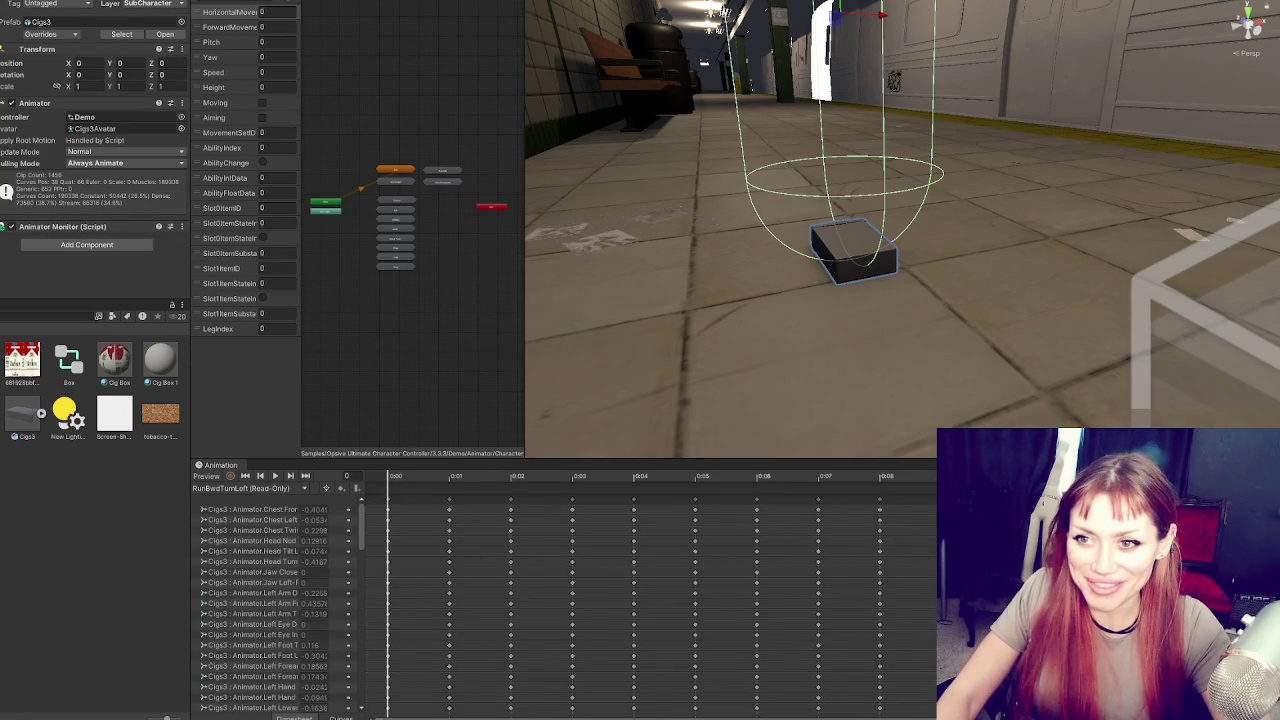
End the Cigs3 play test, frame the cigarette pack in the Scene view, and select the Cig Box 1 material
left_click(83, 106)
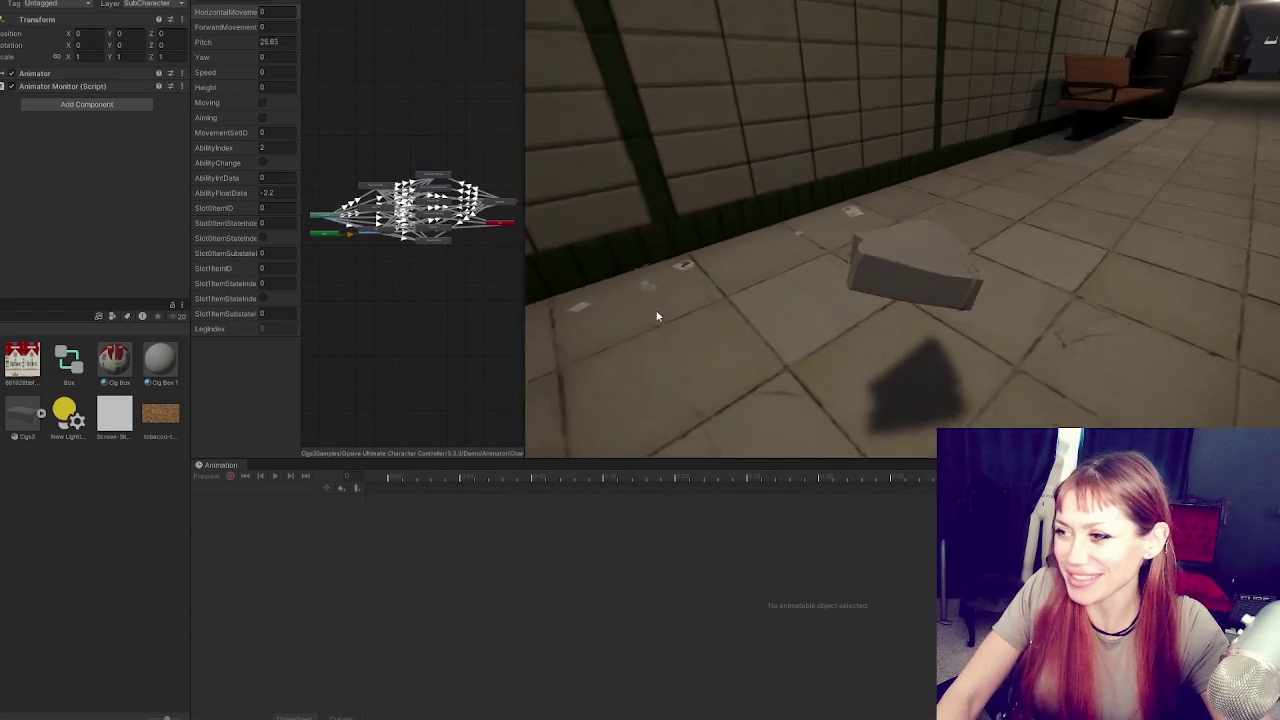
key("ctrl+p")
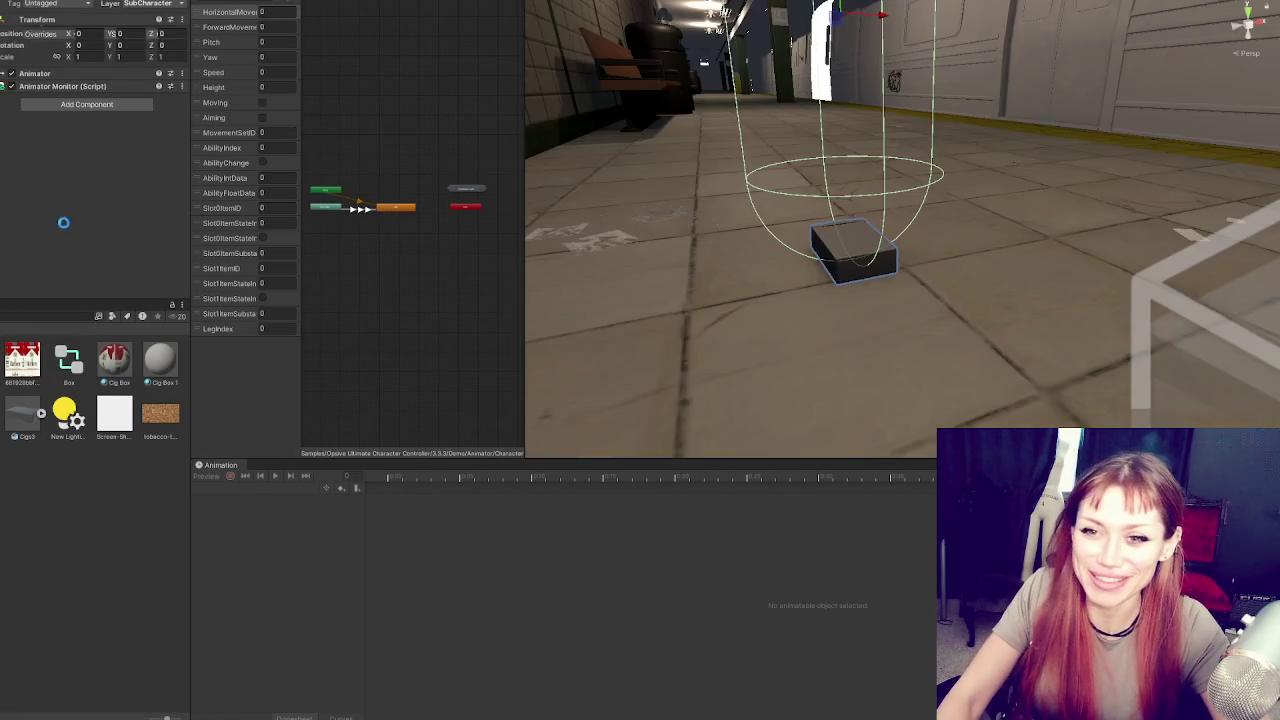
key("f")
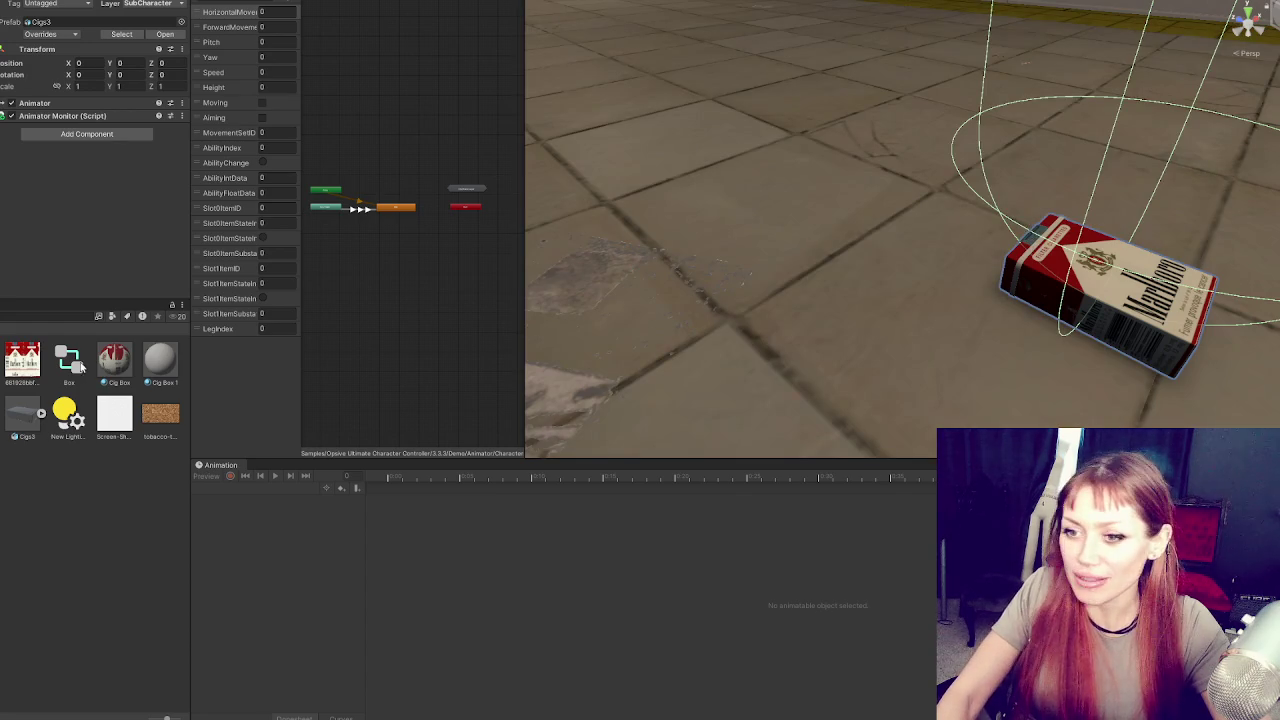
left_click(160, 362)
Set the Cig Box 1 material's base colour to pale pink CDA5A5
left_click(98, 111)
left_click(152, 186)
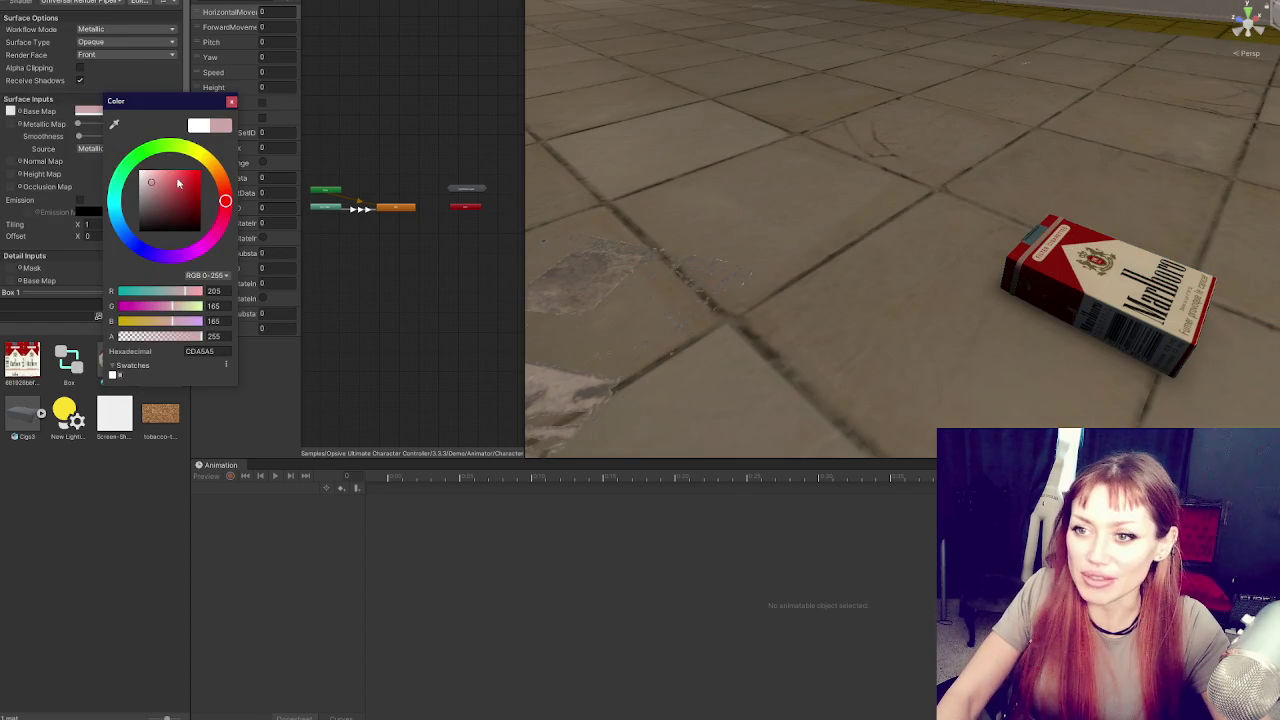
left_click(710, 206)
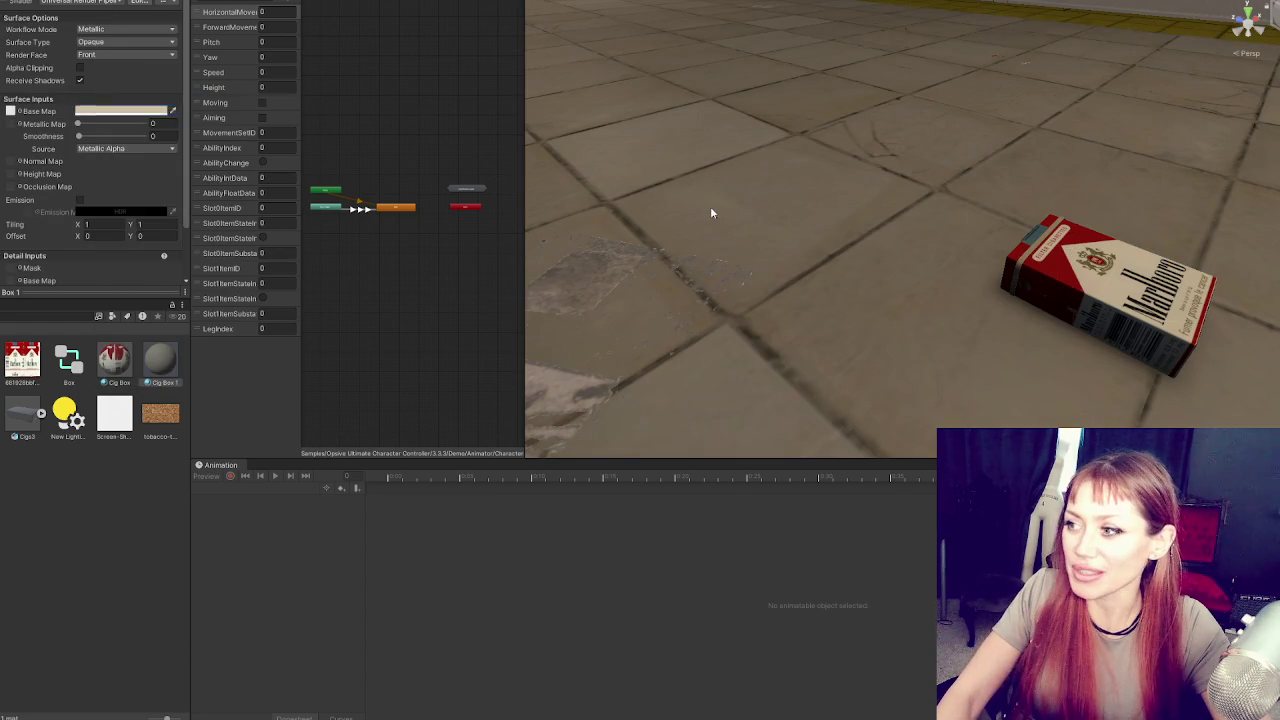
Maximize the Animator graph, narrowing the project panel and giving the graph more height
left_click(710, 206)
key("shift+space")
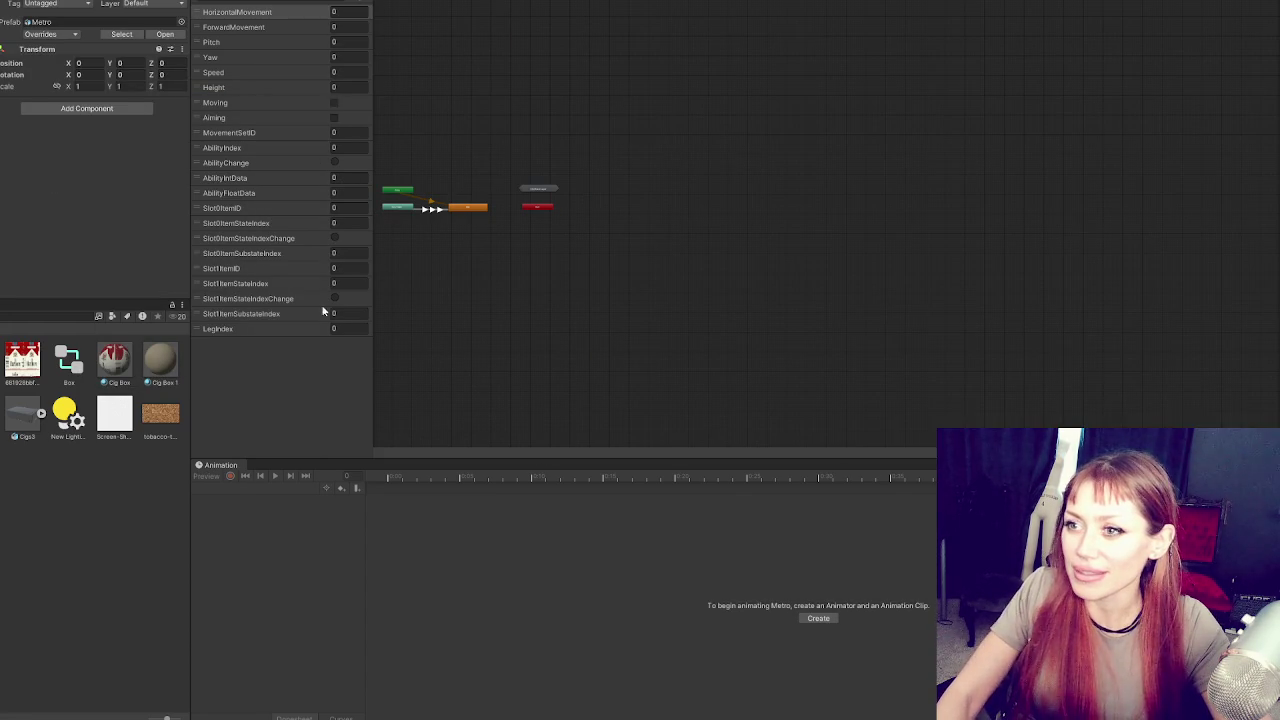
mouse_move(188, 445)
left_mouse_down()
mouse_move(45, 445)
mouse_move(129, 447)
left_mouse_up()
mouse_move(207, 458)
left_mouse_down()
mouse_move(210, 645)
mouse_move(223, 649)
mouse_move(220, 622)
left_mouse_up()
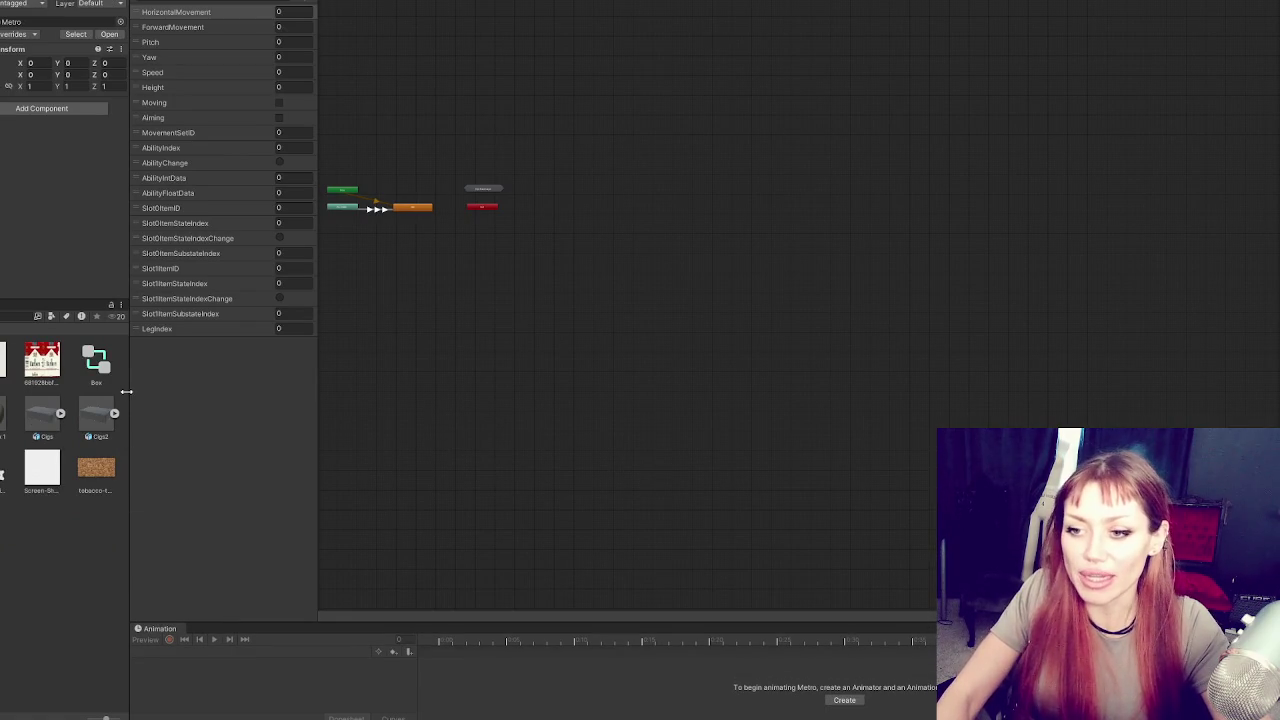
mouse_move(127, 396)
left_mouse_down()
mouse_move(93, 390)
mouse_move(101, 400)
left_mouse_up()
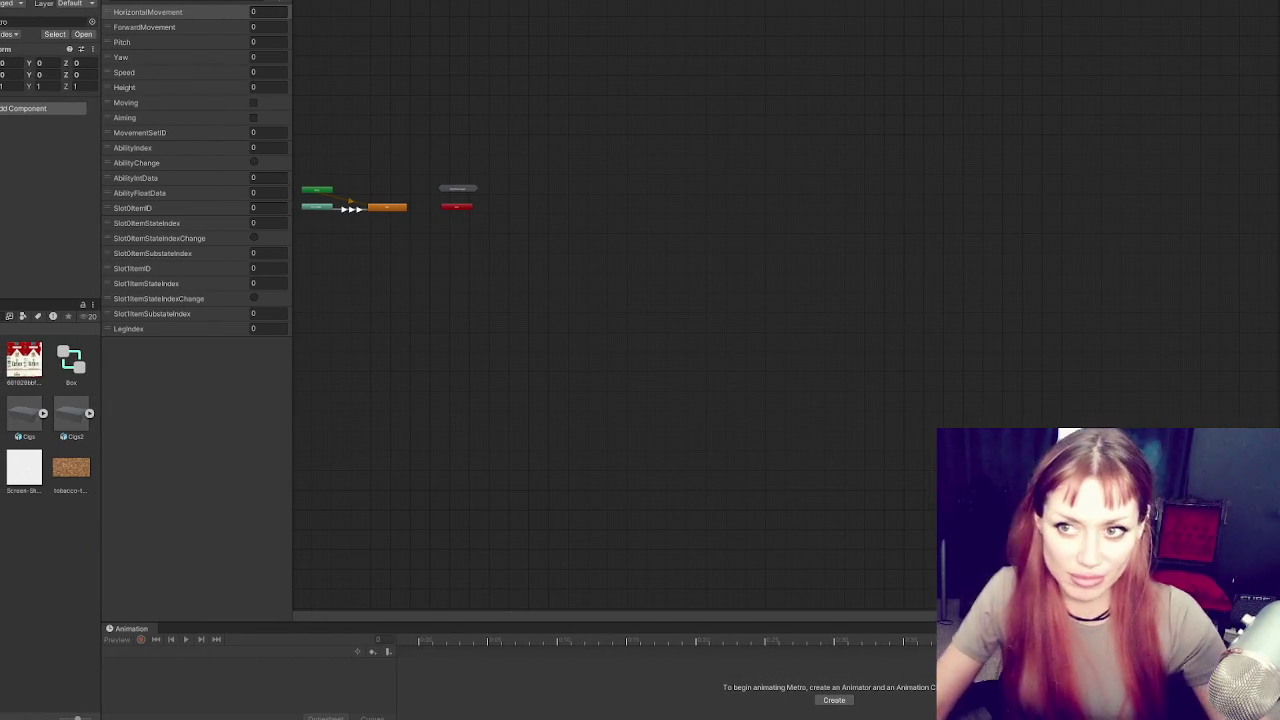
left_click(115, 1)
left_click(130, 1)
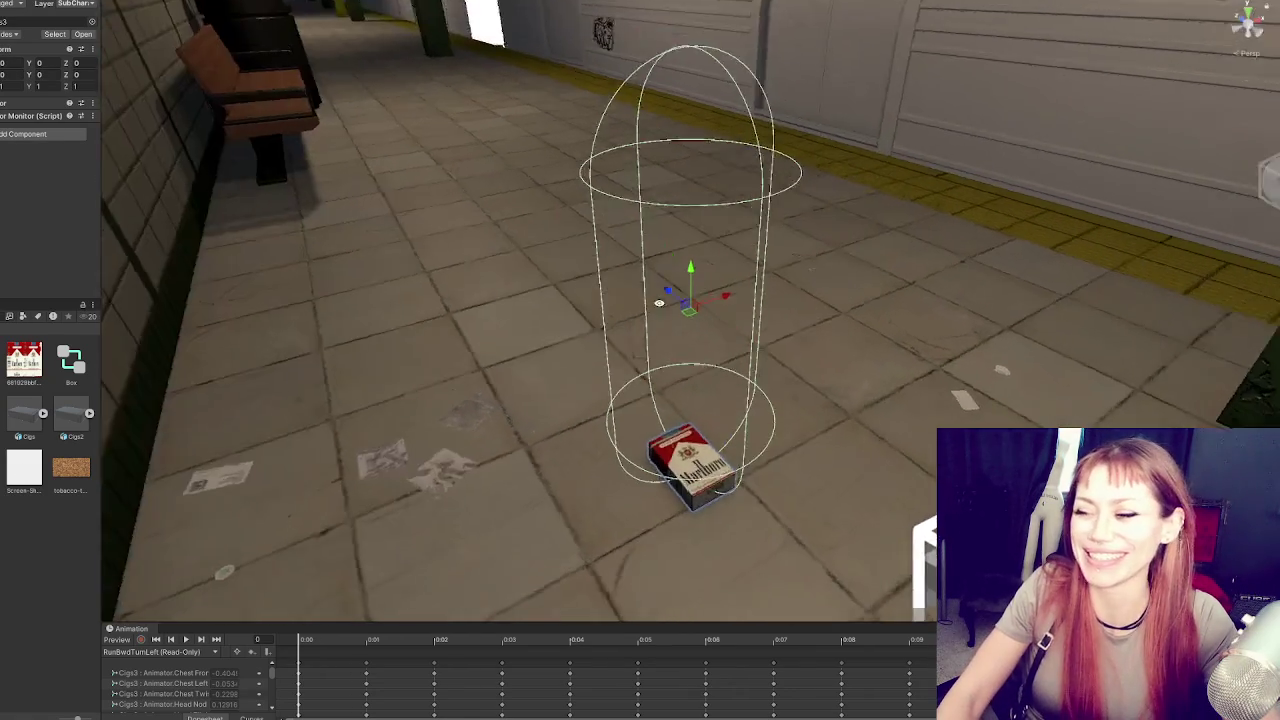
Shrink the capsule collider to radius and height 0.07 and adjust its centre
left_click_drag(659, 302, 684, 300)
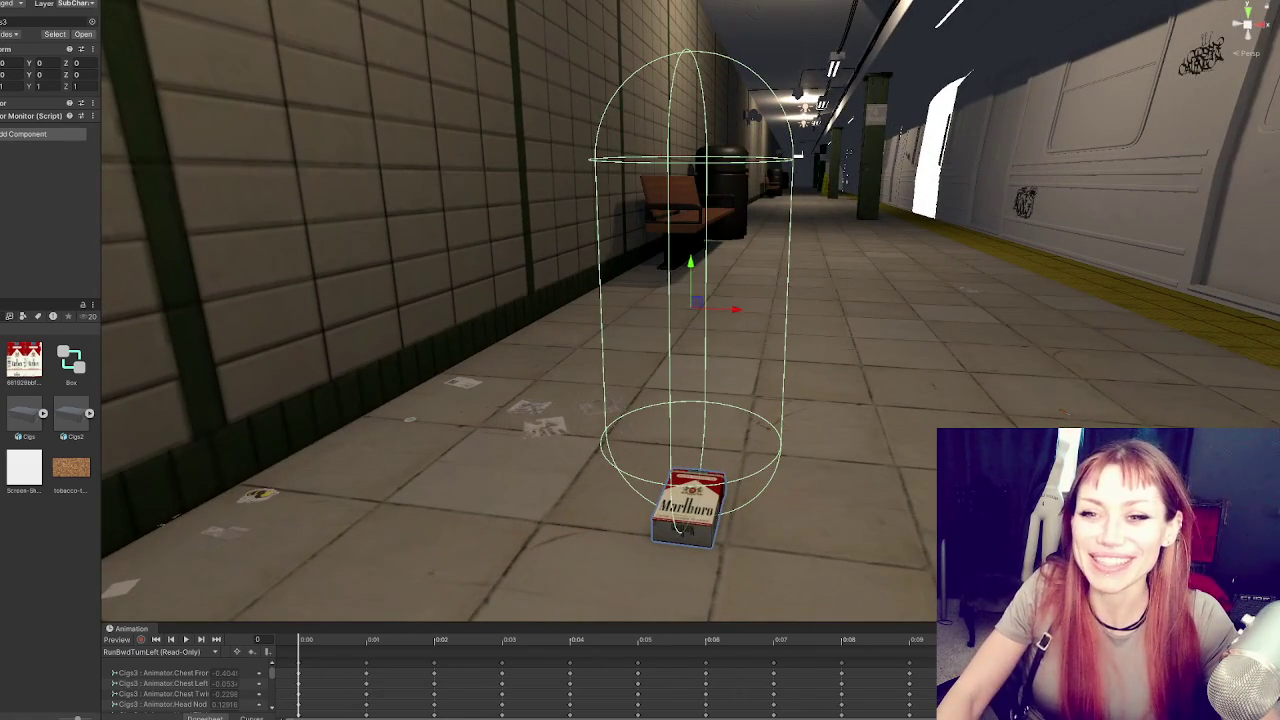
scroll(36, 114, "up", 5)
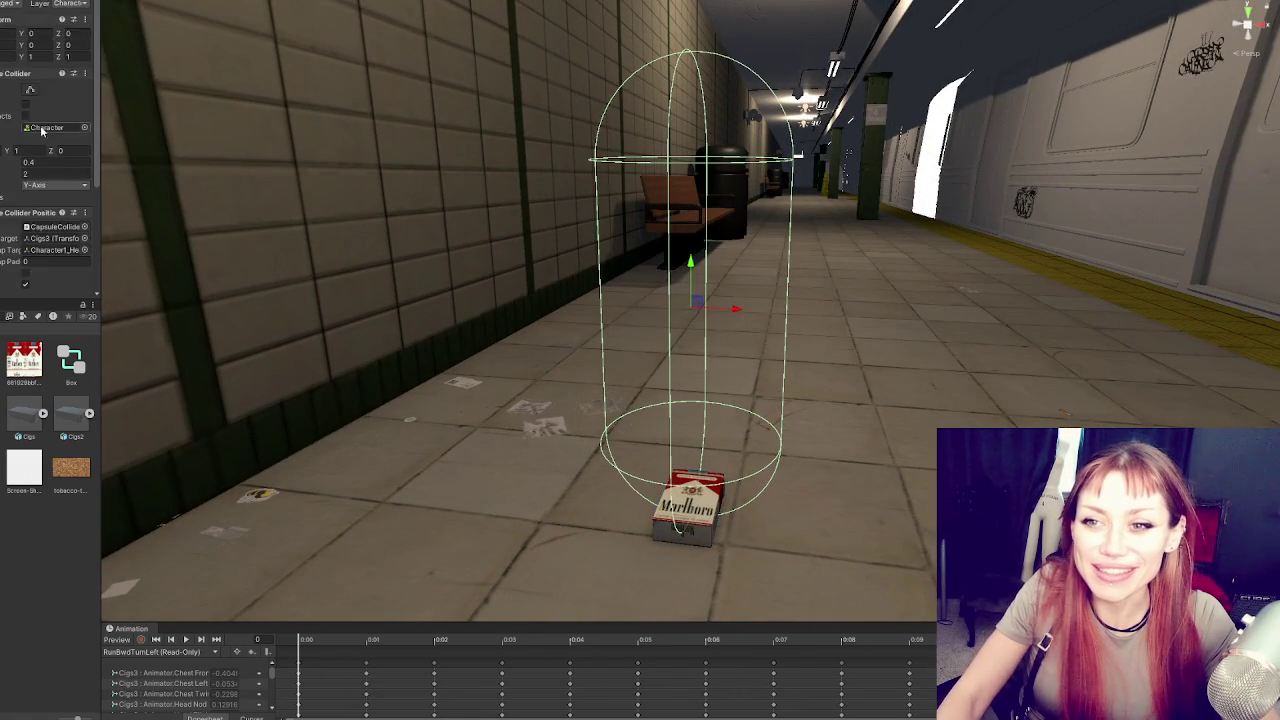
scroll(57, 127, "up", 5)
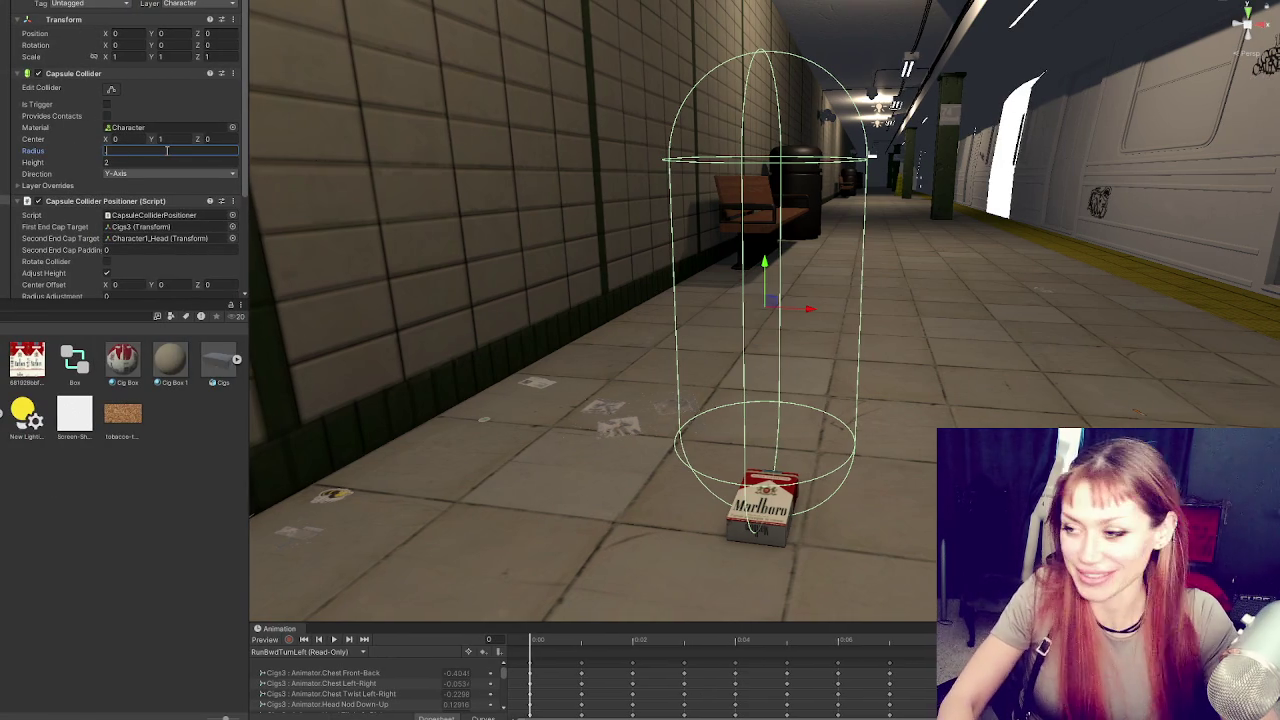
type(".1.1")
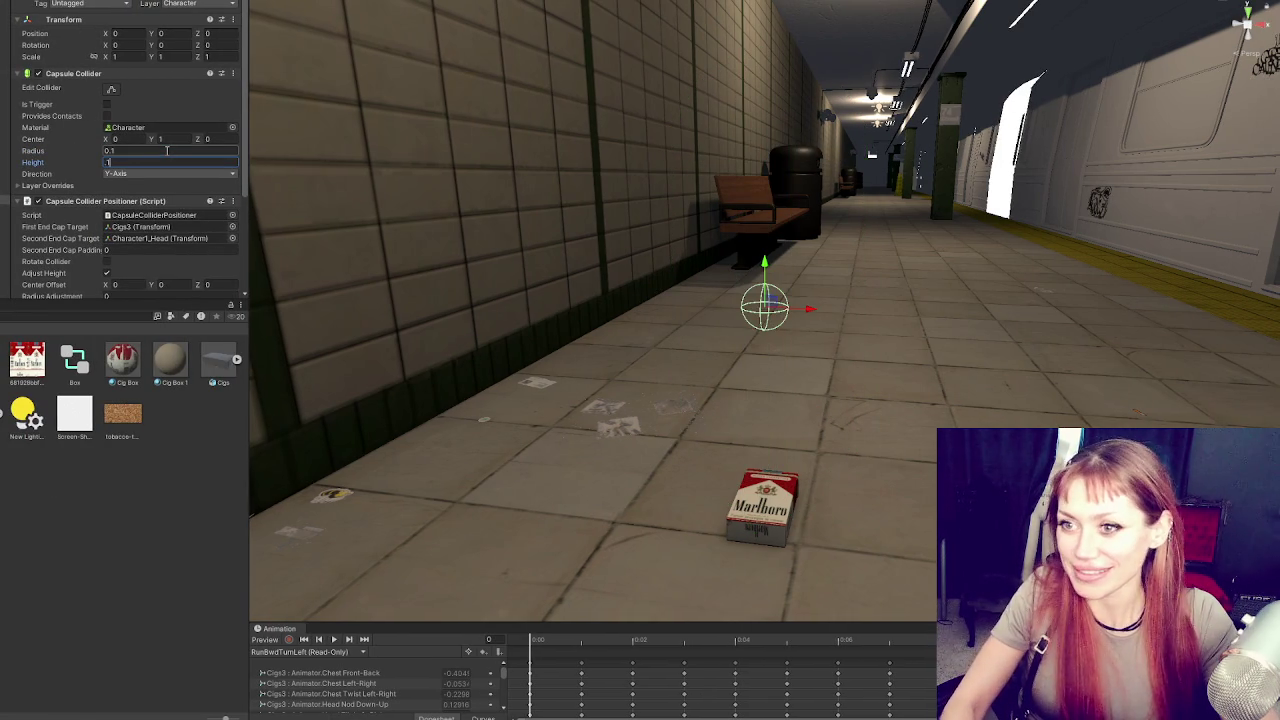
type("0")
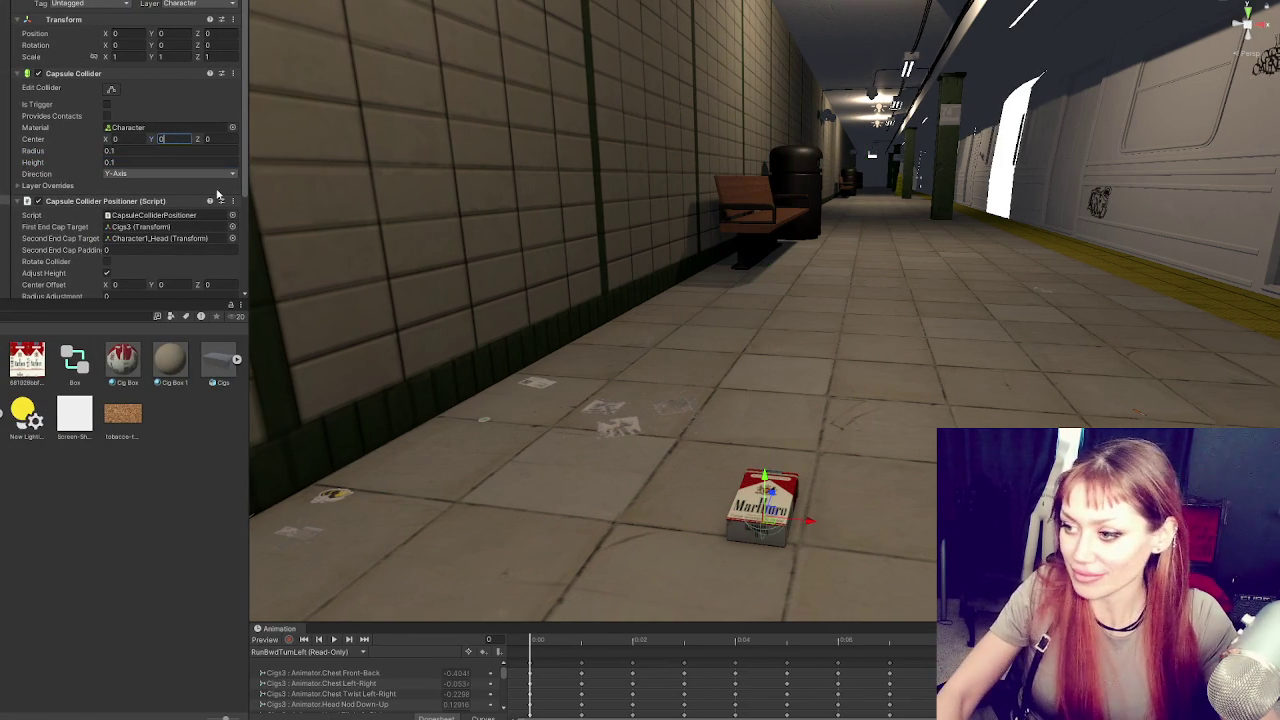
key("Return")
Frame the pack and raise the collider slightly above the floor with the Y gizmo
key("f")
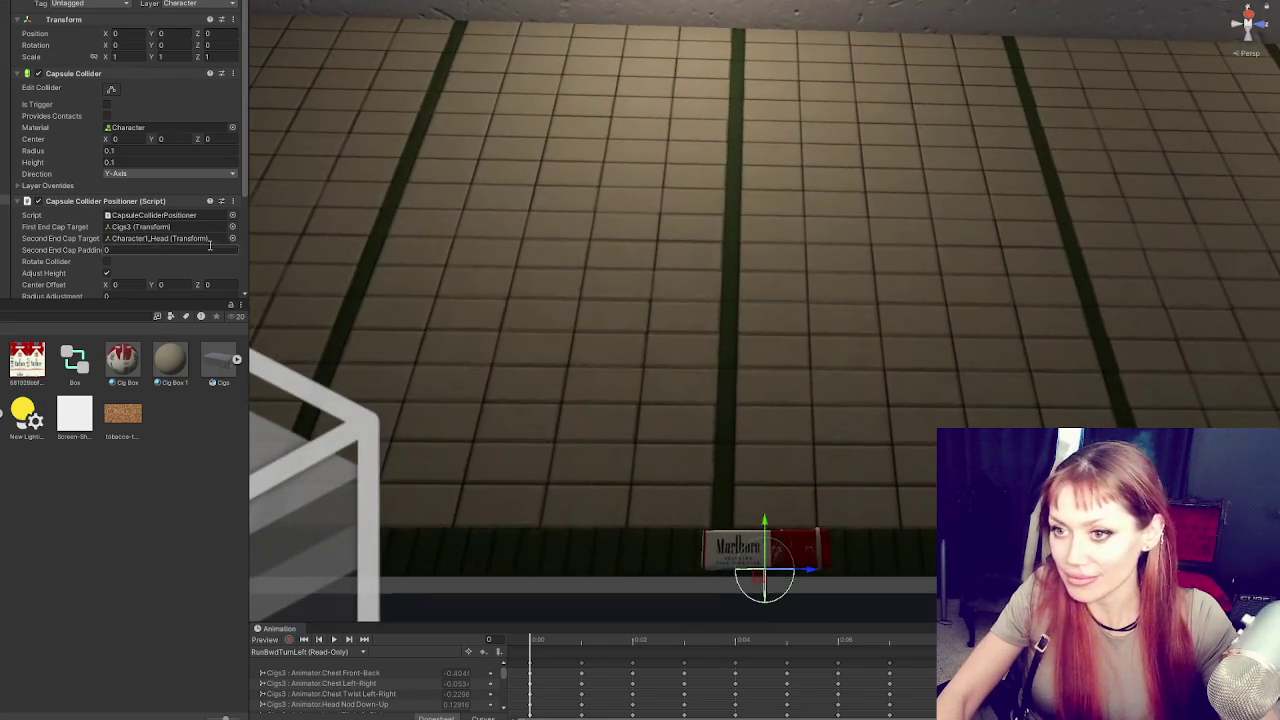
left_click_drag(768, 540, 764, 515)
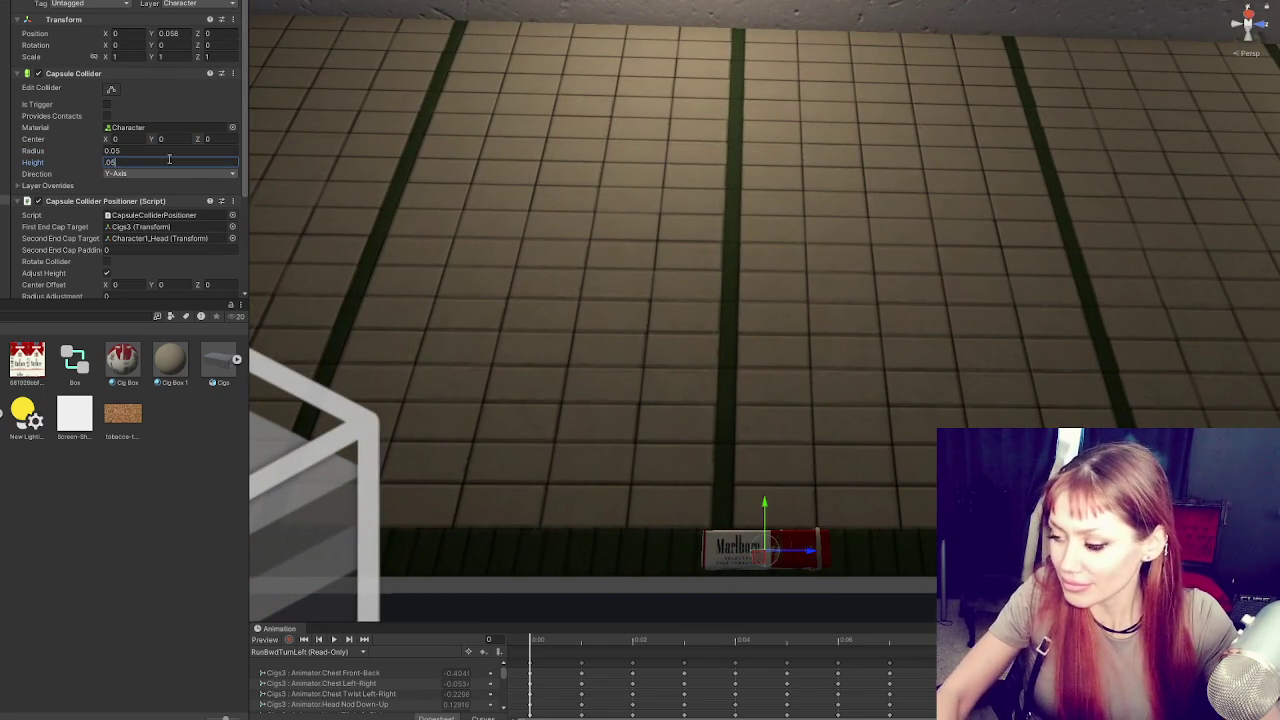
key("Return")
left_click_drag(580, 449, 161, 193)
type("0.07")
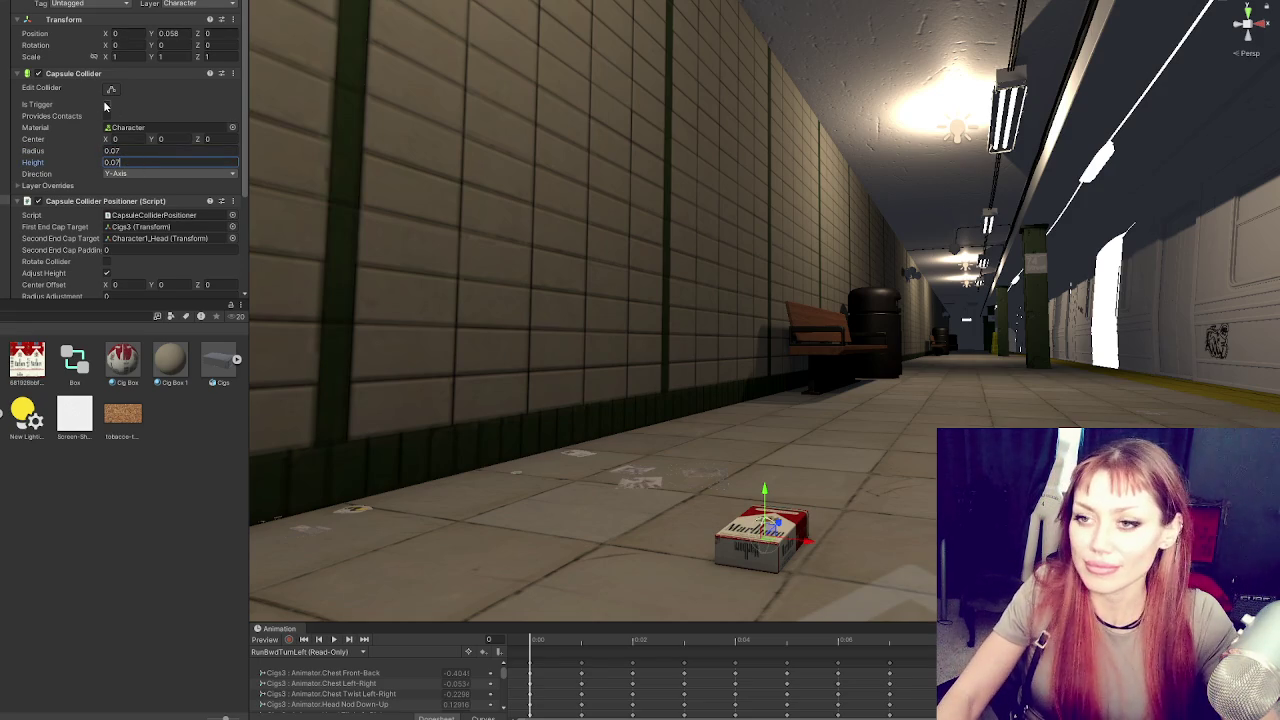
left_click(5, 190)
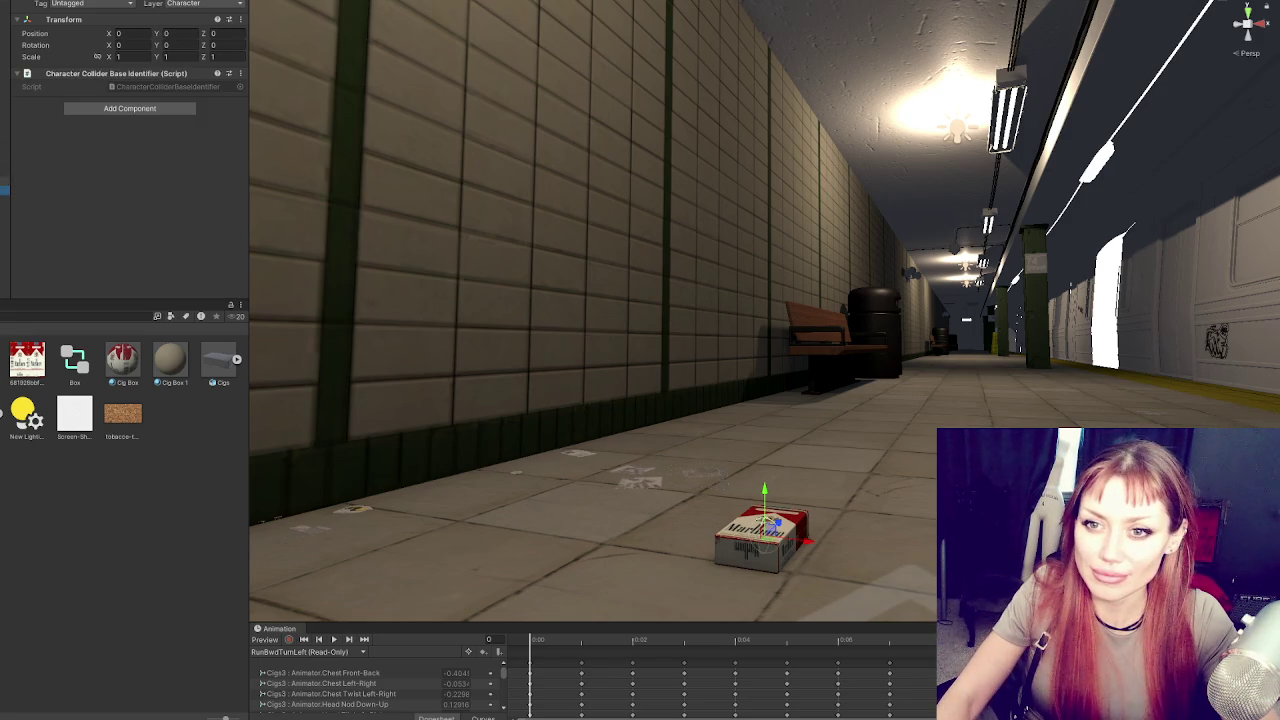
left_click(5, 172)
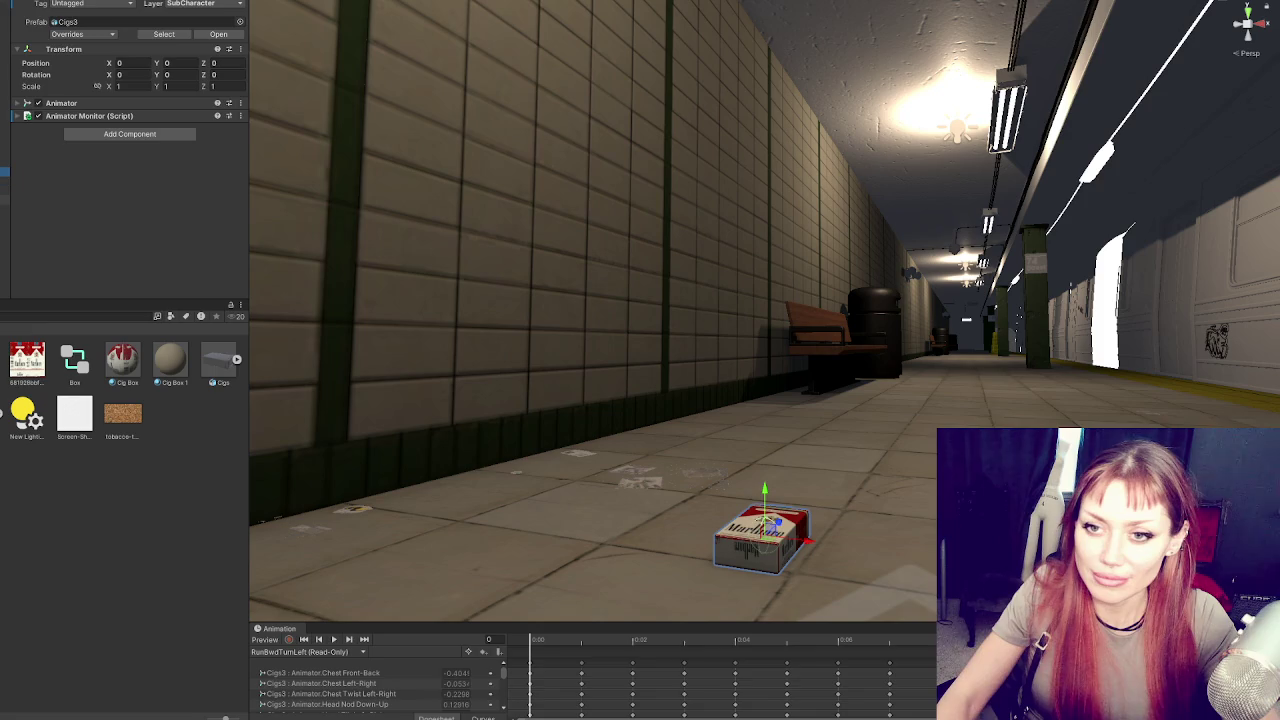
Select the Cigs3Input object that holds the player input
left_click(5, 209)
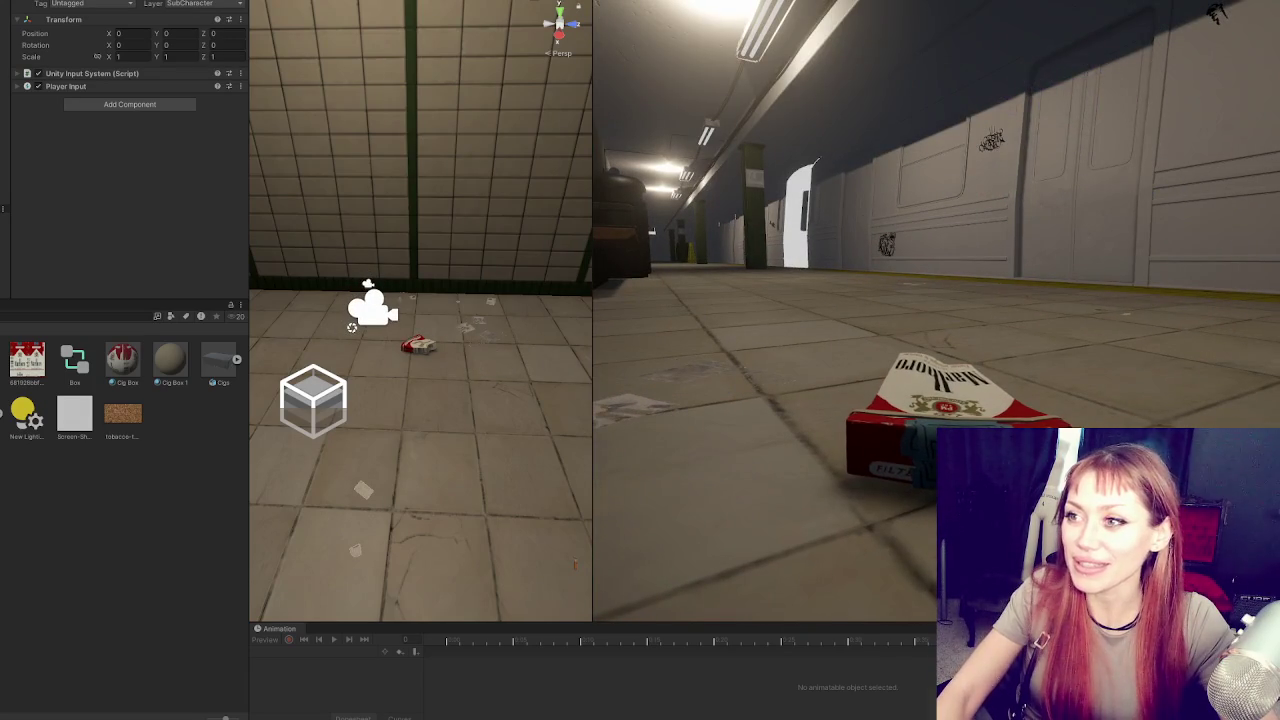
Stop play mode, select the Main Camera and reveal its Camera Controller settings
key("ctrl+p")
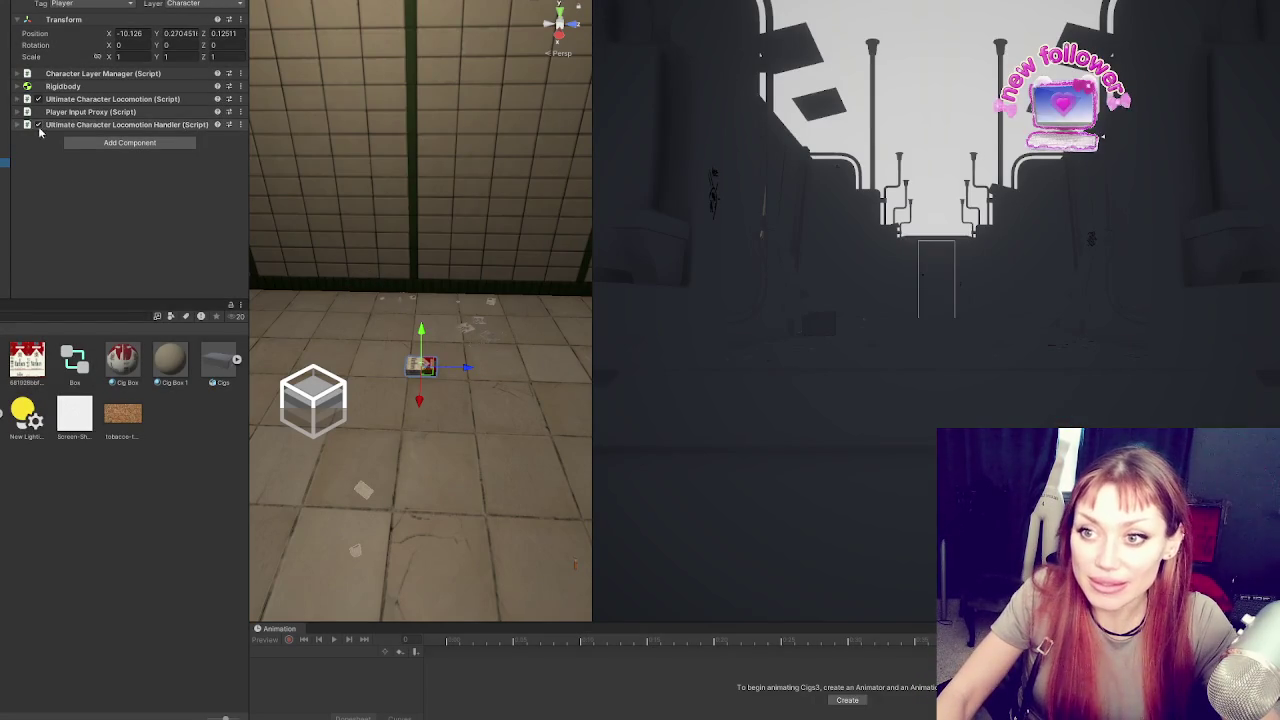
left_click(5, 97)
scroll(33, 119, "down", 5)
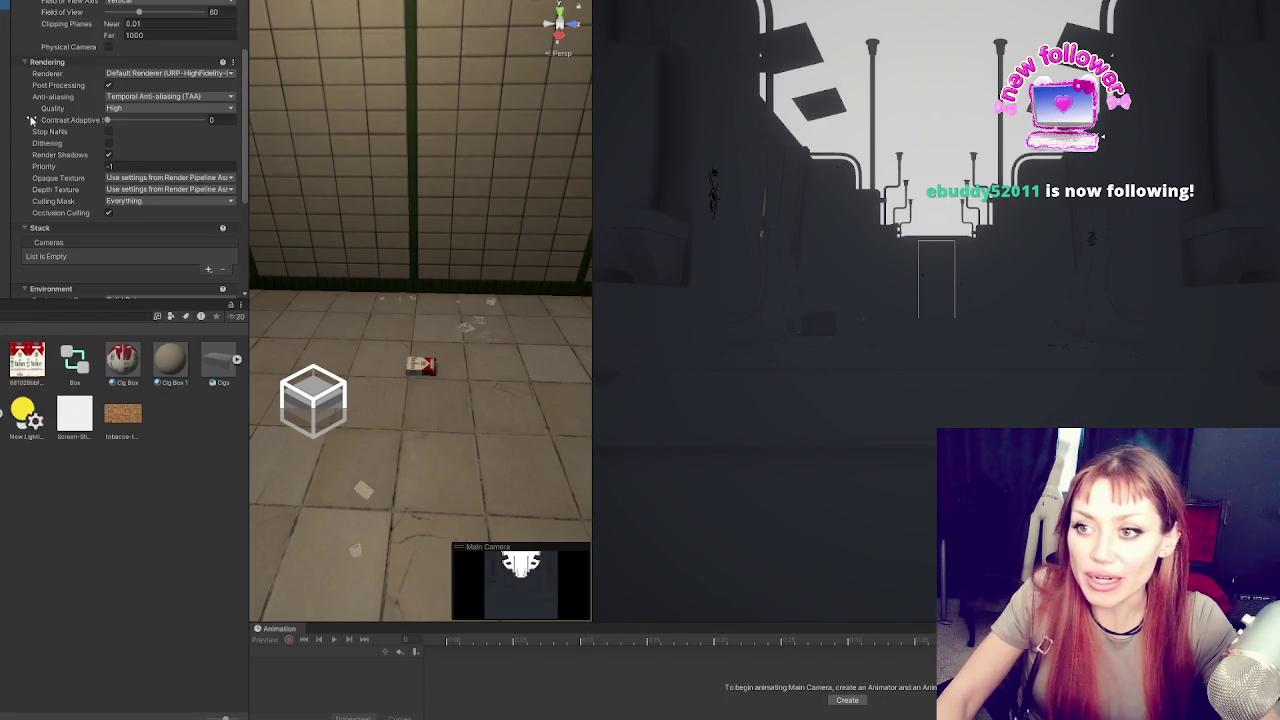
scroll(33, 119, "down", 5)
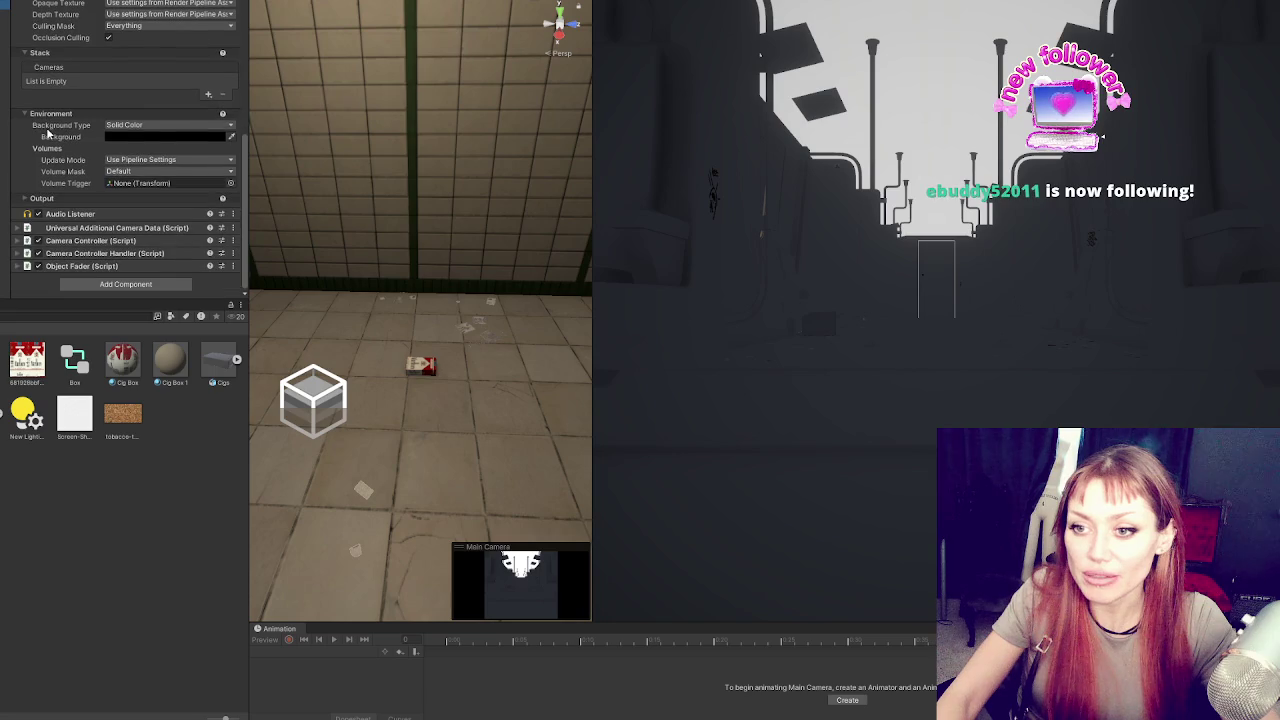
scroll(47, 133, "up", 5)
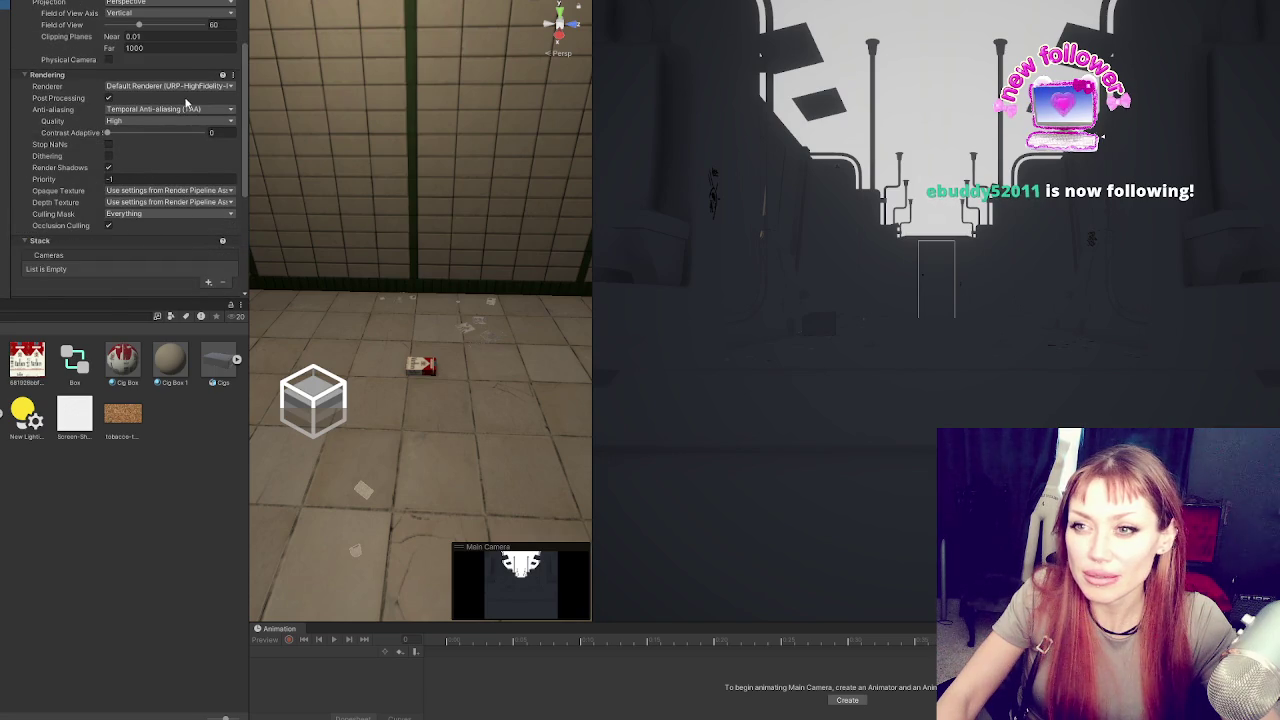
scroll(180, 95, "up", 5)
left_click(125, 74)
left_click(110, 139)
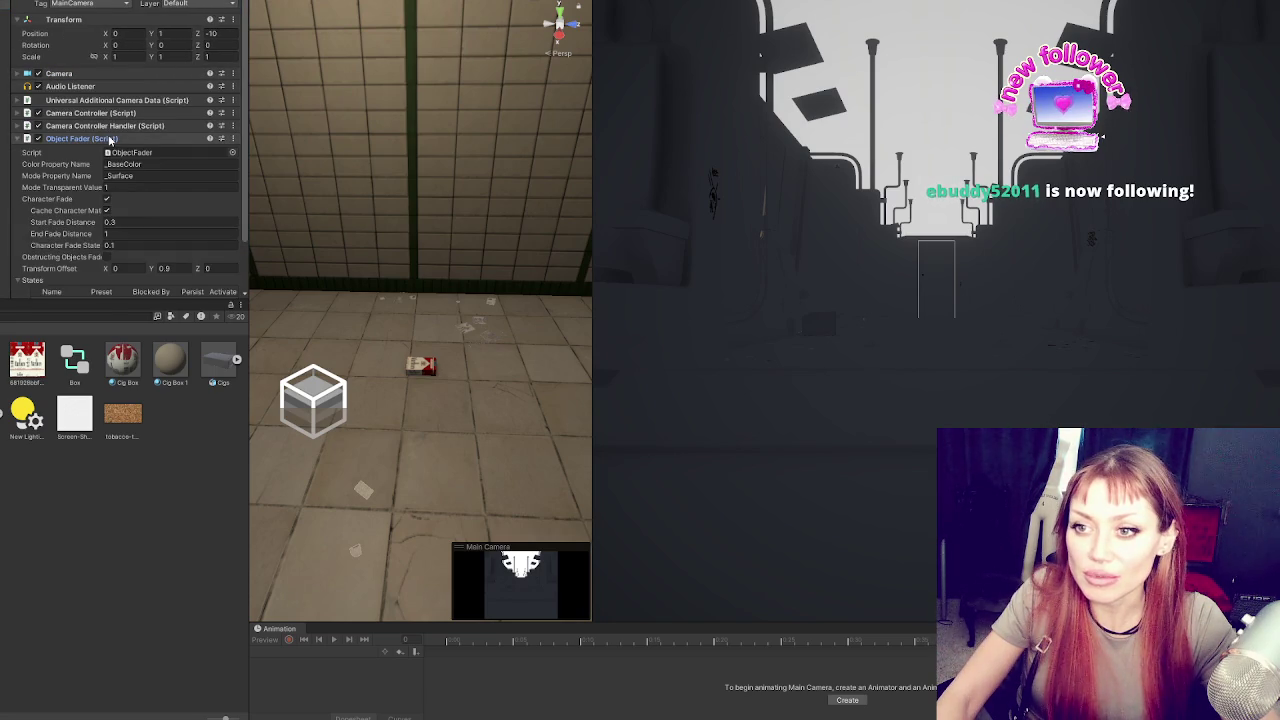
left_click(110, 139)
left_click(120, 126)
left_click(122, 113)
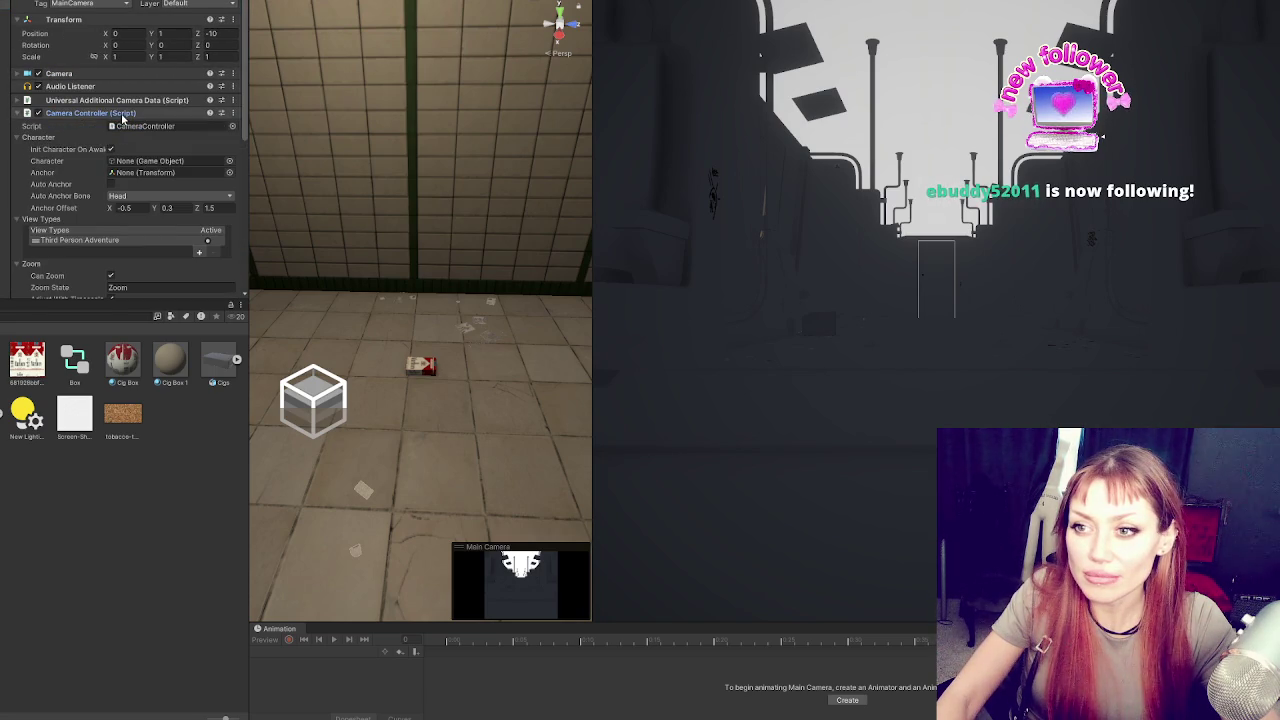
Set the Camera Controller's anchor offset to 0, 0, 0
type("0")
key("Tab")
type("0")
key("Tab")
type("0")
left_click(95, 113)
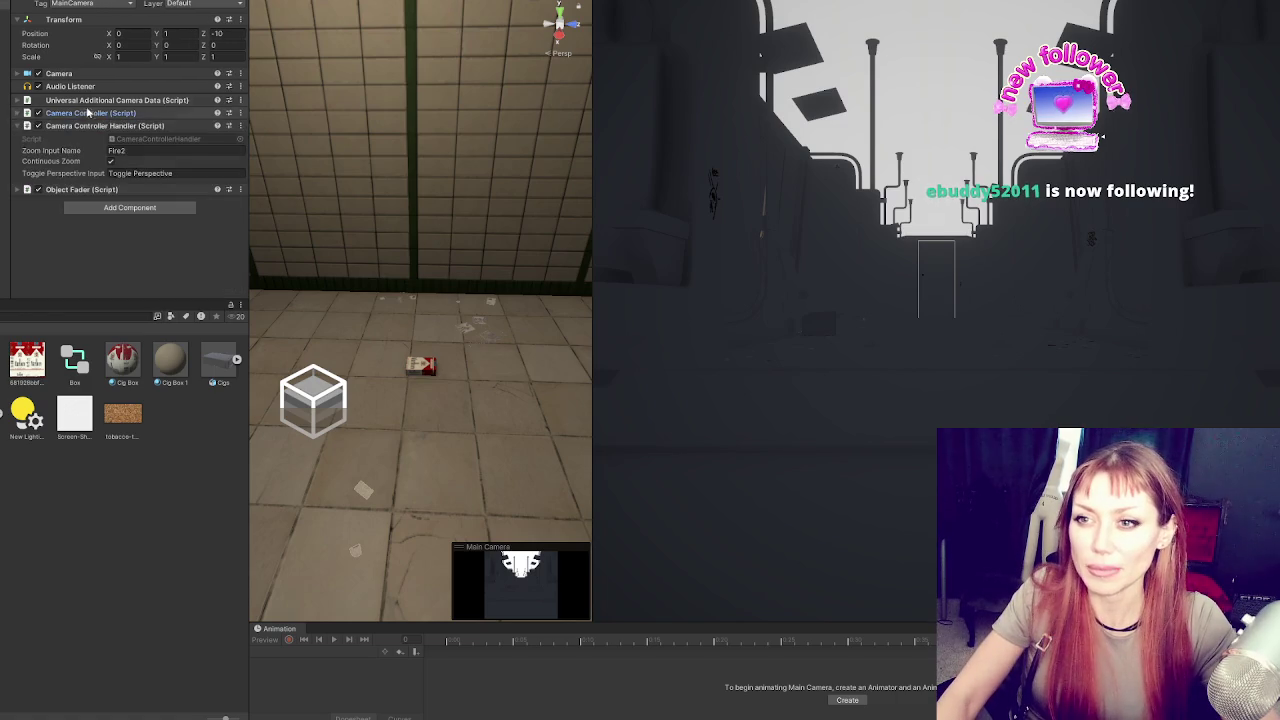
left_click(93, 101)
left_click(93, 101)
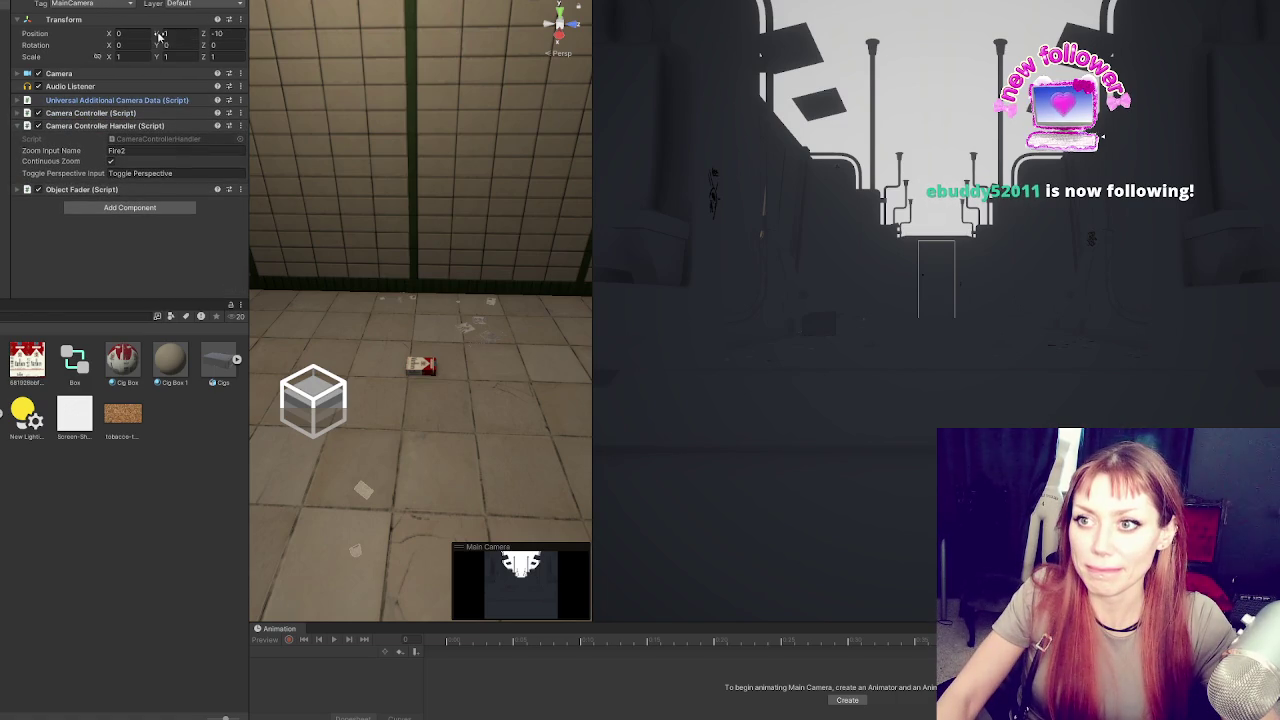
Lower the camera to position Y 0.3 and play-test the third-person view
left_click(185, 35)
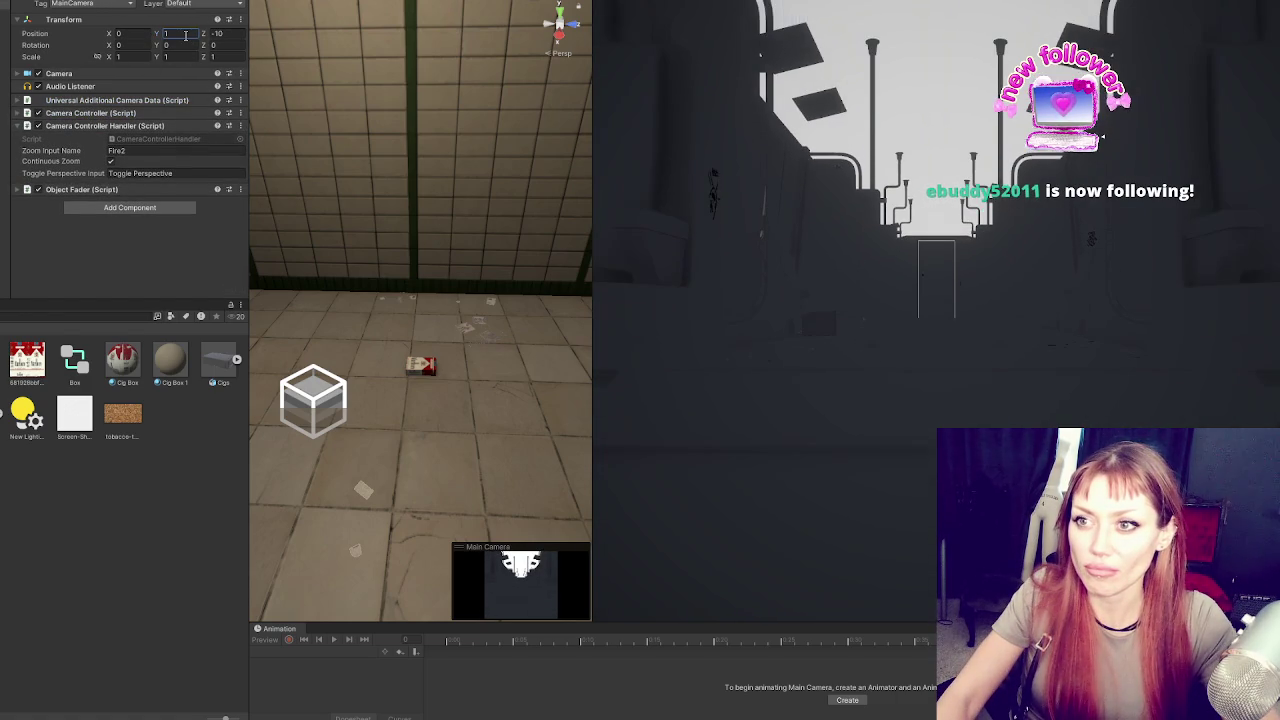
type("0.3")
key("Return")
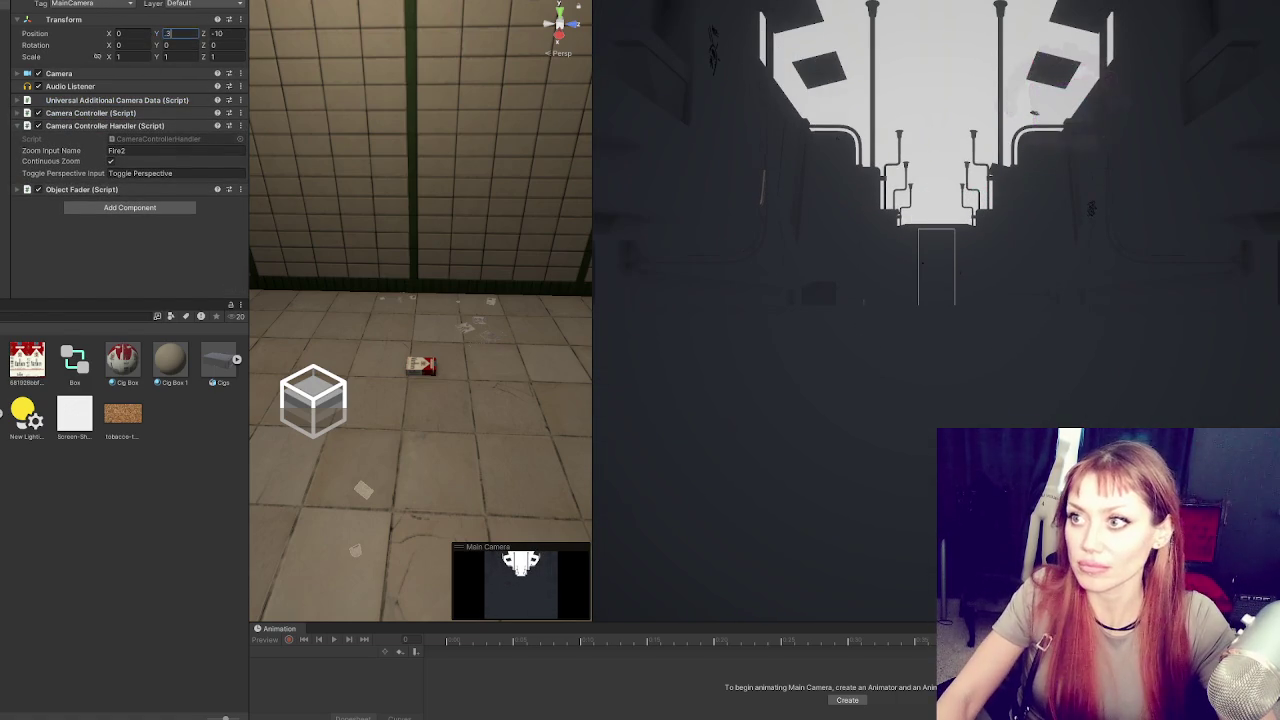
key("ctrl+p")
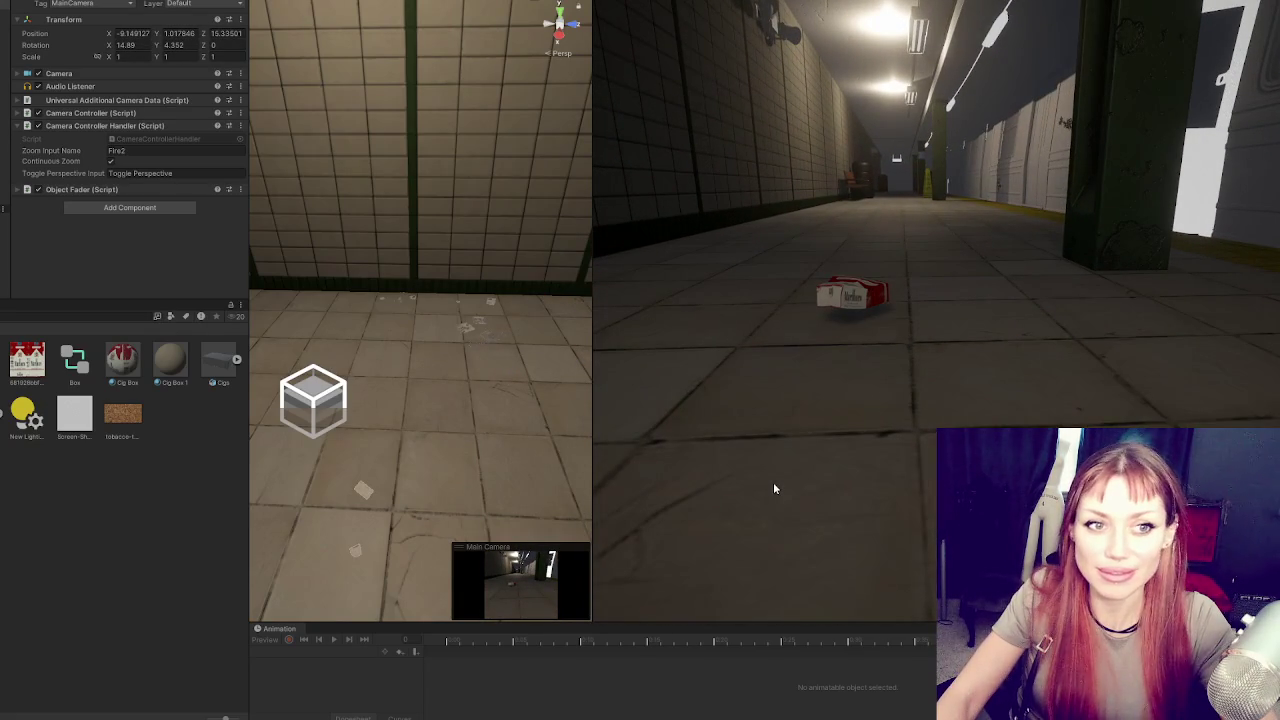
key("ctrl+p")
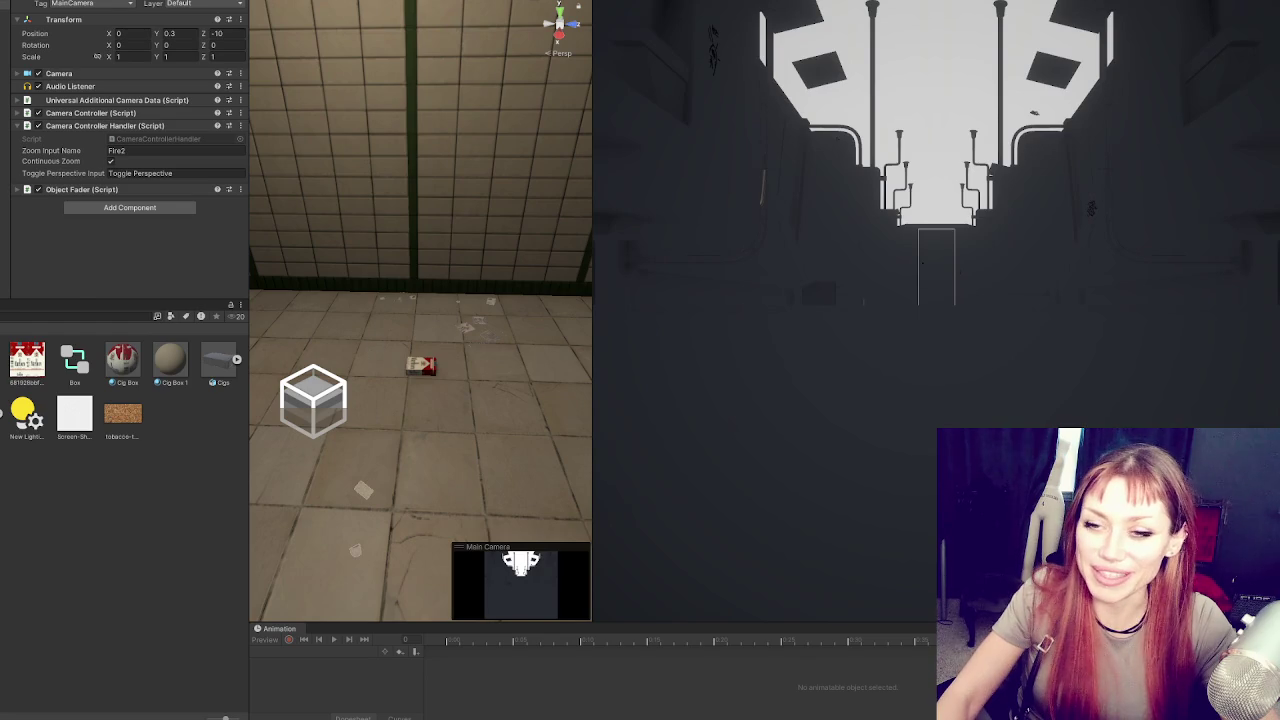
left_click(106, 75)
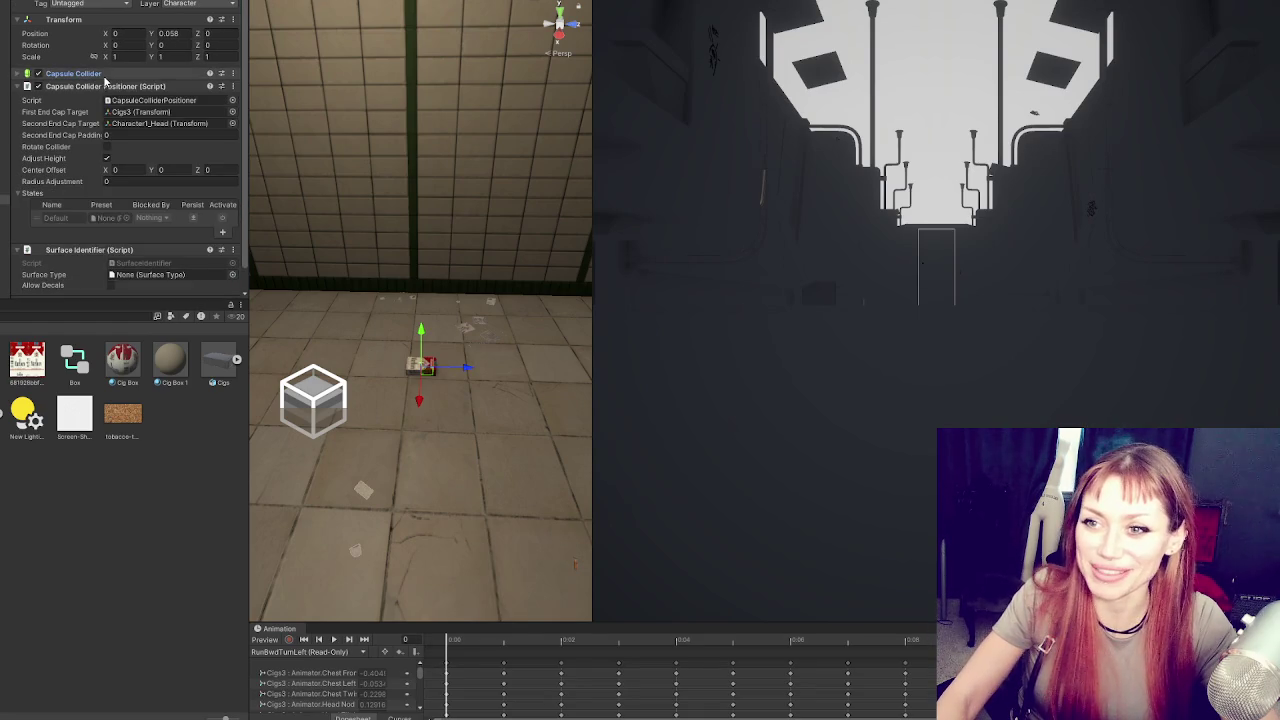
left_click(114, 87)
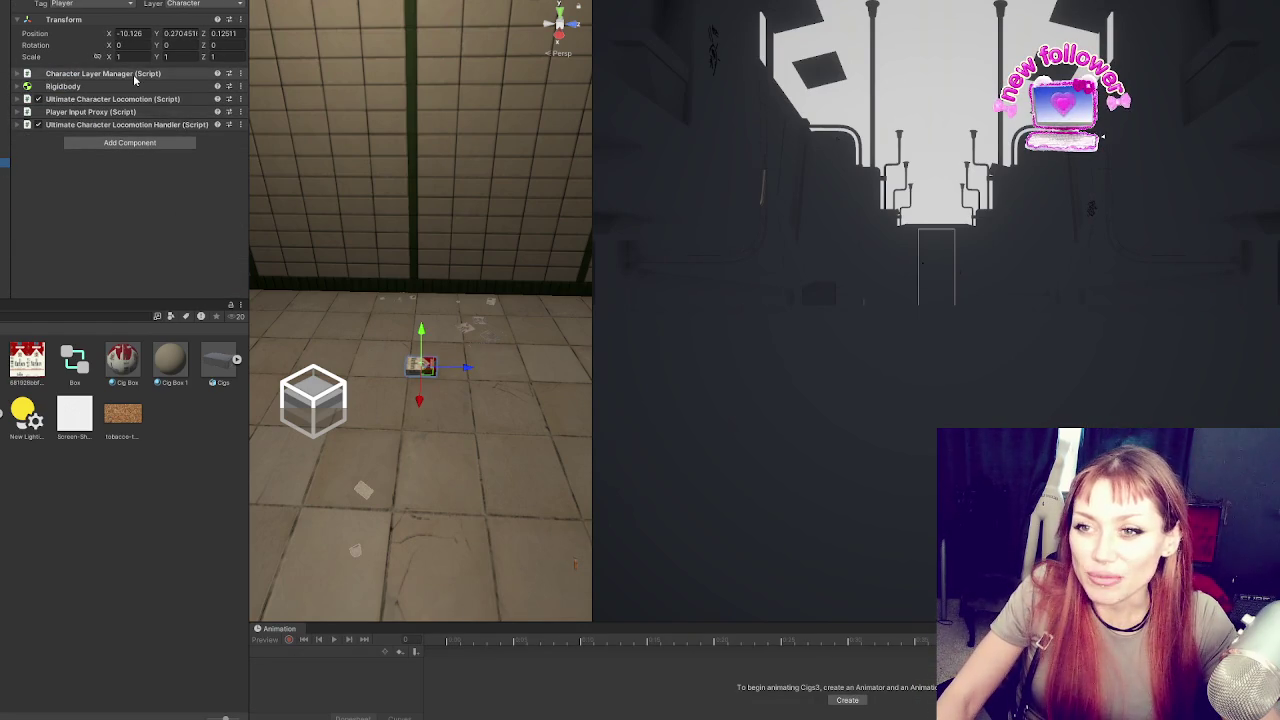
Change the Player's Rigidbody mass from 80 to 1 and collision detection to Continuous
left_click(134, 75)
left_click(100, 74)
left_click(92, 87)
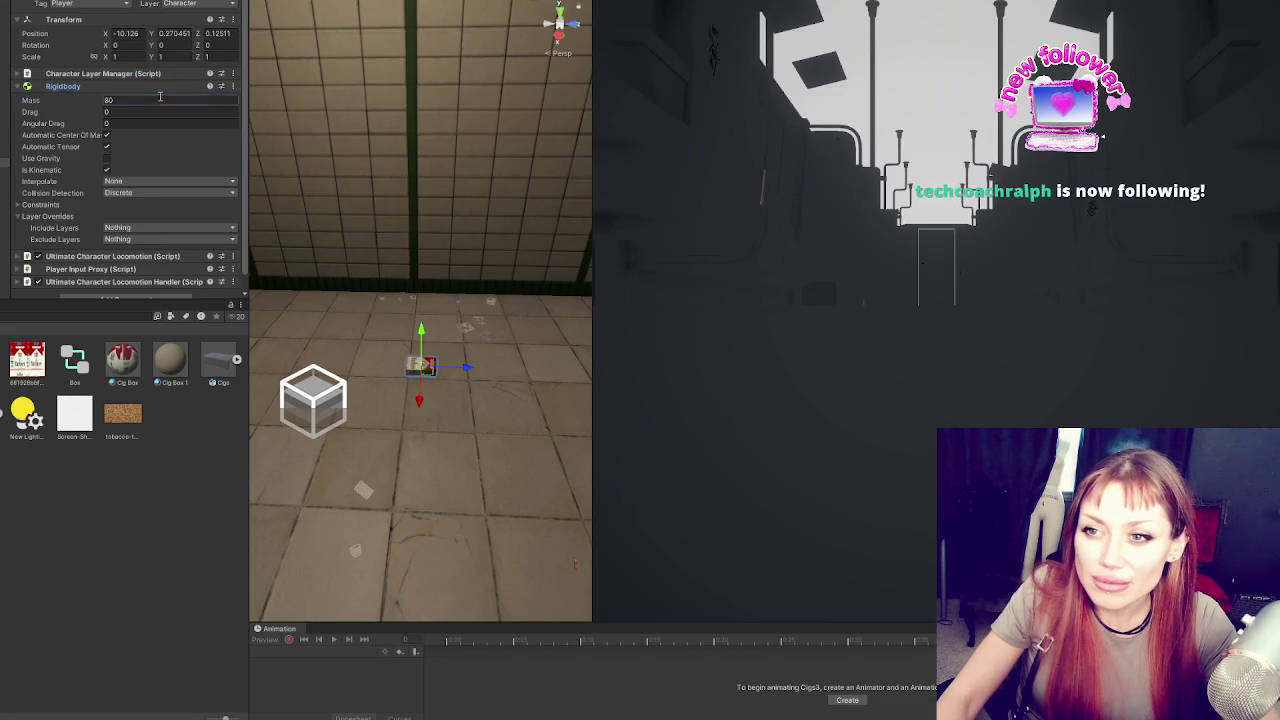
type("1")
left_click(170, 181)
left_click(140, 212)
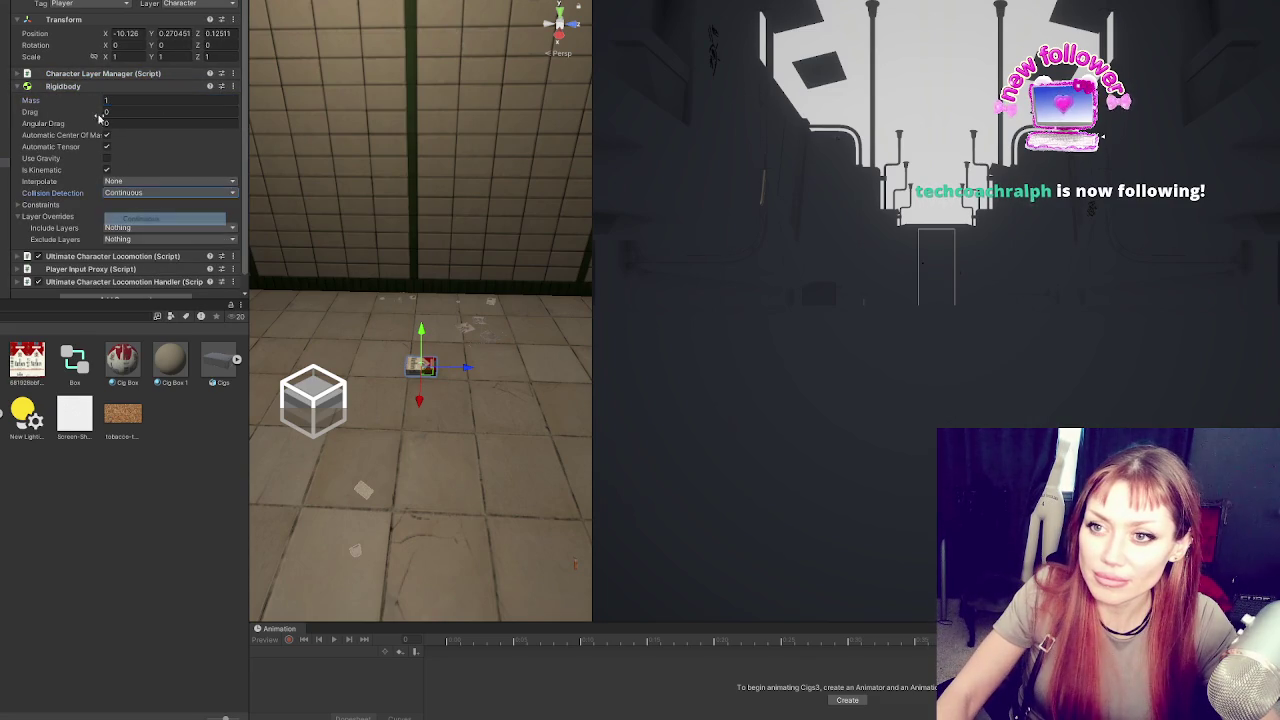
left_click(92, 87)
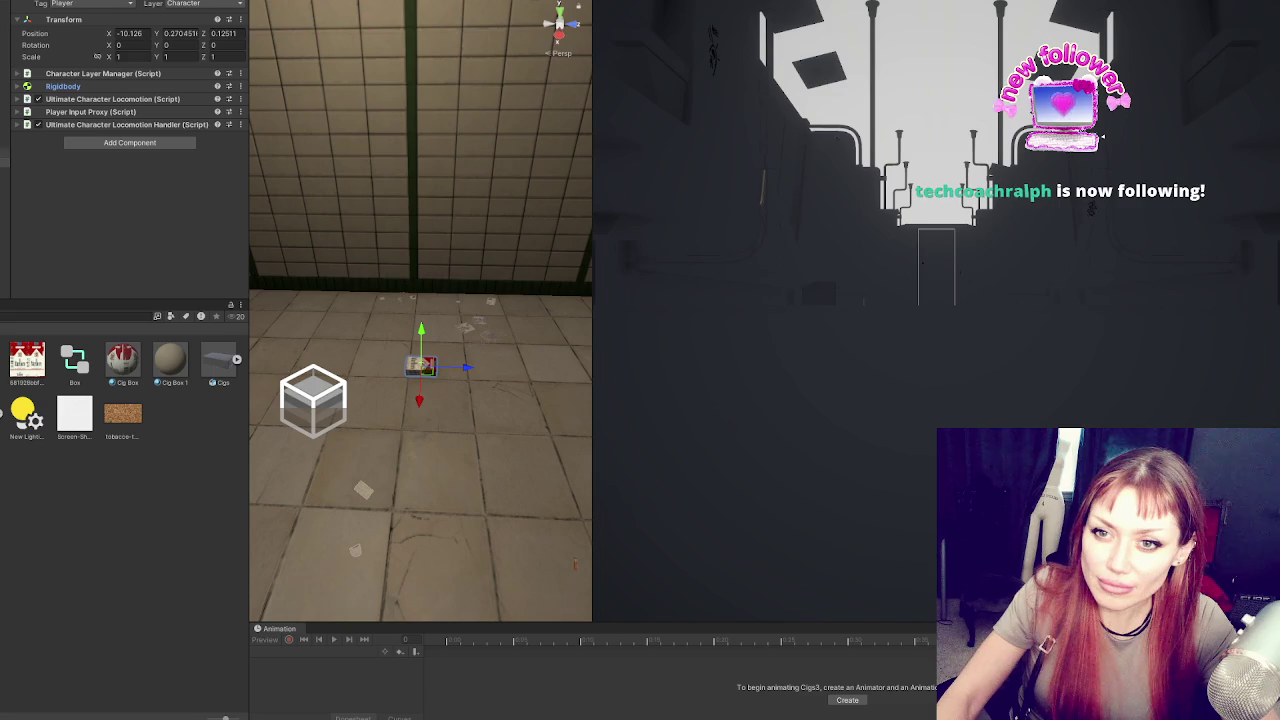
left_click(201, 122)
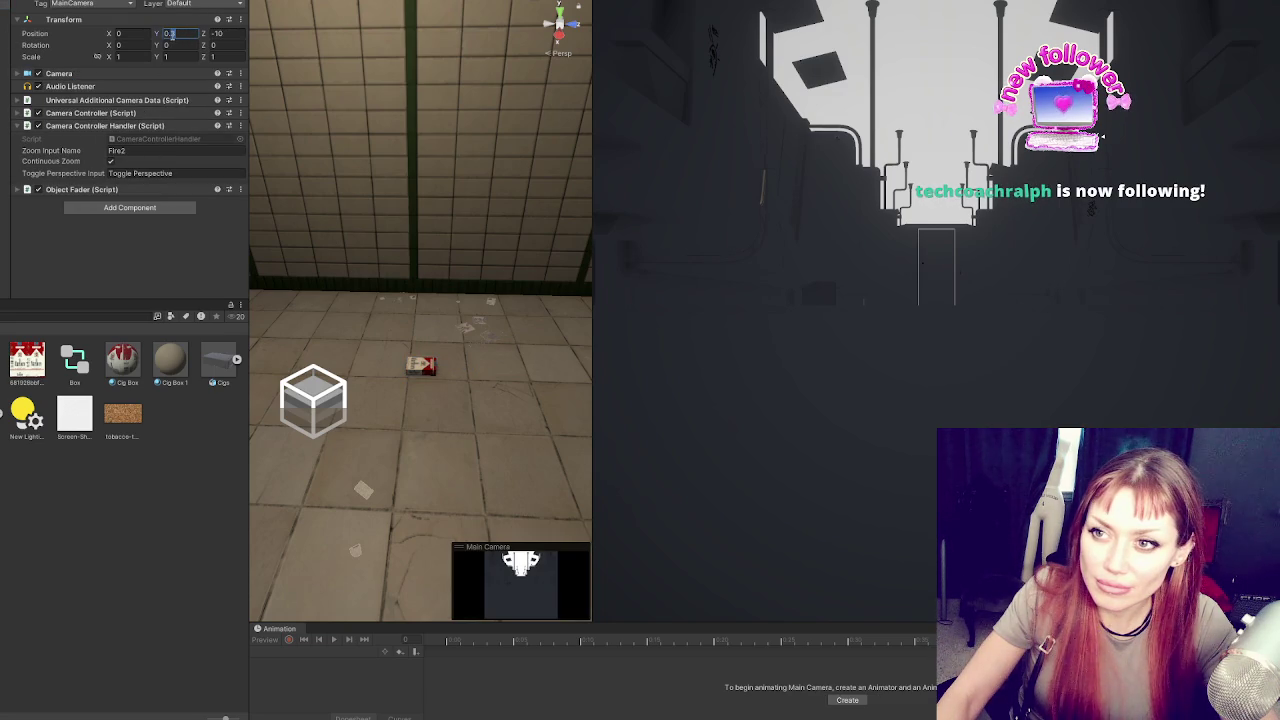
Try the camera at position Y 0.2, Z -2 in a play test
type("2")
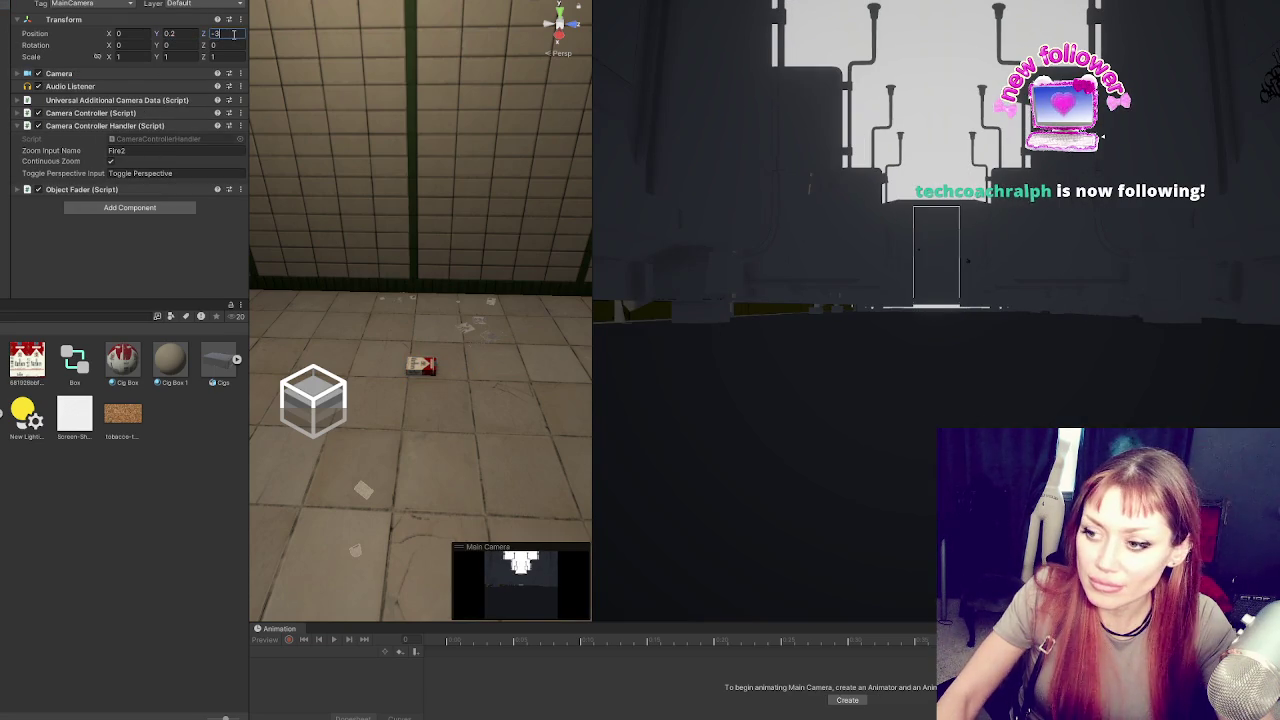
key("BackSpace")
type("2")
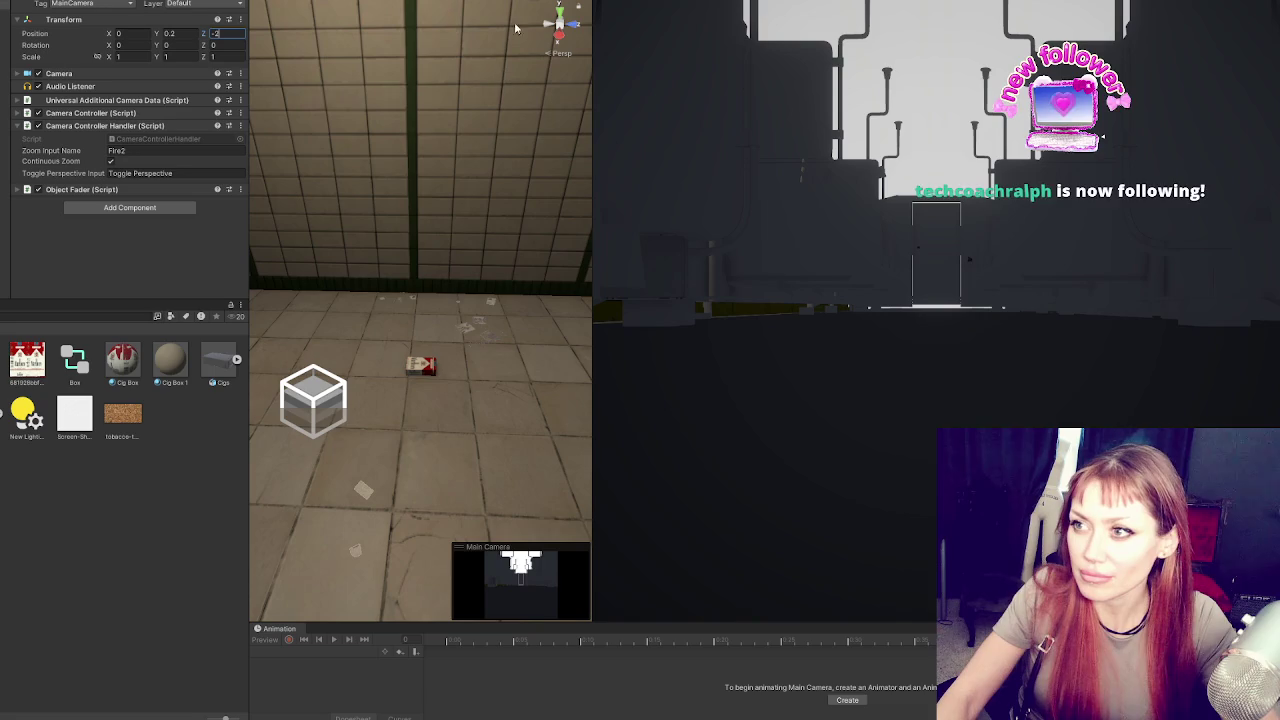
key("ctrl+p")
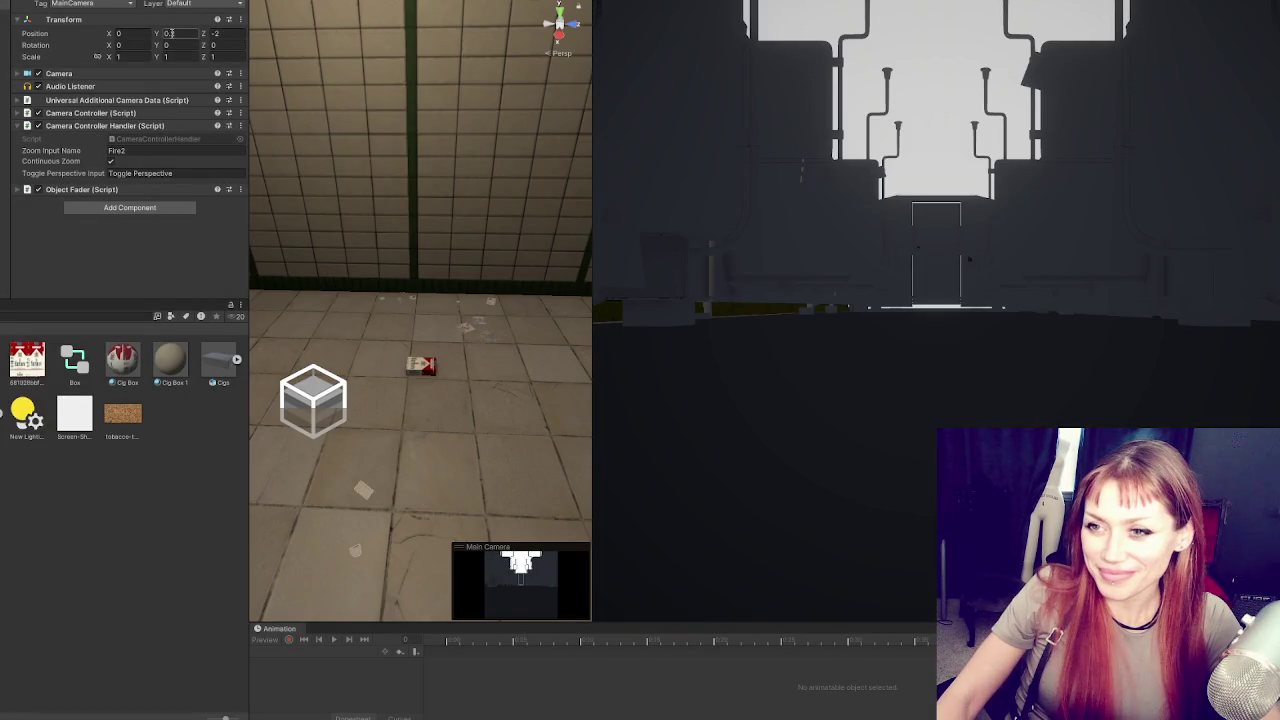
left_click(515, 2)
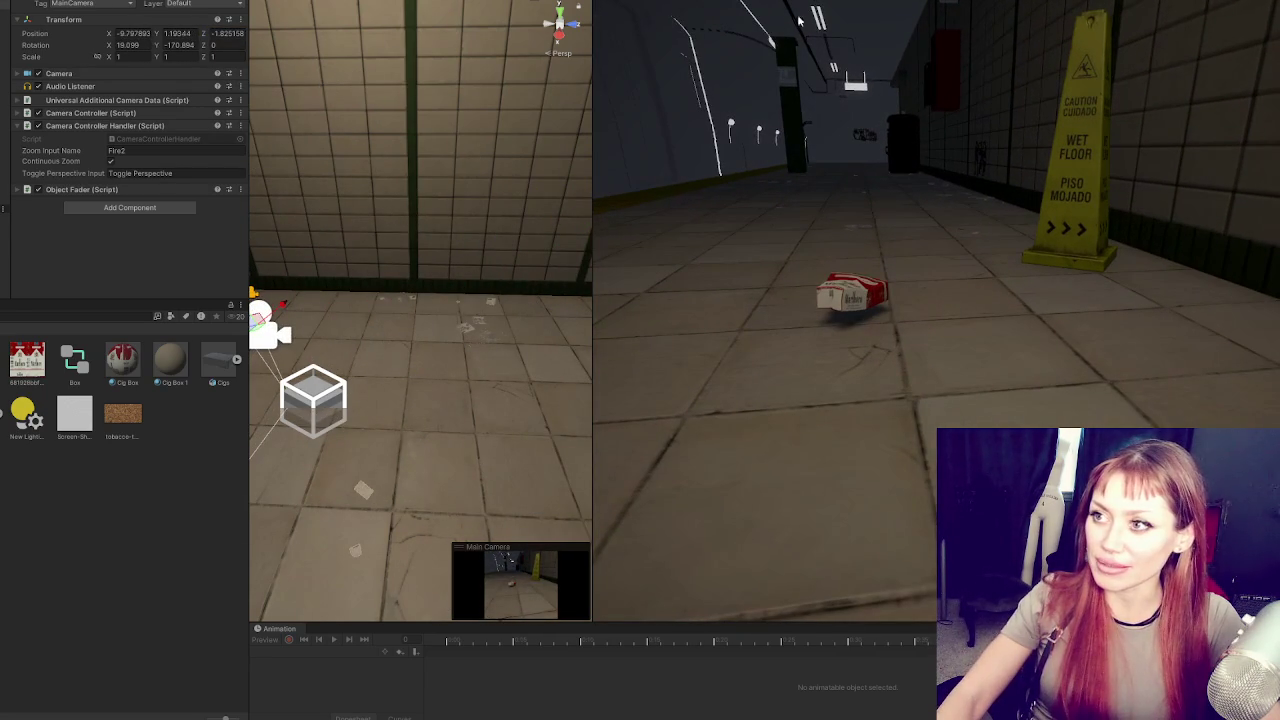
key("ctrl+p")
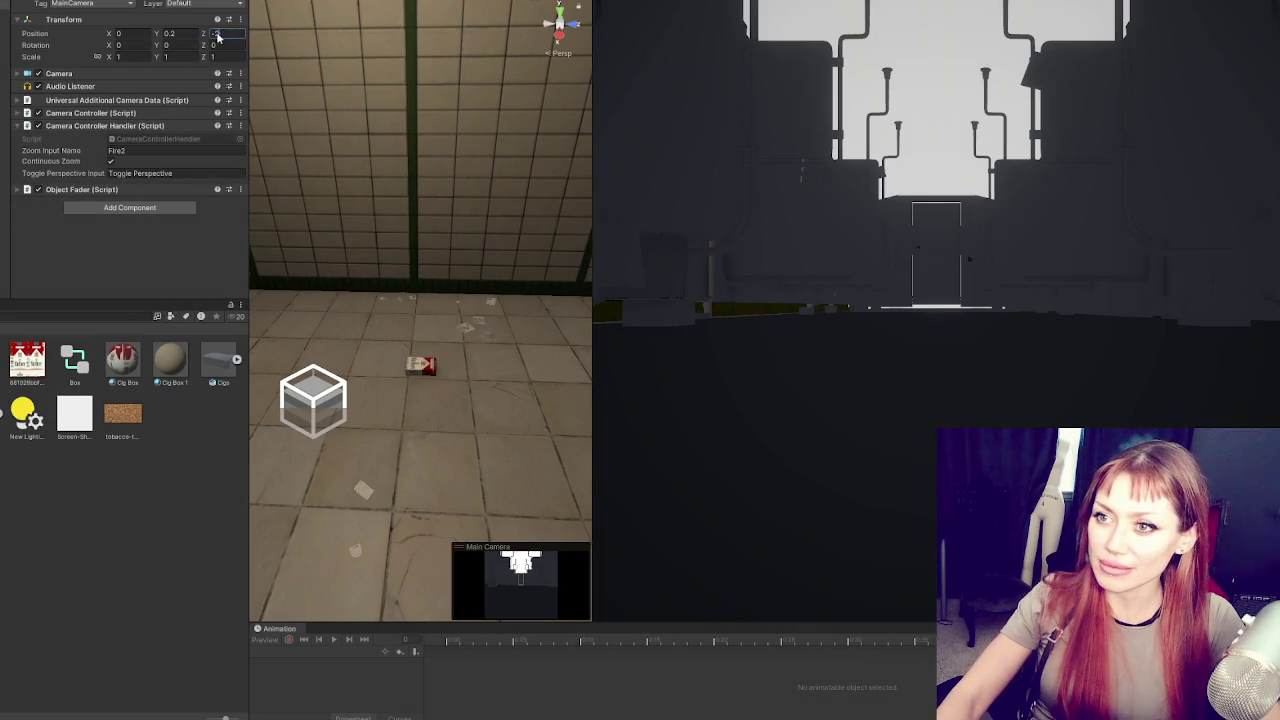
Move the camera to position -0.05, 0.1, -0.5 and test the view again
type("-1.5")
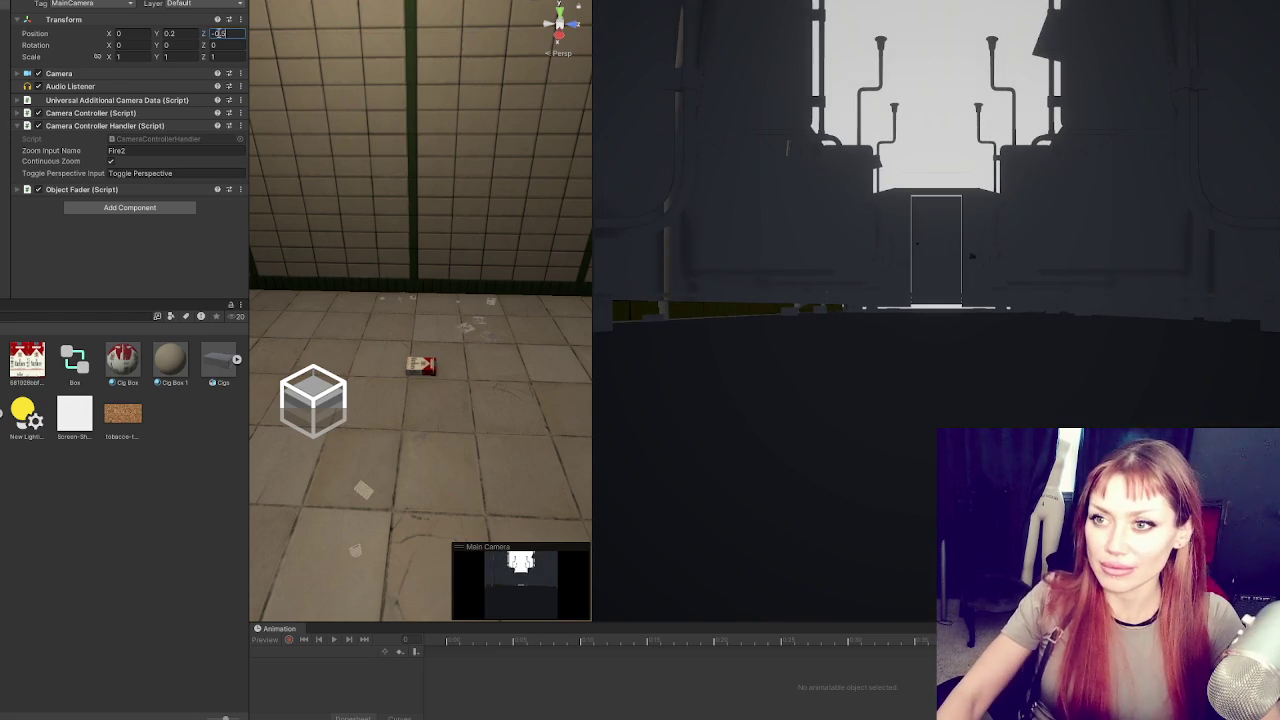
left_click(172, 33)
type("0.1")
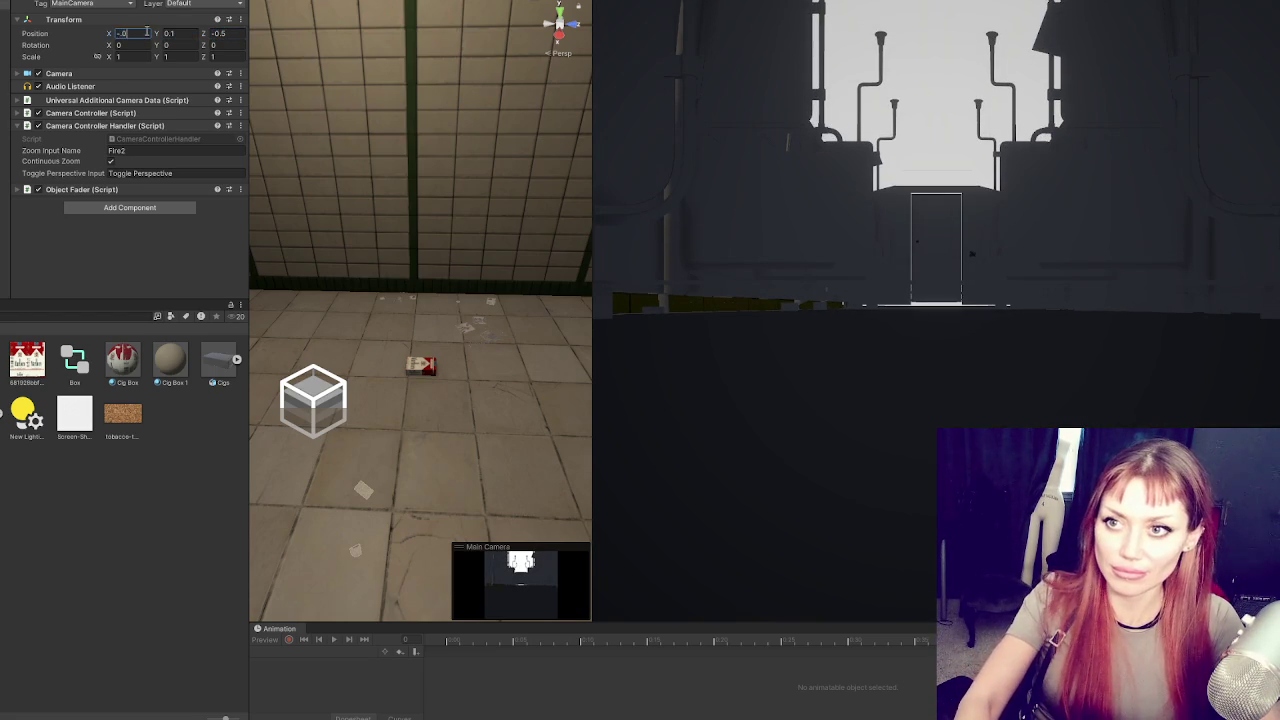
type("5885")
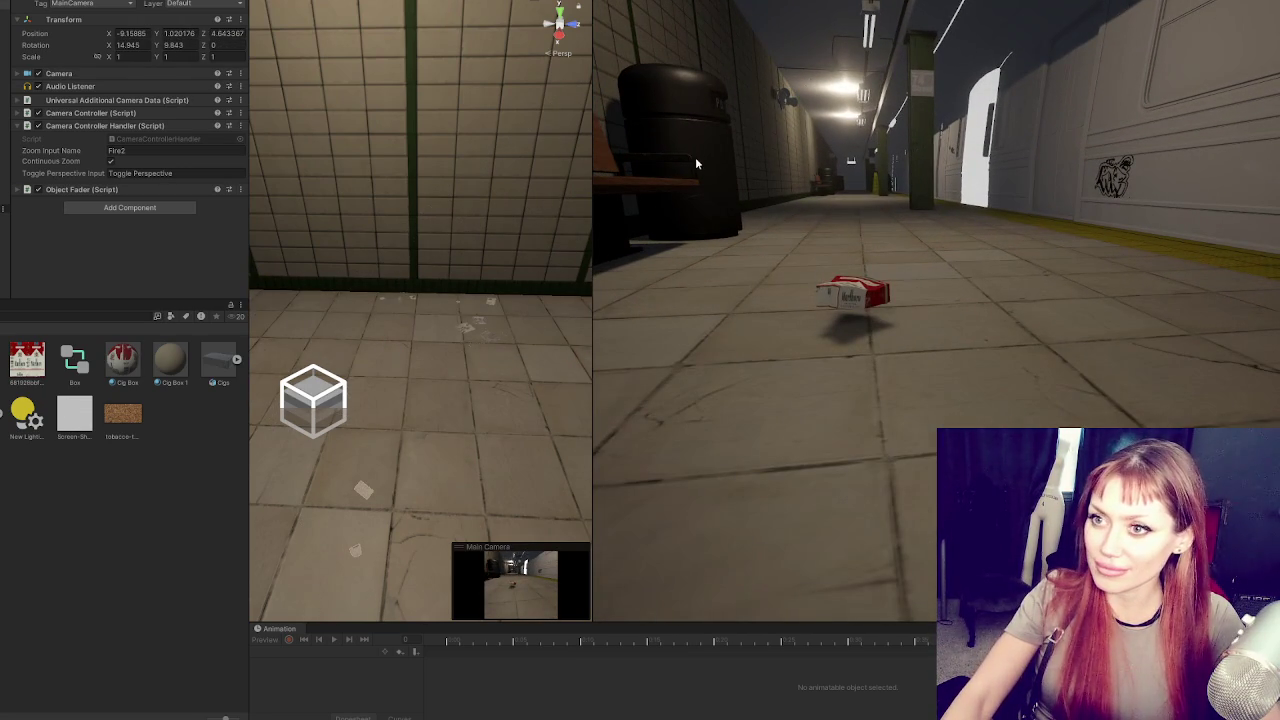
key("ctrl+p")
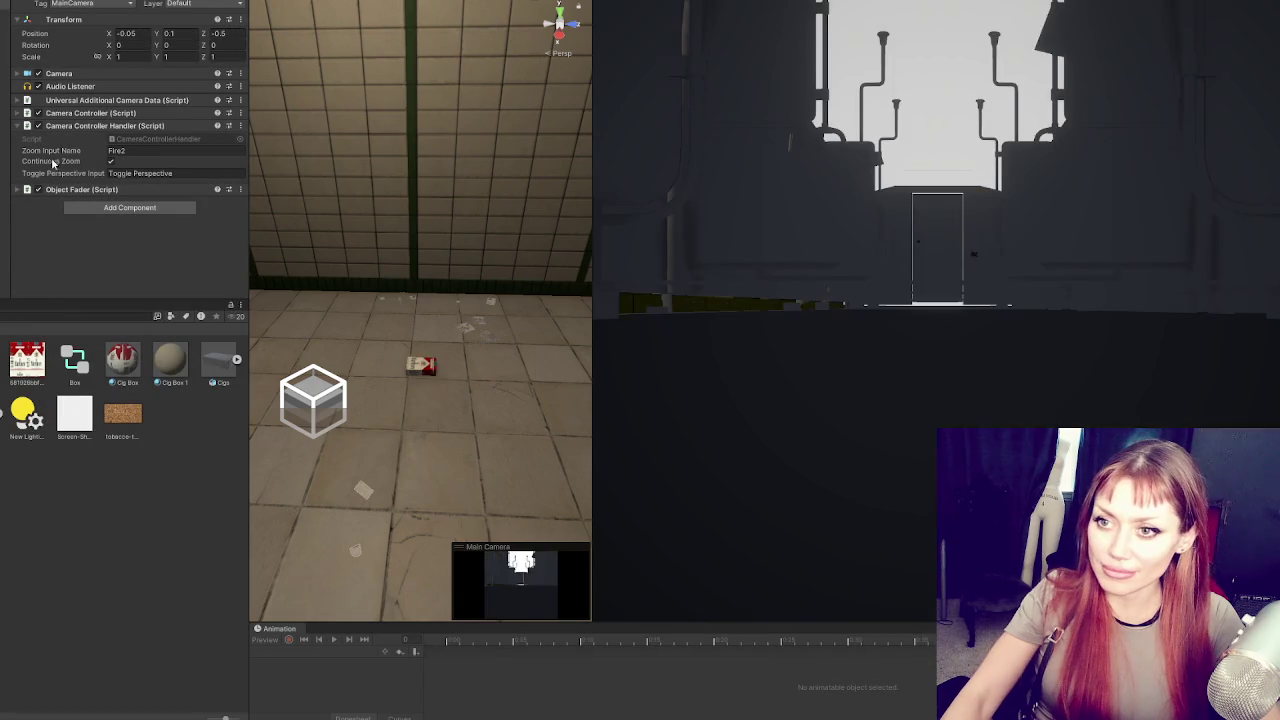
left_click(87, 101)
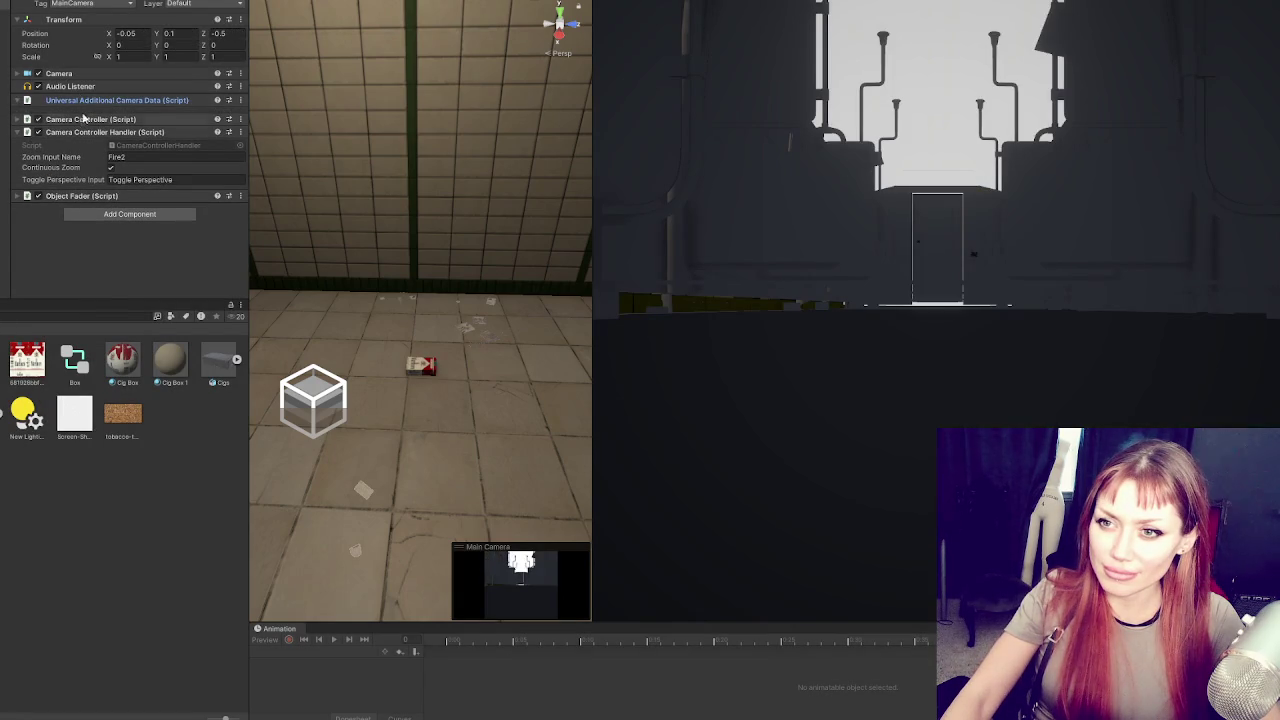
Anchor the camera to the Hips bone, play-test, then set anchor offset Y to 0
left_click(82, 120)
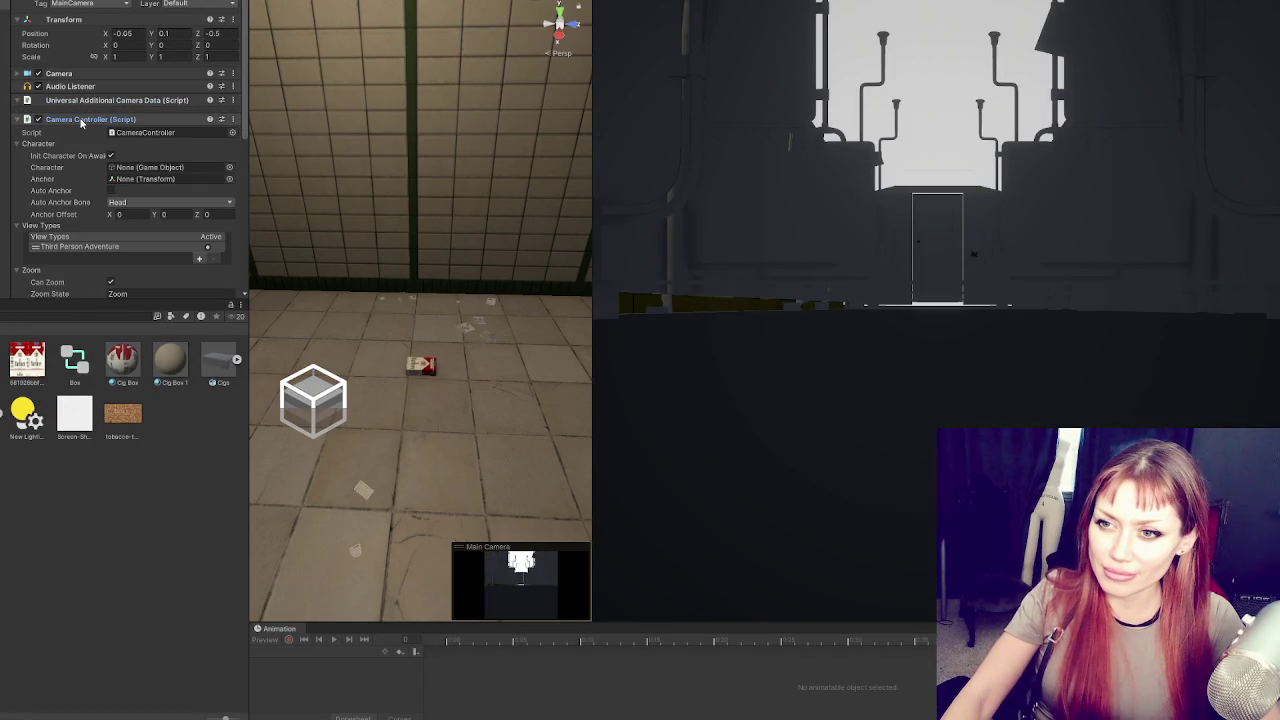
left_click(126, 202)
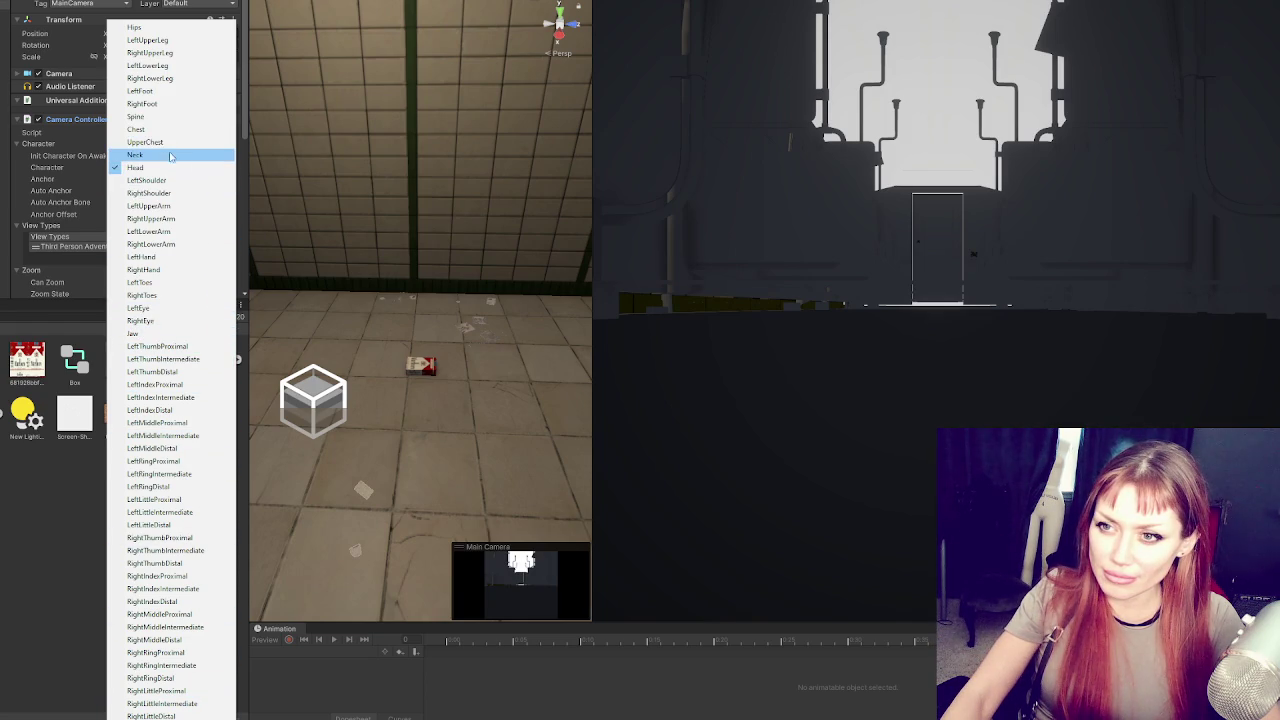
left_click(155, 29)
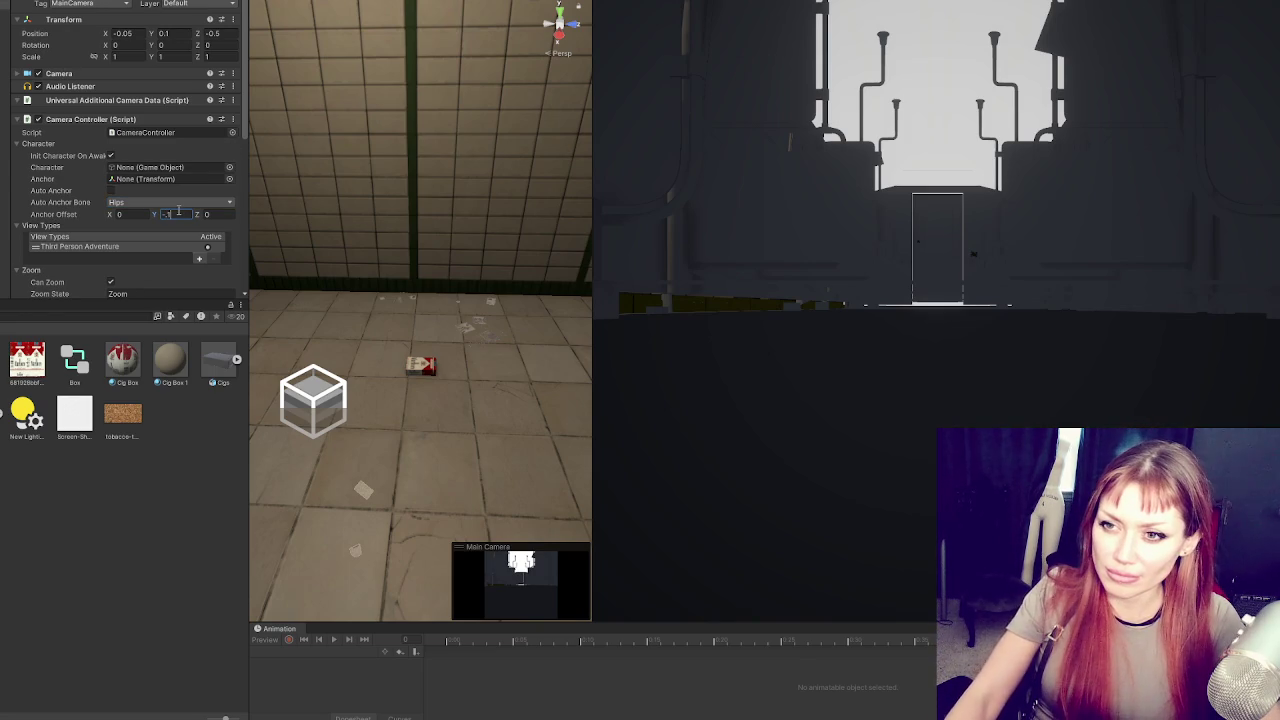
key("ctrl+p")
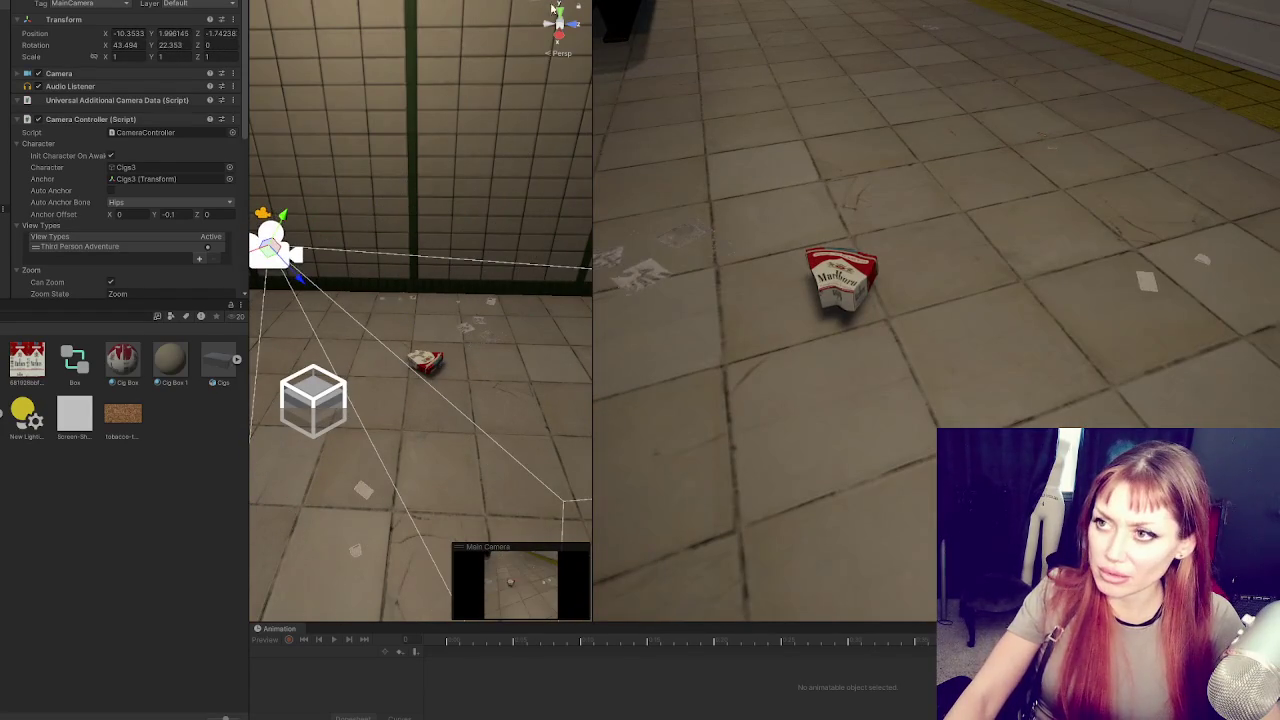
key("ctrl+p")
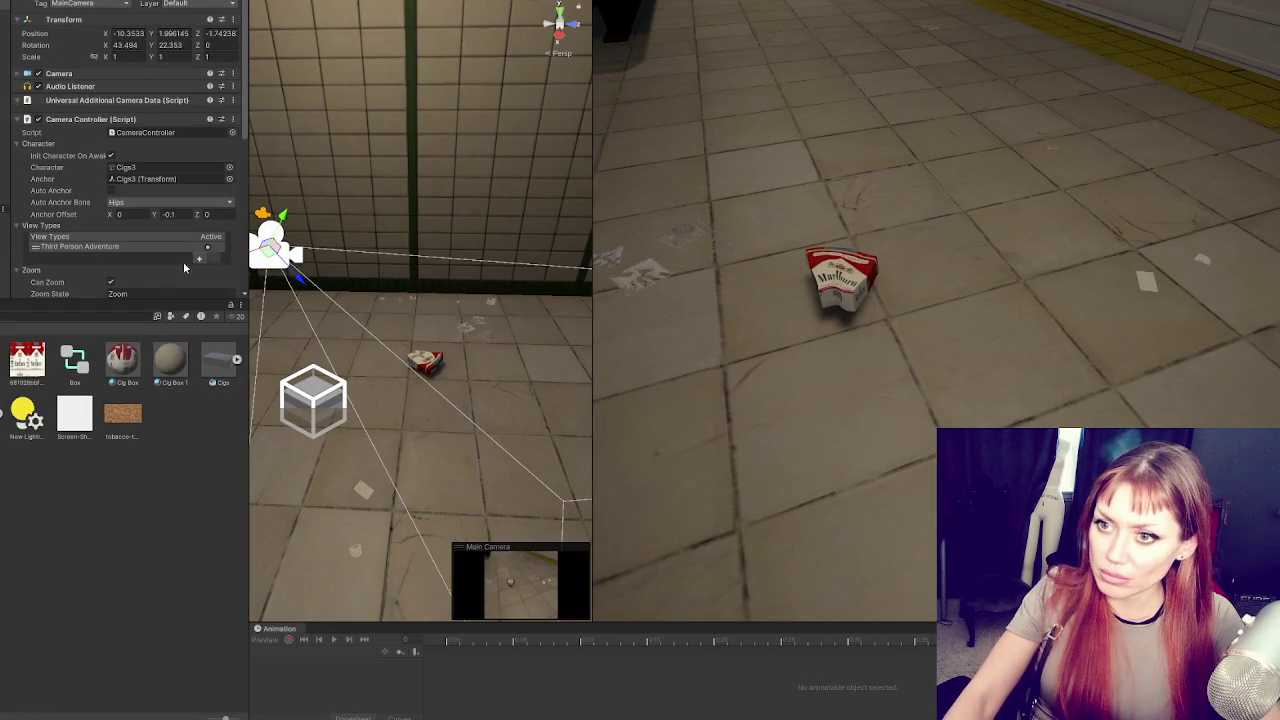
type("0")
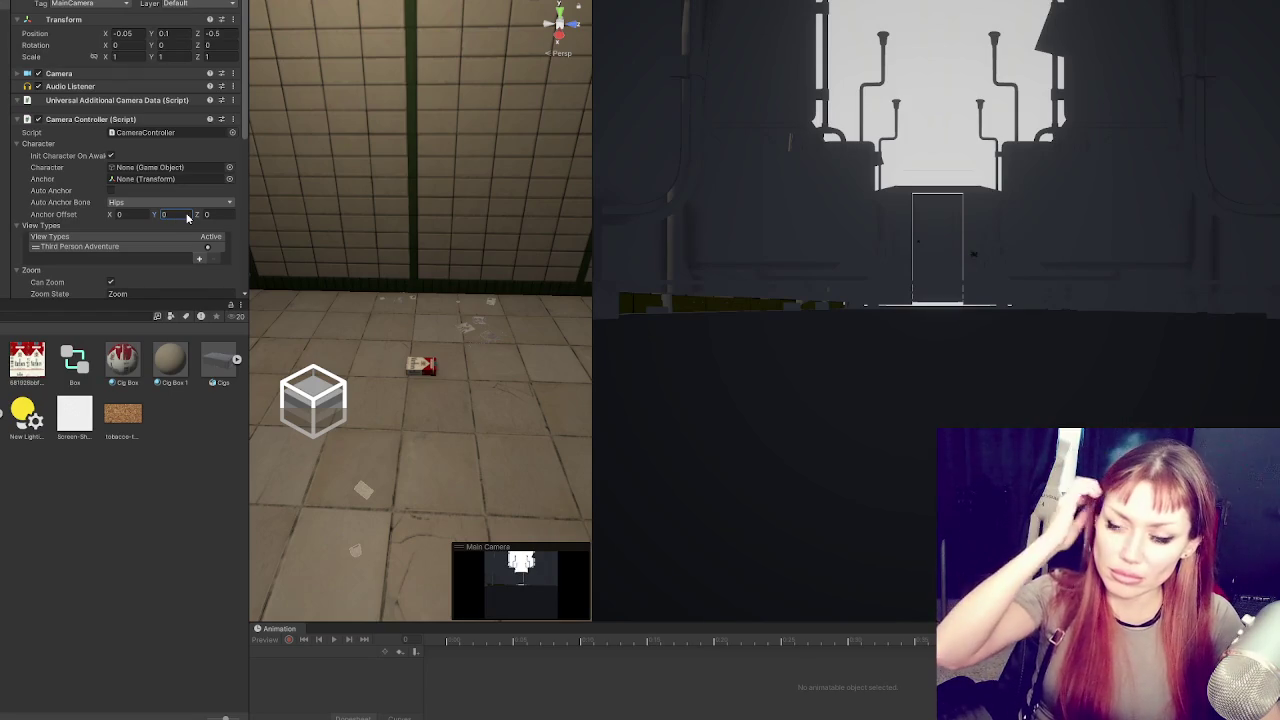
Set the Camera Controller's Auto Anchor Bone to Hips
scroll(180, 147, "down", 3)
left_click(156, 139)
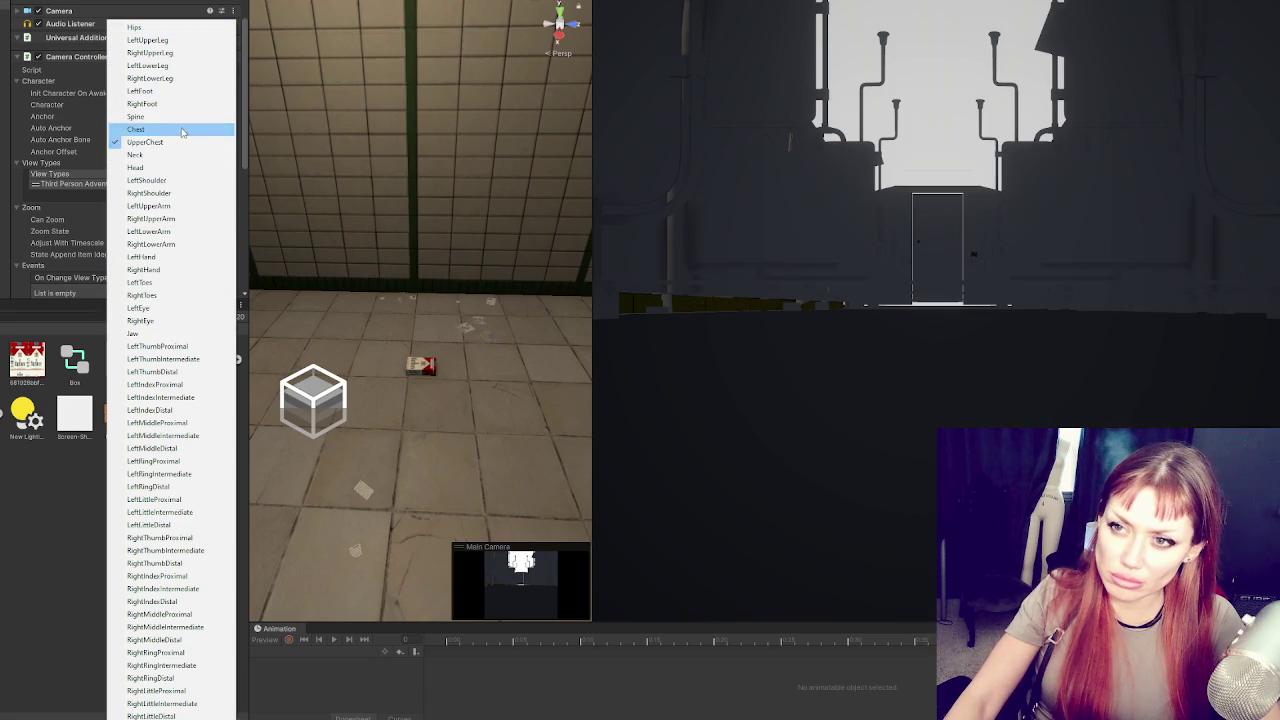
left_click(150, 27)
left_click(146, 139)
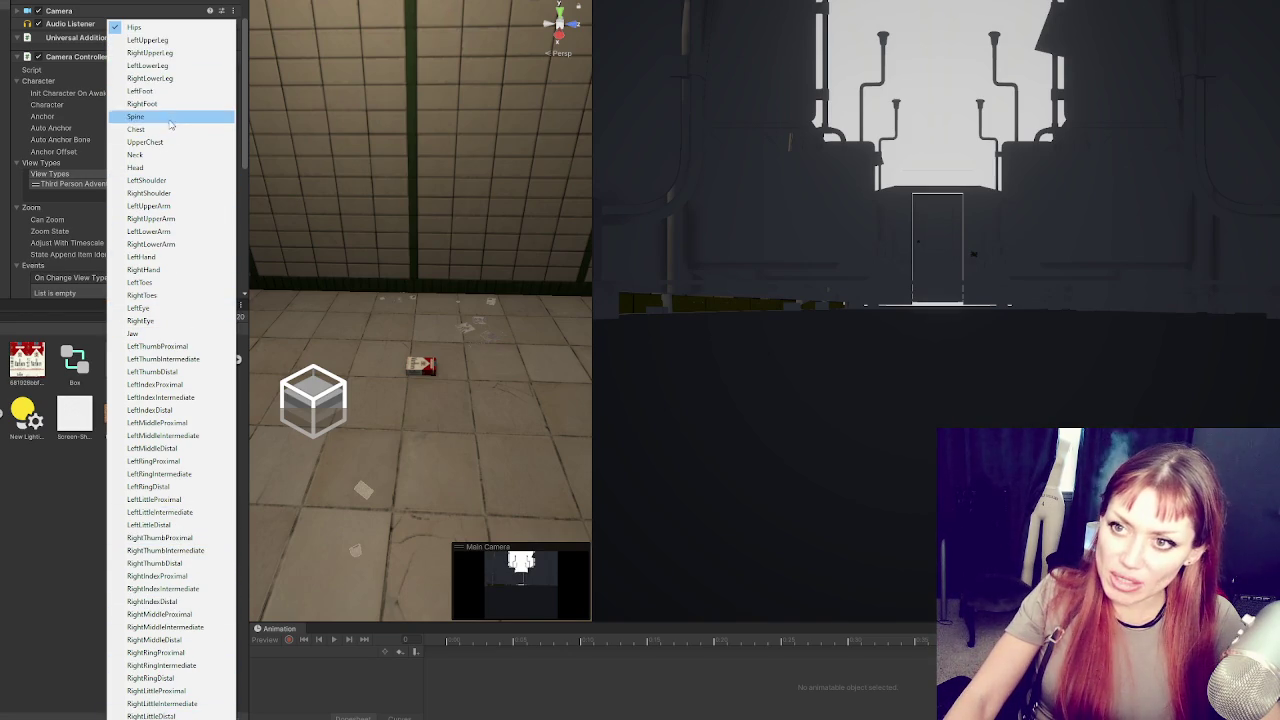
left_click(152, 28)
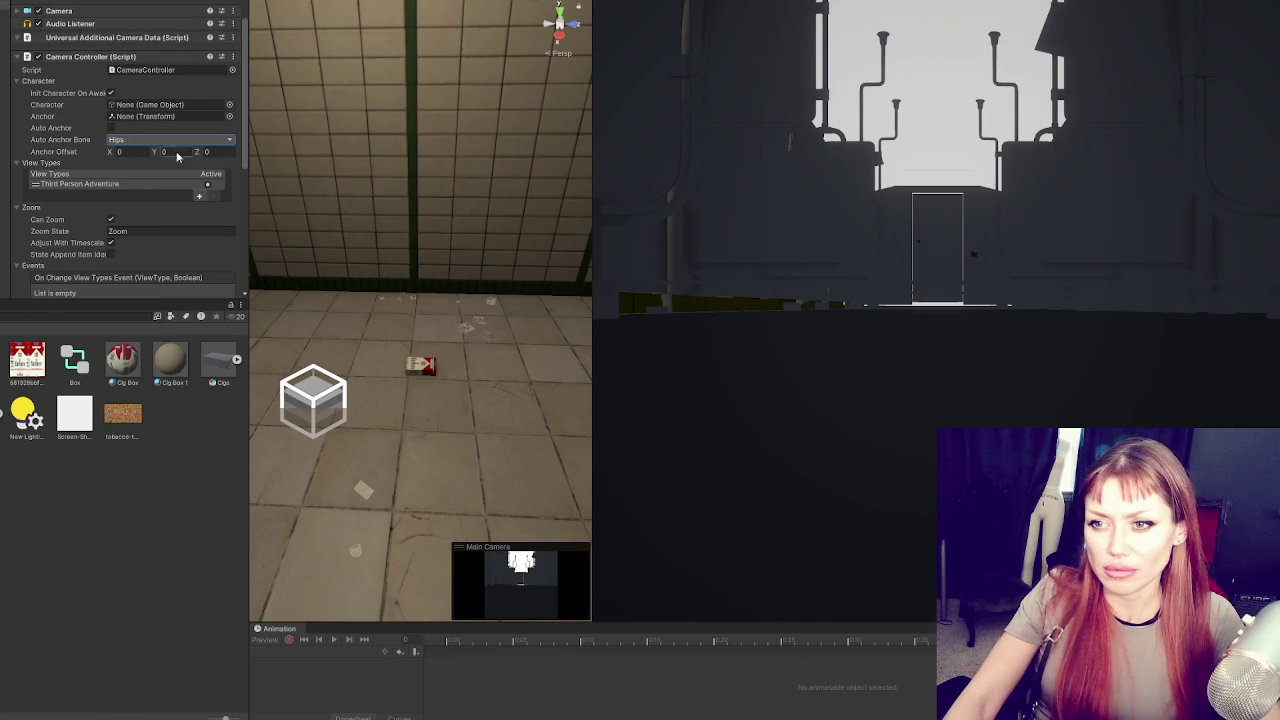
Zero the camera's Transform position to 0, 0, 0 and walk the pack in a play test
scroll(169, 158, "down", 5)
scroll(171, 163, "up", 8)
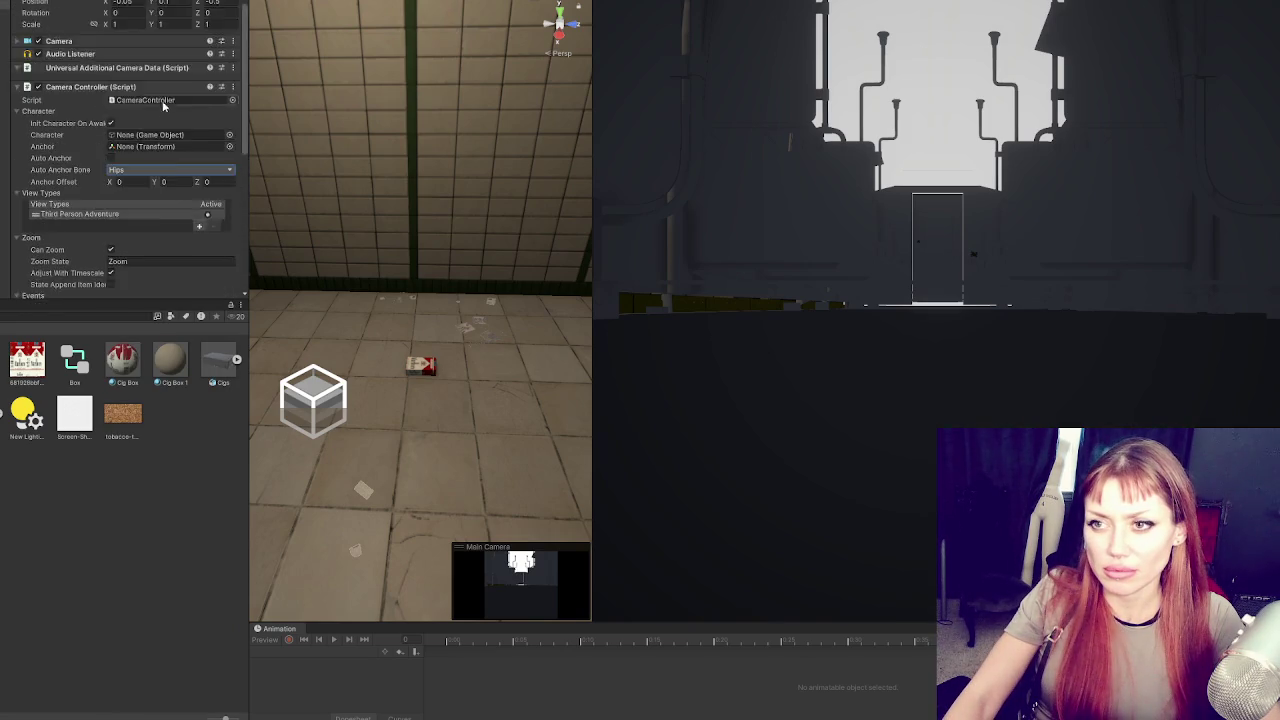
type("0")
key("Tab")
type("0")
key("Tab")
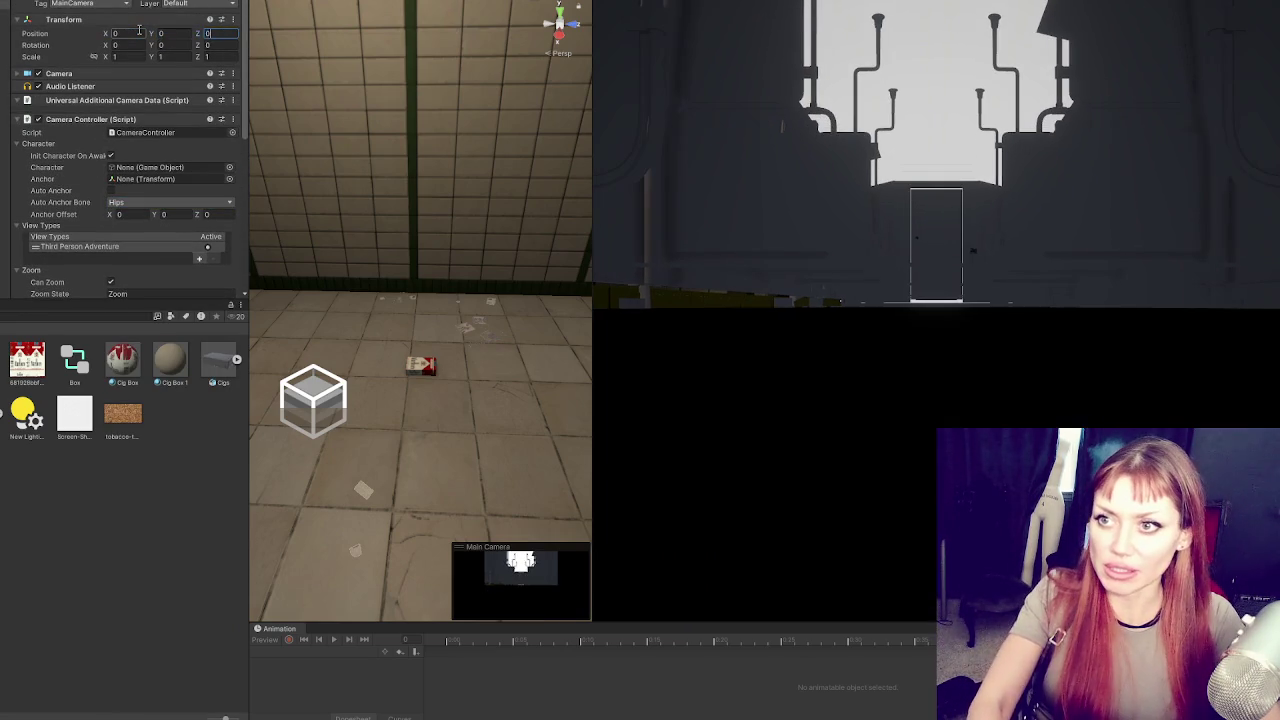
type("0")
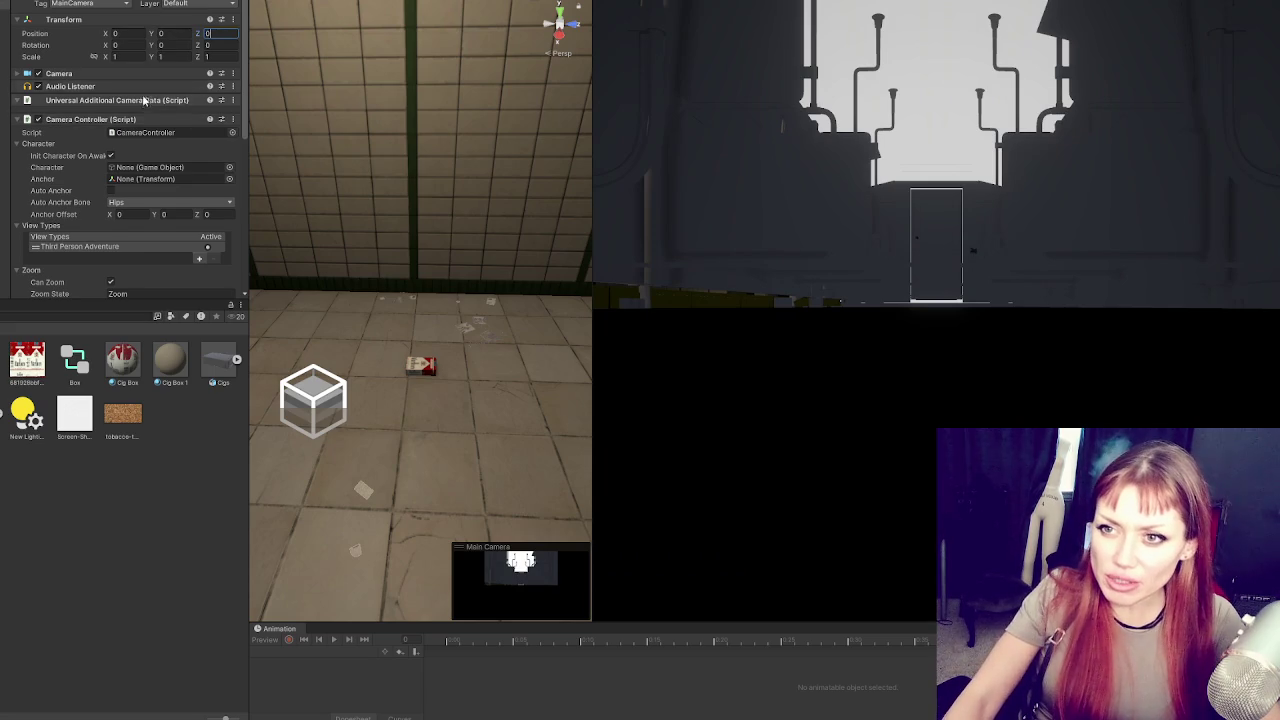
left_click(133, 119)
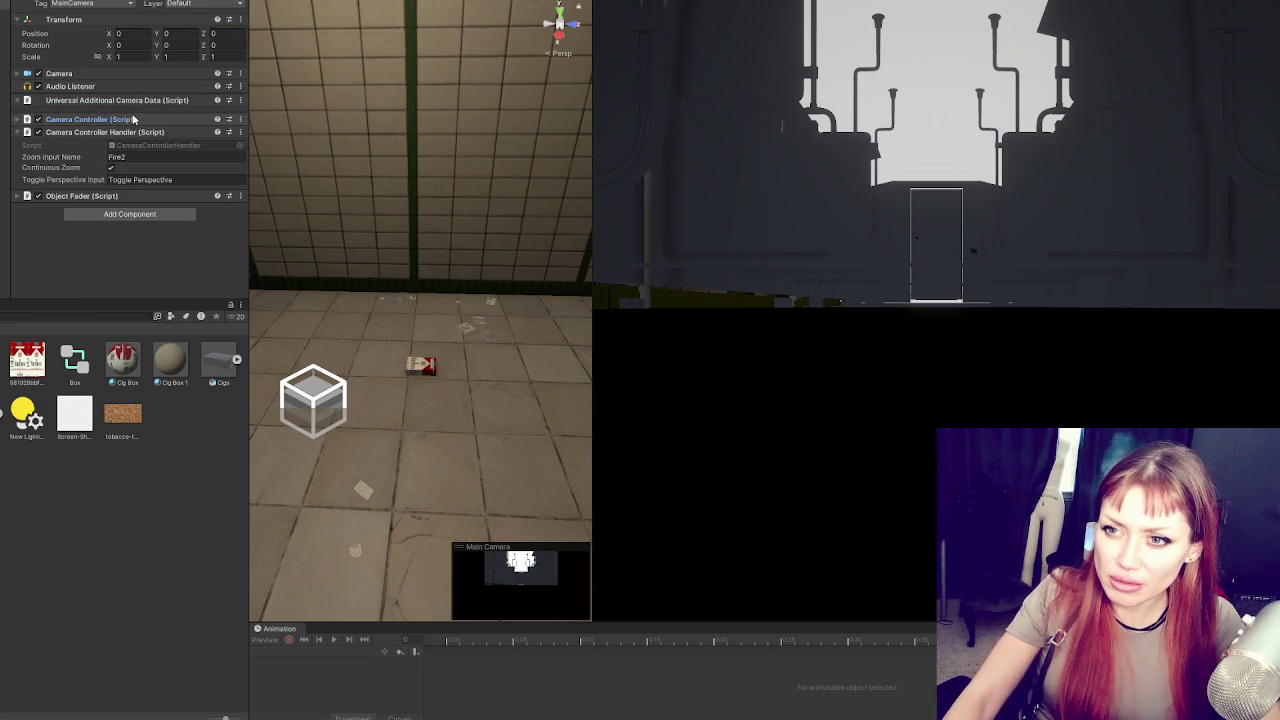
left_click(133, 119)
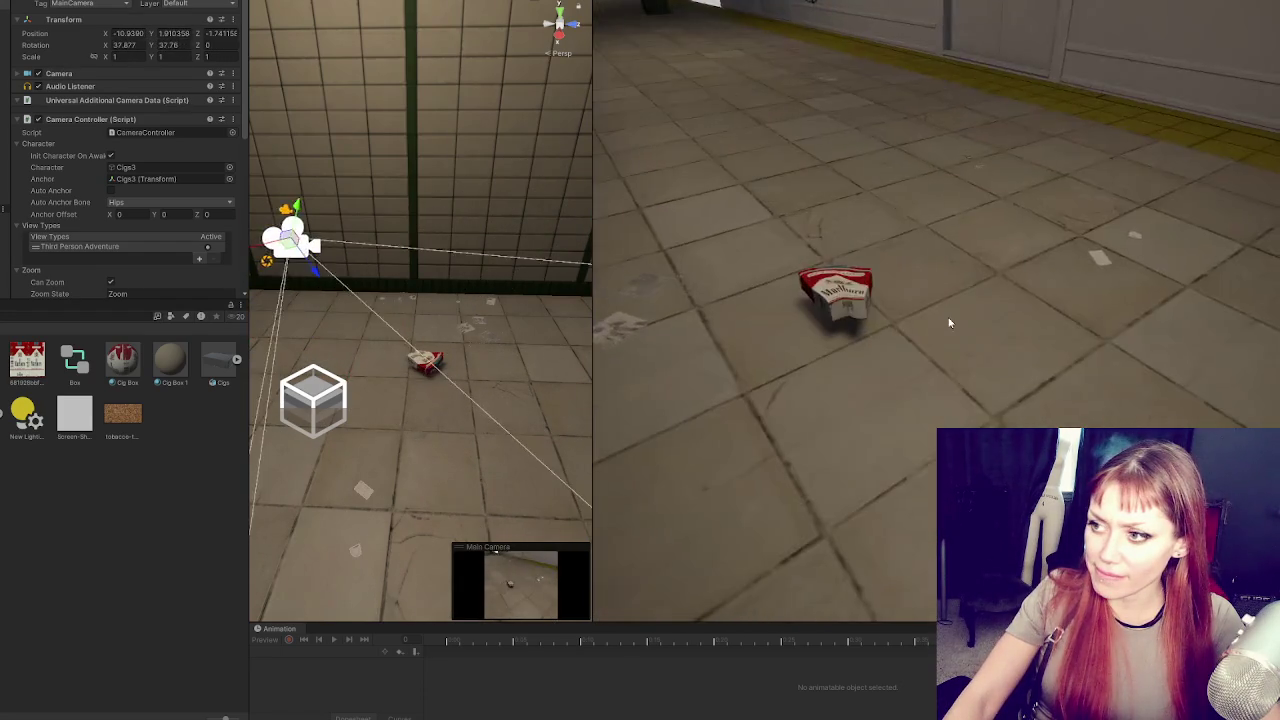
key("w")
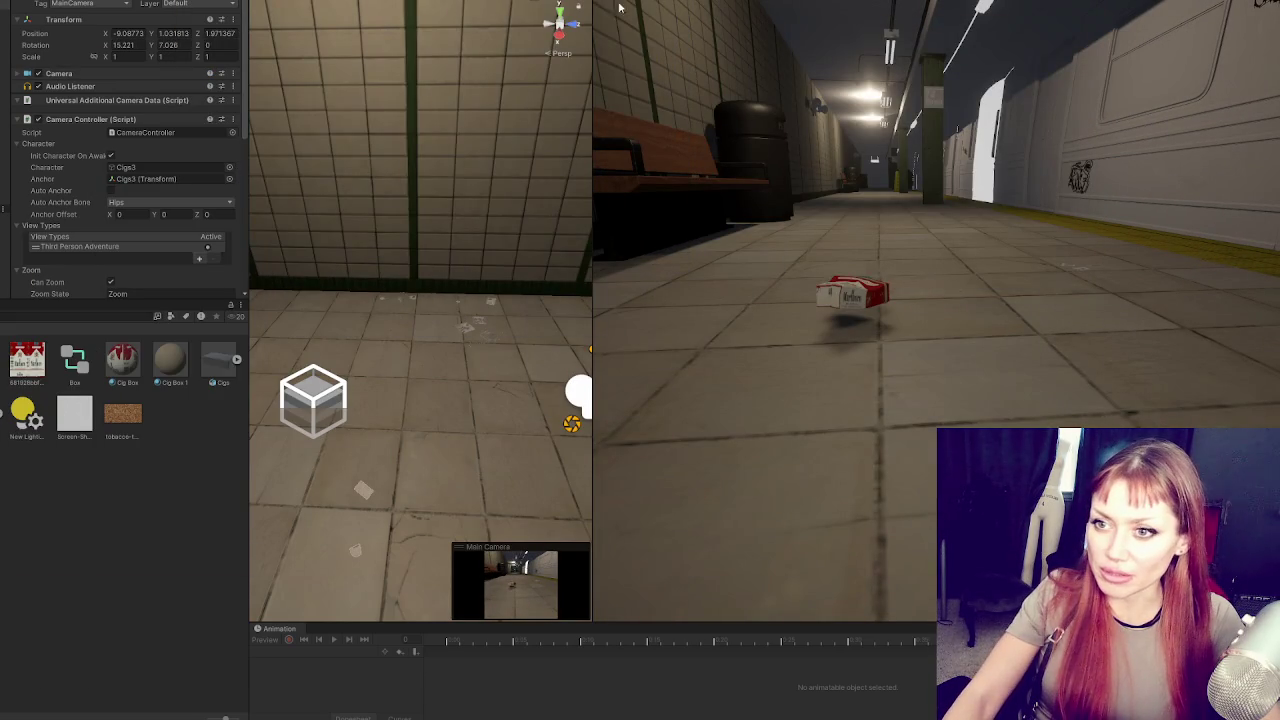
key("ctrl+p")
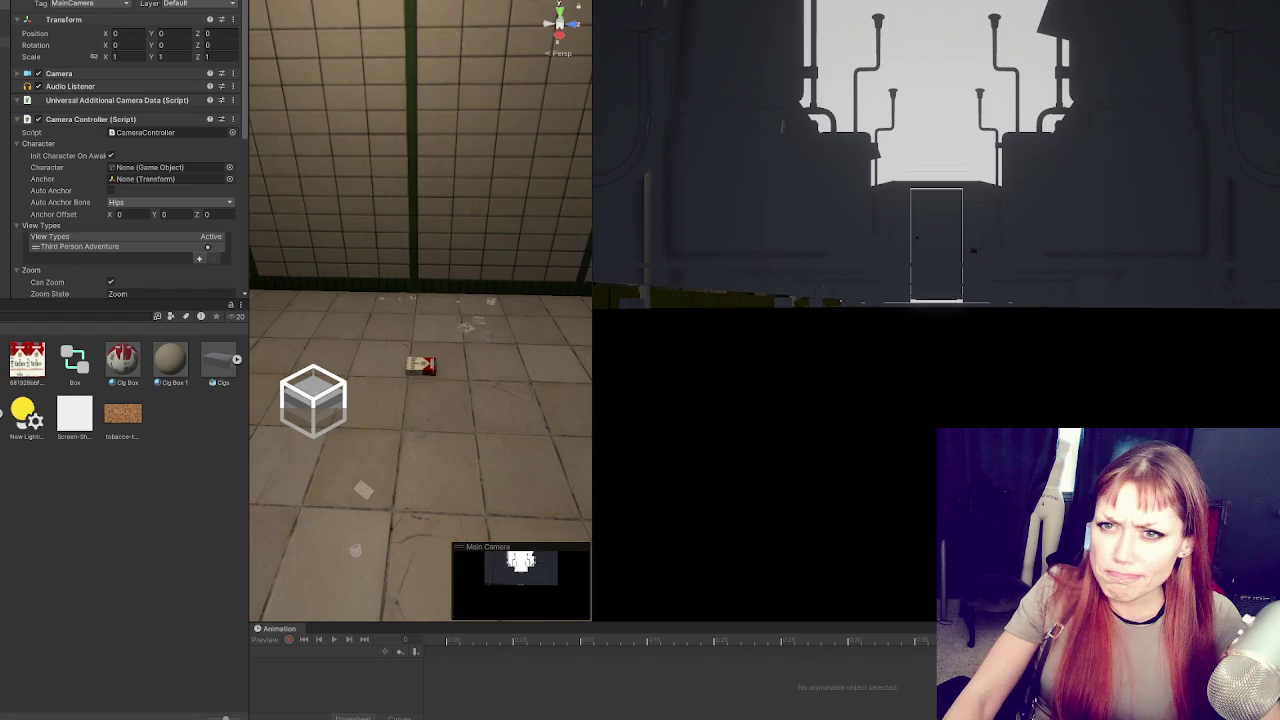
End the play test, enter -3 for anchor offset Y, and show the Camera's projection settings
scroll(117, 70, "down", 3)
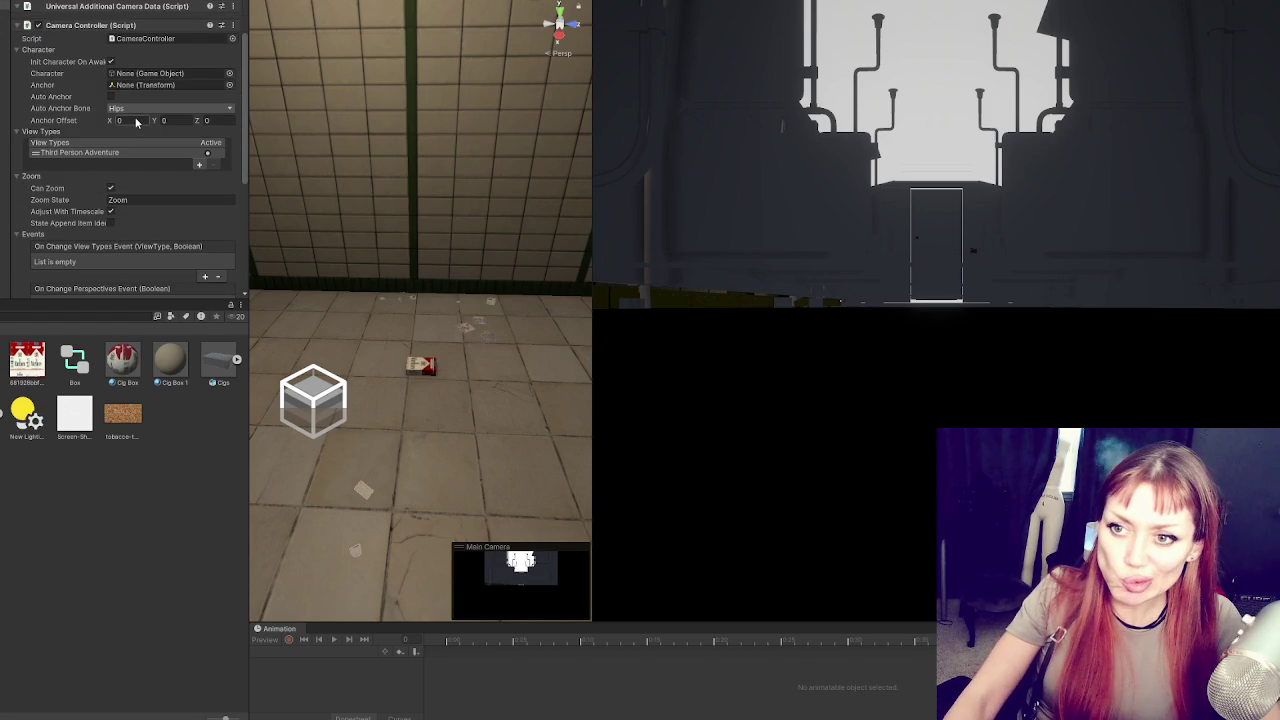
scroll(137, 120, "down", 3)
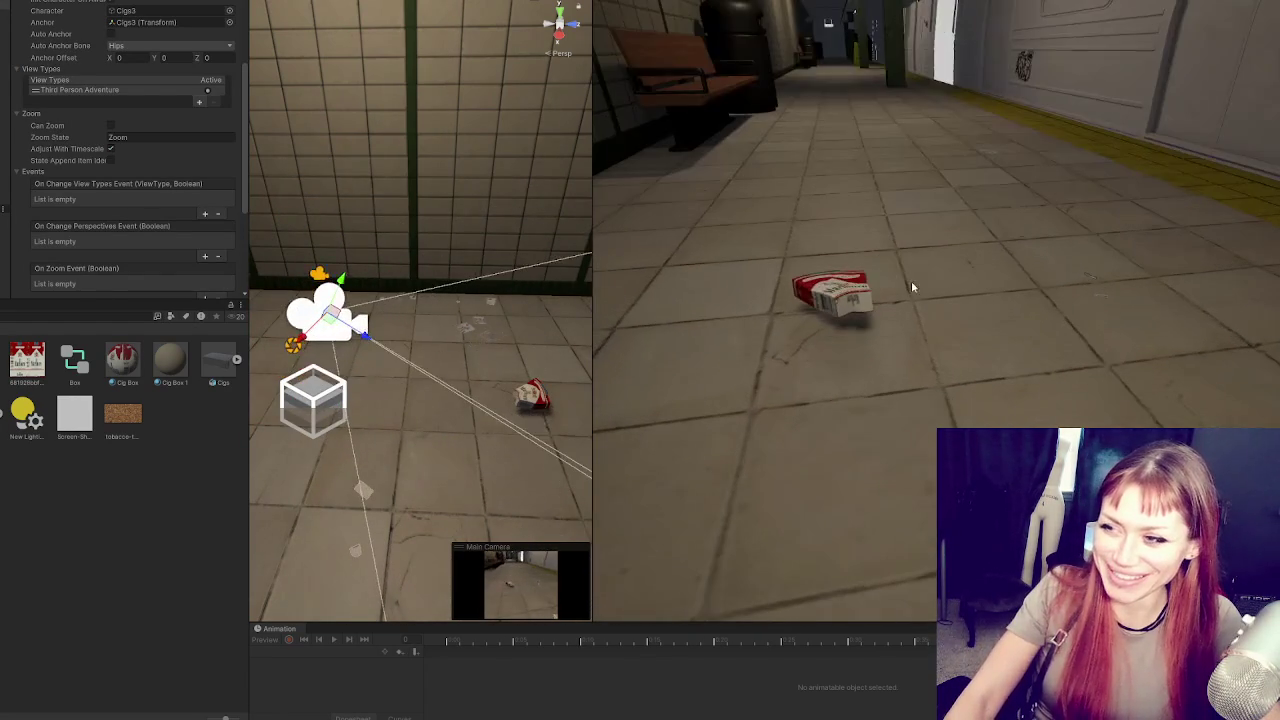
key("ctrl+p")
scroll(98, 273, "up", 2)
type("-")
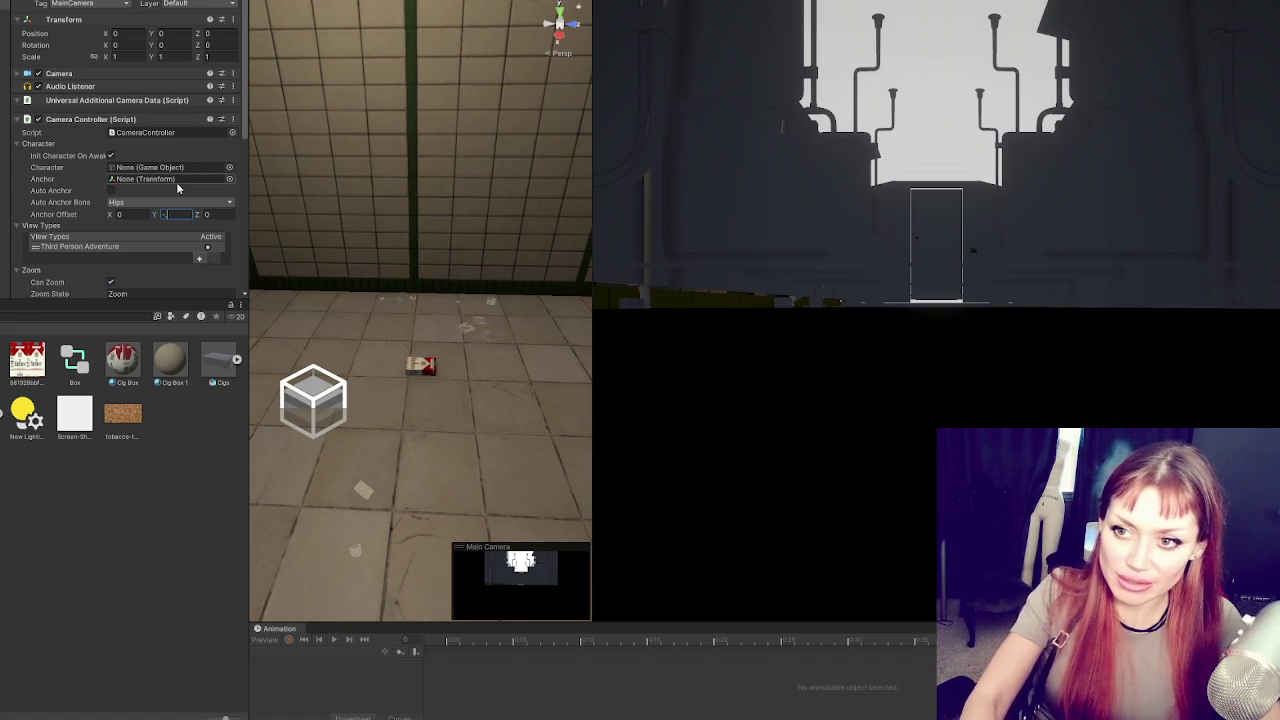
type("3")
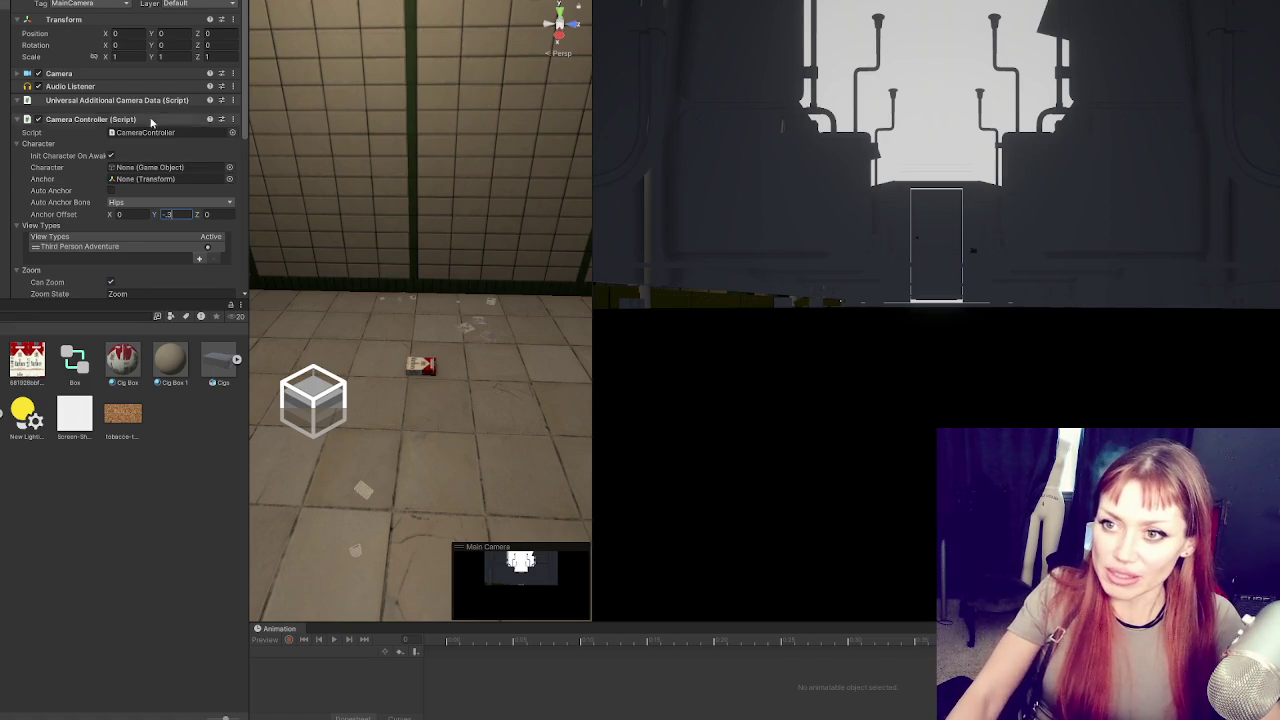
scroll(145, 140, "down", 5)
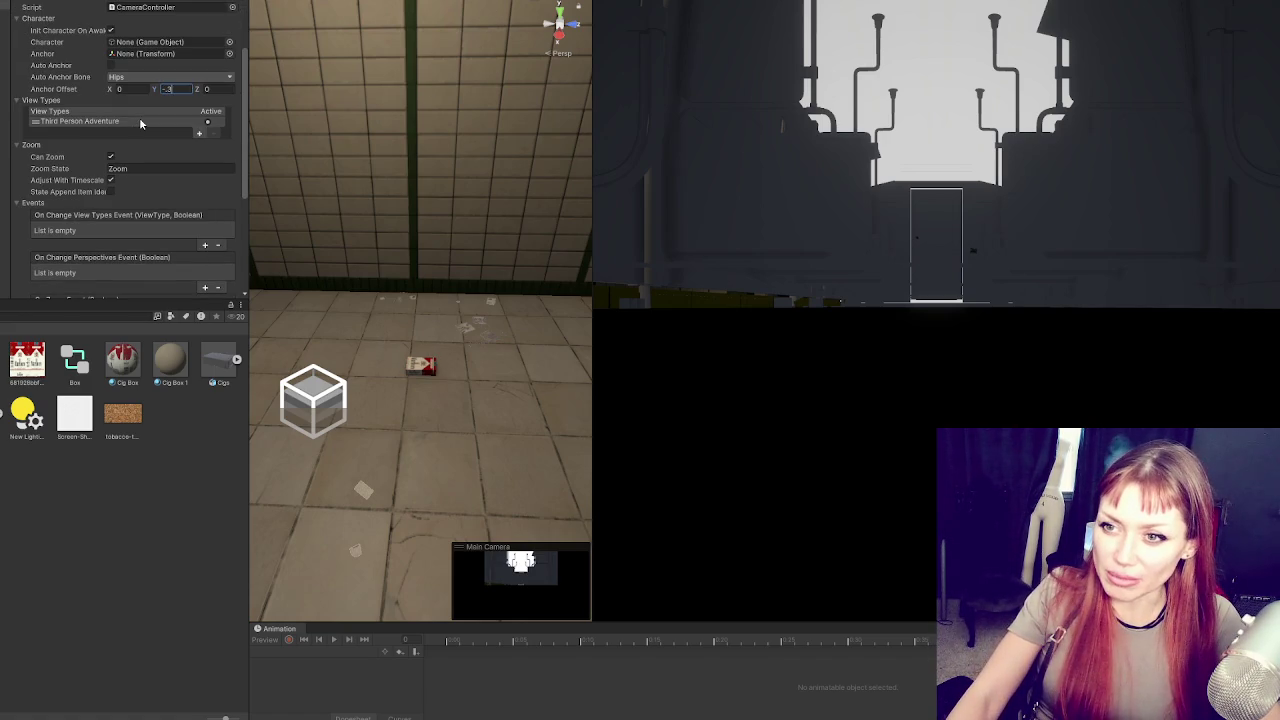
scroll(139, 117, "down", 7)
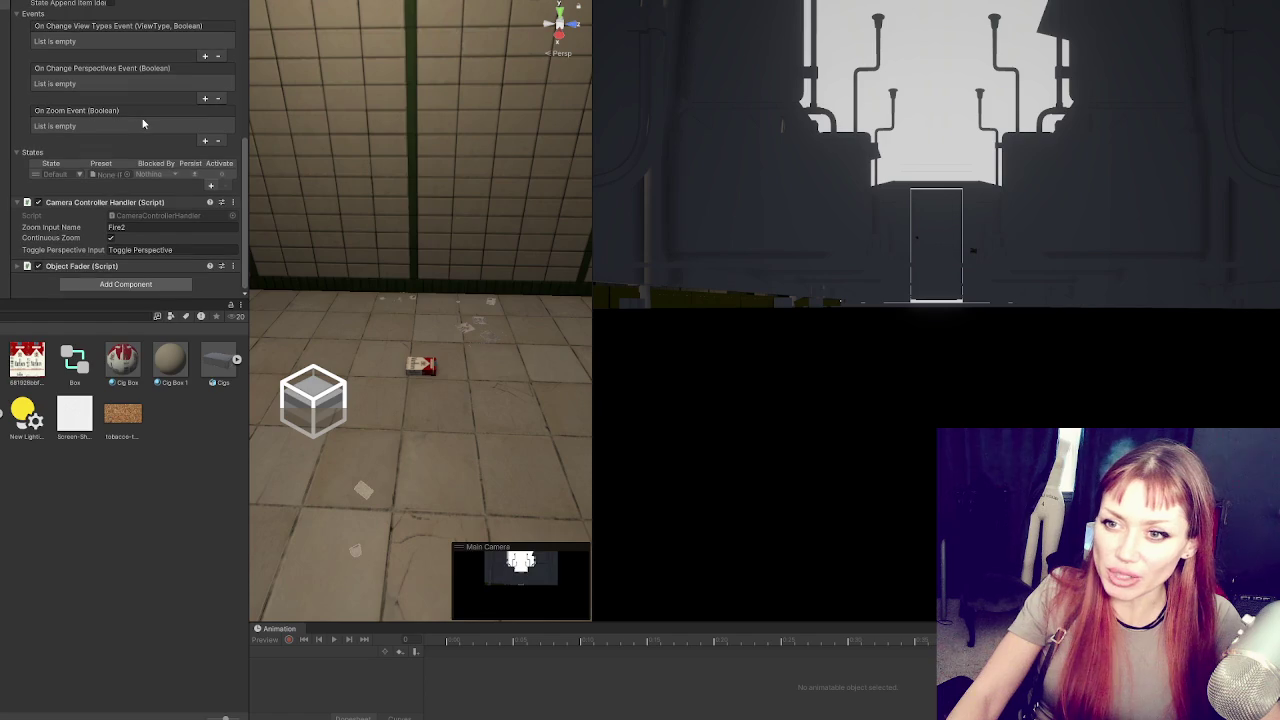
scroll(125, 230, "up", 12)
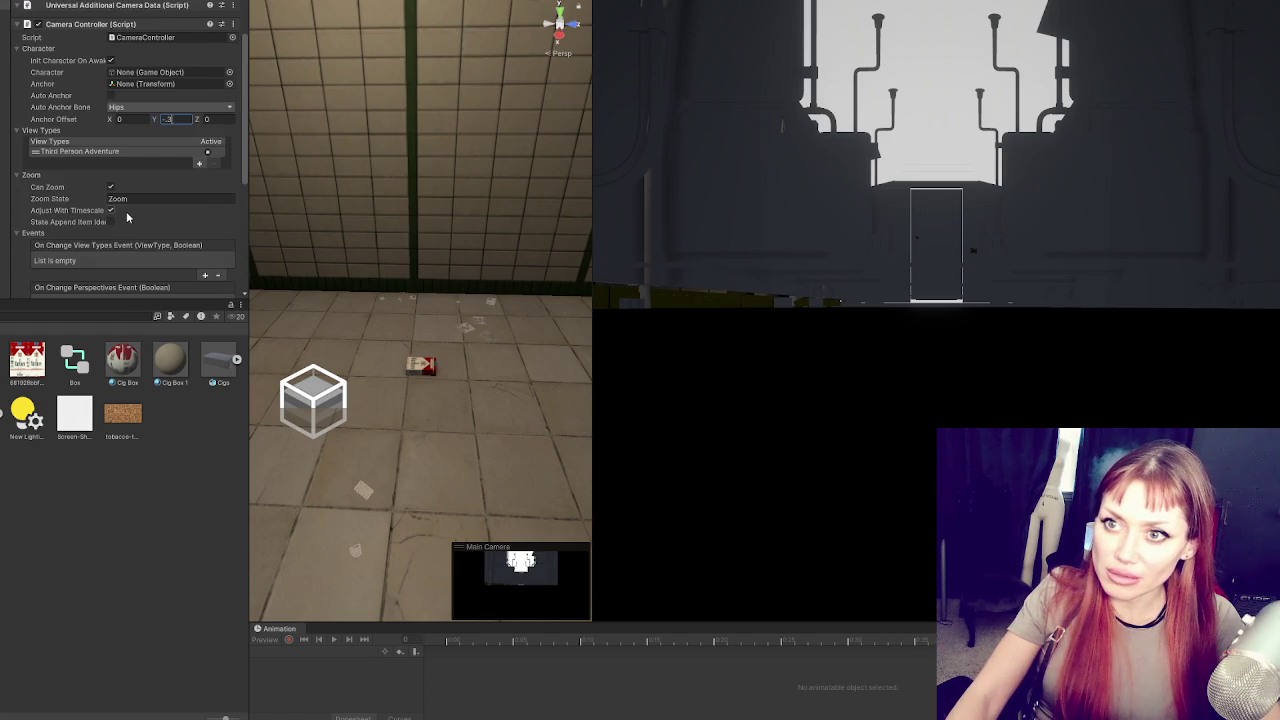
left_click(110, 73)
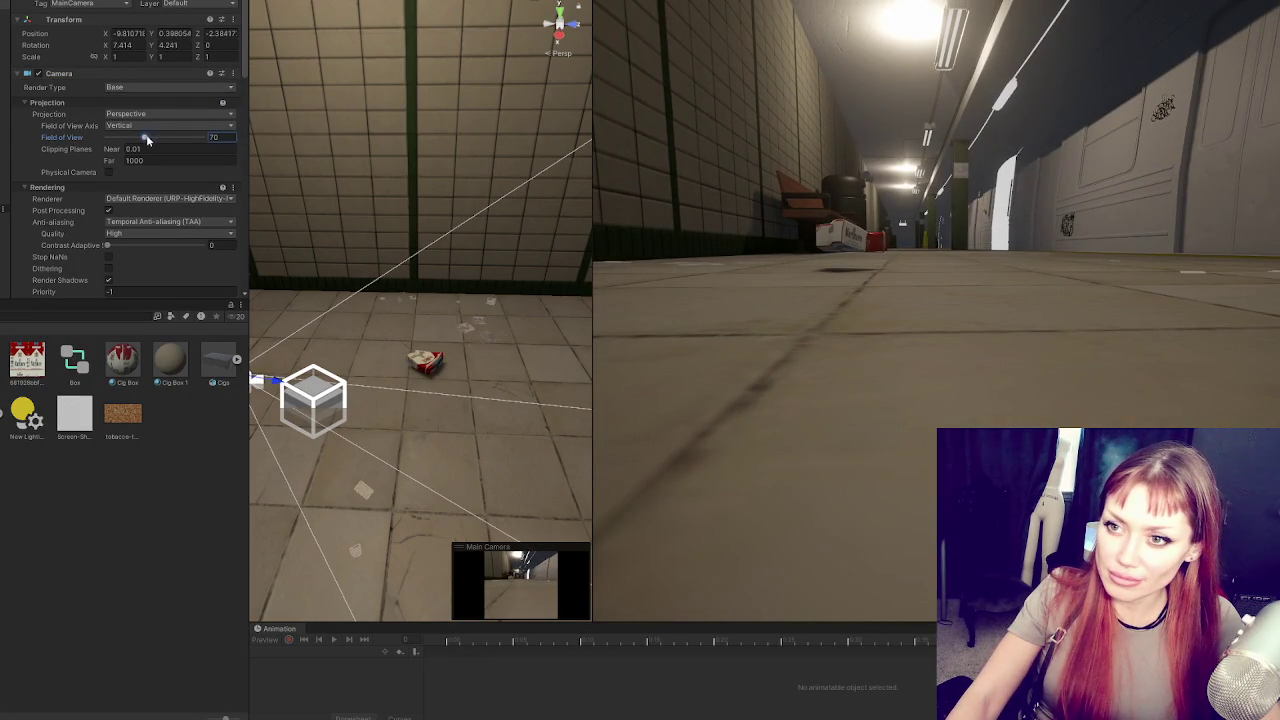
Widen the camera's field of view to 70 and play-test the pack walking down the corridor
left_click(214, 136)
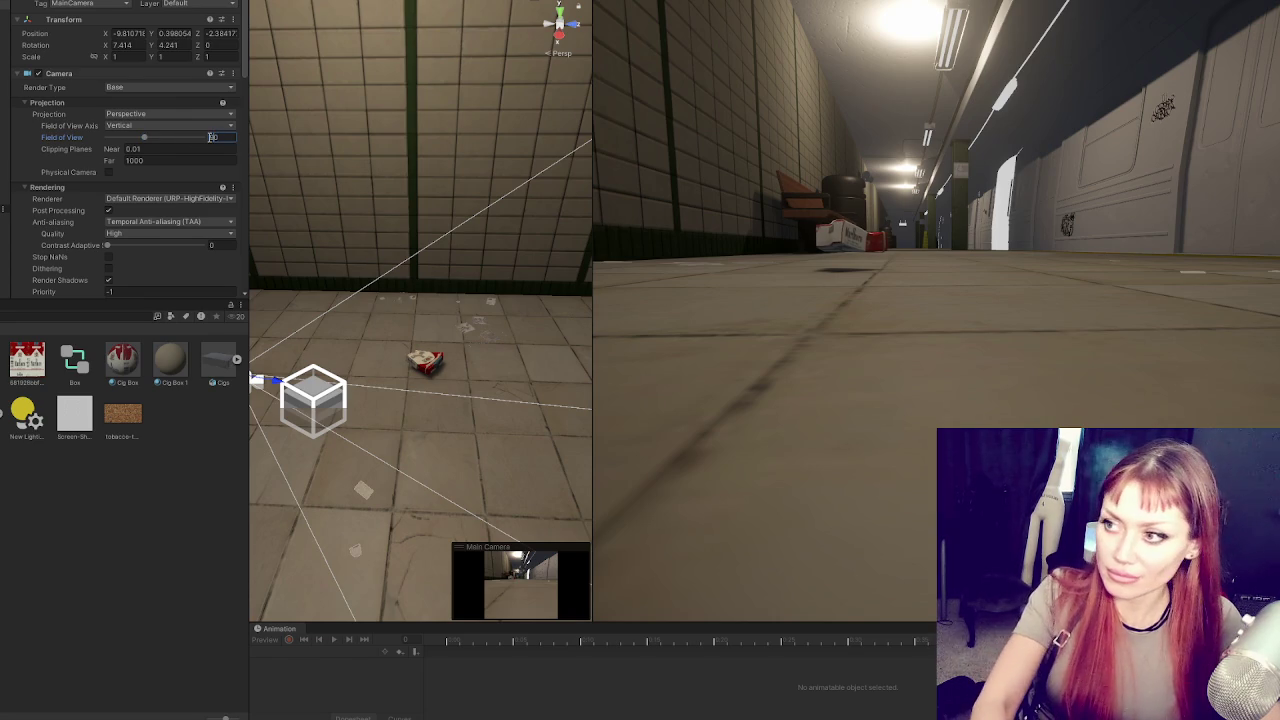
key("Return")
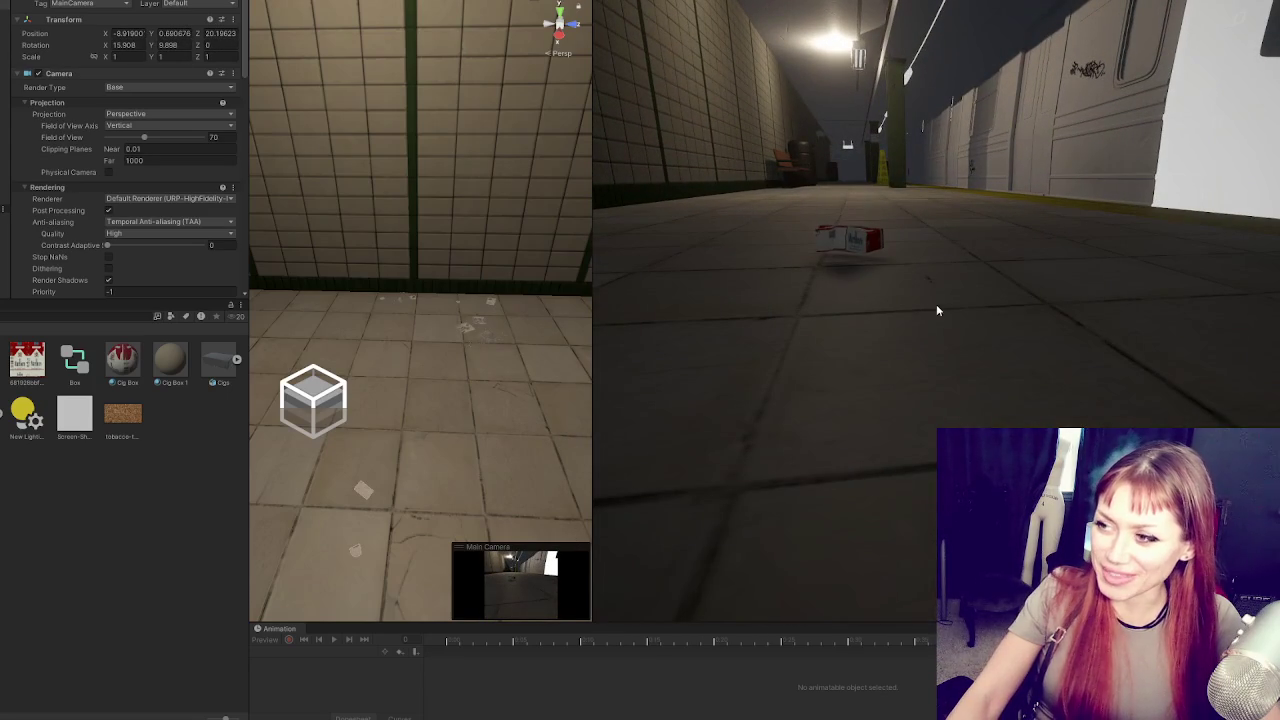
key("ctrl+p")
key("alt+Tab")
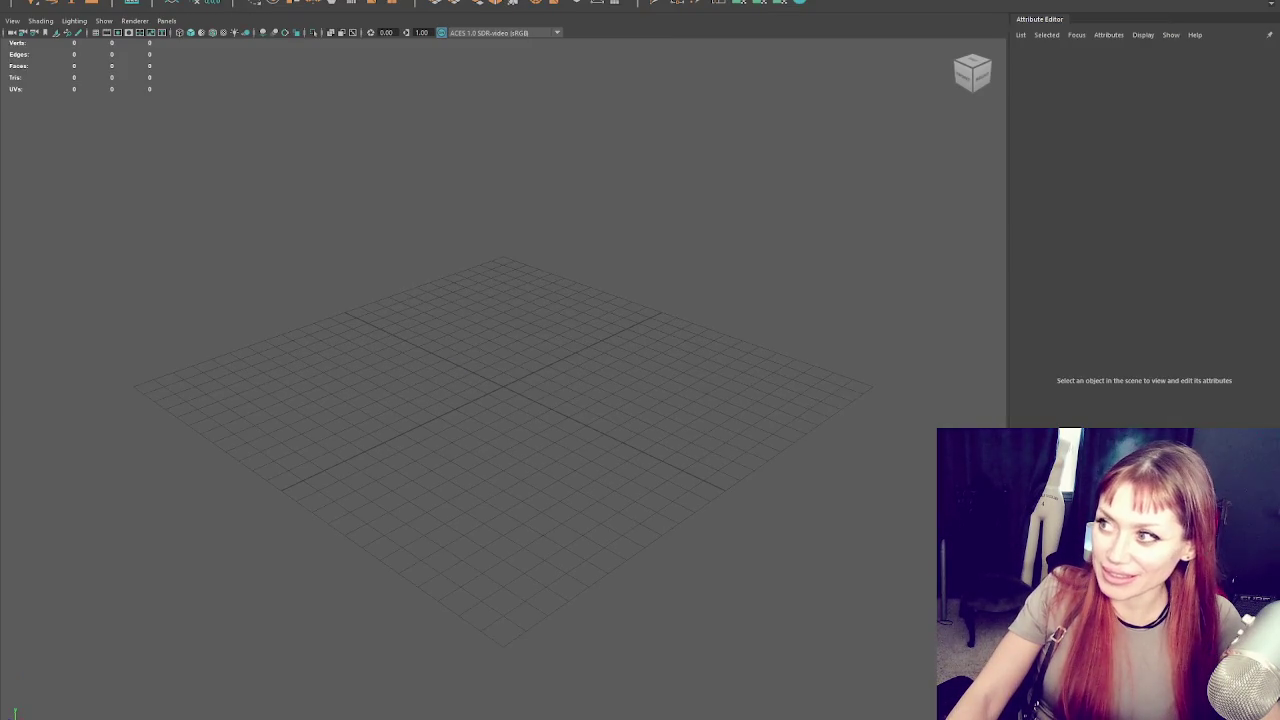
Start Paint Skin Weights on the cigarette-pack box and reposition its settings panel
mouse_move(549, 366)
left_mouse_down()
mouse_move(690, 388)
mouse_move(709, 409)
mouse_move(320, 214)
left_mouse_up()
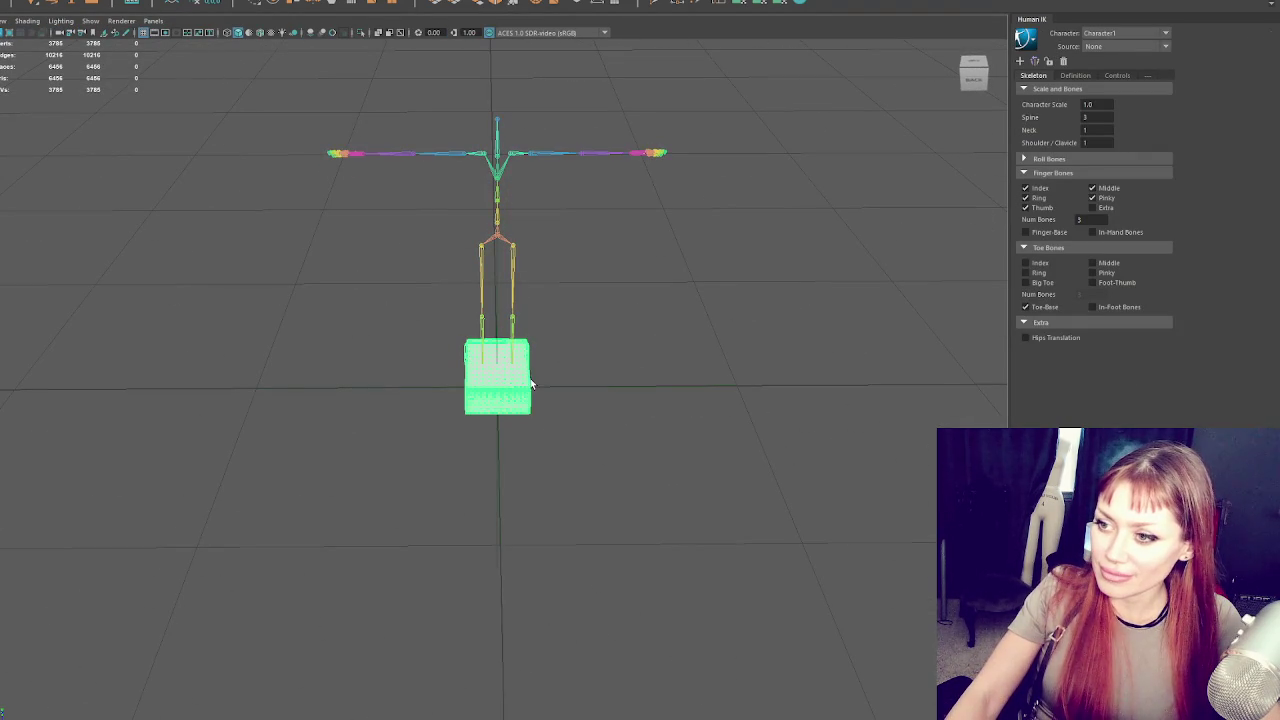
right_click(586, 164)
left_click(650, 214)
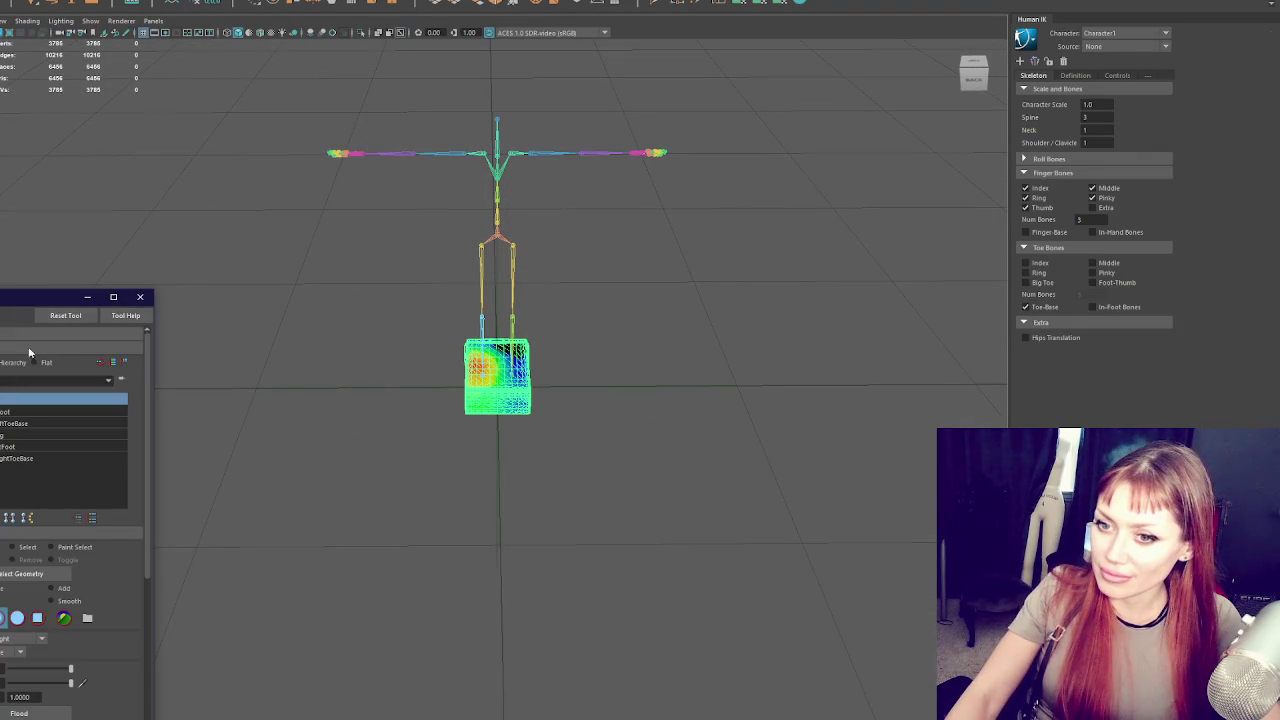
left_click_drag(16, 299, 82, 167)
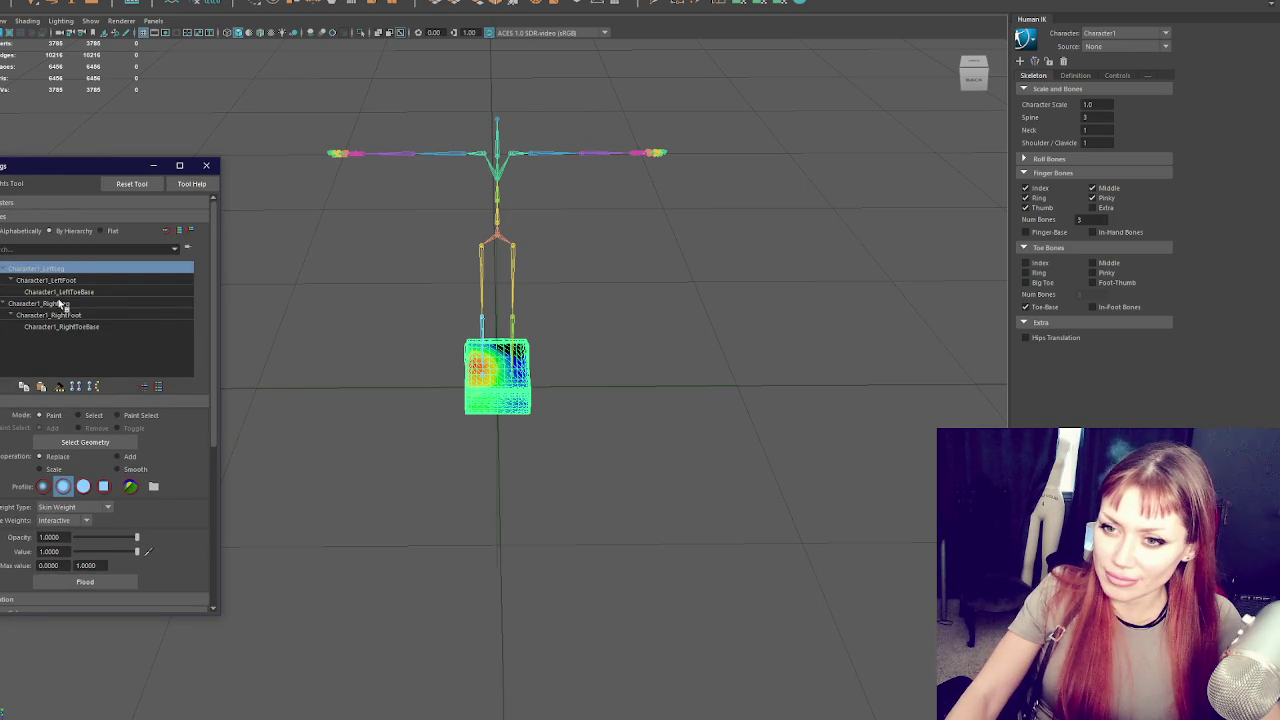
Inspect the box's weights for Character1_RightLeg, LeftToeBase, LeftFoot and RightFoot
left_click(145, 327)
left_click(155, 302)
left_click(157, 292)
left_click(169, 279)
left_click(164, 314)
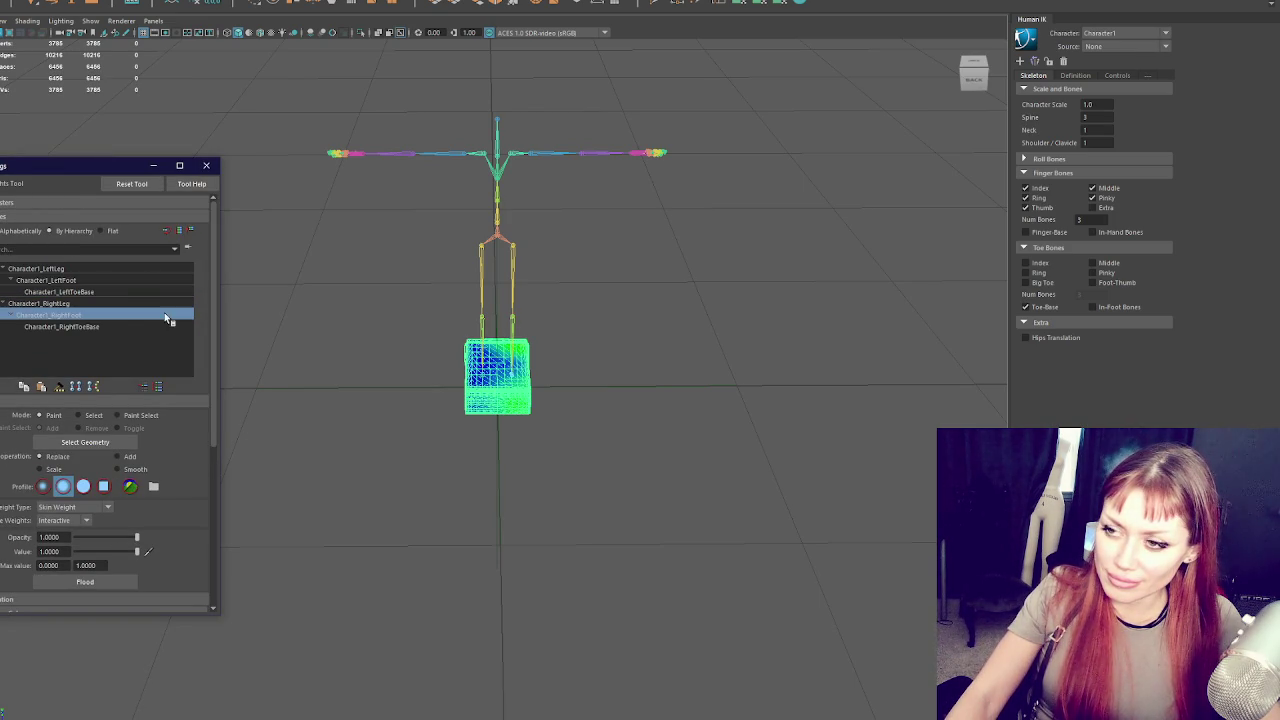
left_click(504, 234)
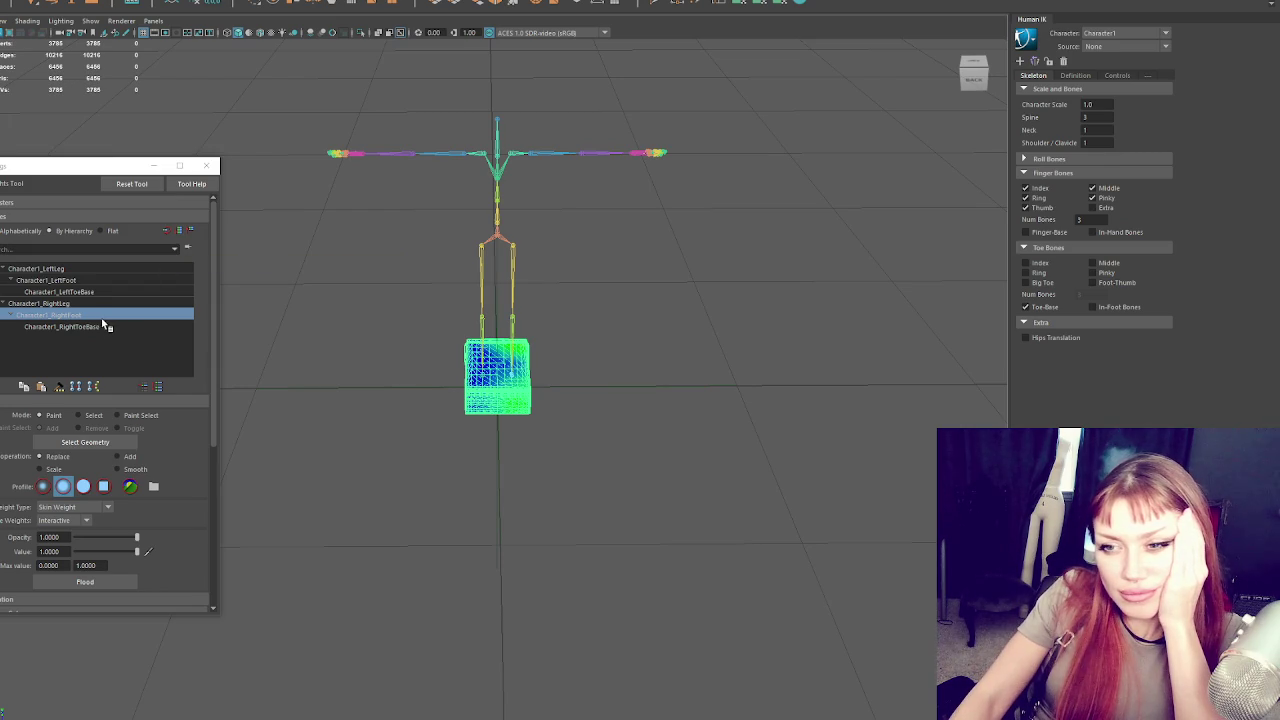
Resize the influence list and toggle it between Flat, By Hierarchy and alphabetical sorting
left_click(190, 231)
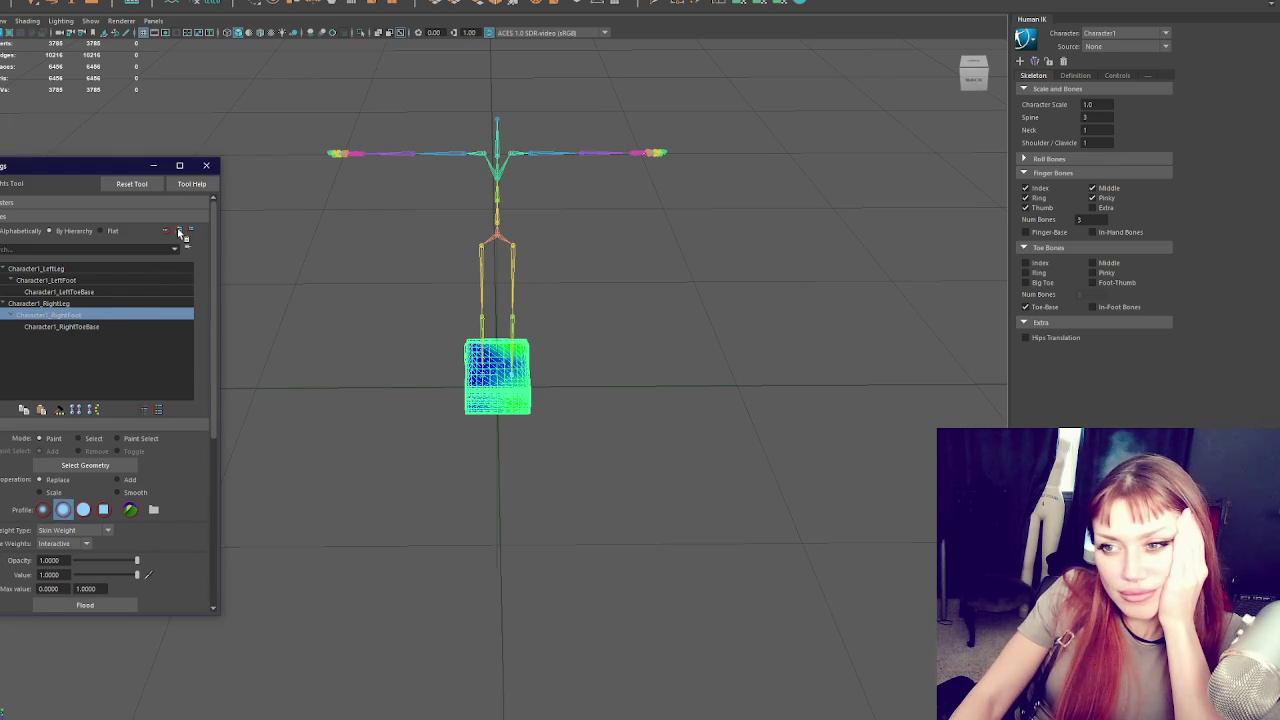
left_click(191, 231)
left_click(191, 231)
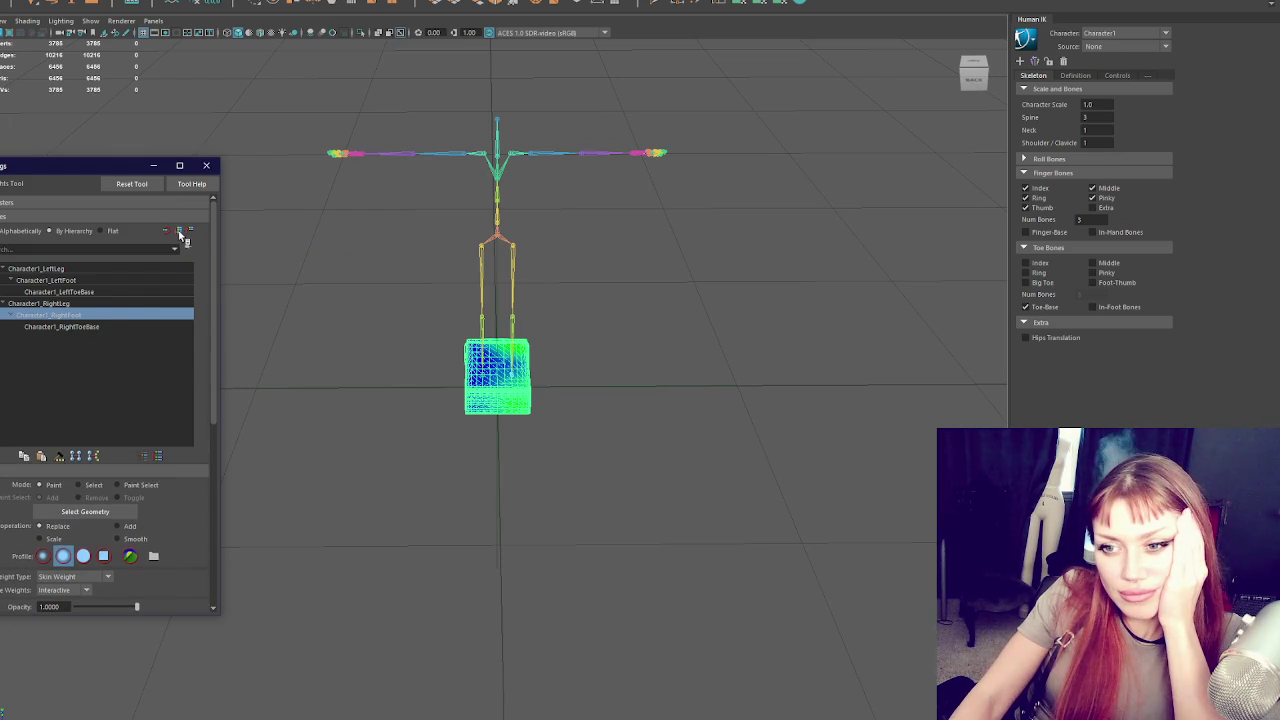
left_click(180, 231)
left_click(180, 231)
left_click(191, 231)
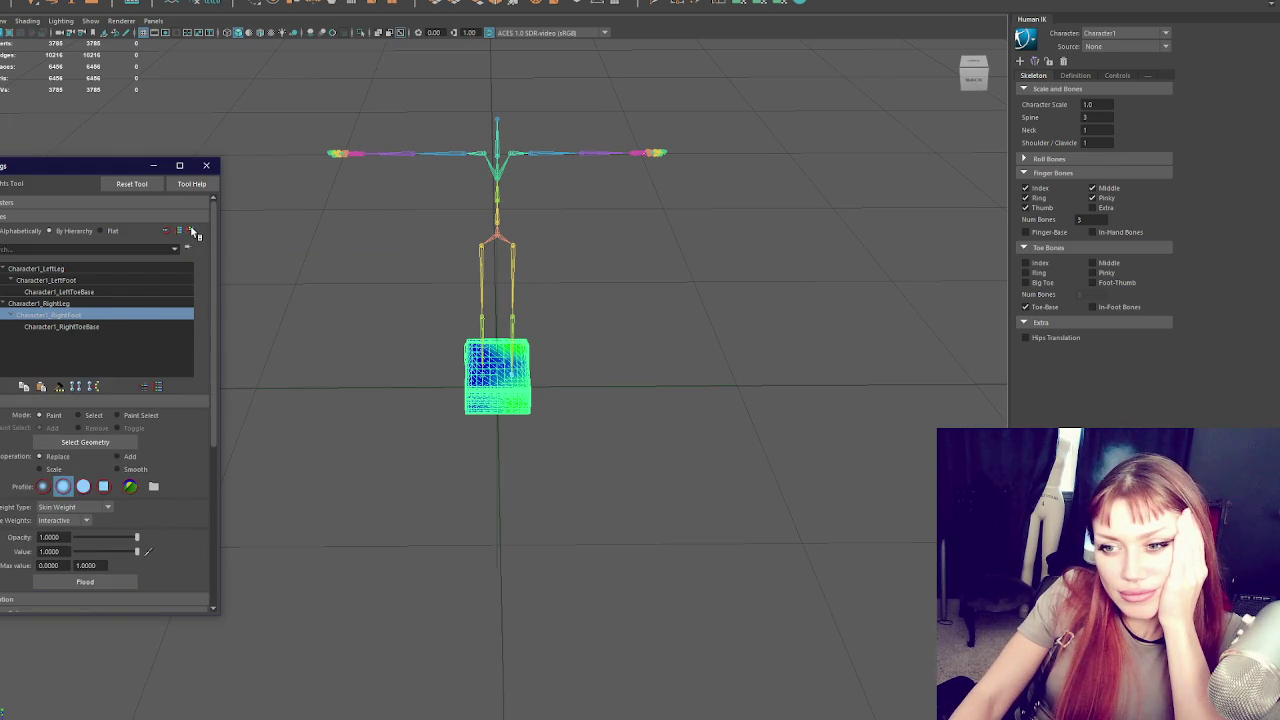
left_click(110, 233)
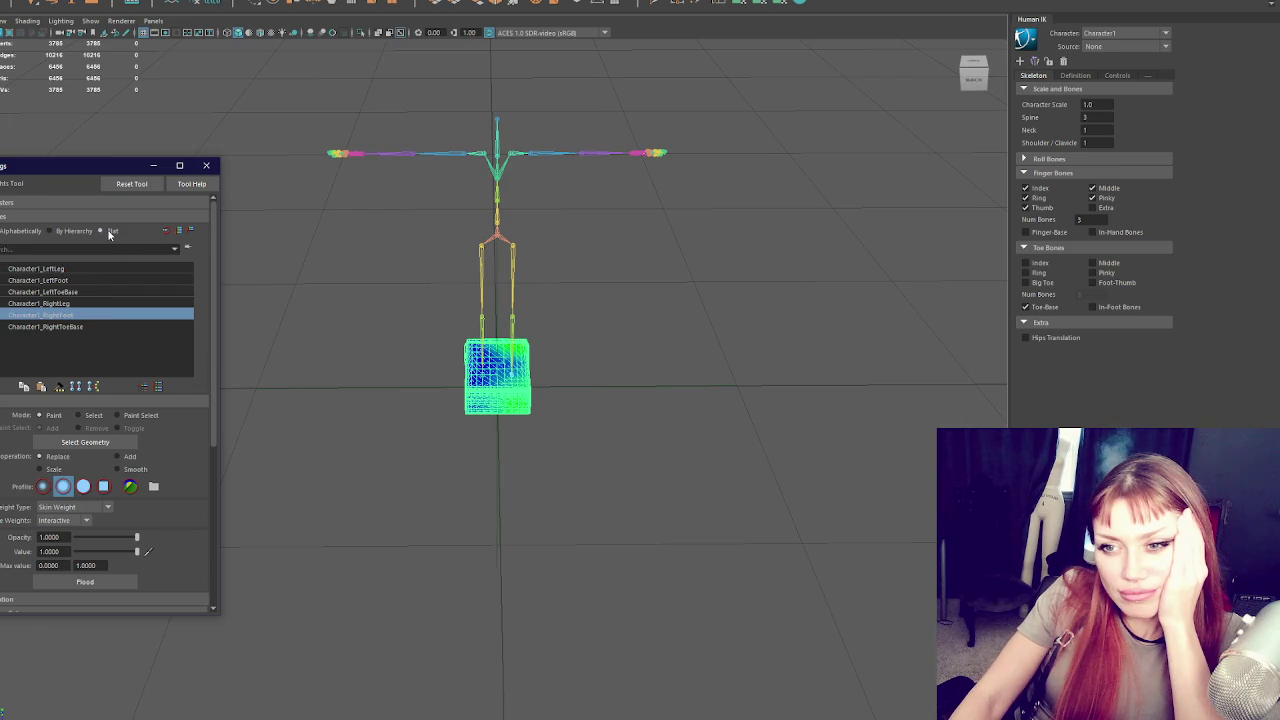
left_click(49, 231)
left_click(31, 231)
left_click(69, 231)
left_click(73, 203)
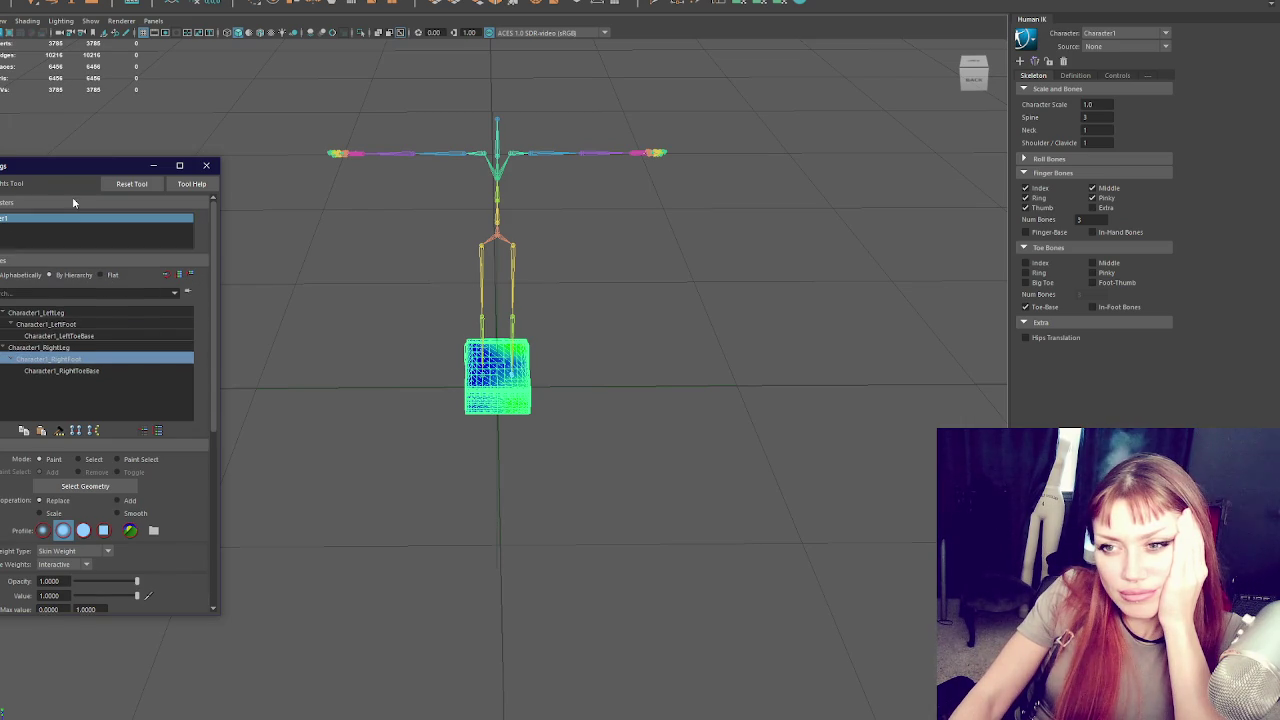
left_click(73, 203)
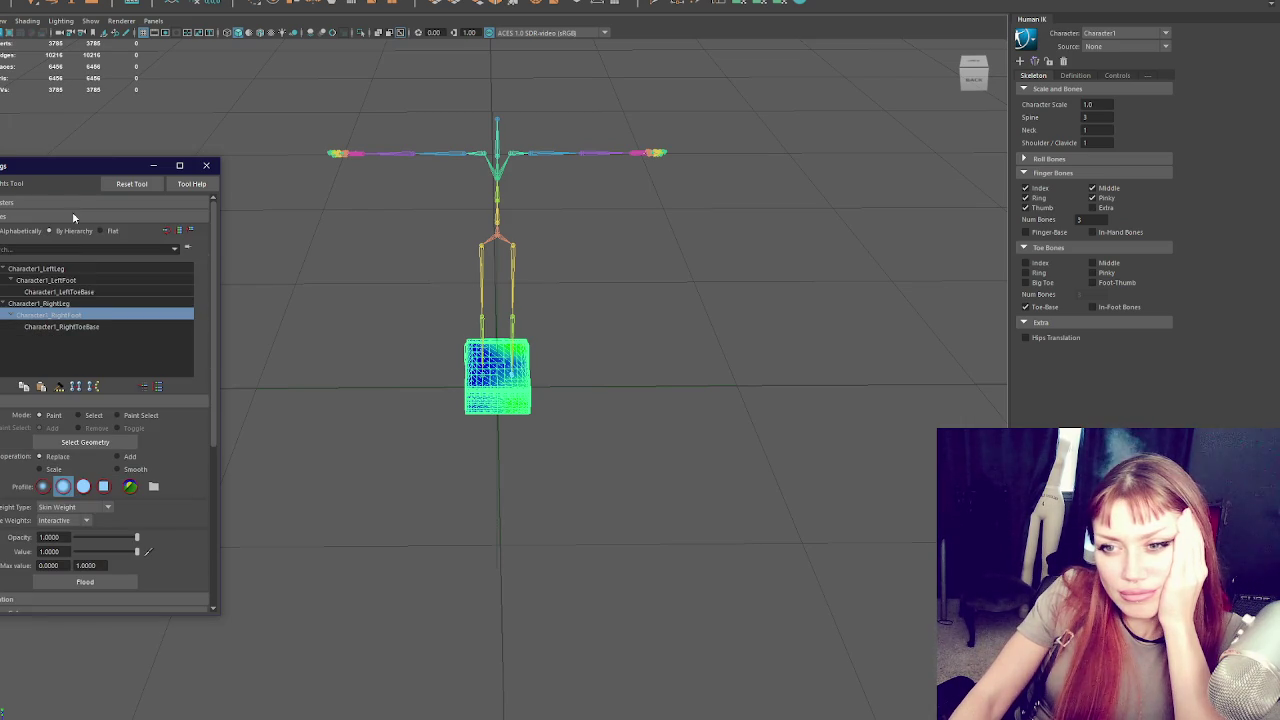
Compare Character1_RightLeg and Character1_LeftLeg weights, then close the weight painting window
left_click(90, 304)
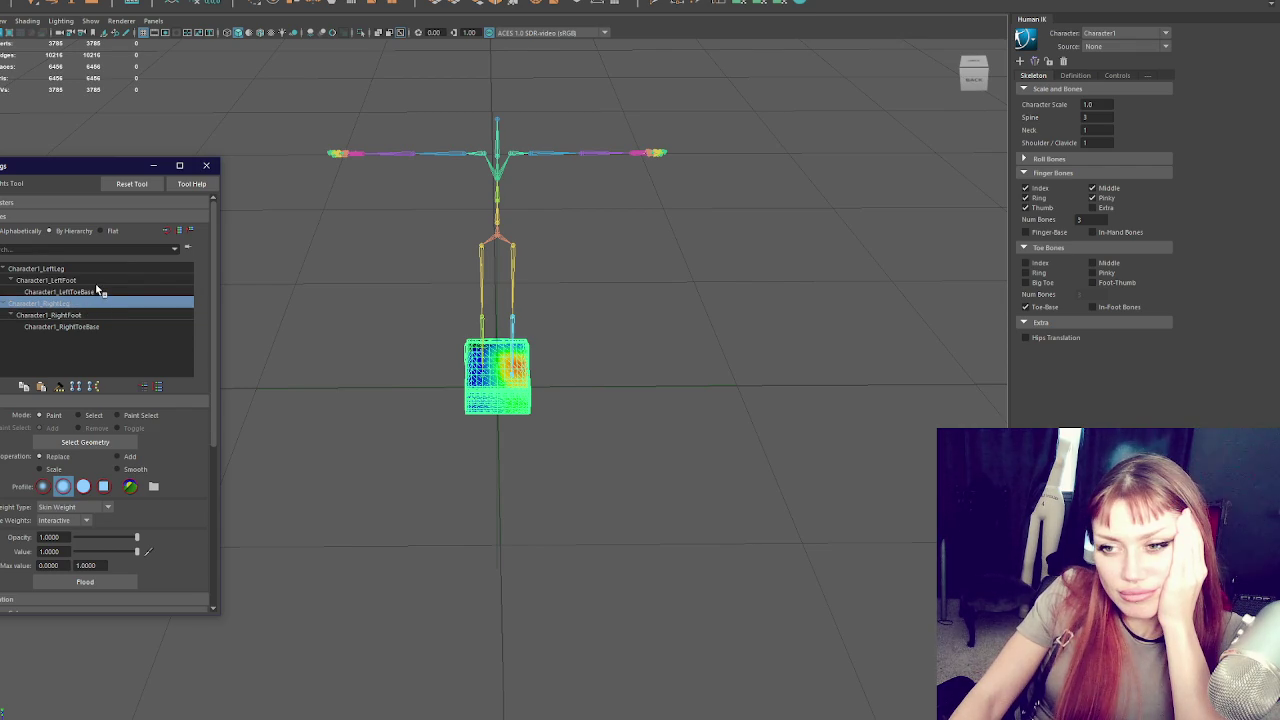
left_click(127, 270)
left_click(116, 302)
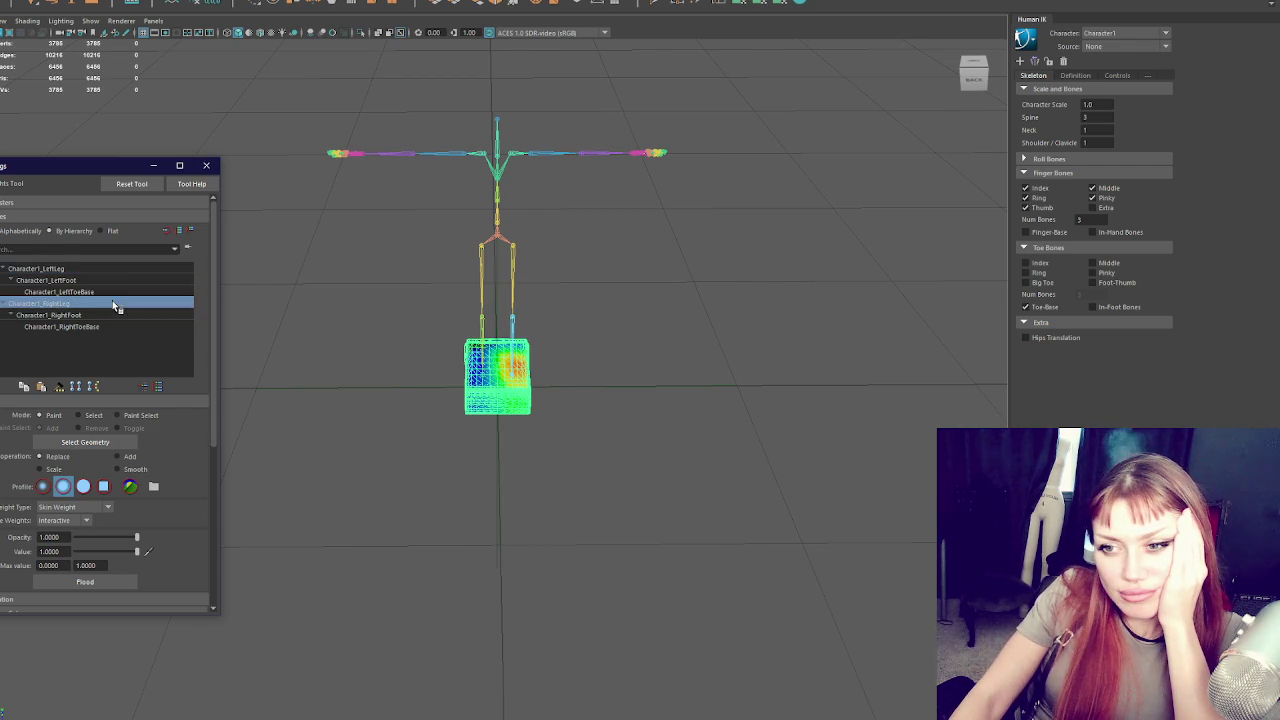
left_click(206, 165)
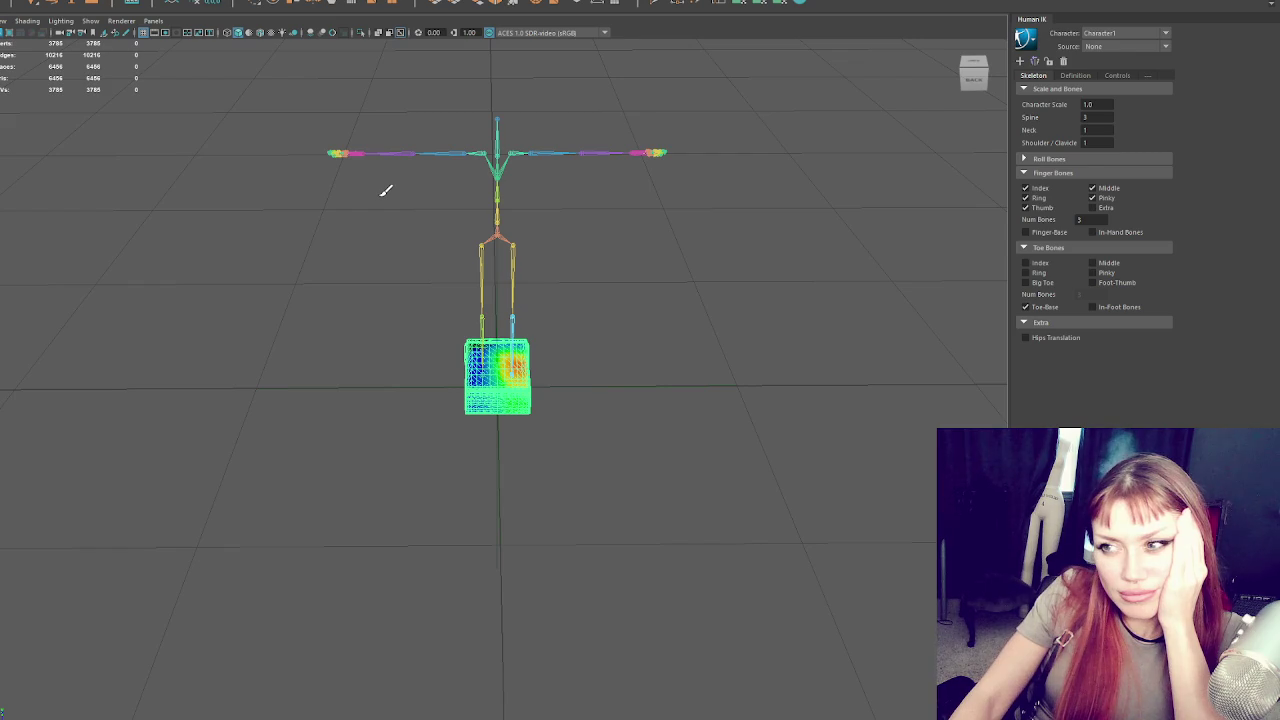
Exit paint mode, select the box and skeleton, and bind the box with Bind Skin
key("q")
left_click(194, 228)
left_click(497, 385)
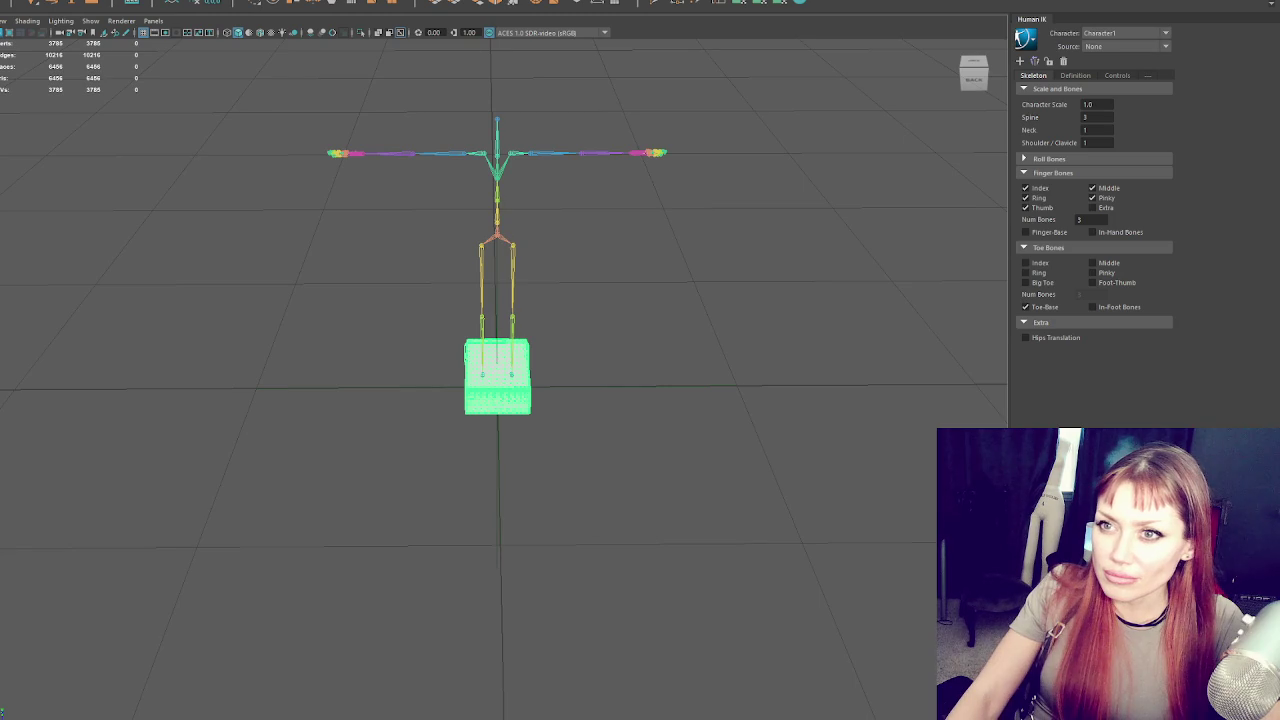
left_click(497, 243)
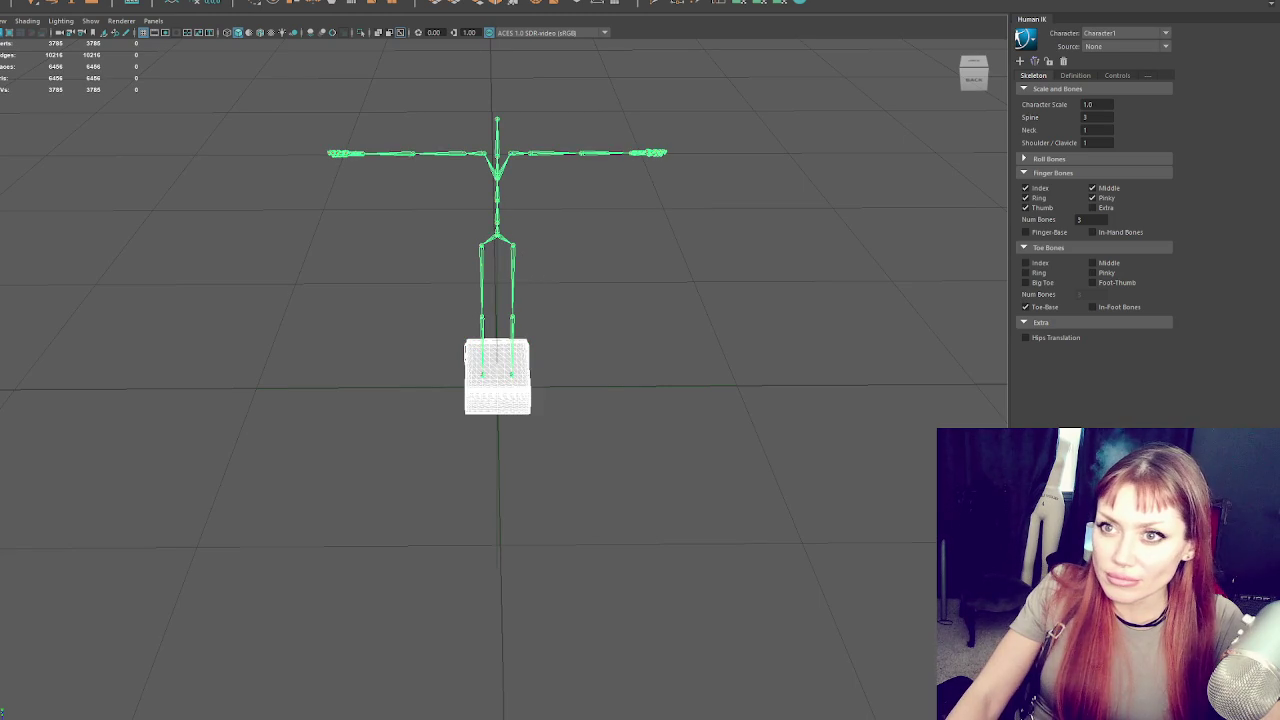
left_click(80, 7)
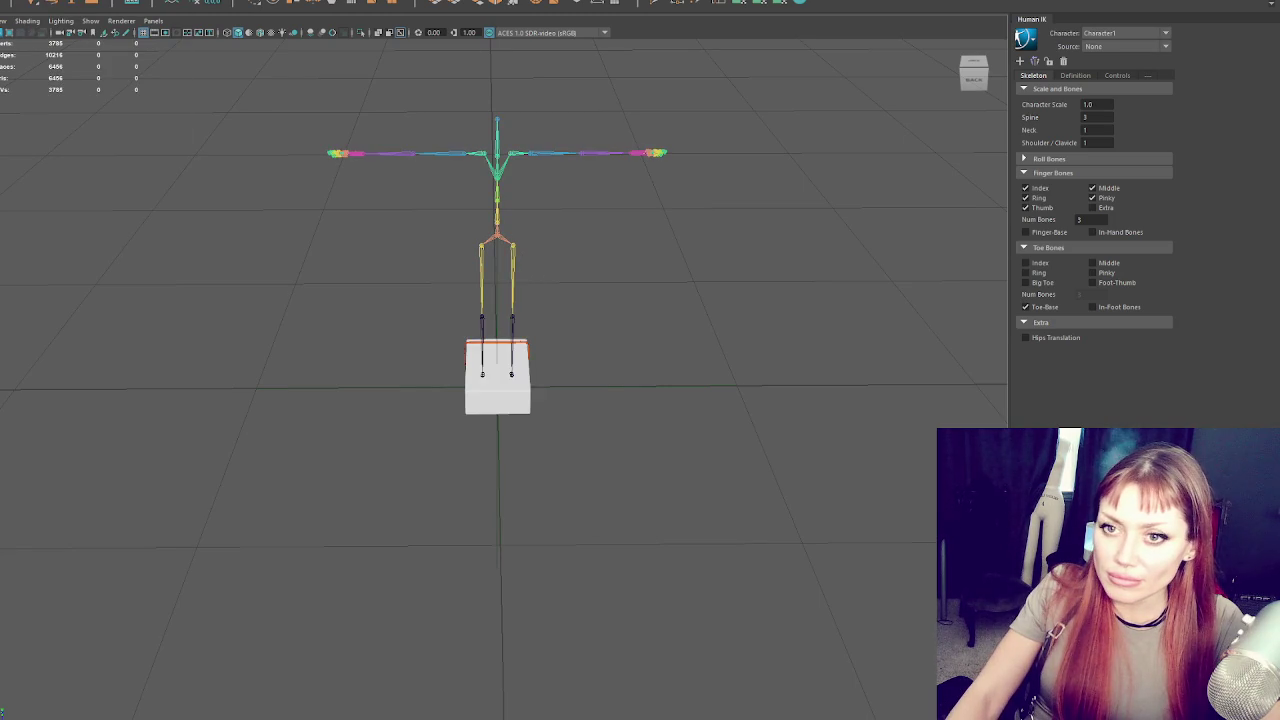
Browse the Skeleton and Skin menus without choosing, then select the joint at the box's base
scroll(503, 371, "down", 2)
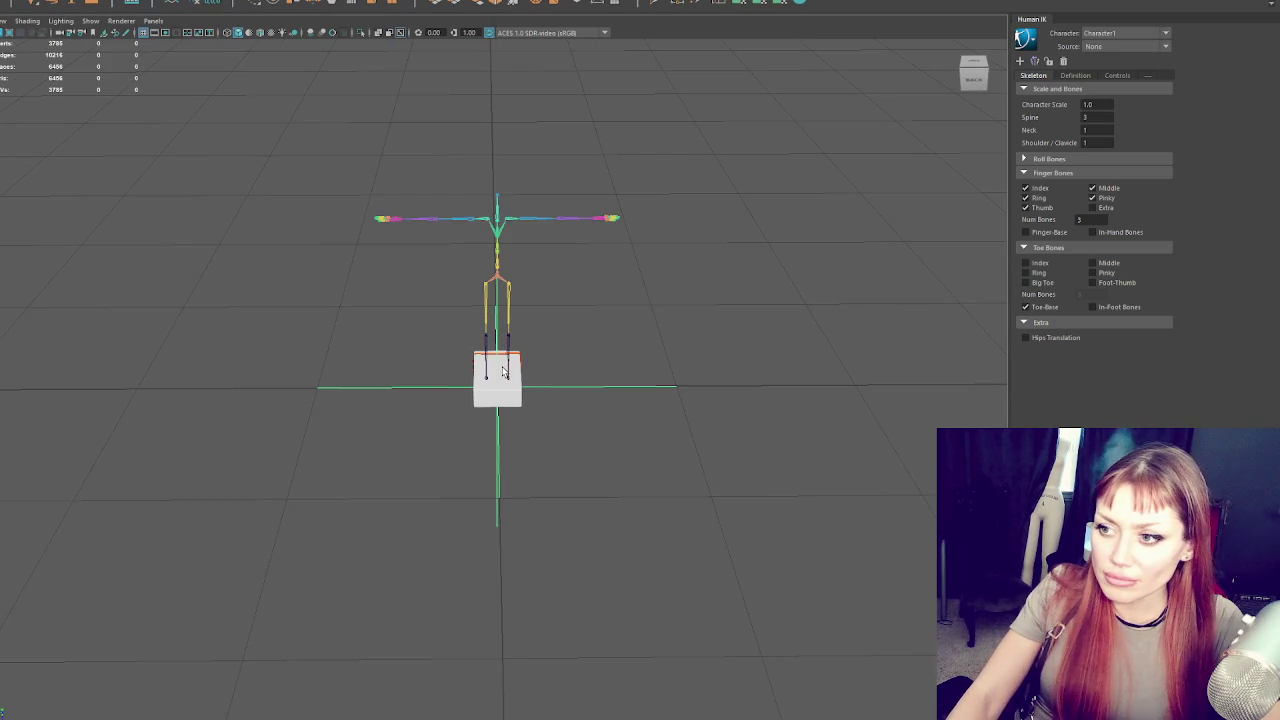
left_click(40, 2)
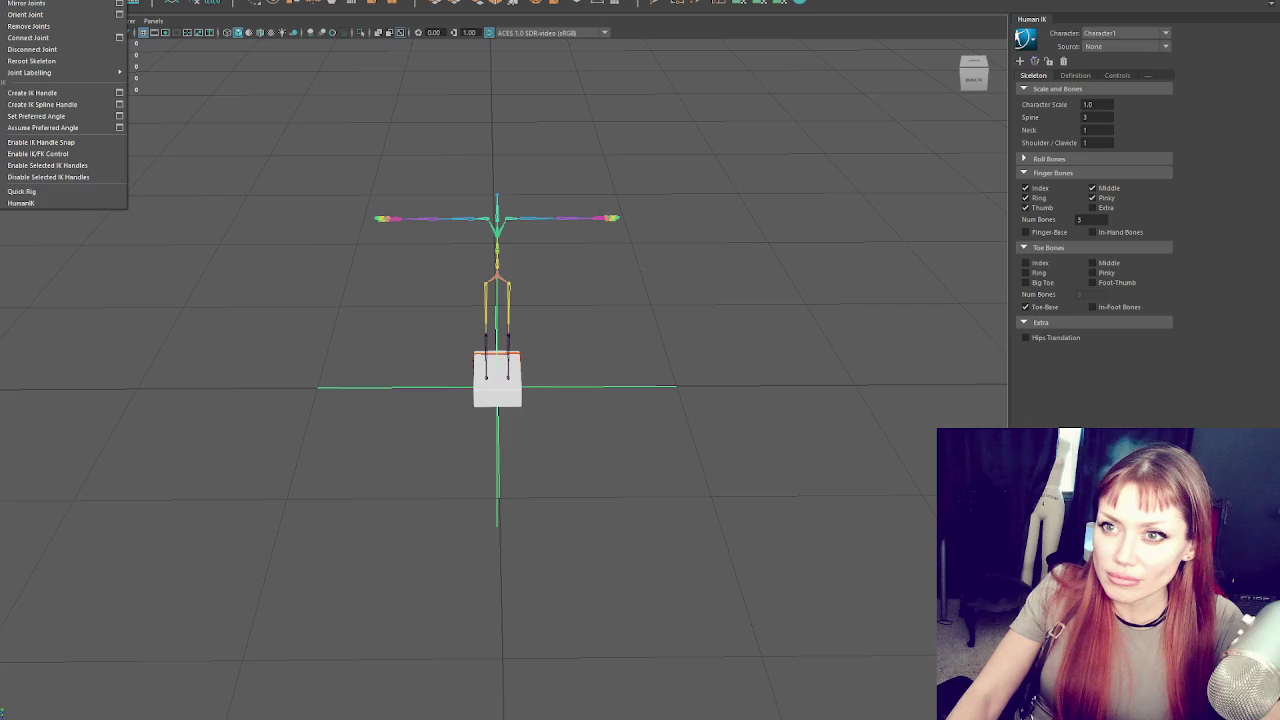
left_click(40, 5)
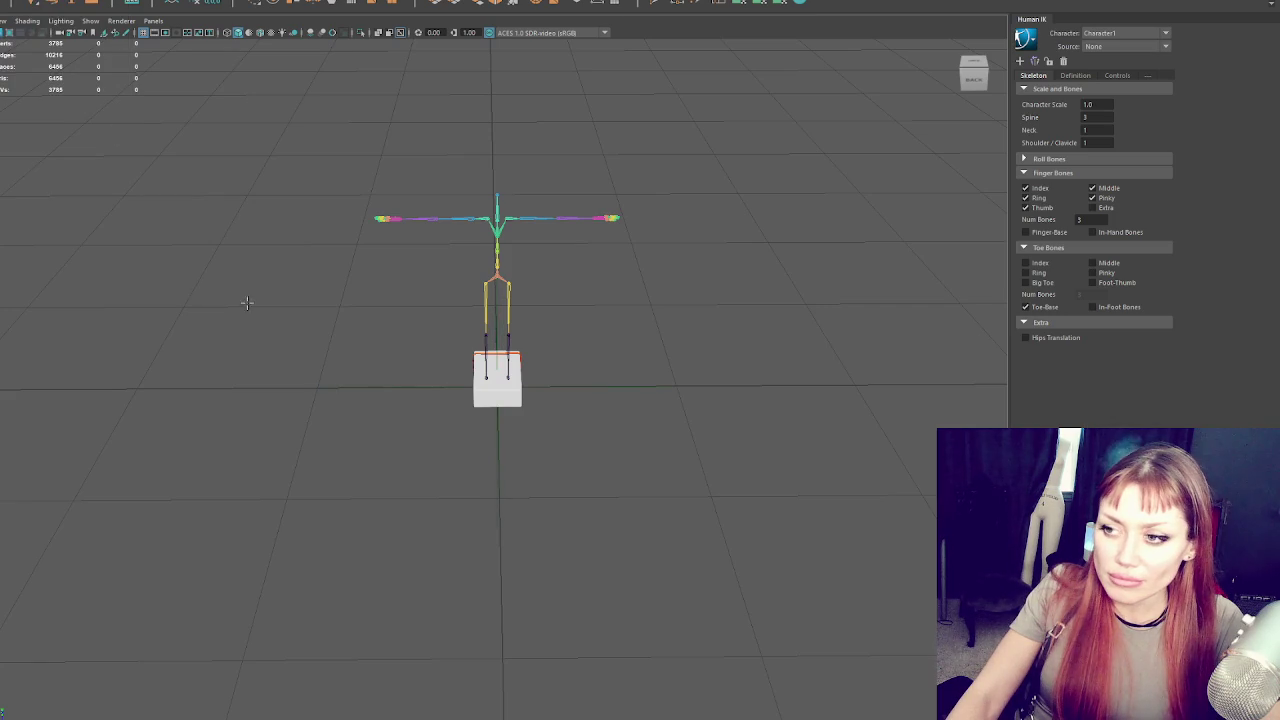
scroll(287, 310, "down", 2)
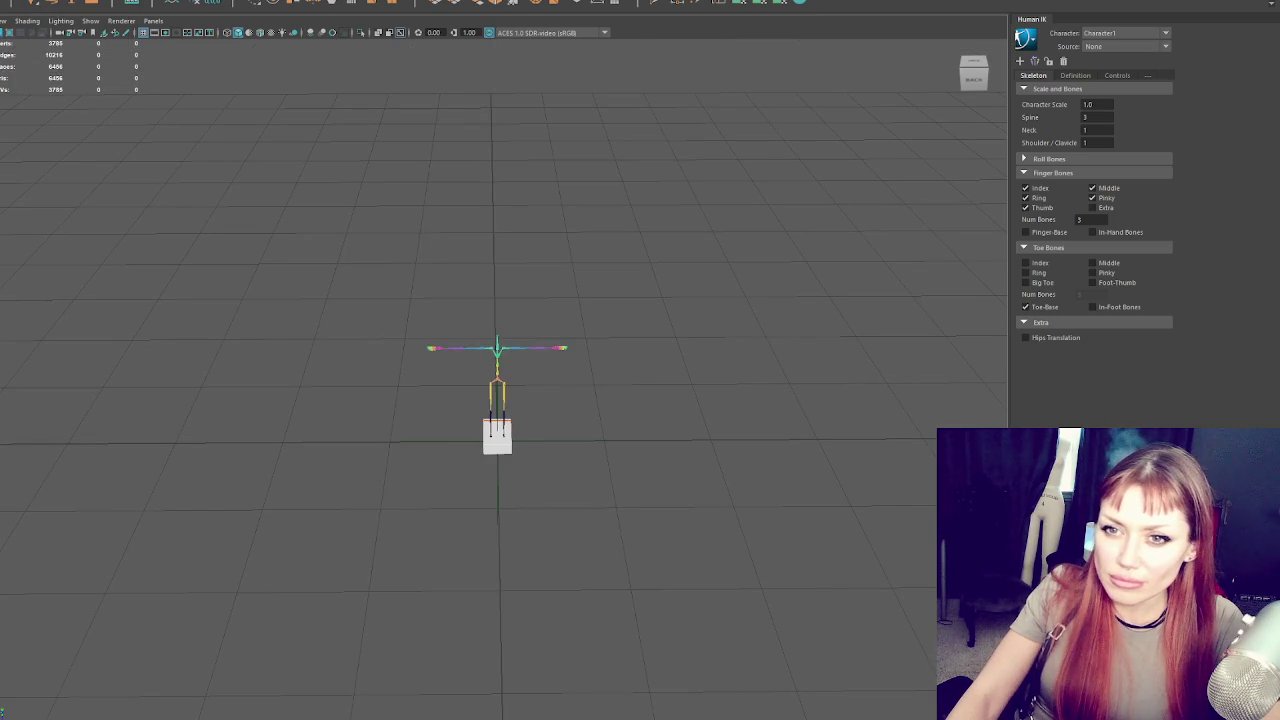
left_click(40, 2)
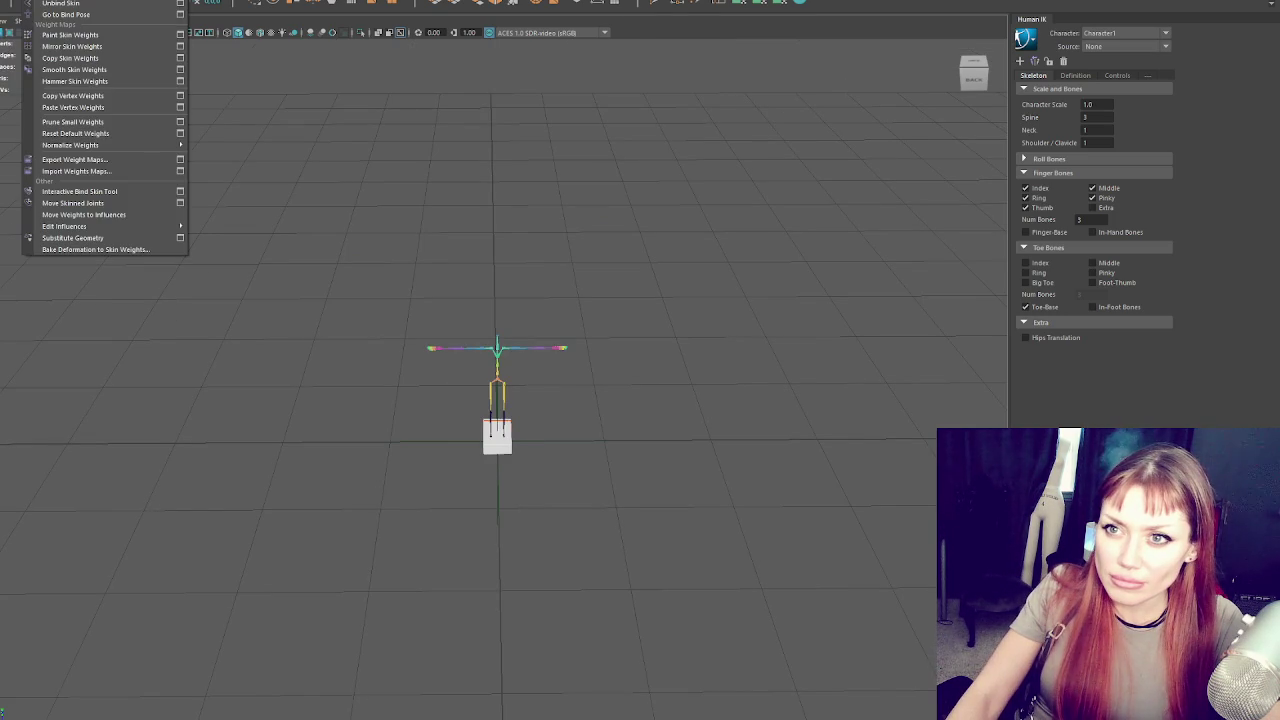
key("Escape")
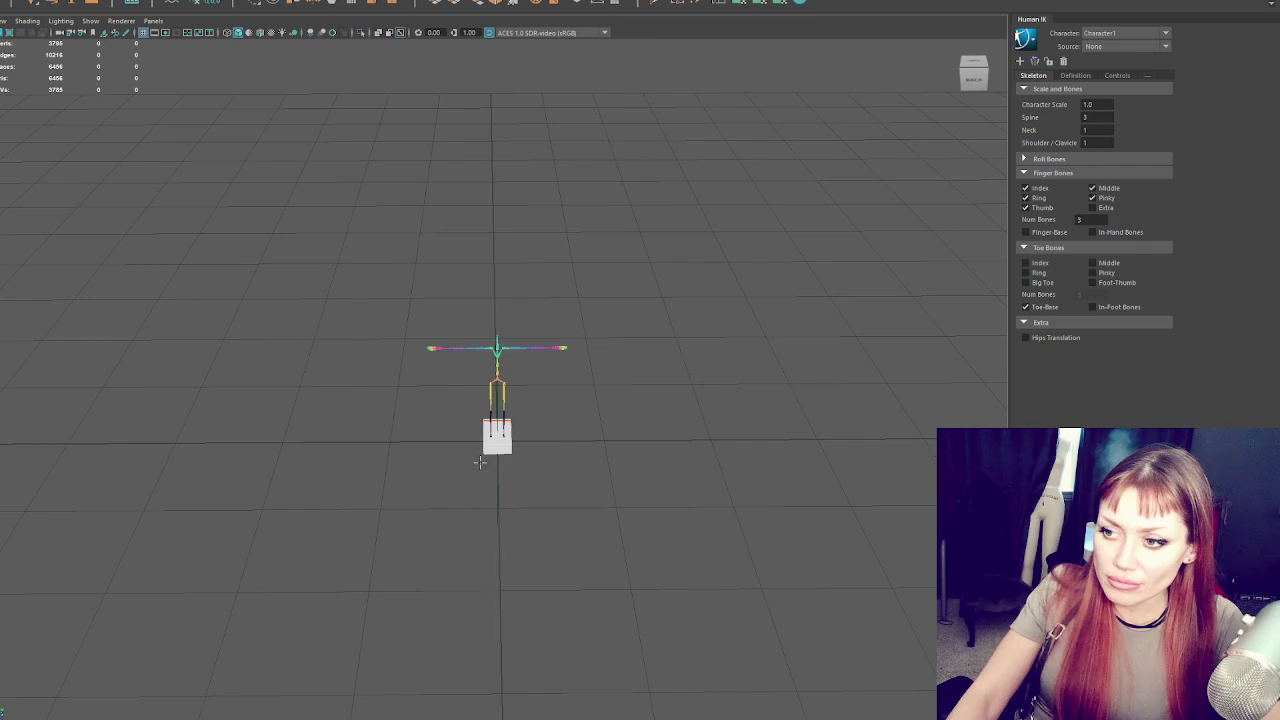
left_click(486, 463)
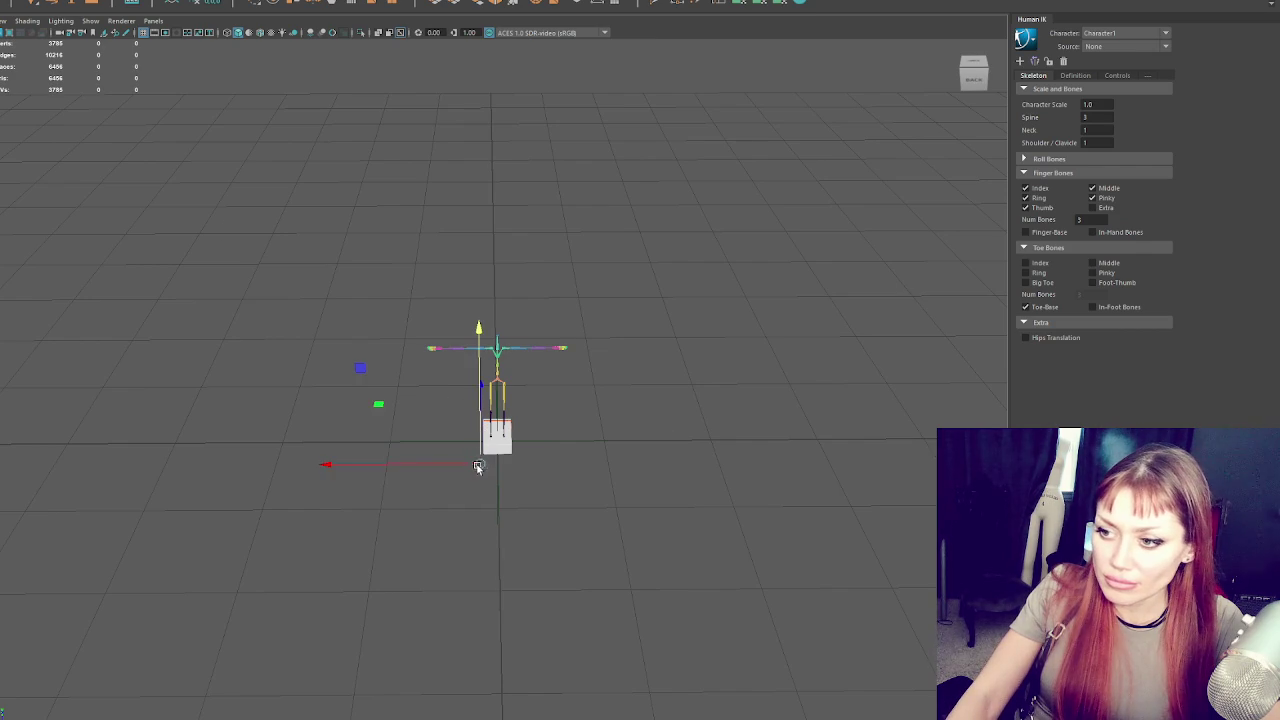
mouse_move(453, 466)
left_mouse_down()
mouse_move(539, 447)
mouse_move(502, 432)
left_mouse_up()
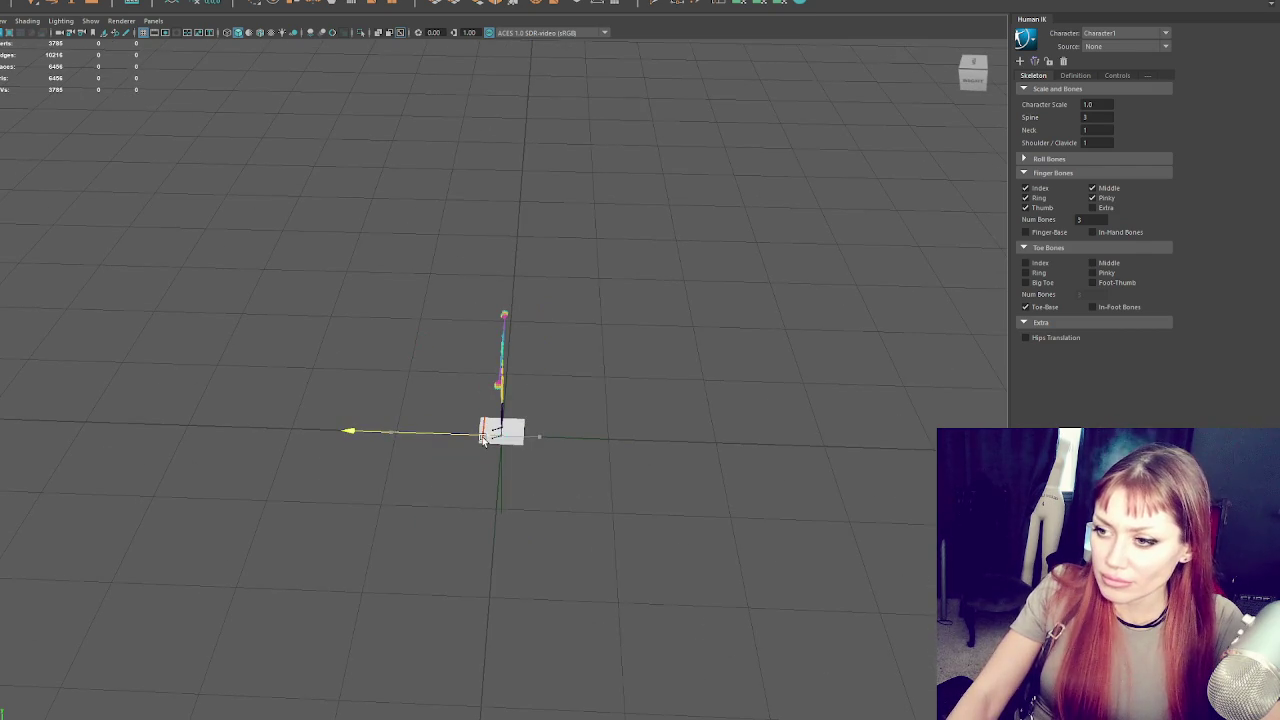
left_click(500, 340)
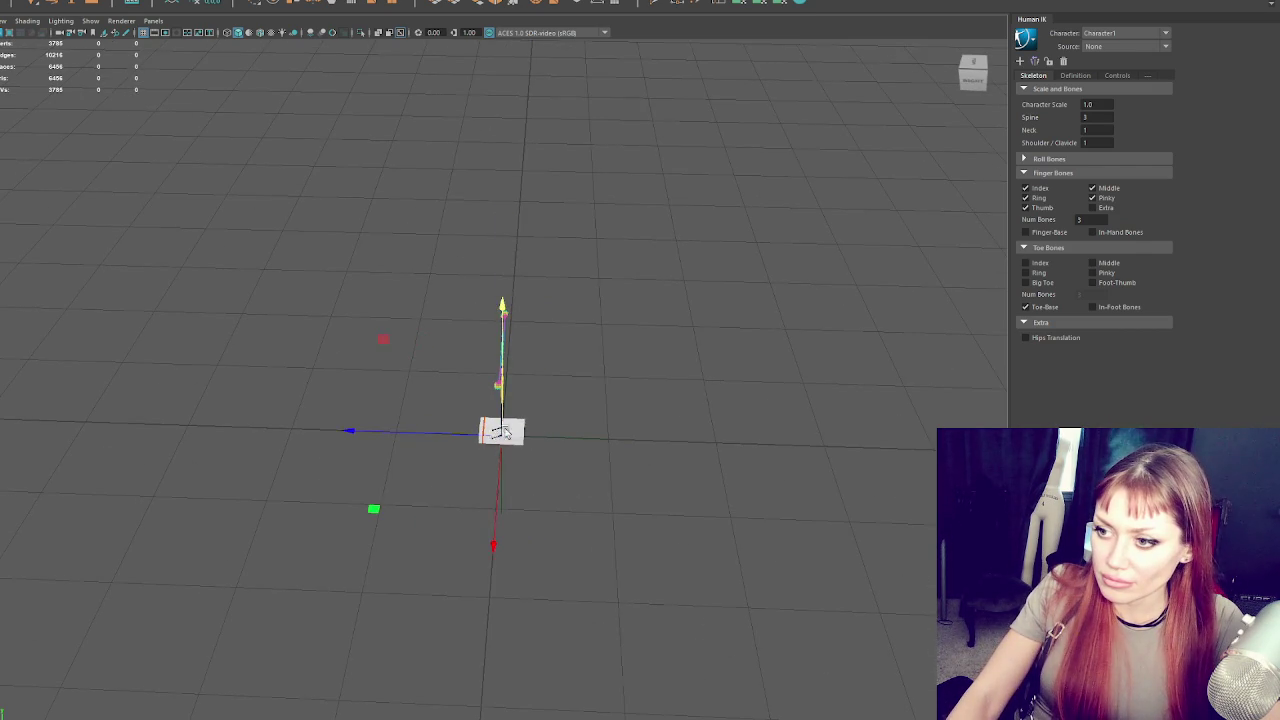
left_click_drag(500, 340, 542, 390)
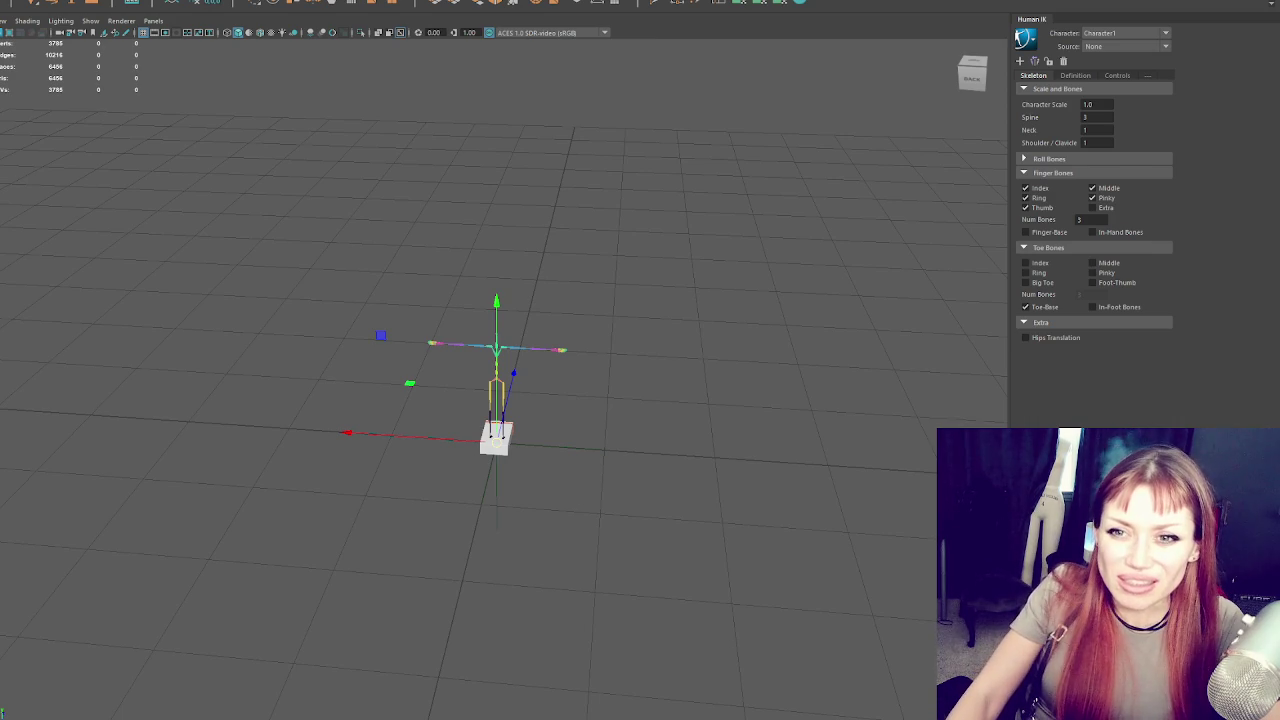
key("Up")
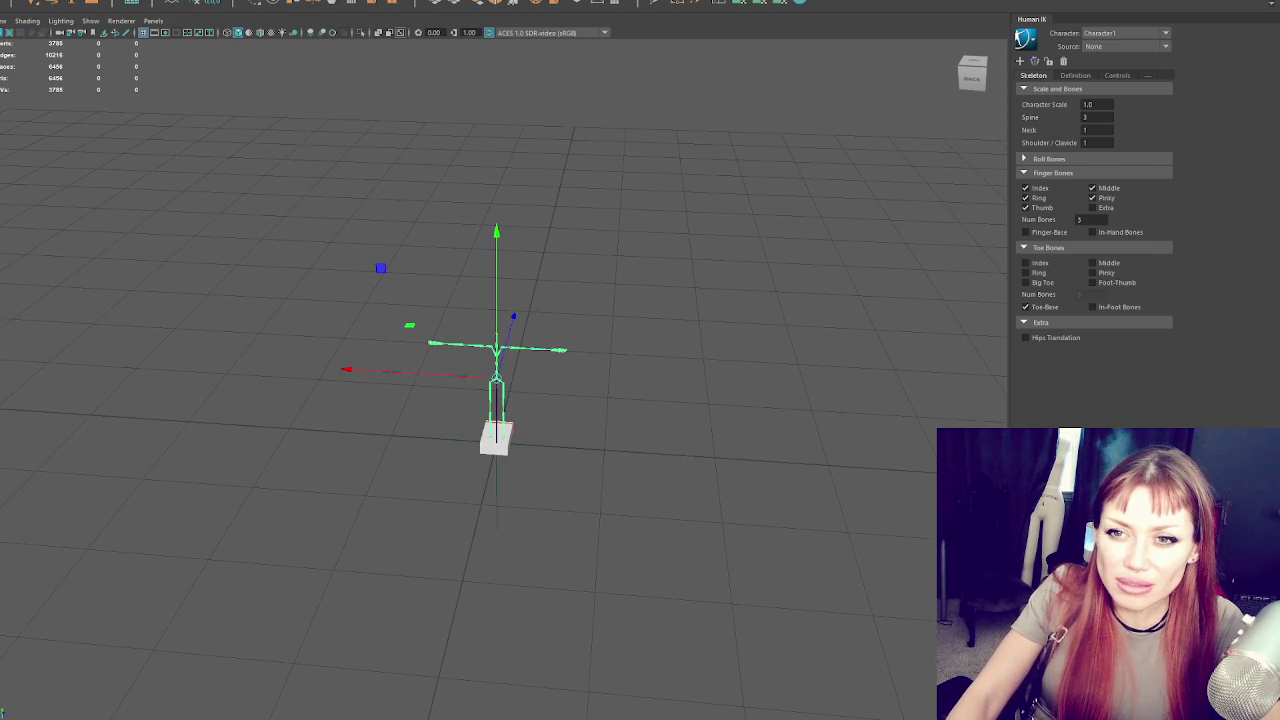
key("Up")
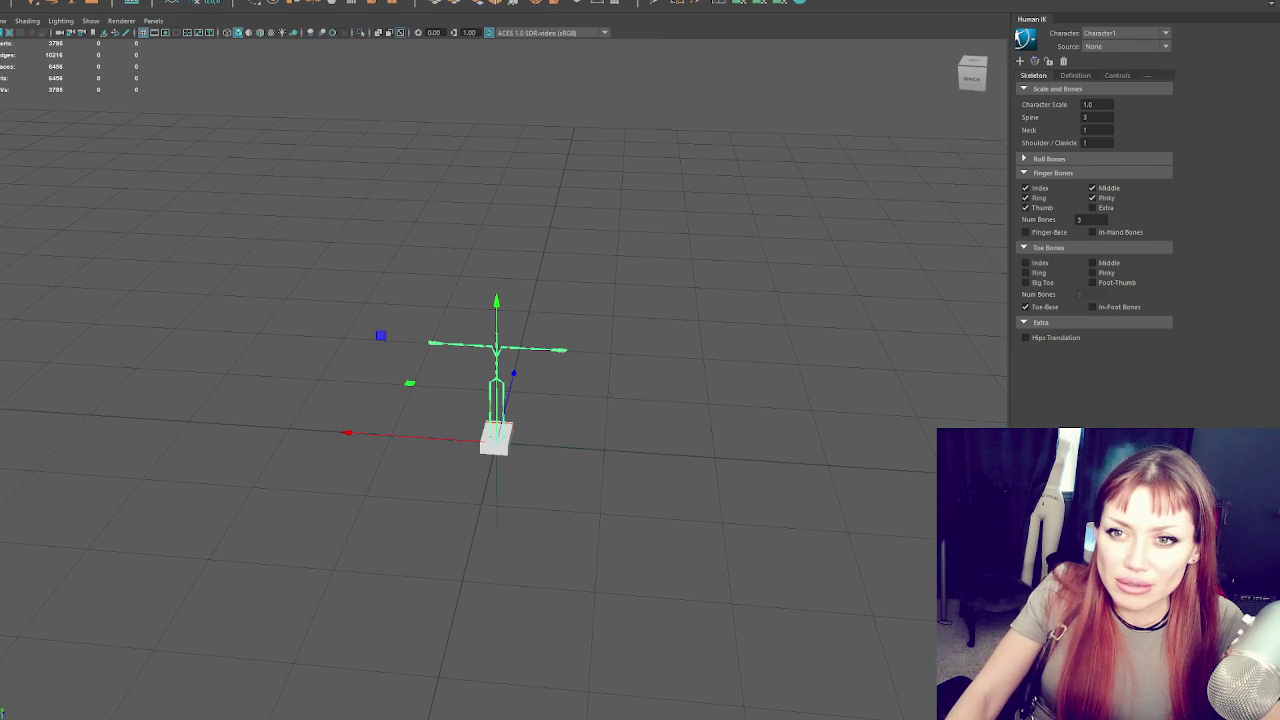
key("Up")
key("Up")
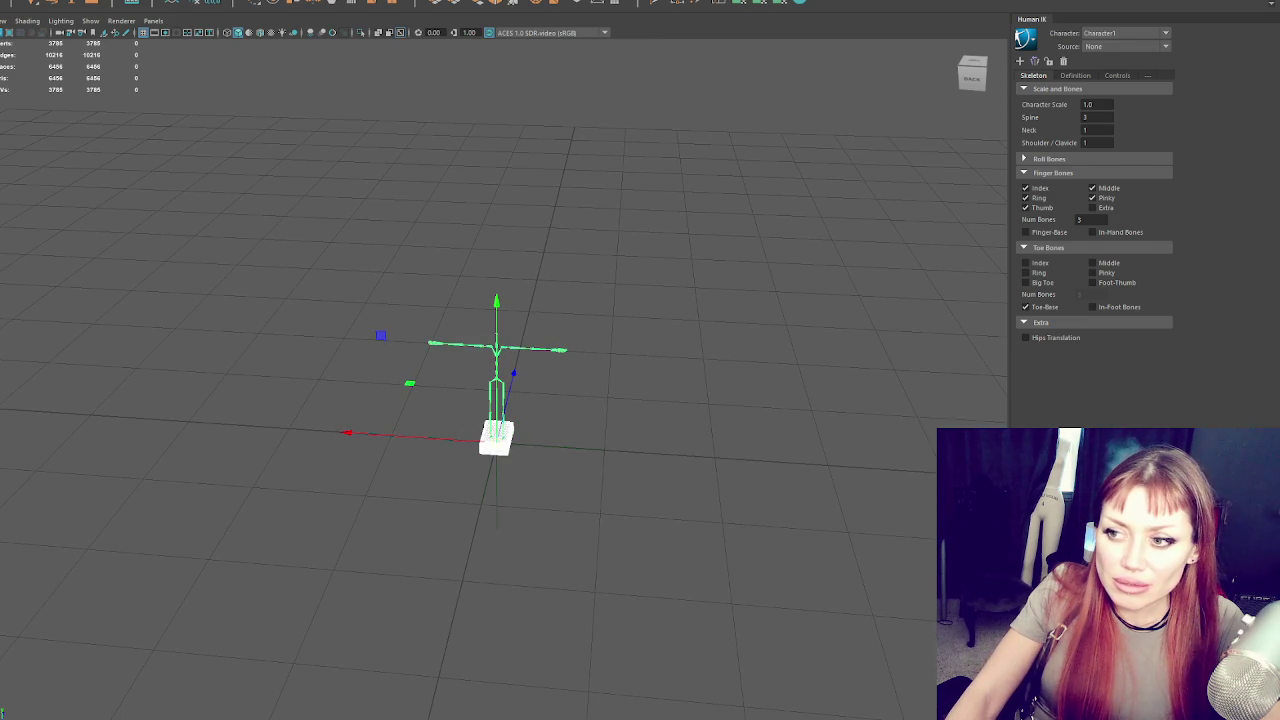
left_click(27, 20)
left_click(114, 109)
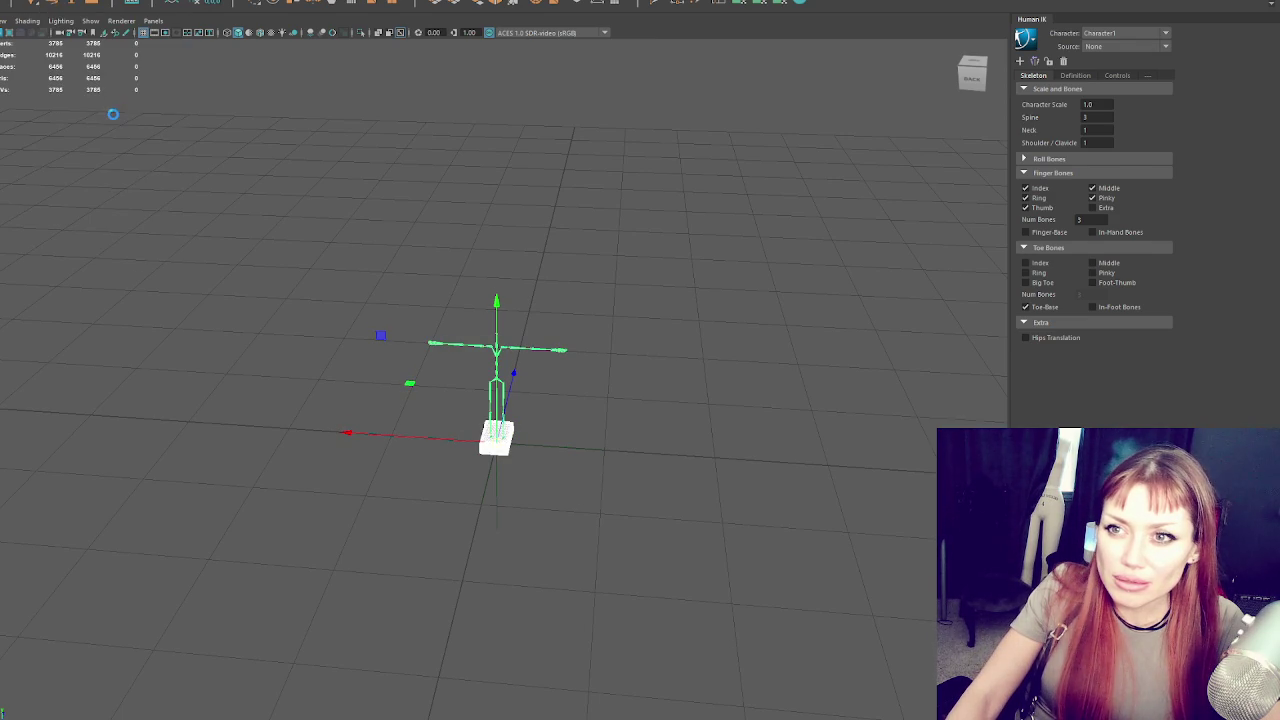
left_click(528, 289)
scroll(528, 289, "up", 4)
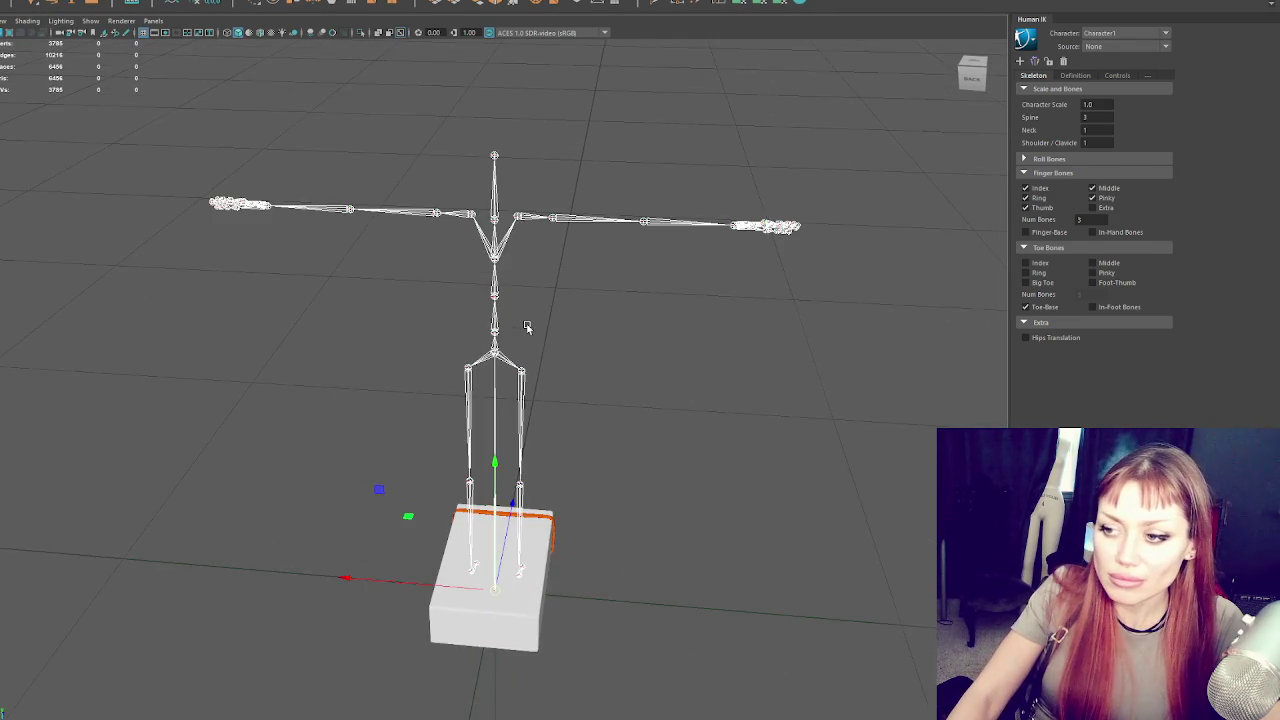
With skeleton and box selected in Paint Skin Weights, flood the Root influence with value 1
scroll(528, 328, "up", 3)
left_click(546, 410)
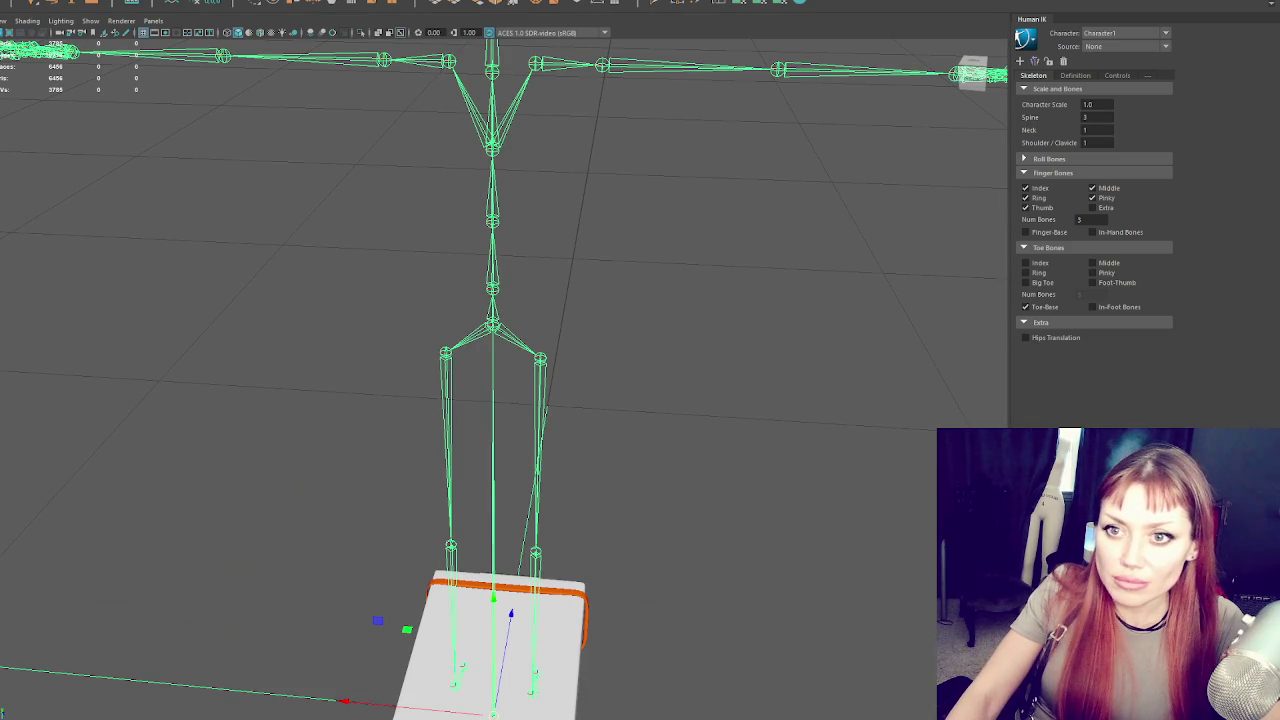
key("f")
mouse_move(351, 271)
left_mouse_down()
mouse_move(211, 246)
mouse_move(234, 251)
left_mouse_up()
left_click(470, 600)
left_click(470, 420, "shift")
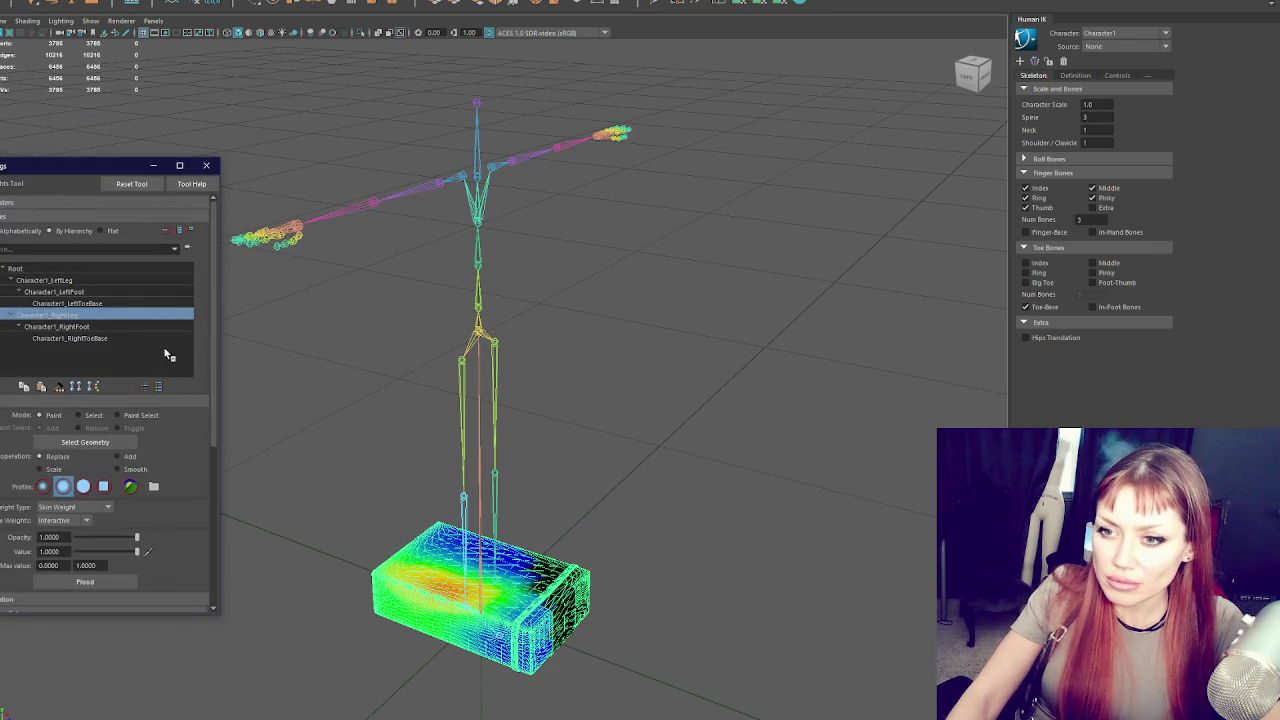
left_click(75, 268)
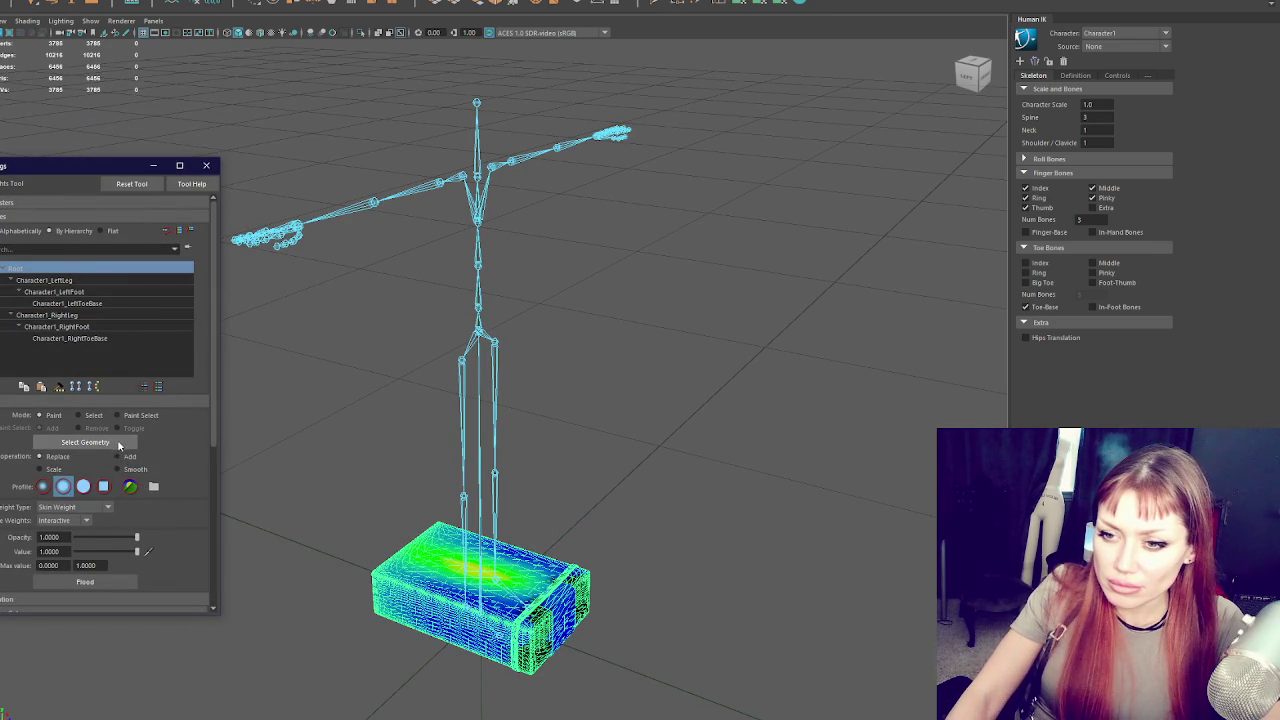
left_click(94, 581)
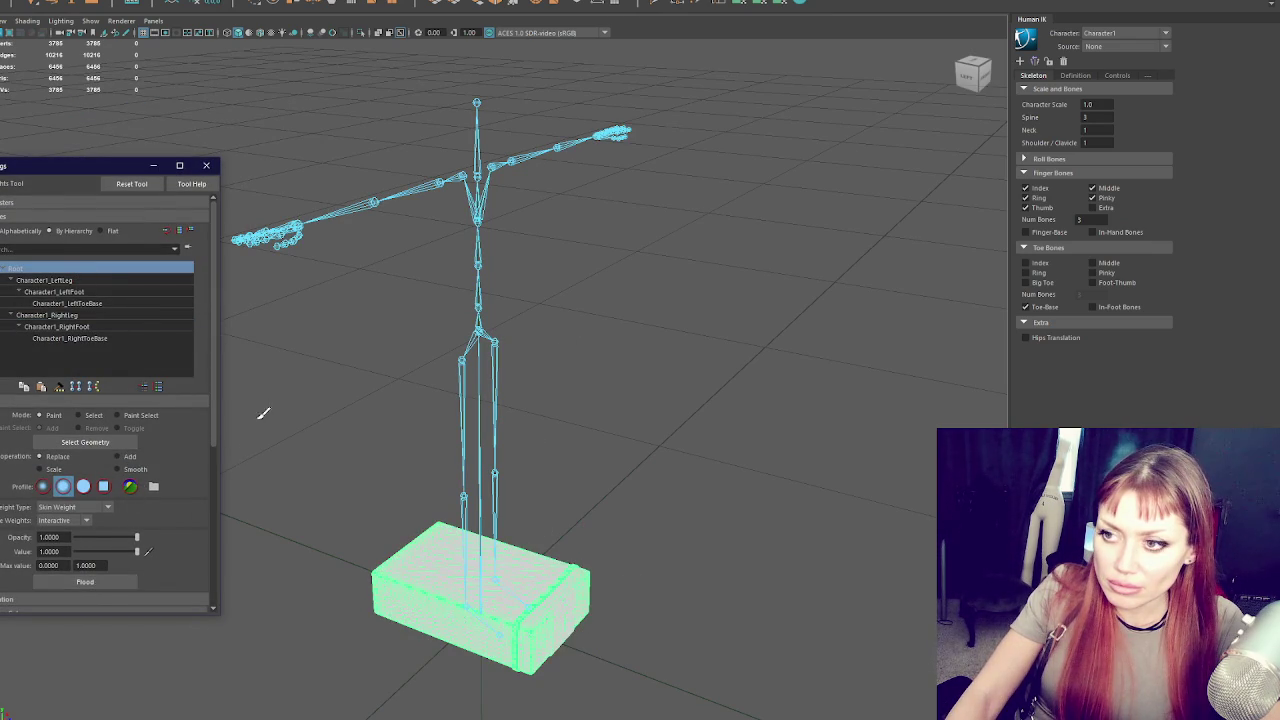
Switch to the Move tool and reselect the box and root joint
key("w")
left_click(540, 600)
left_click(480, 610)
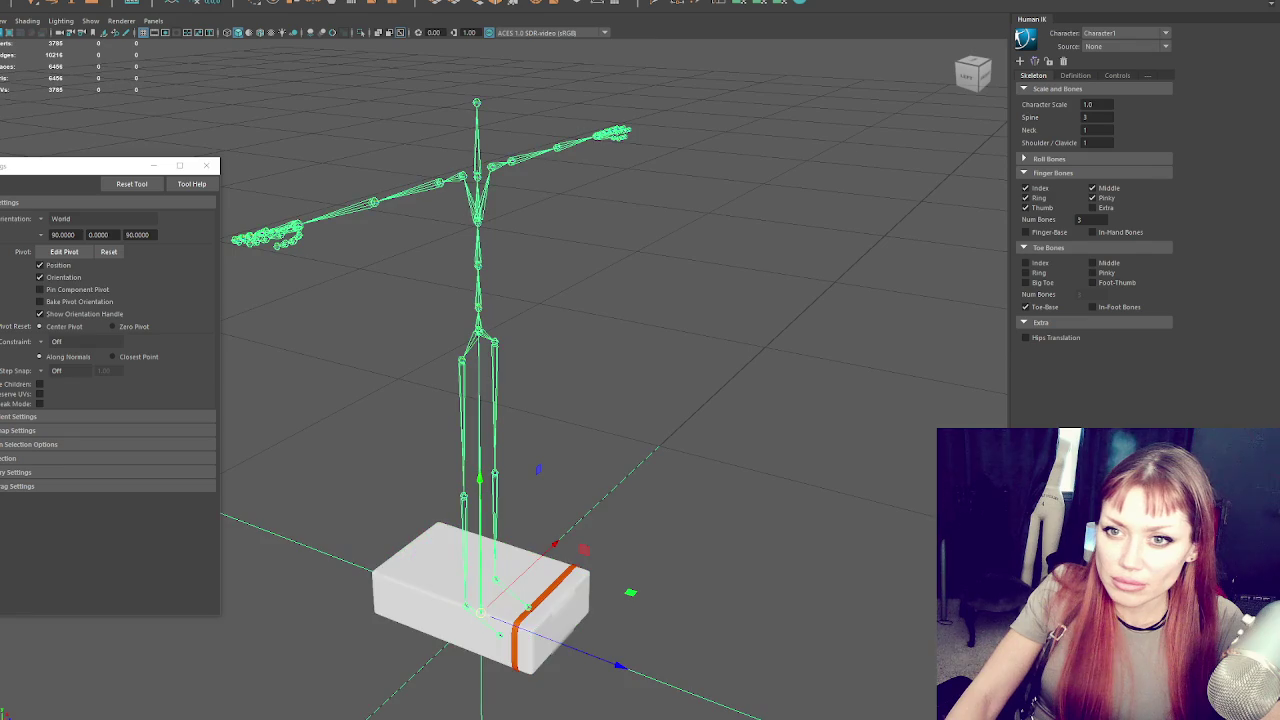
left_click(481, 613, "shift")
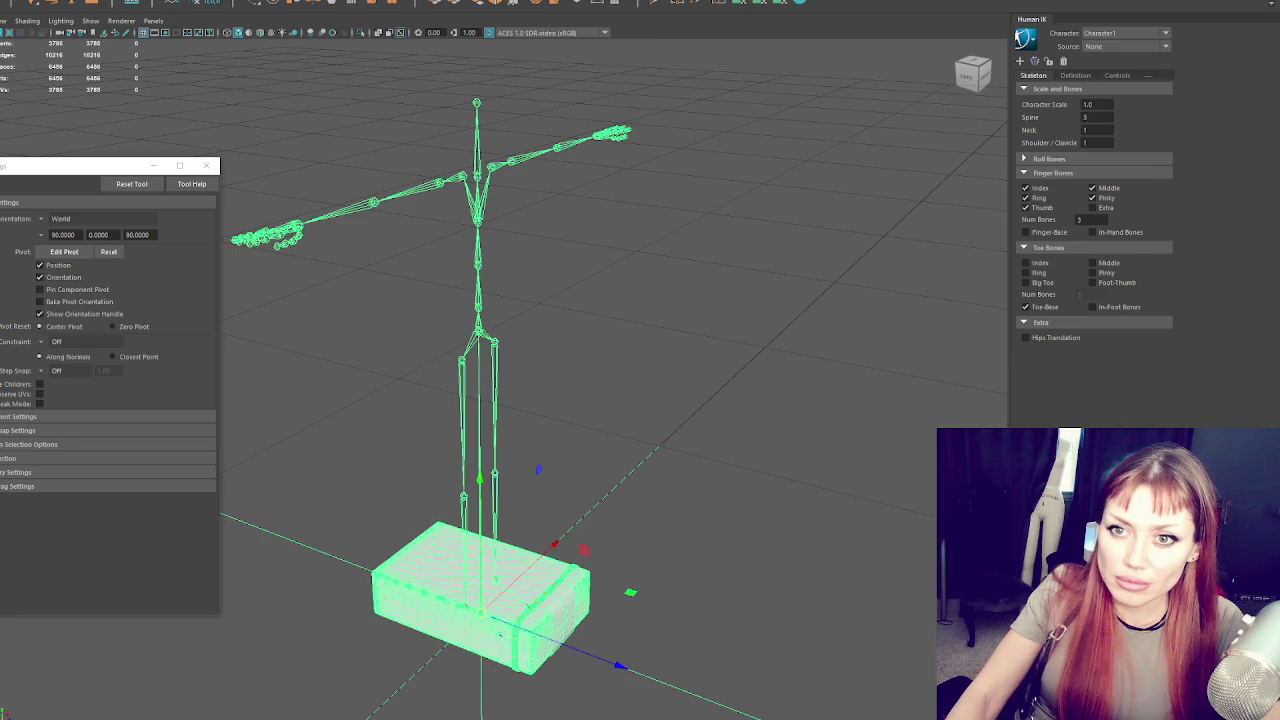
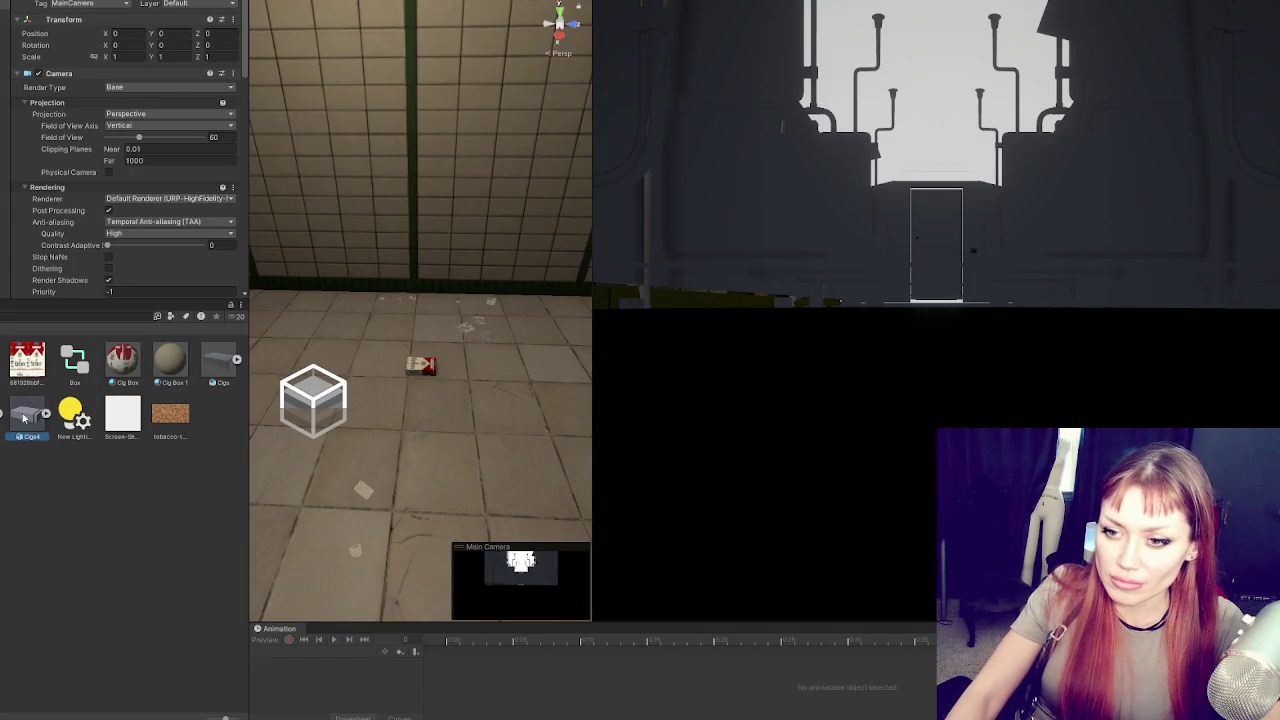
Set the Cigs4 model's material creation mode to None
left_click(170, 21)
left_click(149, 47)
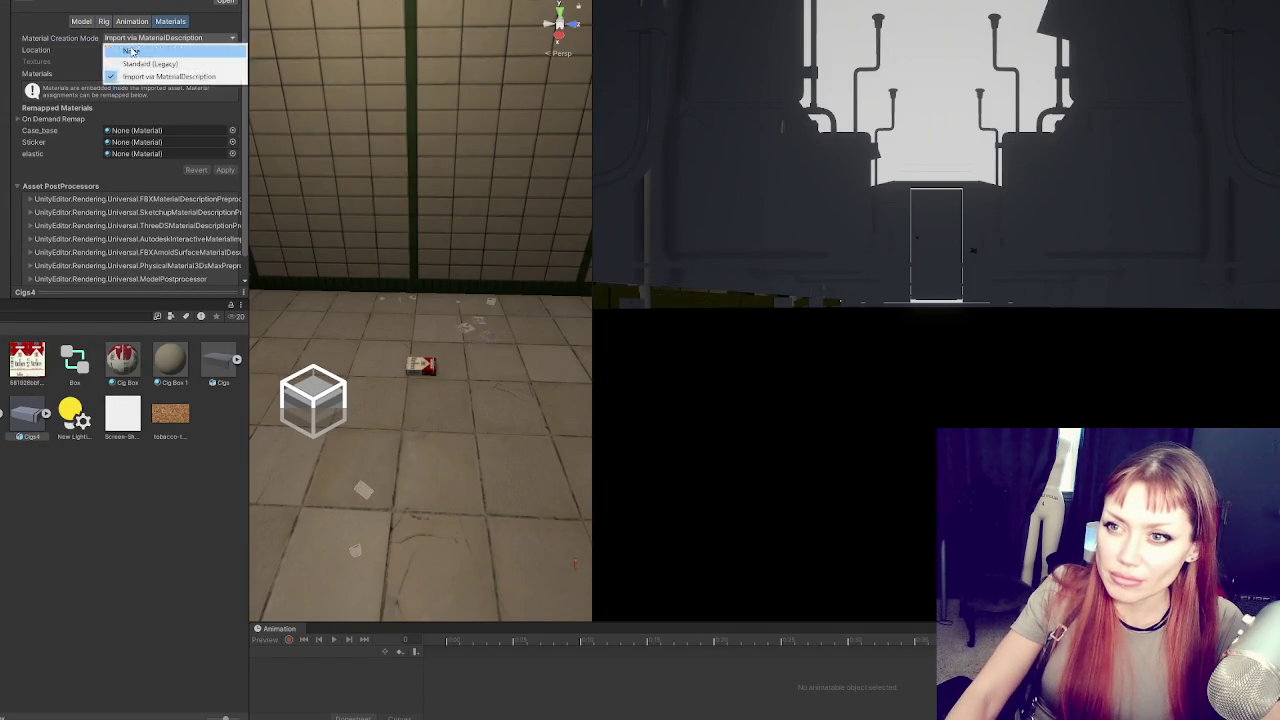
left_click(107, 21)
Make the Cigs4 rig Humanoid and review the avatar's bone mapping before finishing
left_click(113, 40)
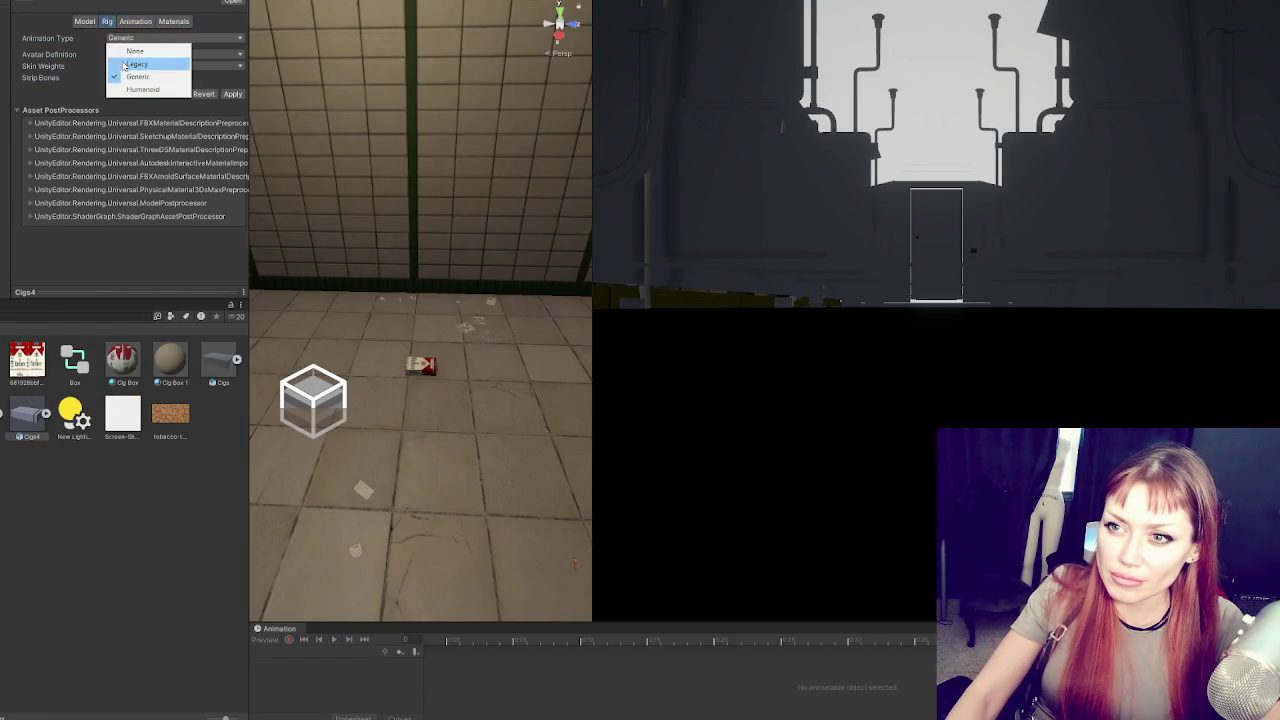
left_click(150, 88)
left_click(233, 123)
left_click(220, 66)
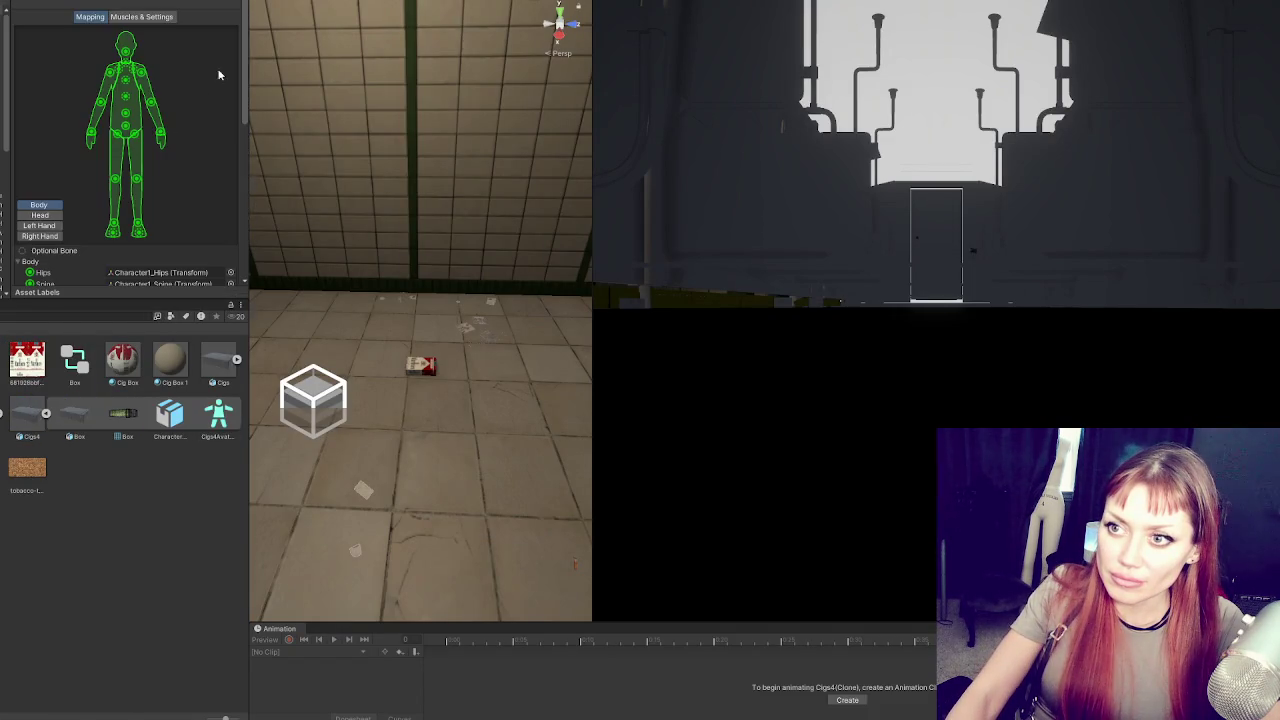
scroll(84, 115, "down", 5)
scroll(84, 115, "down", 5)
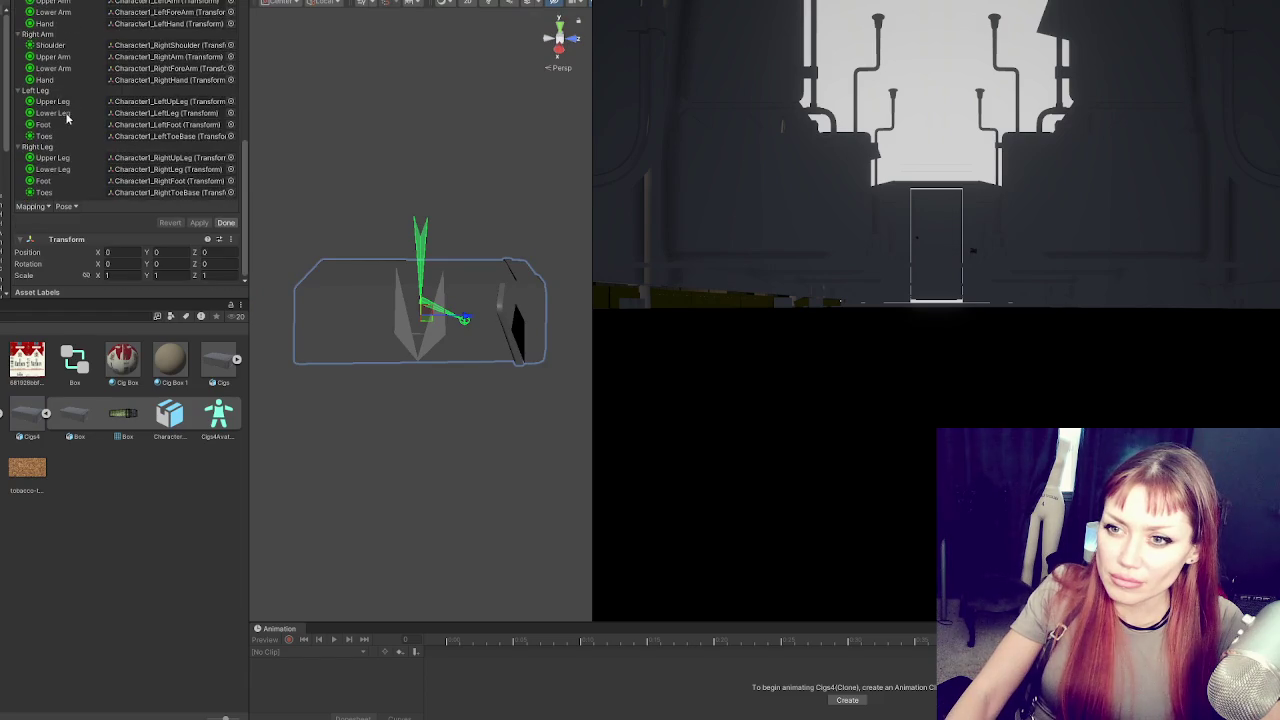
scroll(74, 110, "up", 6)
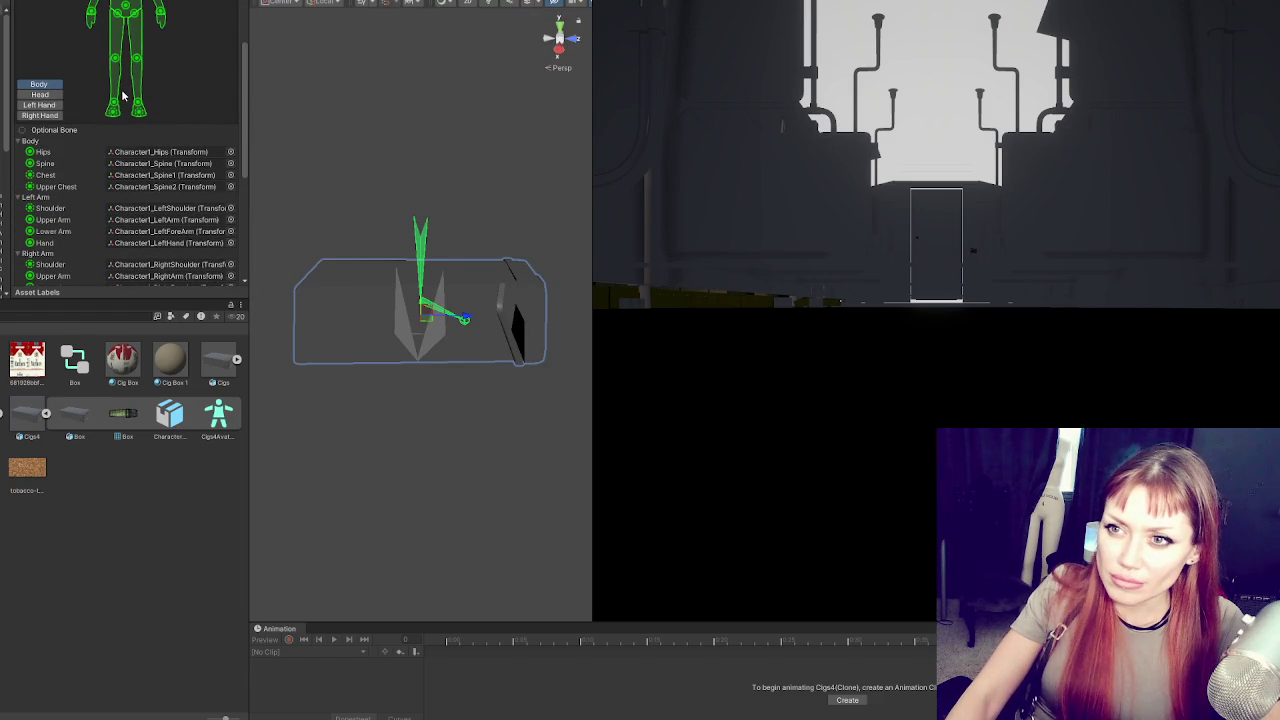
scroll(184, 102, "up", 3)
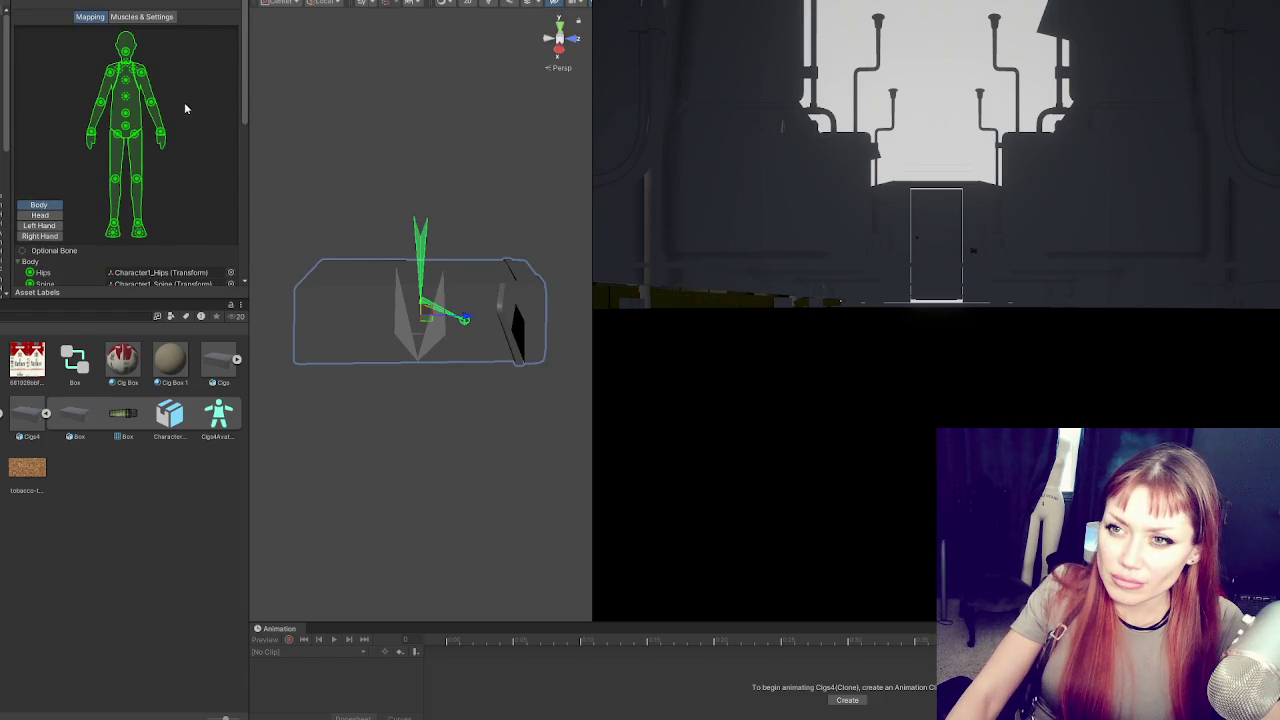
scroll(180, 153, "down", 4)
scroll(180, 153, "down", 3)
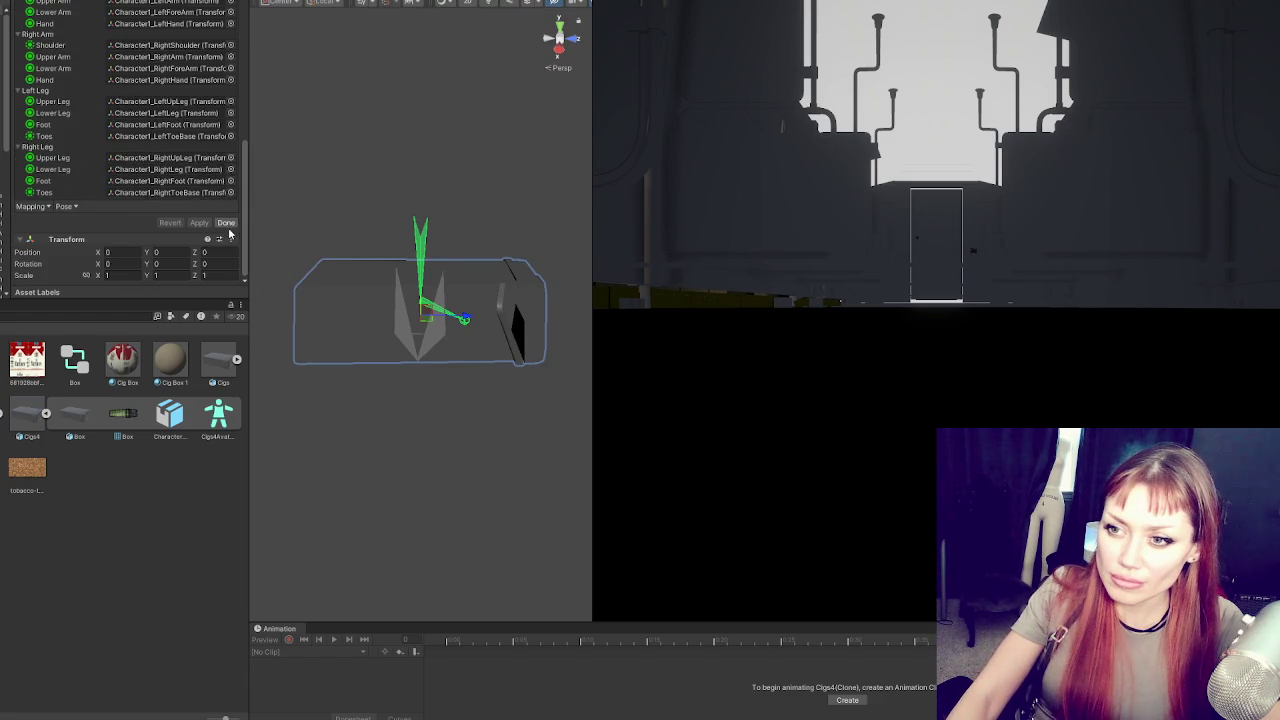
left_click(232, 234)
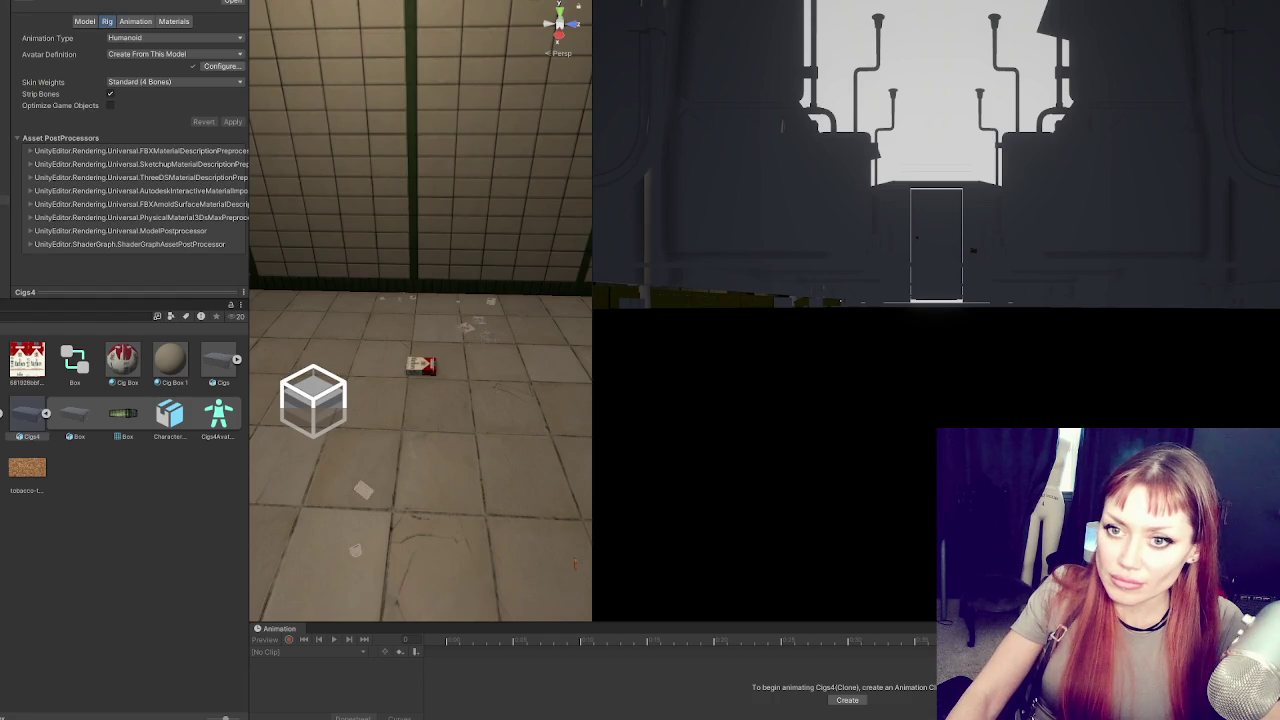
Inspect the Cigs3 player object, then return to the Cigs4 Model import settings
left_click(421, 365)
left_click(33, 412)
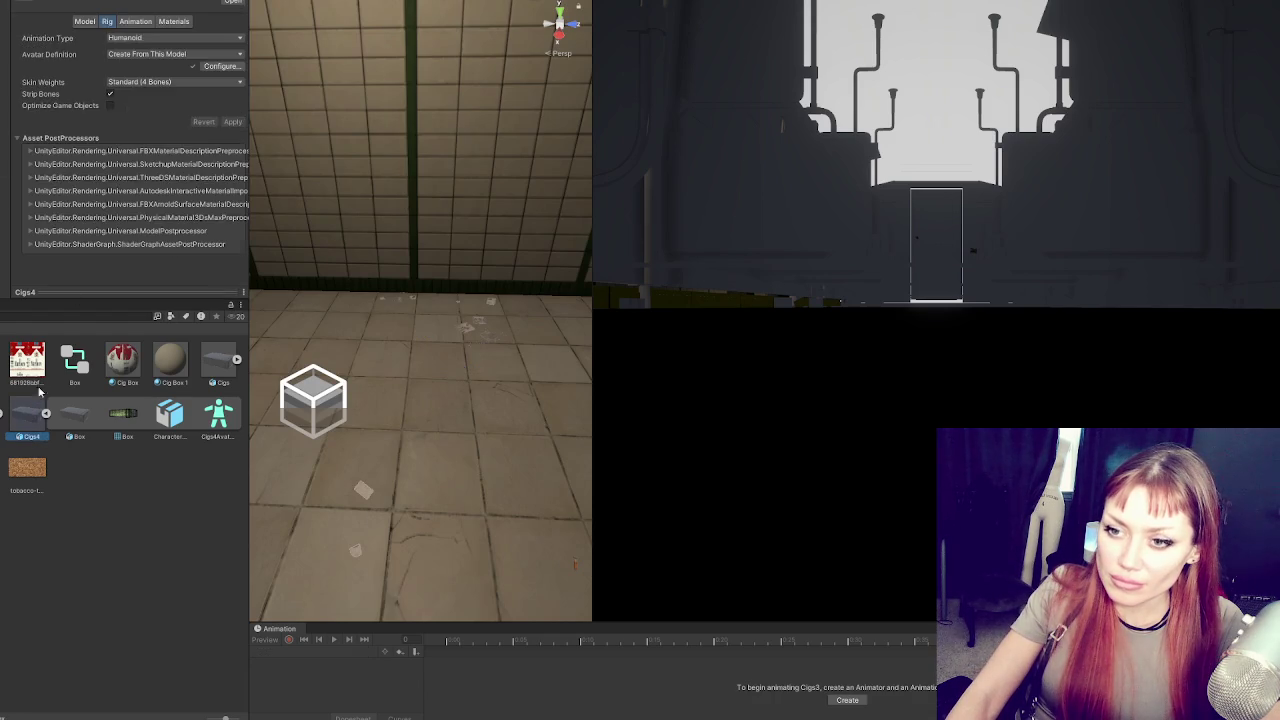
left_click(81, 21)
Disable light import and hierarchy sorting, enable Generate Colliders and Lightmap UVs, and apply
scroll(108, 100, "down", 1)
left_click(107, 117)
left_click(107, 129)
left_click(107, 141)
scroll(108, 152, "down", 1)
left_click(108, 168)
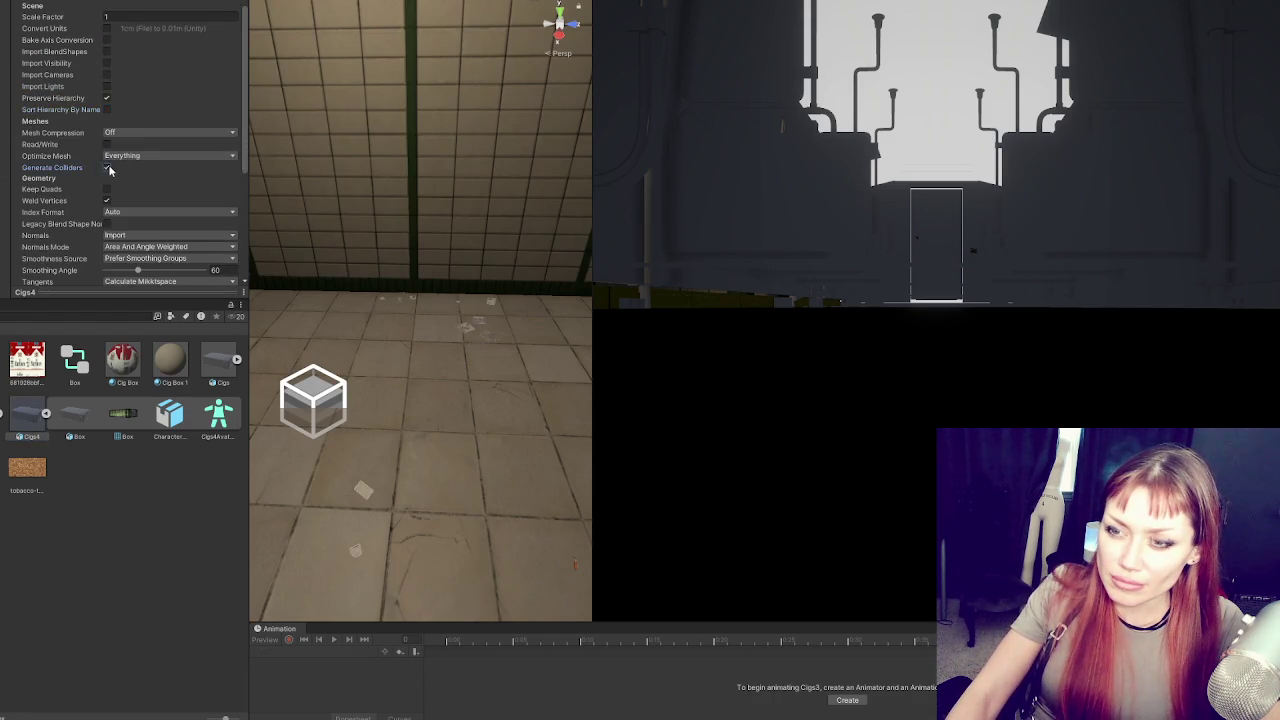
scroll(109, 160, "down", 4)
left_click(107, 110)
scroll(110, 100, "up", 3)
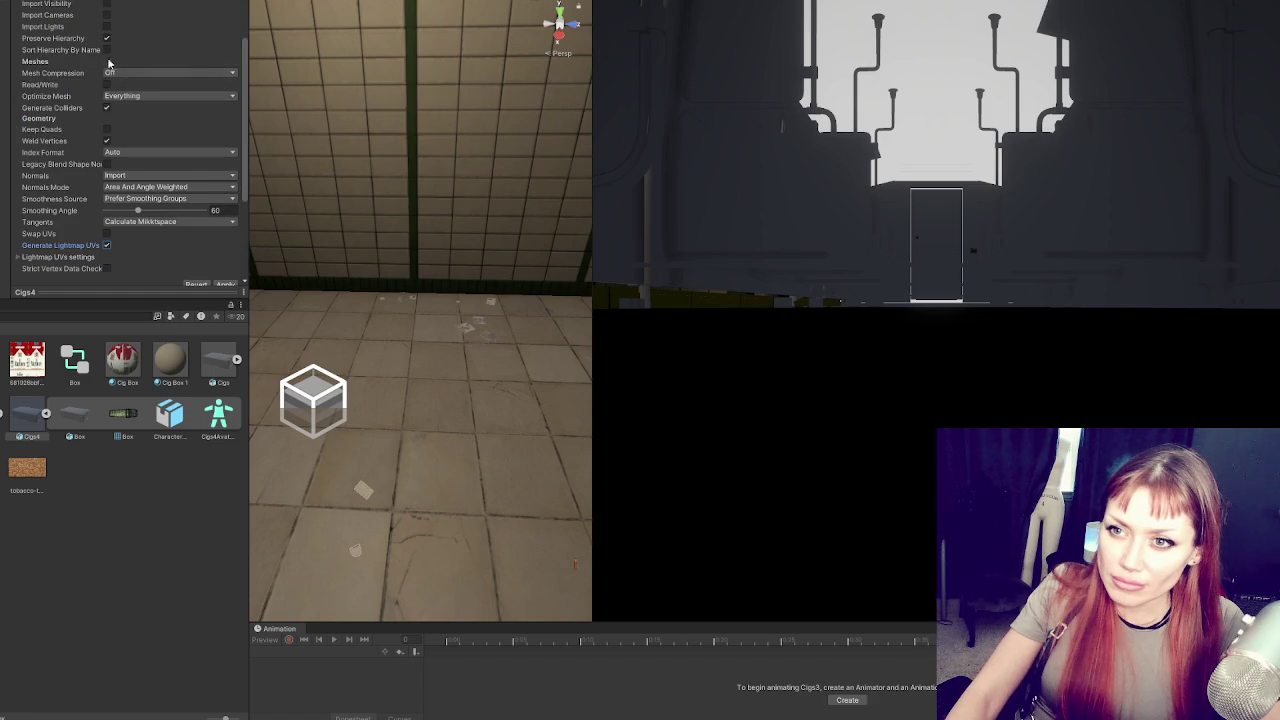
left_click(226, 284)
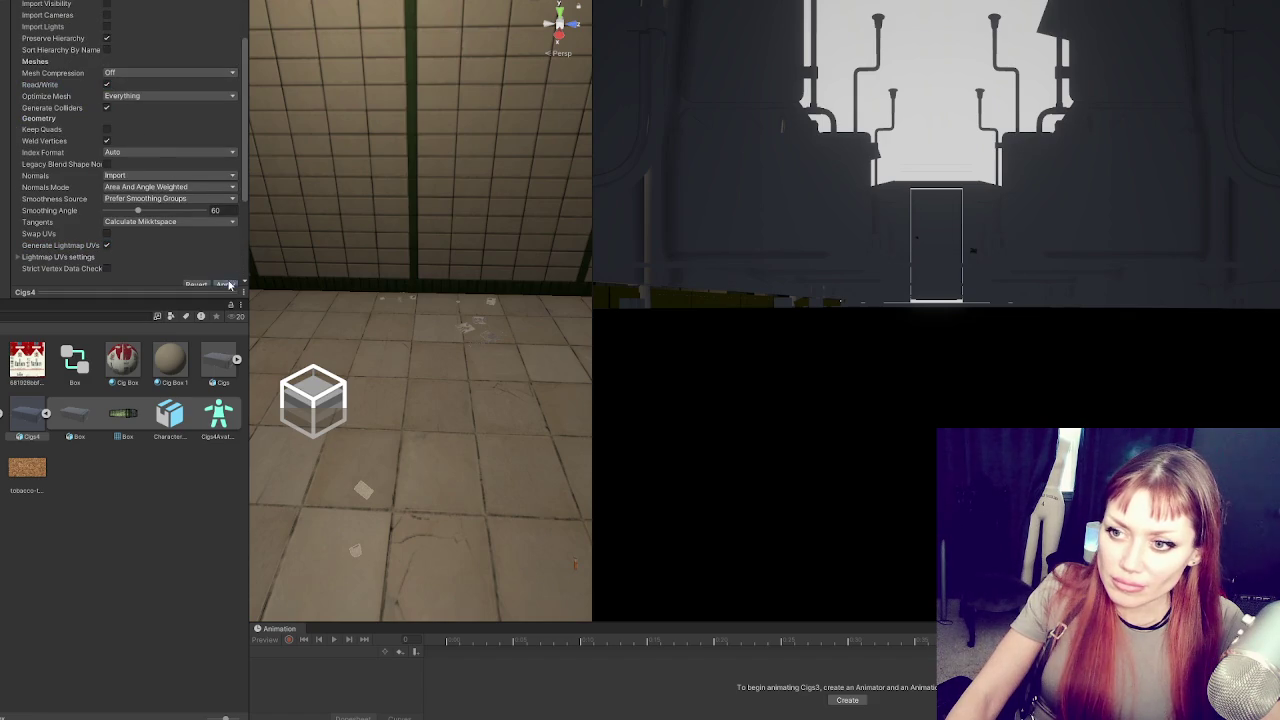
Check the Hips and Spine bone mappings in the avatar configuration, then apply
left_click(113, 21)
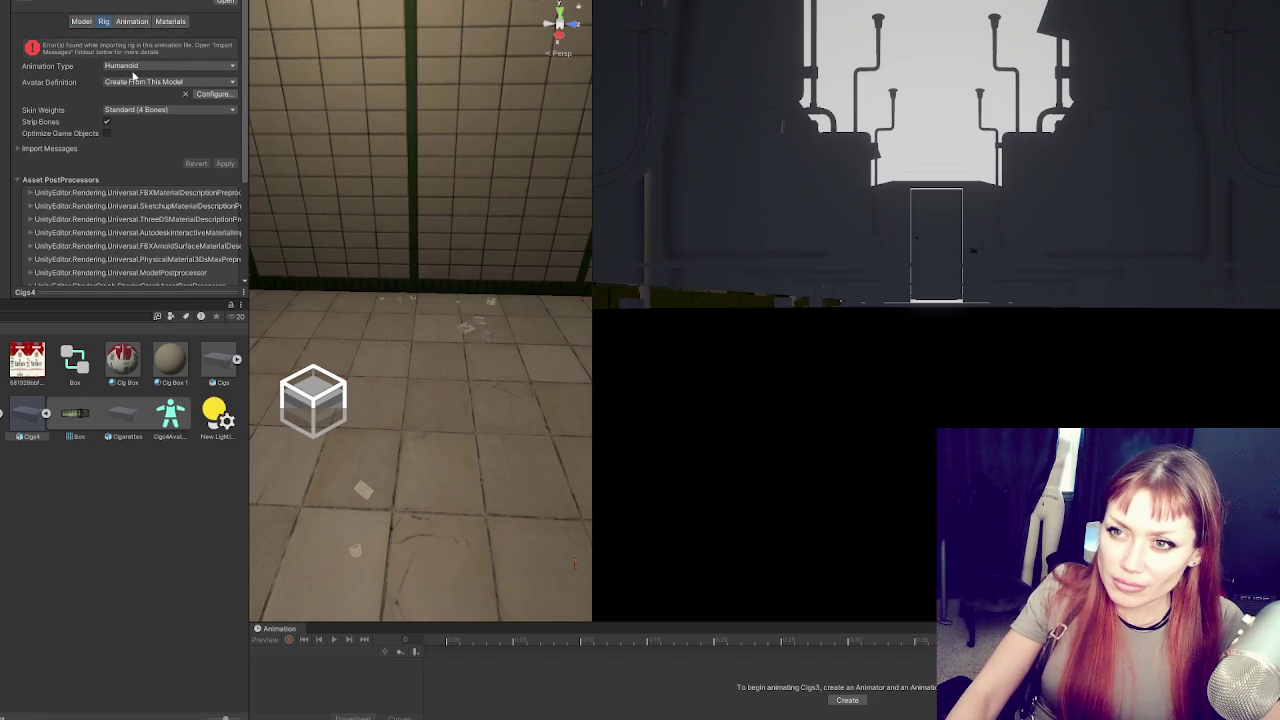
left_click(226, 94)
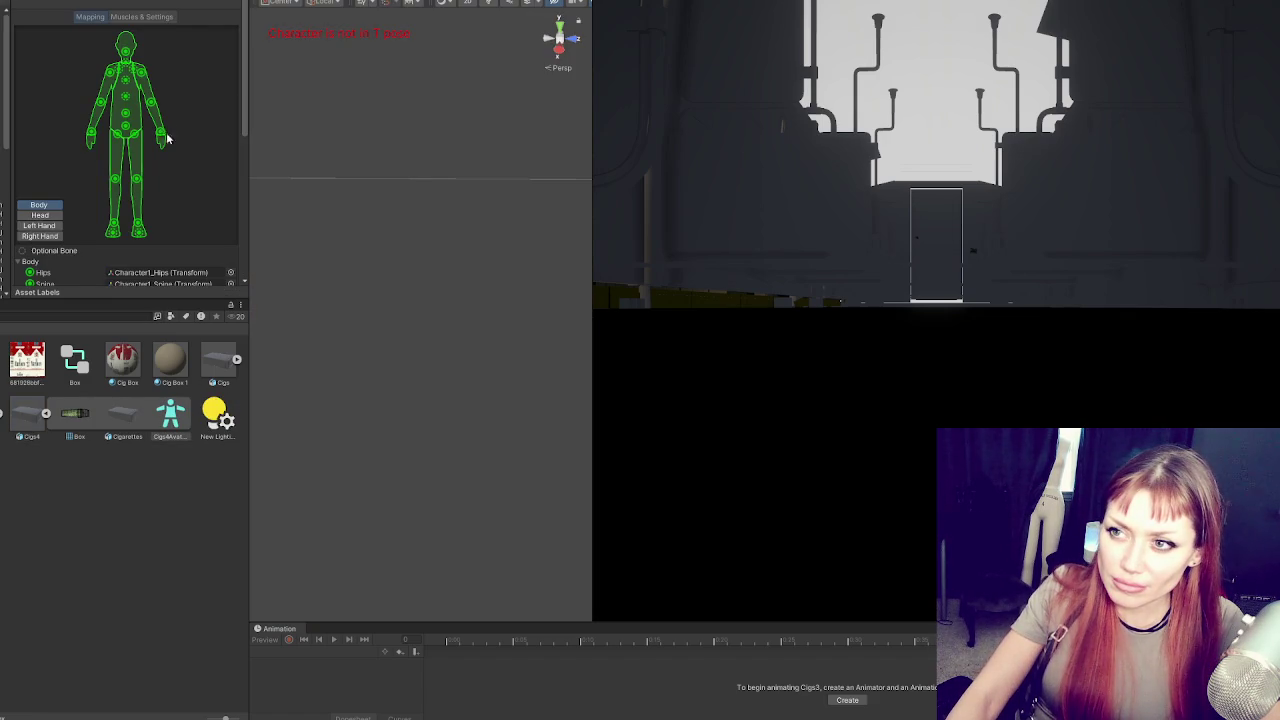
scroll(144, 235, "down", 10)
left_click(130, 110)
left_click(130, 121)
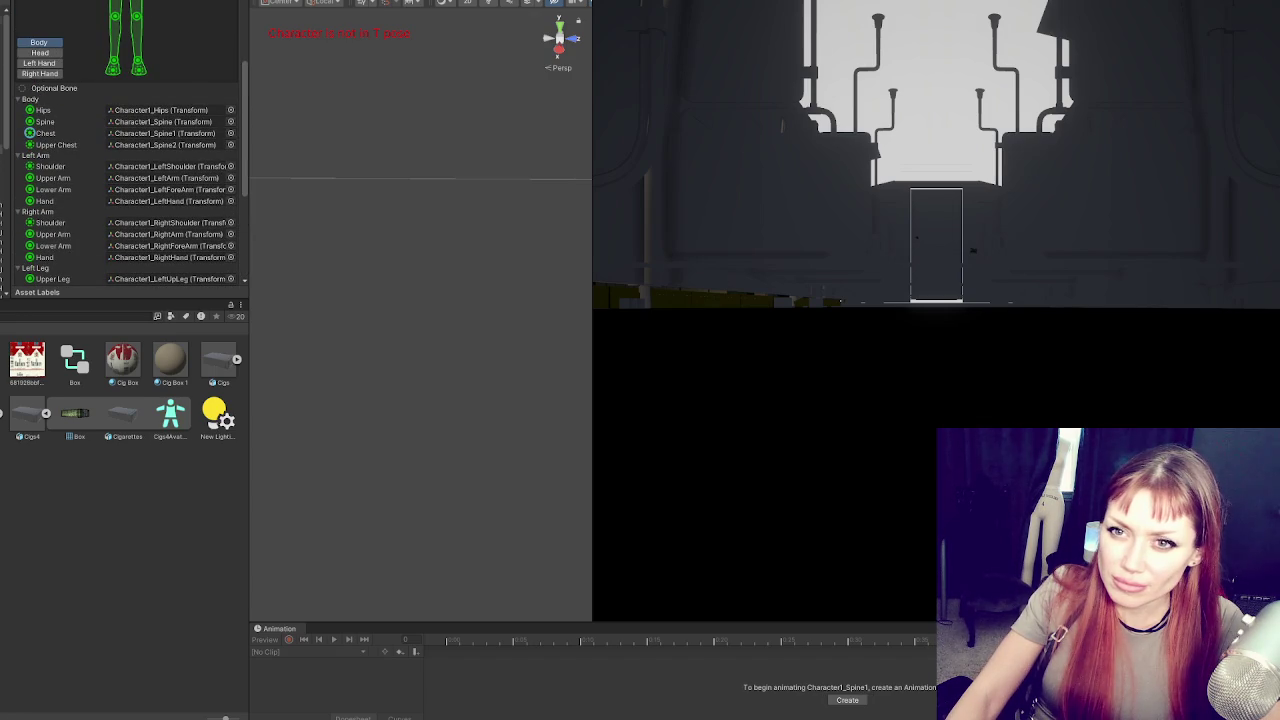
left_click(170, 112)
left_click(174, 122)
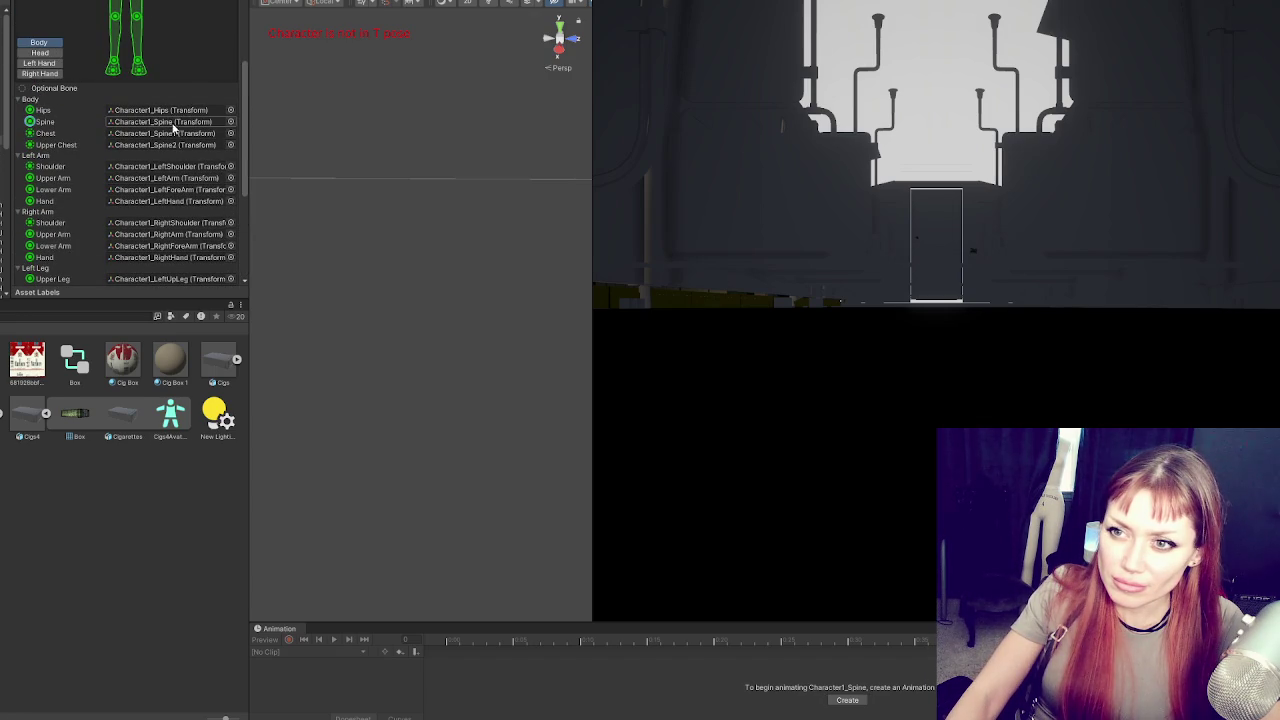
scroll(200, 190, "down", 5)
left_click(225, 222)
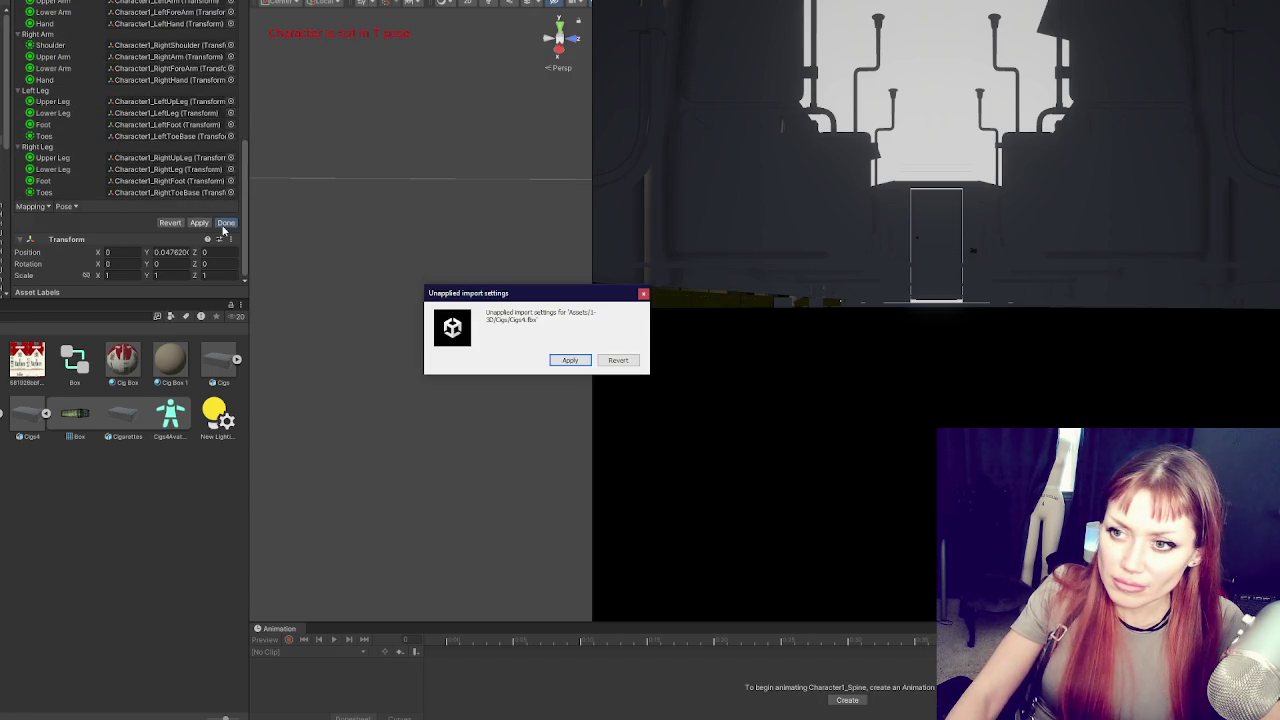
left_click(562, 358)
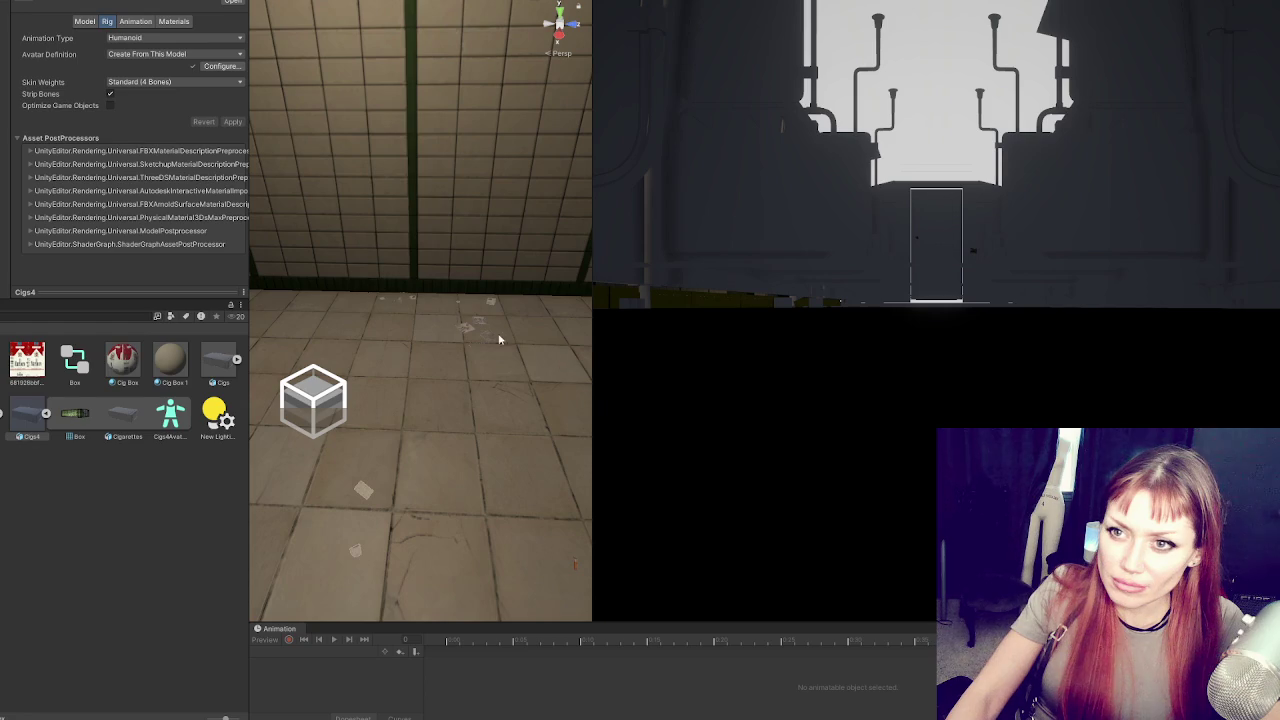
Place a Cigs4 instance into the scene
left_click(136, 21)
left_click(175, 22)
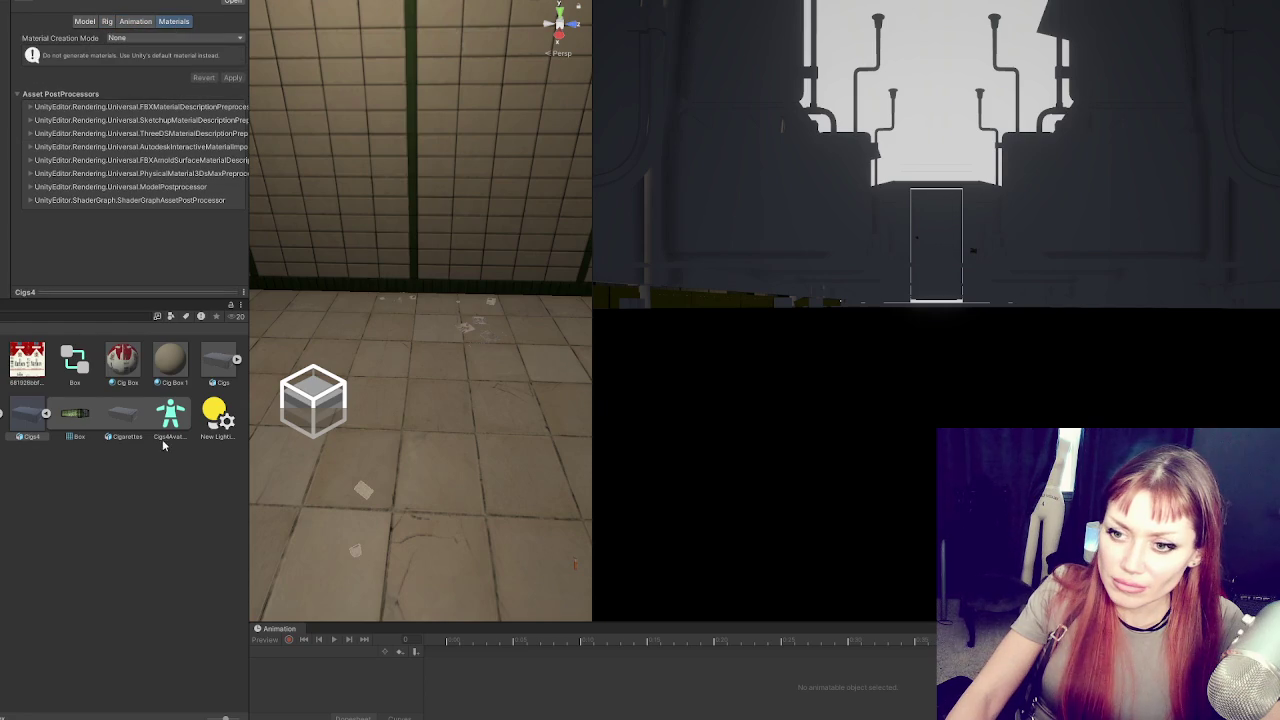
left_click_drag(30, 420, 420, 450)
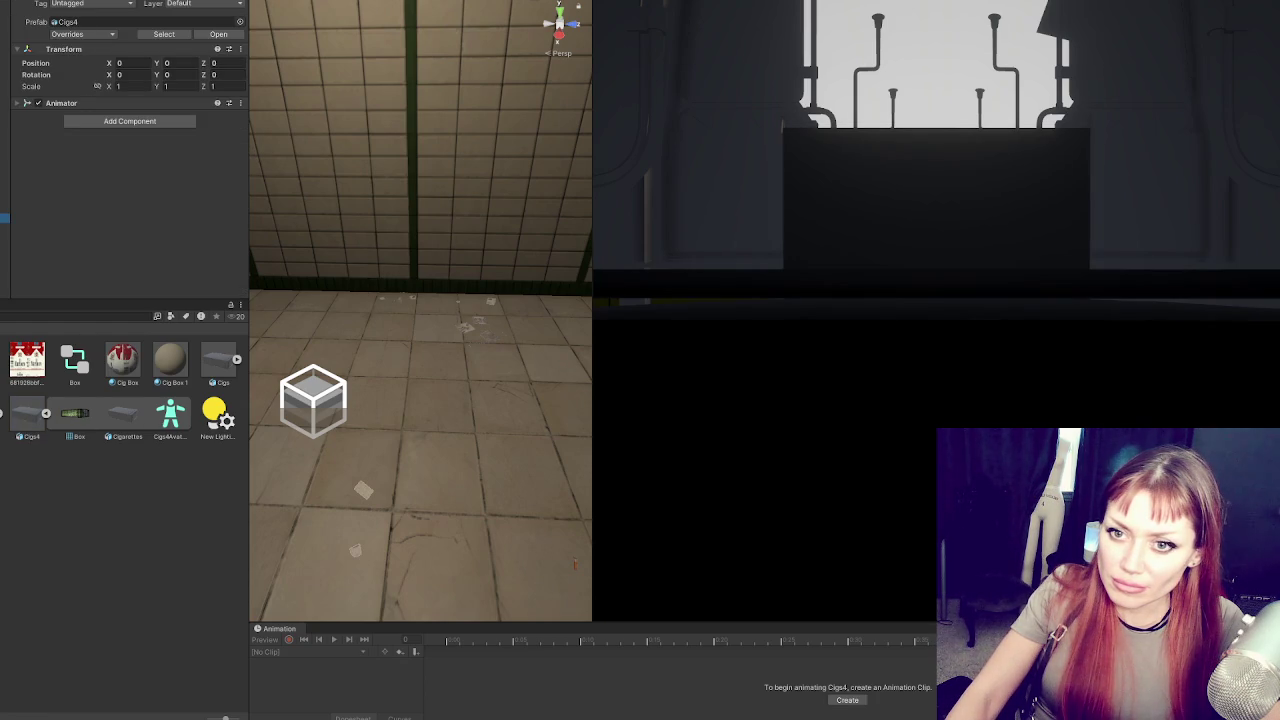
Inspect the pack's parts: Cigarettes, Box, Box (1) and the Cigs4 root
left_click(5, 227)
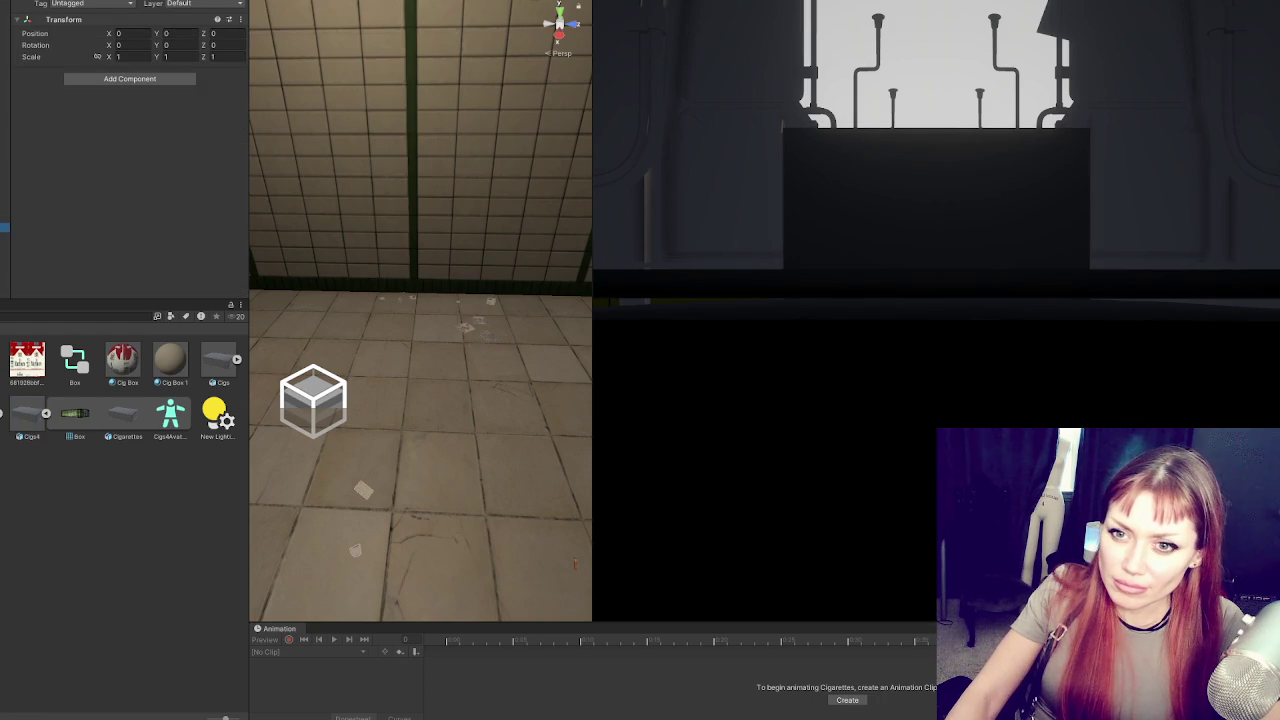
left_click(5, 237)
left_click(5, 247)
left_click(5, 257)
left_click(5, 217)
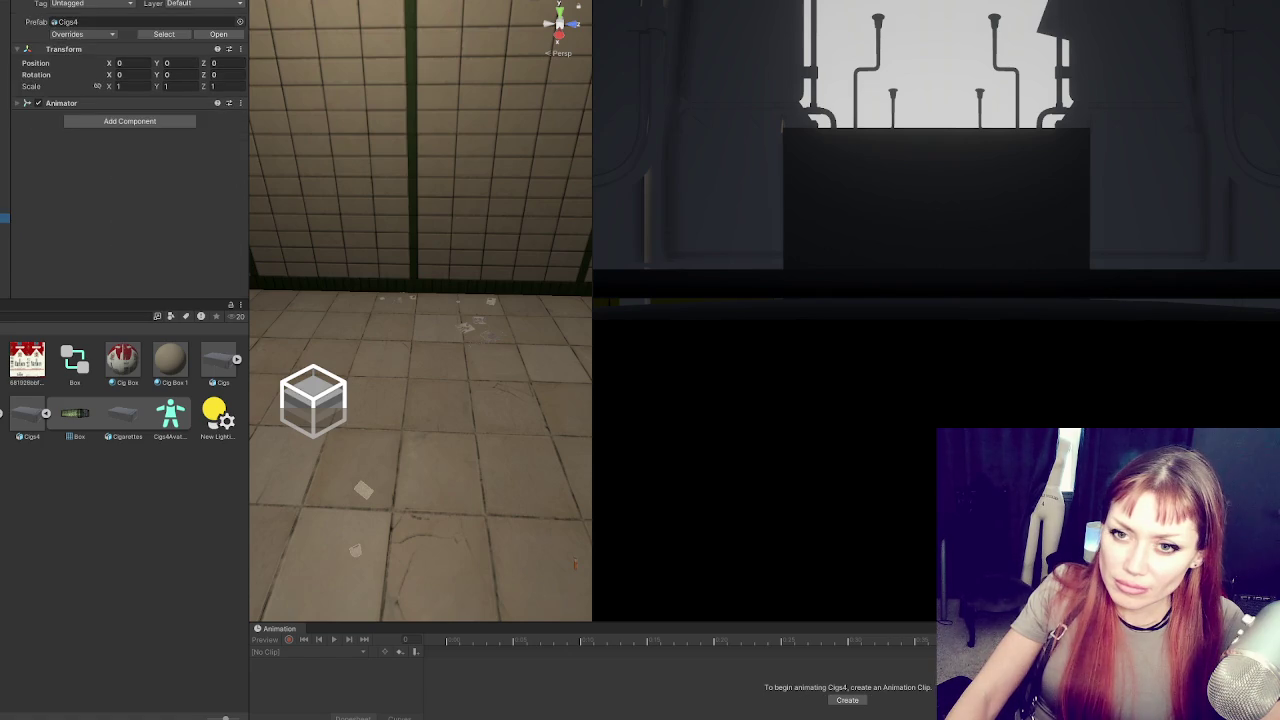
left_click(5, 247)
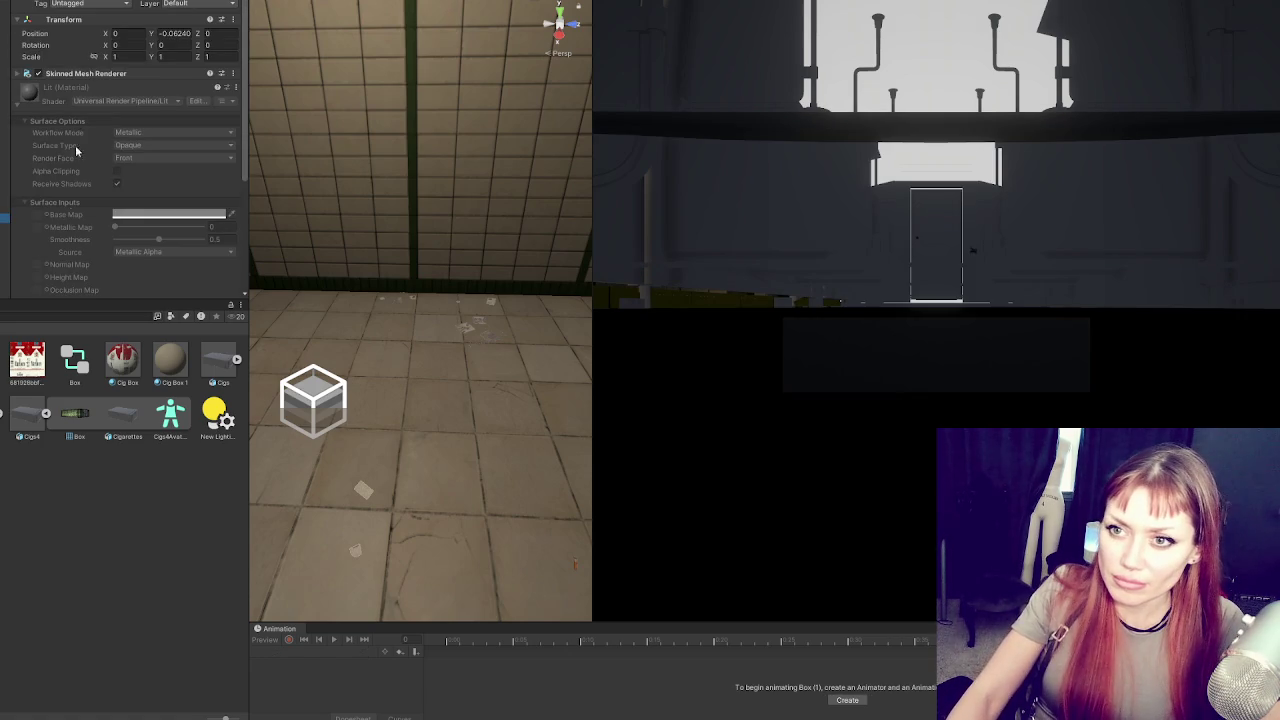
Assign the Cig Box material to the pack's Box (1) mesh
scroll(115, 265, "down", 2)
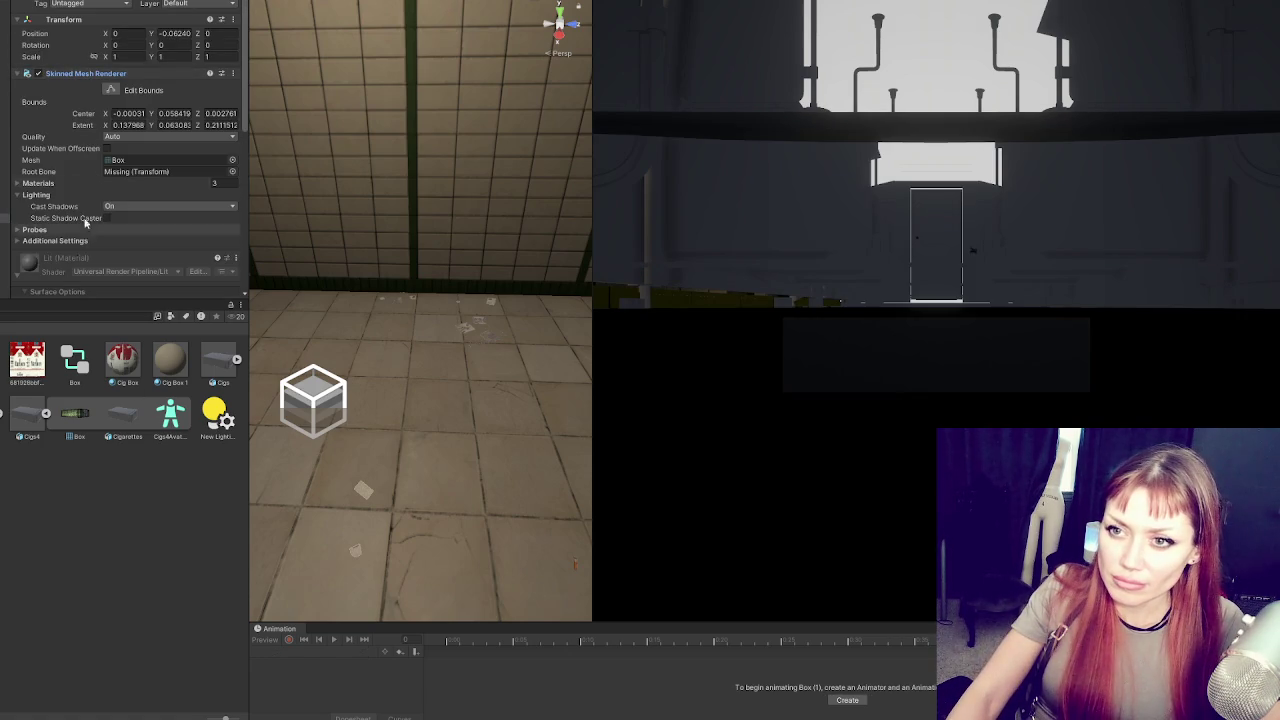
left_click(56, 76)
left_click(58, 90)
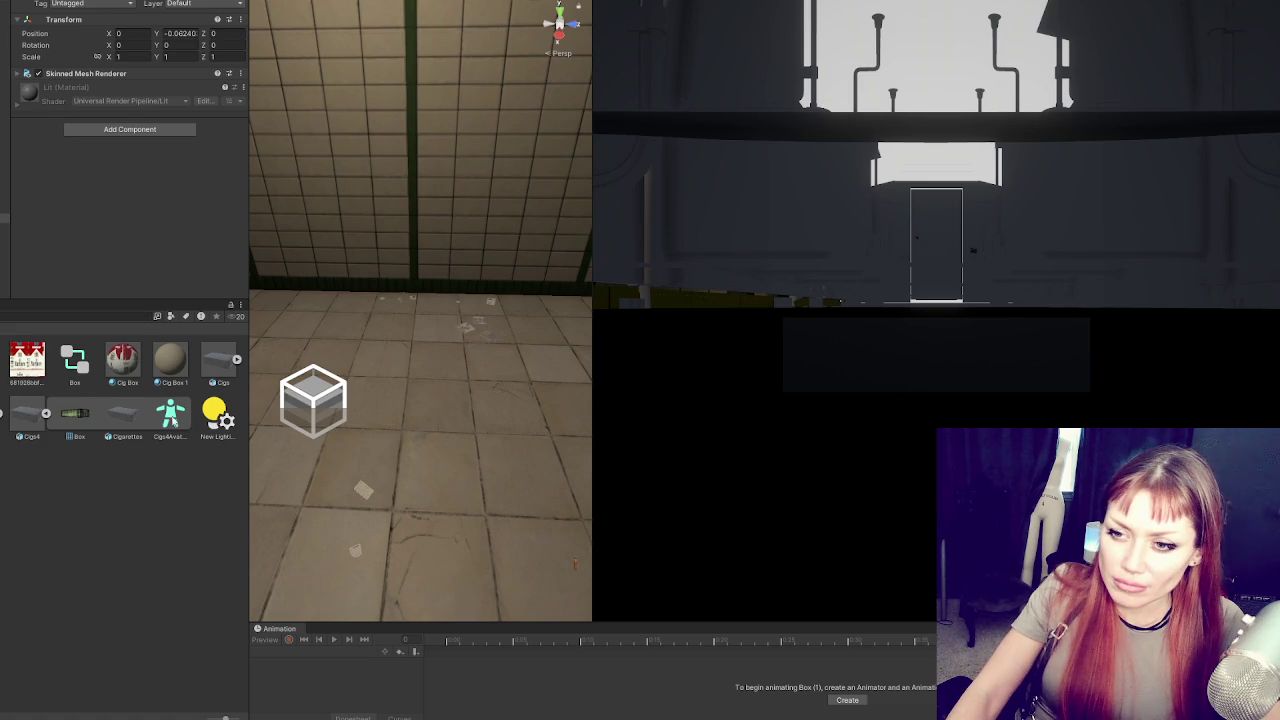
left_click(45, 414)
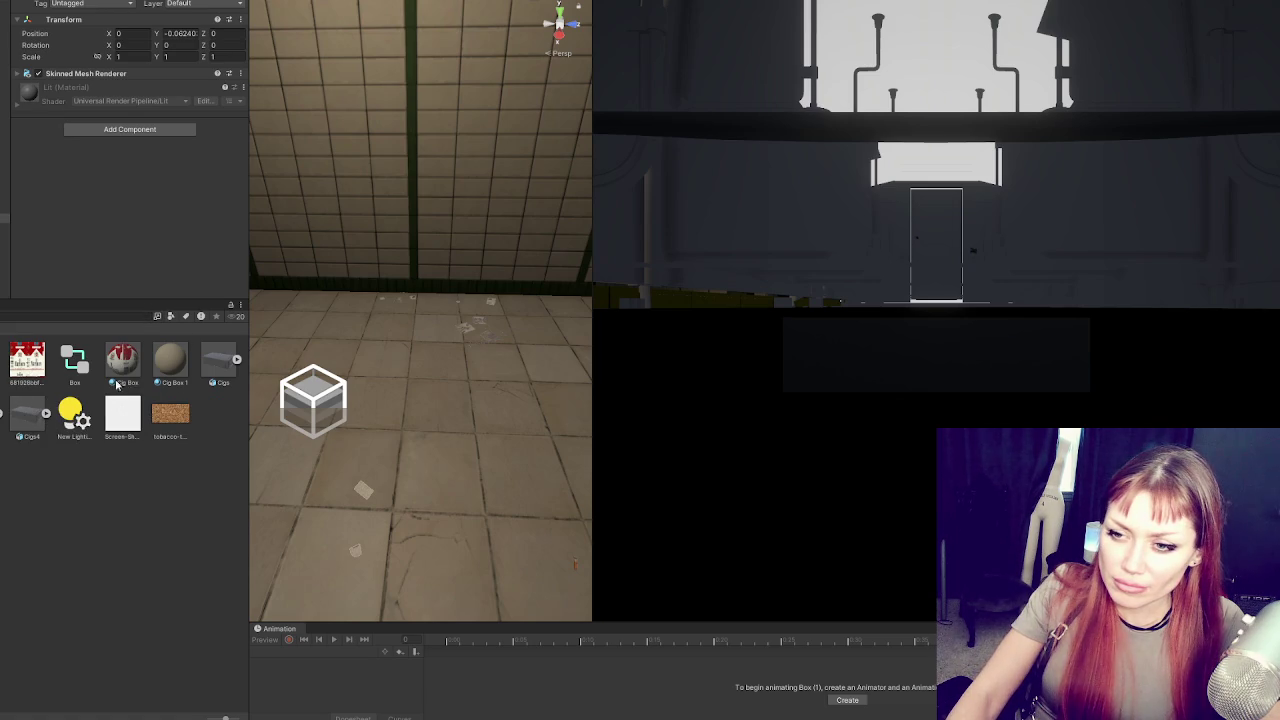
left_click_drag(113, 358, 130, 268)
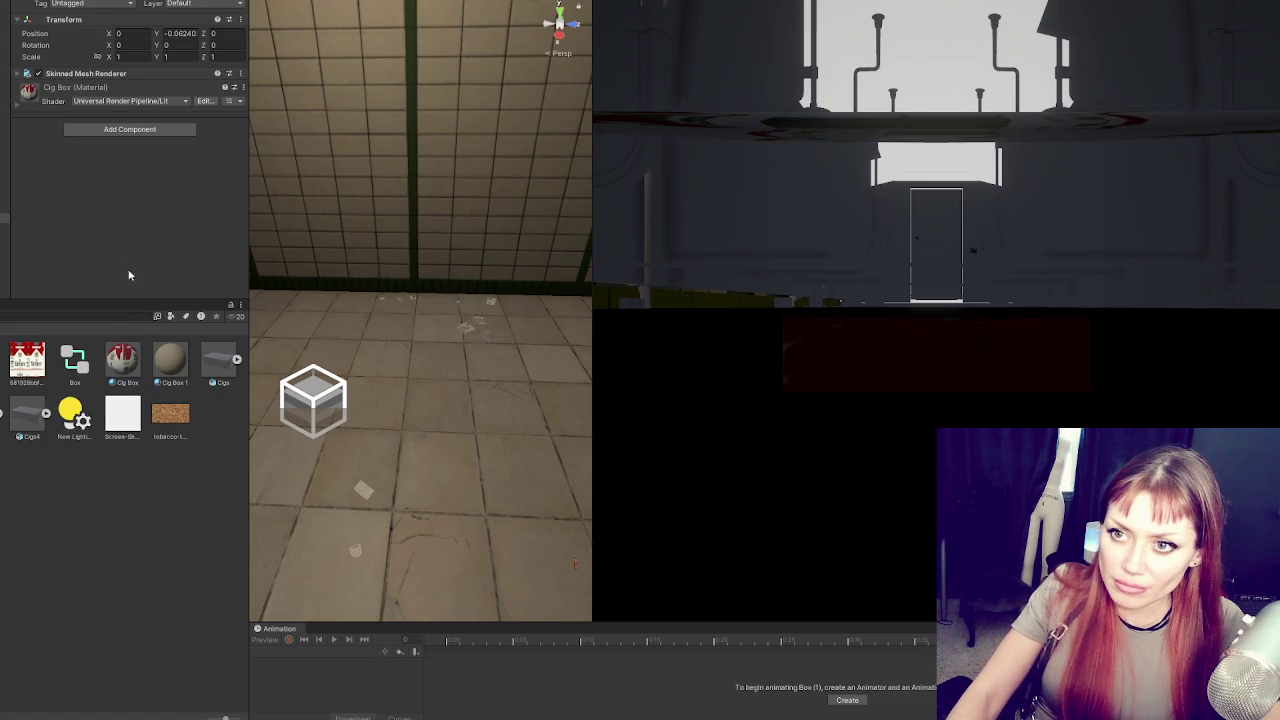
Frame the box and add an Animator with no controller and Cigs4Avatar as avatar
key("f")
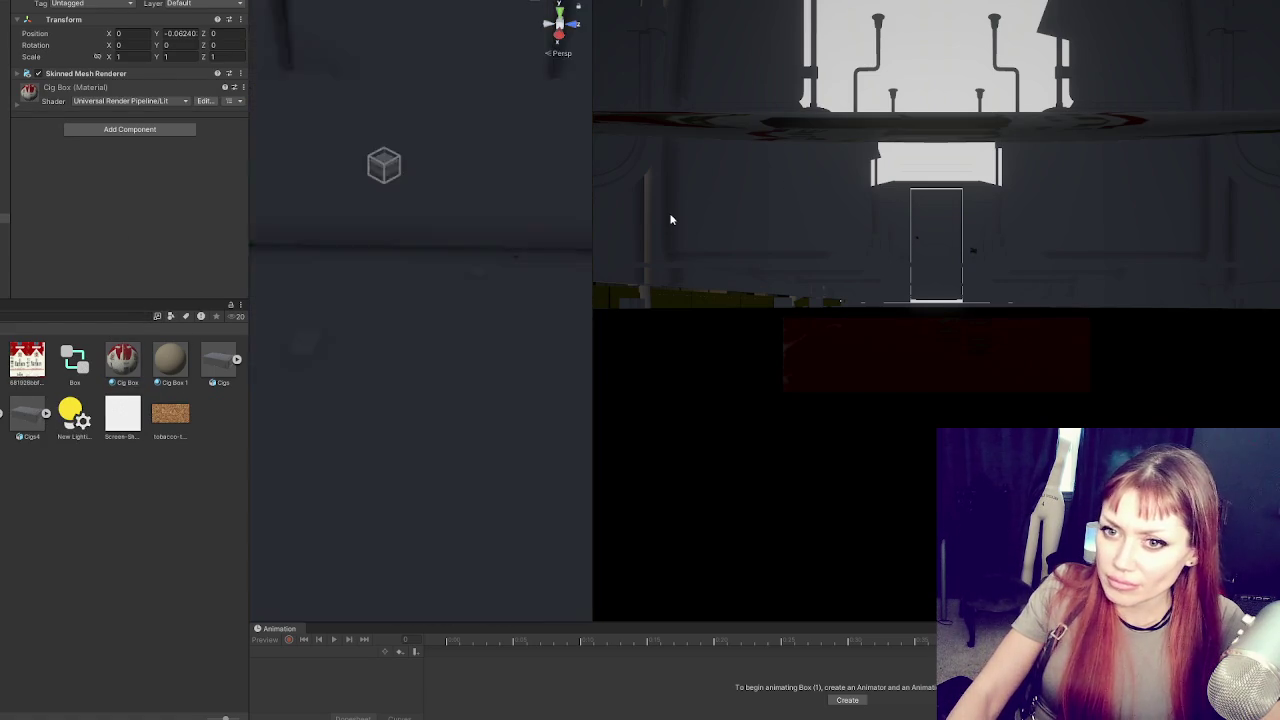
left_click_drag(74, 360, 148, 103)
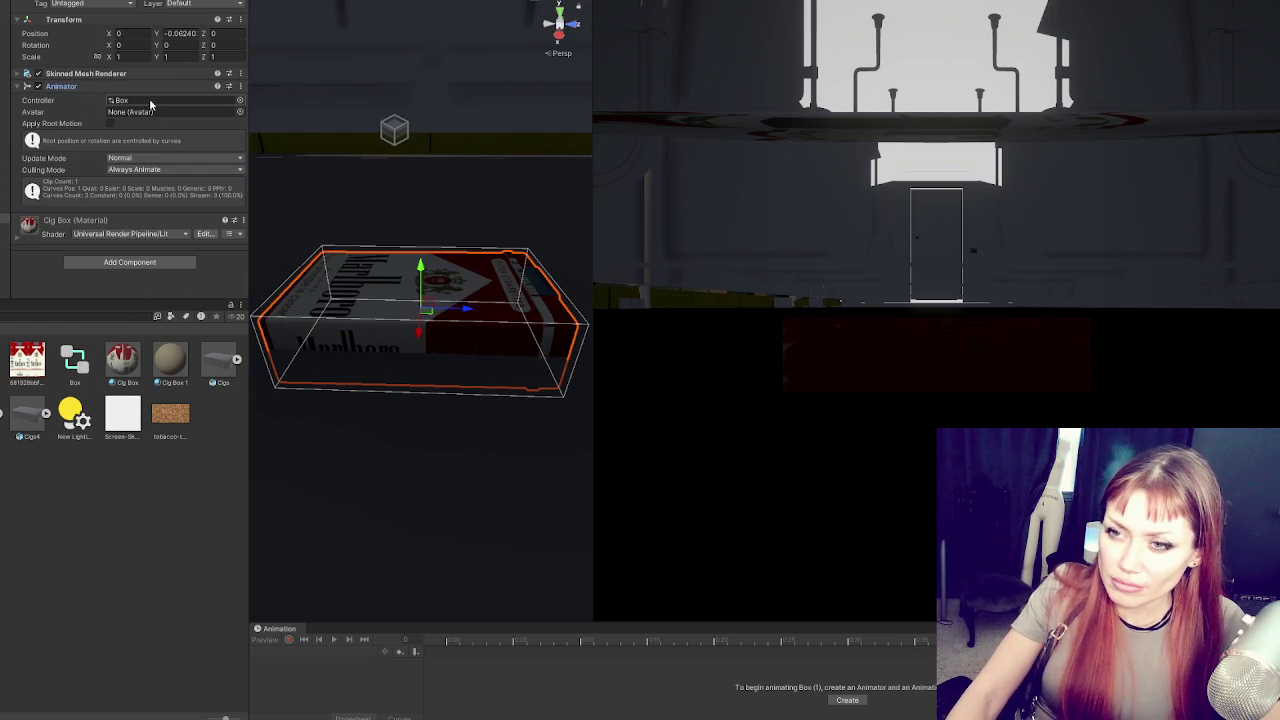
left_click(149, 100)
key("Delete")
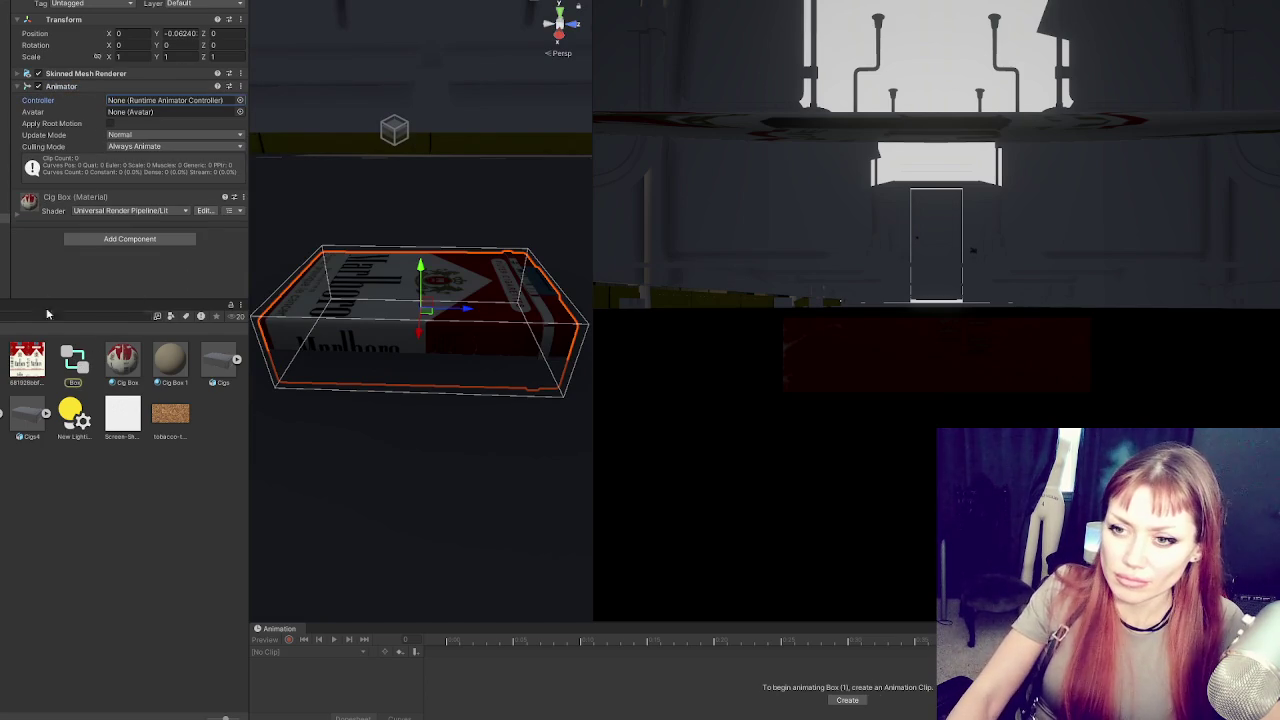
left_click(45, 415)
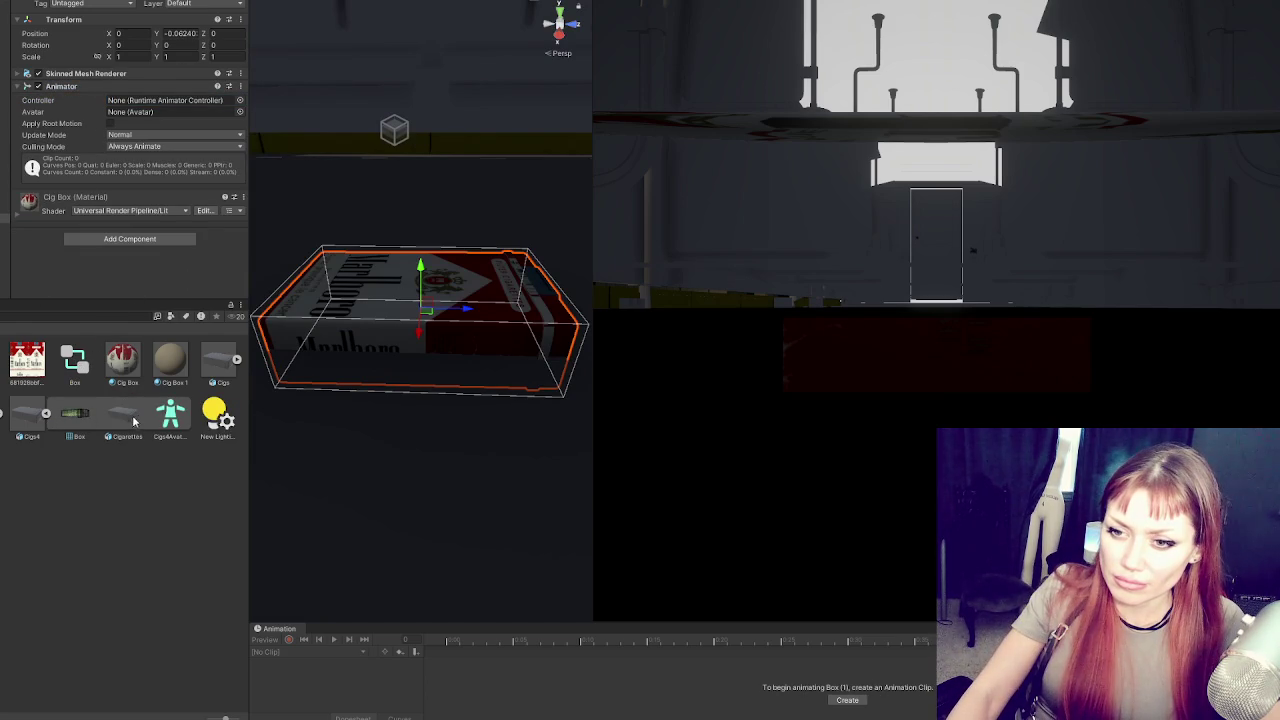
left_click_drag(172, 412, 160, 113)
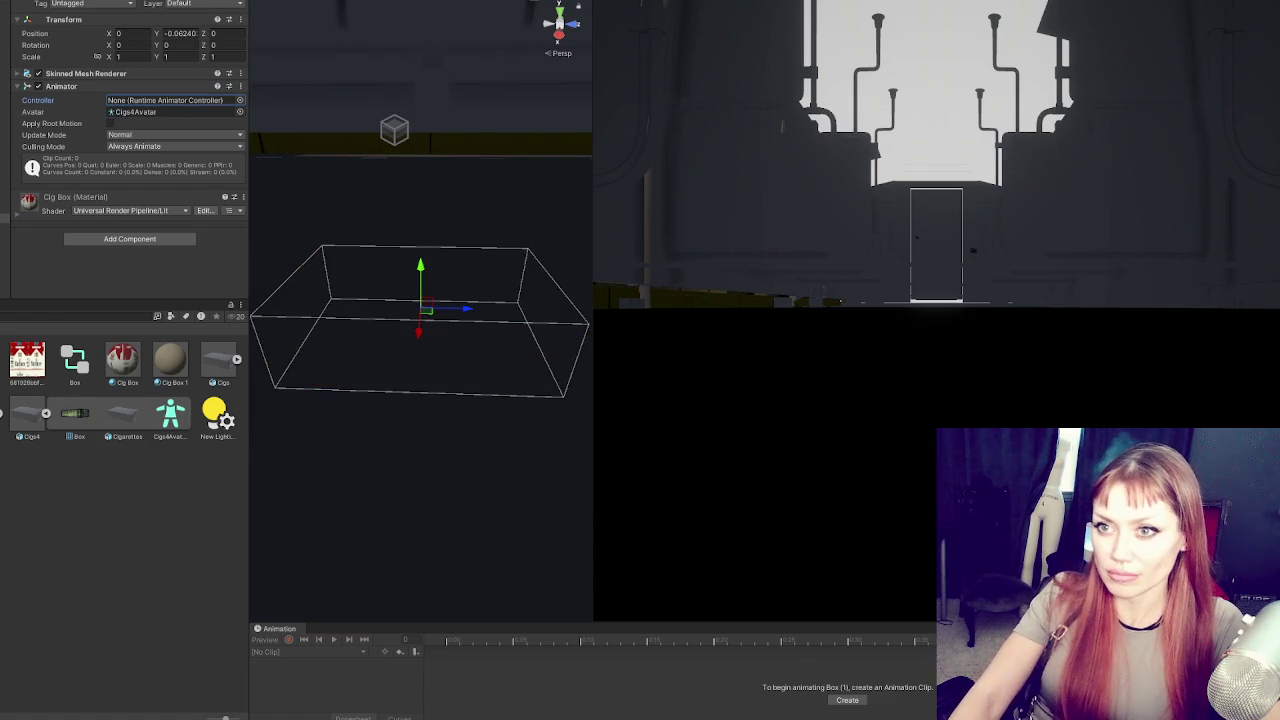
Select Box 4 in the hierarchy to inspect its Animator
left_click(4, 209)
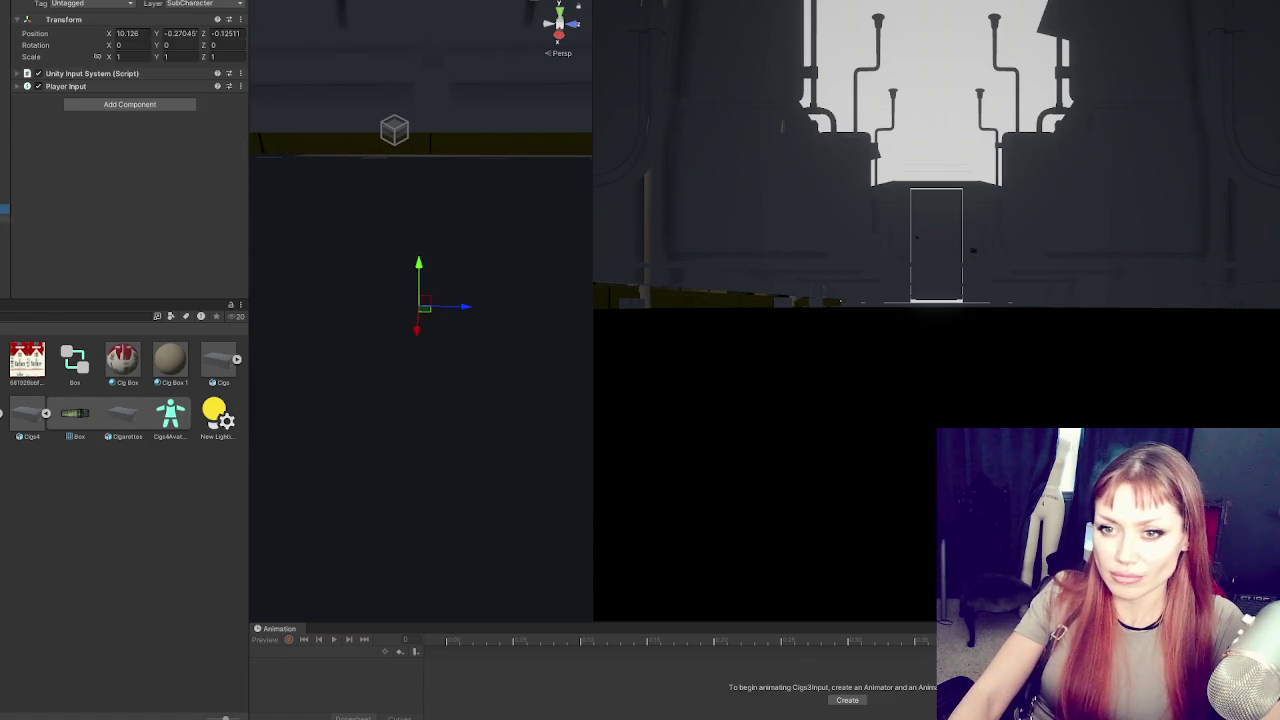
left_click(4, 216)
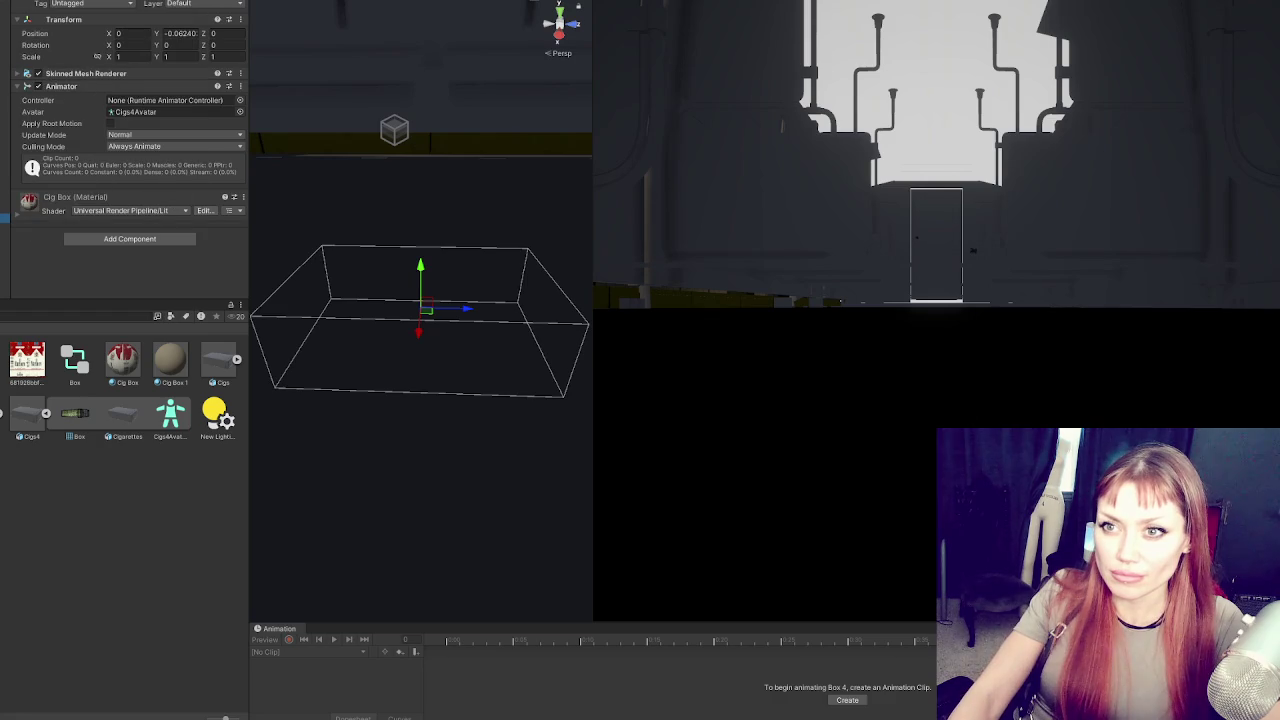
left_click(181, 6)
key("Escape")
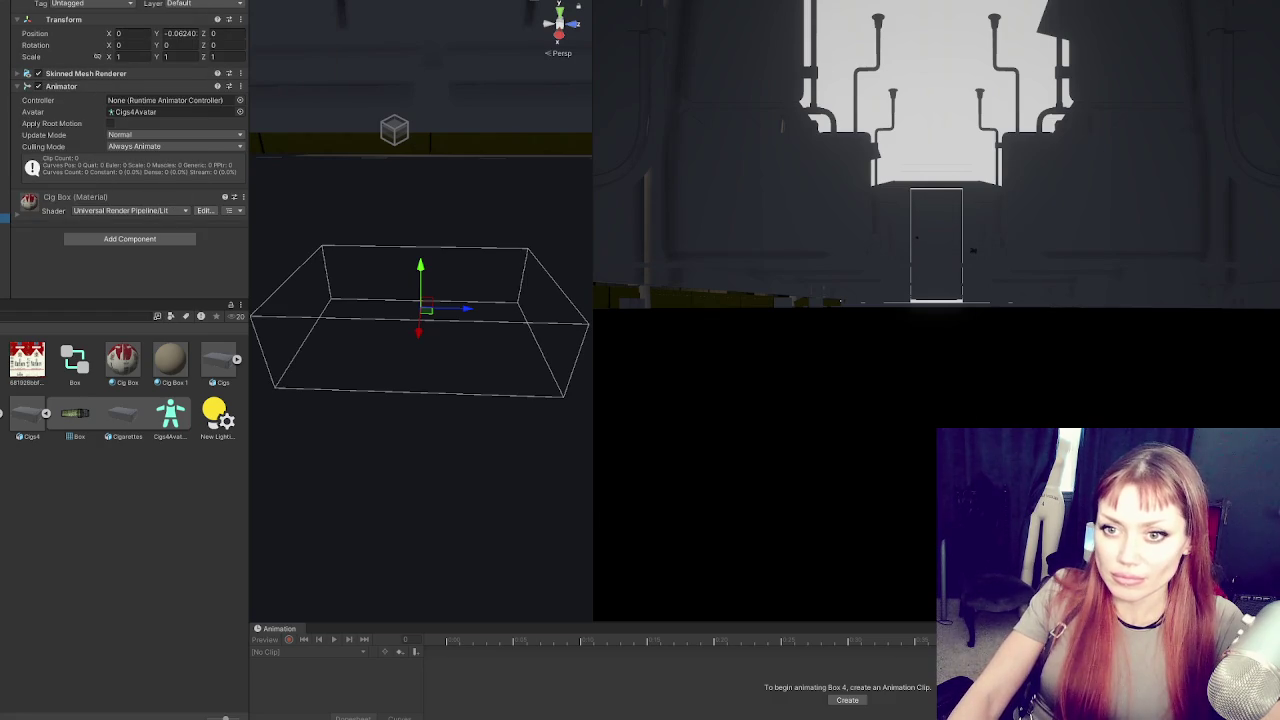
Try Third perspective with Humanoid model type in Character Manager, then select the Cigs4 asset
left_click(560, 179)
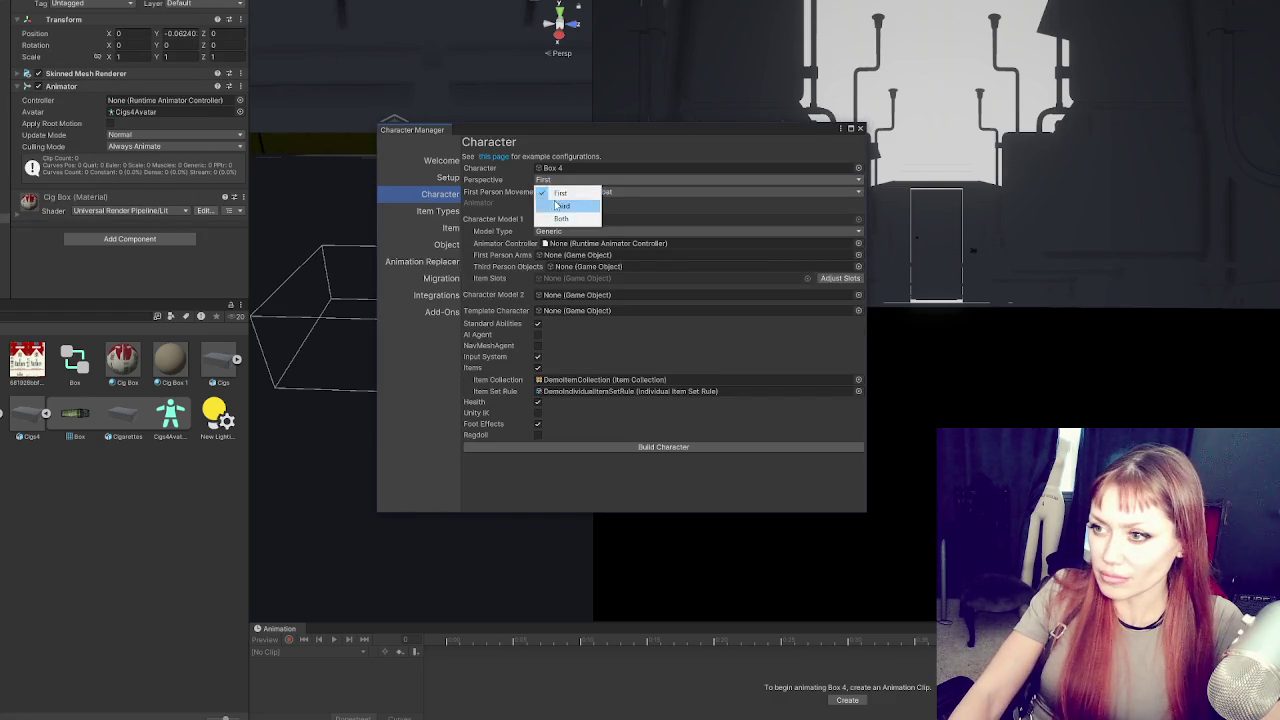
left_click(558, 205)
left_click(570, 231)
left_click(567, 252)
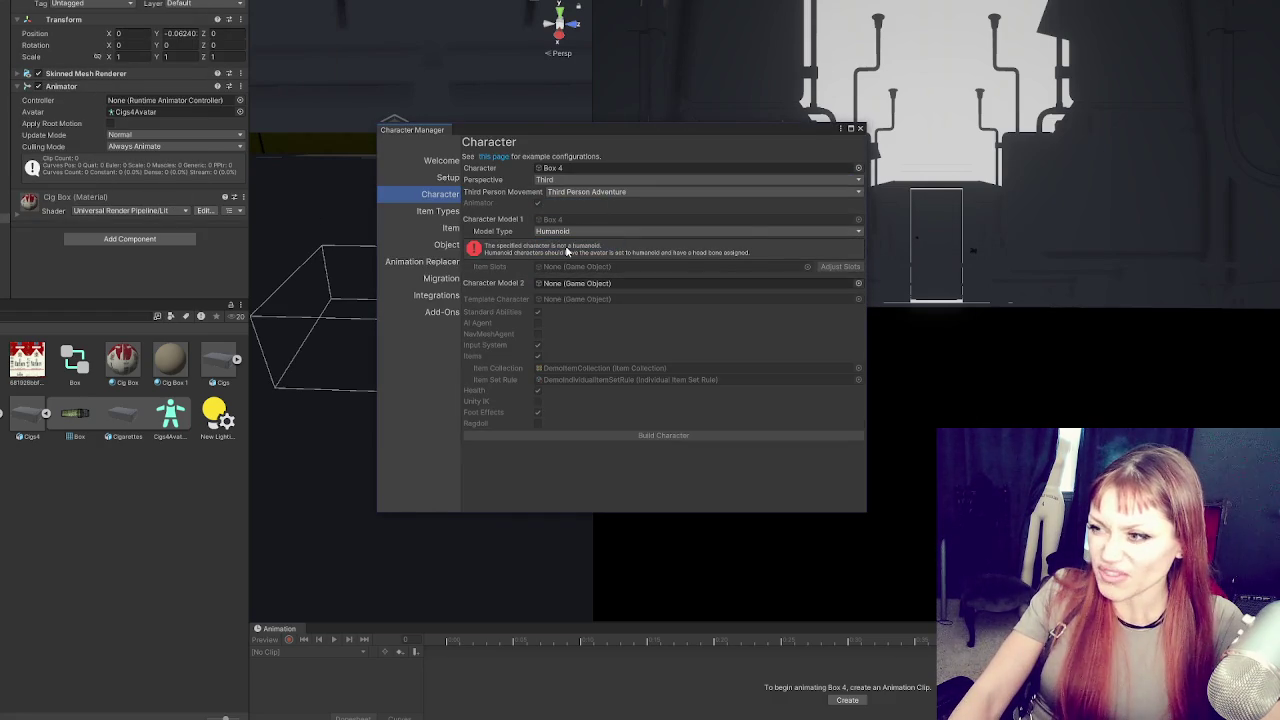
left_click(861, 130)
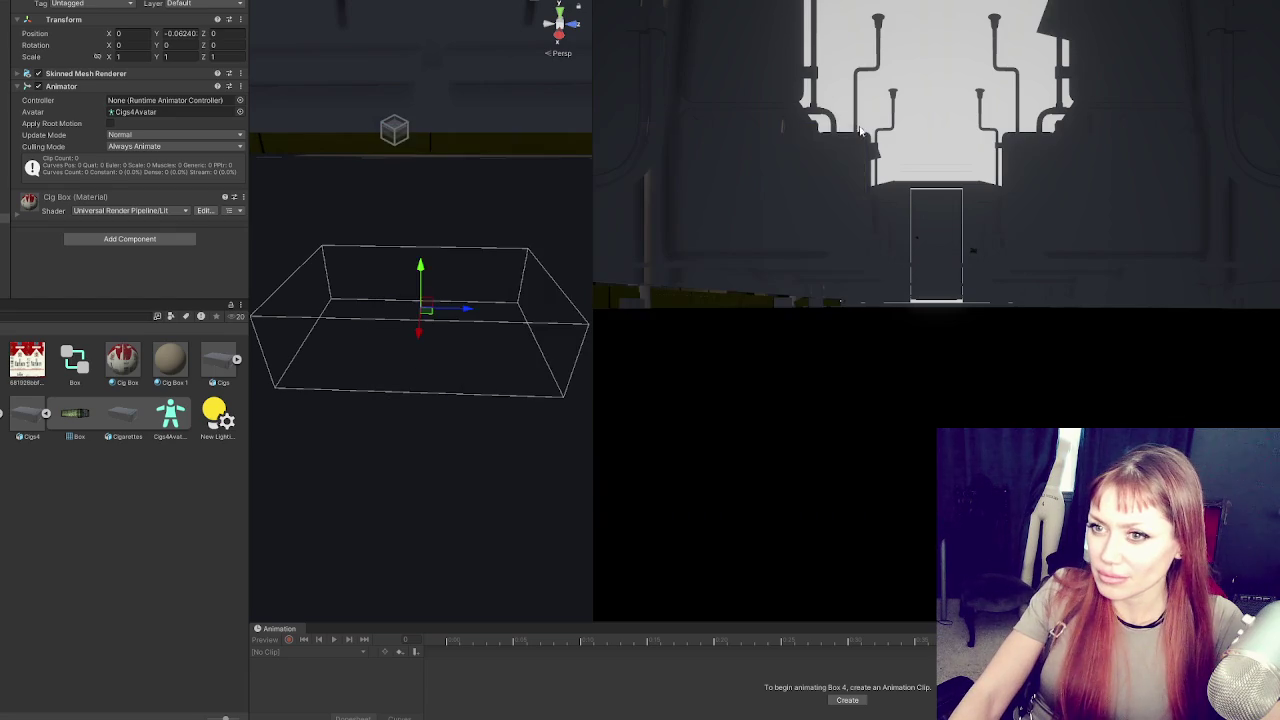
left_click(35, 421)
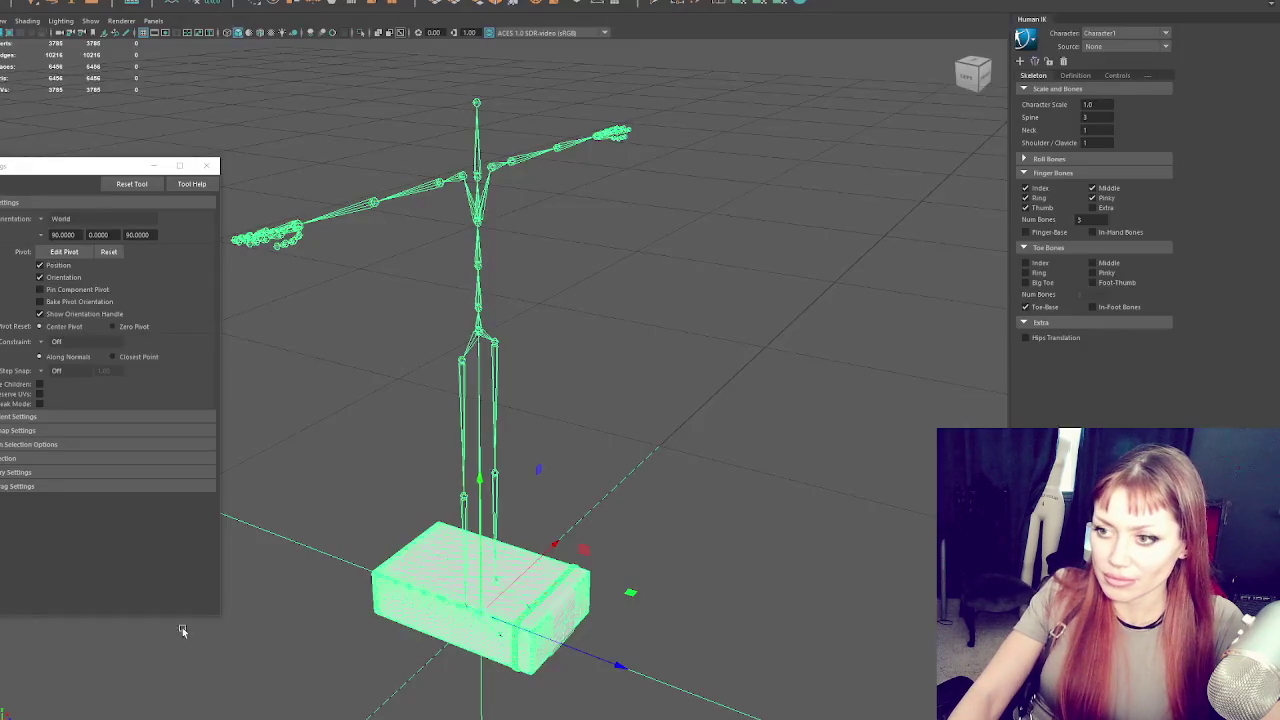
In Maya, select the cigarette box mesh and close the Tool Settings panel
mouse_move(548, 580)
left_mouse_down()
mouse_move(580, 543)
mouse_move(466, 480)
mouse_move(571, 520)
left_mouse_up()
left_click(575, 545)
left_click(206, 166)
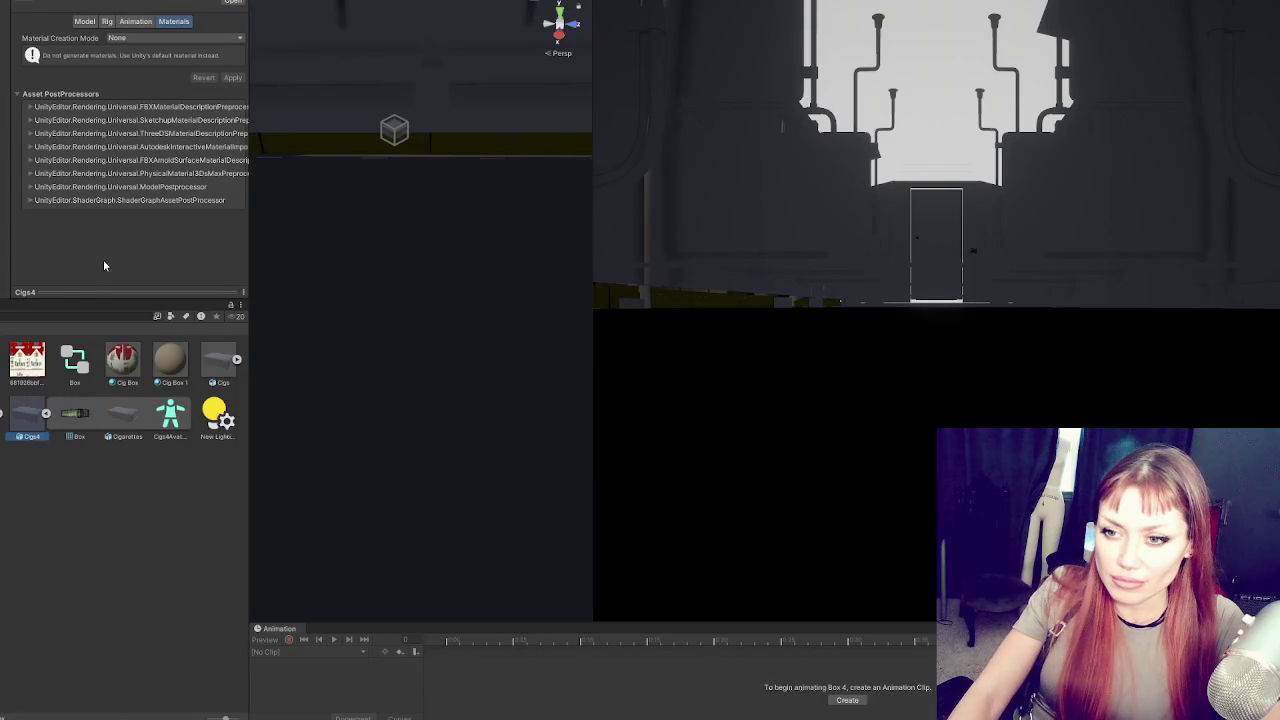
Re-import Cigs4's rig as None, then as Humanoid, applying each change
left_click(107, 21)
left_click(170, 36)
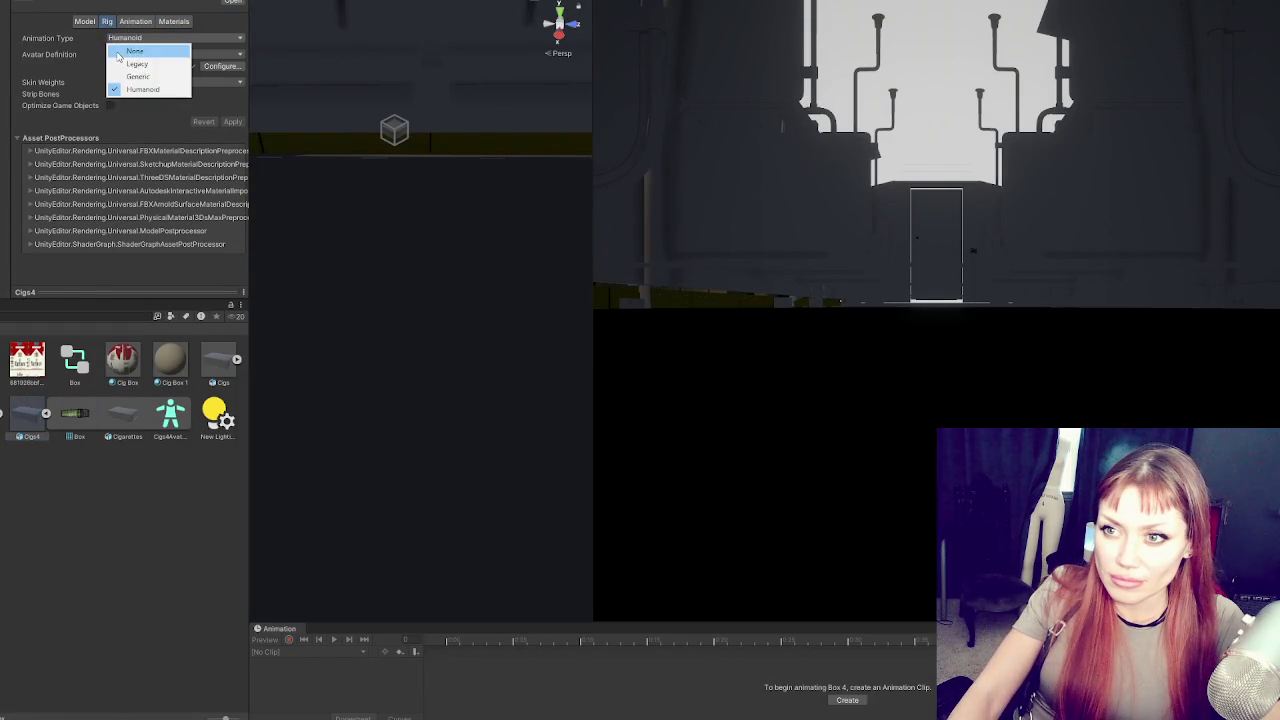
left_click(130, 47)
left_click(232, 57)
left_click(110, 38)
left_click(130, 88)
left_click(233, 134)
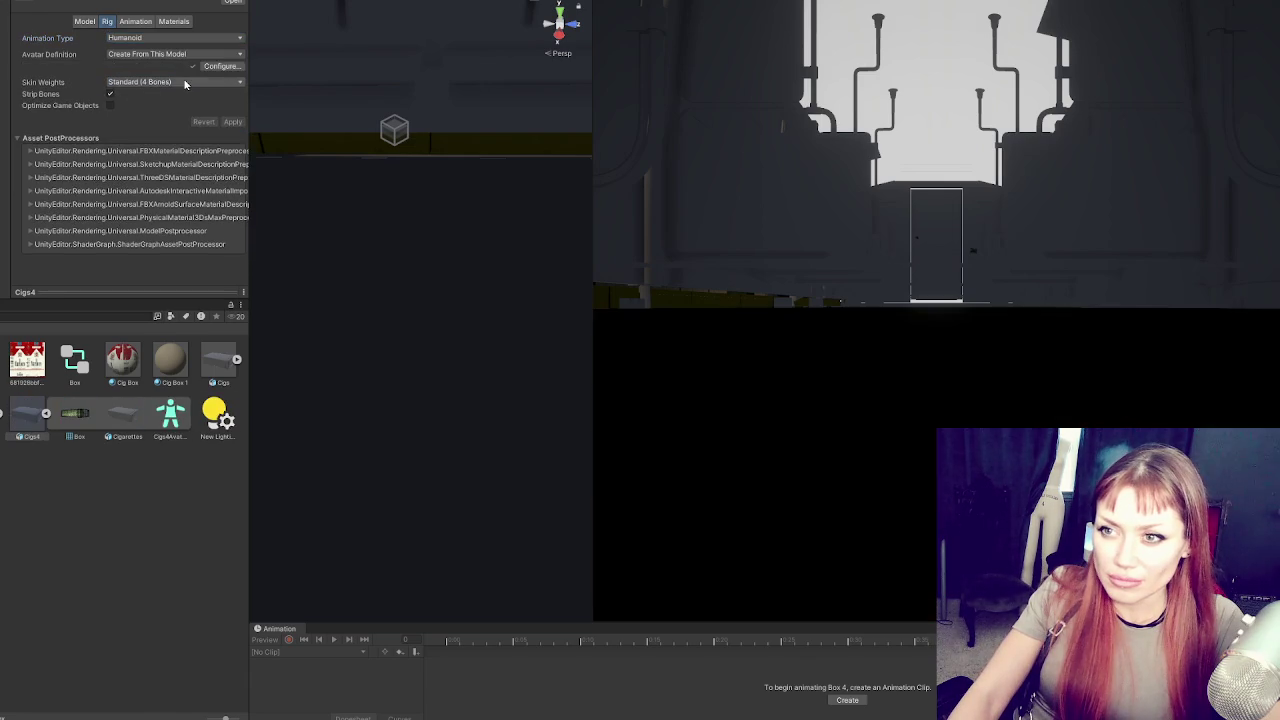
Review the avatar's mapping and muscle settings, testing the Open Close pose
left_click(221, 67)
scroll(180, 258, "down", 5)
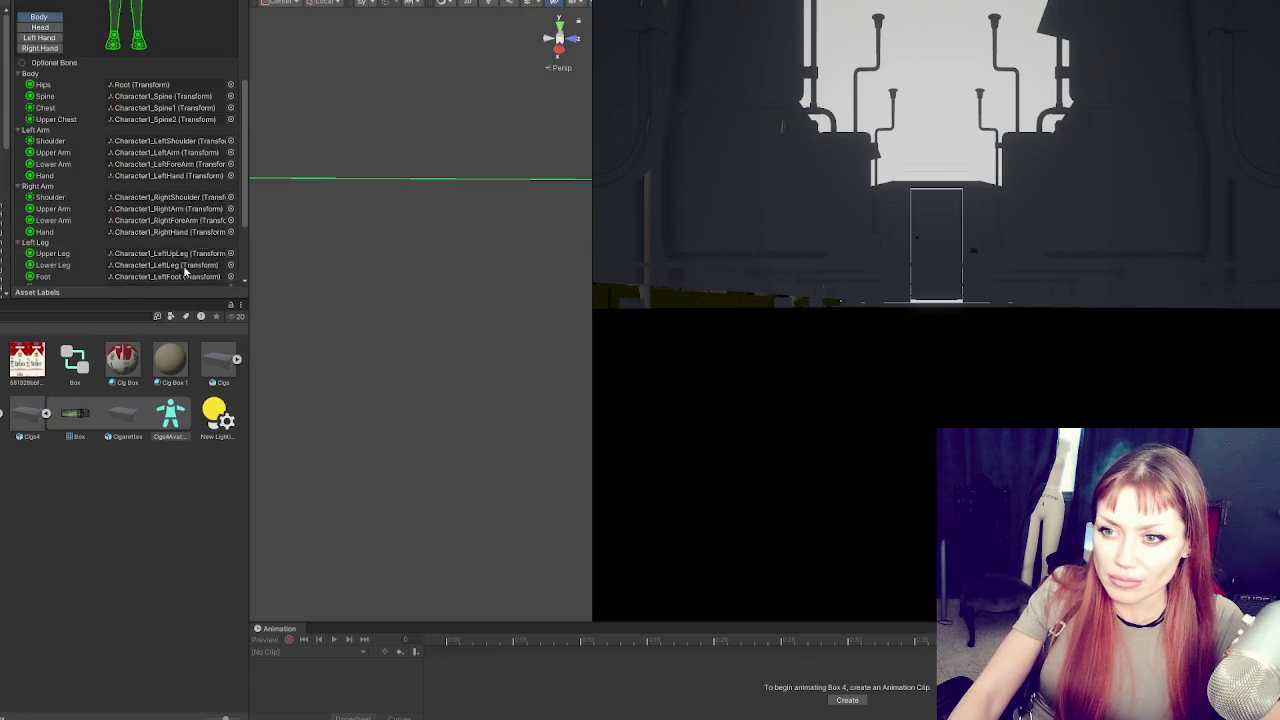
scroll(180, 258, "up", 3)
scroll(150, 150, "up", 5)
left_click(141, 11)
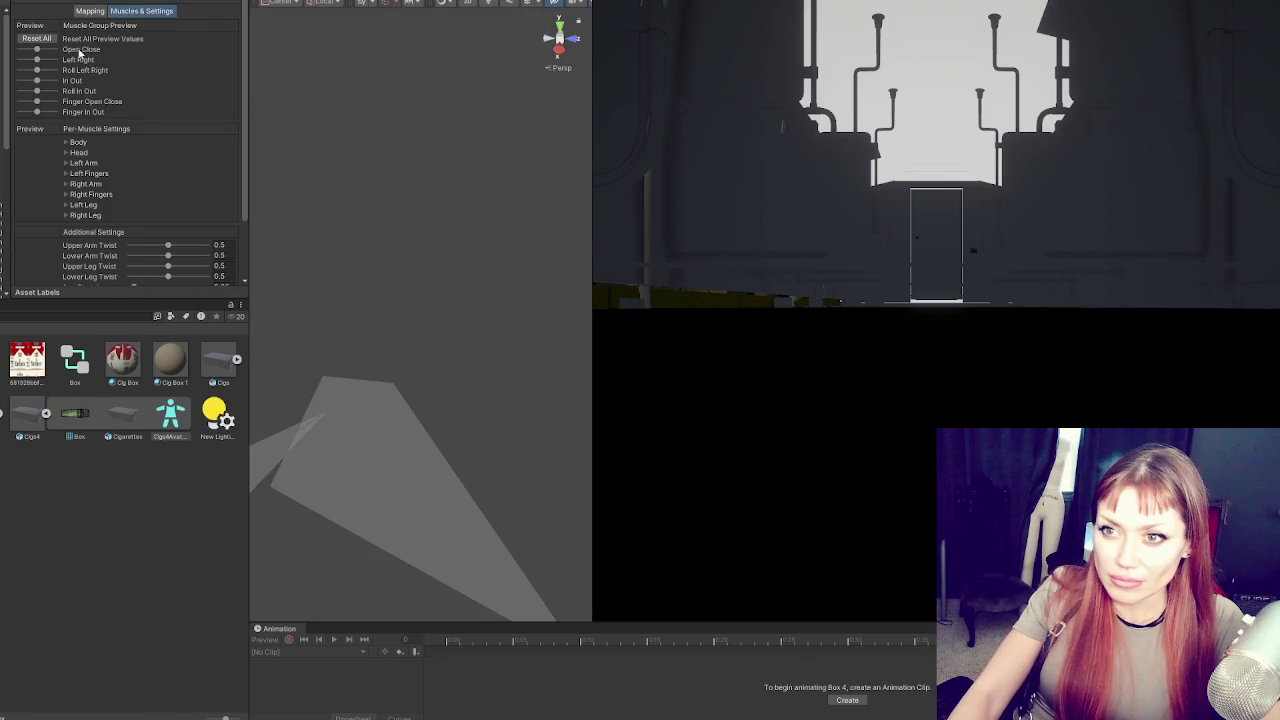
scroll(460, 320, "down", 8)
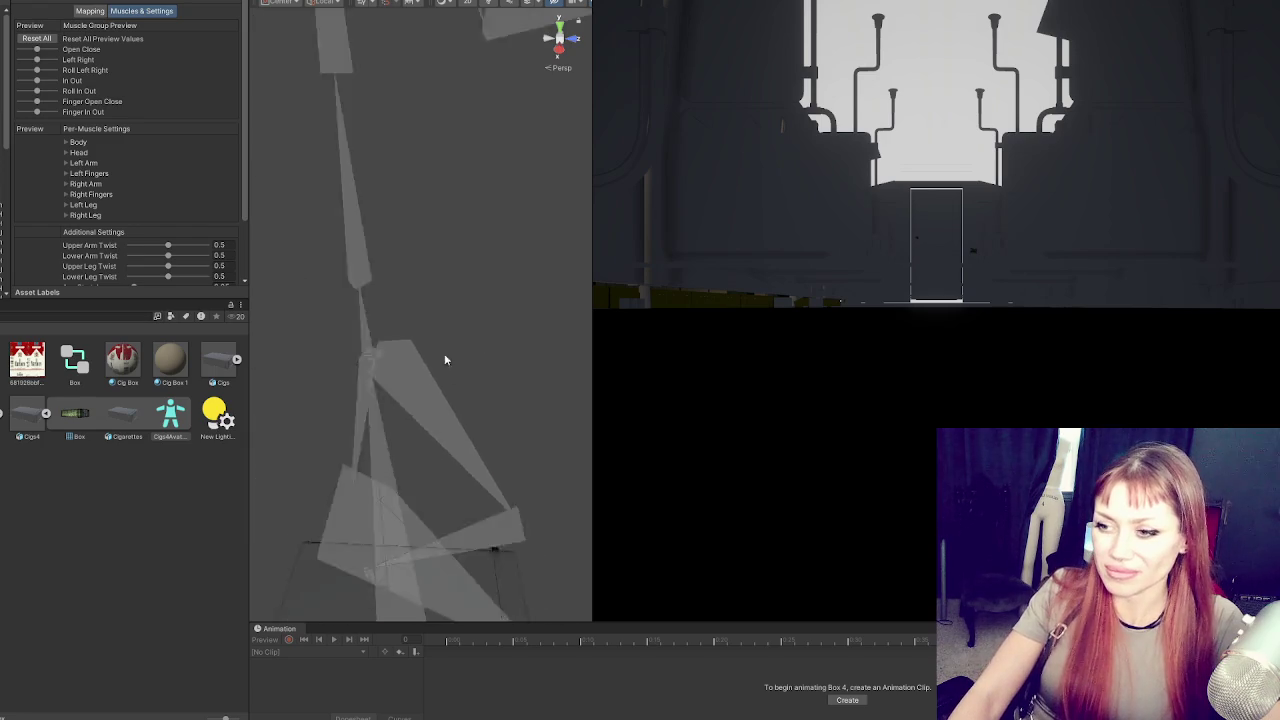
left_click_drag(37, 49, 28, 62)
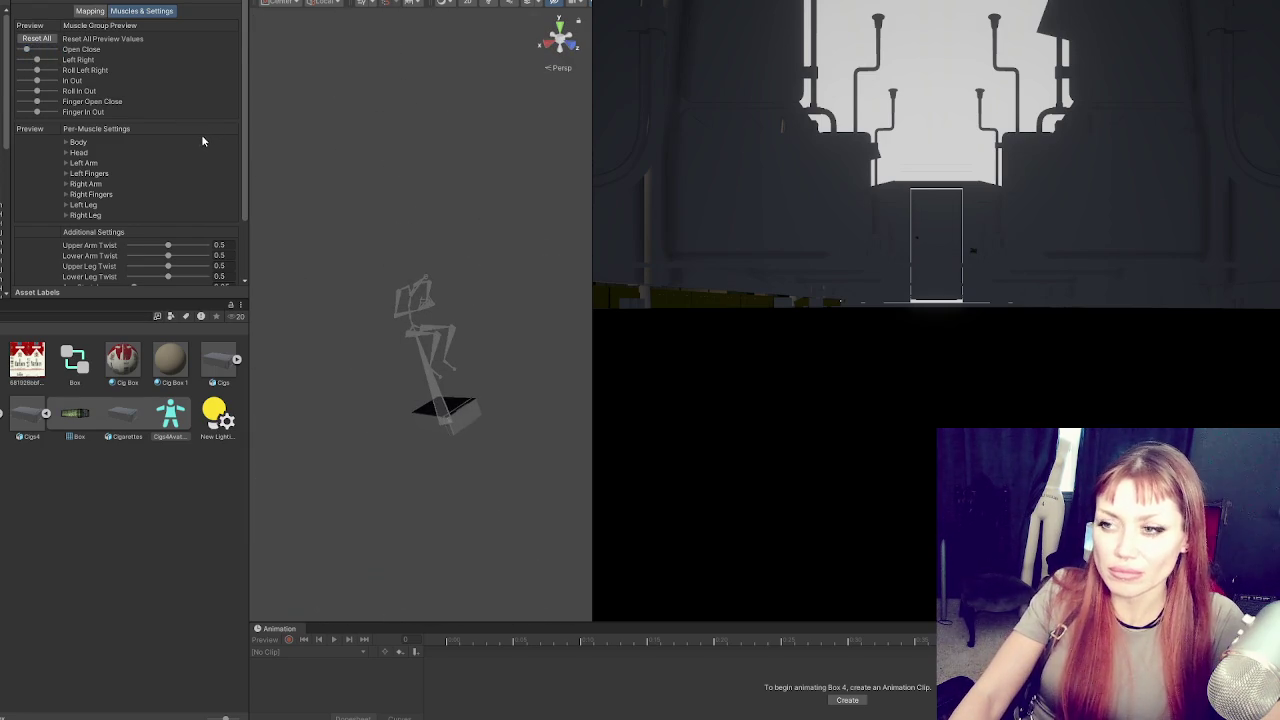
scroll(205, 200, "down", 3)
left_click(189, 273)
Check the Animation, Materials and Model tabs, then select Box 4 in the scene
left_click(135, 21)
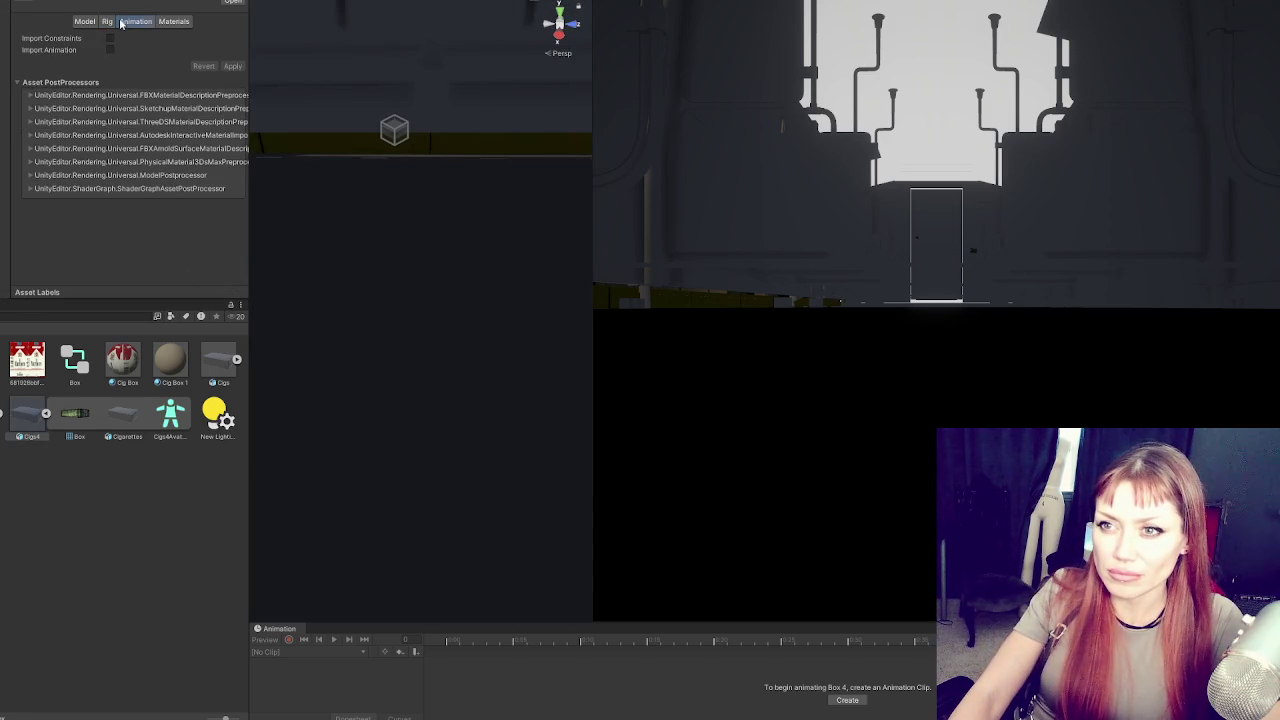
left_click(174, 21)
left_click(84, 21)
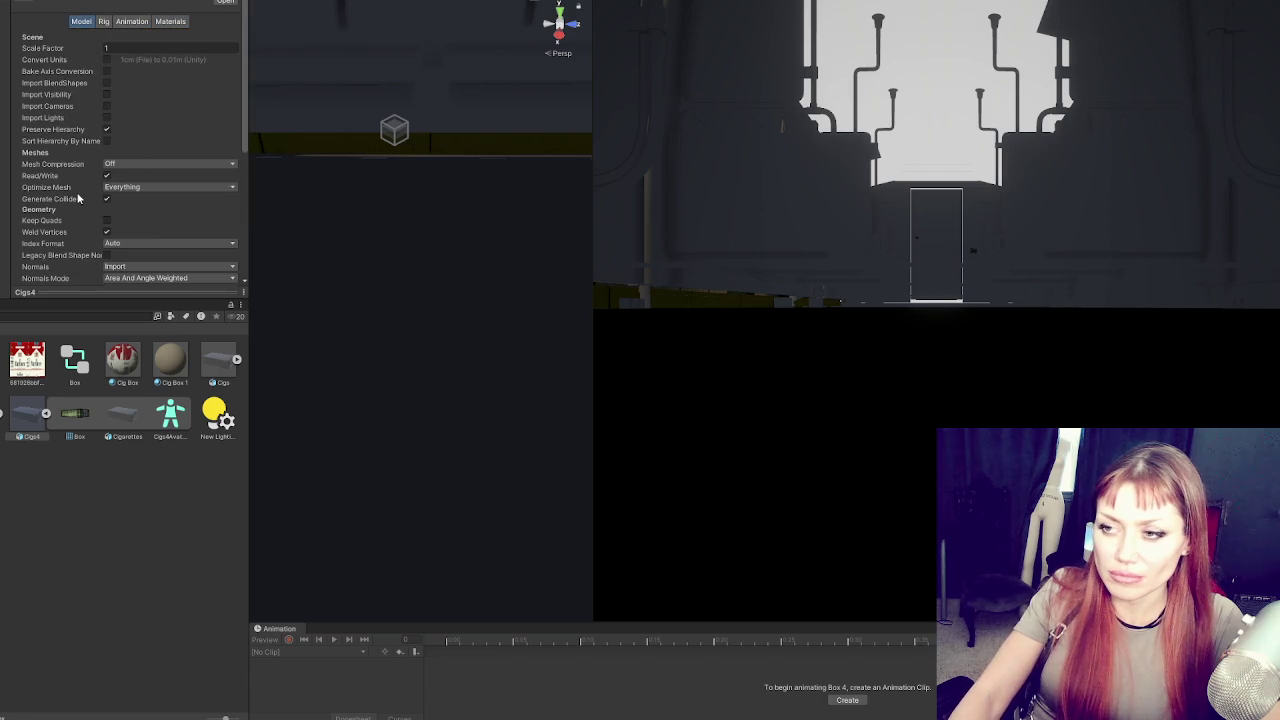
left_click(5, 217)
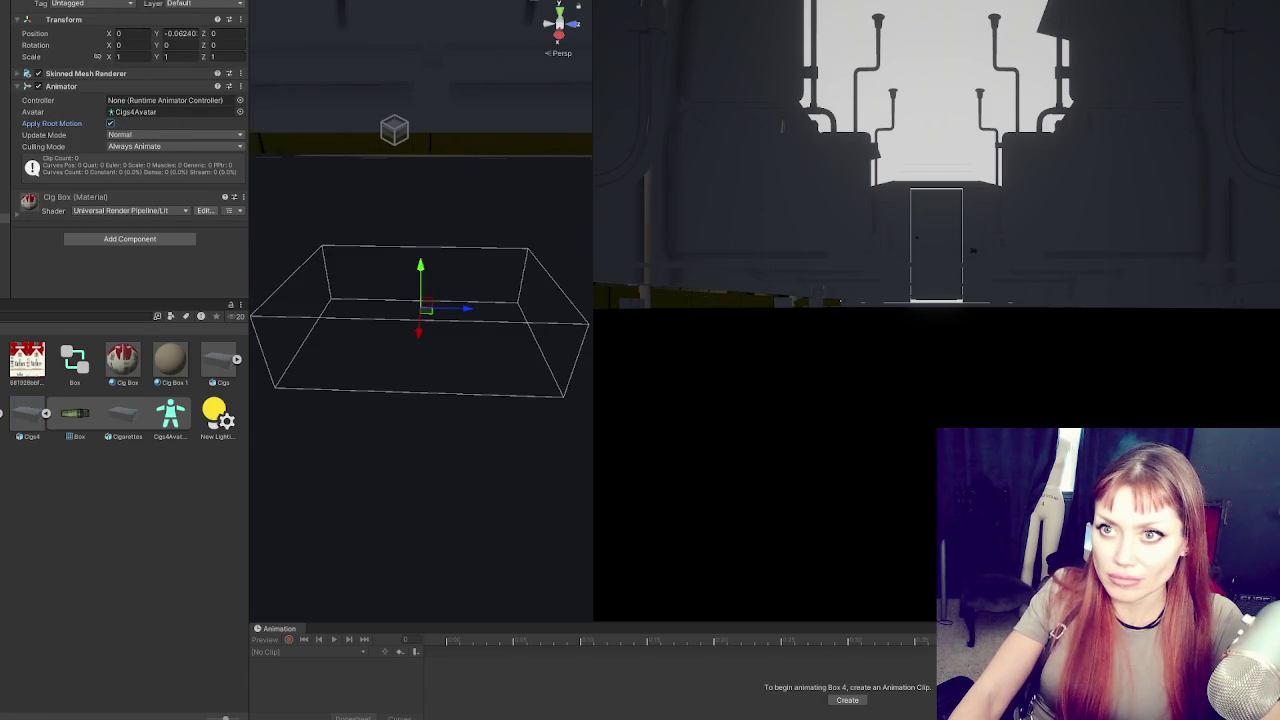
Retry Character Manager with Third perspective and Humanoid model type, then select Cigs4Avatar
left_click(230, 2)
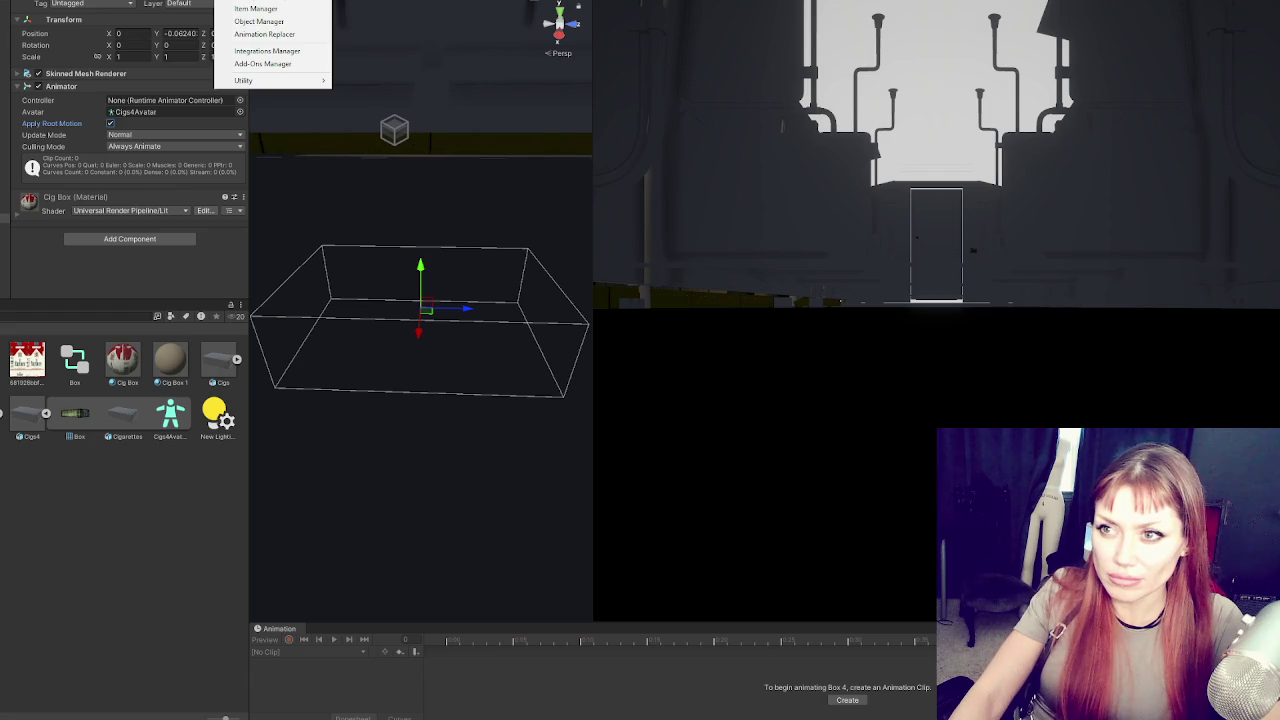
left_click(256, 2)
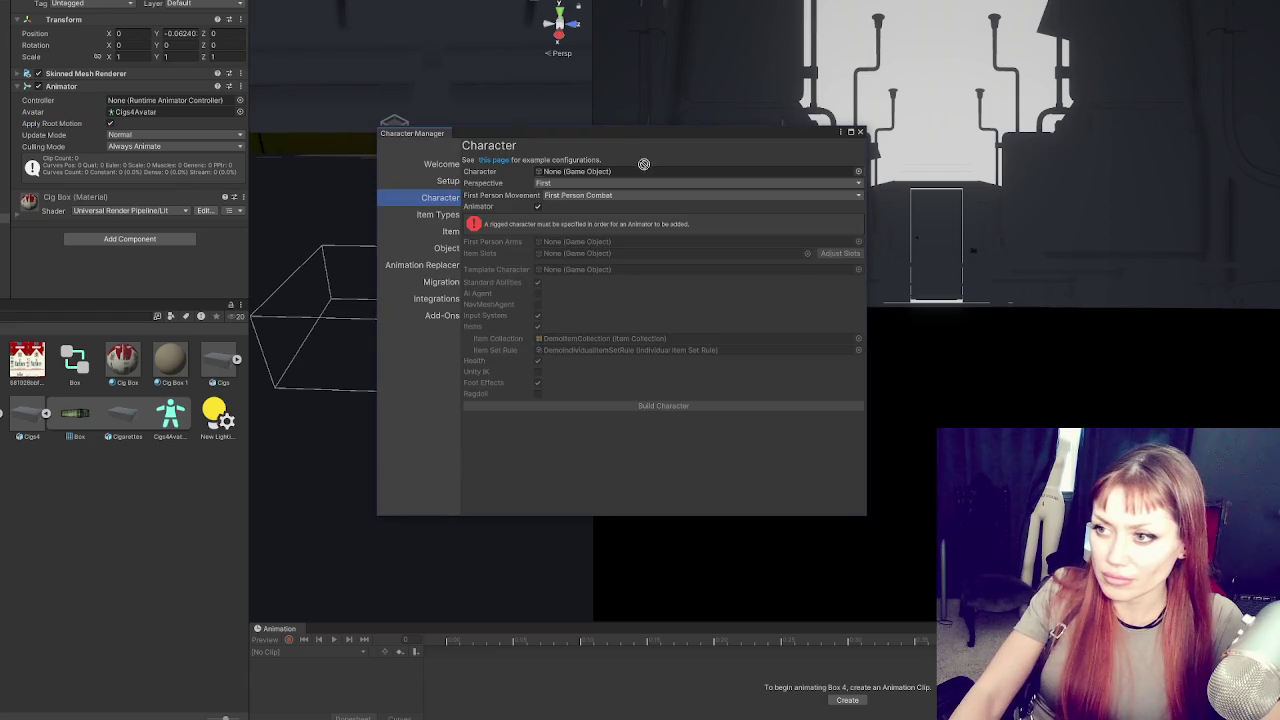
left_click(614, 182)
left_click(567, 209)
left_click(579, 233)
left_click(577, 250)
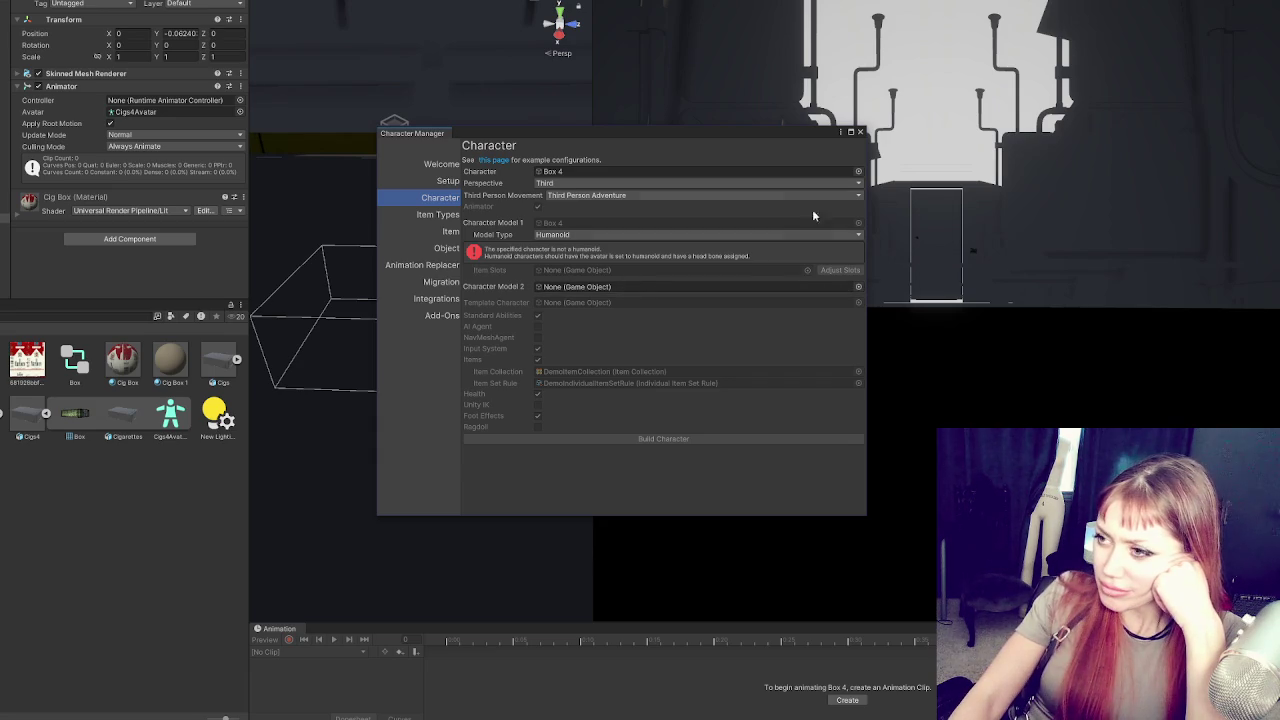
left_click(859, 132)
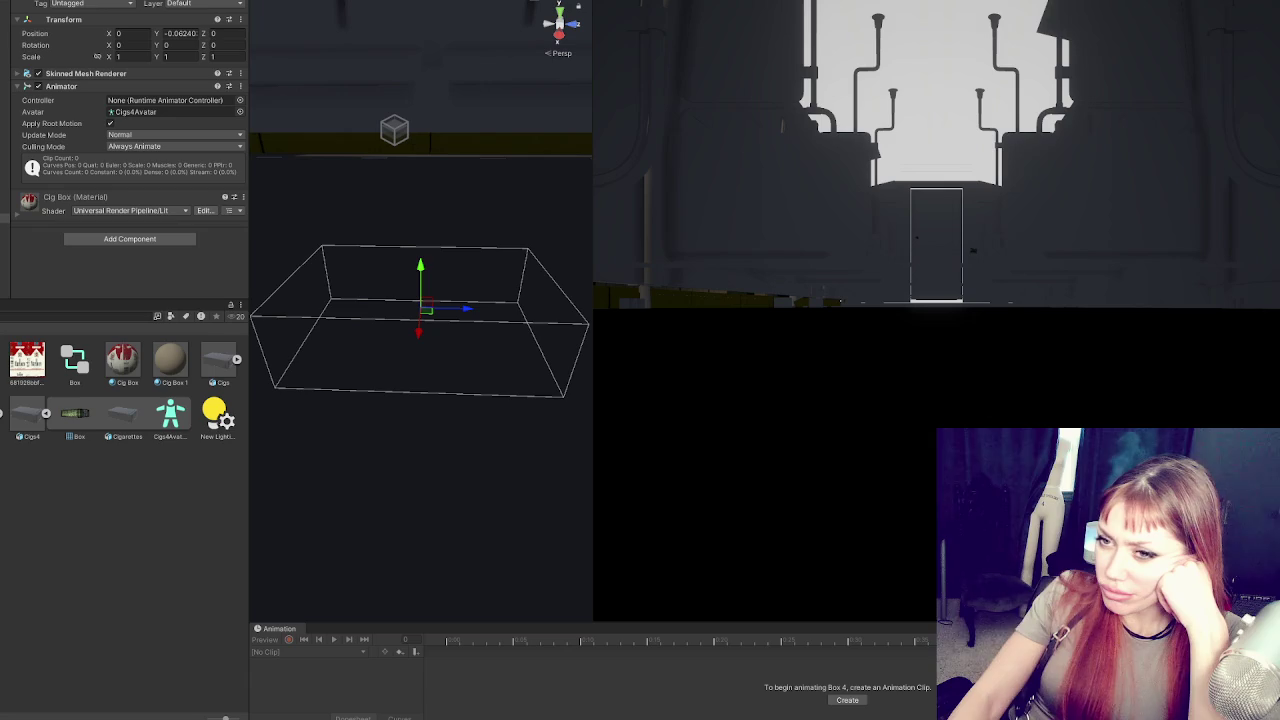
left_click(166, 417)
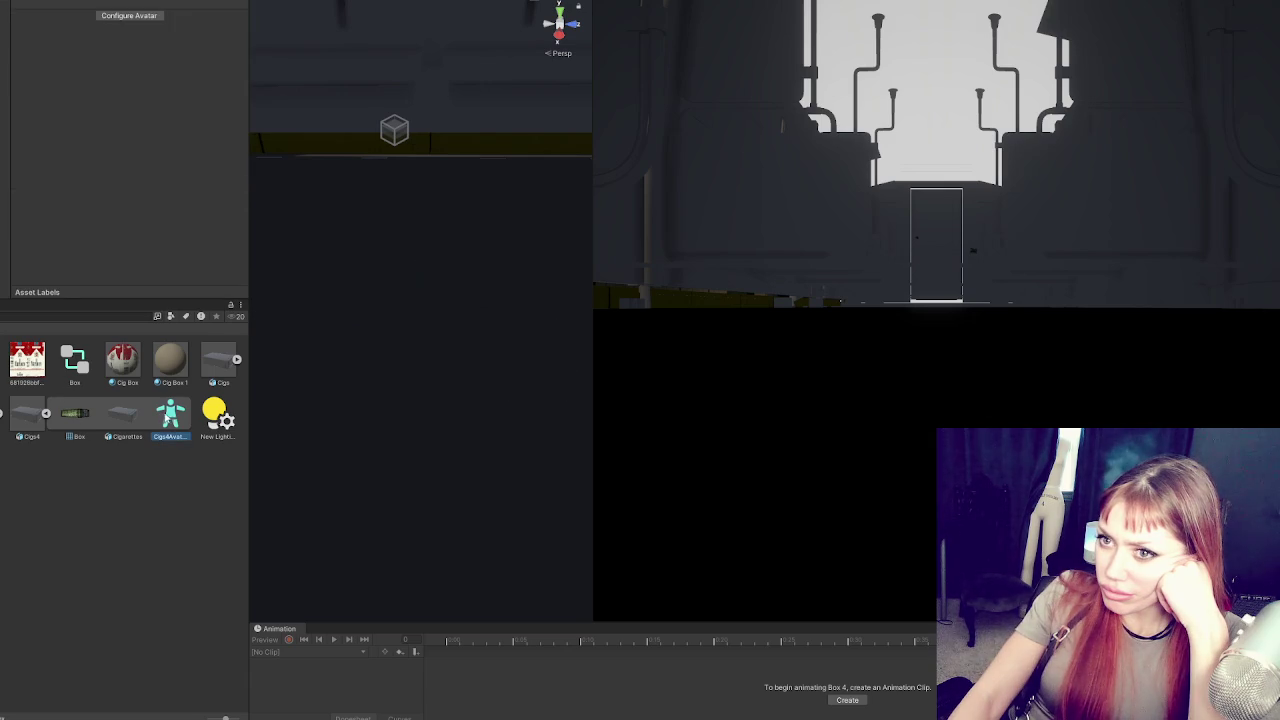
Check Cigs4Avatar's lower-leg and hips-to-Root mappings, then close the avatar configuration
left_click(130, 16)
scroll(211, 232, "down", 3)
scroll(211, 232, "down", 5)
left_click(201, 222)
scroll(184, 192, "up", 8)
left_click(153, 174)
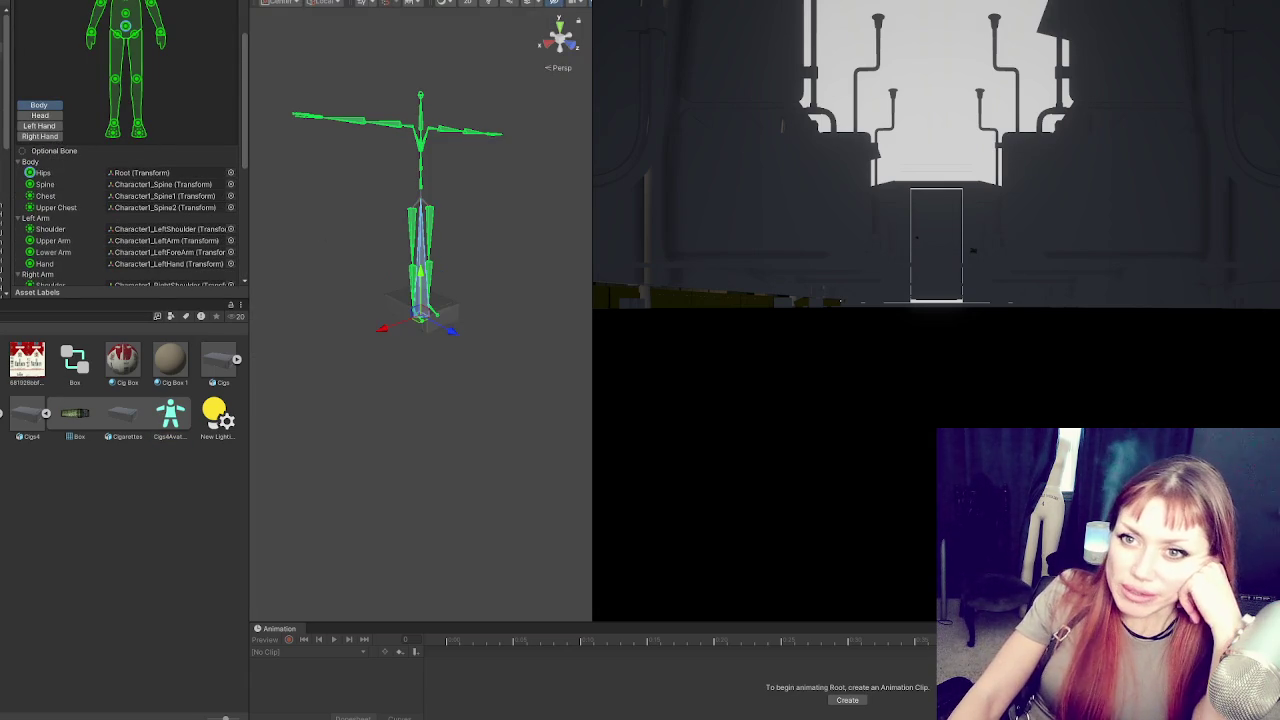
scroll(195, 180, "down", 5)
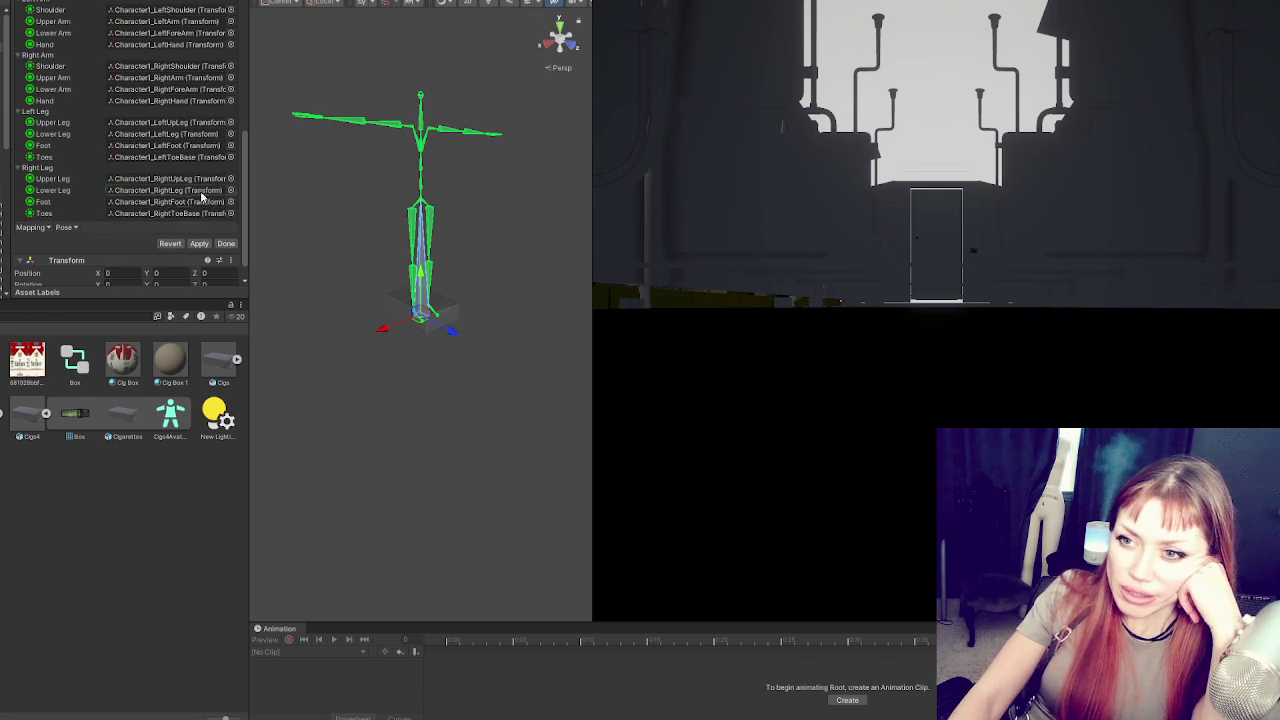
left_click(226, 243)
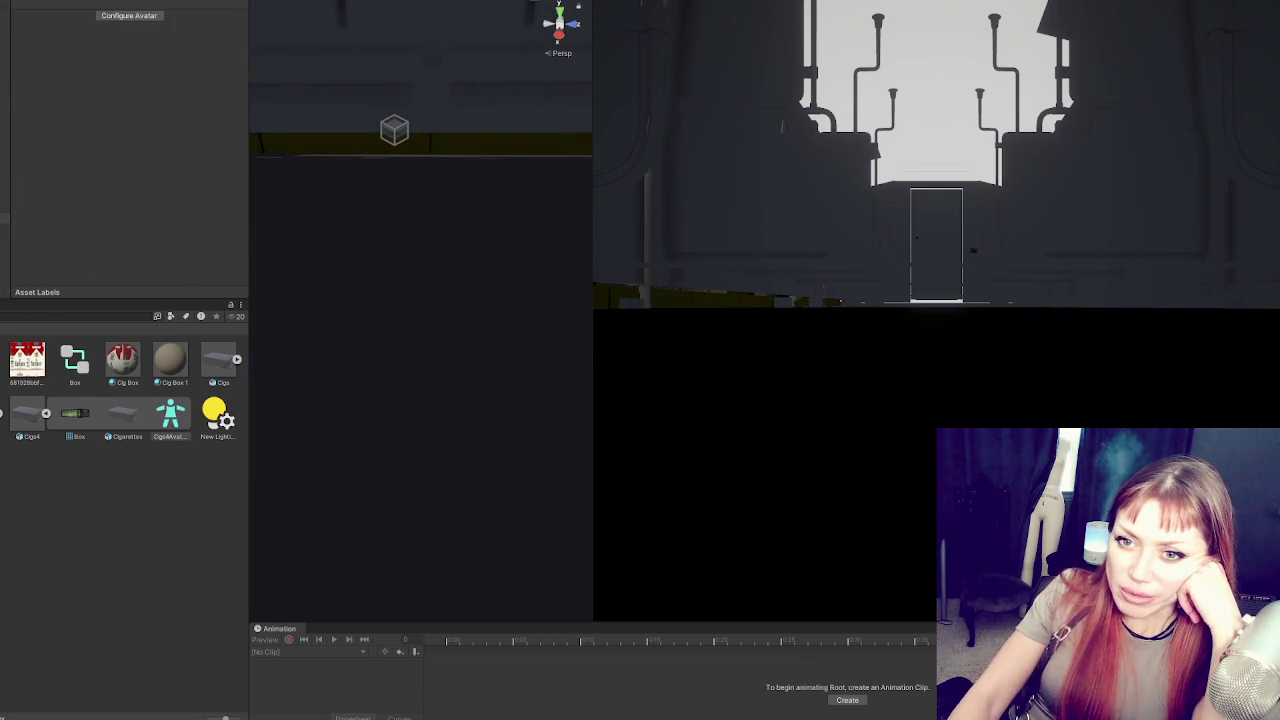
left_click(250, 1)
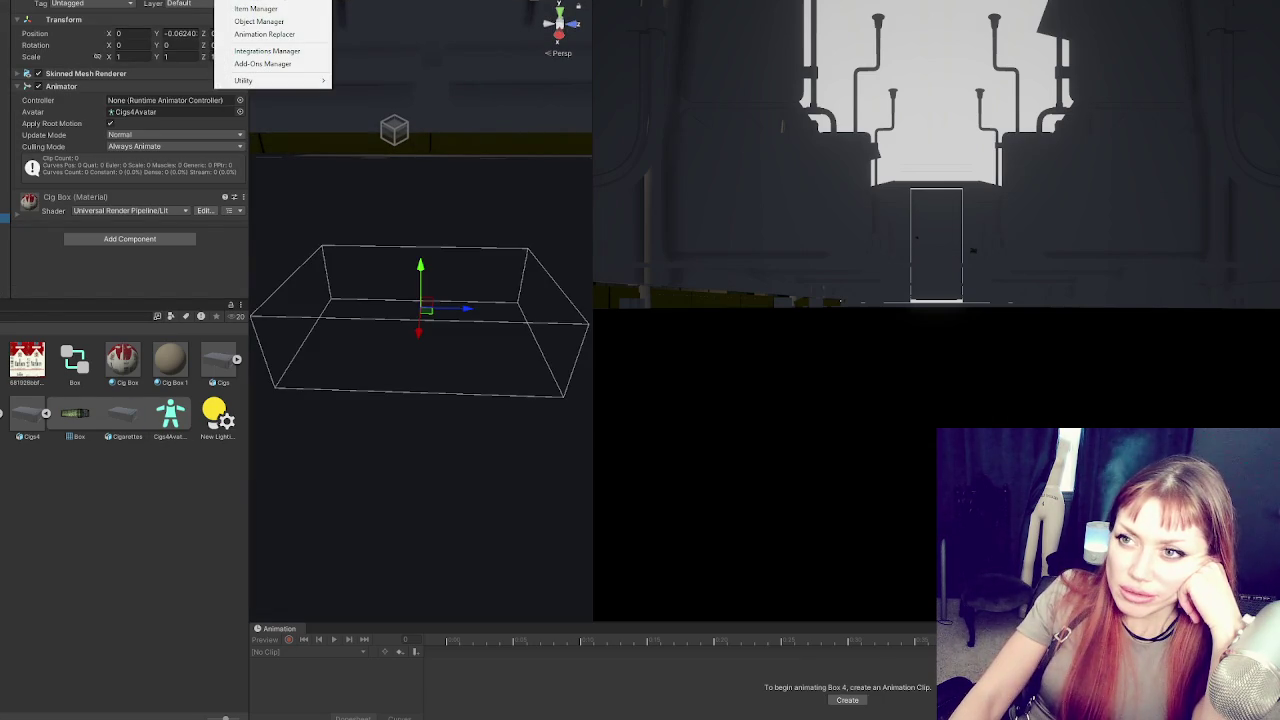
In Character Manager set Third perspective and try Box 4, then Cigs3, as Humanoid
left_click(258, 1)
left_click(570, 209)
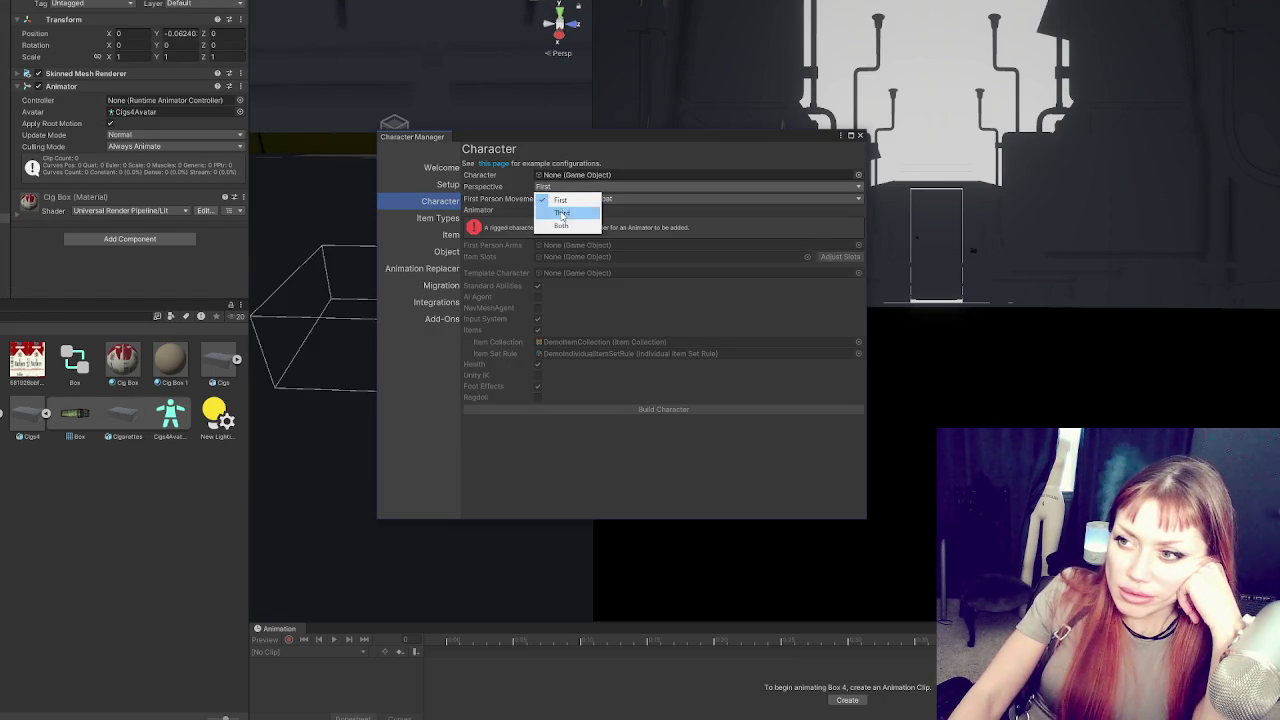
left_click(565, 212)
mouse_move(150, 208)
left_mouse_down()
mouse_move(630, 162)
mouse_move(628, 176)
left_mouse_up()
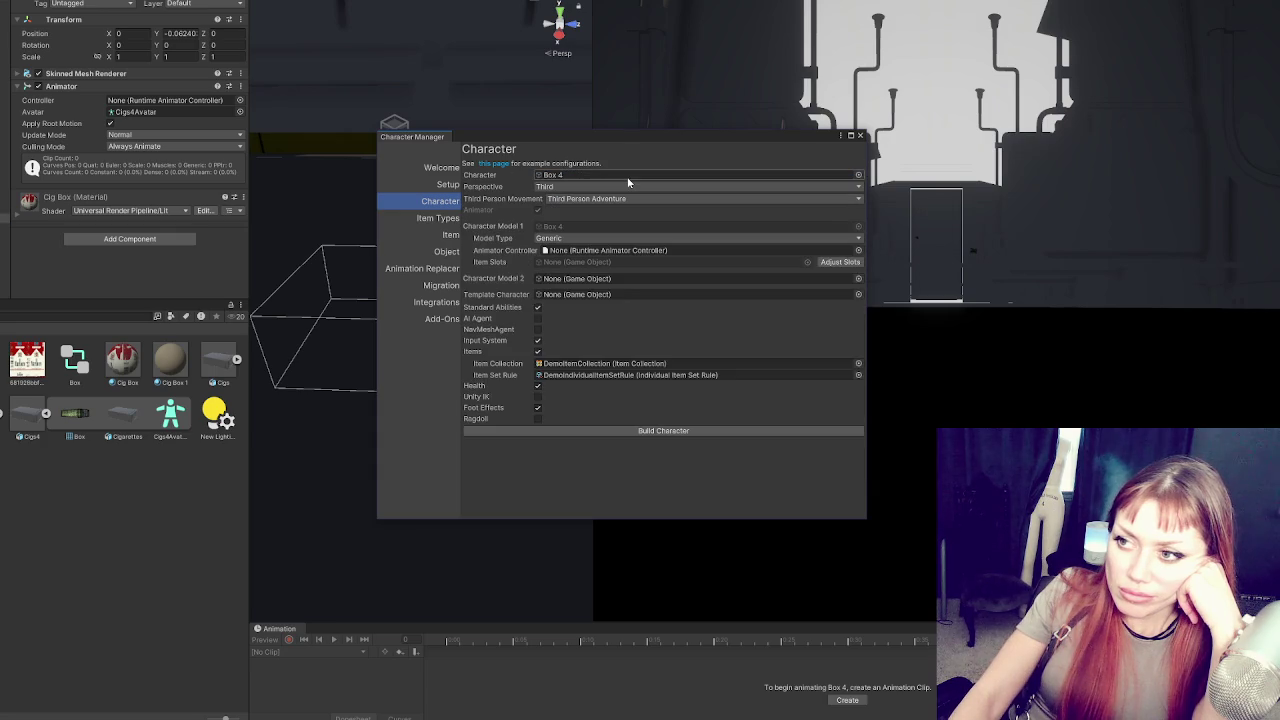
left_click(592, 237)
left_click(592, 252)
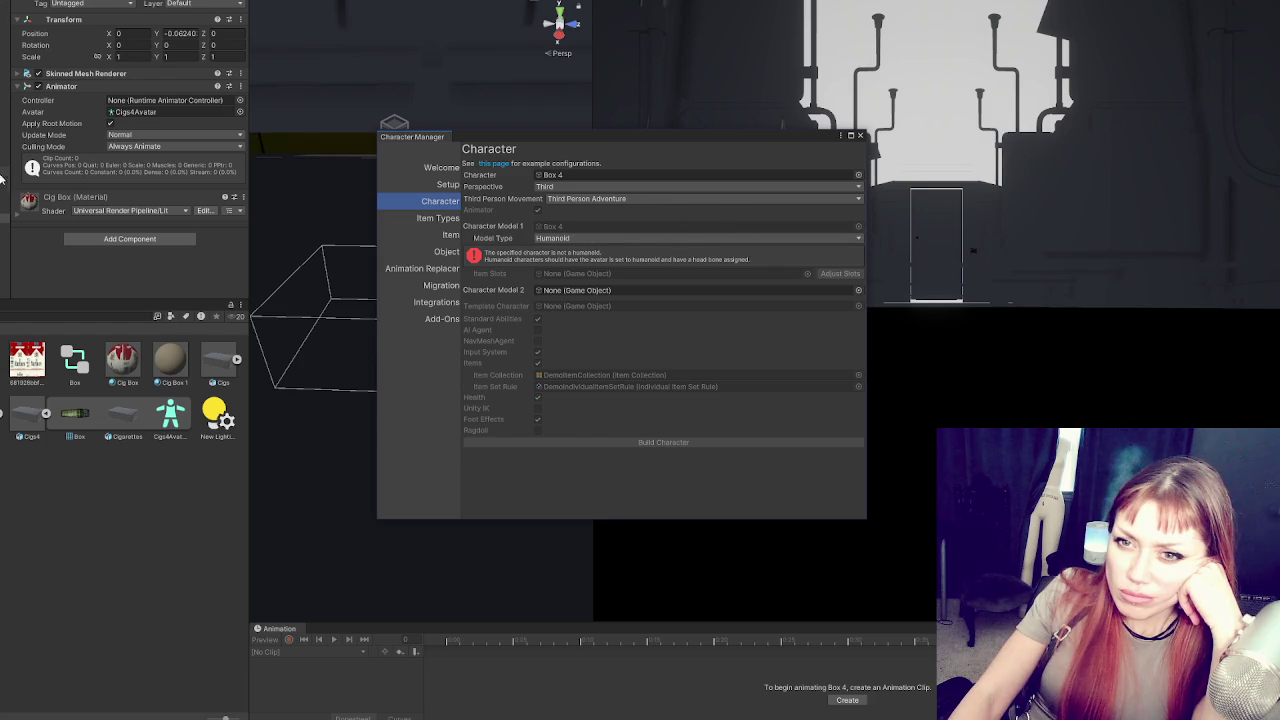
left_click_drag(5, 163, 628, 176)
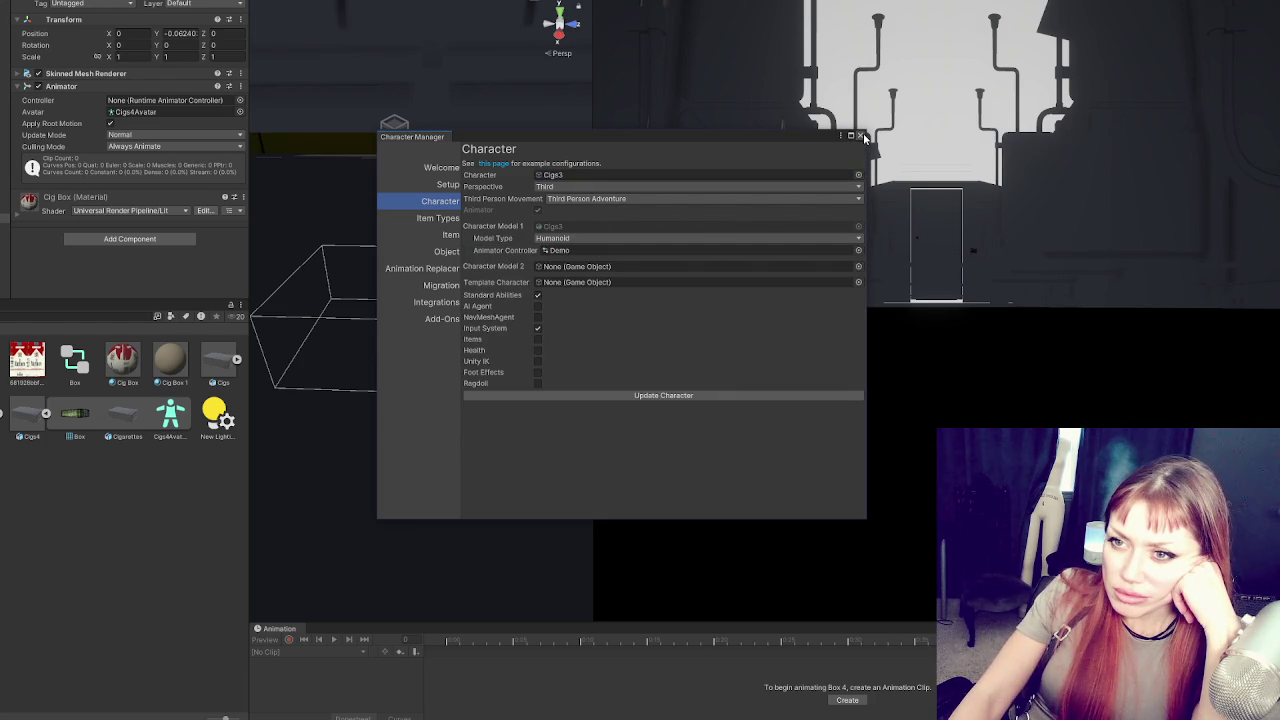
left_click(861, 136)
Give Box 4's Animator the Box controller, retry Humanoid, then select Cigs4Avatar
left_click_drag(74, 360, 128, 104)
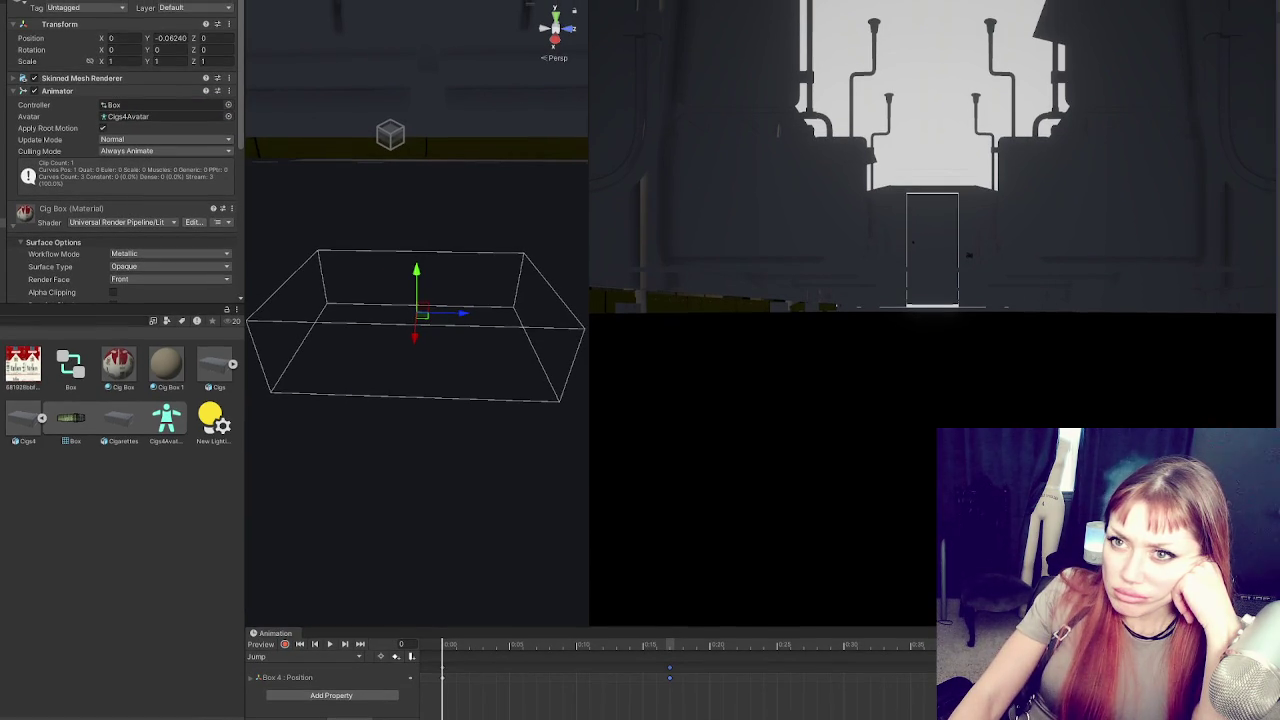
left_click(258, 1)
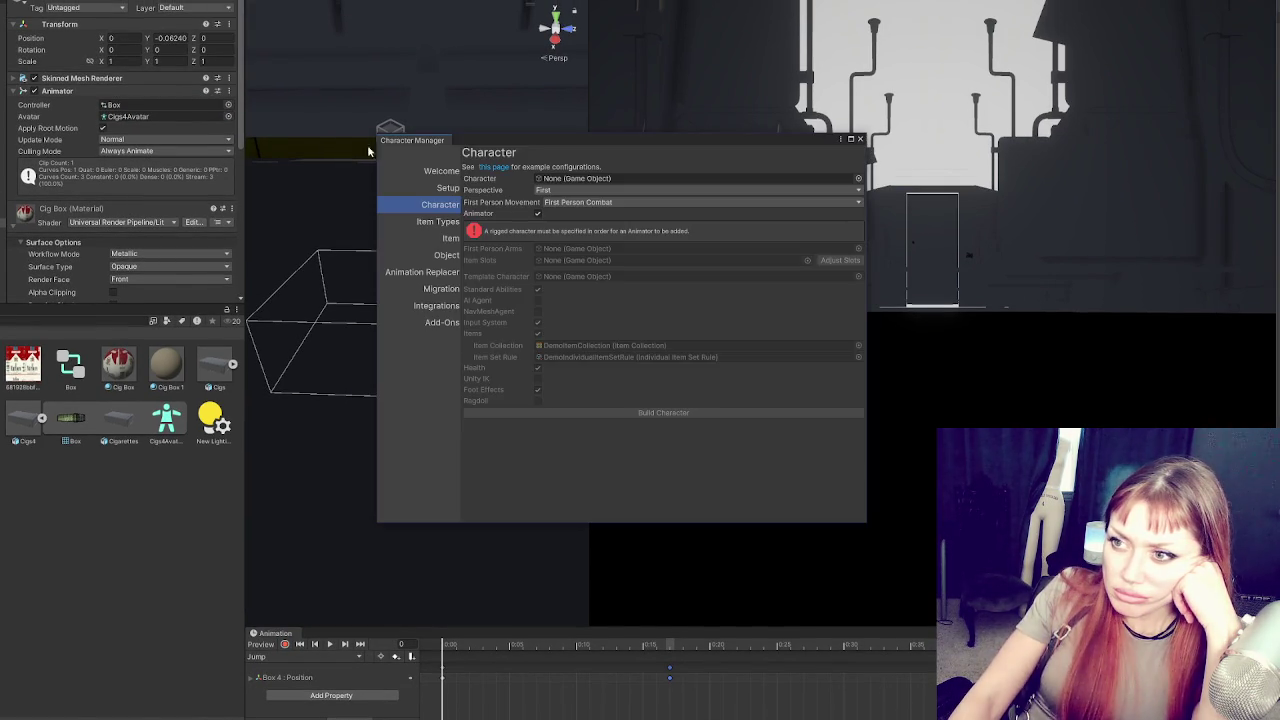
left_click(557, 242)
left_click(575, 261)
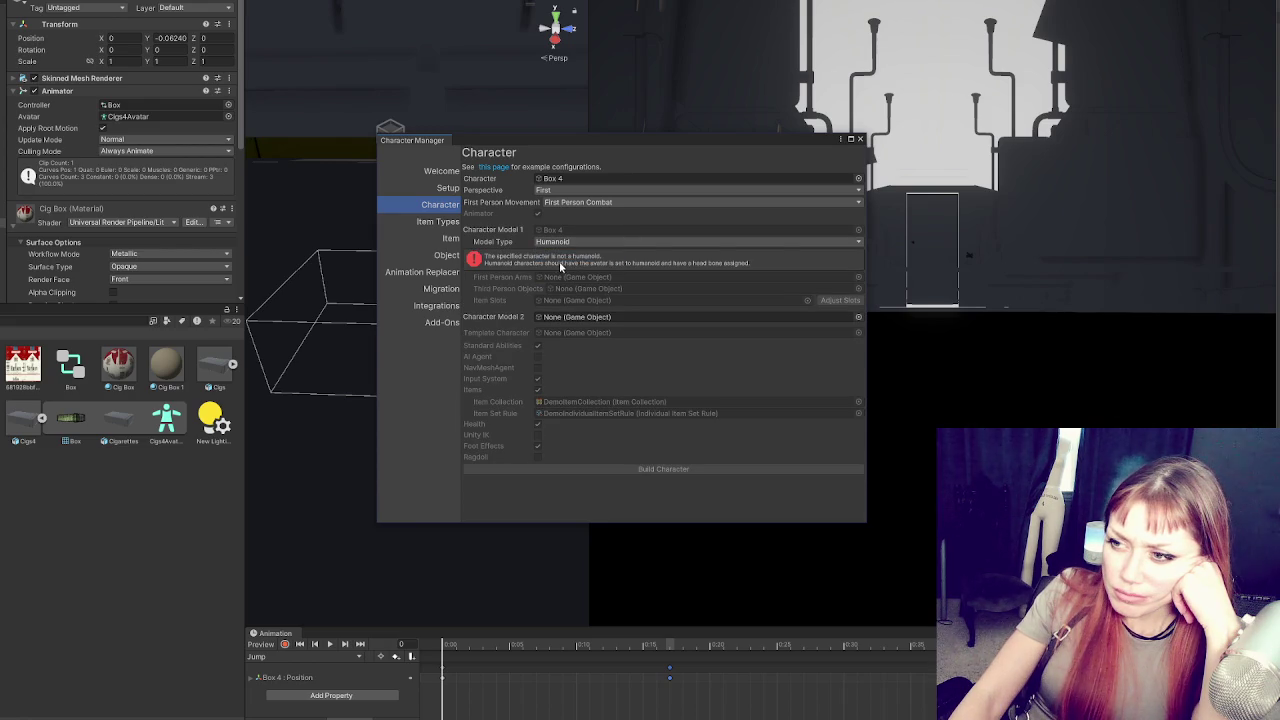
left_click(860, 140)
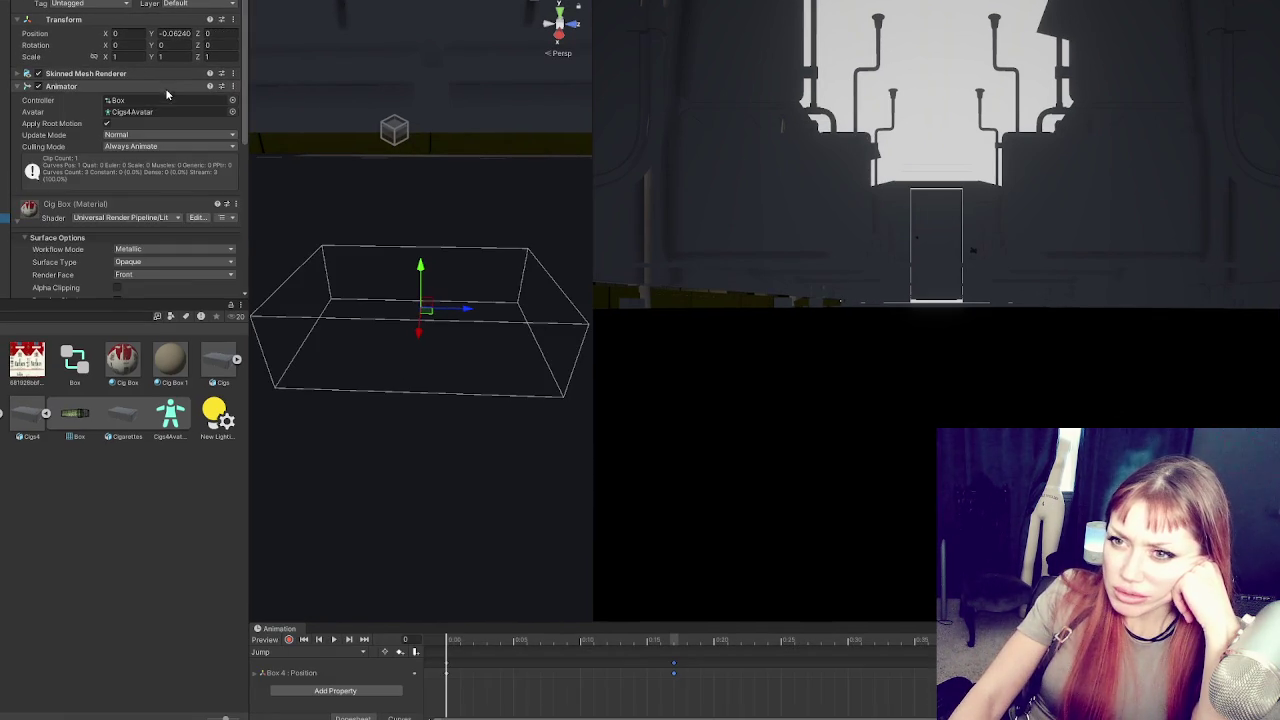
left_click(172, 420)
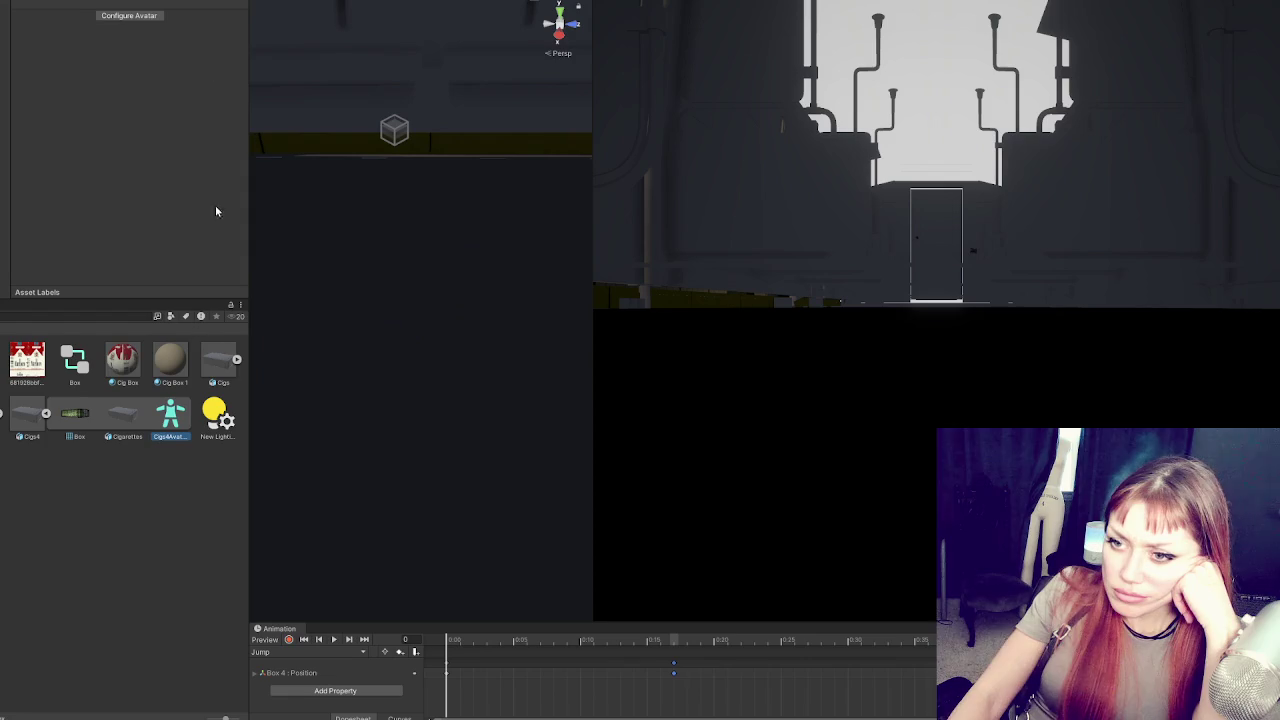
left_click(128, 17)
left_click(125, 57)
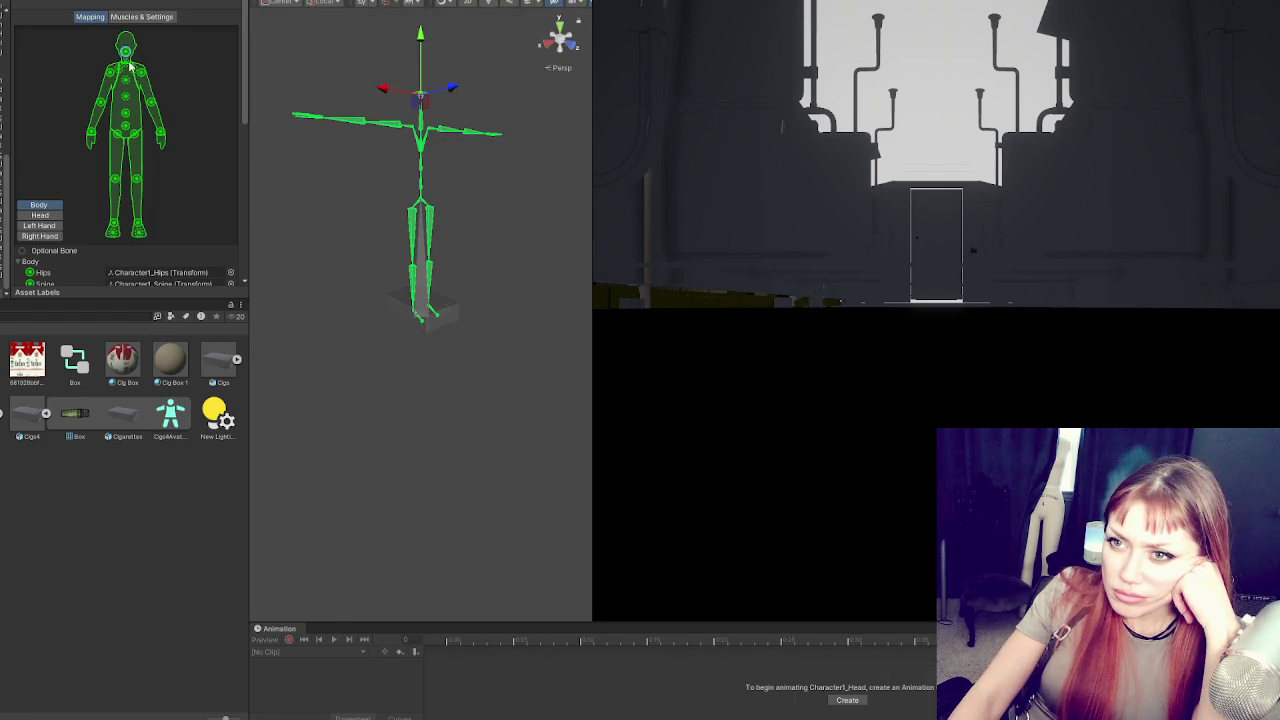
scroll(182, 137, "down", 10)
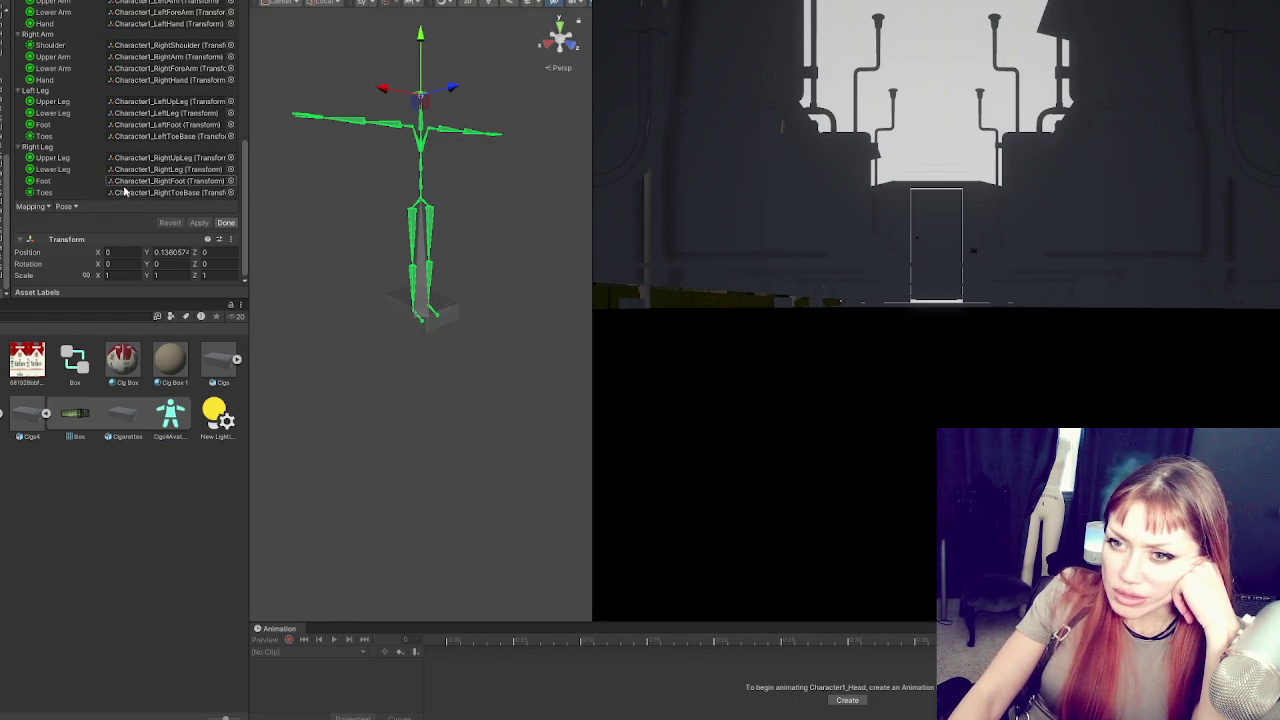
scroll(94, 225, "up", 10)
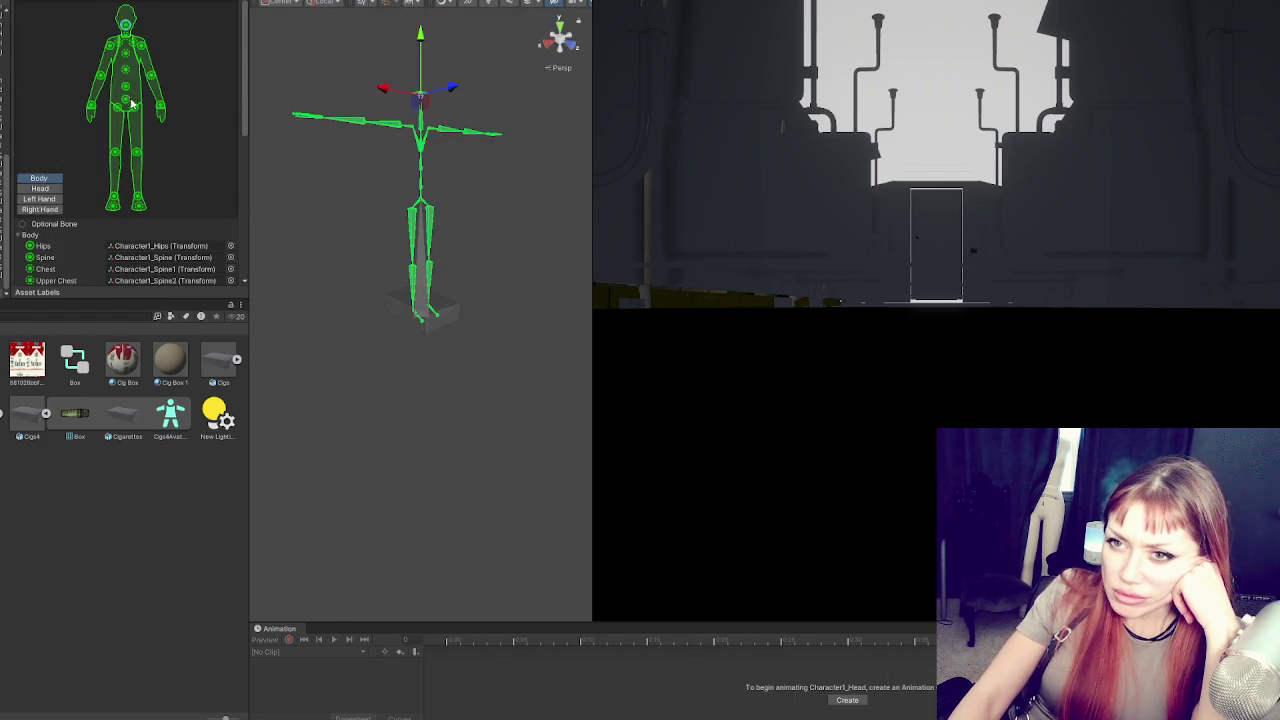
left_click(40, 188)
scroll(147, 80, "down", 3)
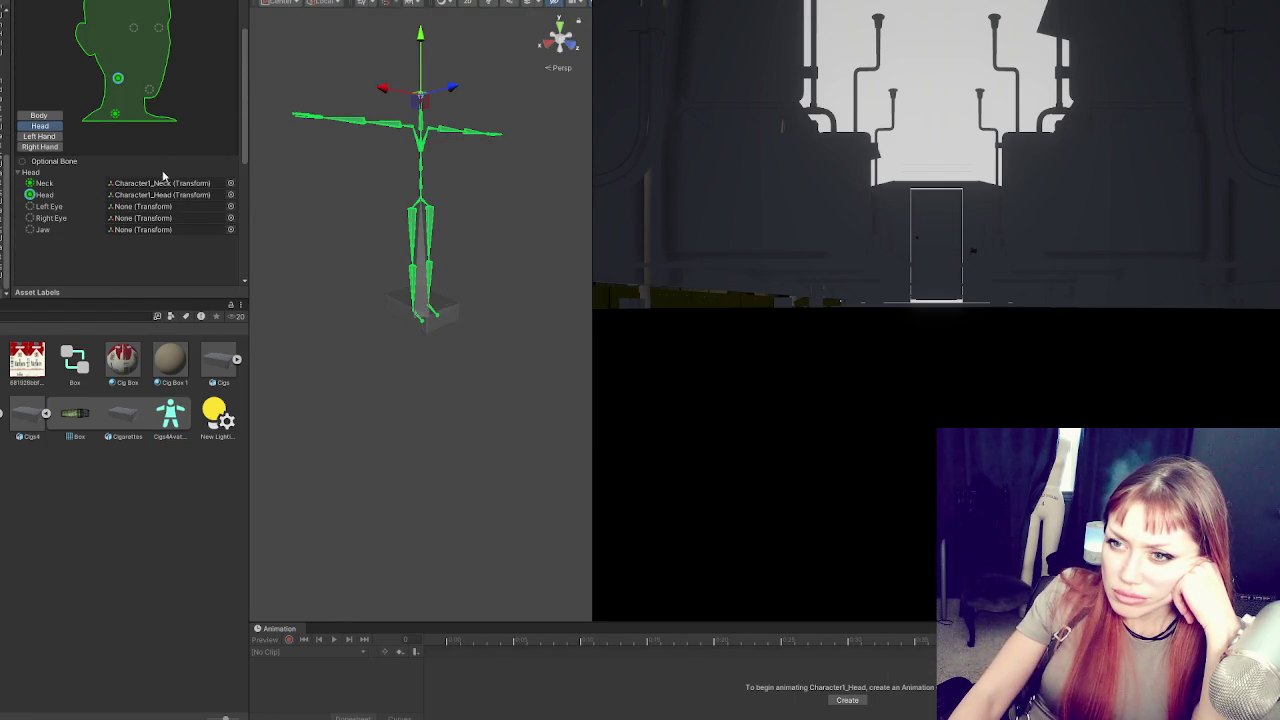
scroll(175, 185, "down", 5)
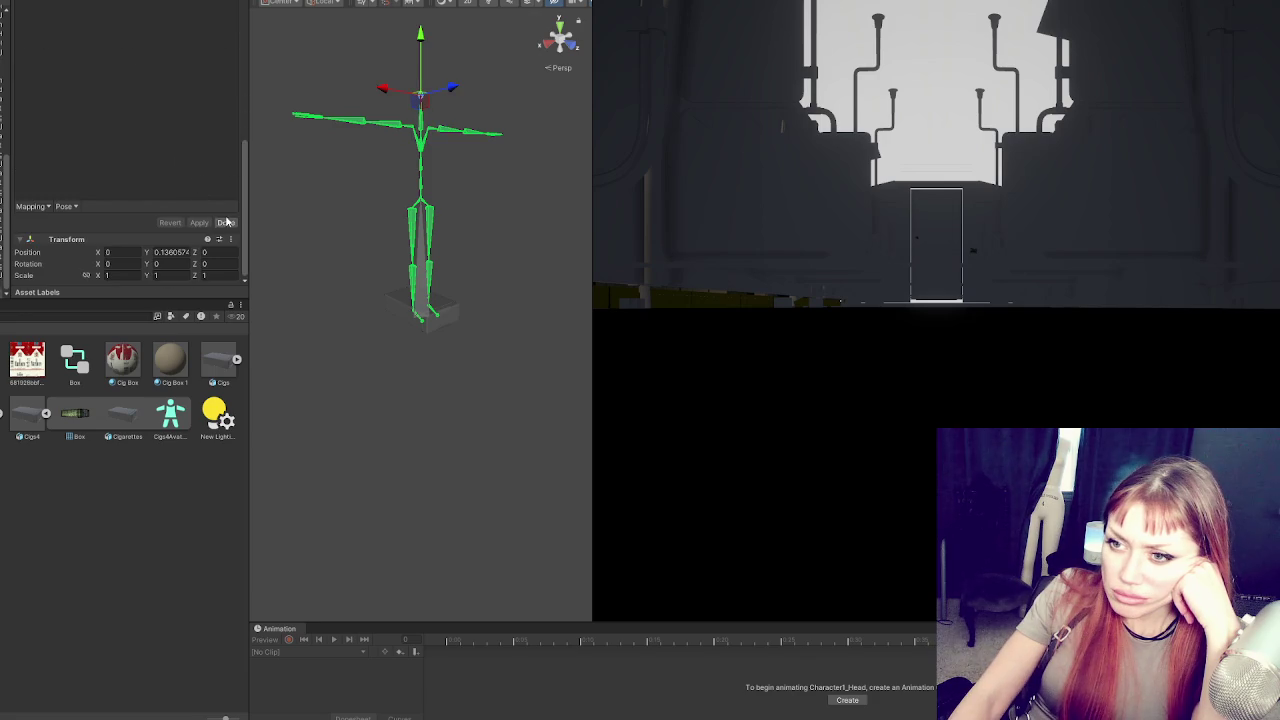
left_click(224, 227)
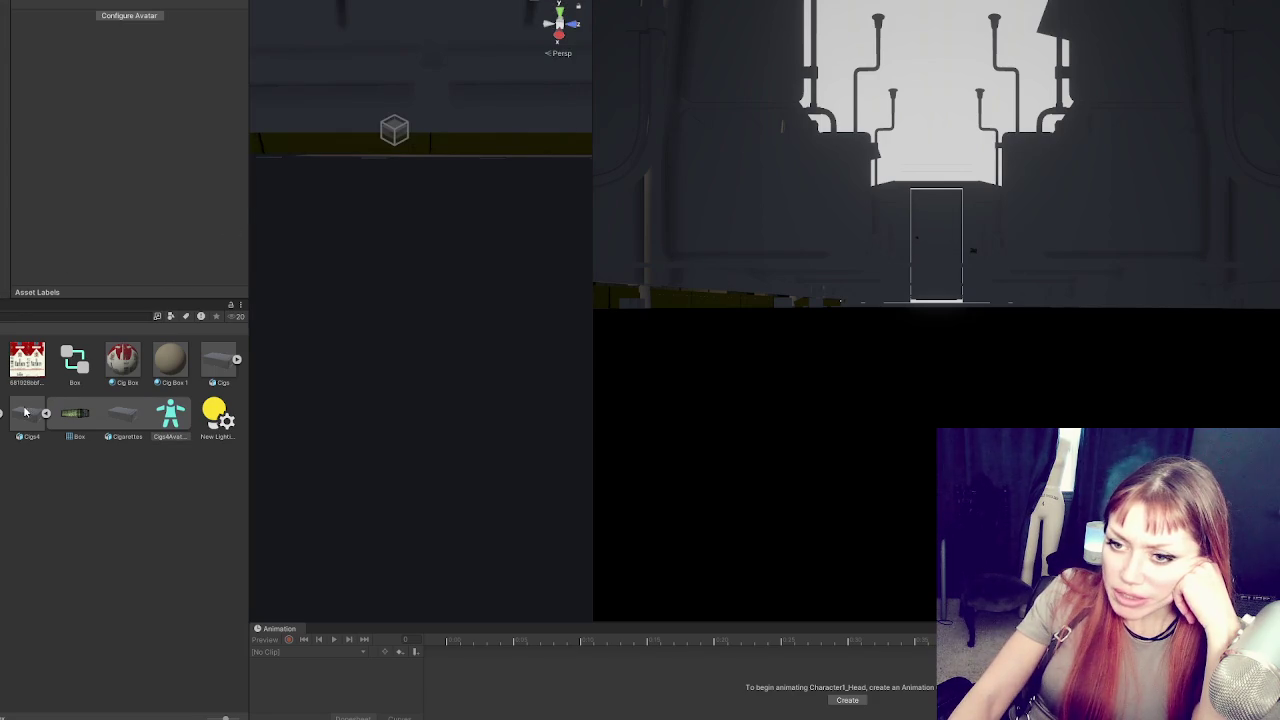
left_click(5, 216)
Select Cigs4 and set the Character Manager perspective to Third
left_click(5, 208)
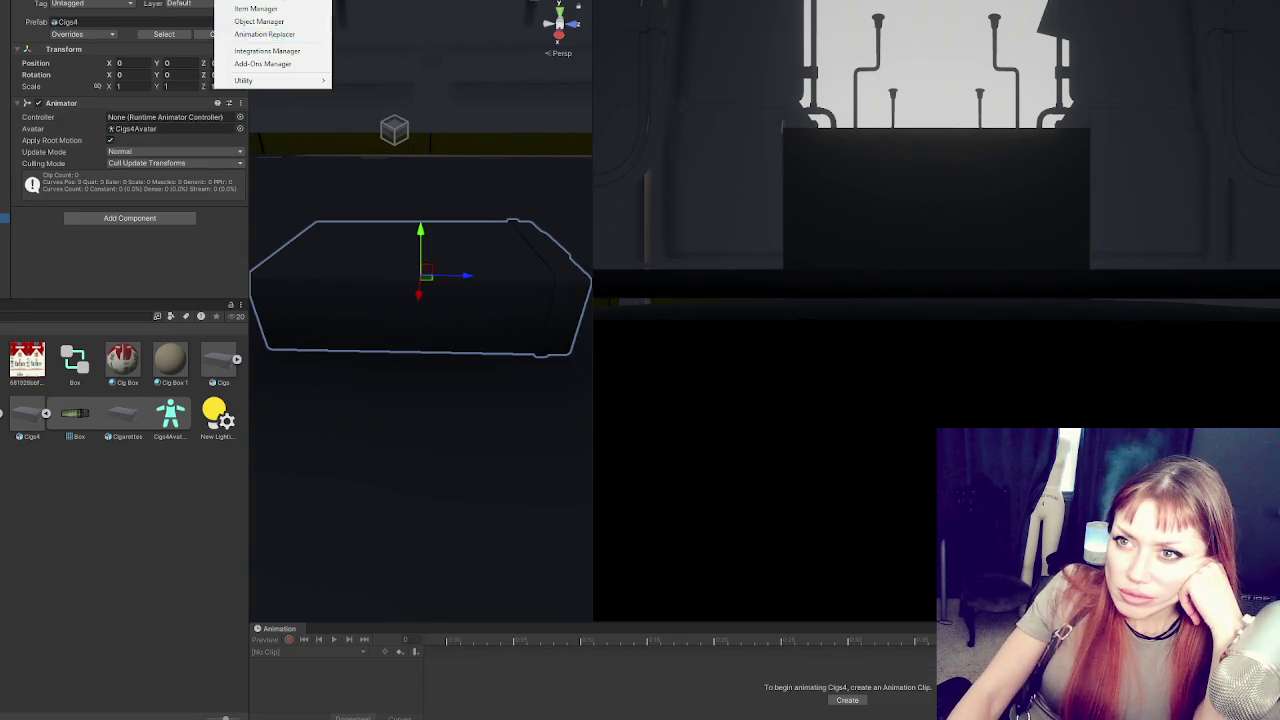
left_click(290, 20)
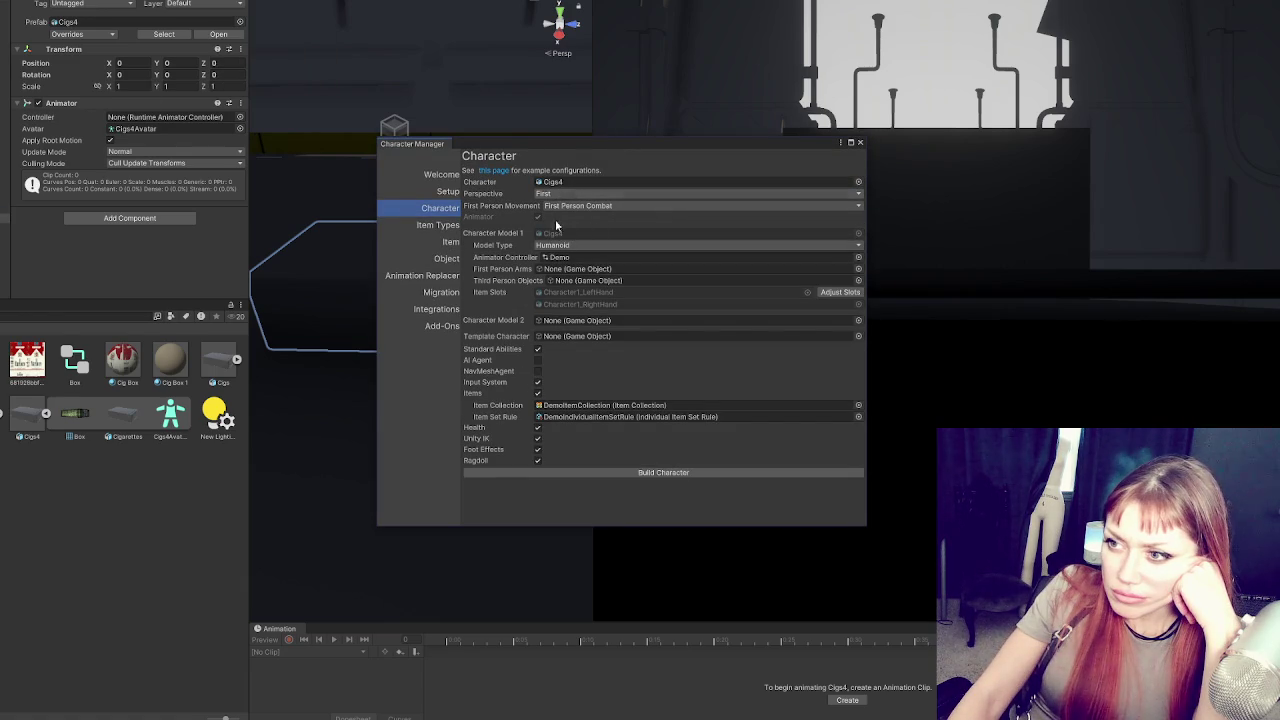
left_click(558, 193)
left_click(562, 219)
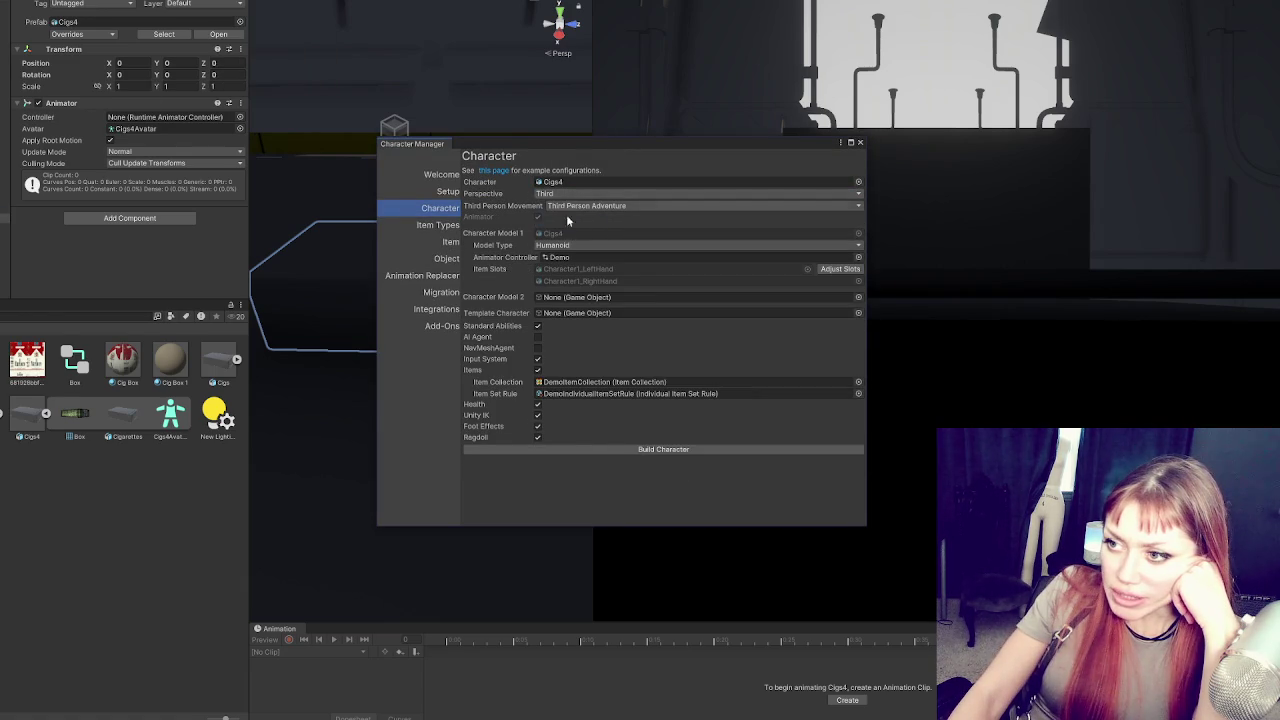
Turn off Ragdoll, Foot Effects, Unity IK, Health and Items, then build the character
left_click(538, 437)
left_click(538, 426)
left_click(538, 415)
left_click(538, 404)
left_click(538, 370)
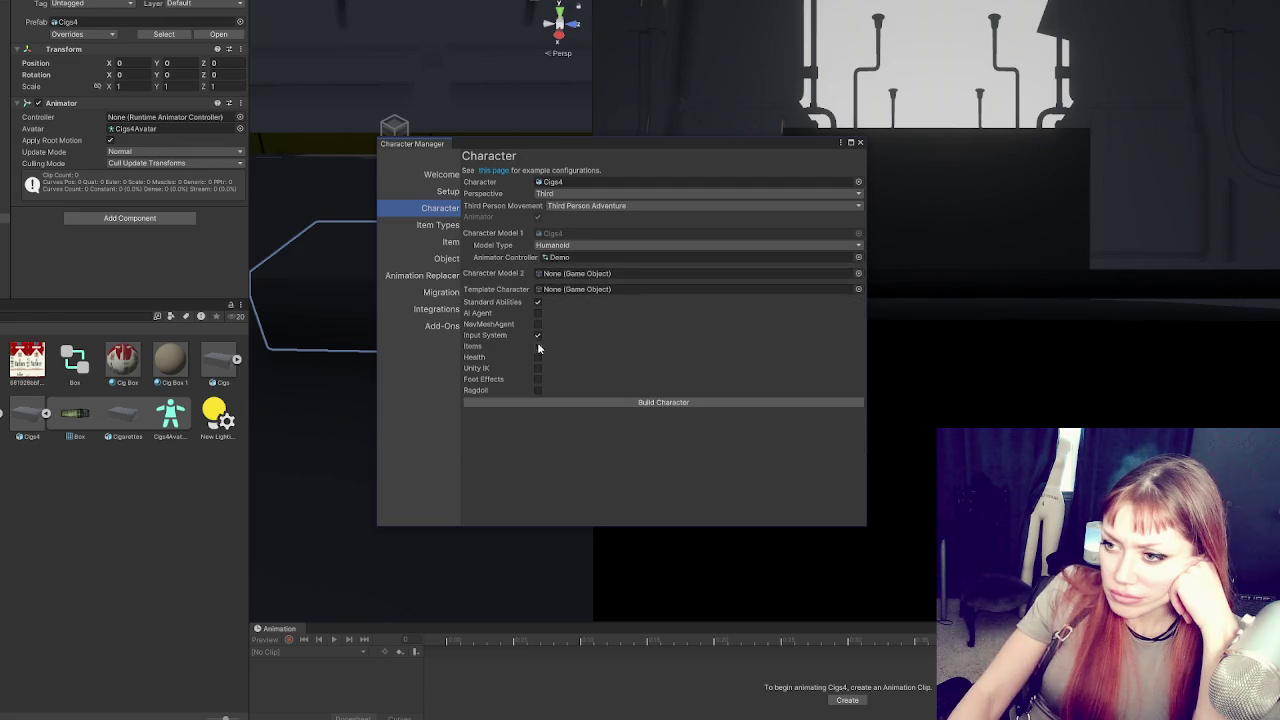
left_click(652, 403)
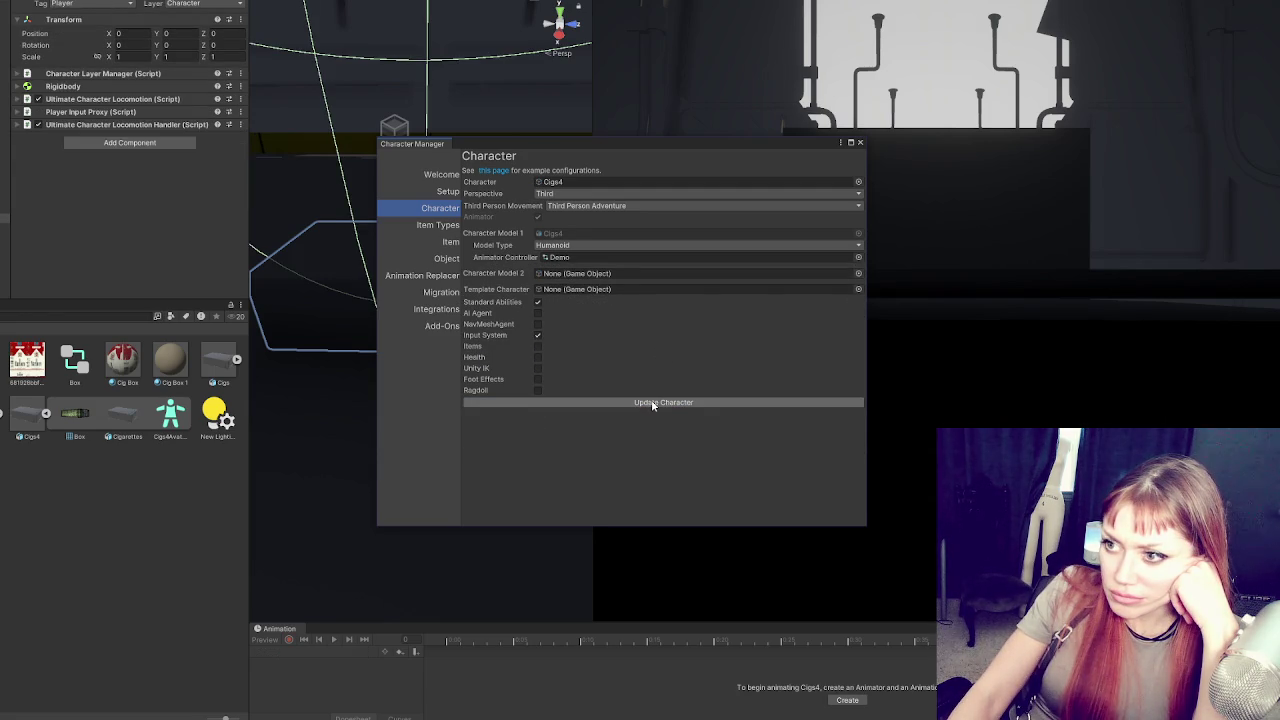
left_click(859, 143)
scroll(335, 198, "down", 5)
Frame the Cigs4 character on the platform and walk it down the corridor in play mode
mouse_move(457, 257)
left_mouse_down()
mouse_move(563, 223)
mouse_move(516, 316)
mouse_move(382, 290)
mouse_move(350, 268)
left_mouse_up()
key("f")
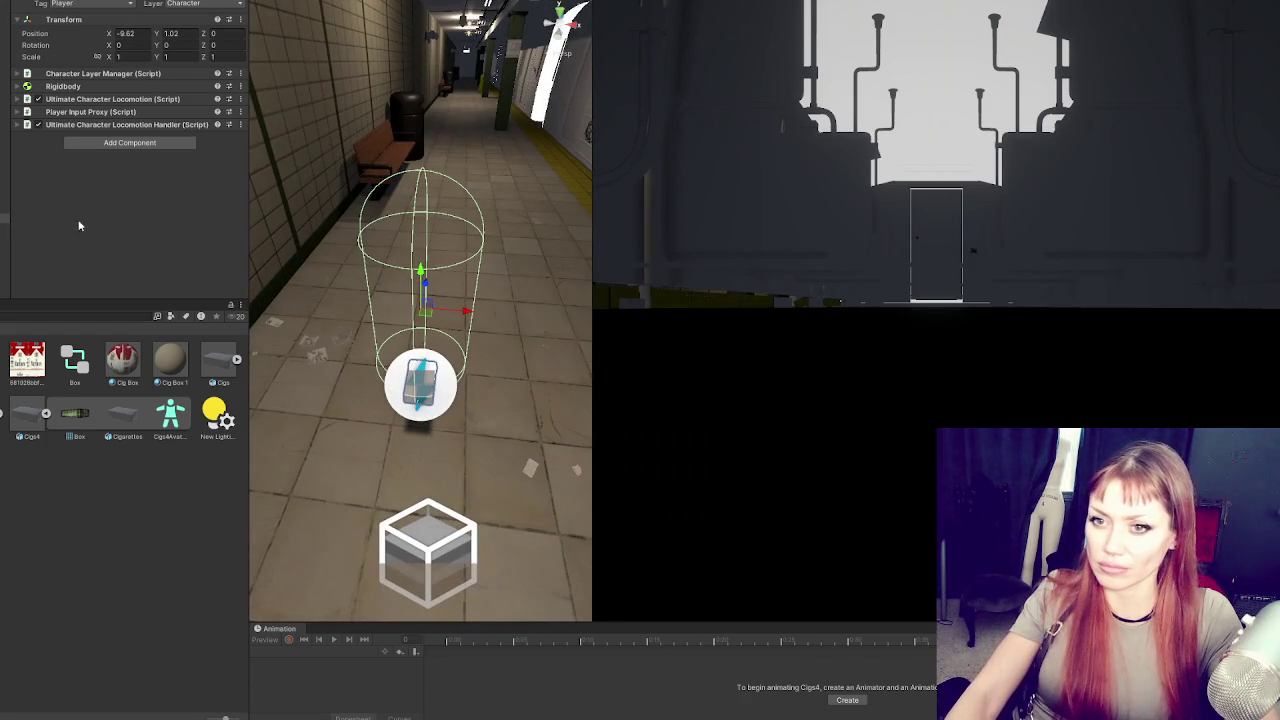
key("ctrl+p")
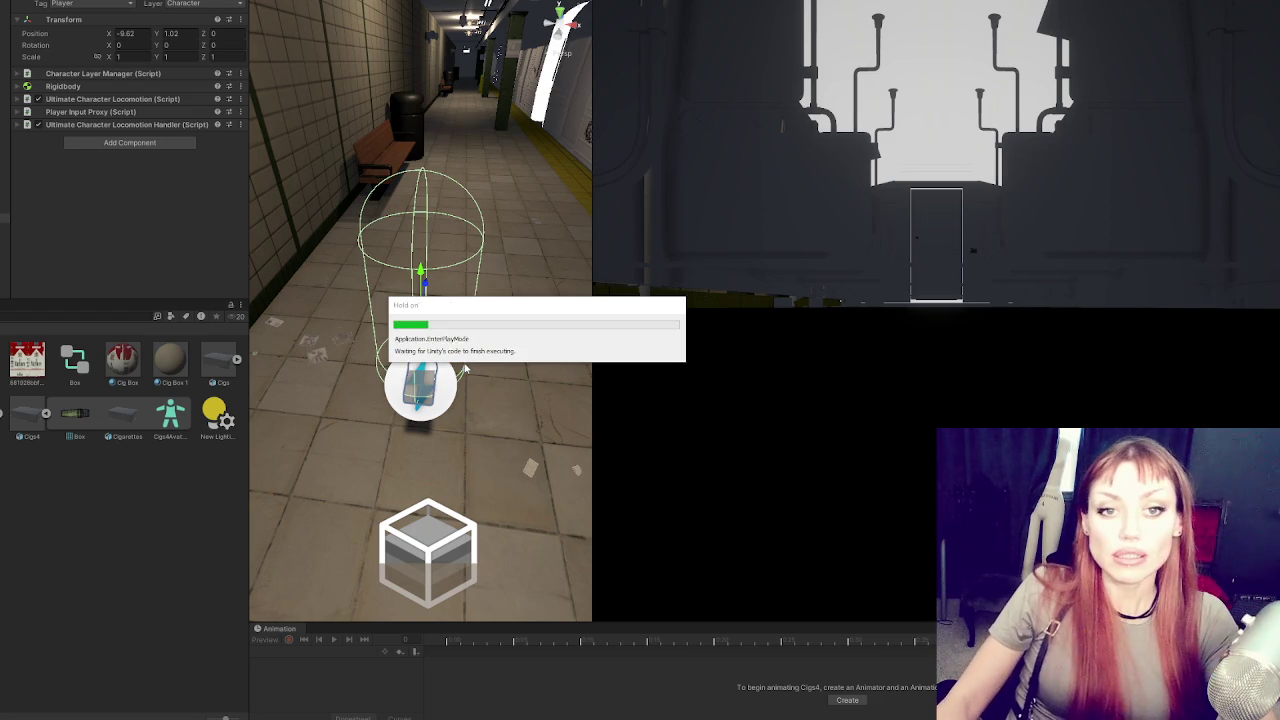
key("w")
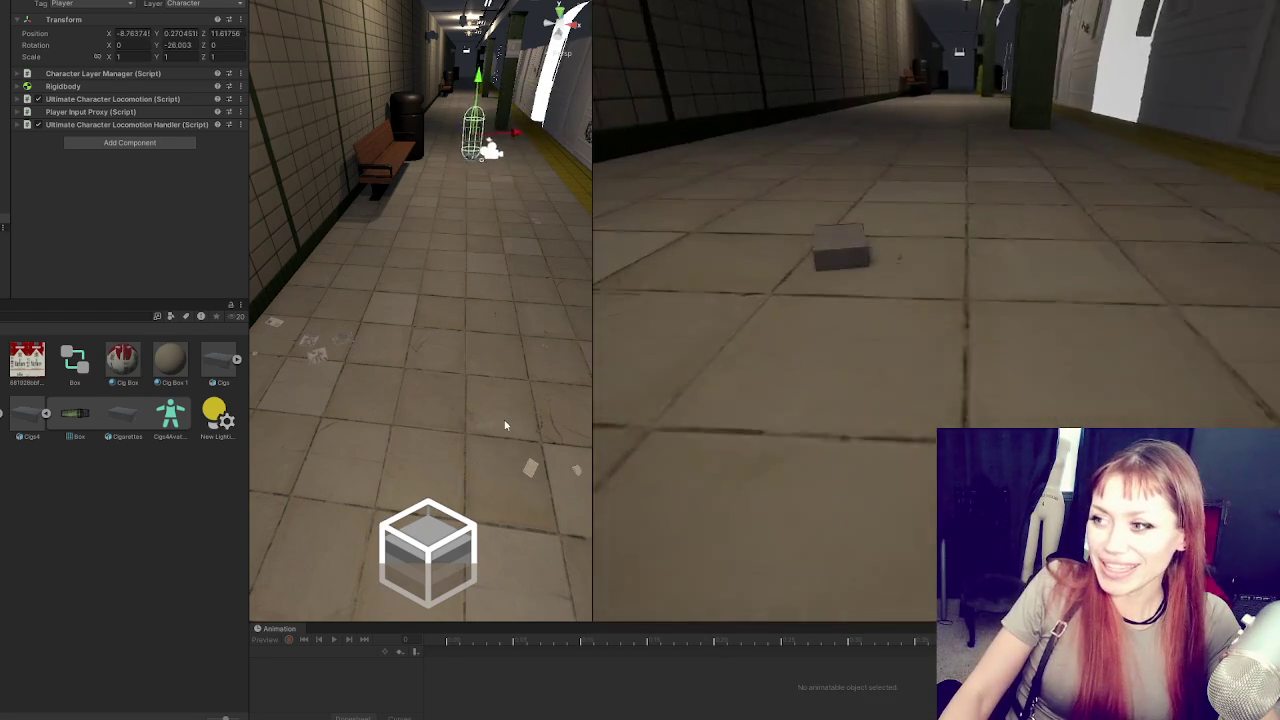
key("w")
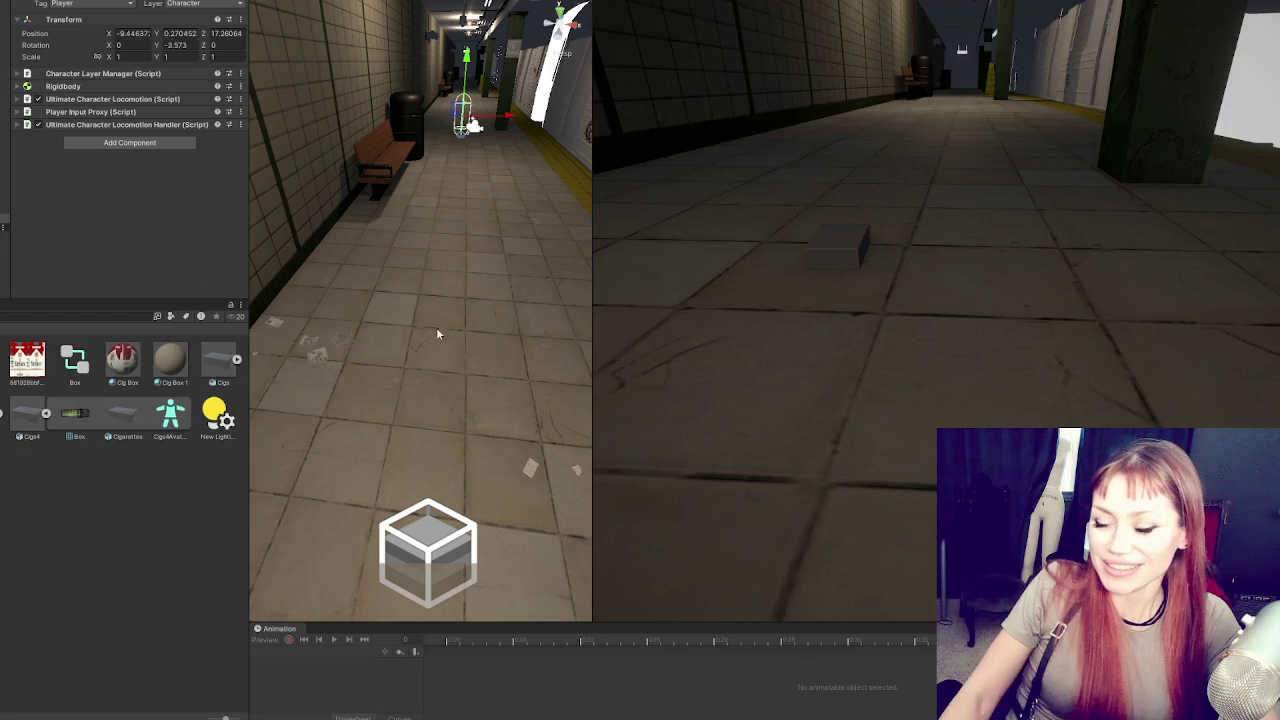
key("ctrl+p")
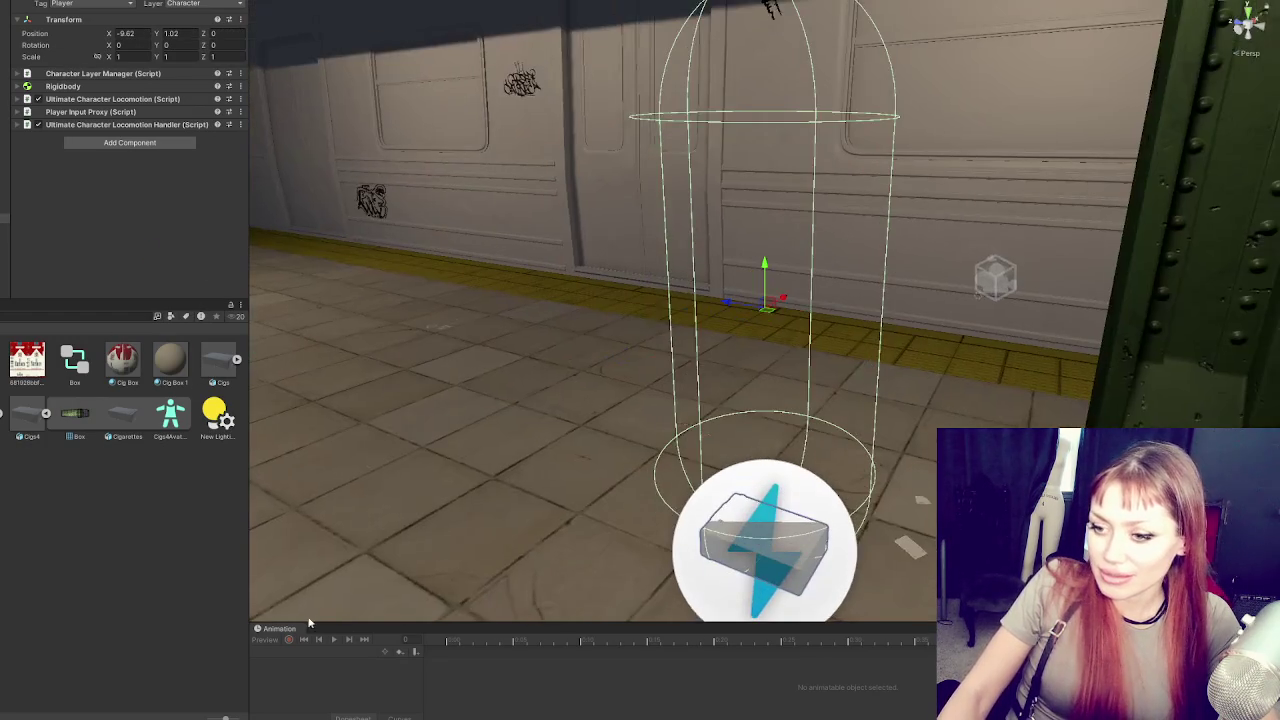
right_click(278, 632)
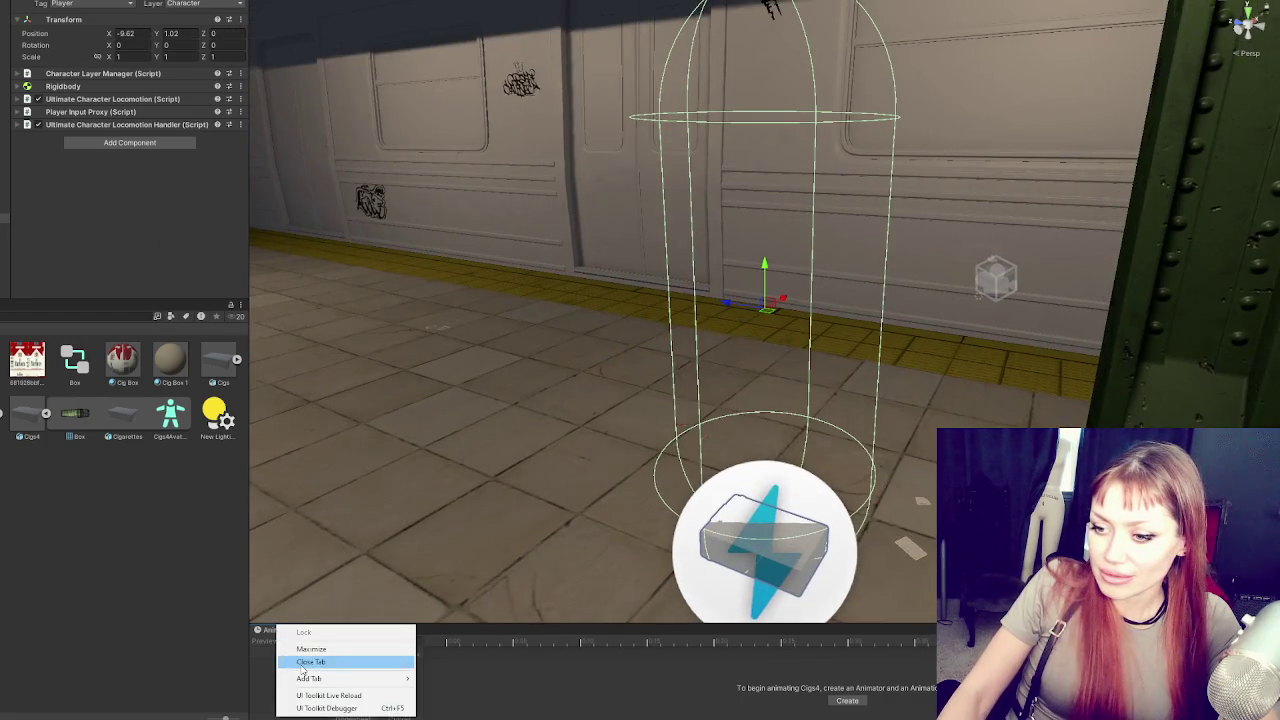
Close the Animation timeline and add a Mesh Collider to the cigarette-box mesh
left_click(310, 661)
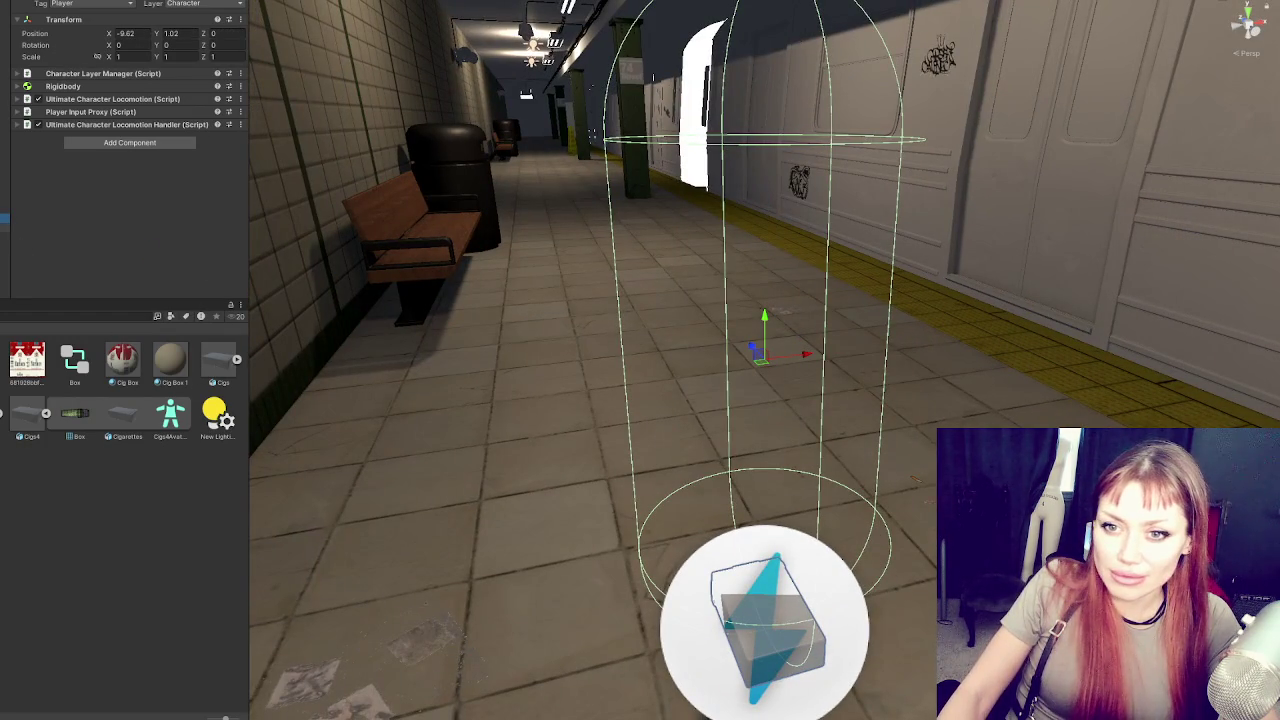
left_click(770, 630)
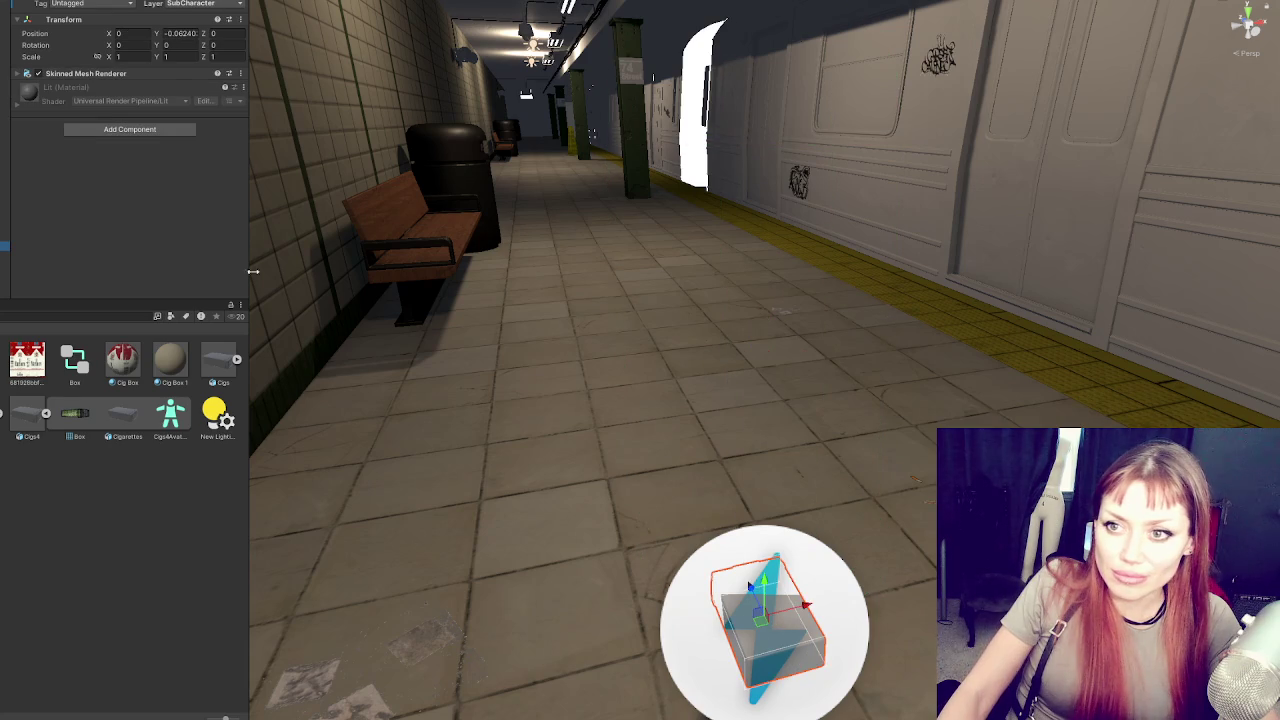
key("f")
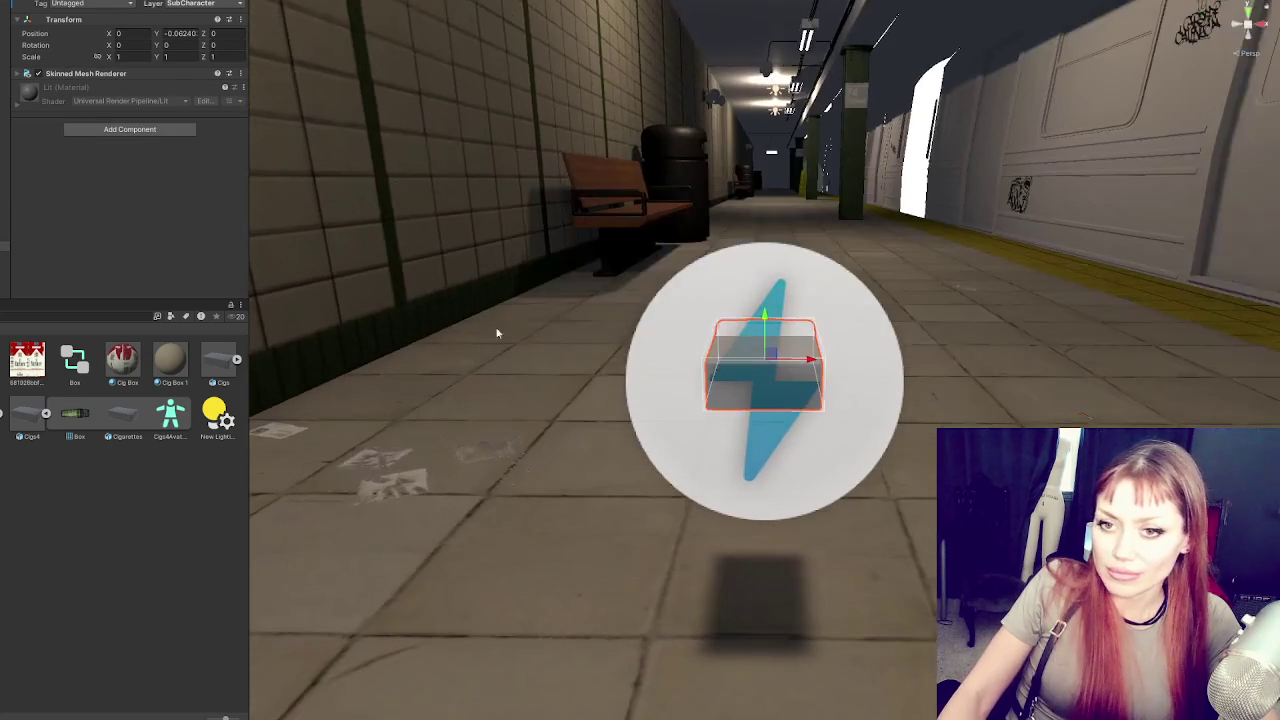
left_click(155, 131)
type("mesh collider")
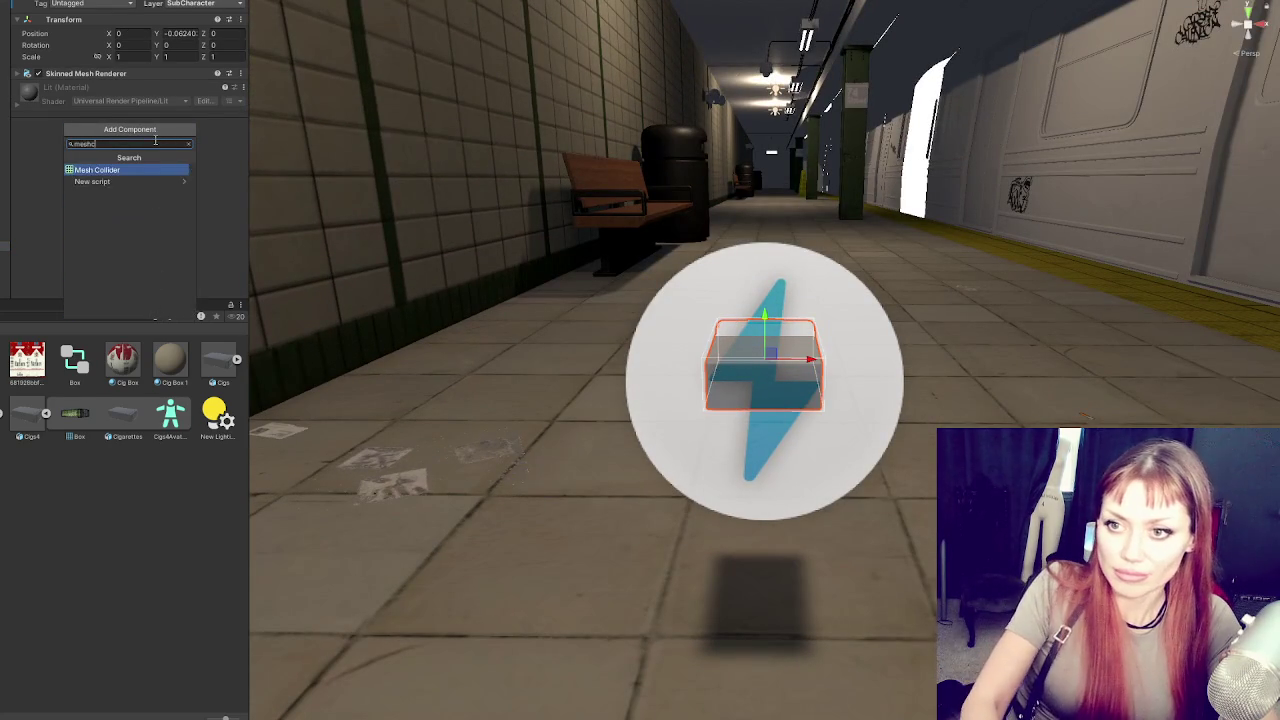
key("Return")
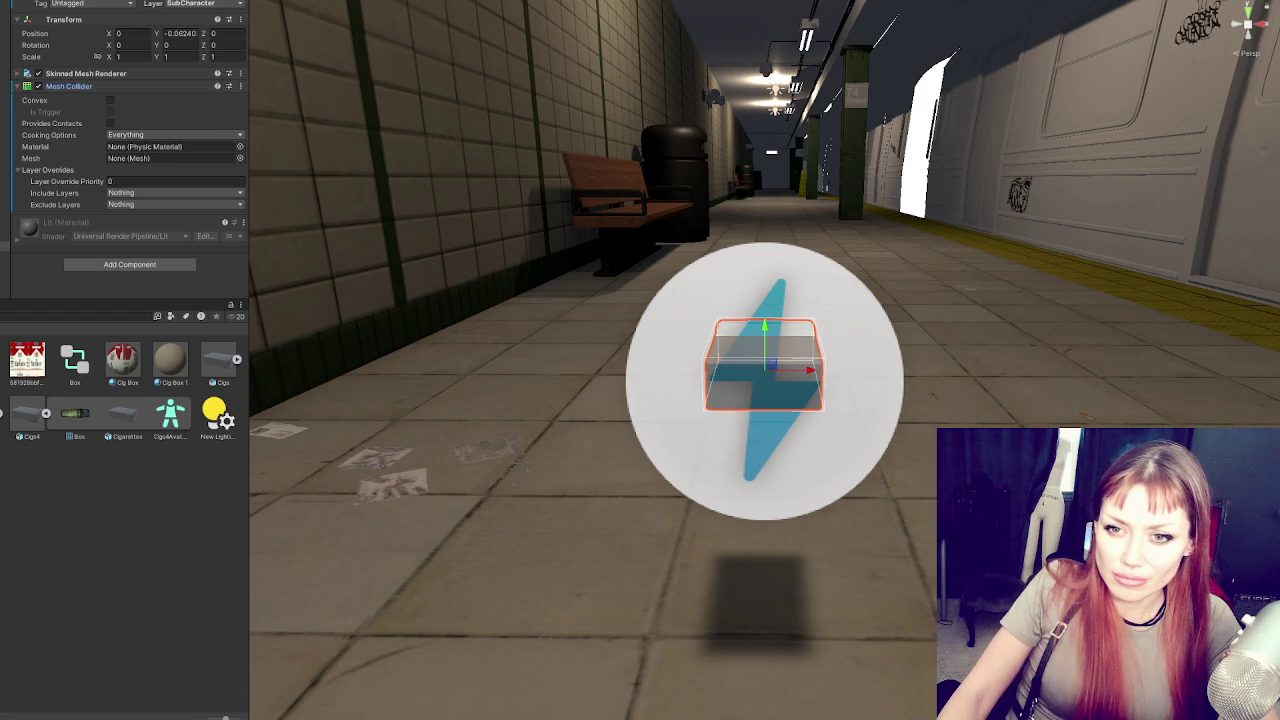
Create an empty child under the collider base object and give it a Mesh Collider
left_click(5, 265)
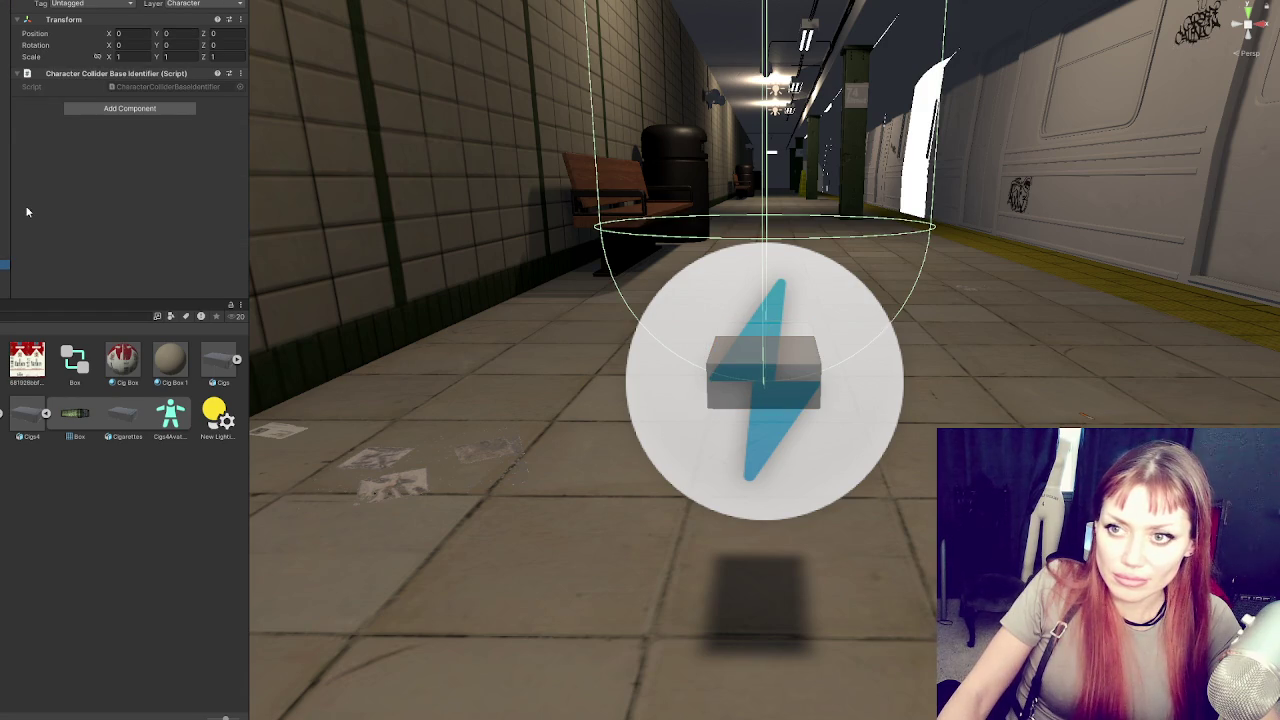
right_click(3, 273)
left_click(1, 457)
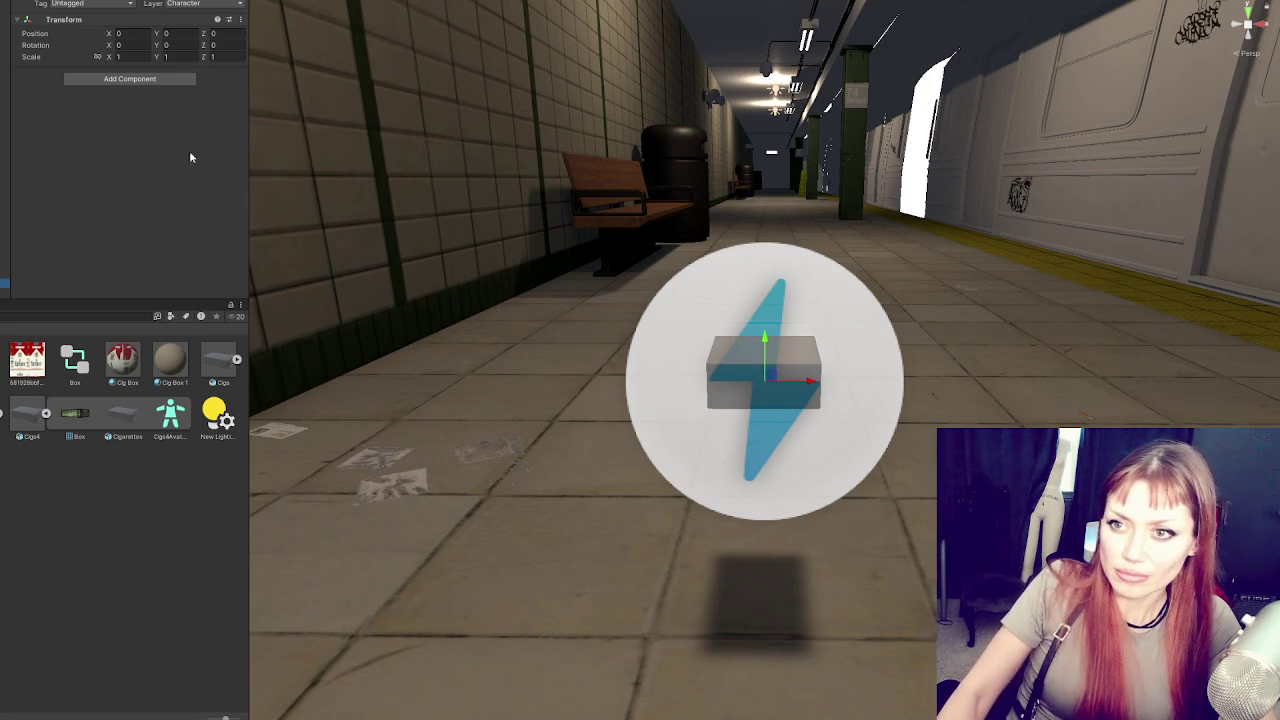
left_click(174, 79)
key("Return")
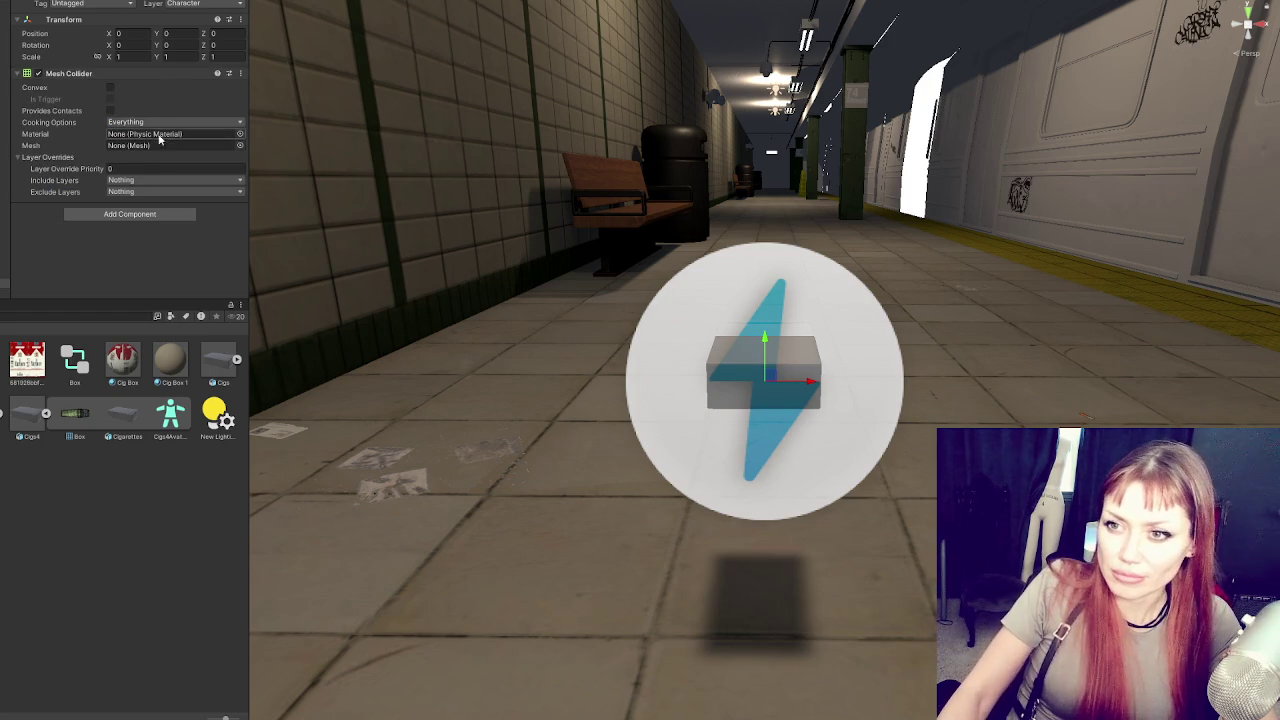
Assign the Cigs4 Box mesh to the new Mesh Collider and tick Convex
left_click(240, 146)
type("box")
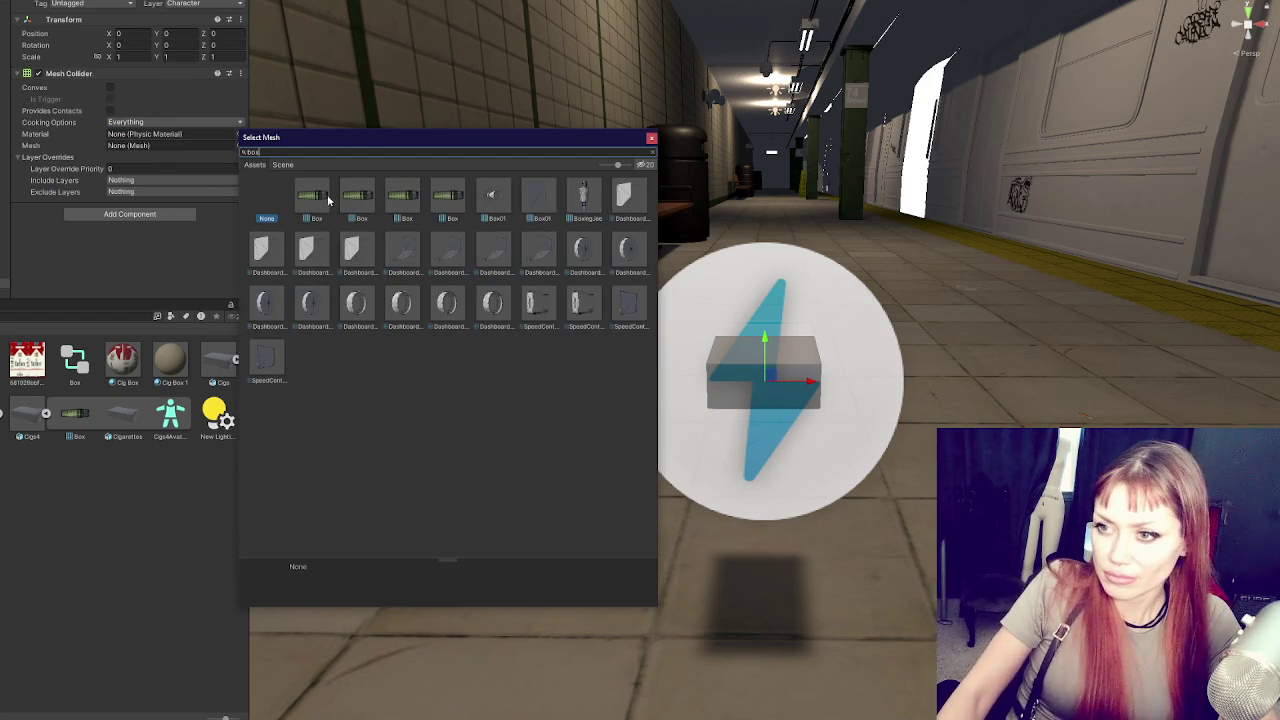
left_click(651, 138)
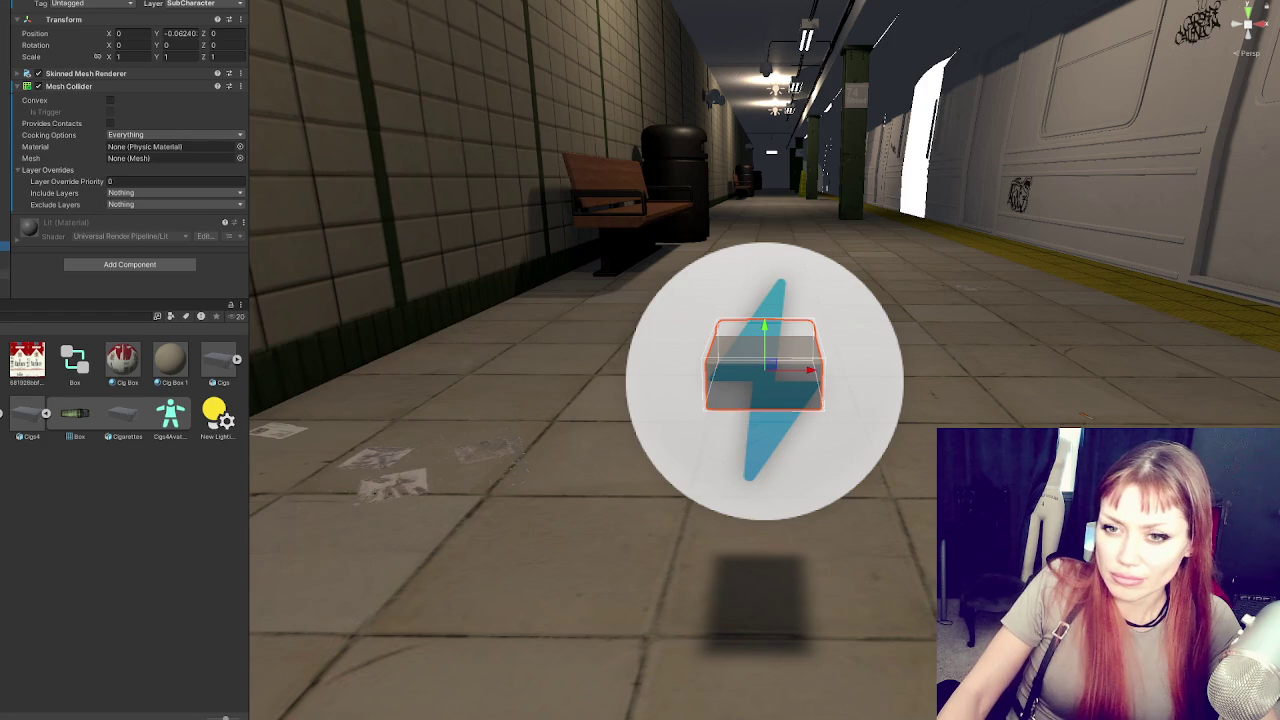
key("ctrl+z")
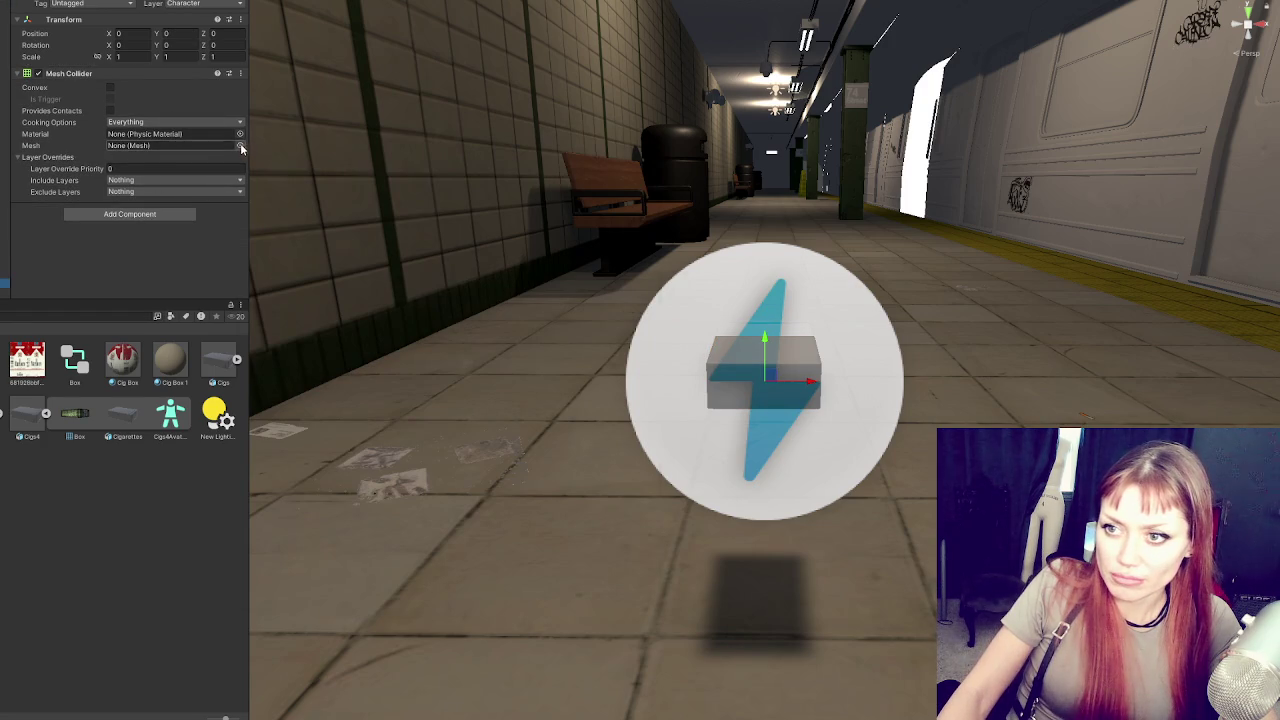
left_click(239, 145)
type("box")
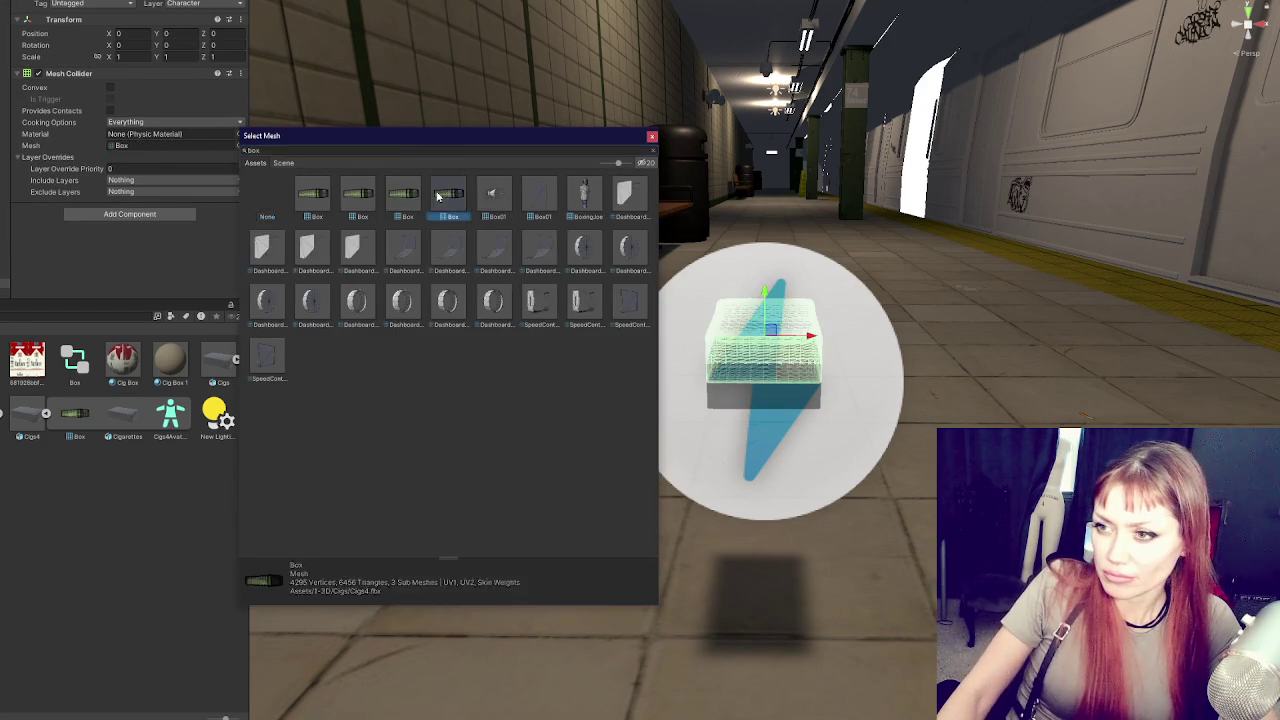
double_click(440, 198)
left_click(110, 88)
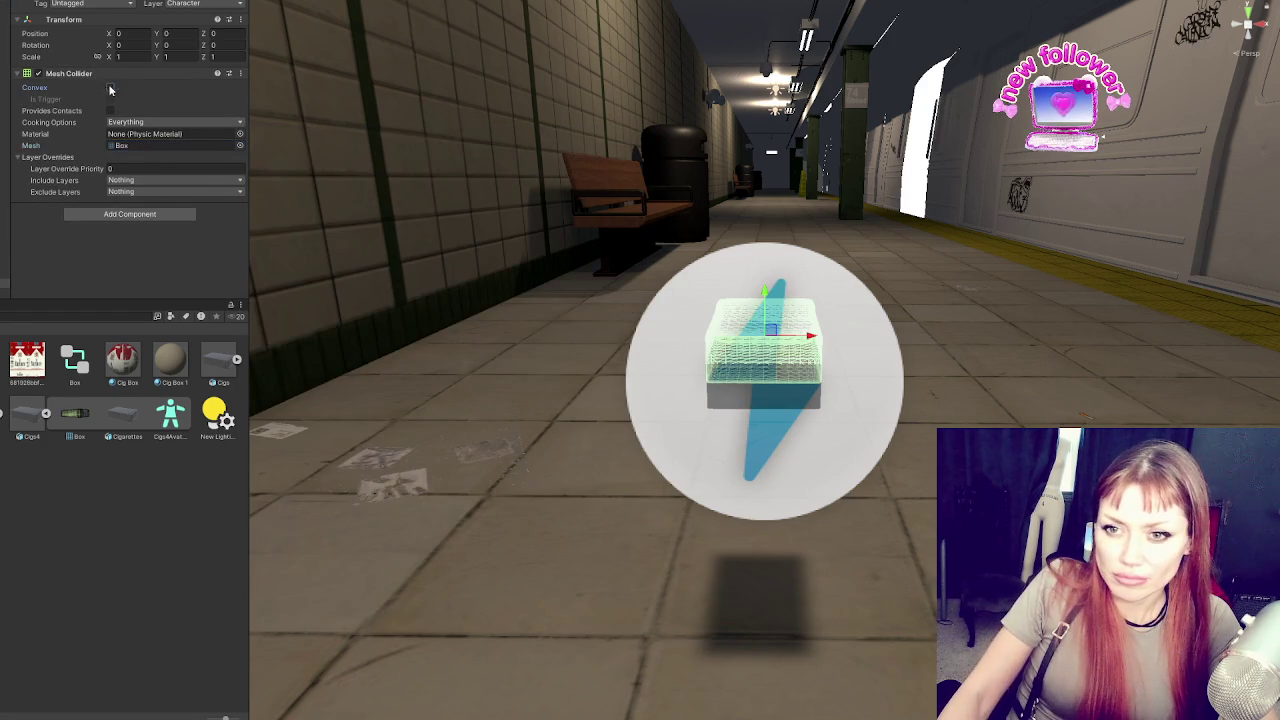
left_click(5, 272)
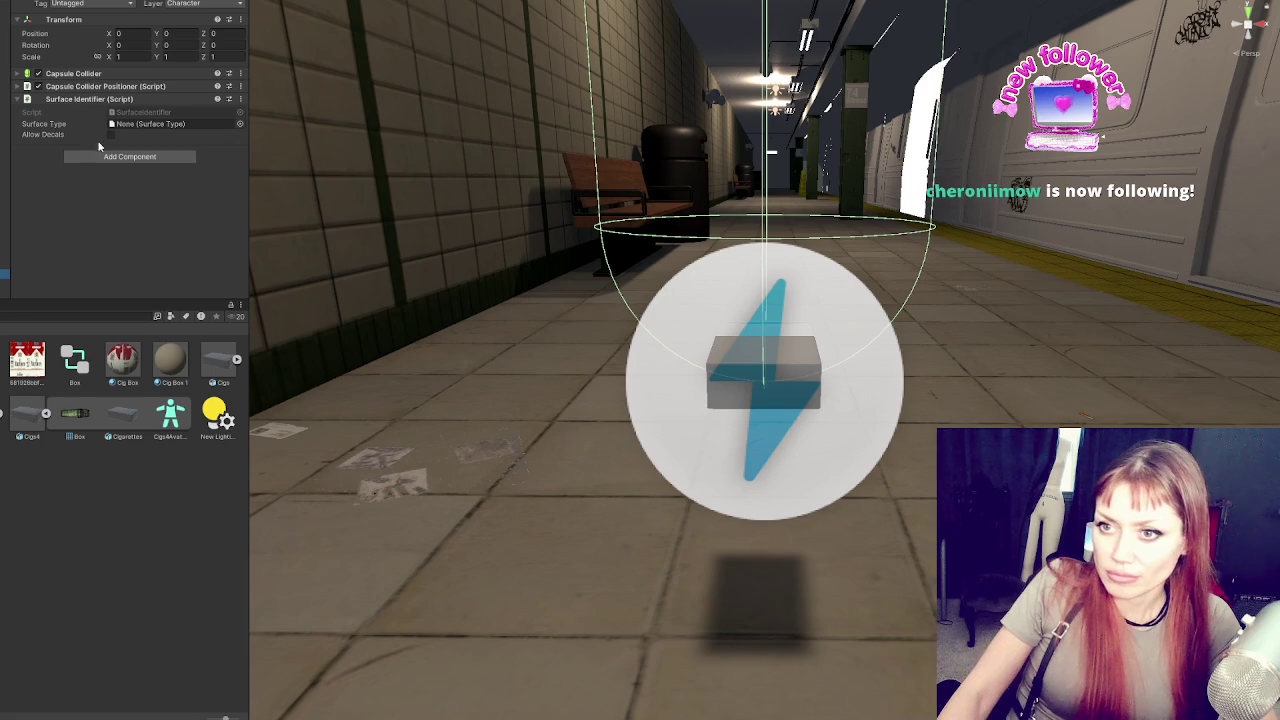
Set the Capsule Collider radius and height to 0.03 and its centre Y to 0
left_click(60, 74)
left_click(132, 150)
type(".03")
key("Tab")
type(".03")
key("Tab")
left_click(183, 139)
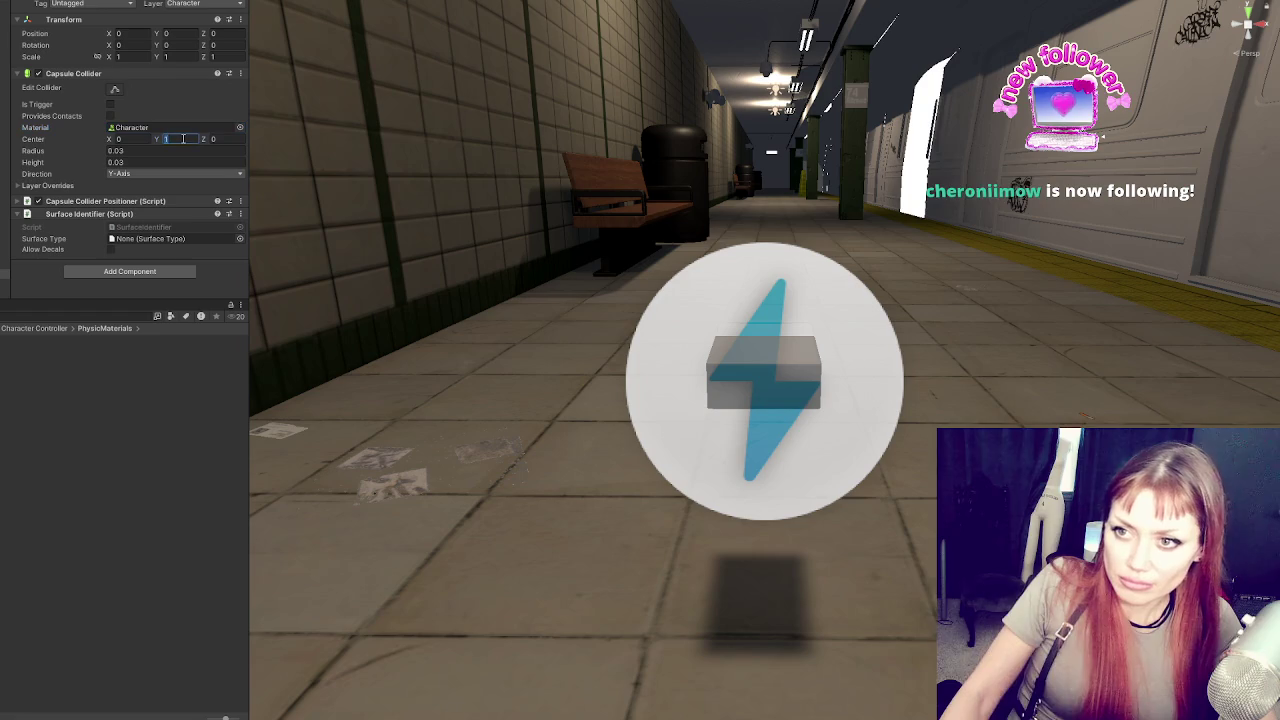
type("0")
key("Return")
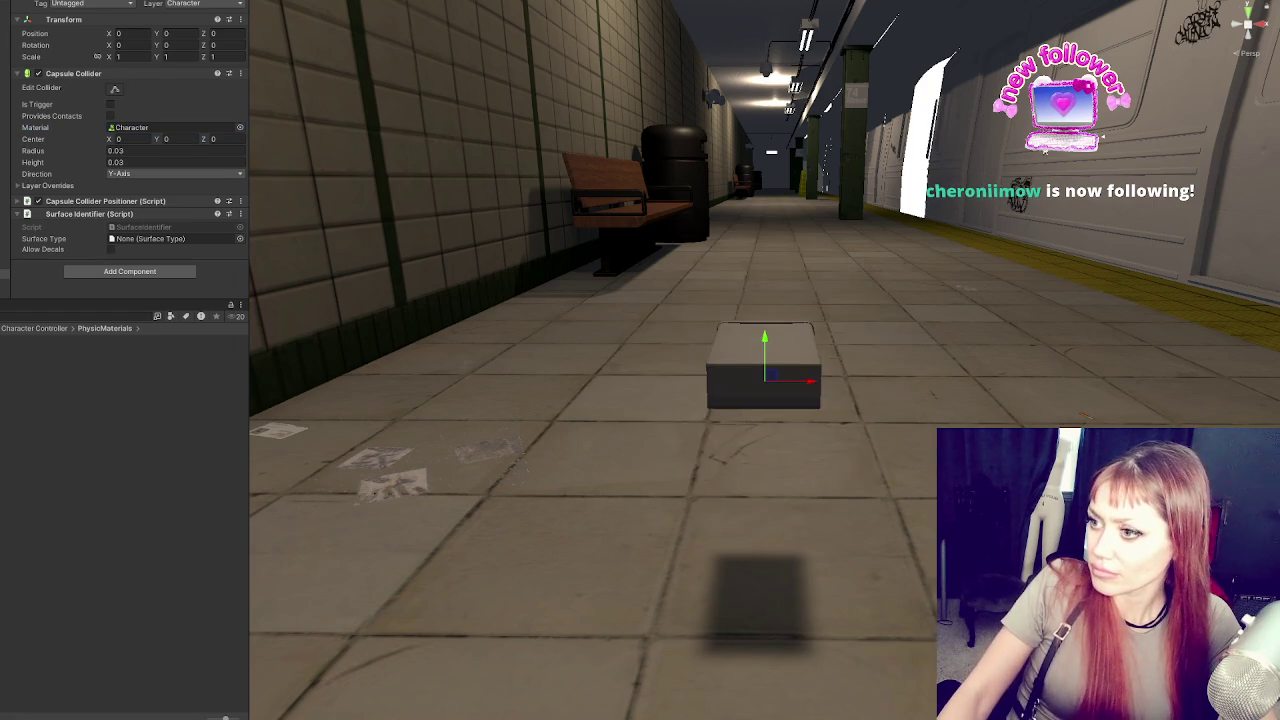
Enlarge the capsule collider radius and height to 0.06
scroll(819, 352, "up", 5)
scroll(797, 251, "down", 5)
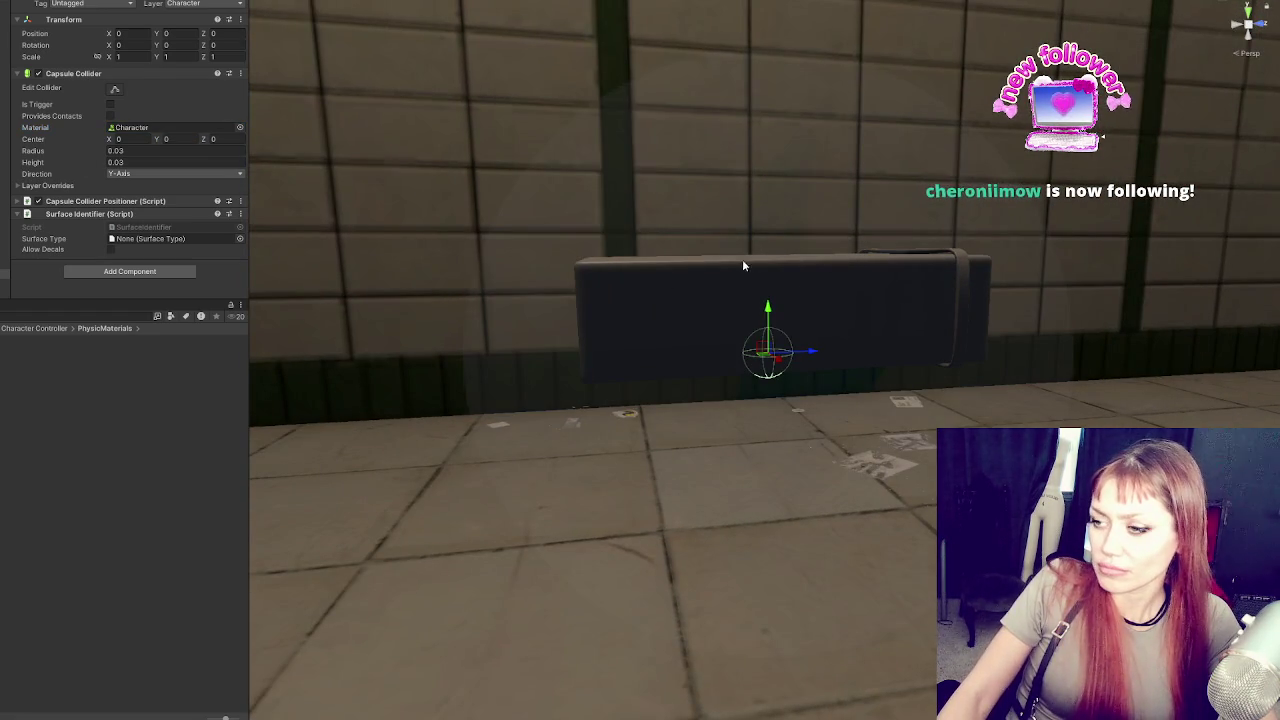
left_click(148, 151)
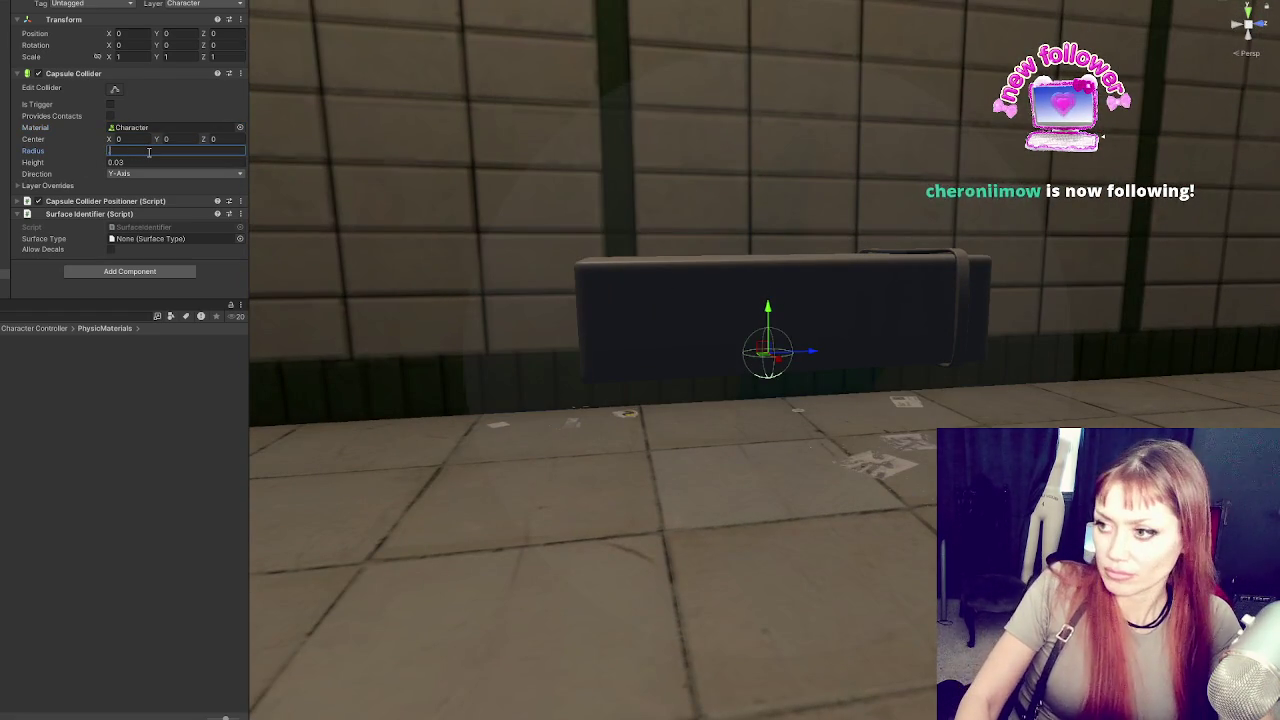
type(".02")
type(".05")
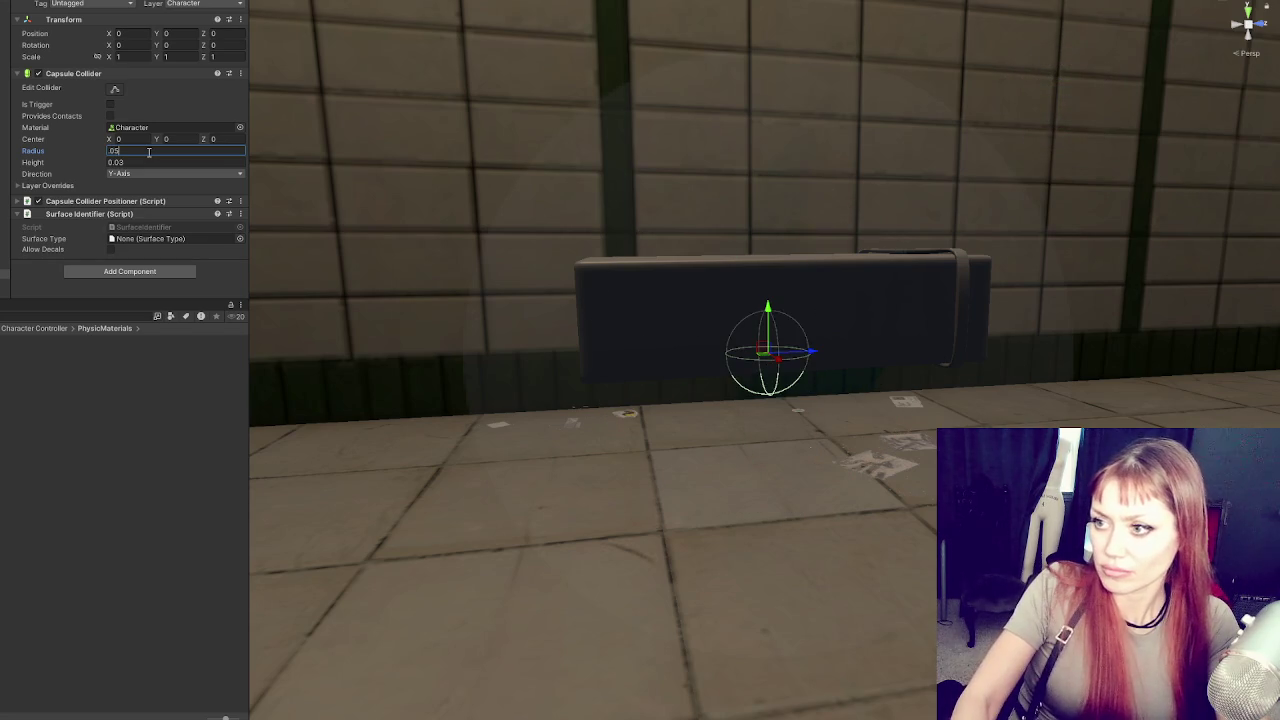
key("BackSpace")
type("6")
key("Tab")
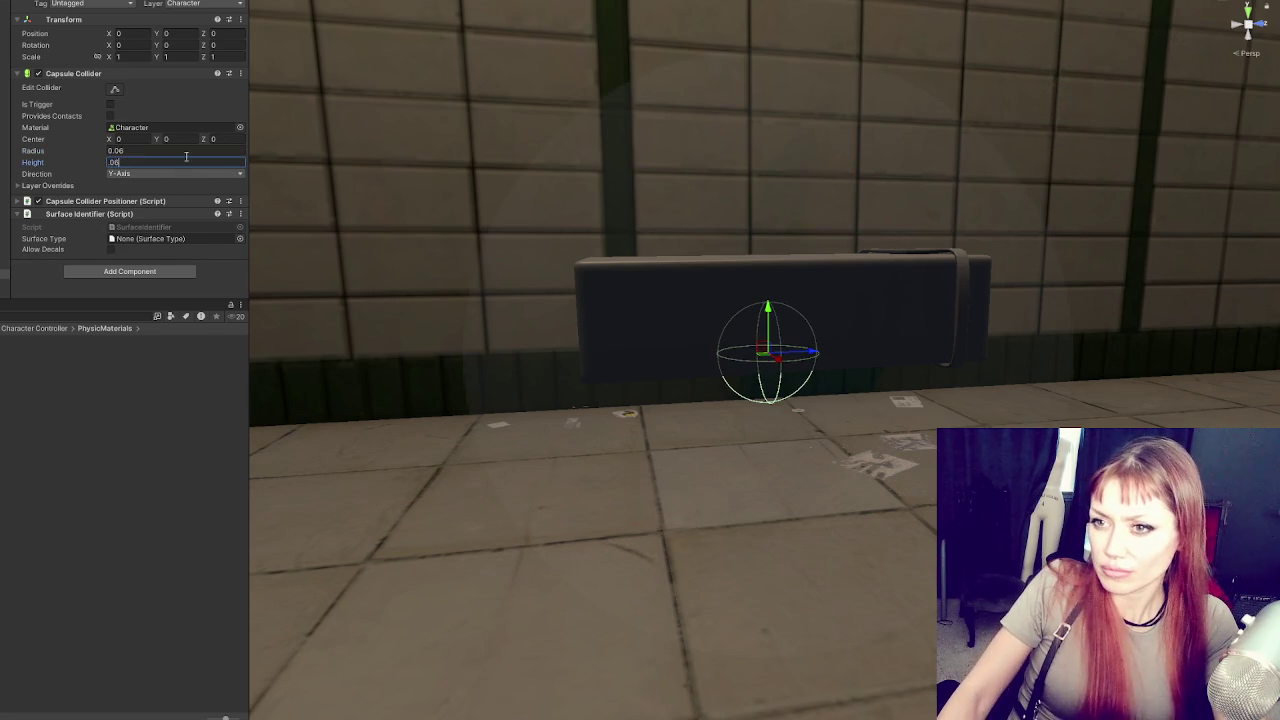
mouse_move(768, 315)
left_mouse_down()
mouse_move(768, 262)
mouse_move(880, 330)
mouse_move(840, 320)
left_mouse_up()
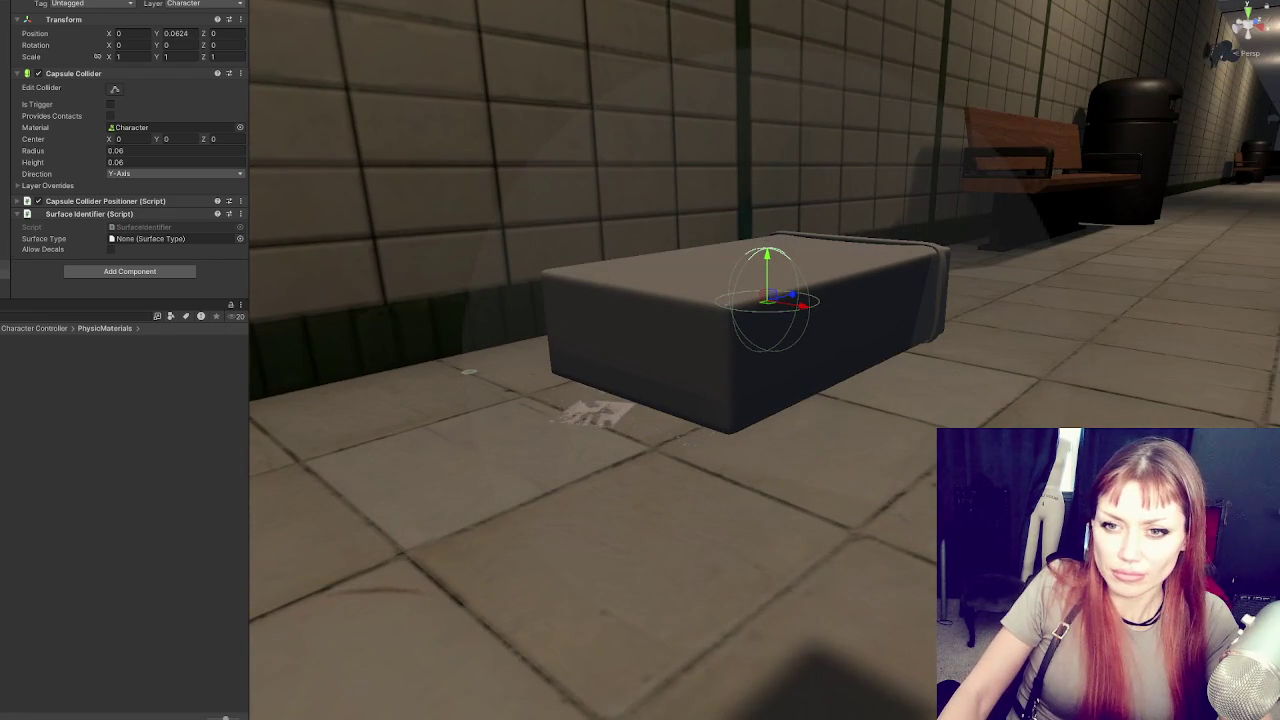
key("Up")
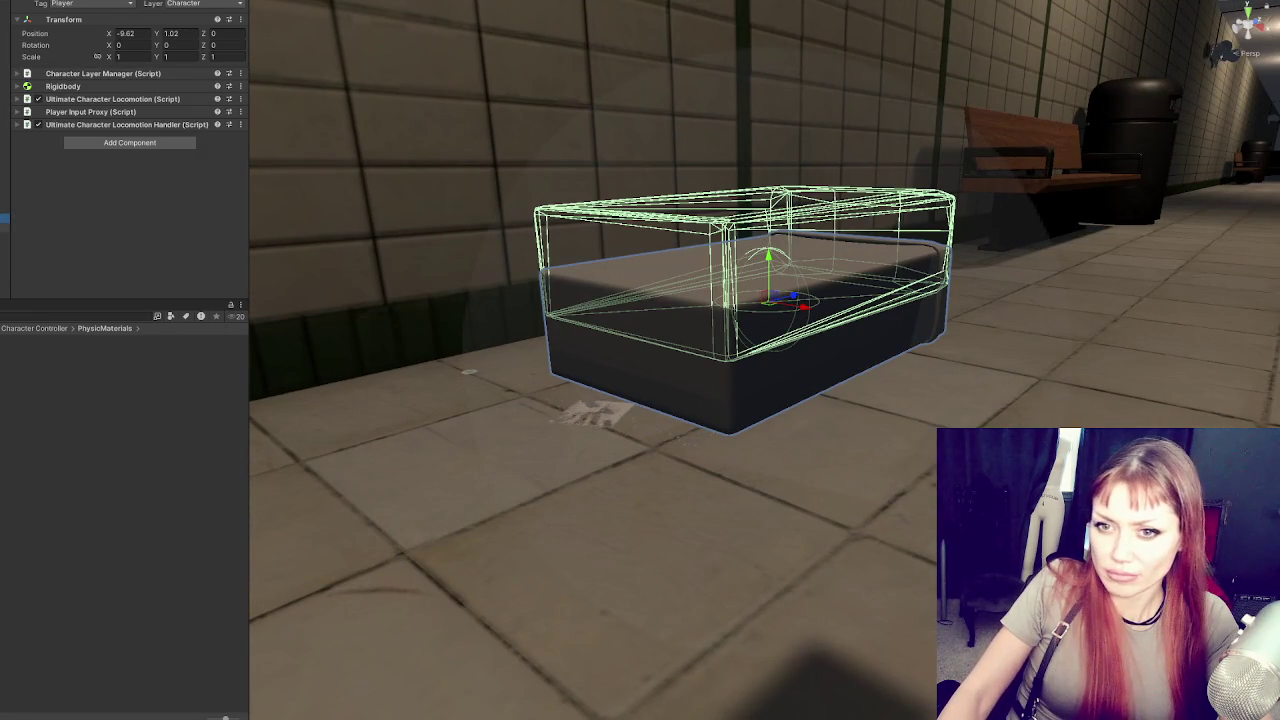
Remove the Mesh Collider component from the pack's skinned mesh child
key("Down")
key("Down")
right_click(68, 86)
left_click(140, 120)
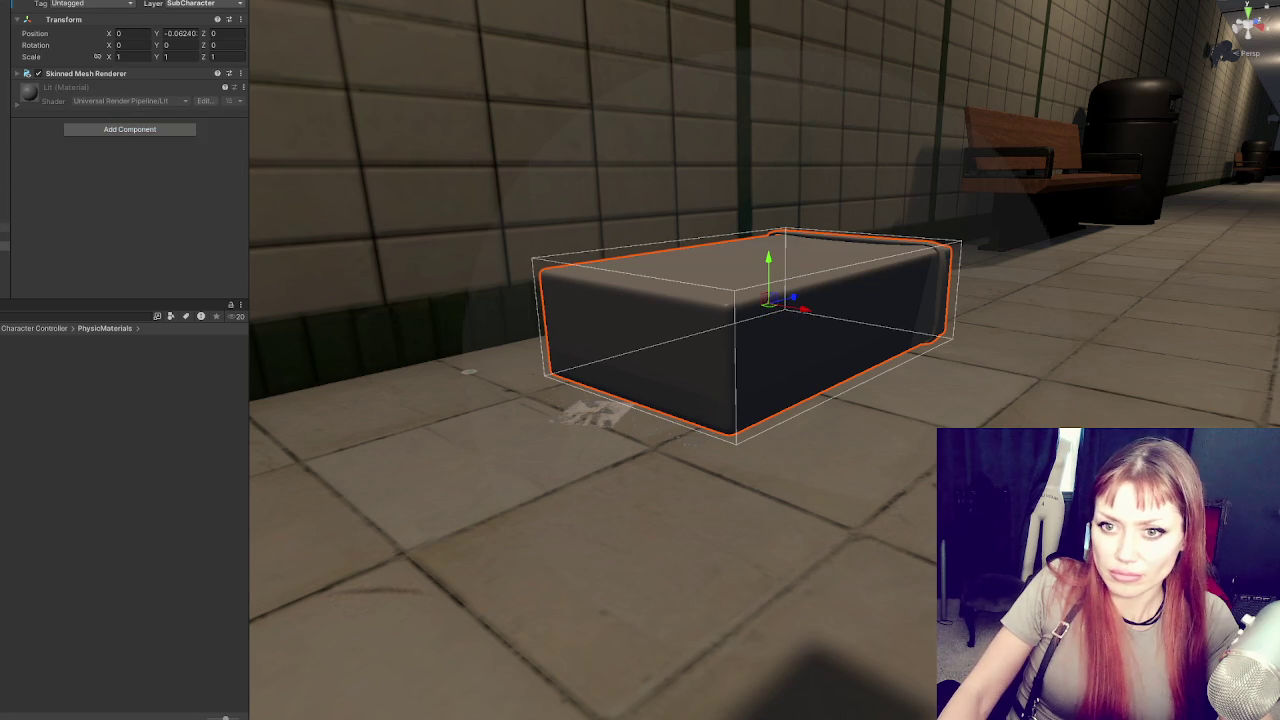
Lower the Player object to Position Y 0.4448
left_click(4, 217)
left_click(5, 283)
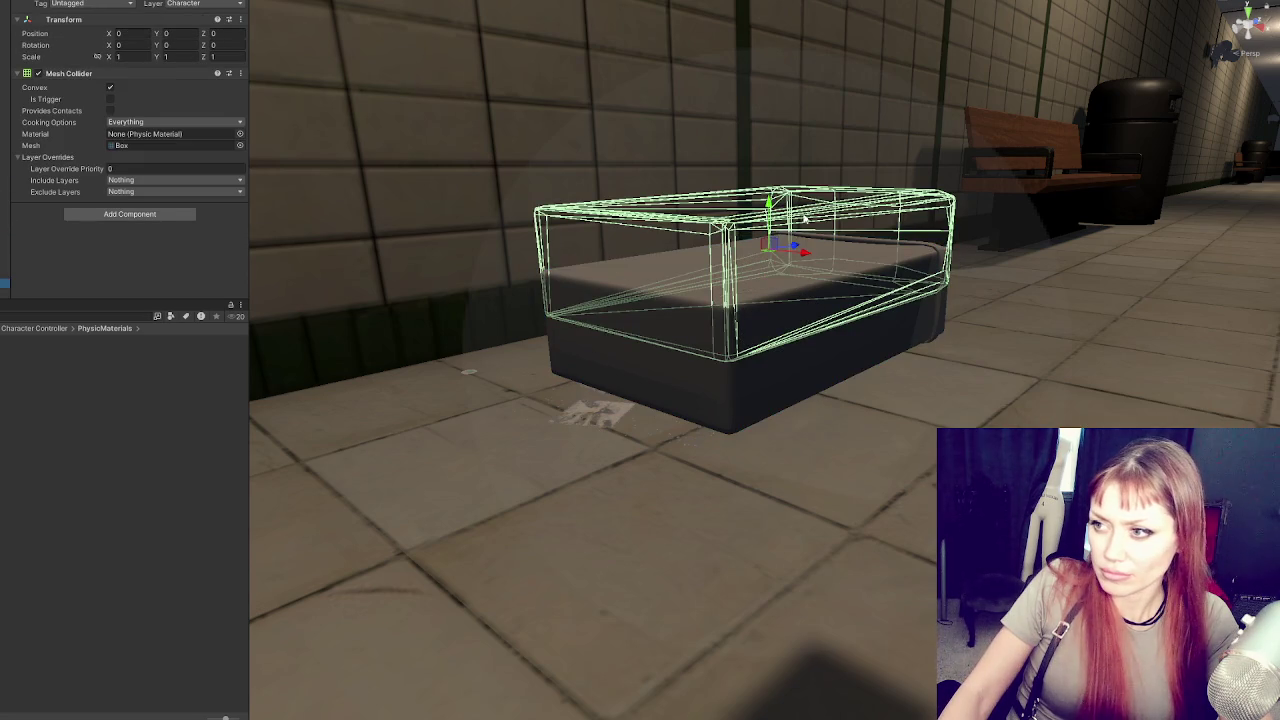
left_click(5, 228)
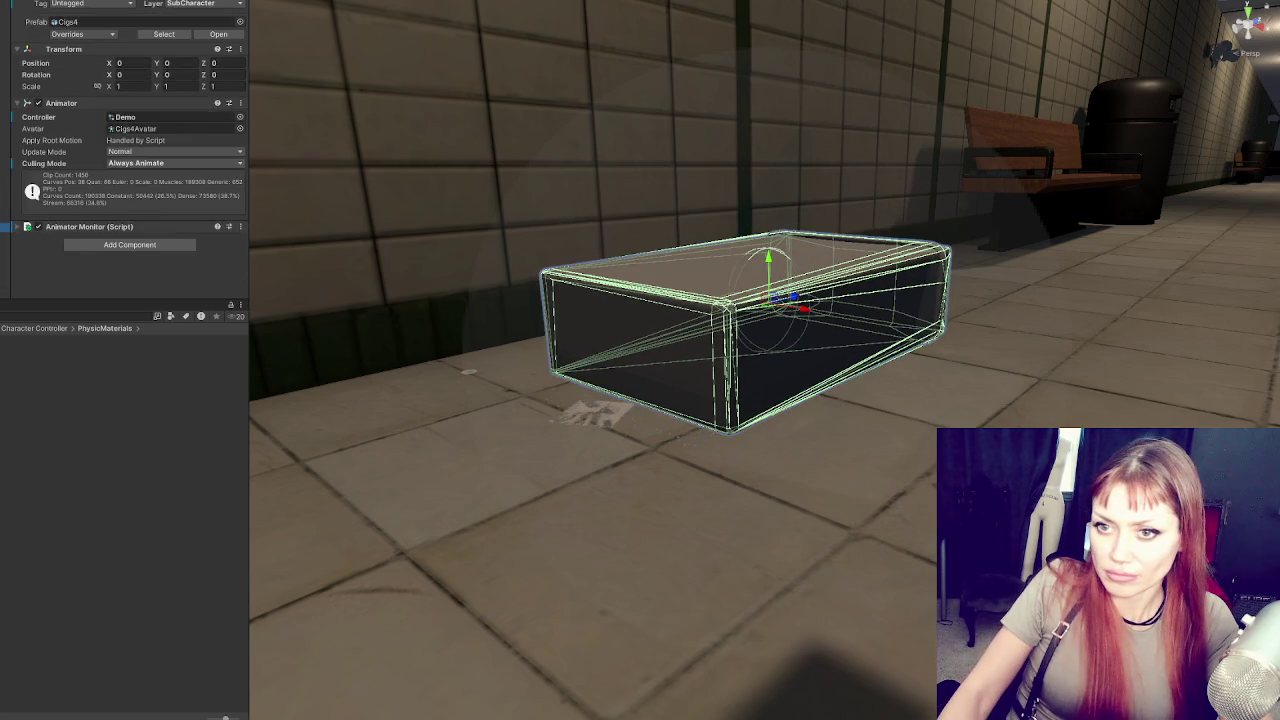
left_click(4, 217)
left_click_drag(768, 258, 845, 651)
left_click_drag(815, 234, 815, 10)
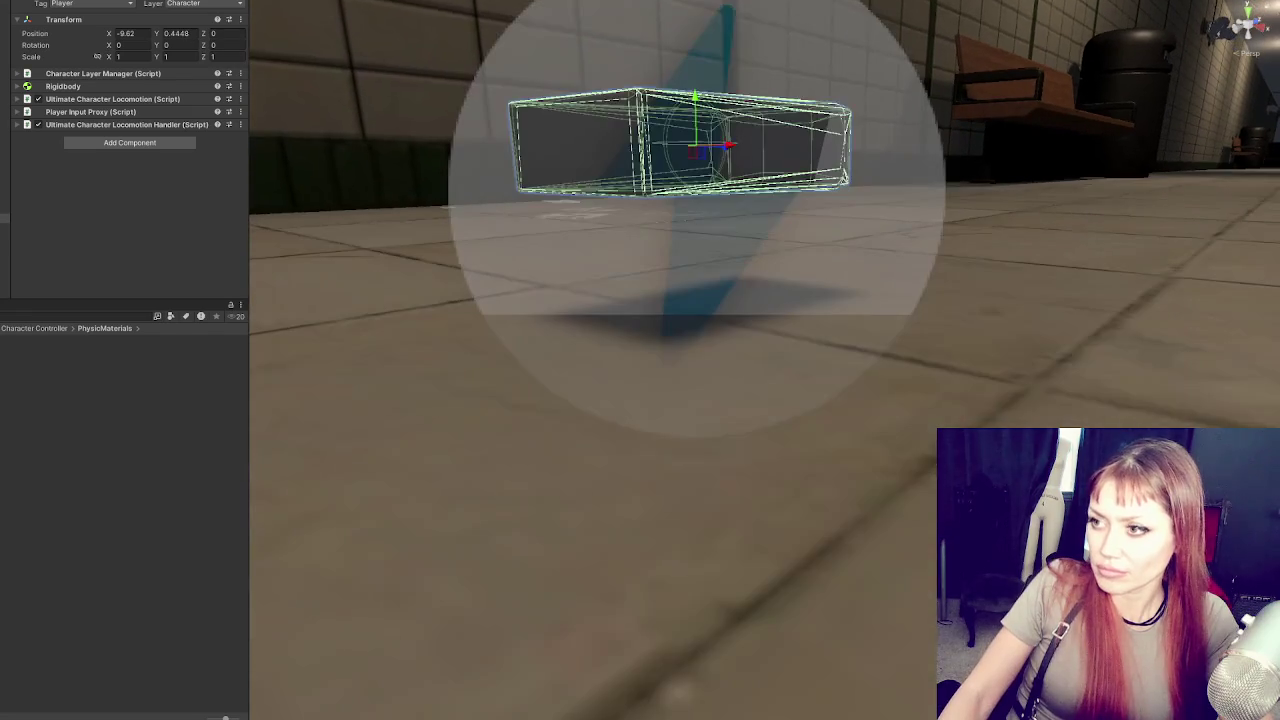
Lower the Player to Y 0.2737, apply the Cig Box material, and walk the pack down the corridor
mouse_move(694, 115)
left_mouse_down()
mouse_move(705, 250)
mouse_move(715, 228)
mouse_move(735, 225)
mouse_move(140, 472)
left_mouse_up()
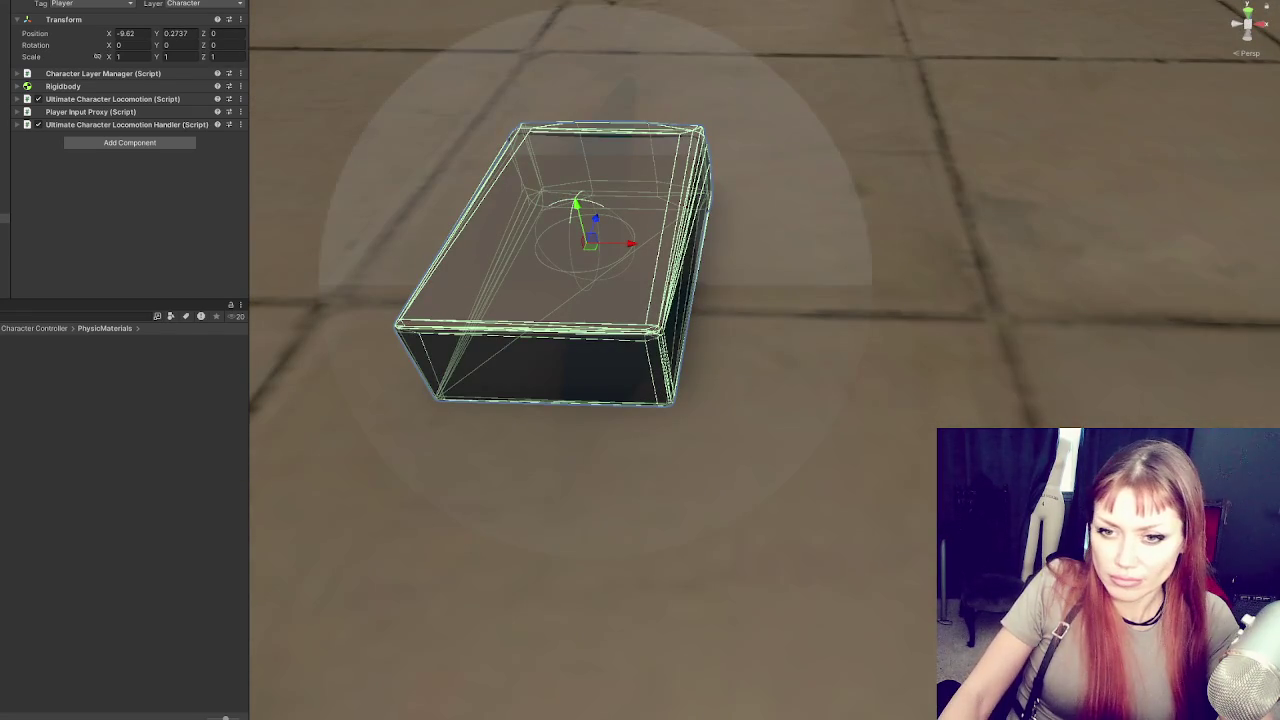
left_click_drag(467, 273, 467, 355)
mouse_move(122, 360)
left_mouse_down()
mouse_move(400, 300)
mouse_move(866, 393)
left_mouse_up()
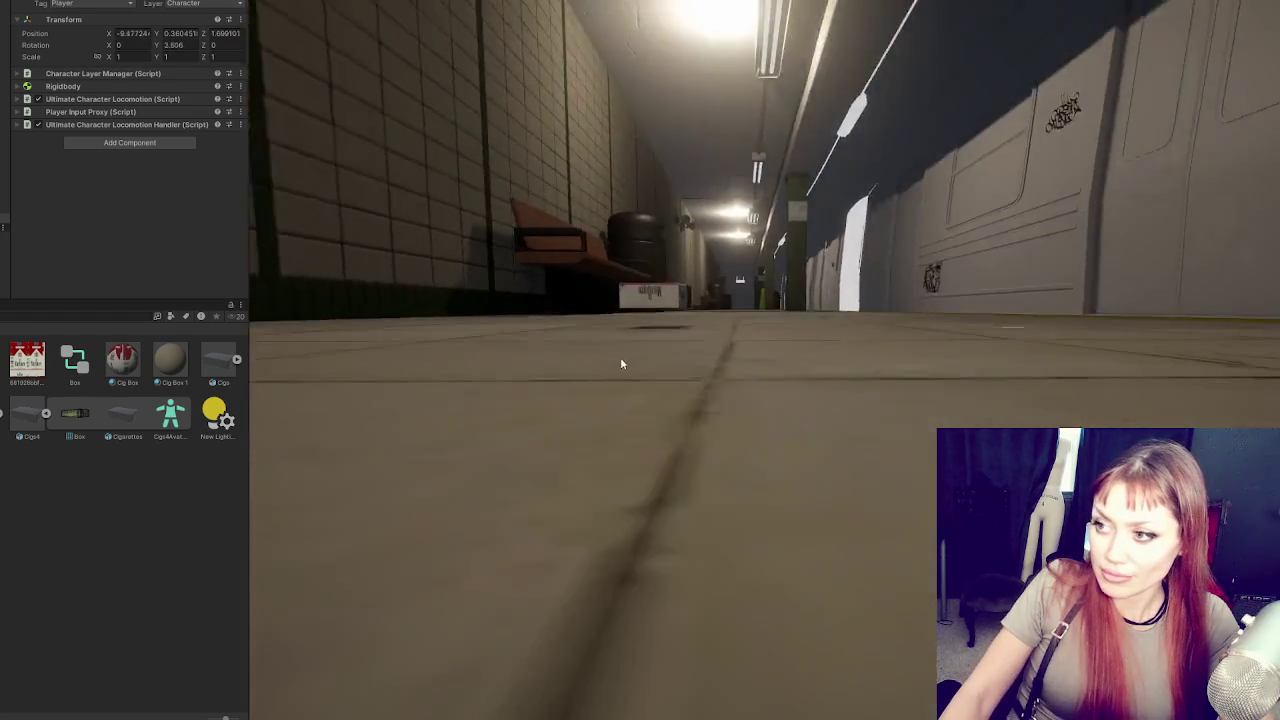
key("w")
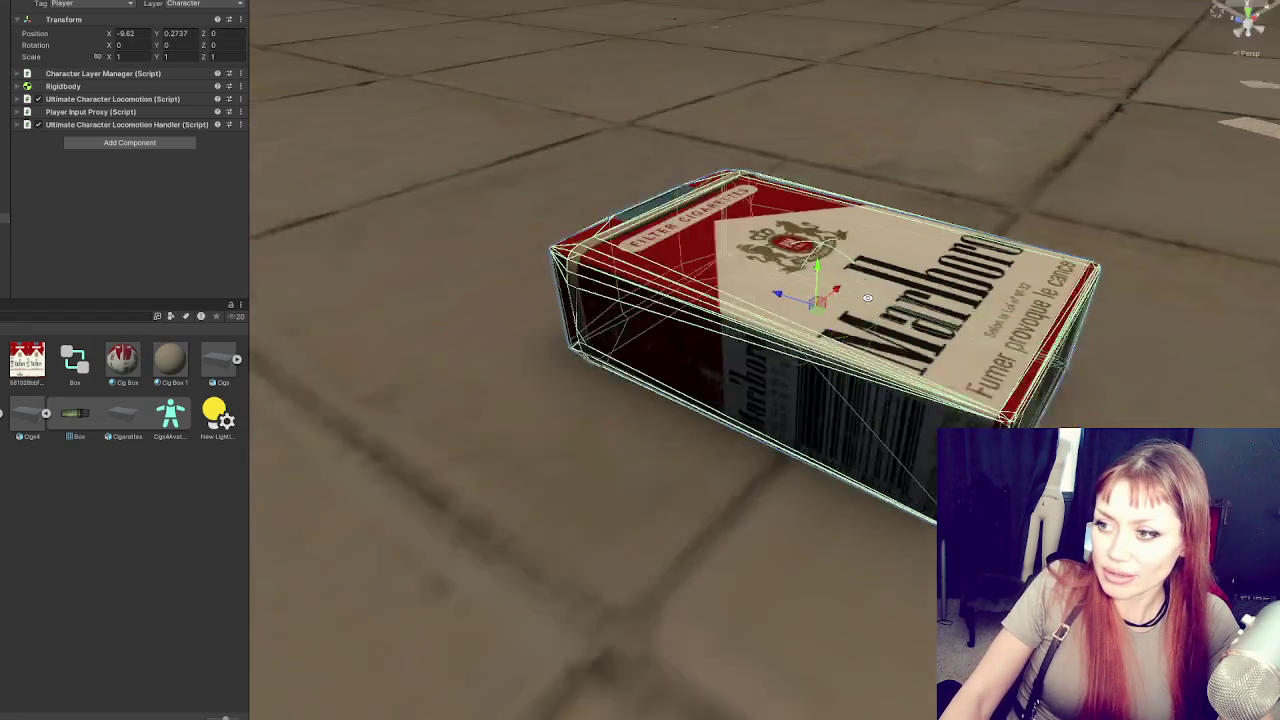
mouse_move(867, 297)
left_mouse_down()
mouse_move(422, 260)
mouse_move(400, 300)
left_mouse_up()
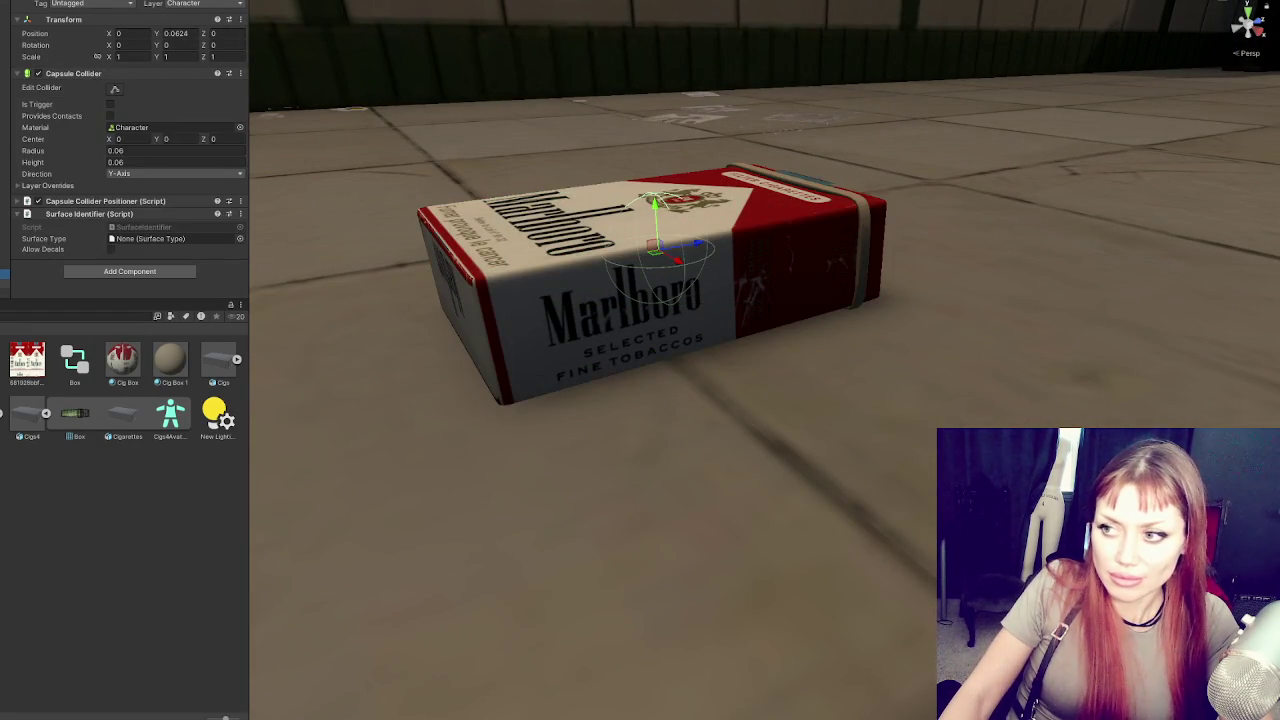
Try capsule collider sizes of 0.03 and then a 0.04 radius
left_click(118, 151)
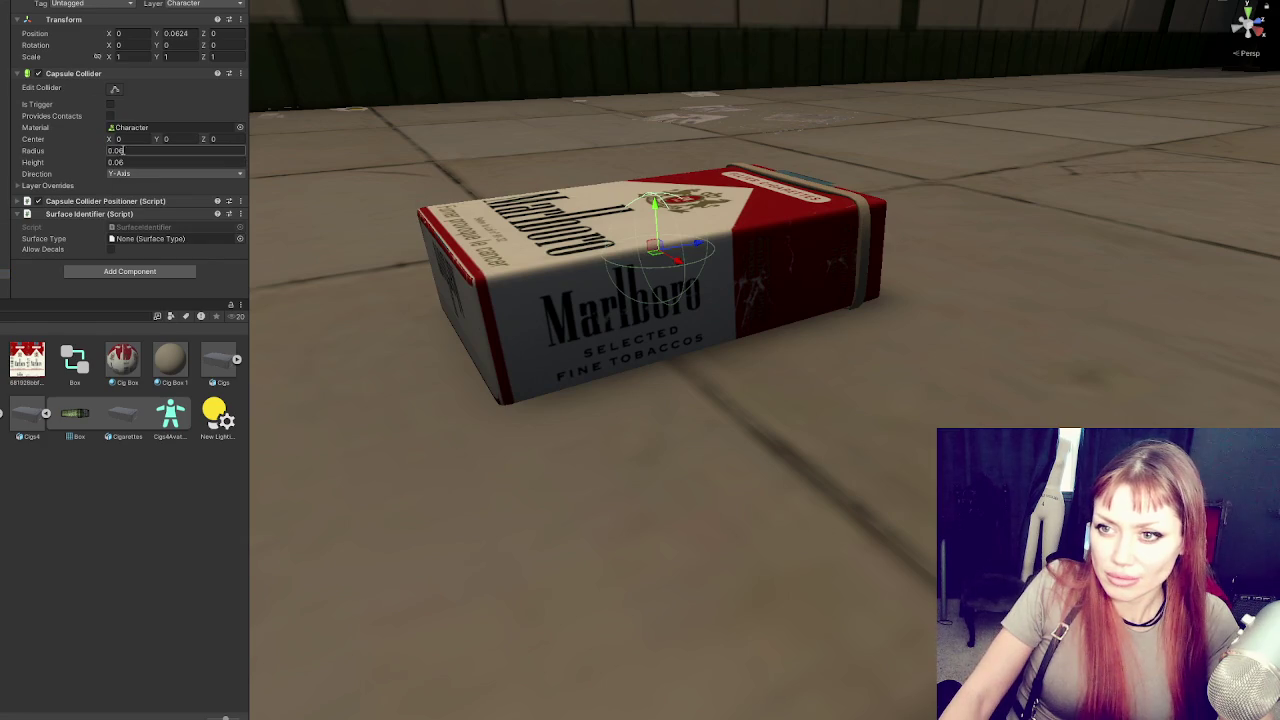
type("0.03")
key("Tab")
type("0.03")
key("Return")
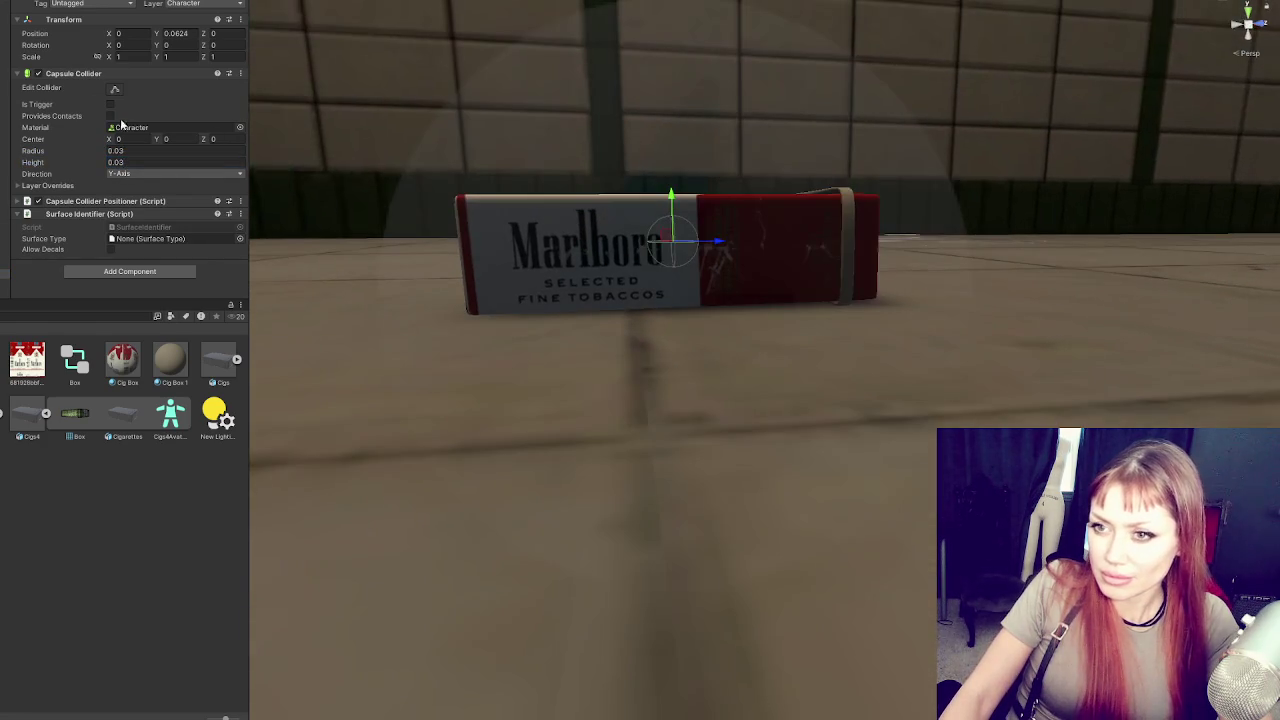
left_click(118, 151)
type("0.04")
key("Return")
Set collider radius and height to 0.05 and uncheck Adjust Height in the Capsule Collider Positioner
left_click(117, 152)
type("0.05")
left_click(166, 163)
type("0.05")
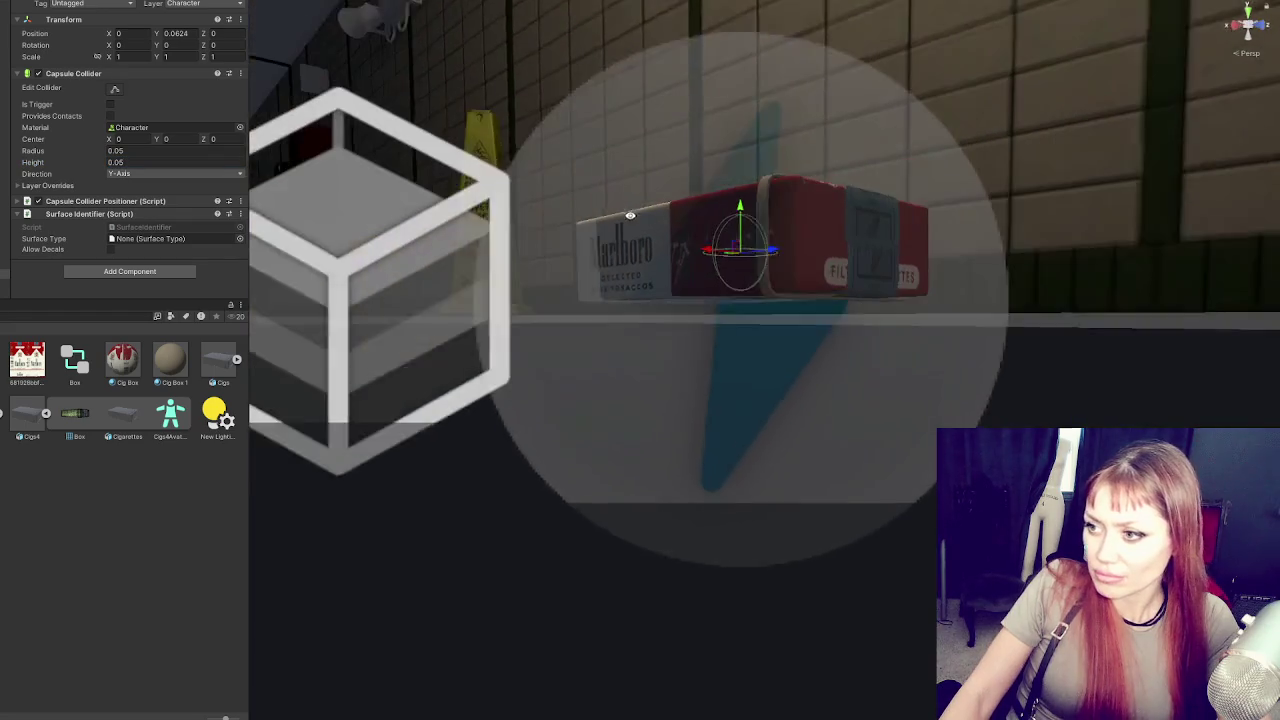
key("Return")
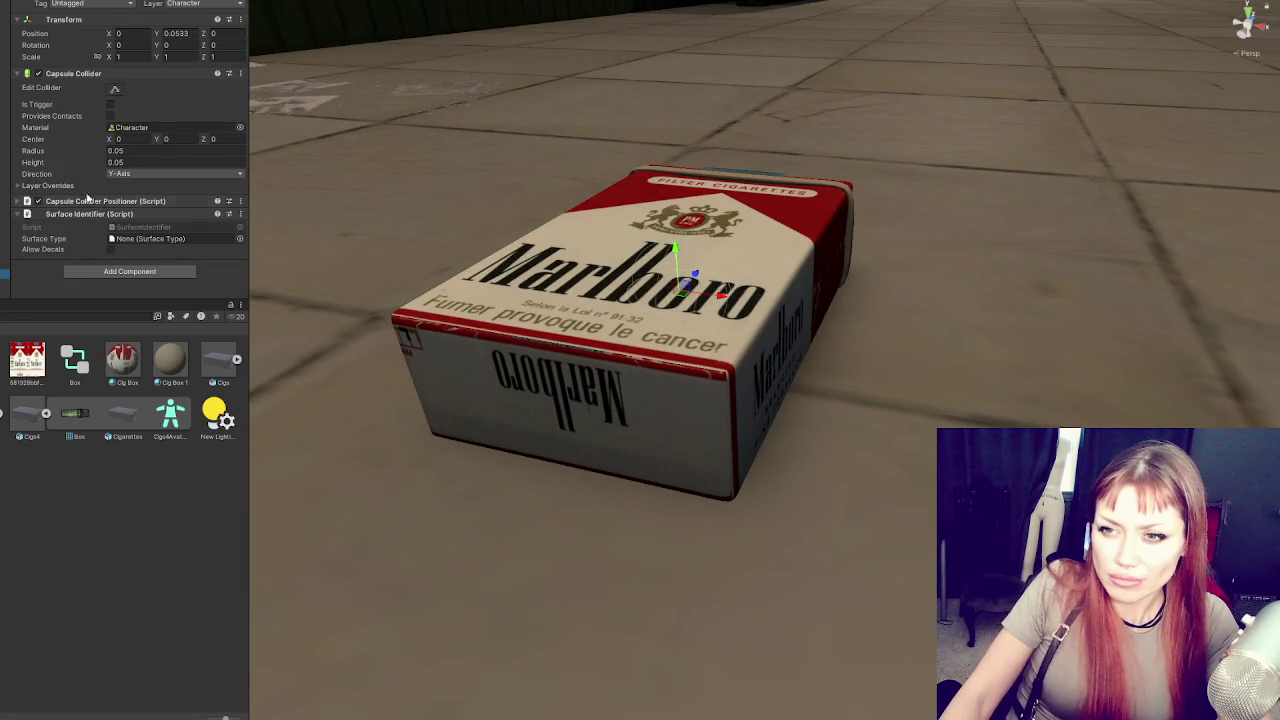
scroll(87, 208, "down", 3)
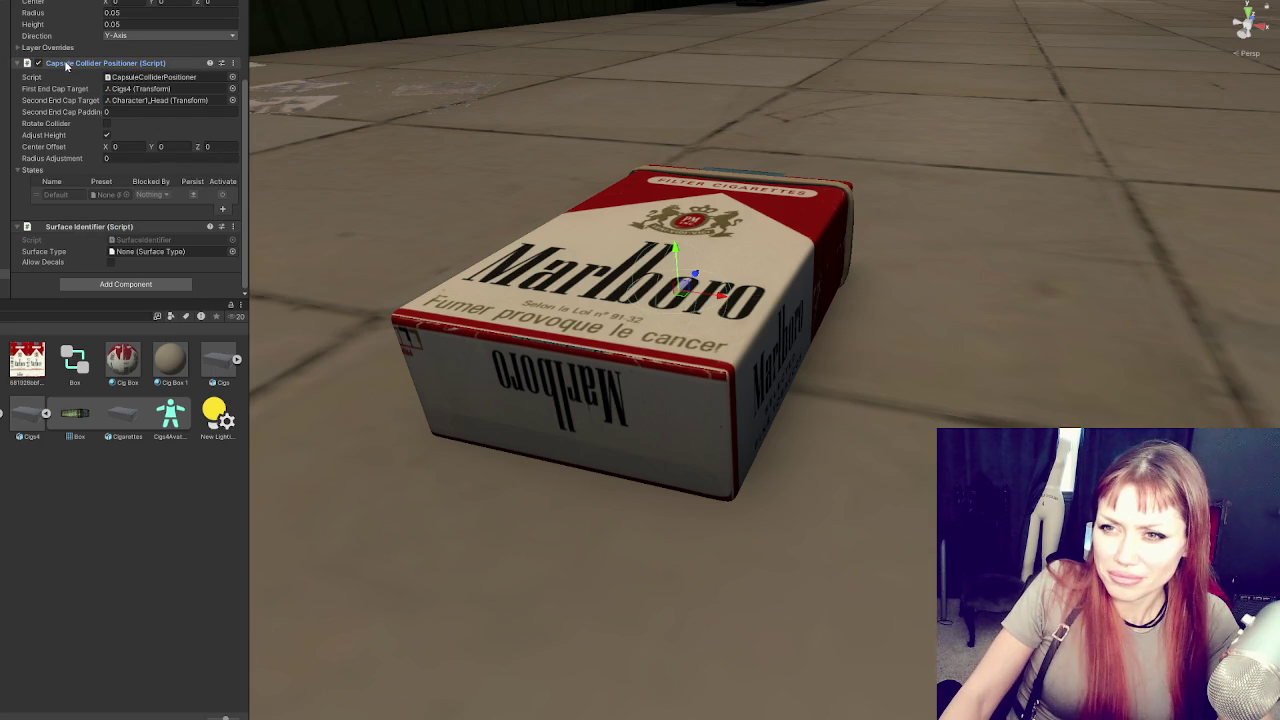
left_click(106, 135)
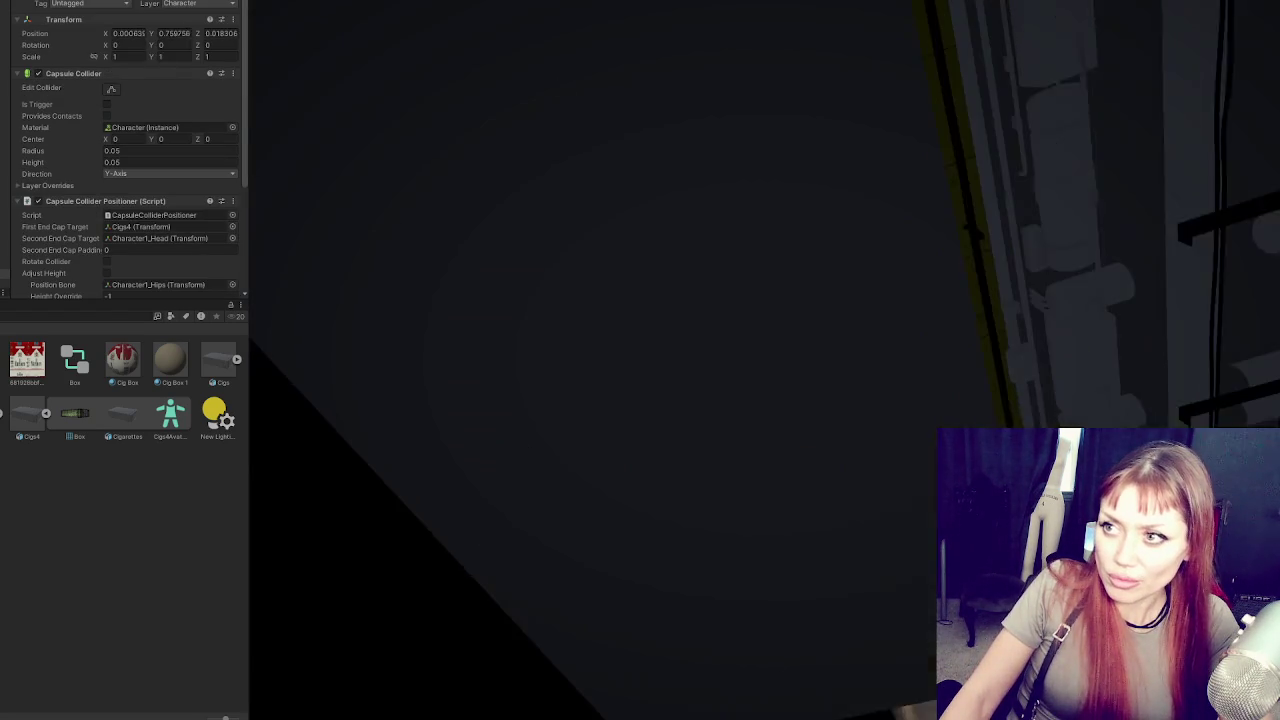
Stop play mode and set the Capsule Collider Positioner centre offset Y to -0.3
key("ctrl+p")
scroll(139, 173, "down", 3)
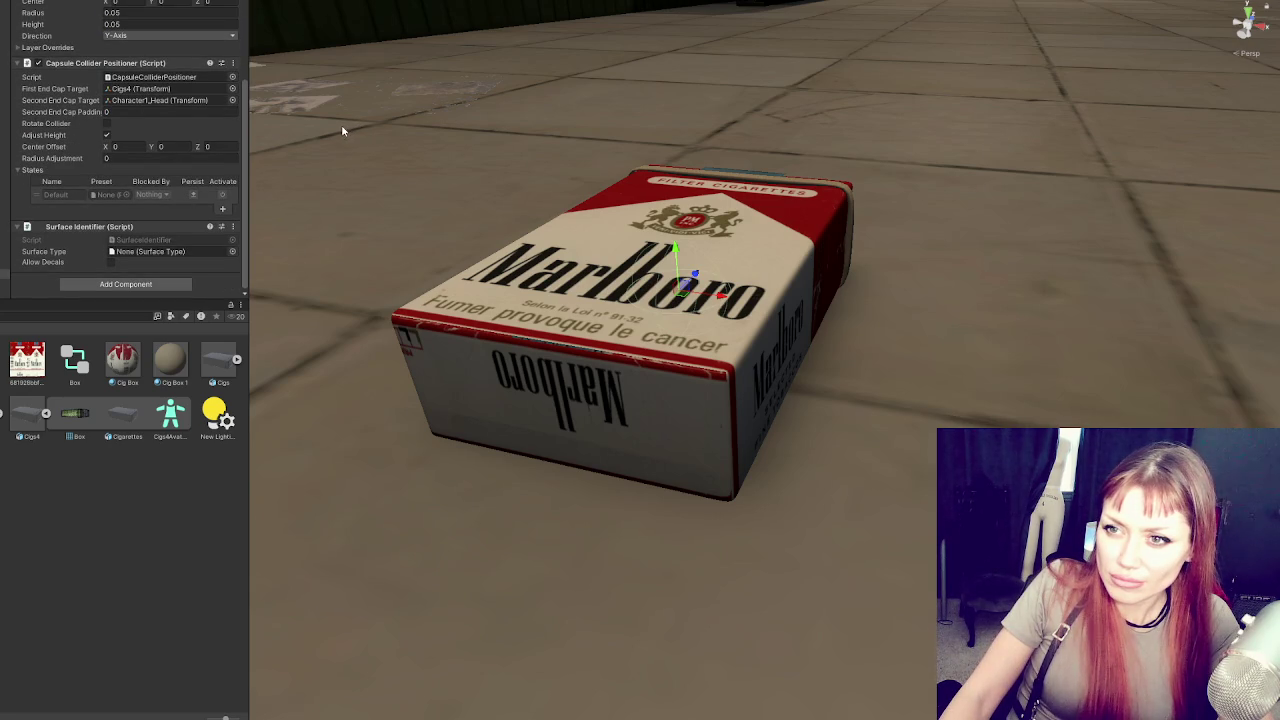
left_click(178, 146)
type("-.3")
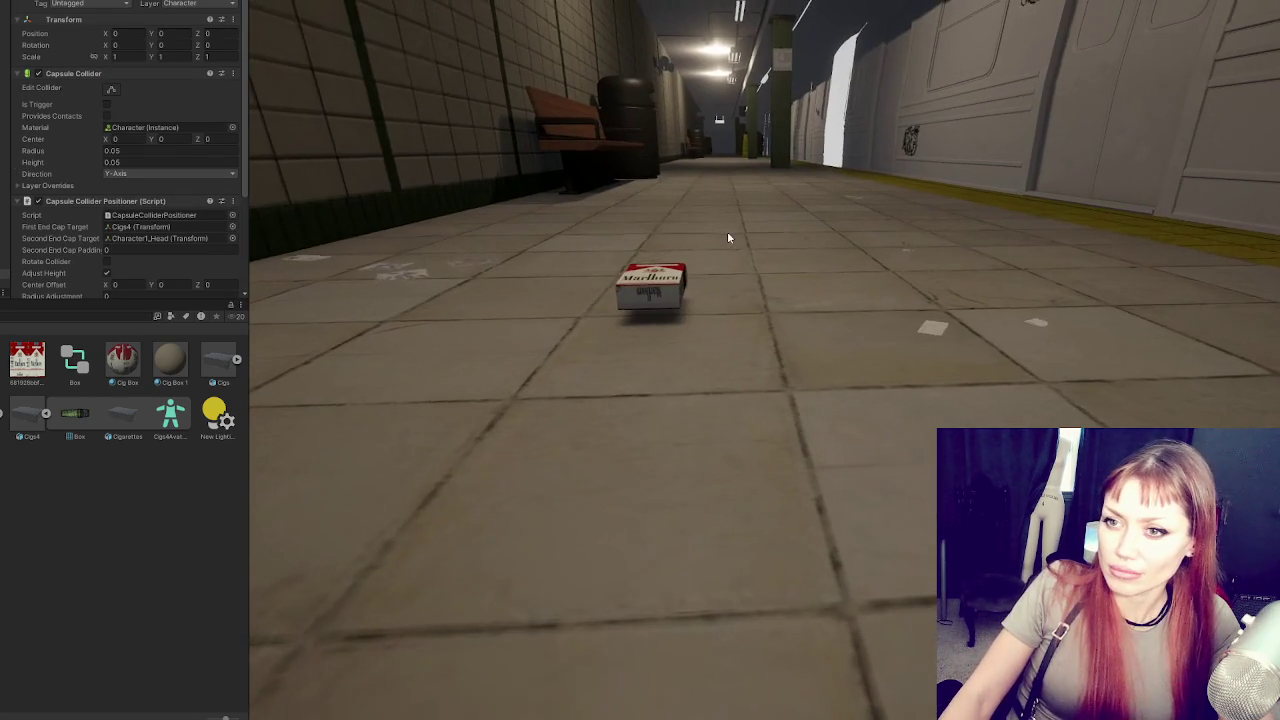
Change the centre offset Y to -0.4 and walk the pack along the platform to check its fit
key("ctrl+p")
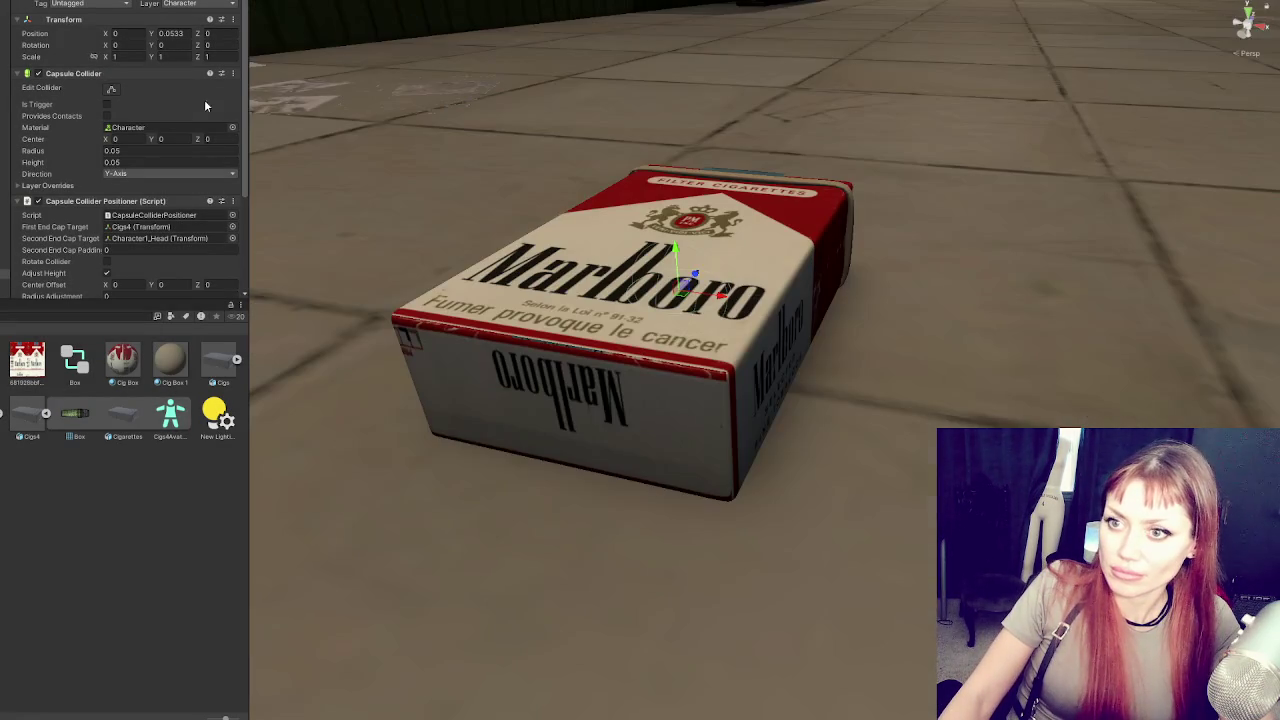
scroll(143, 190, "down", 3)
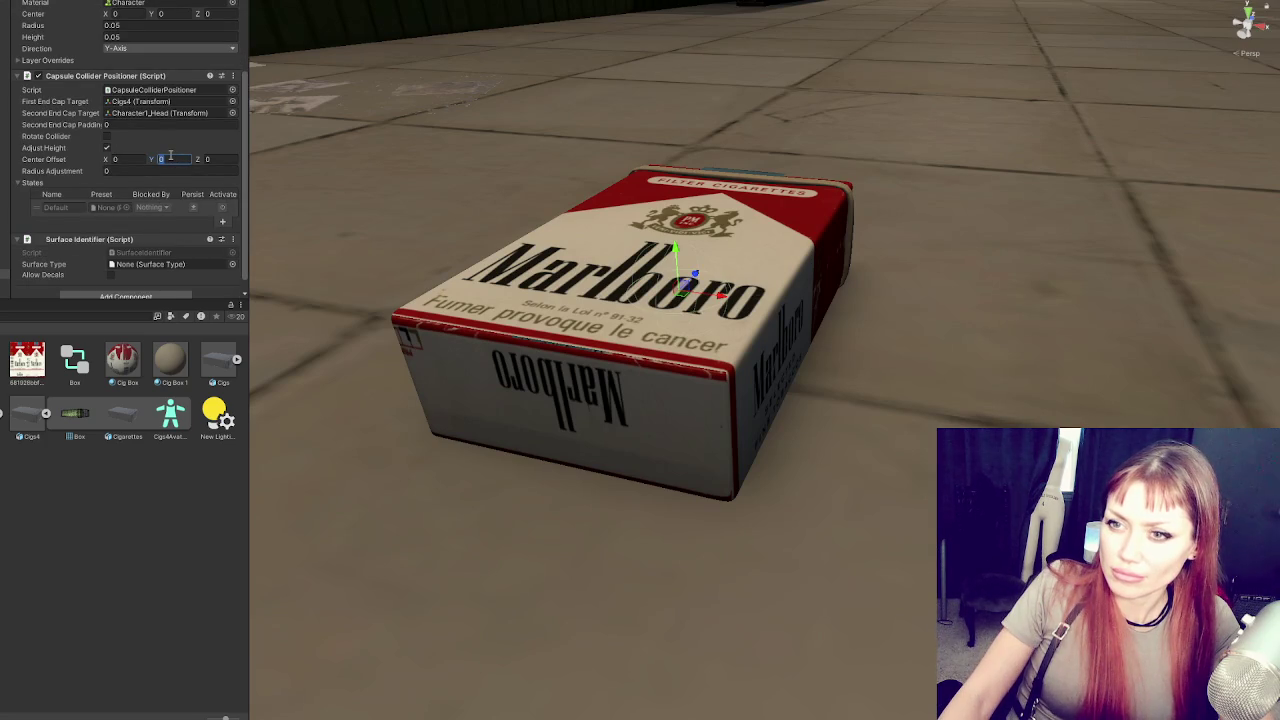
type("-.4")
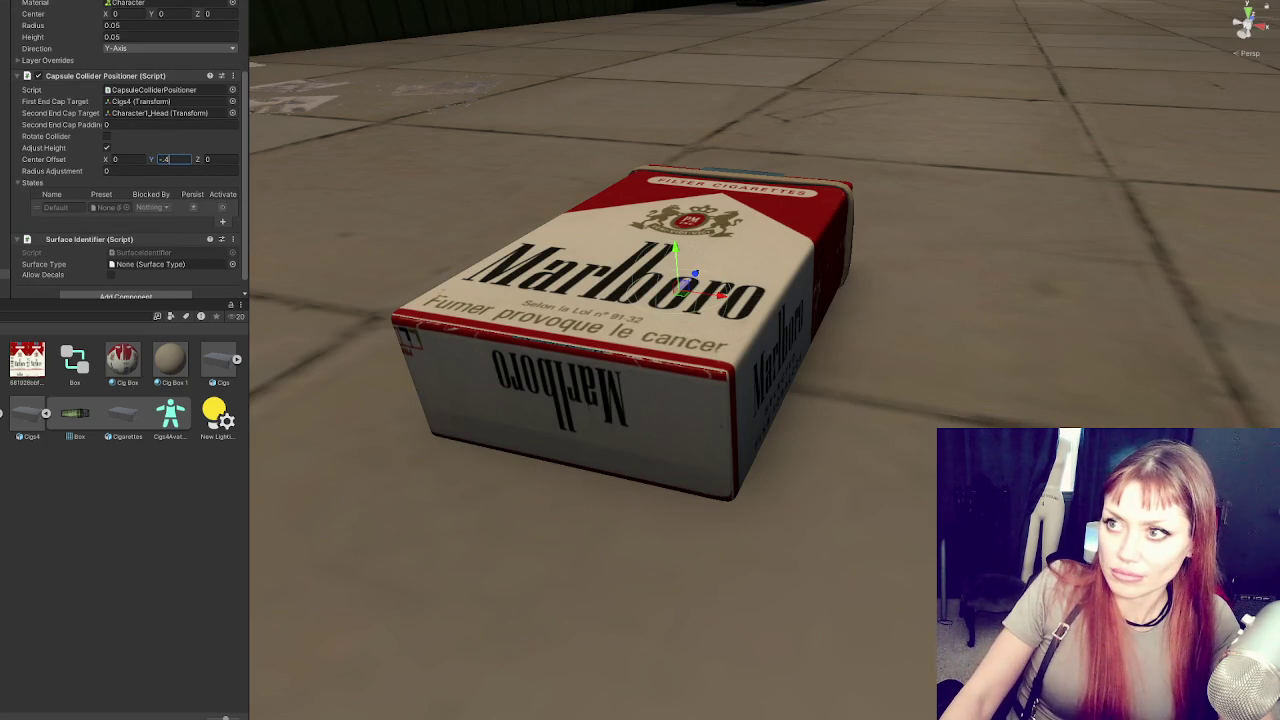
left_click(617, 162)
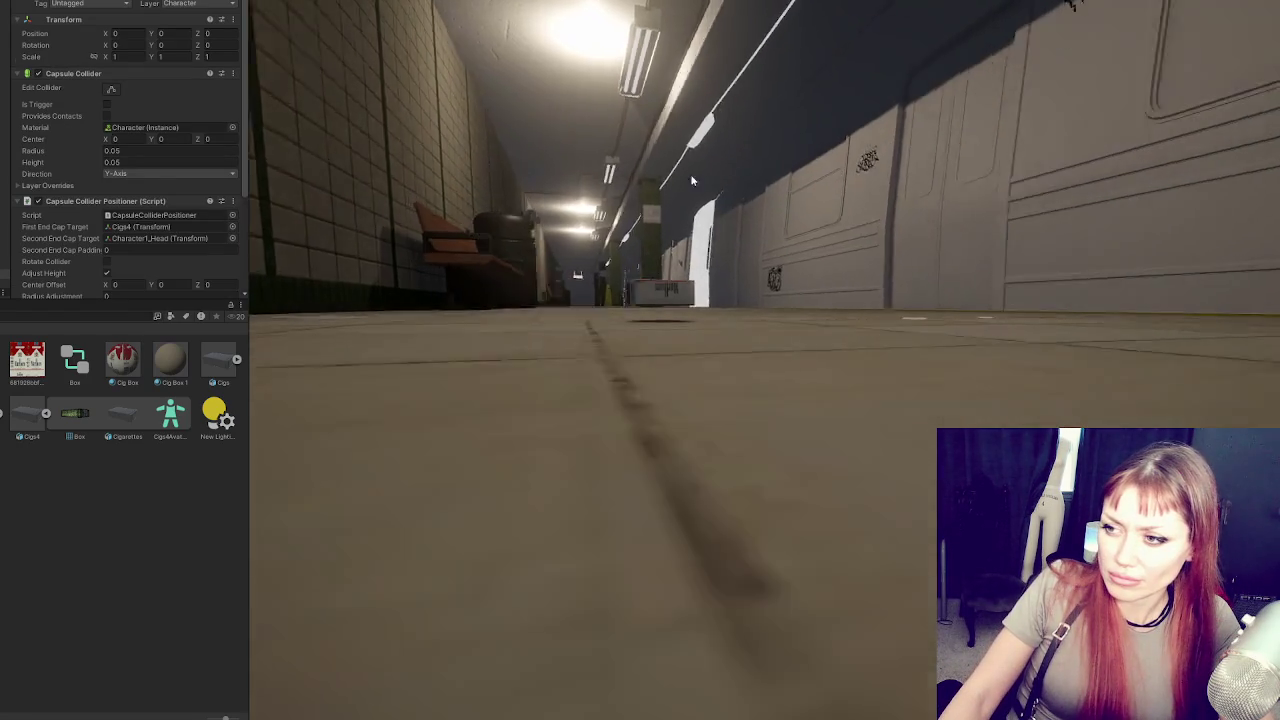
key("w")
key("w")
mouse_move(888, 199)
left_mouse_down()
mouse_move(278, 206)
mouse_move(515, 216)
left_mouse_up()
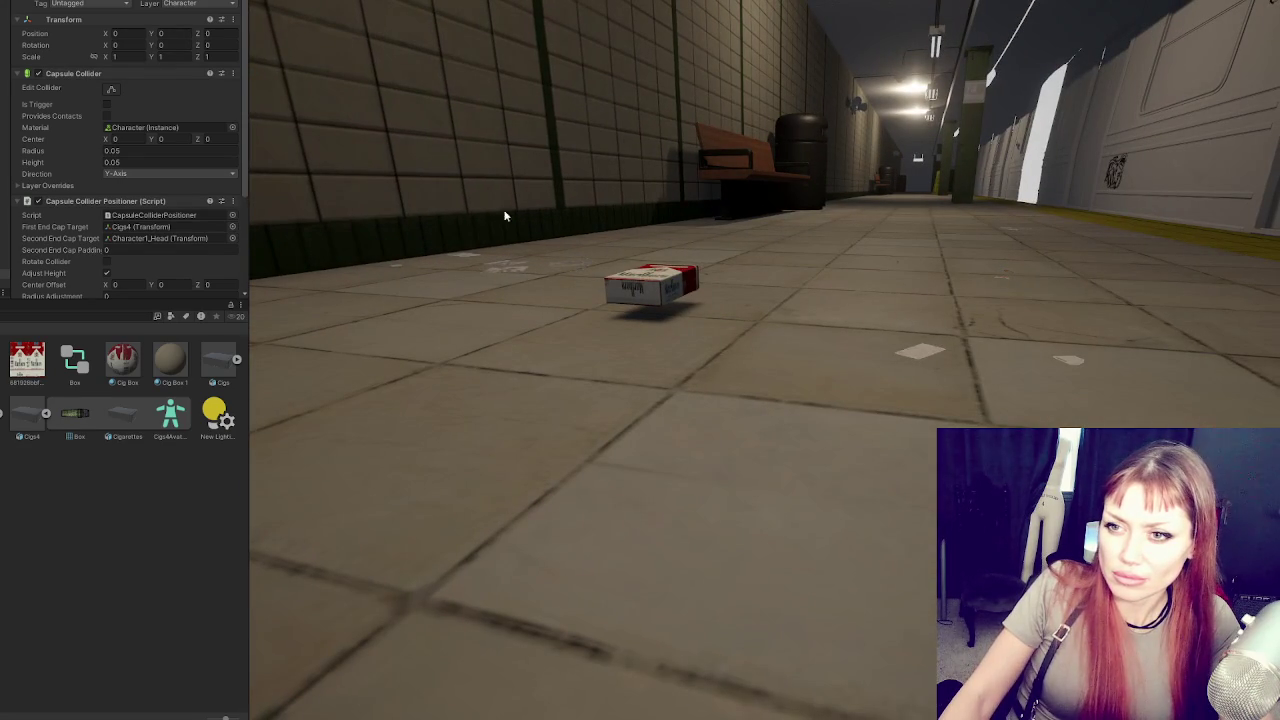
Stop the test and inspect the capsule collider object, toggling Adjust Height off and back on
key("f")
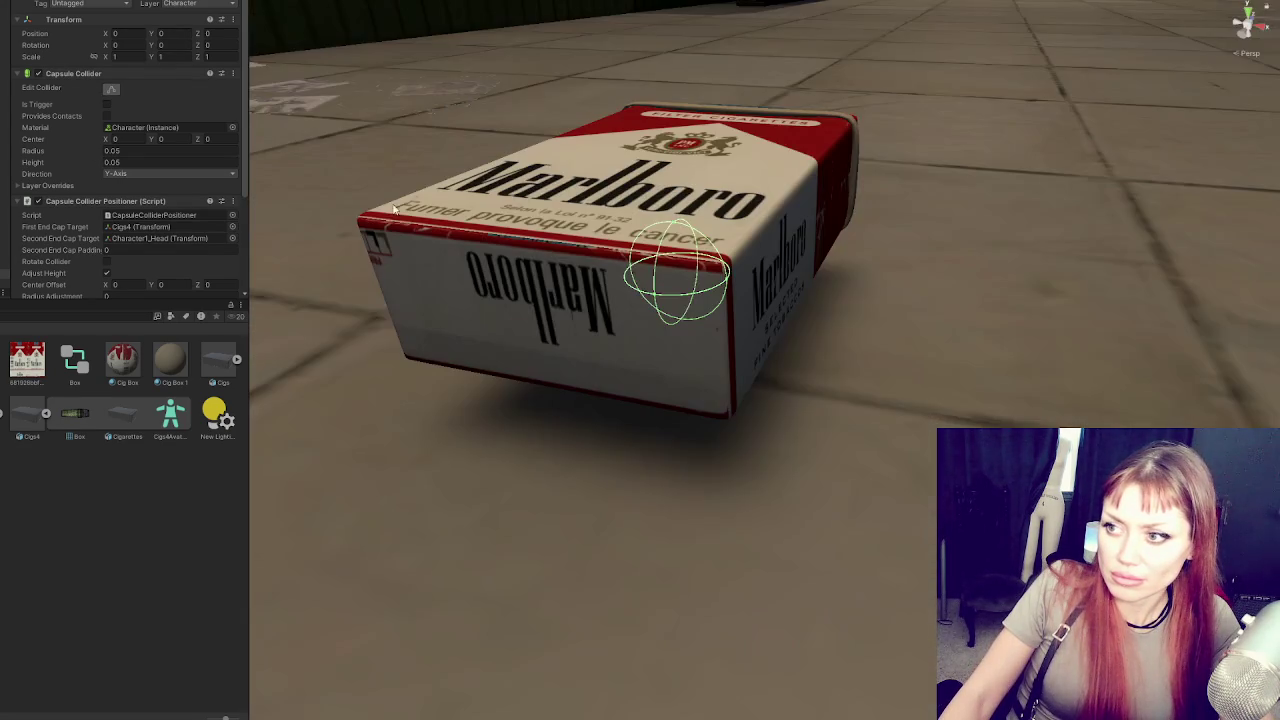
mouse_move(391, 200)
left_mouse_down()
mouse_move(503, 177)
mouse_move(478, 154)
mouse_move(1025, 168)
mouse_move(720, 100)
mouse_move(510, 30)
left_mouse_up()
key("ctrl+p")
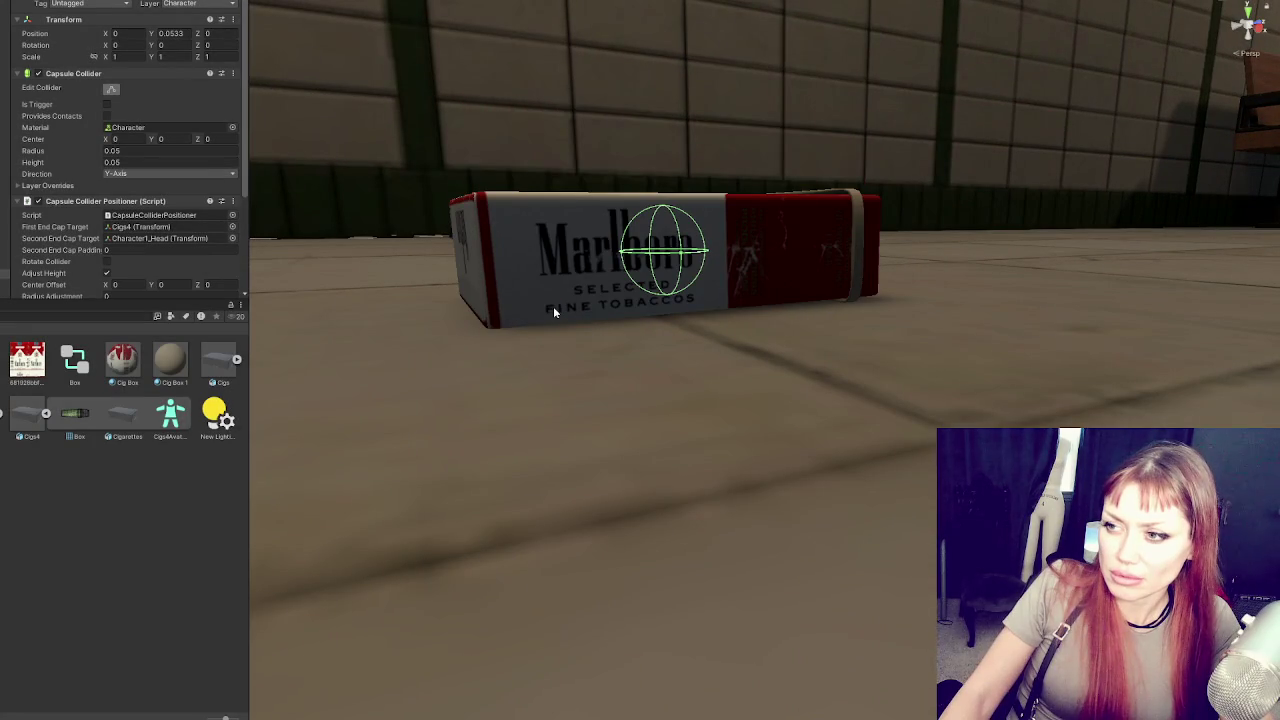
left_click(538, 313)
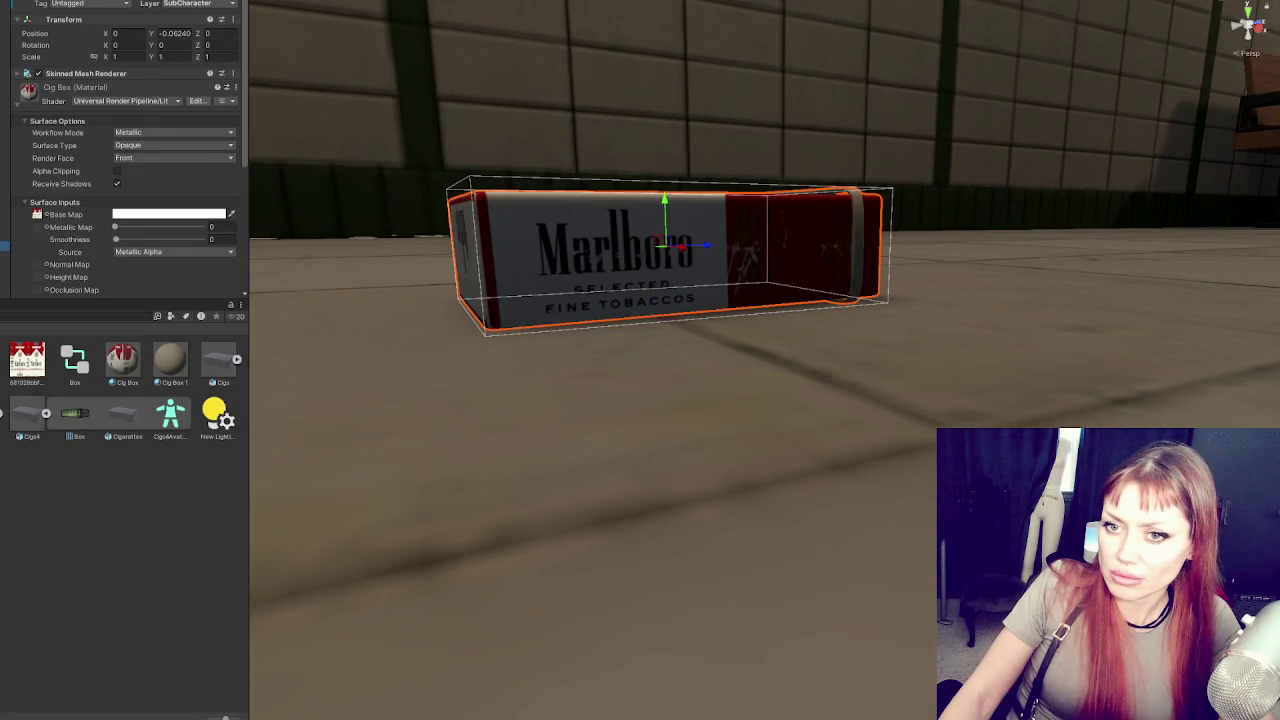
left_click(620, 265)
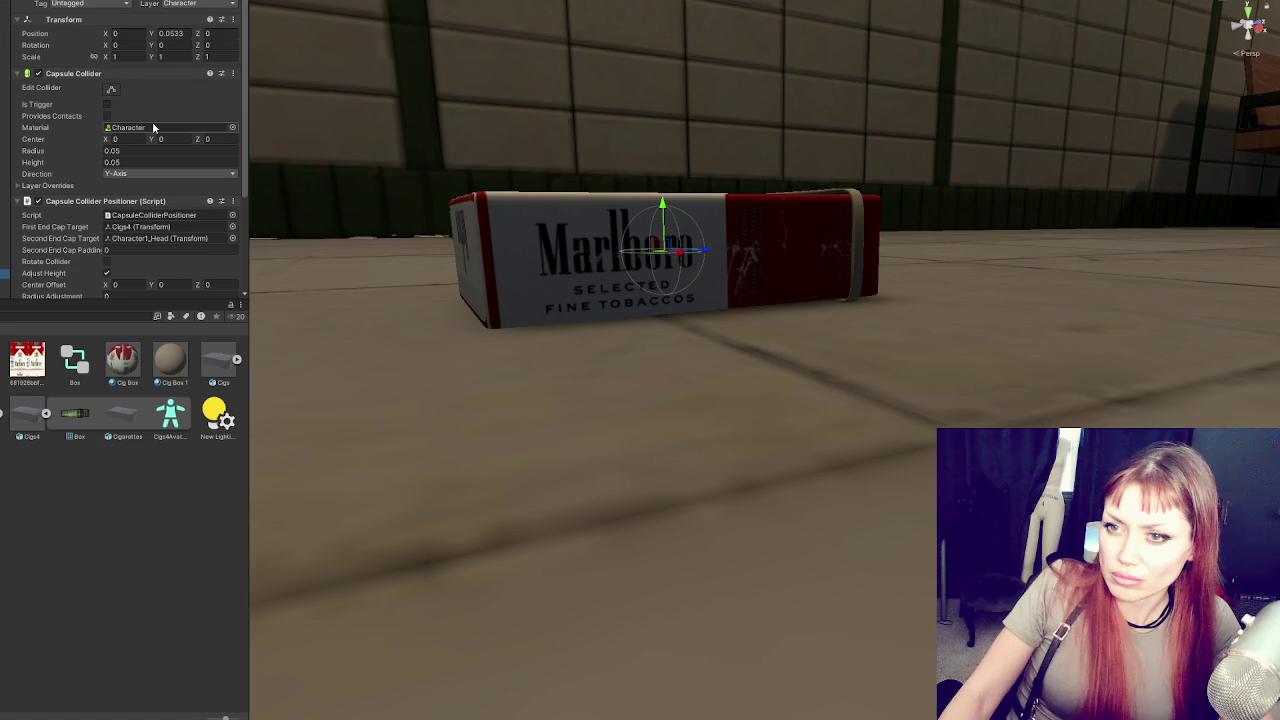
scroll(154, 127, "down", 3)
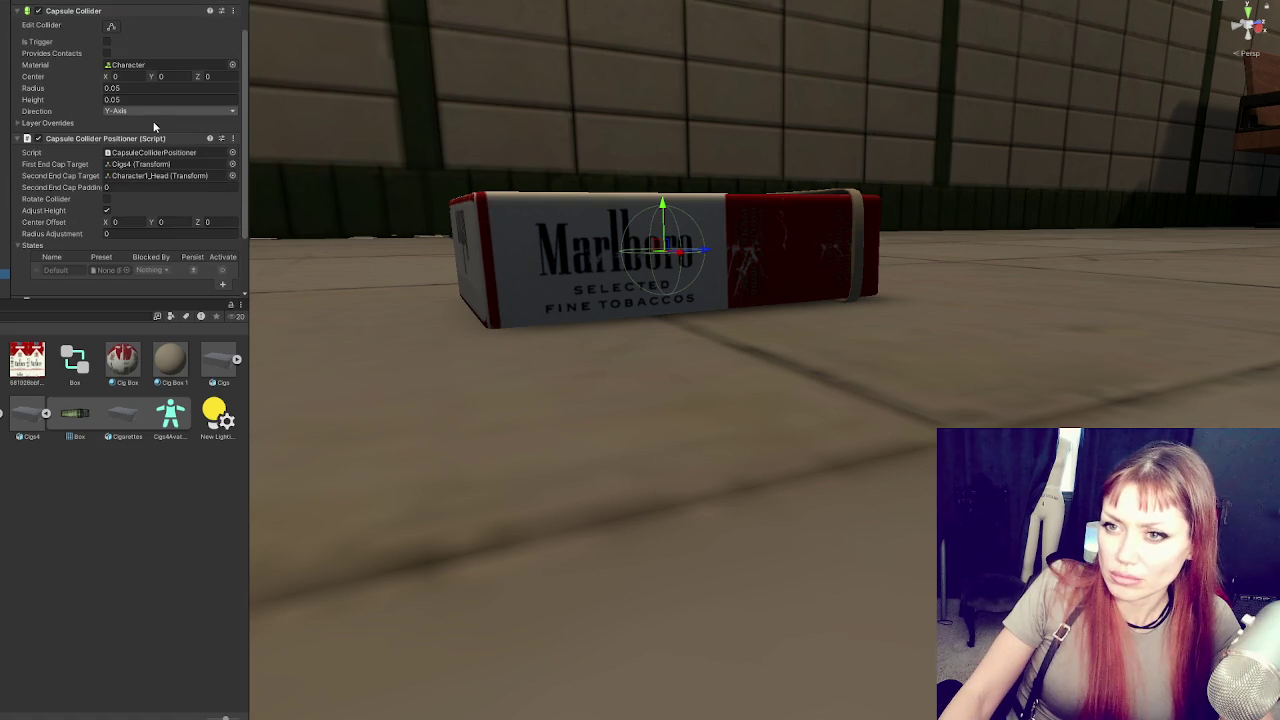
left_click(167, 64)
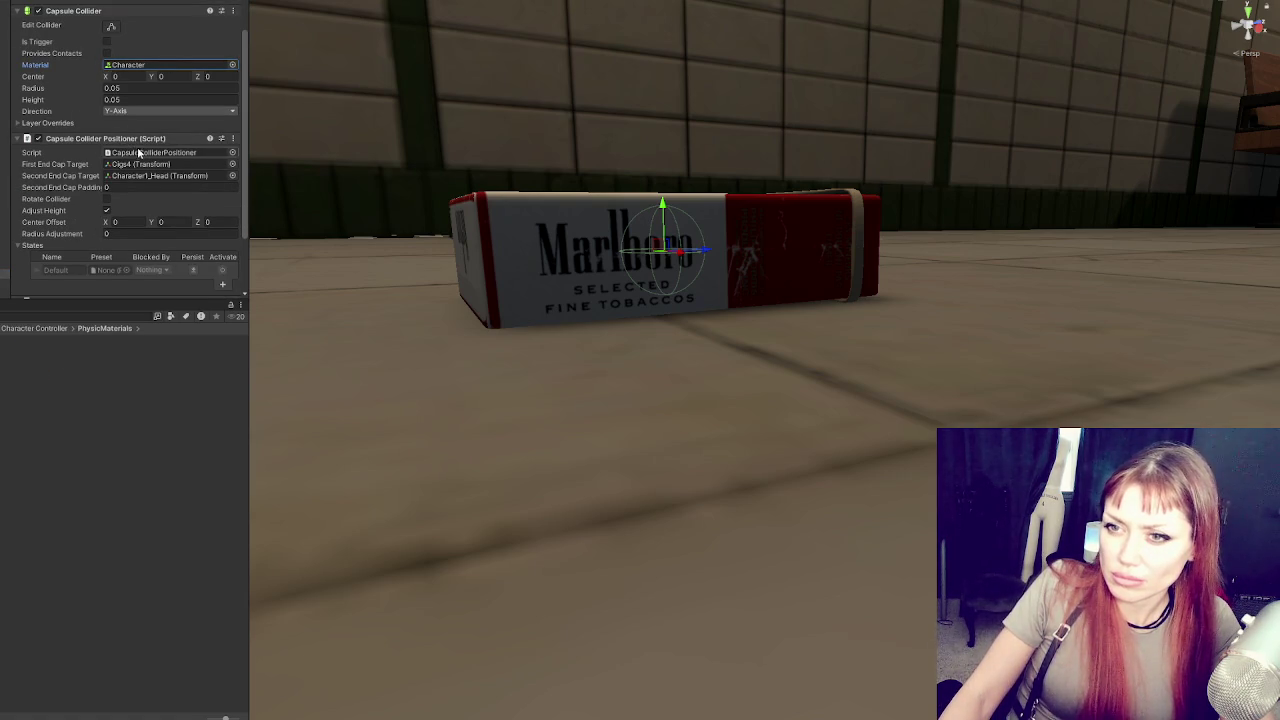
scroll(140, 155, "down", 3)
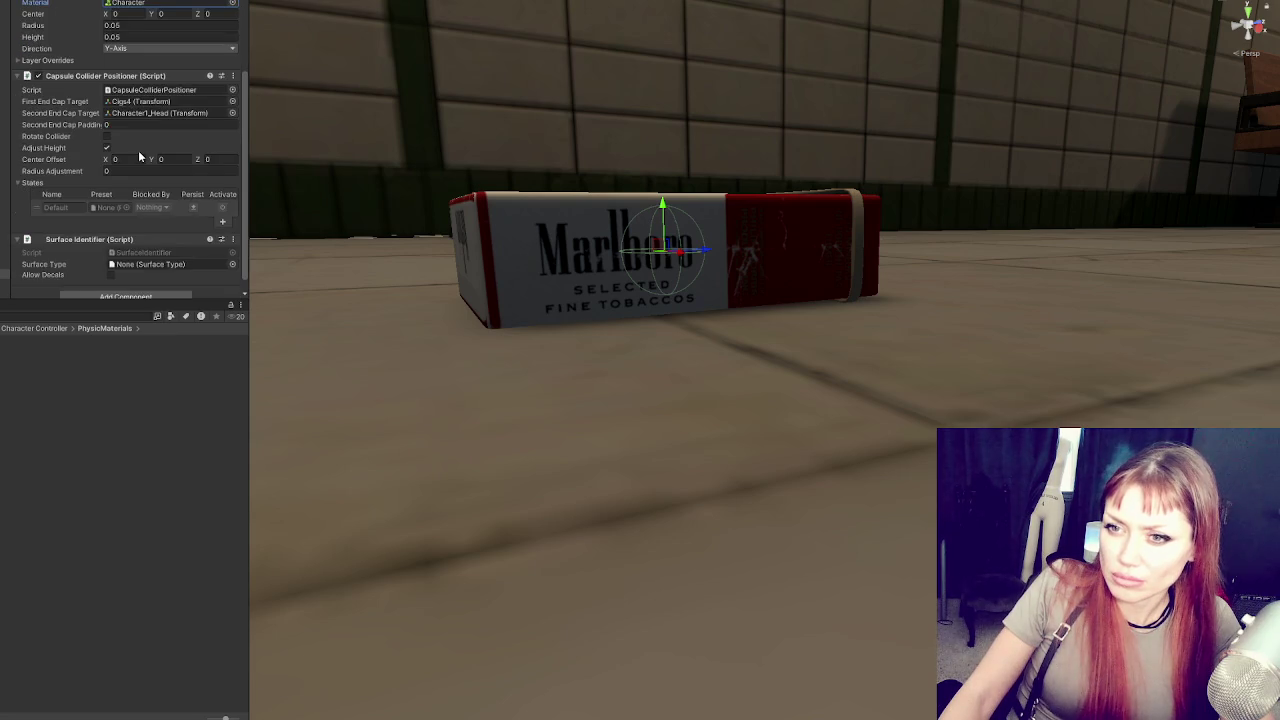
left_click(107, 148)
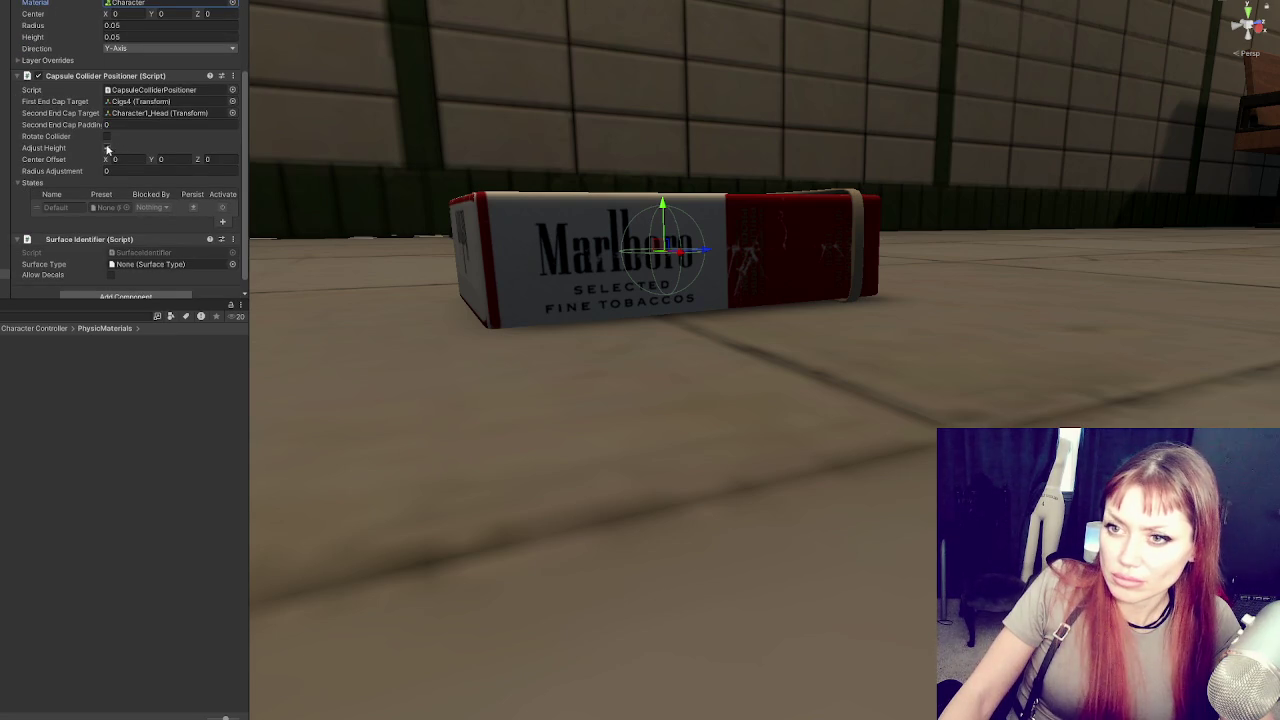
left_click(107, 148)
scroll(107, 148, "down", 1)
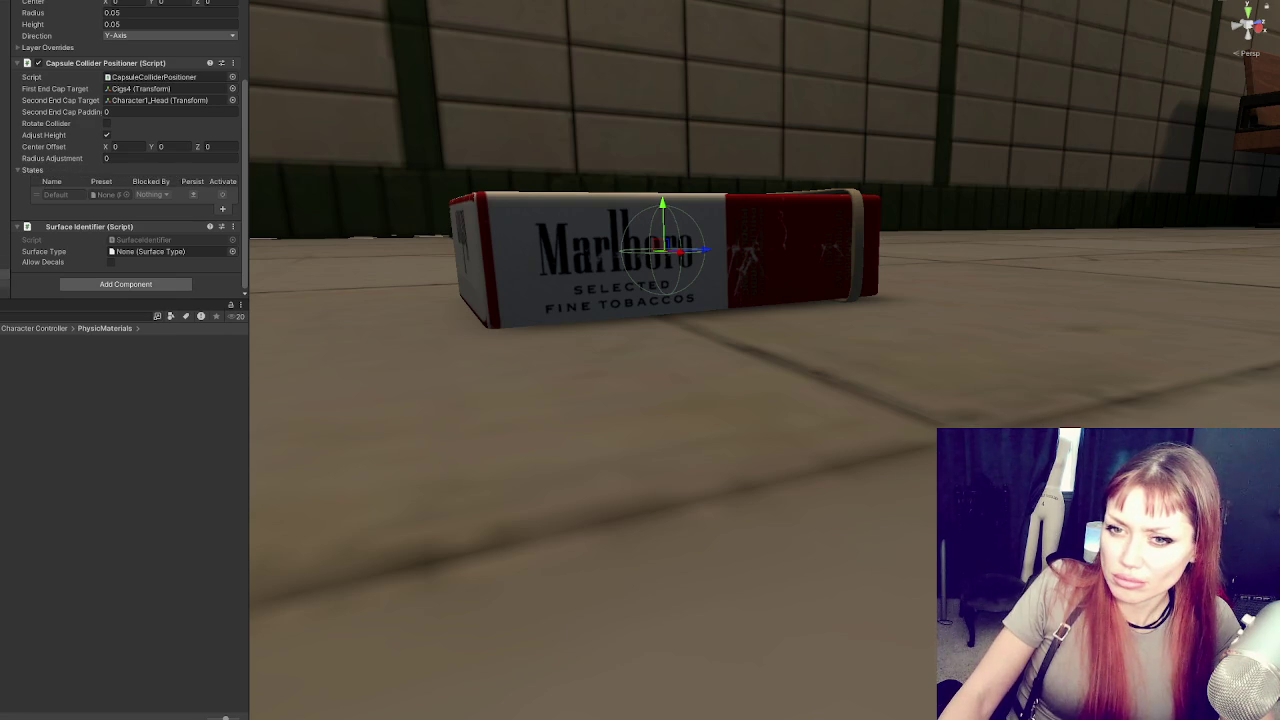
Try raising the pack's holder transform along Y, then undo the move
left_click(5, 246)
scroll(125, 150, "up", 5)
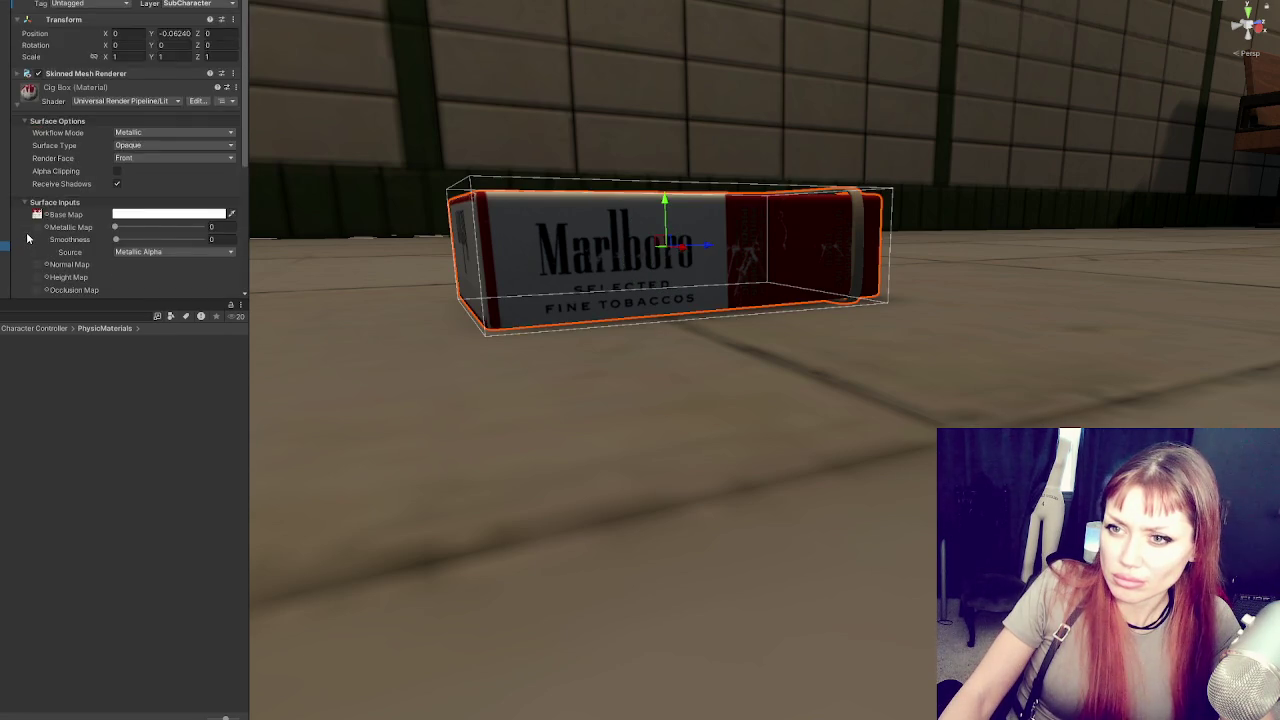
scroll(125, 150, "down", 10)
left_click(5, 255)
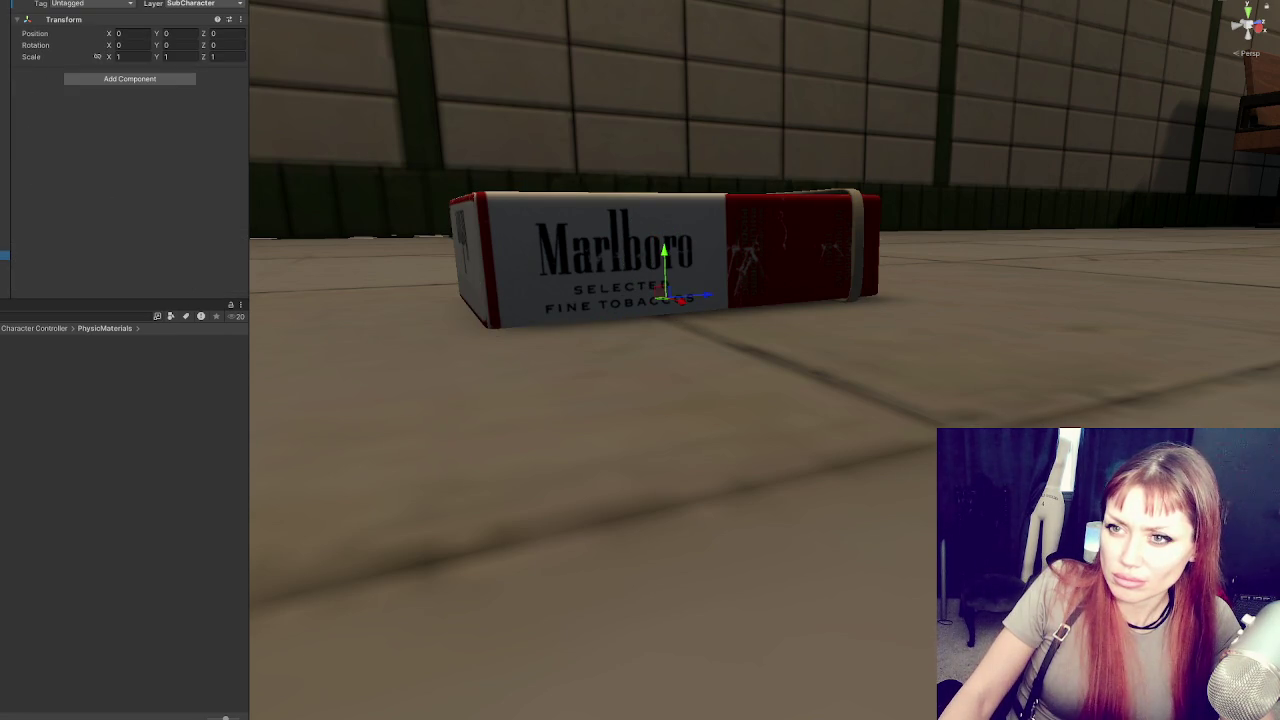
left_click_drag(156, 33, 179, 33)
key("ctrl+z")
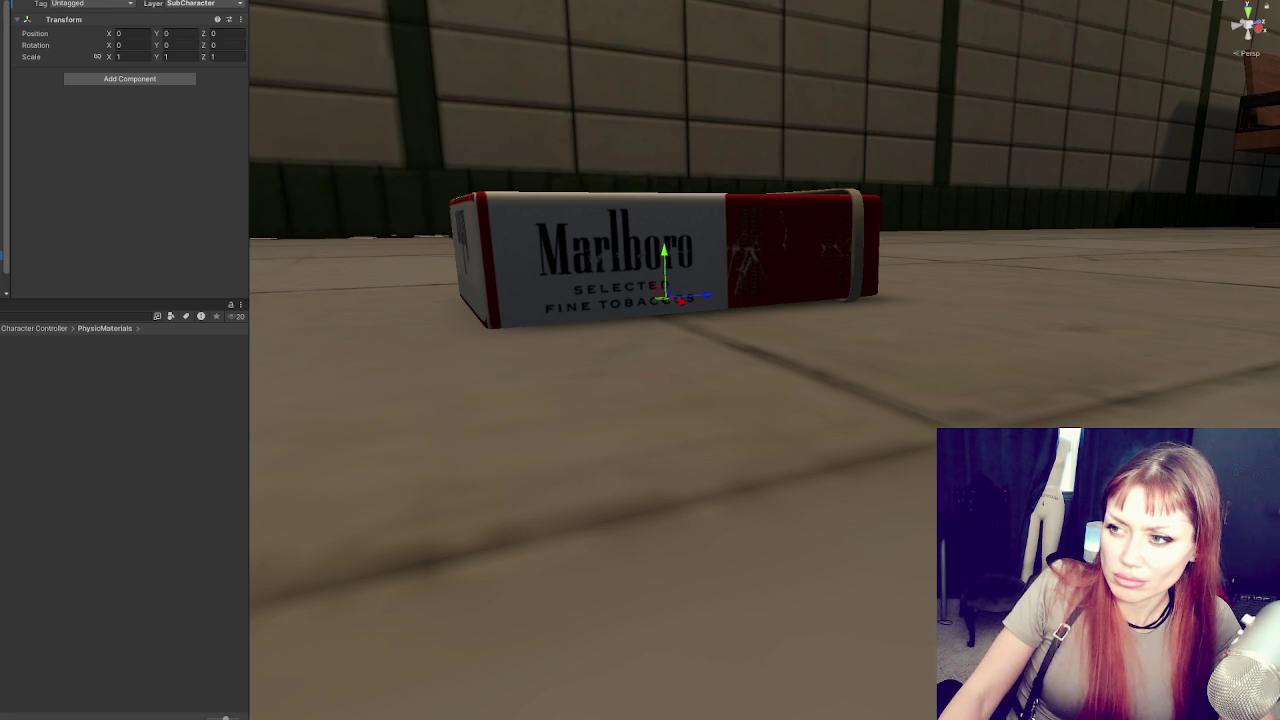
Step back through the selections and reset the pack mesh's Position Y to 0
left_click(620, 260)
key("ctrl+z")
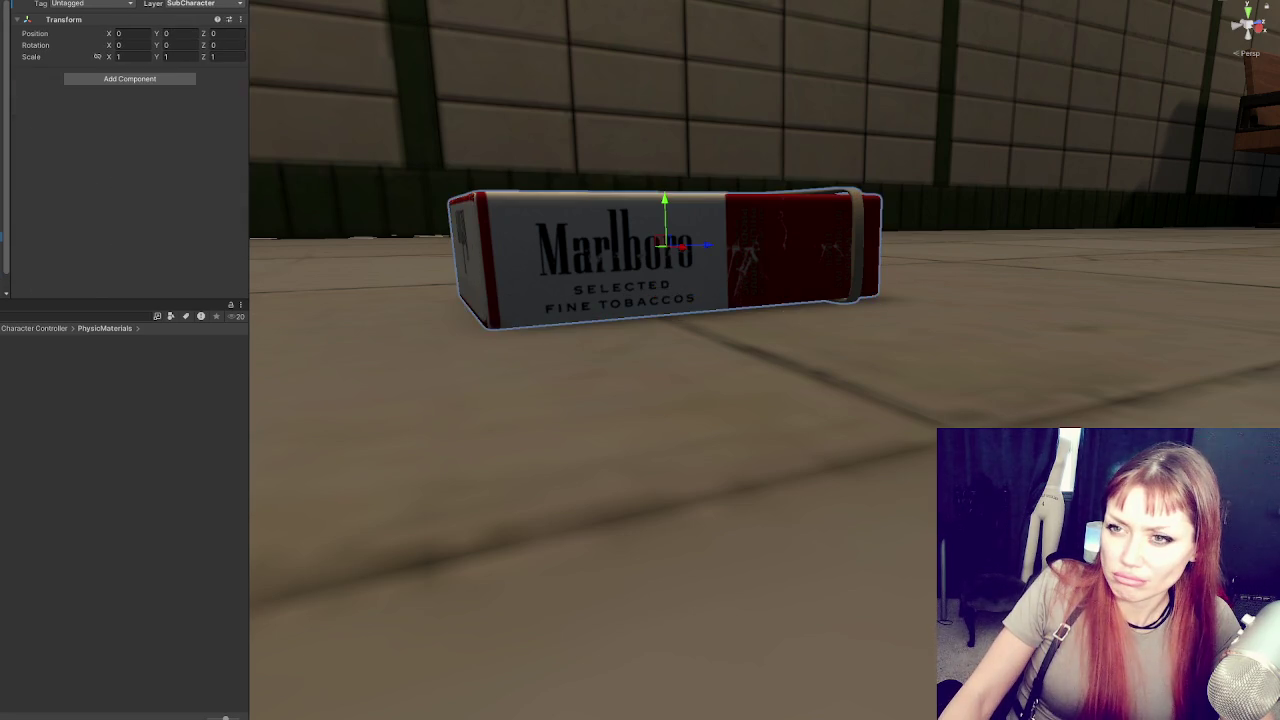
key("ctrl+z")
key("ctrl+z")
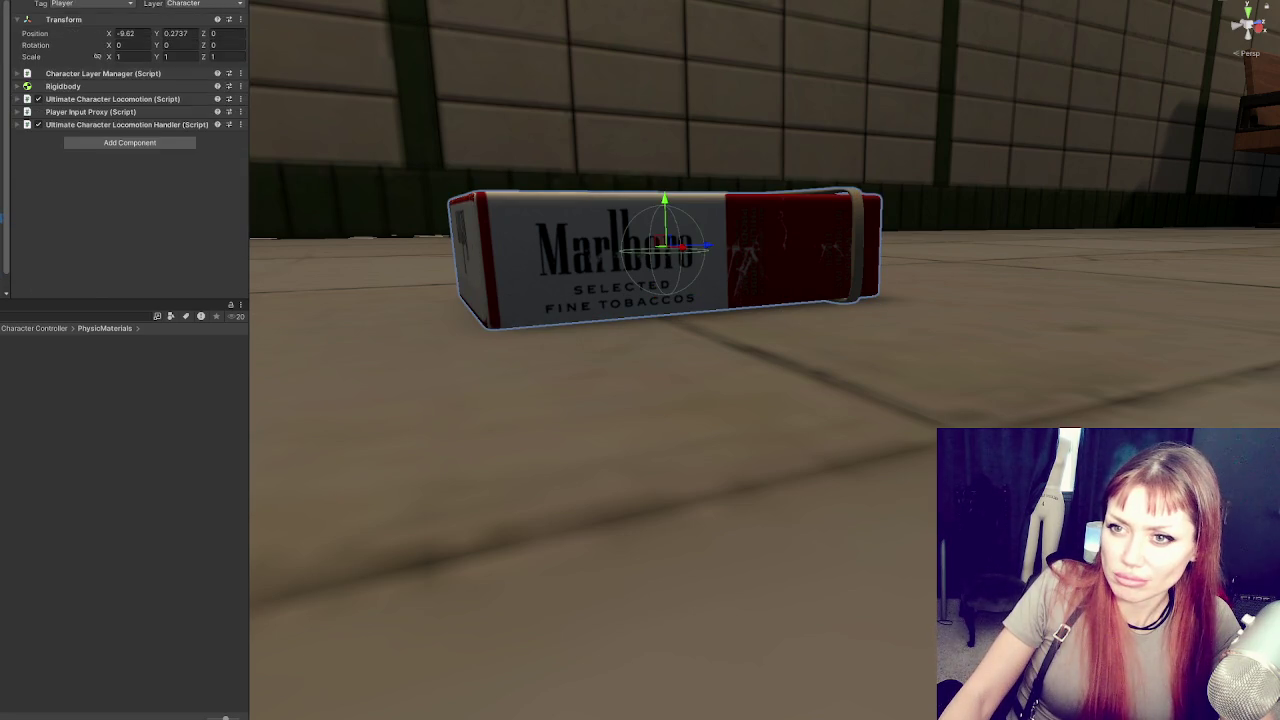
key("ctrl+z")
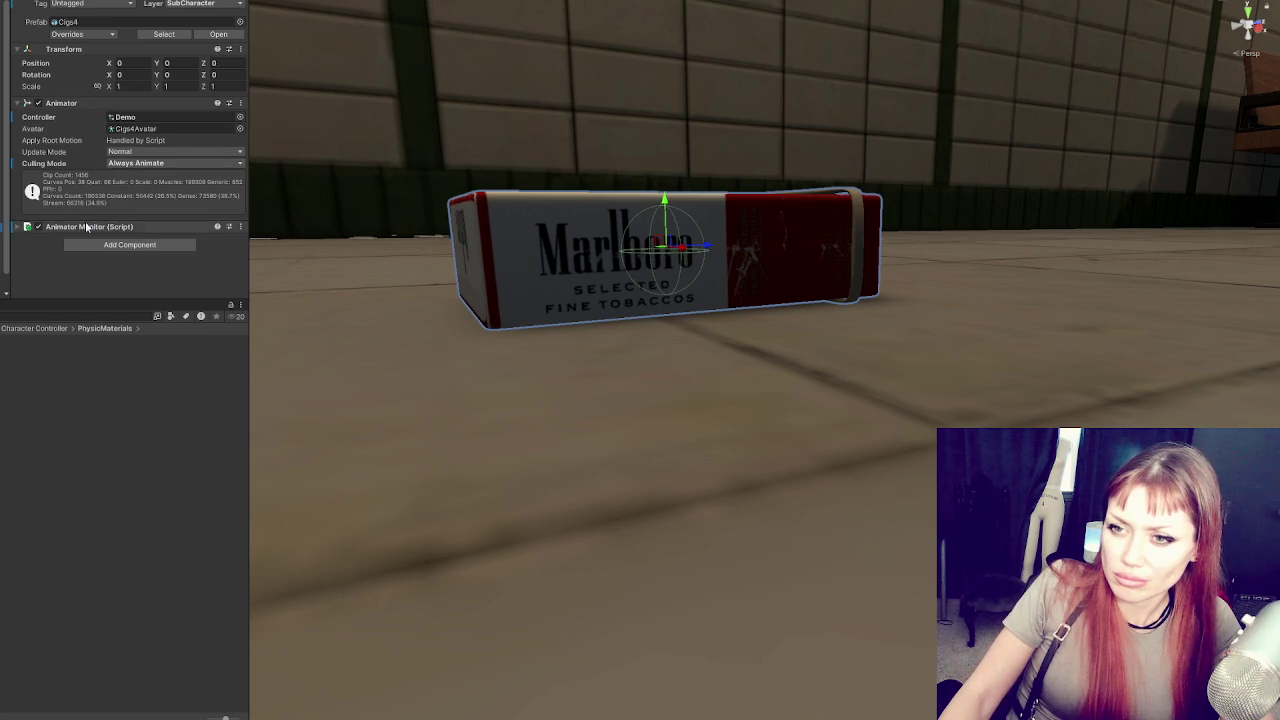
left_click(89, 226)
scroll(89, 226, "down", 4)
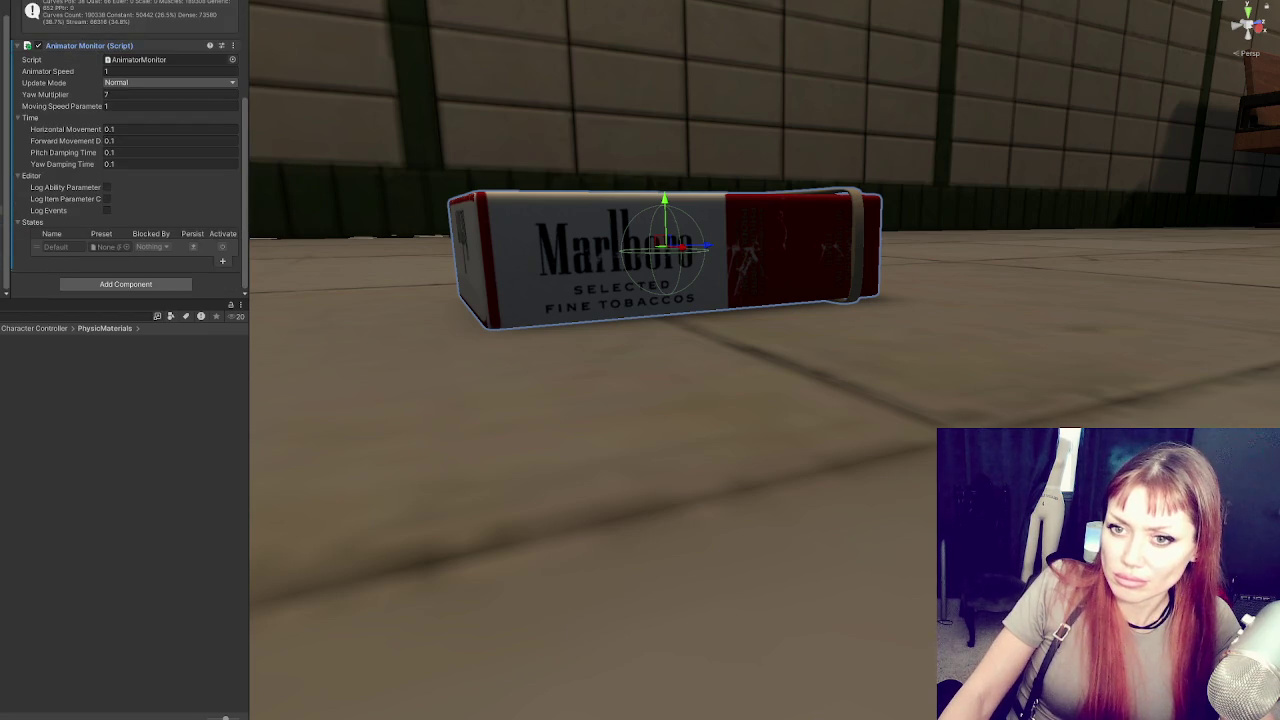
key("ctrl+z")
key("ctrl+z")
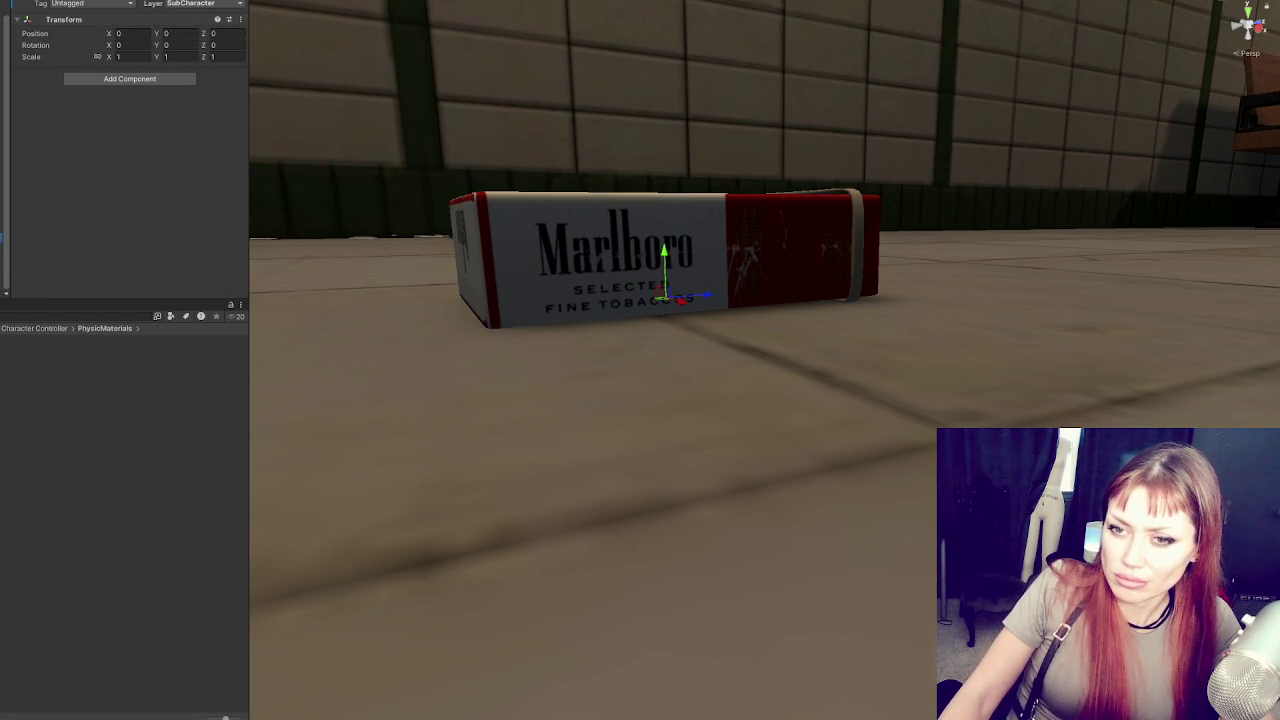
key("ctrl+z")
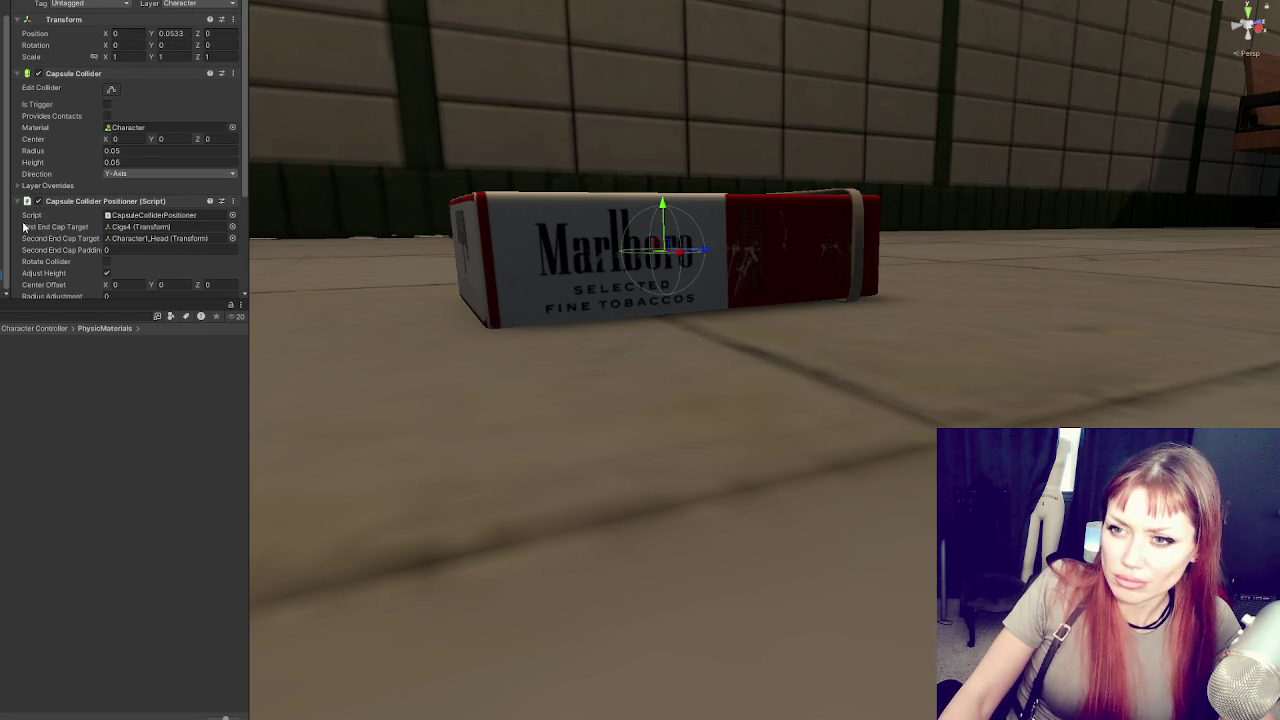
Raise the Capsule Collider centre Y to 0.07 and play-test the pack on the platform floor
left_click_drag(150, 140, 158, 141)
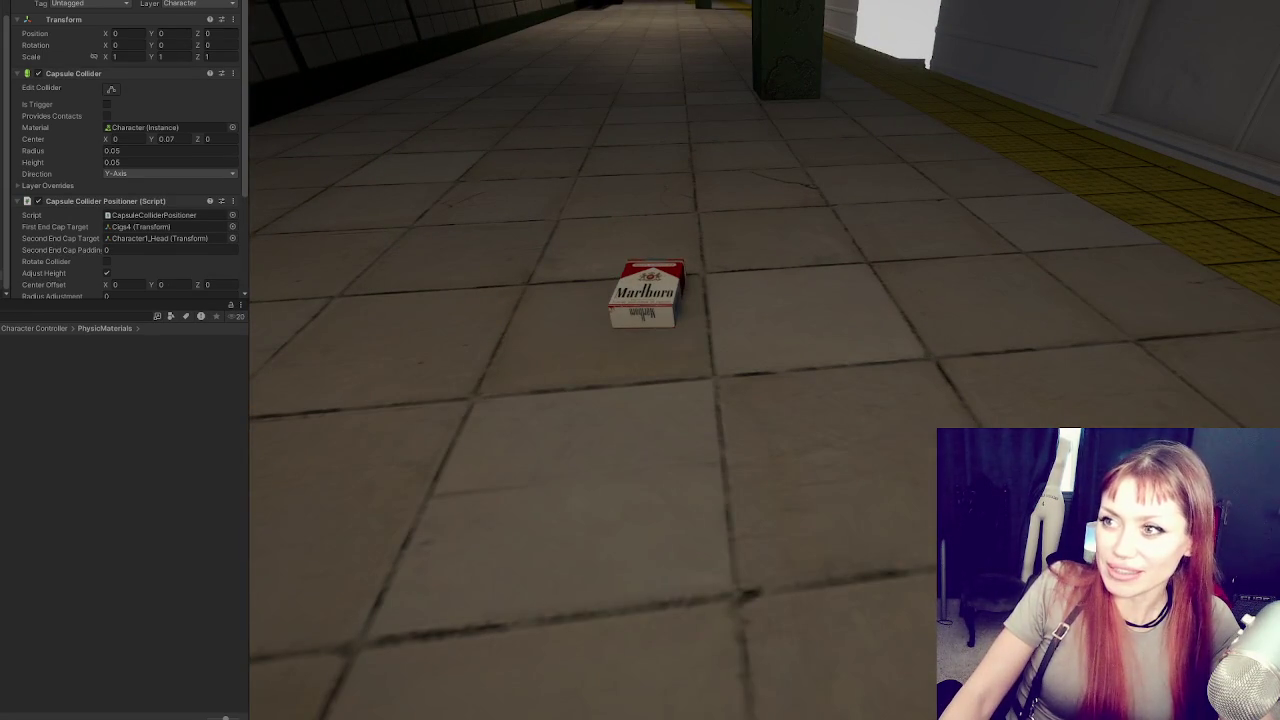
key("ctrl+p")
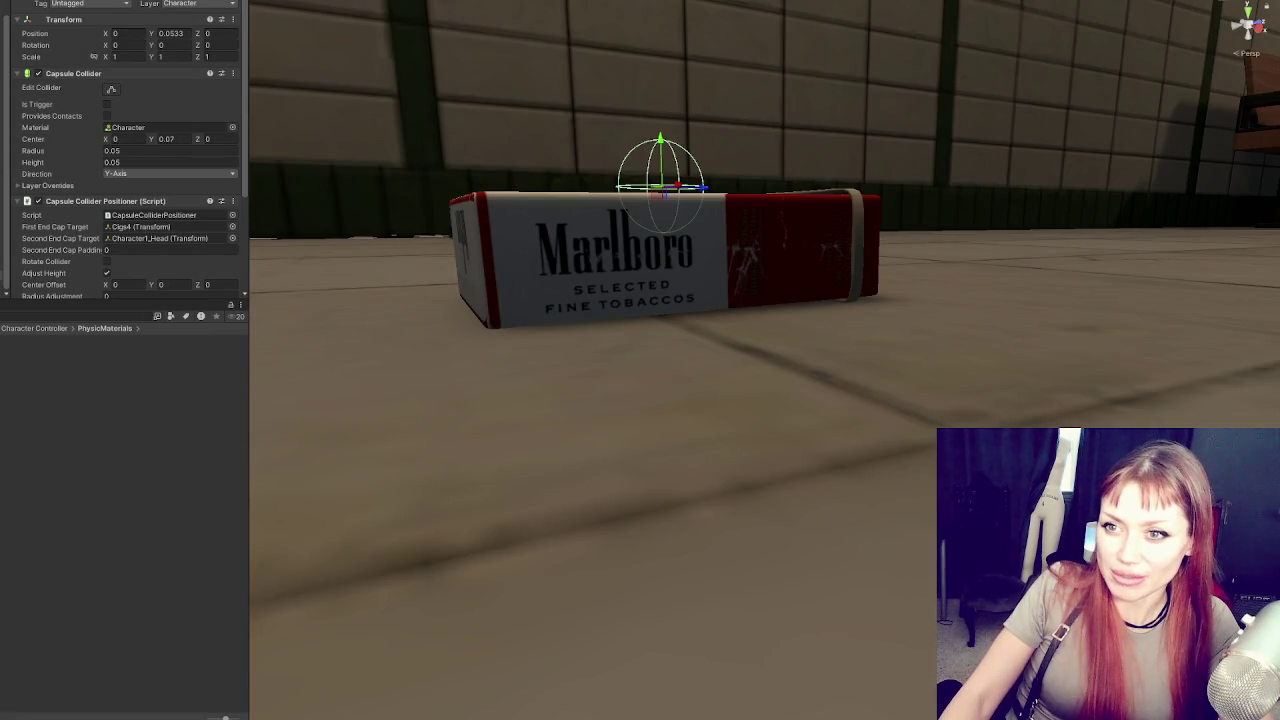
scroll(80, 122, "down", 3)
left_click(124, 145)
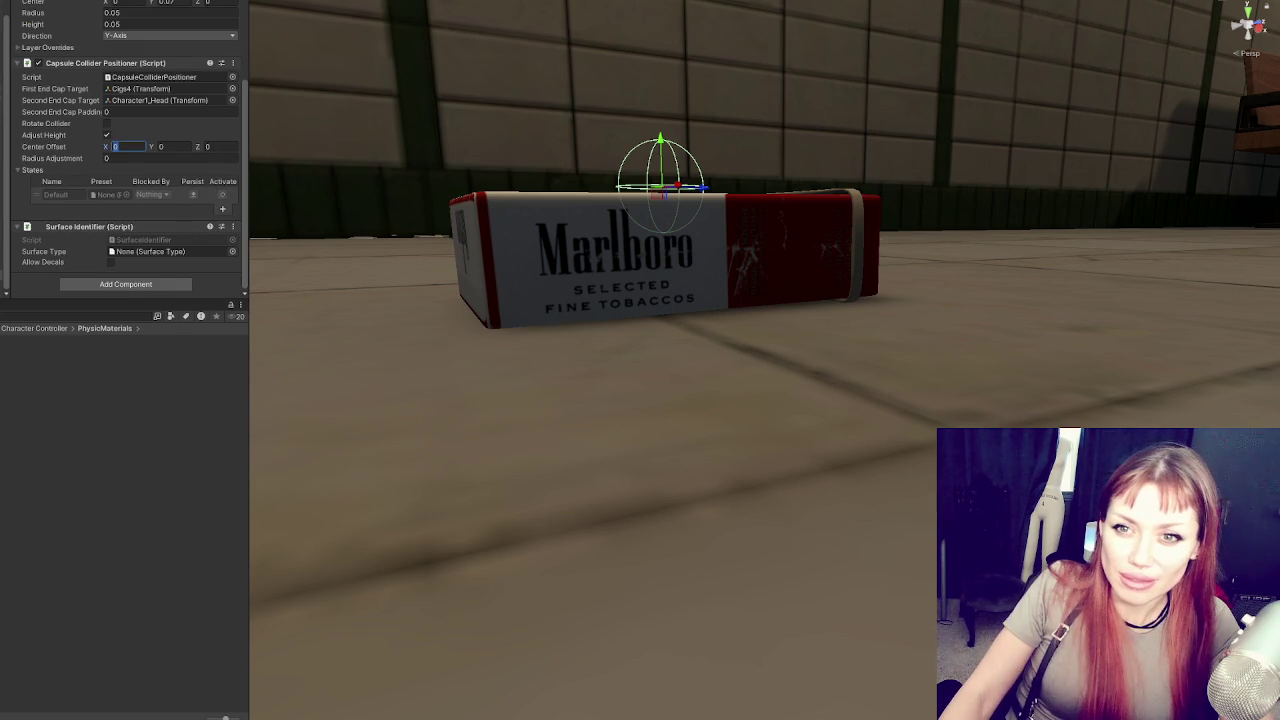
key("Return")
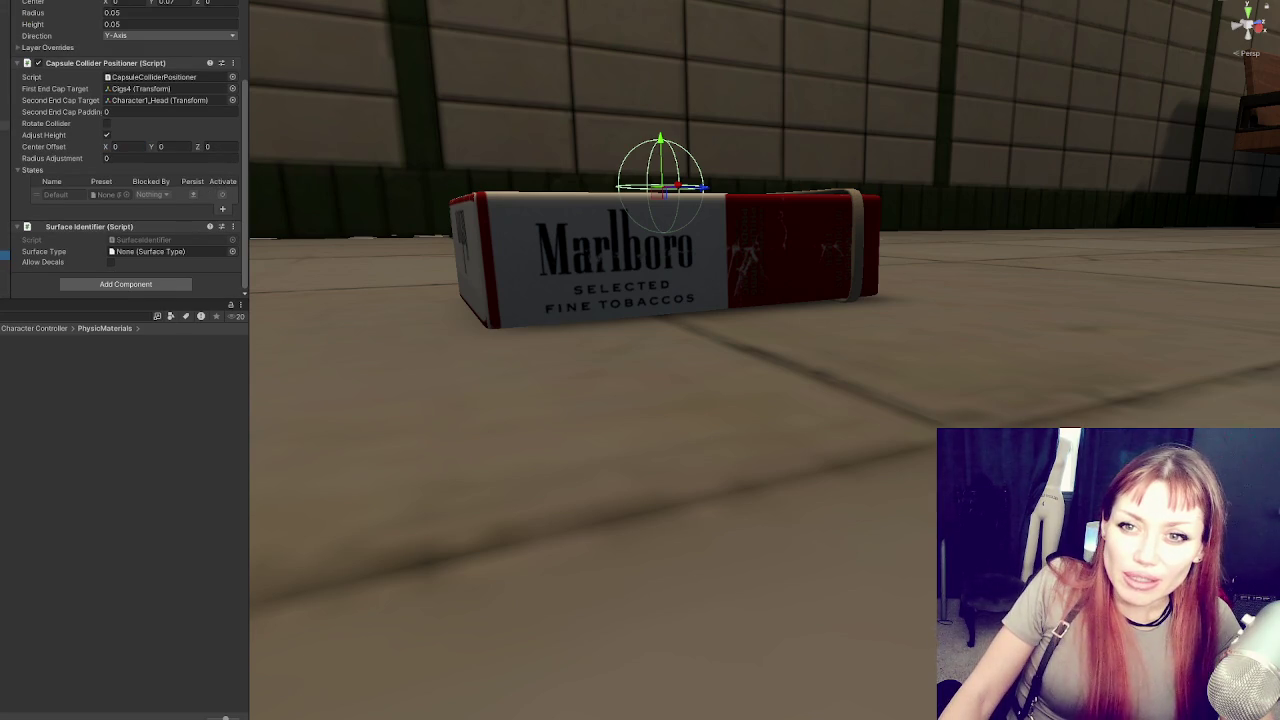
key("Up")
key("Up")
key("Up")
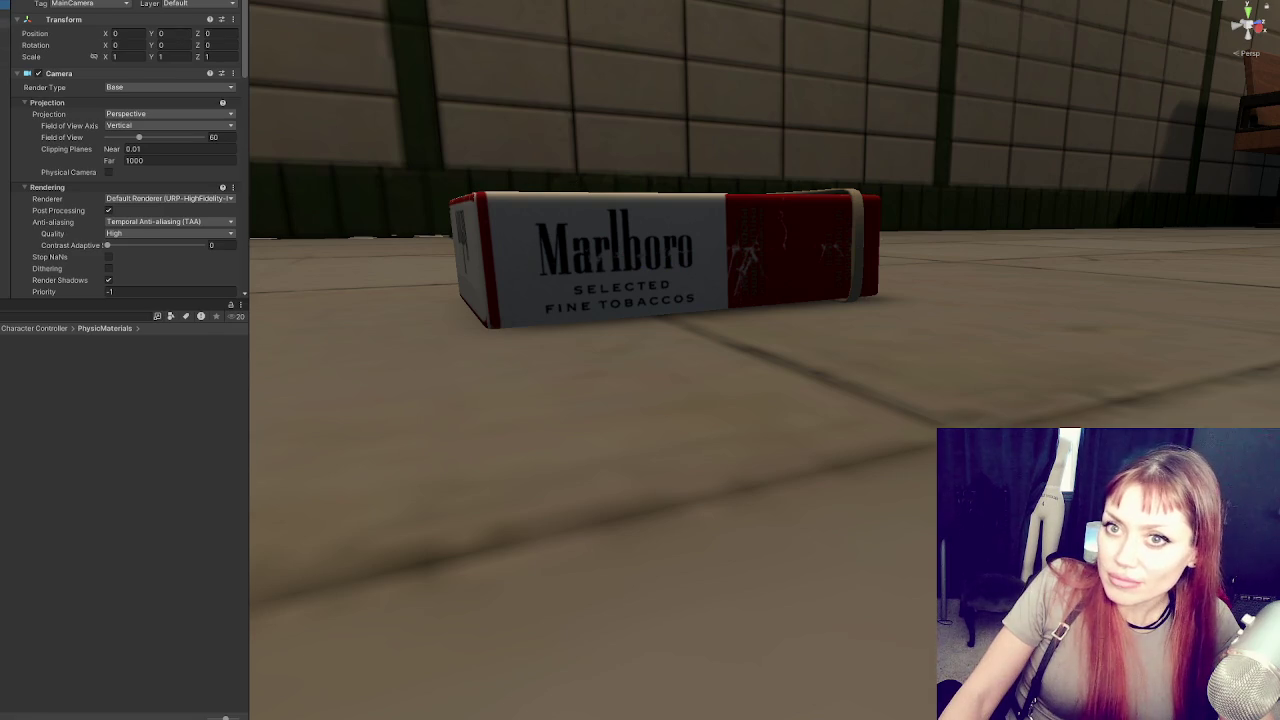
Set the camera anchor offset to Y -0.3, Z 1.5, X -0.5 and play-test it
scroll(164, 128, "down", 3)
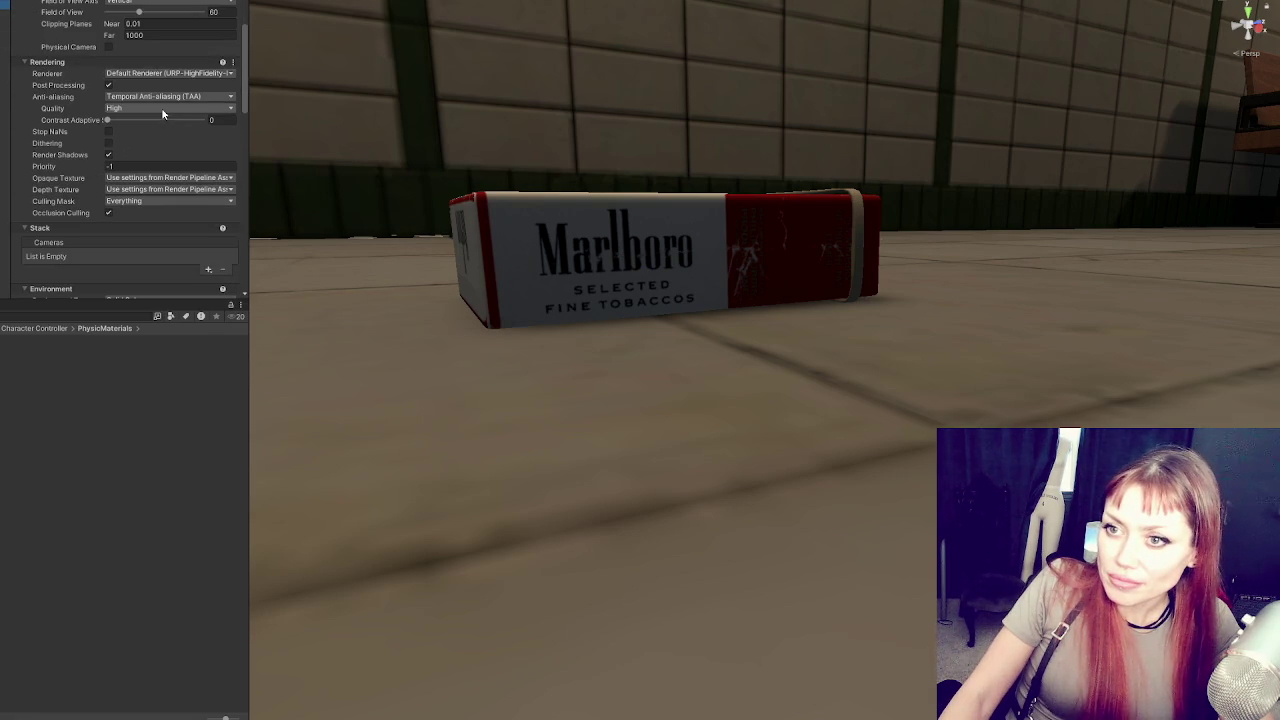
scroll(156, 117, "down", 10)
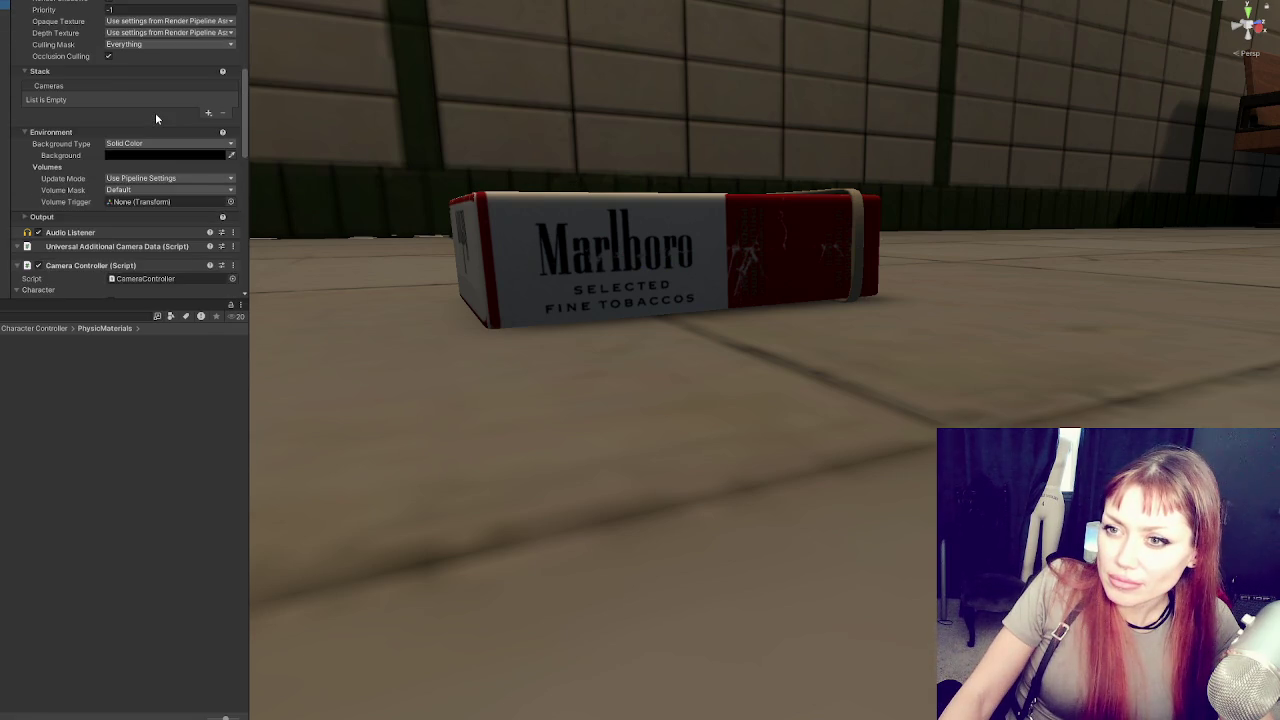
left_click(170, 174)
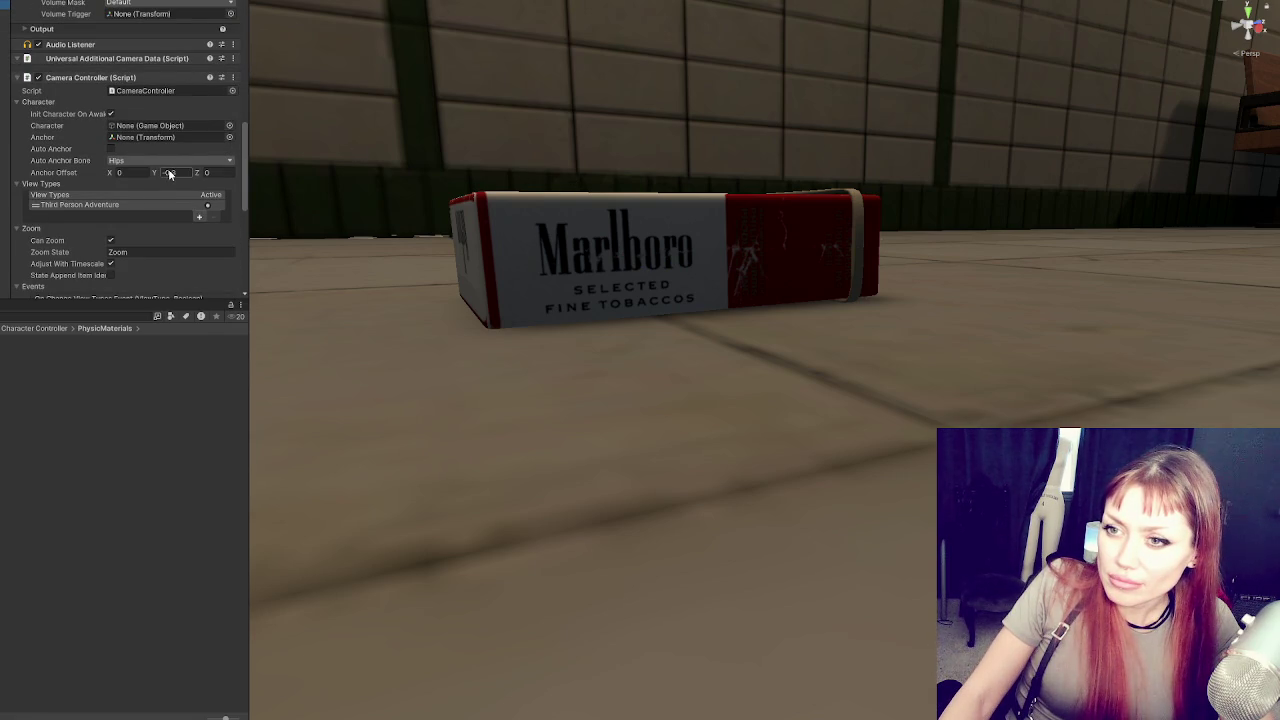
scroll(168, 168, "down", 10)
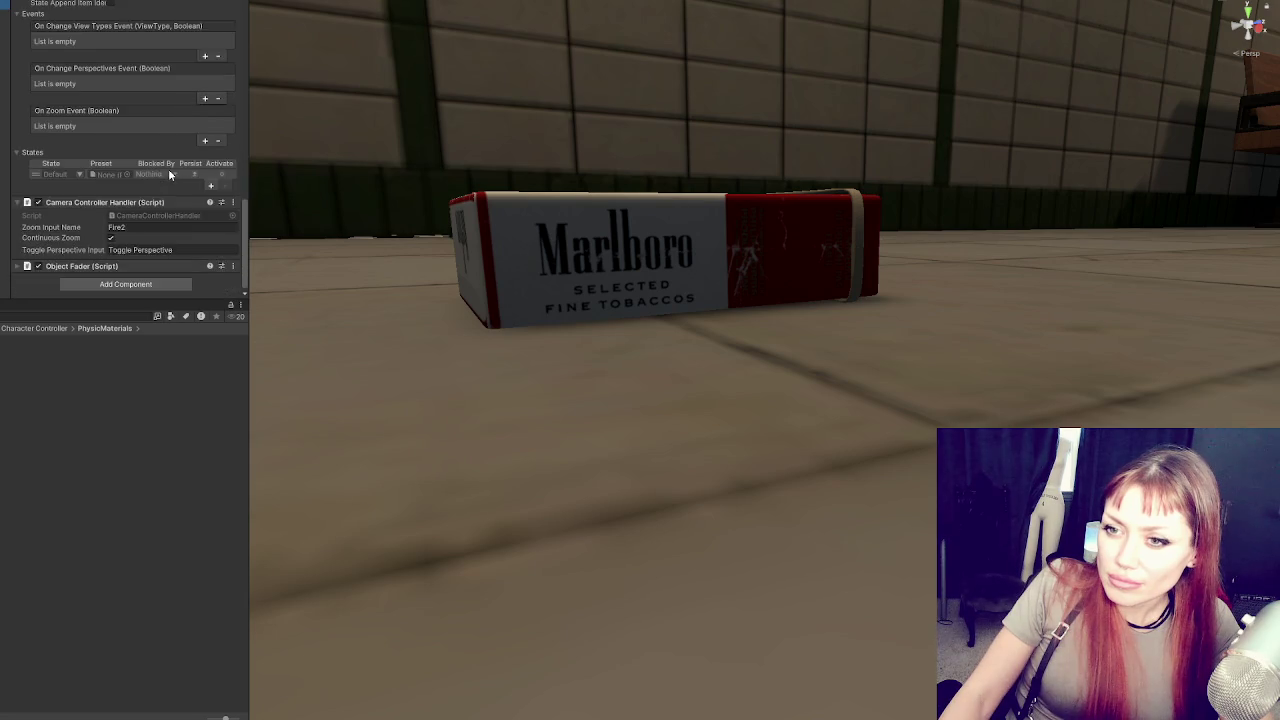
scroll(168, 168, "up", 10)
left_click(214, 182)
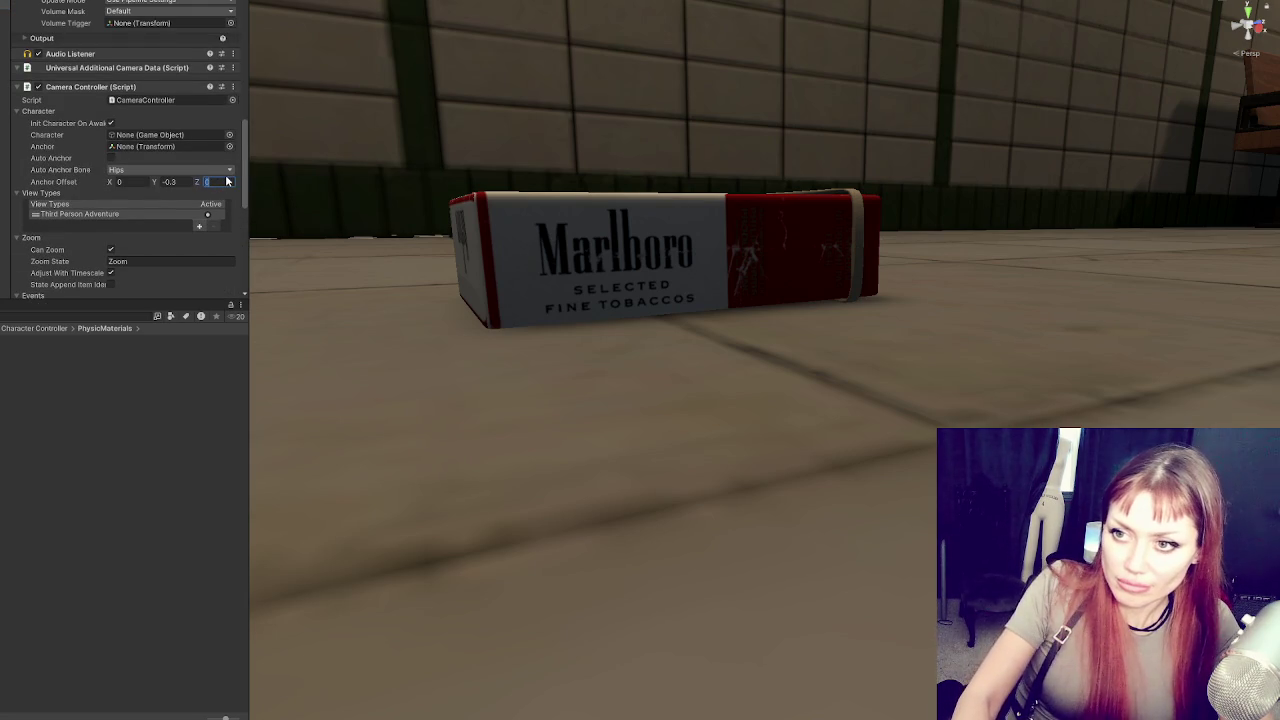
type("1.5")
left_click(138, 181)
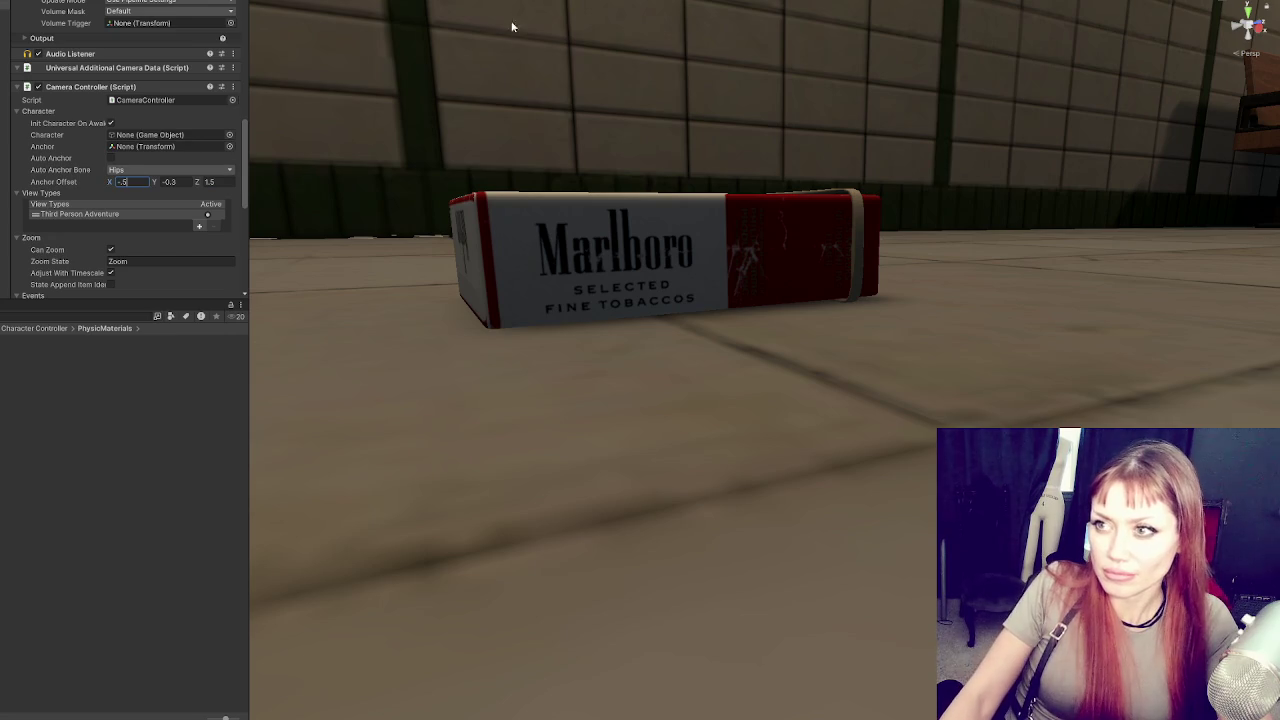
key("ctrl+p")
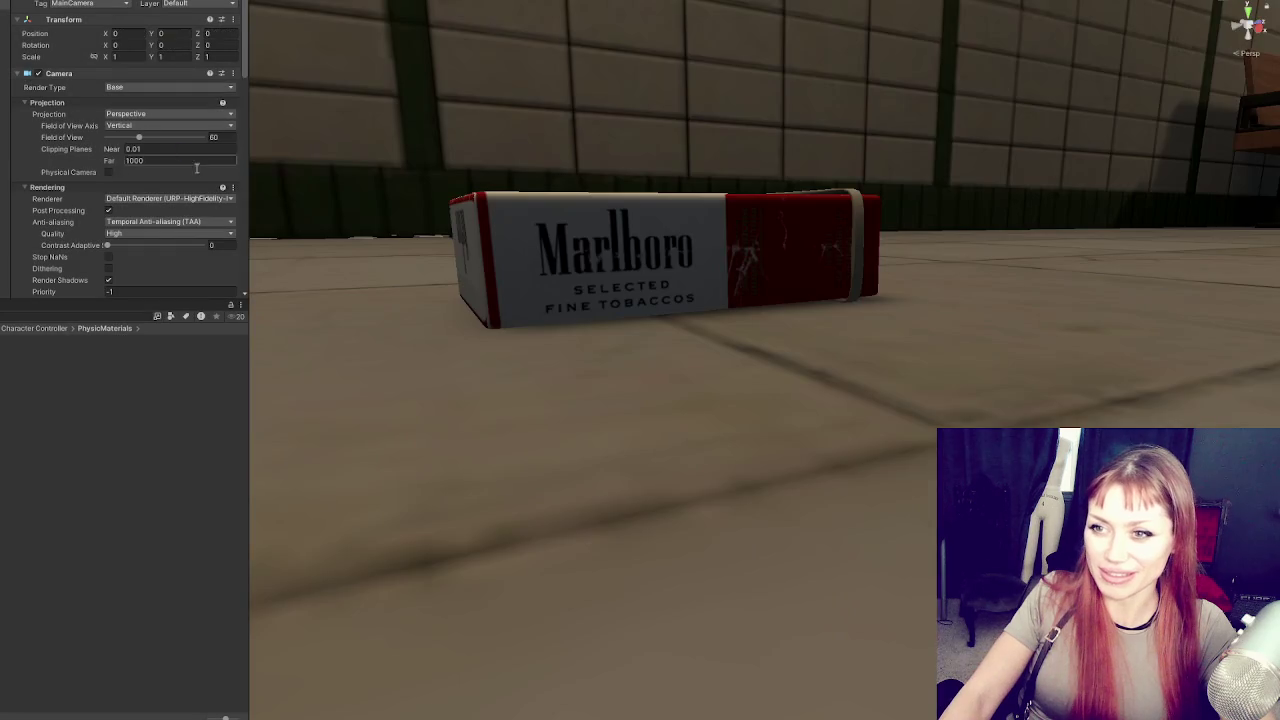
Change the anchor offset to X 0 and Z 1
scroll(167, 220, "down", 3)
scroll(190, 190, "down", 5)
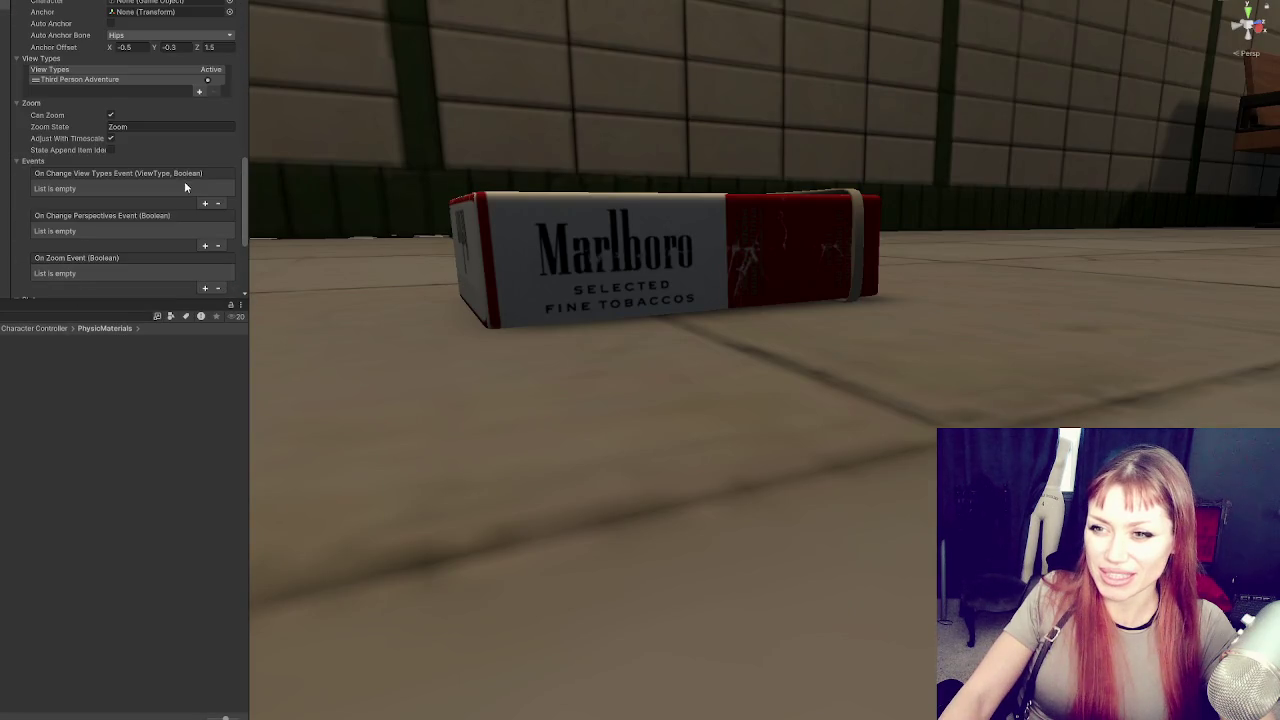
scroll(183, 172, "down", 3)
scroll(137, 149, "up", 3)
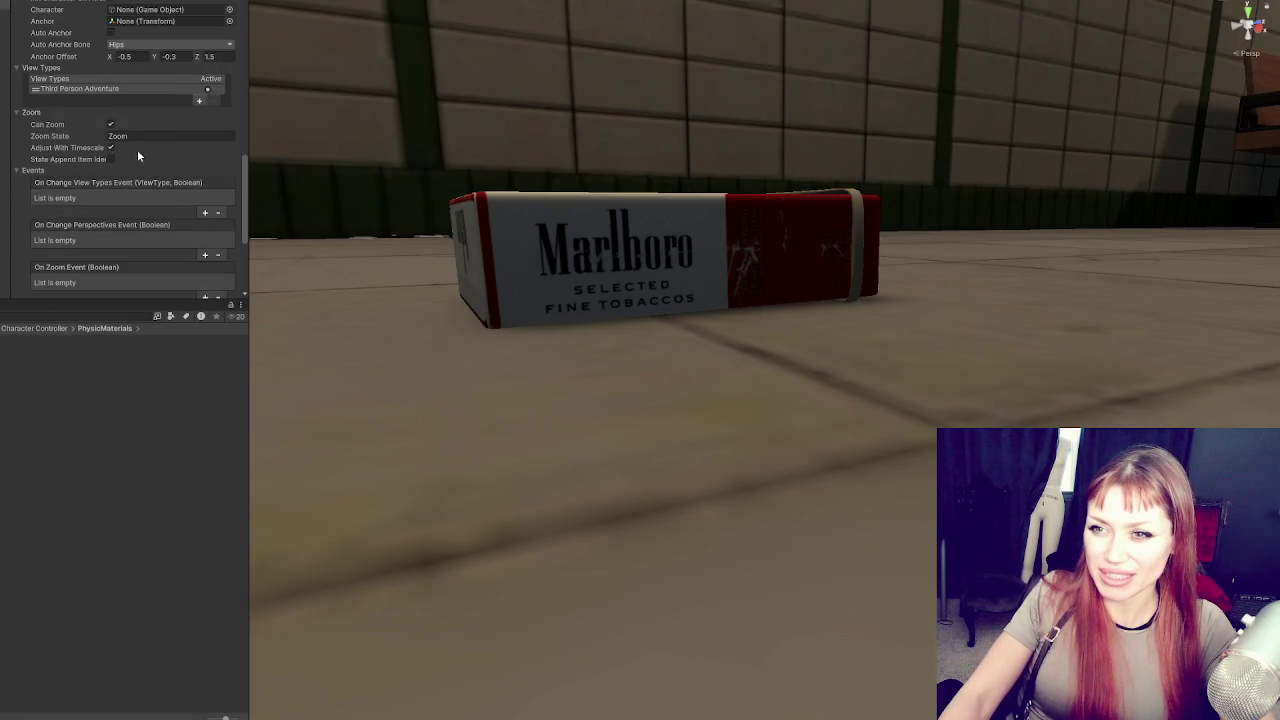
left_click(143, 57)
scroll(148, 70, "up", 1)
type("0")
left_click(229, 88)
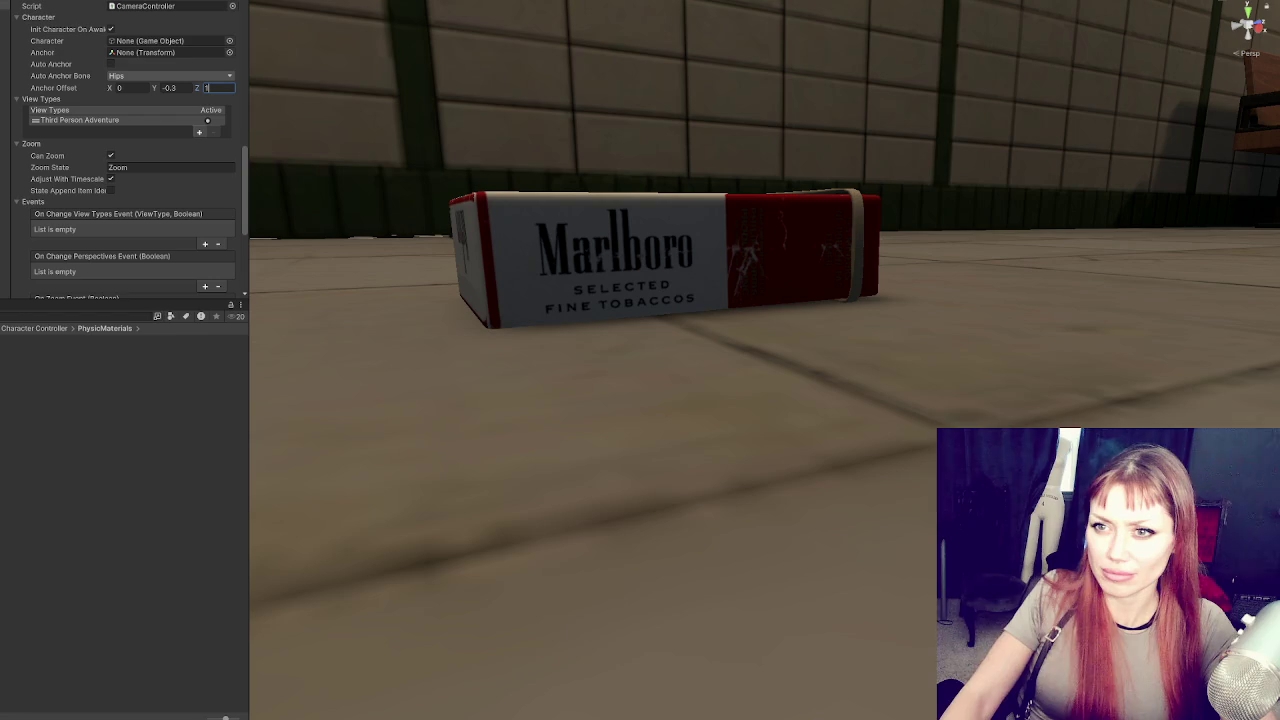
left_click(172, 76)
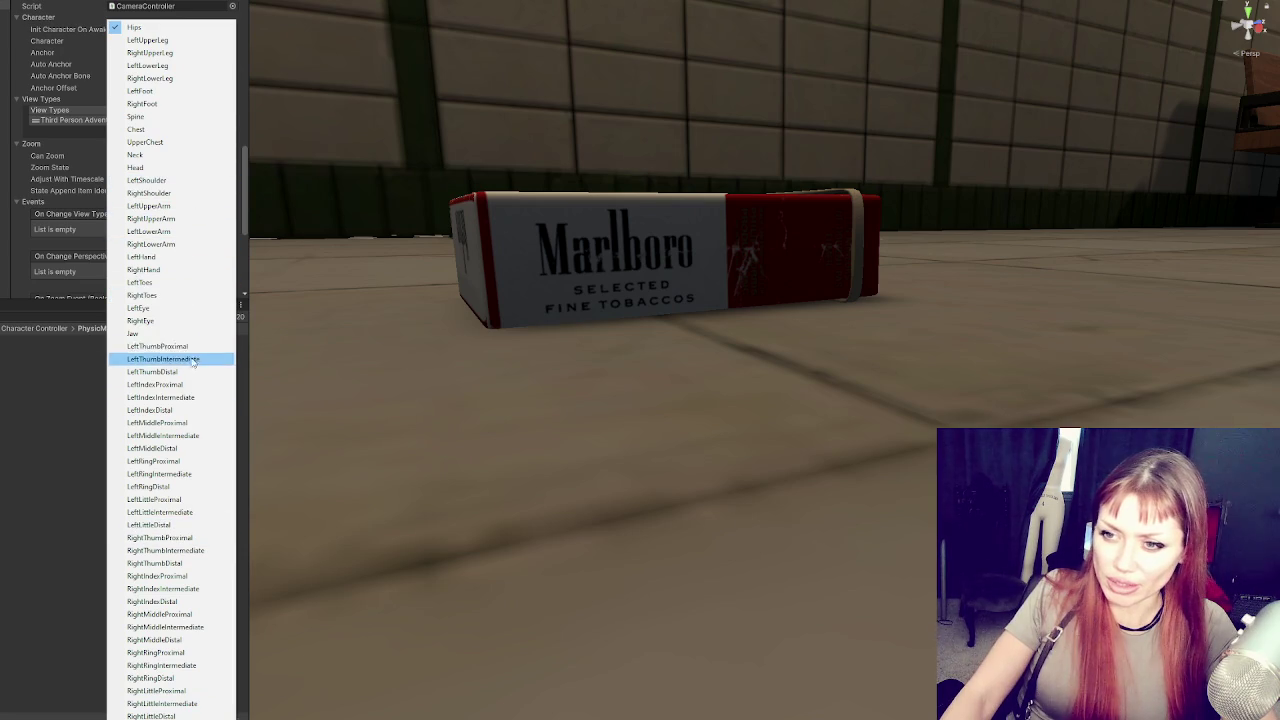
Set the camera's Auto Anchor Bone to RightFoot
left_click(182, 91)
left_click(161, 77)
left_click(150, 103)
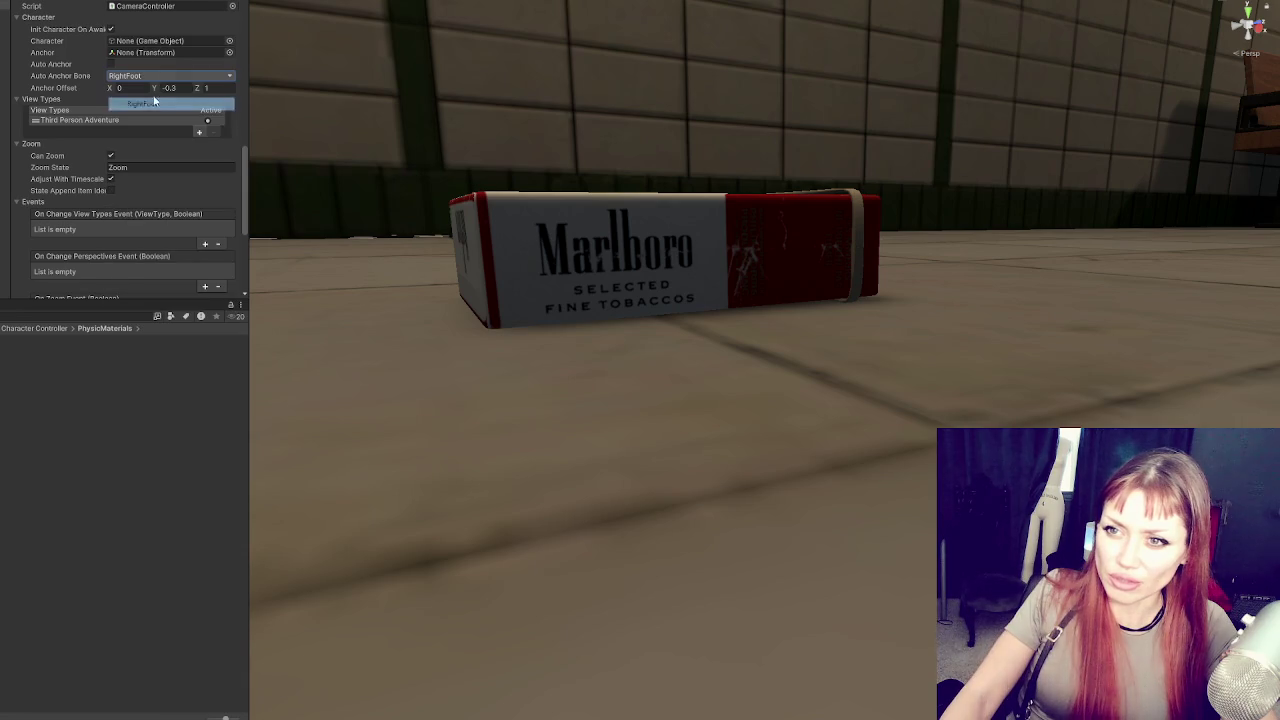
left_click(222, 88)
Set the anchor offset Y to 0 and play-test the pack in the subway
key("shift+Tab")
type("0")
key("Return")
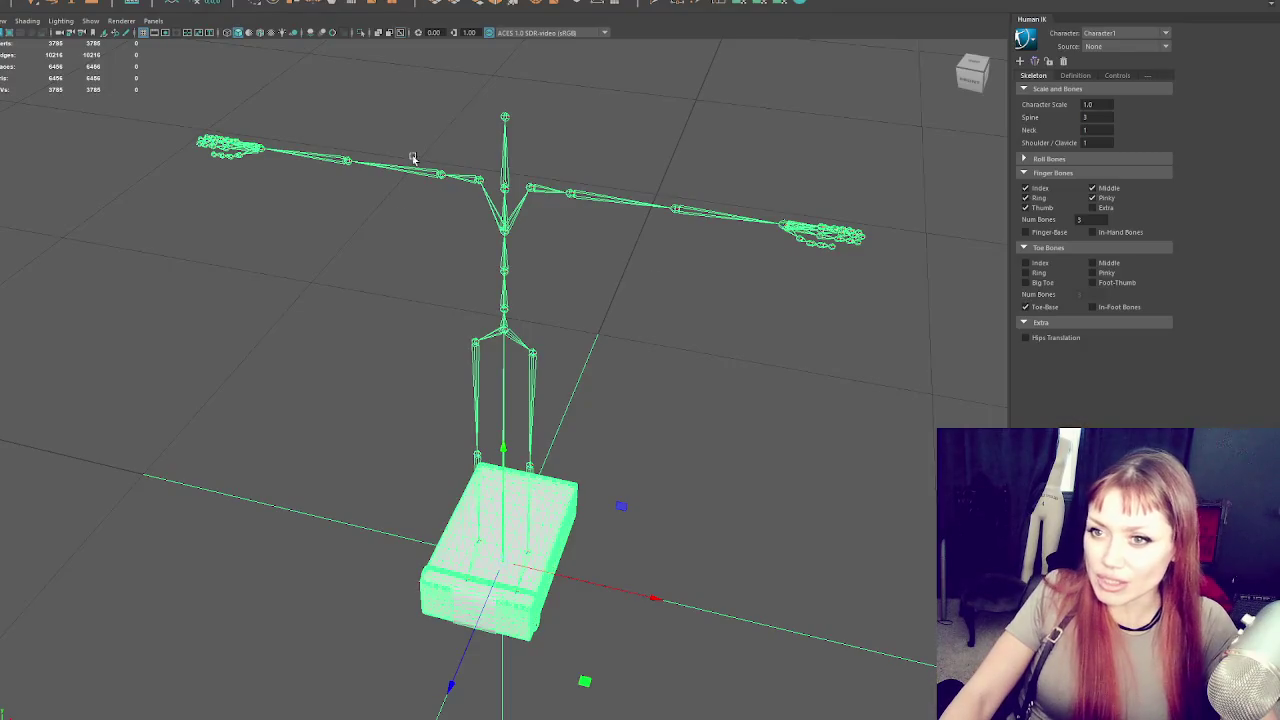
key("ctrl+o")
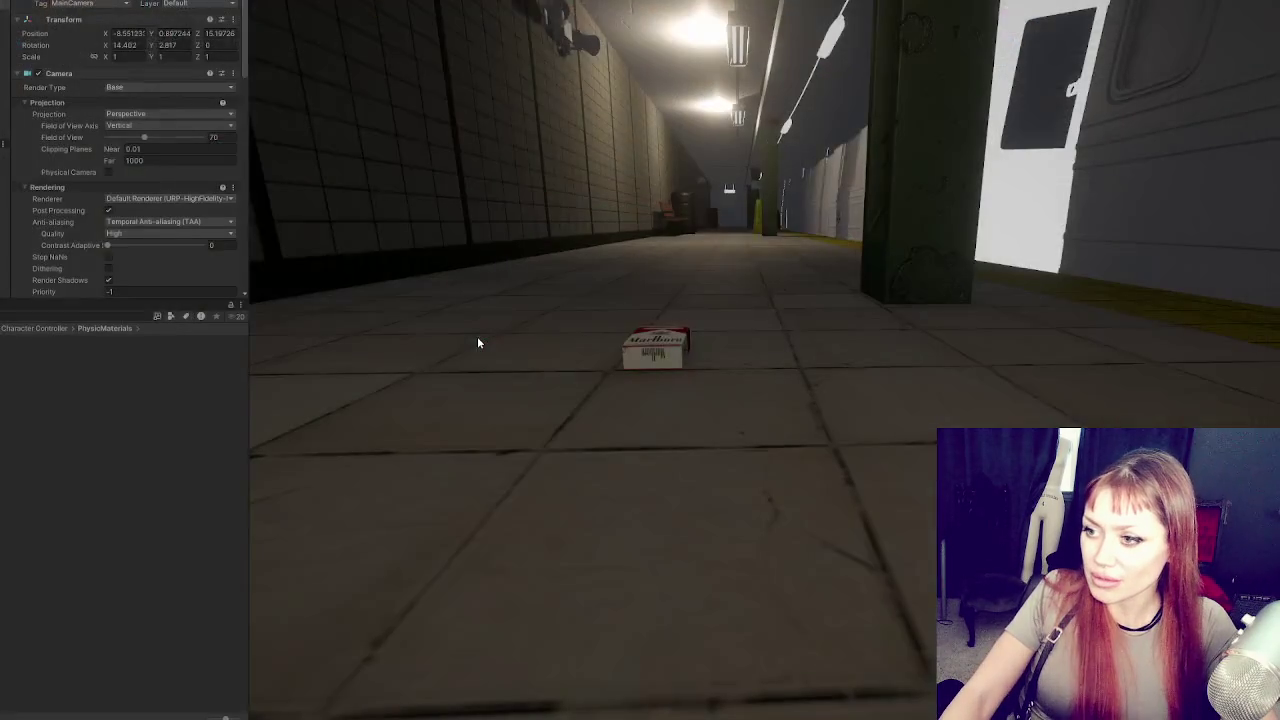